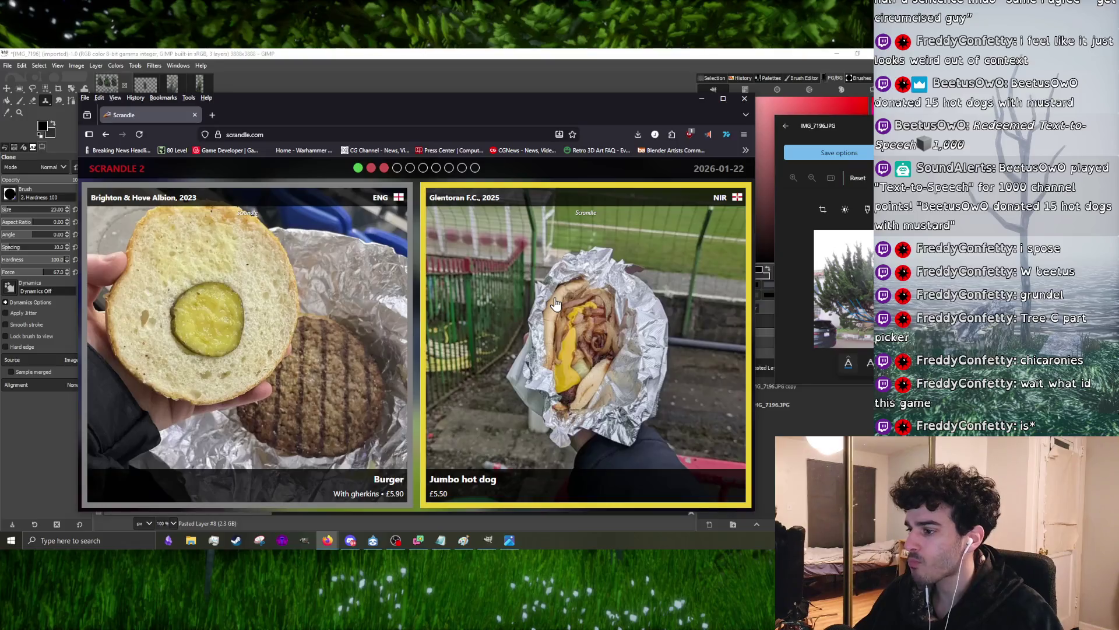
- Vote through the first Scrandle rounds: burger vs Jumbo hot dog, cheeseburger vs steak pie, zapiekanka vs sausage in lompe
click(460, 348)
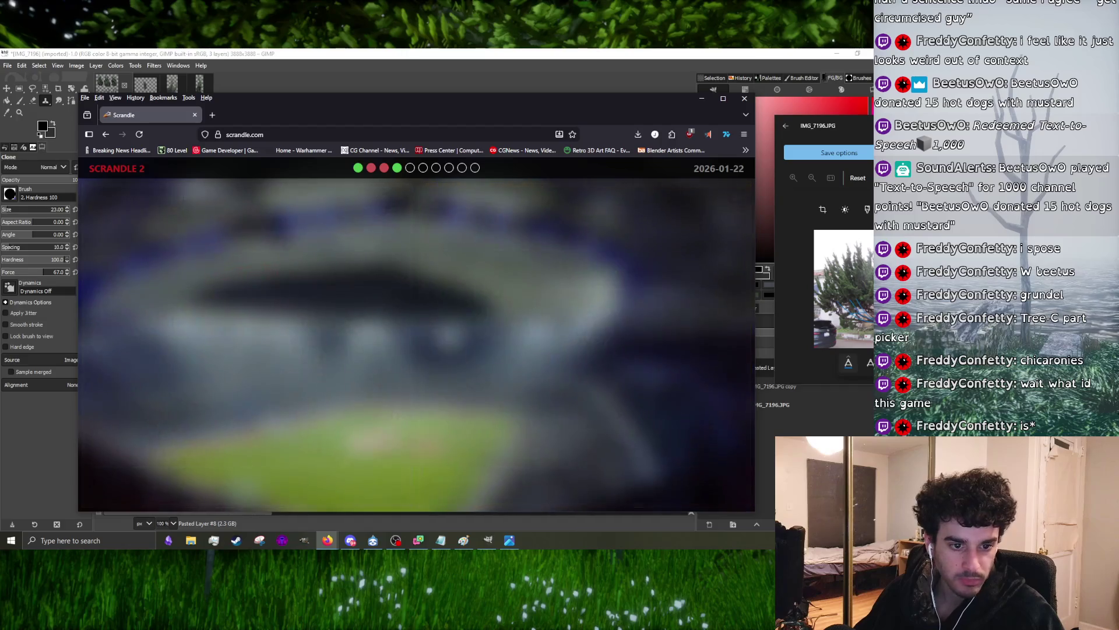
click(245, 134)
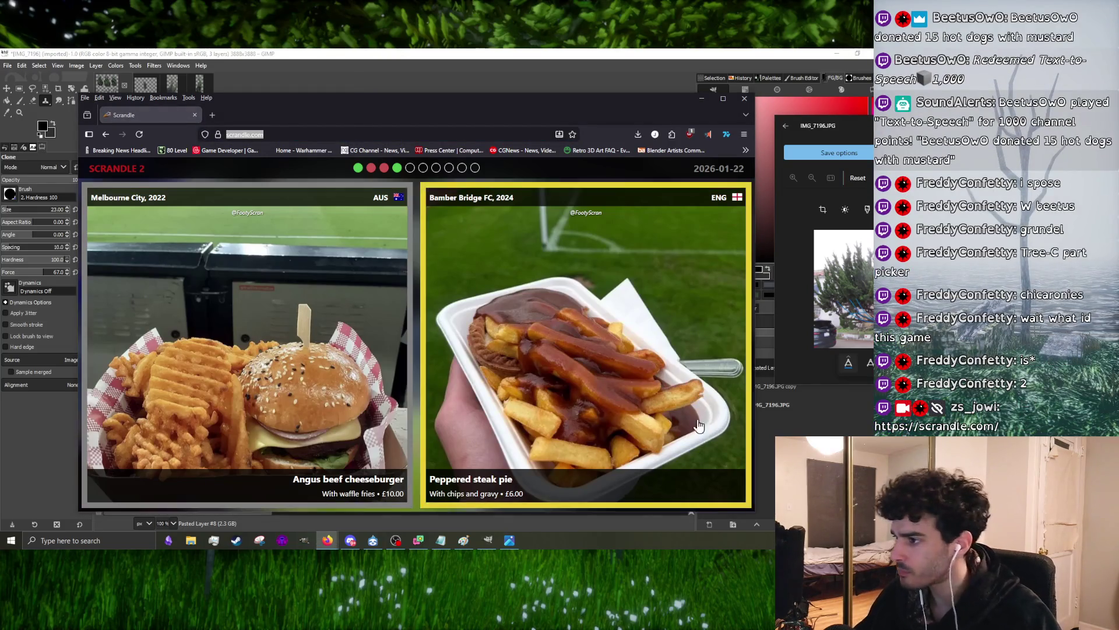
click(291, 349)
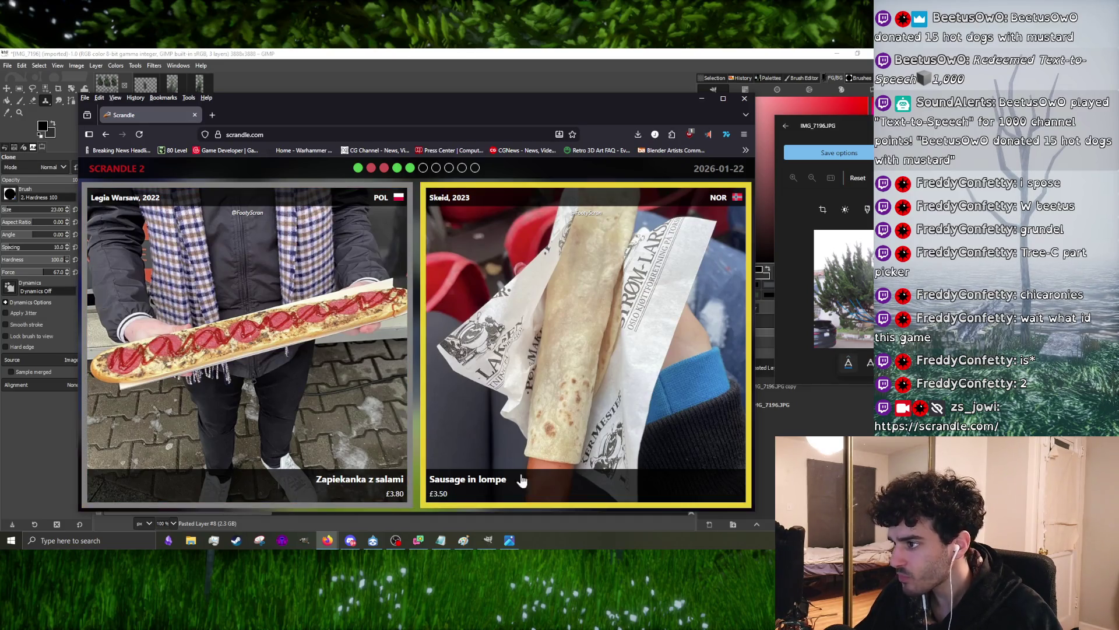
click(262, 388)
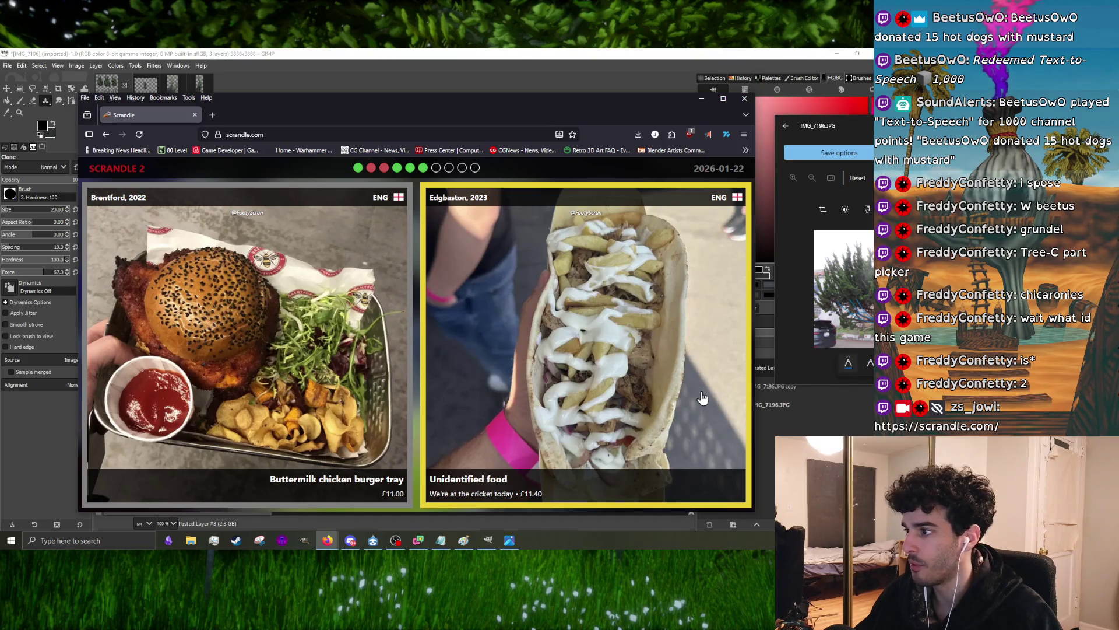
- Finish the remaining rounds, picking the Buttermilk chicken burger, Steak and gravy pie and Katsu chicken, reaching 6/10
click(280, 375)
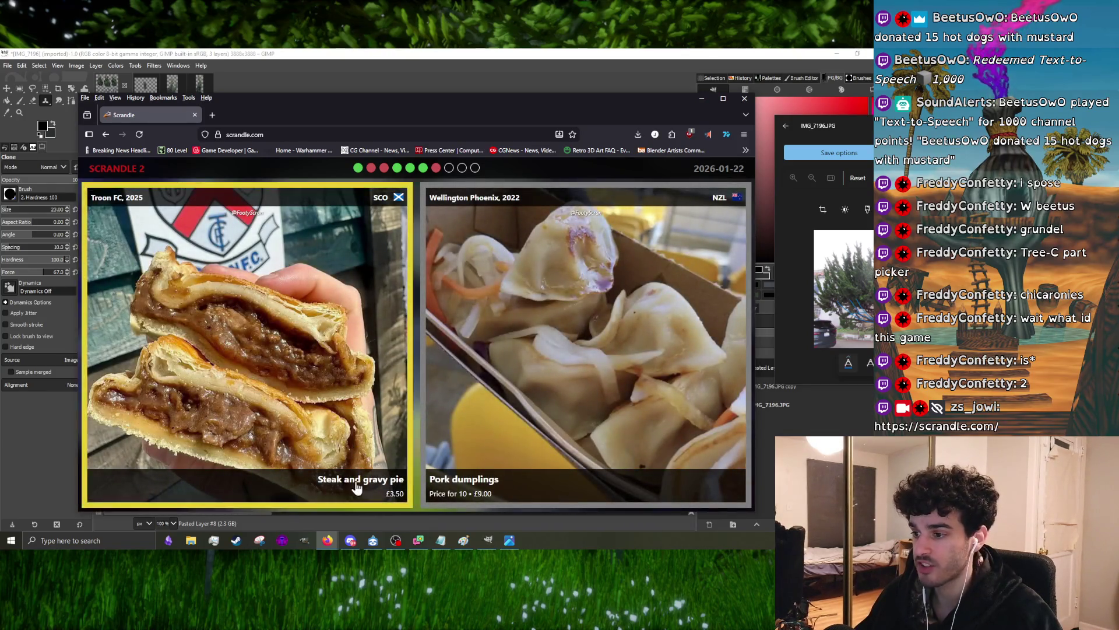
click(429, 441)
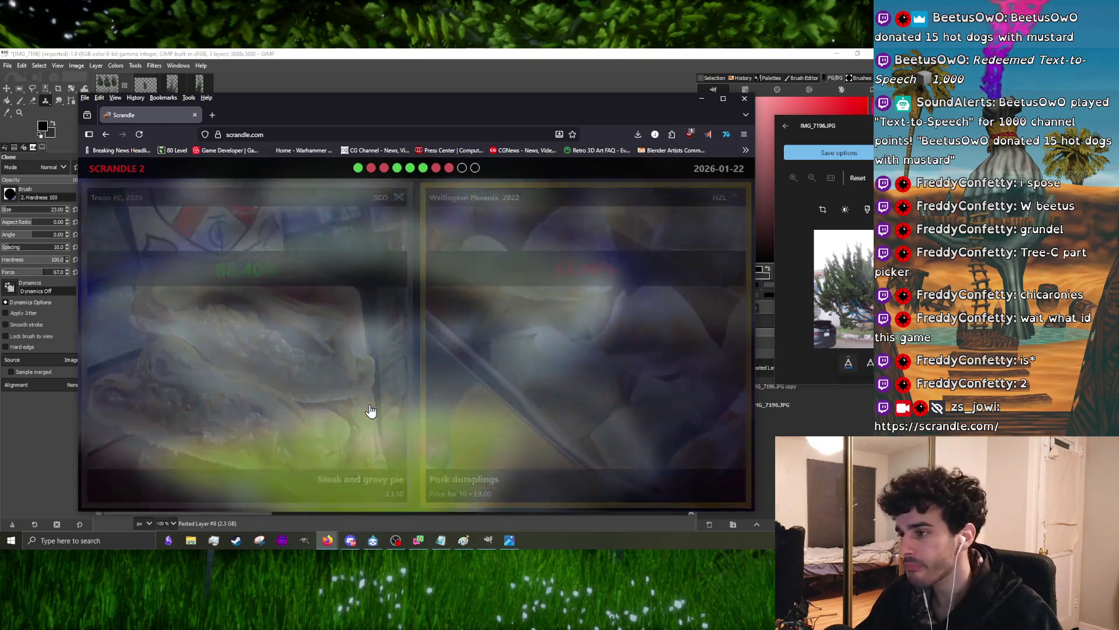
click(352, 439)
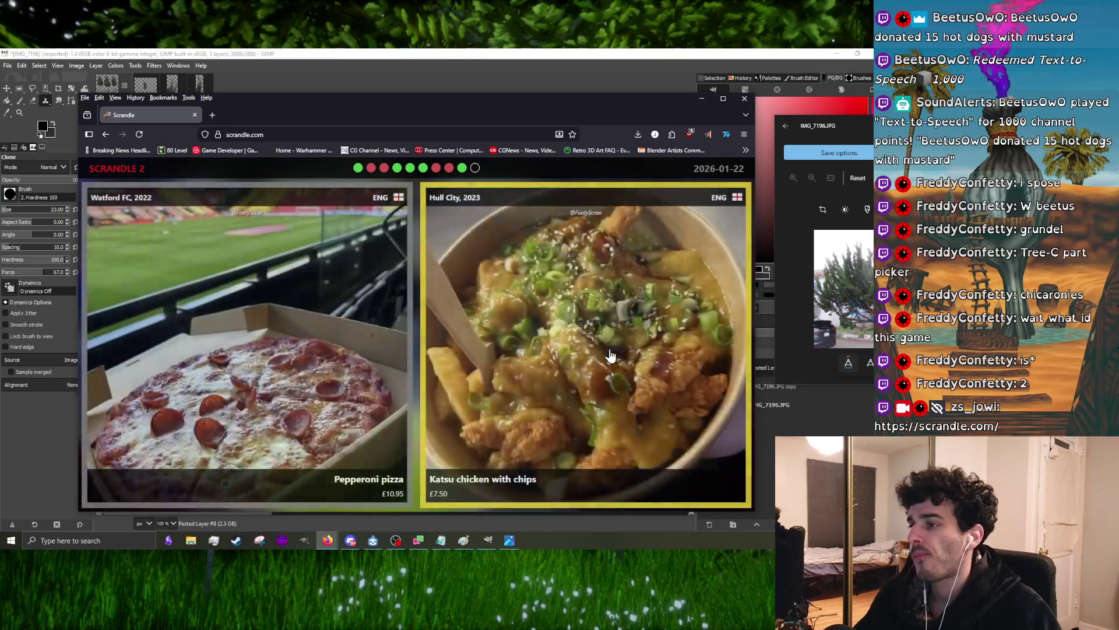
click(531, 380)
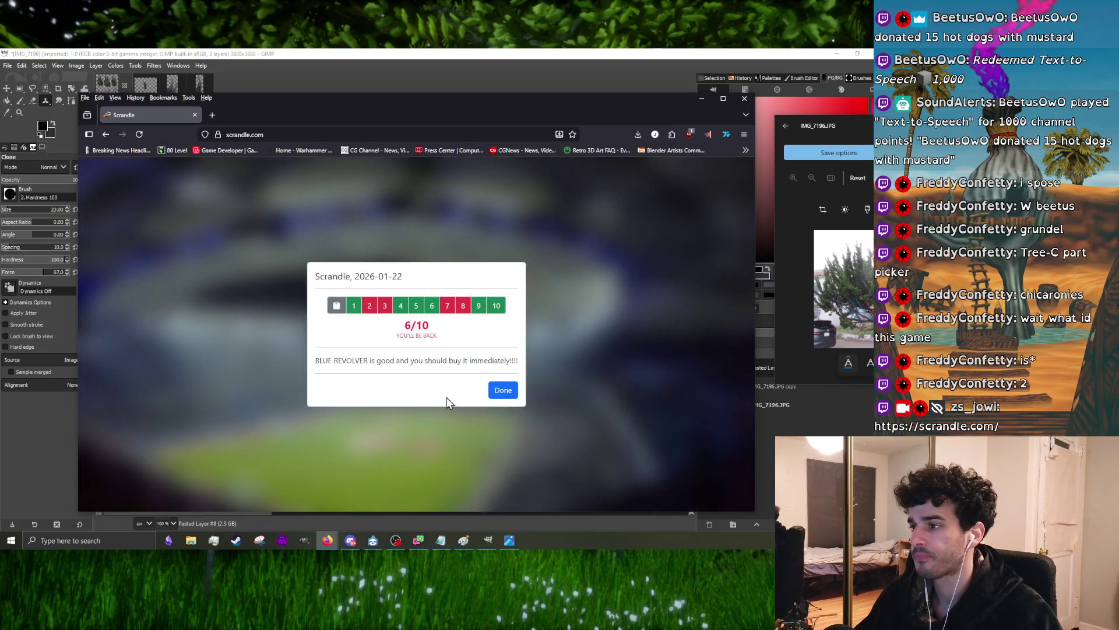
- Dismiss the Scrandle summary and start a GeoGuessr game on An Arbitrary Rural World from the bookmarks
click(523, 470)
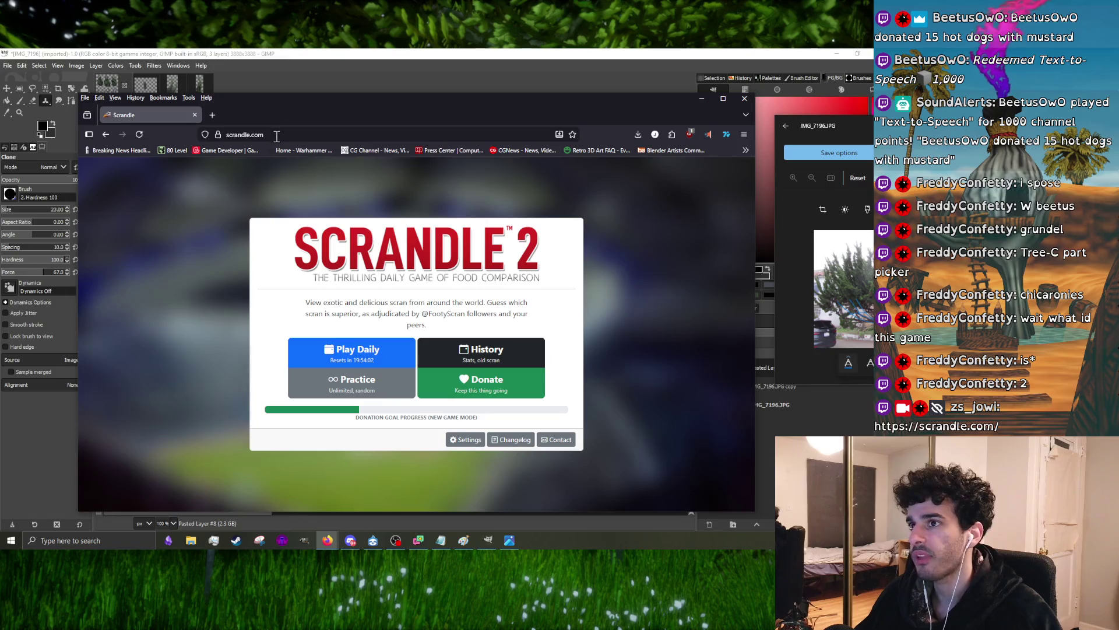
click(745, 149)
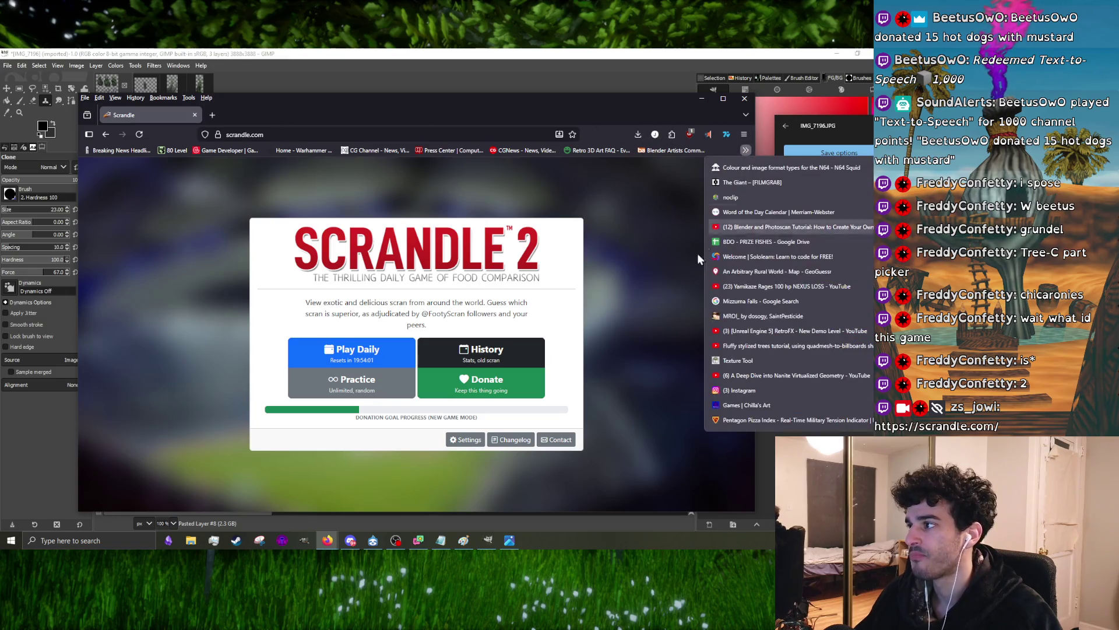
click(753, 272)
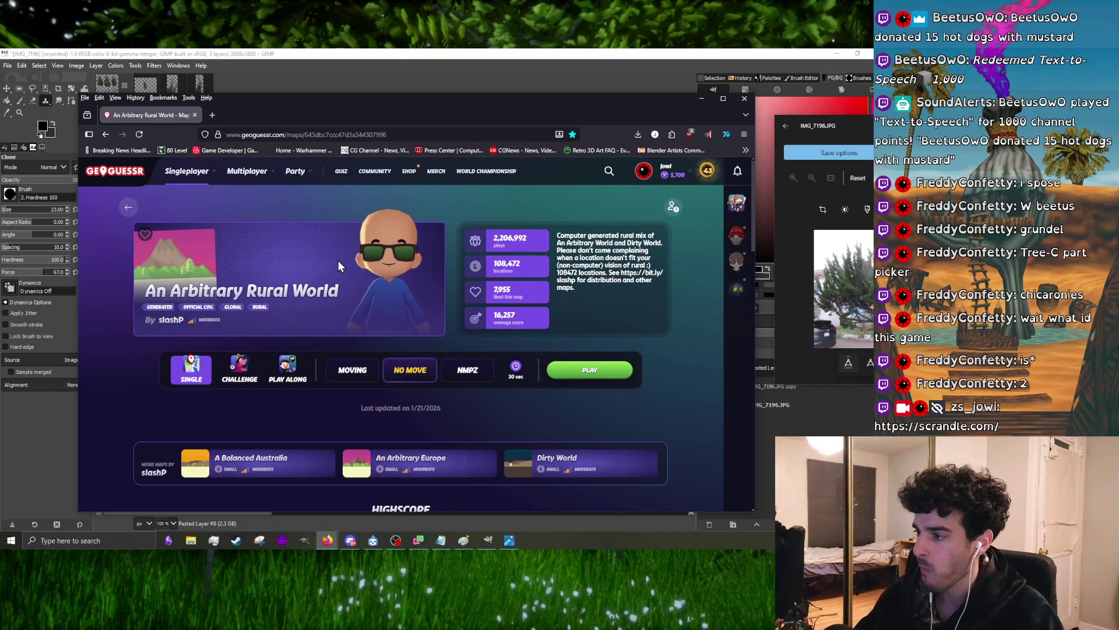
click(554, 371)
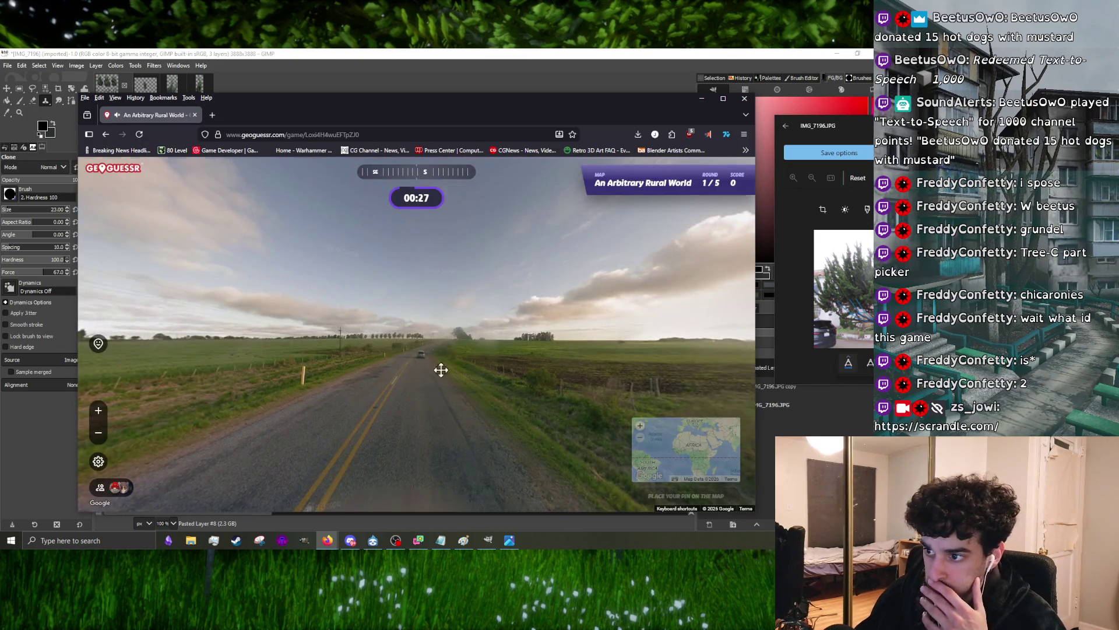
- Walk along the rural road in round 1, looking across the fields for clues
mouse_move(441, 370)
mouse_down()
mouse_move(387, 362)
mouse_move(407, 348)
mouse_up()
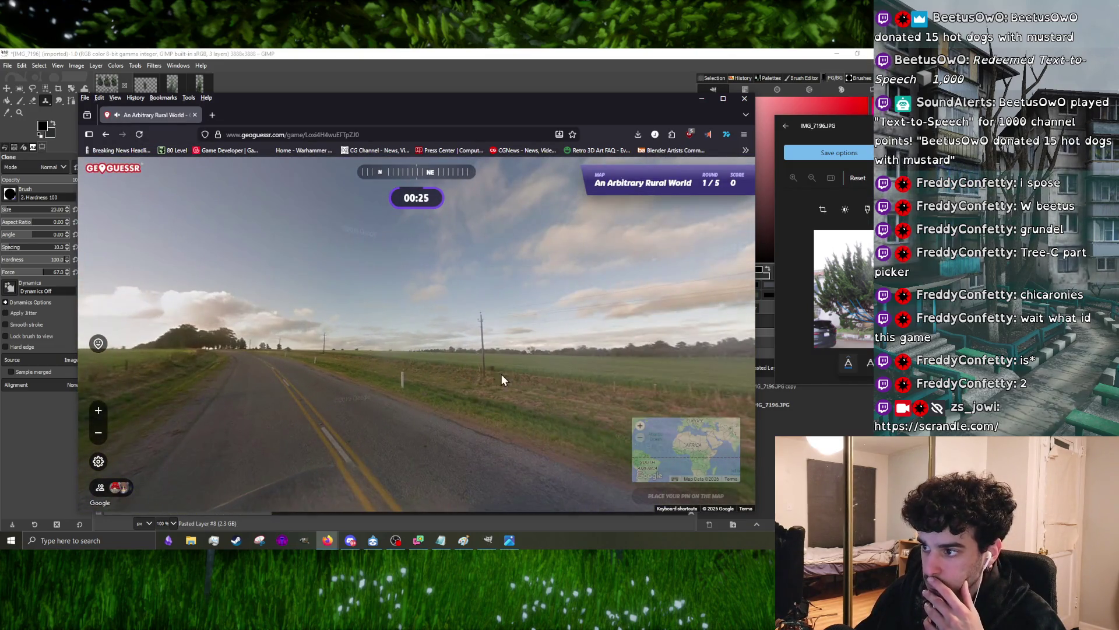
drag(552, 382, 212, 362)
click(474, 357)
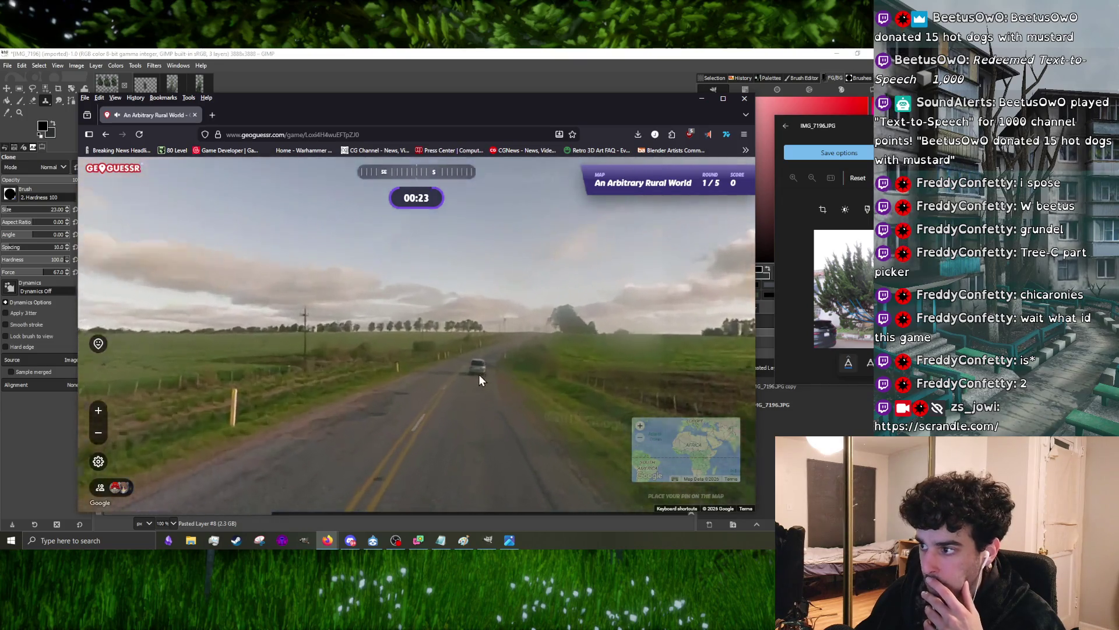
click(496, 387)
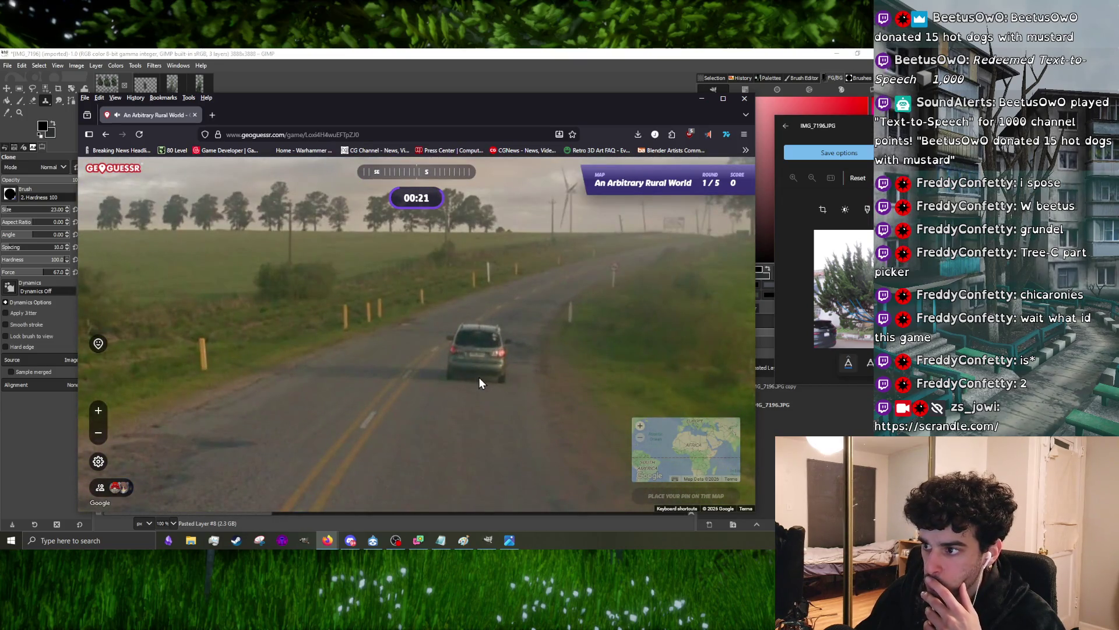
click(478, 378)
mouse_move(479, 375)
mouse_down()
mouse_move(363, 368)
mouse_move(251, 340)
mouse_move(340, 393)
mouse_up()
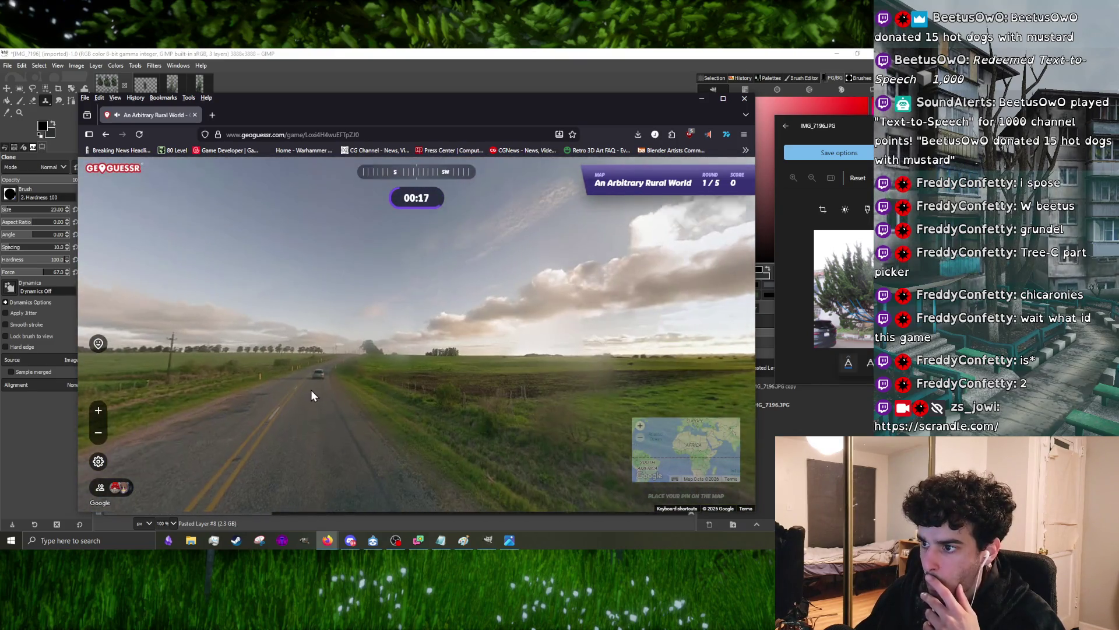
click(313, 391)
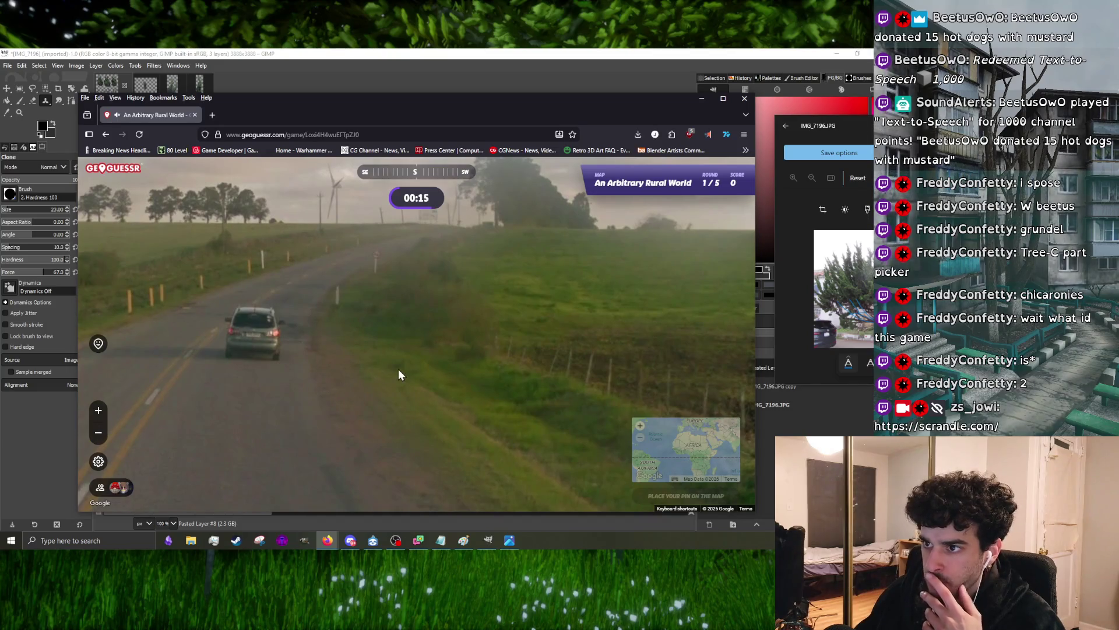
click(399, 374)
- Continue toward the car, guess Southeast Asia for 1 point at 17,030 km, and view the real spot in Google Maps
mouse_move(395, 370)
mouse_down()
mouse_move(471, 316)
mouse_move(500, 341)
mouse_up()
click(499, 336)
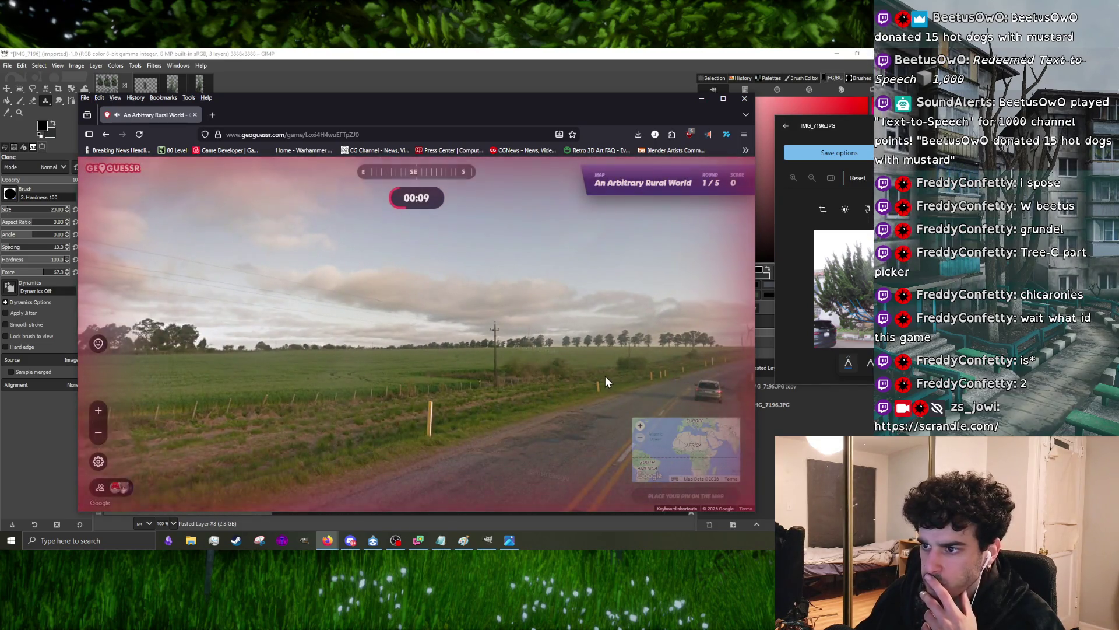
click(497, 330)
drag(492, 326, 311, 317)
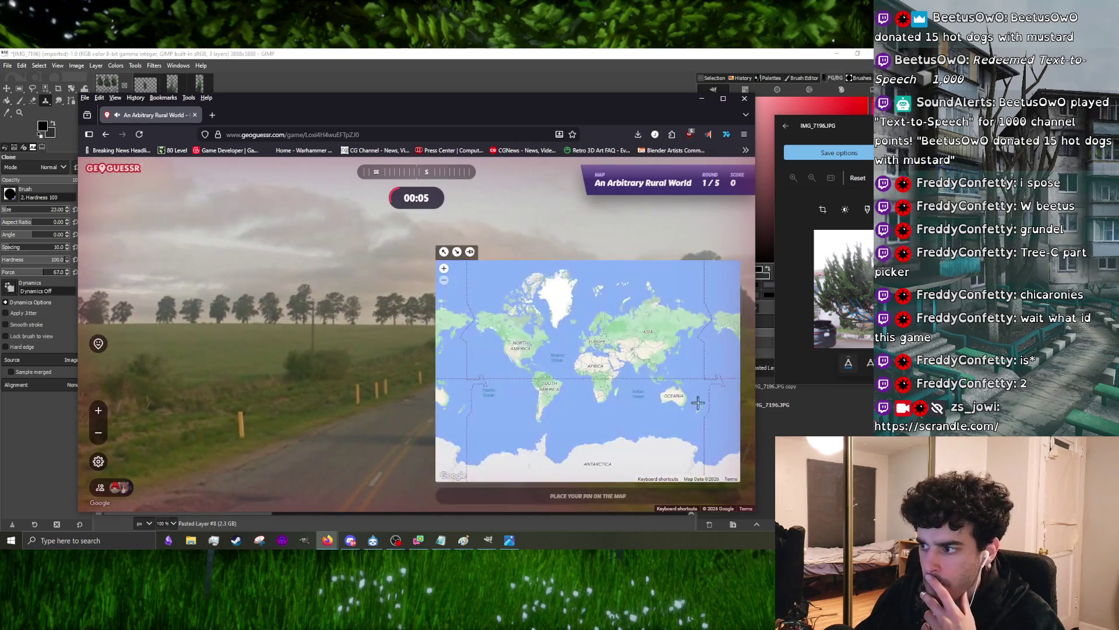
scroll(696, 357, up, 2)
scroll(572, 405, up, 2)
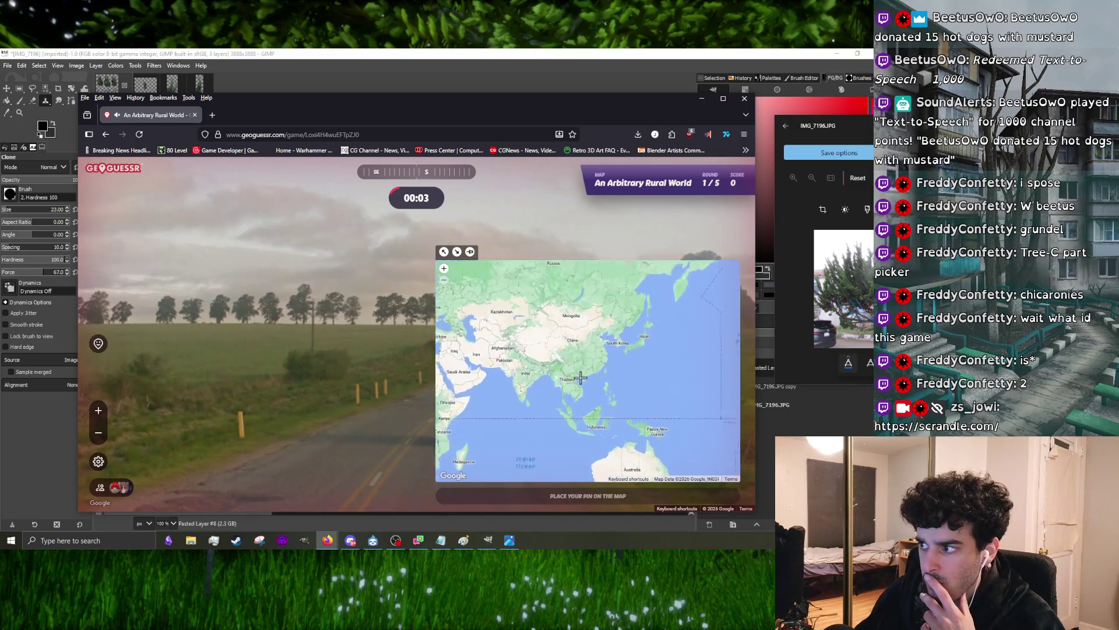
click(594, 434)
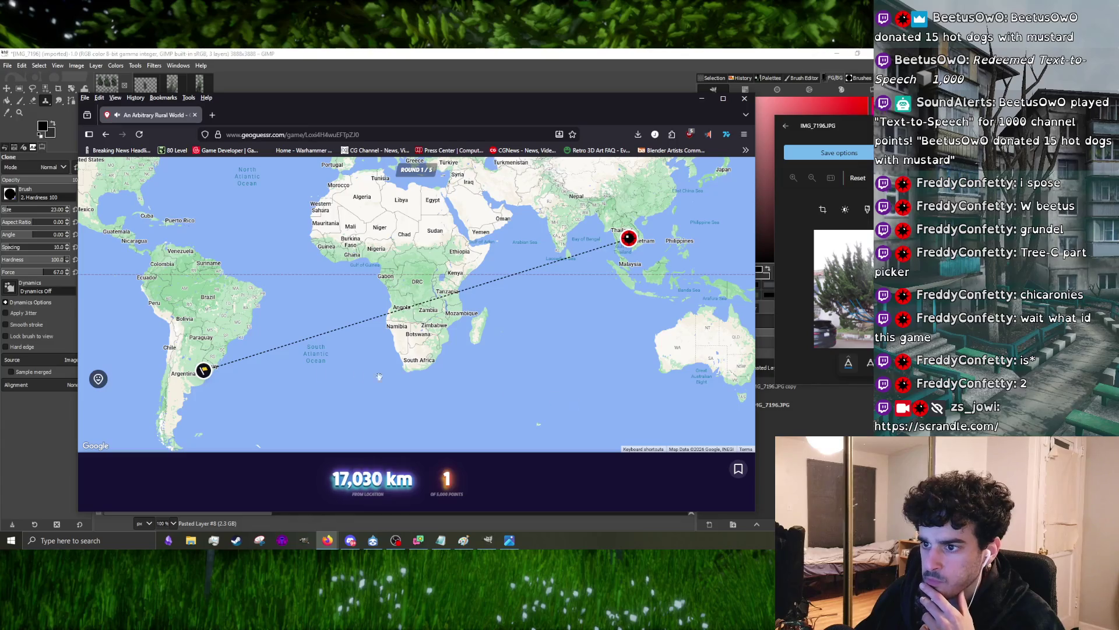
click(204, 372)
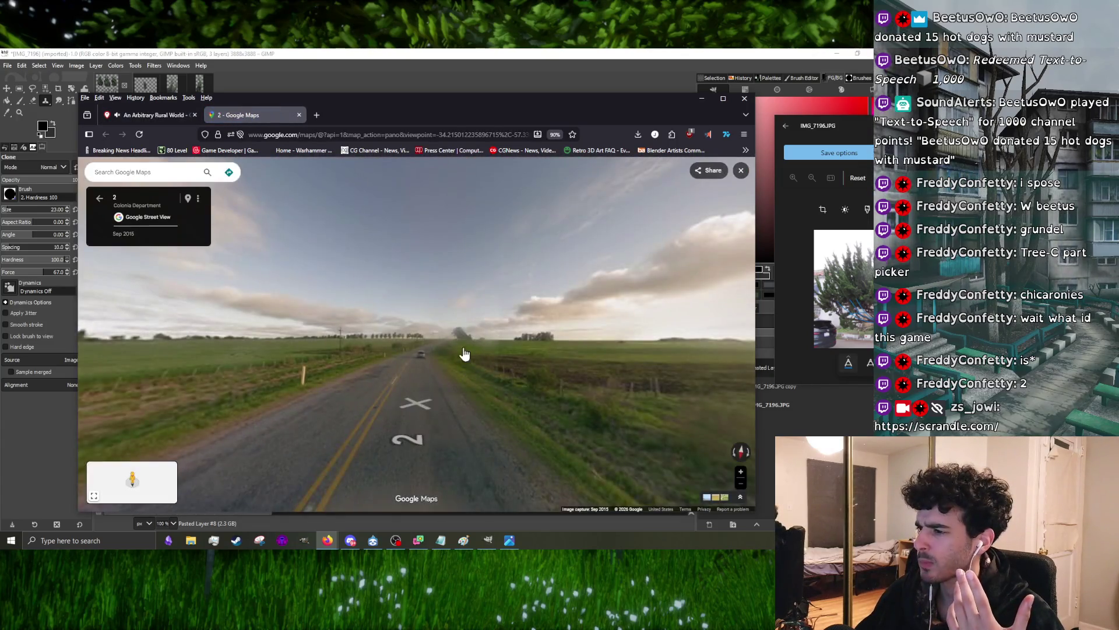
- Explore the Colonia Department road in Google Maps Street View, briefly checking the GeoGuessr result tab
click(425, 371)
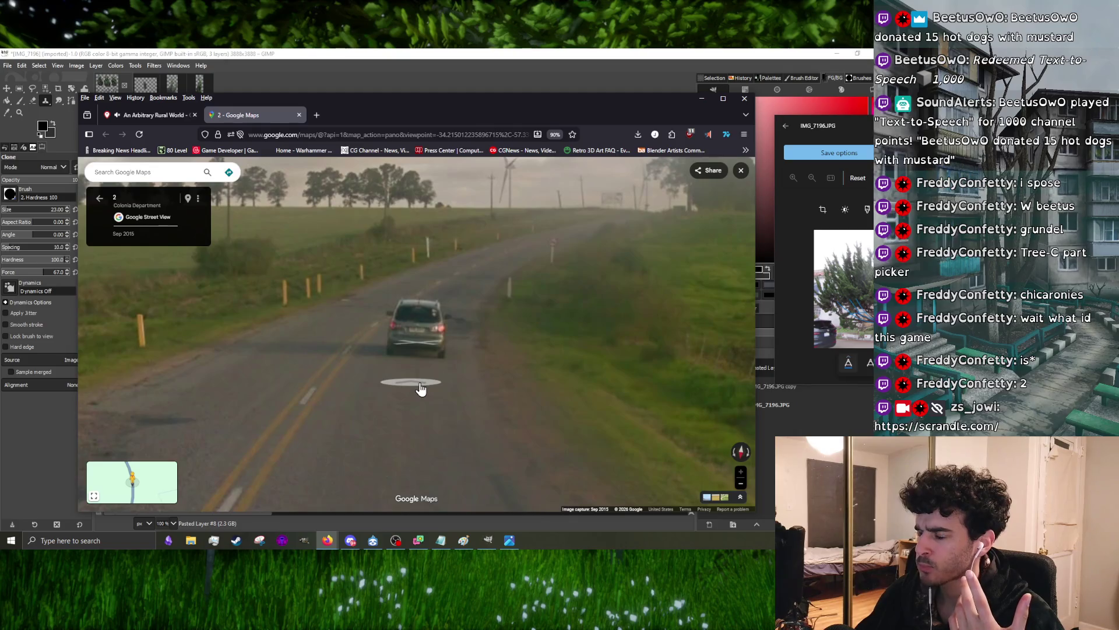
click(420, 389)
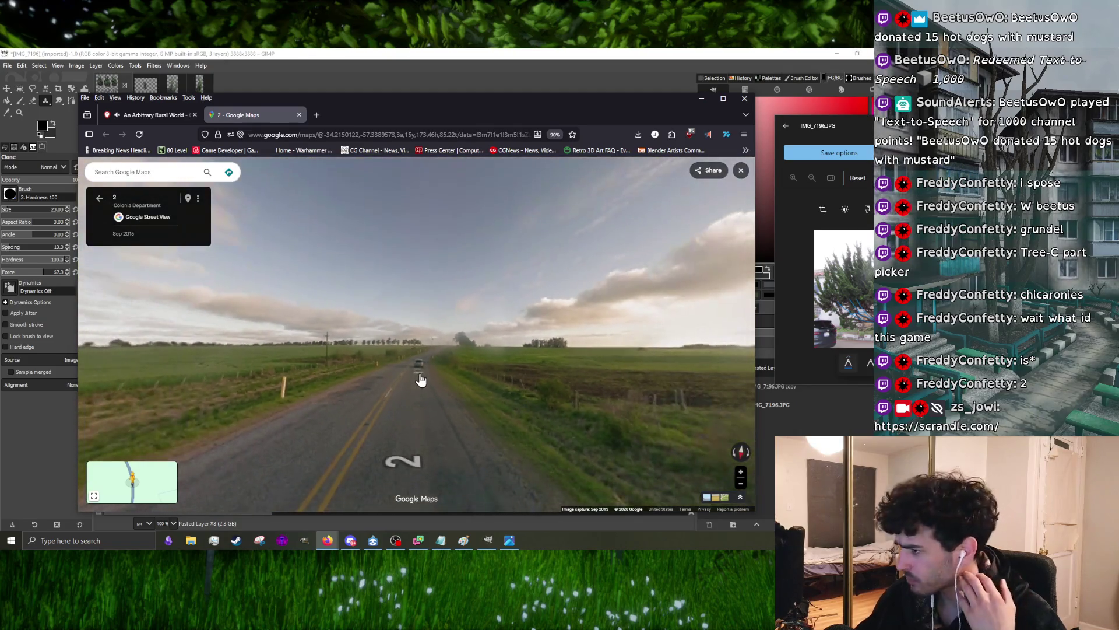
click(160, 114)
scroll(238, 429, up, 3)
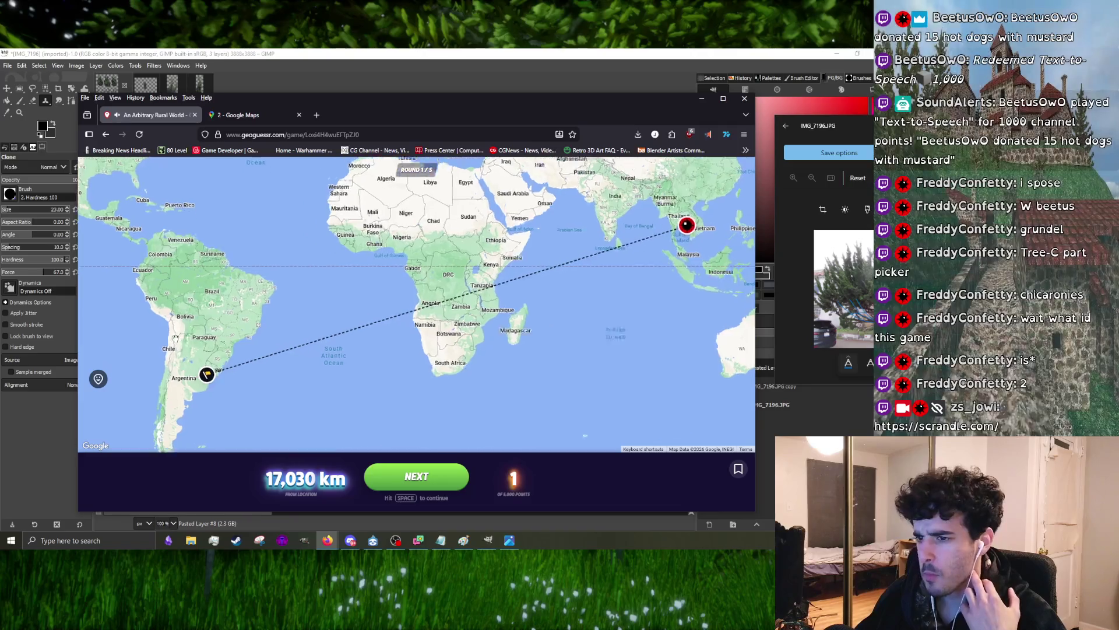
scroll(237, 429, up, 3)
scroll(238, 429, up, 2)
scroll(237, 429, up, 2)
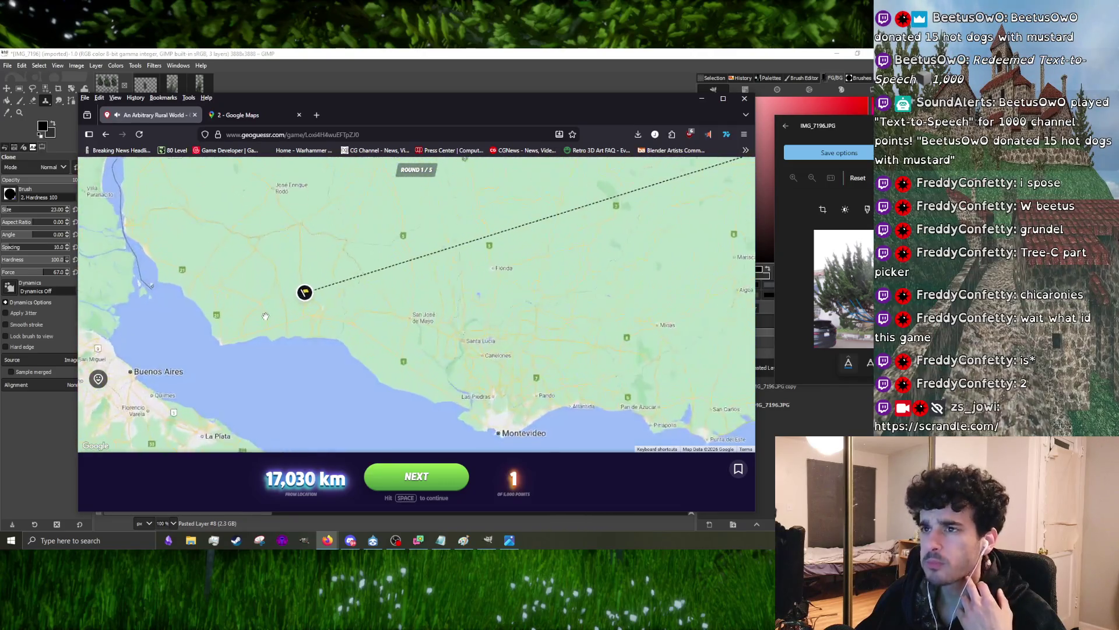
click(238, 114)
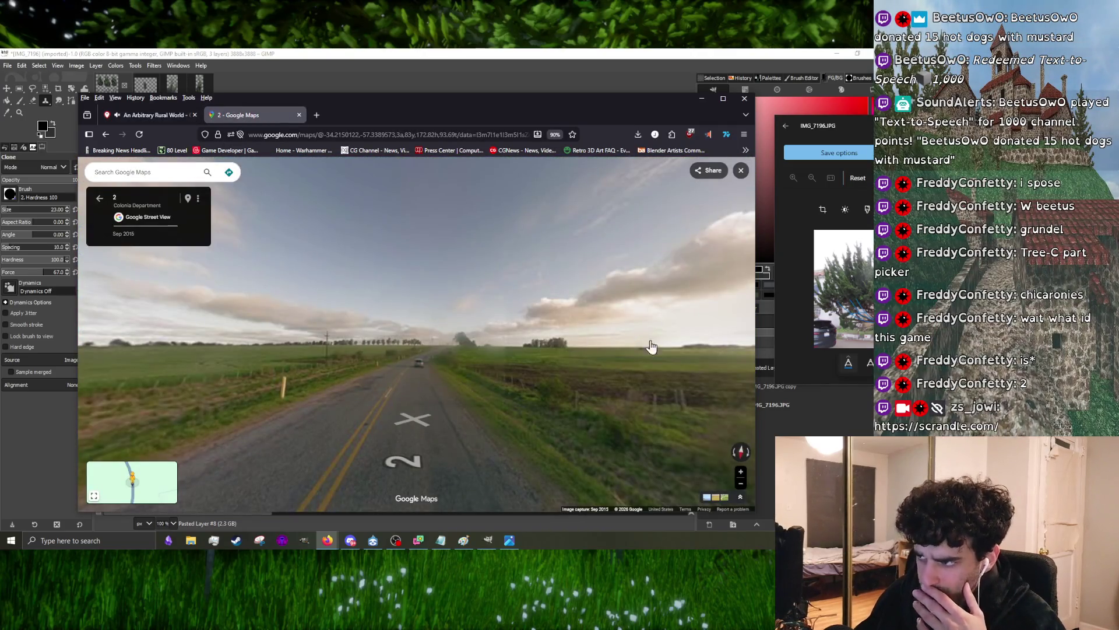
mouse_move(651, 347)
mouse_down()
mouse_move(551, 310)
mouse_move(587, 333)
mouse_move(454, 377)
mouse_up()
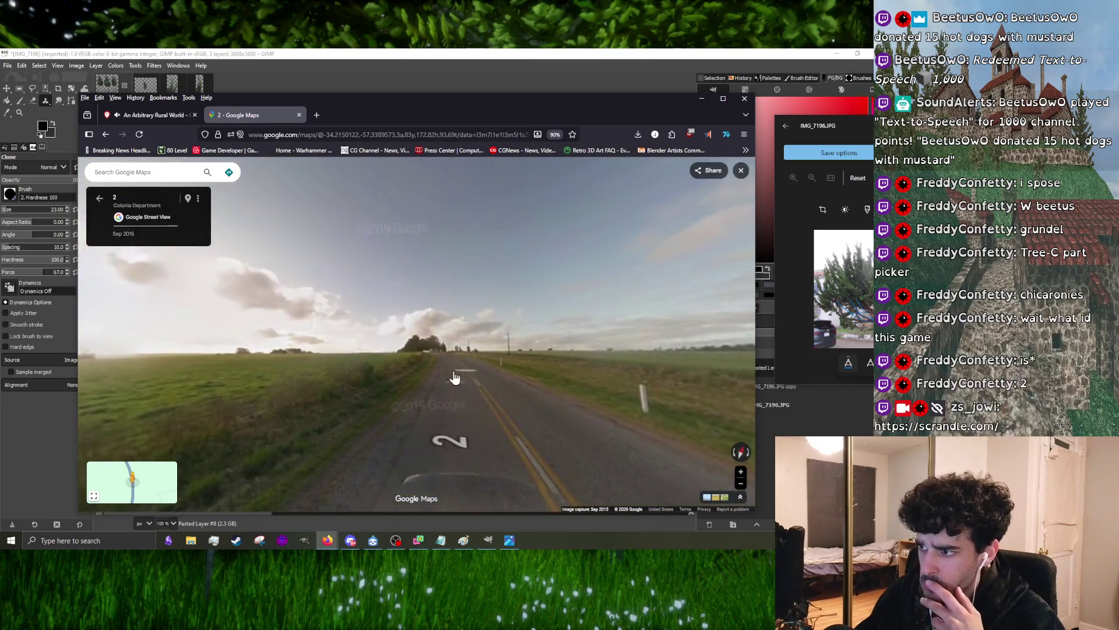
click(453, 377)
click(458, 380)
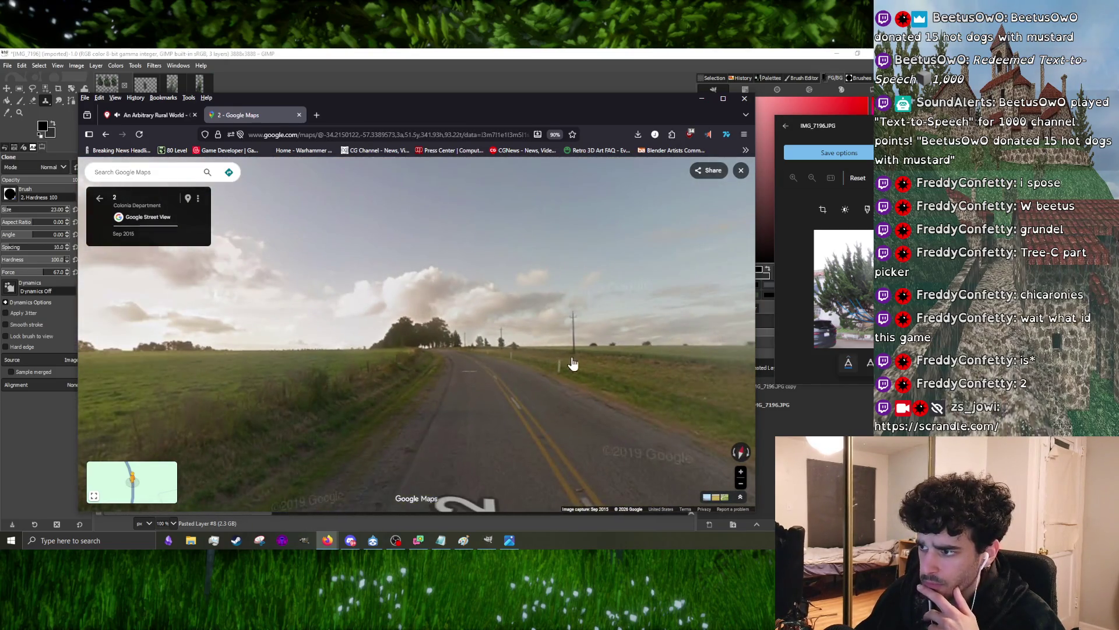
- Head down the road toward the wind turbines, then return to GeoGuessr and continue to round 2
mouse_move(573, 365)
mouse_down()
mouse_move(366, 333)
mouse_move(322, 365)
mouse_move(374, 325)
mouse_up()
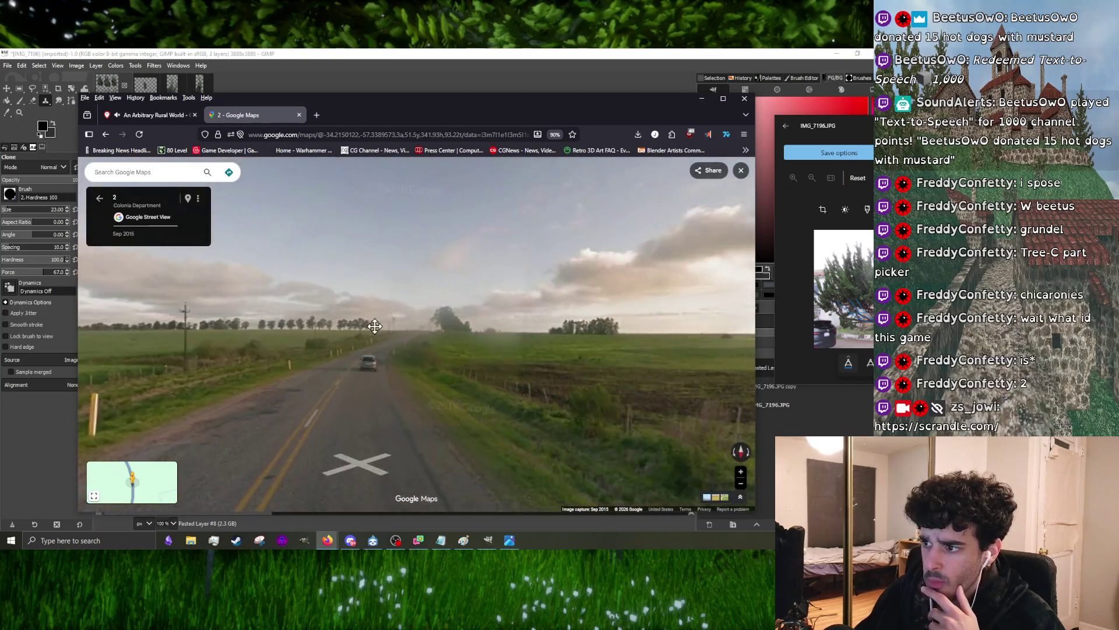
click(420, 351)
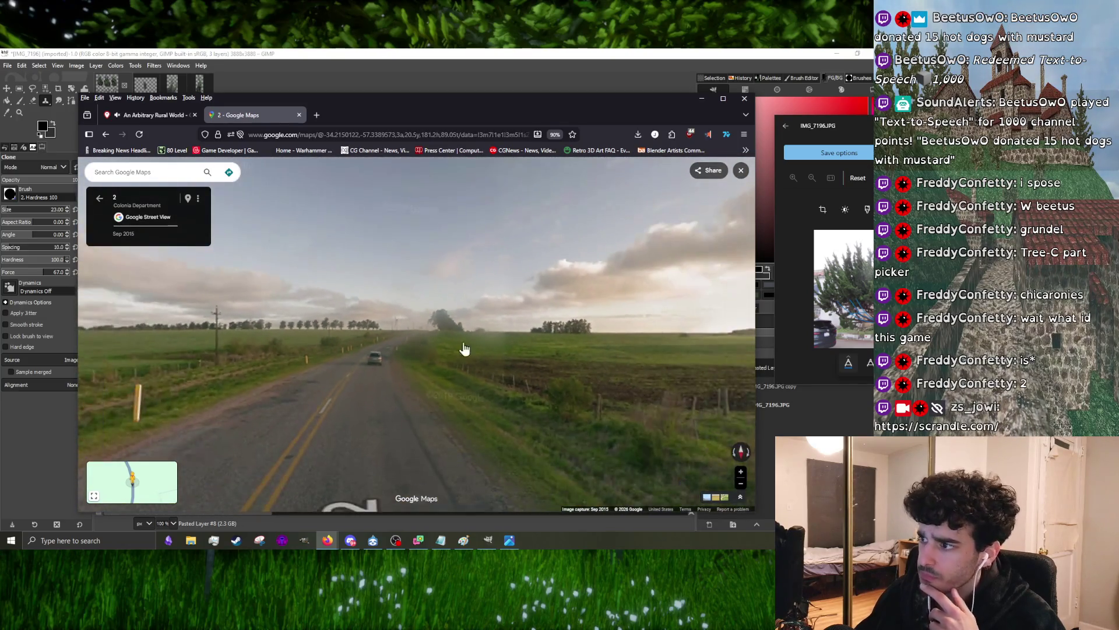
click(445, 360)
mouse_move(446, 360)
mouse_down()
mouse_move(333, 338)
mouse_move(464, 365)
mouse_up()
click(464, 365)
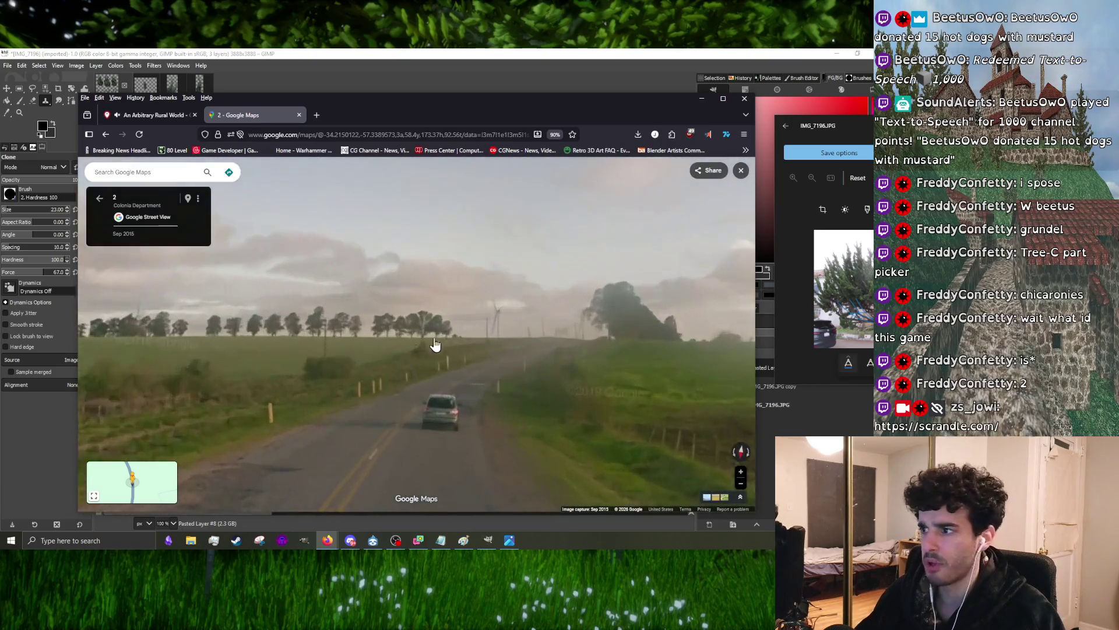
click(435, 351)
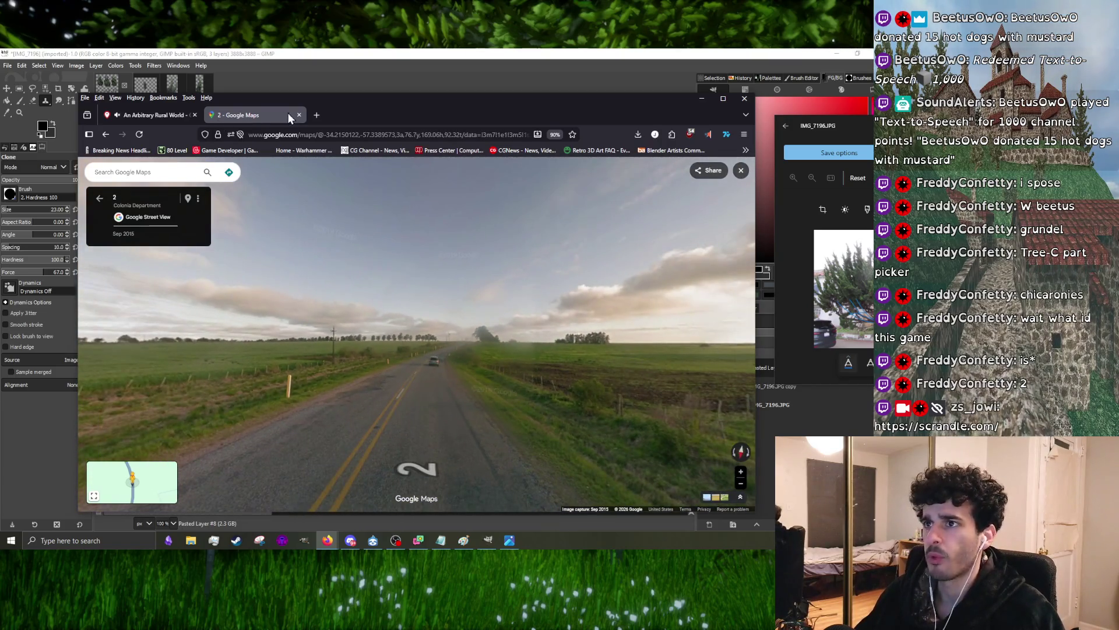
click(176, 114)
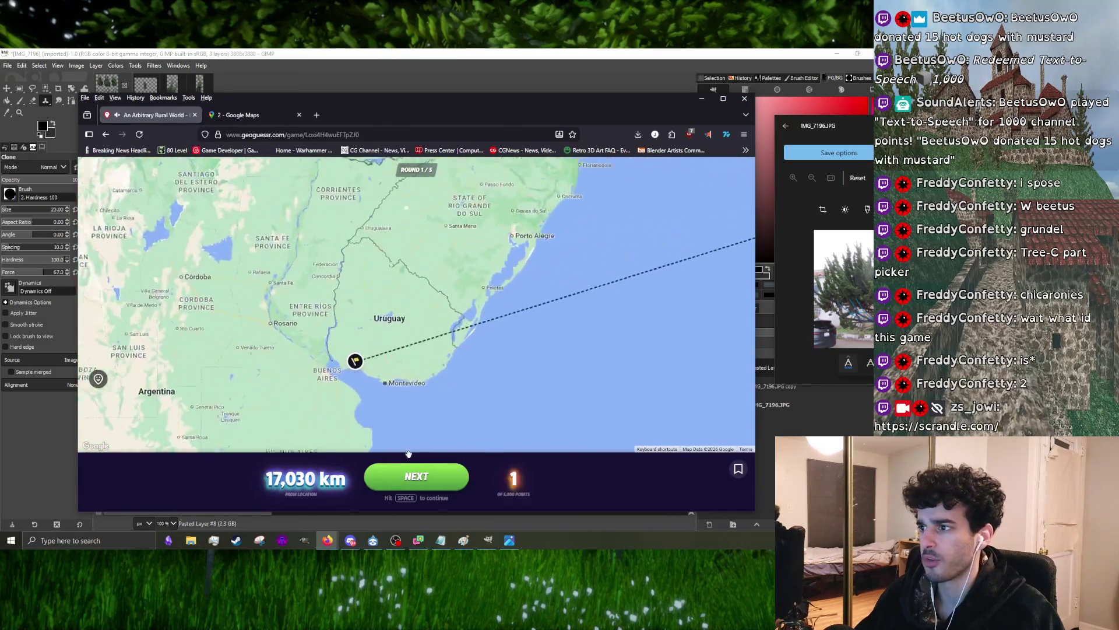
click(417, 474)
- Look around the round 2 location and submit a Southeast Asia guess, scoring 660 points from 530 km
mouse_move(423, 372)
mouse_down()
mouse_move(219, 344)
mouse_move(322, 318)
mouse_up()
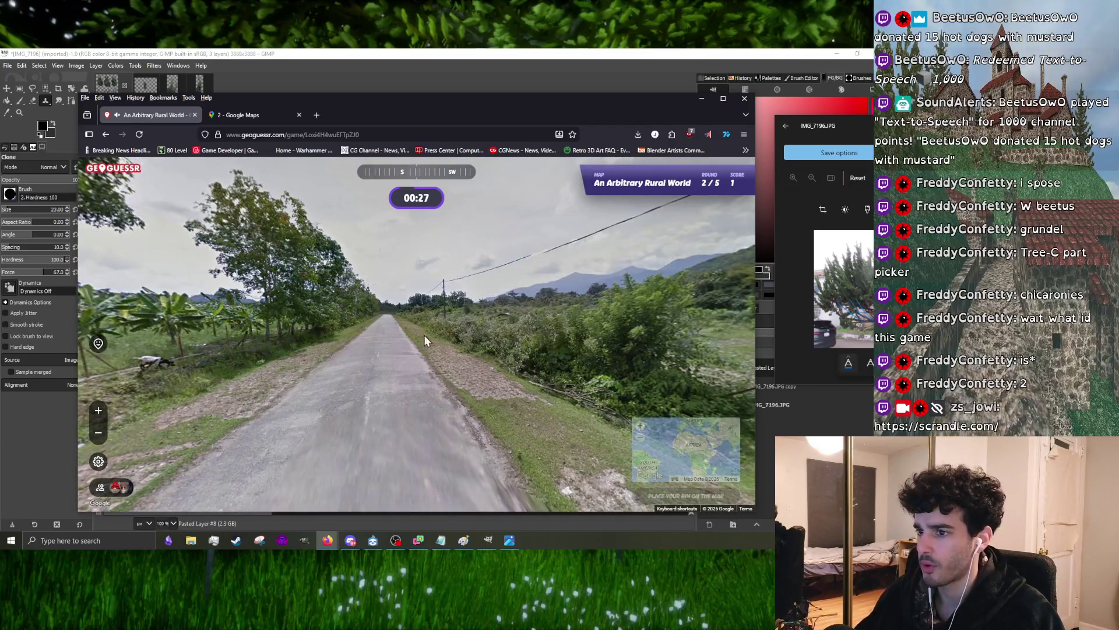
drag(170, 355, 547, 370)
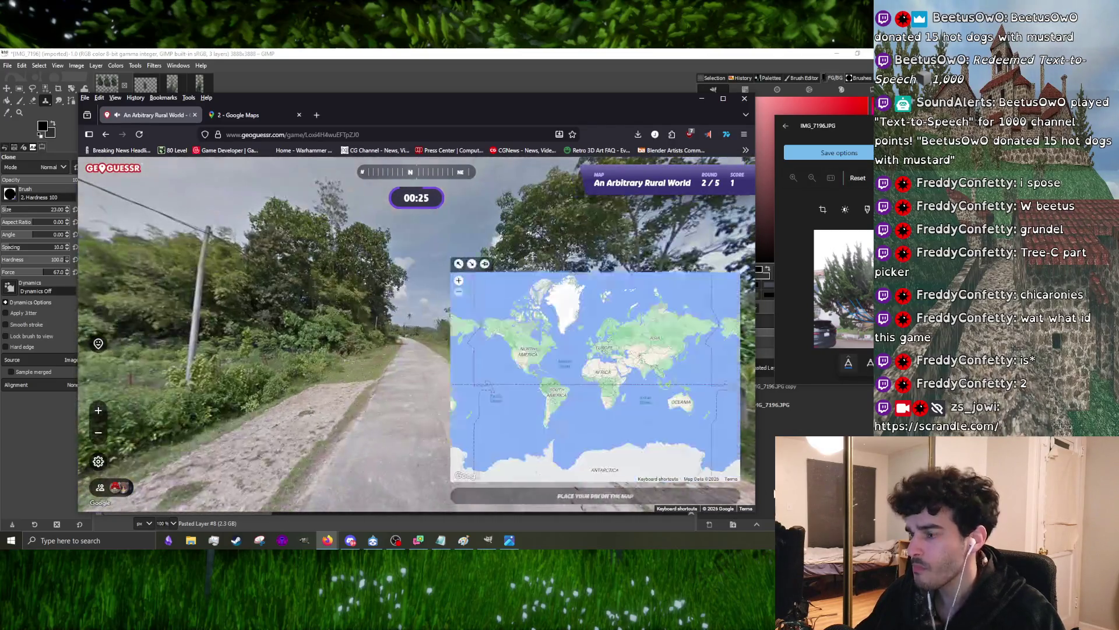
scroll(697, 377, up, 1)
scroll(647, 377, up, 2)
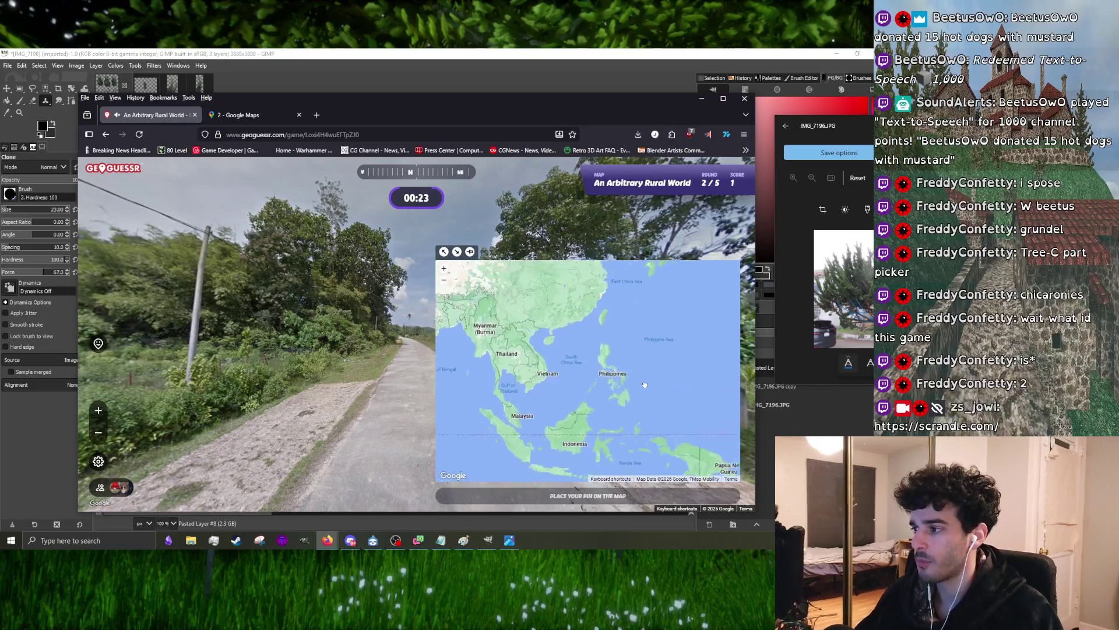
key(space)
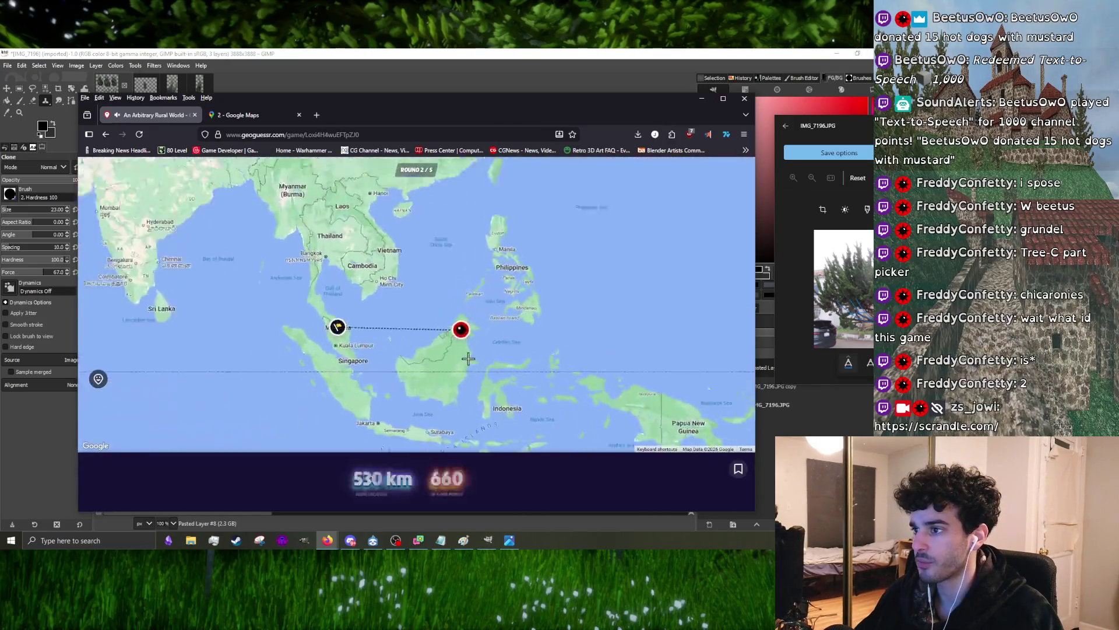
key(space)
- Move along the round 3 dirt road, submit a Europe guess and begin round 4 at 2,179 points
click(497, 351)
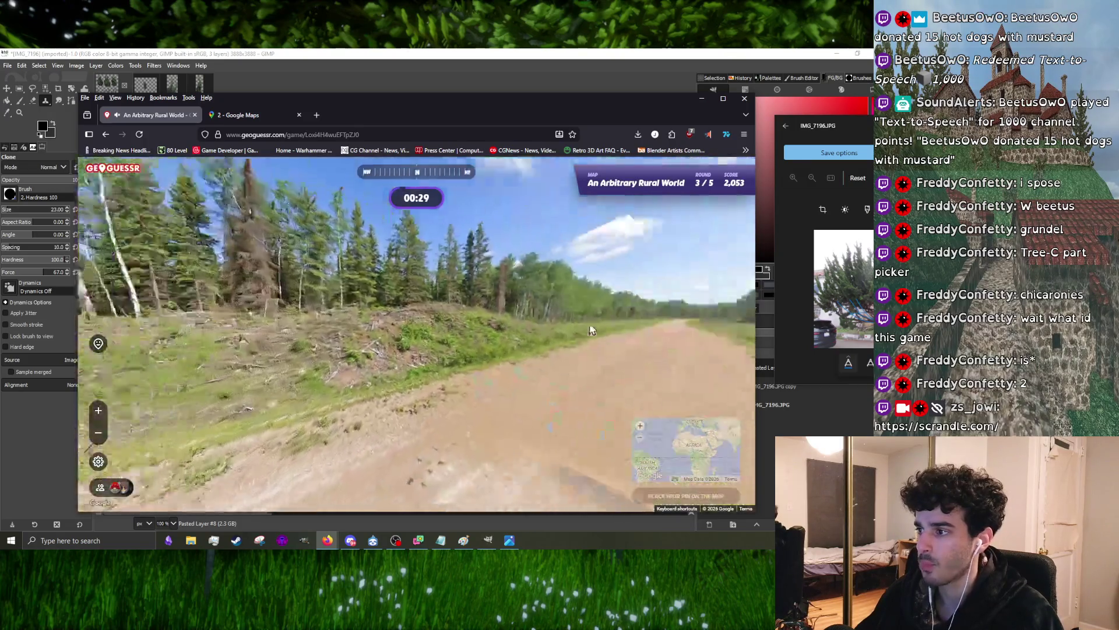
click(437, 407)
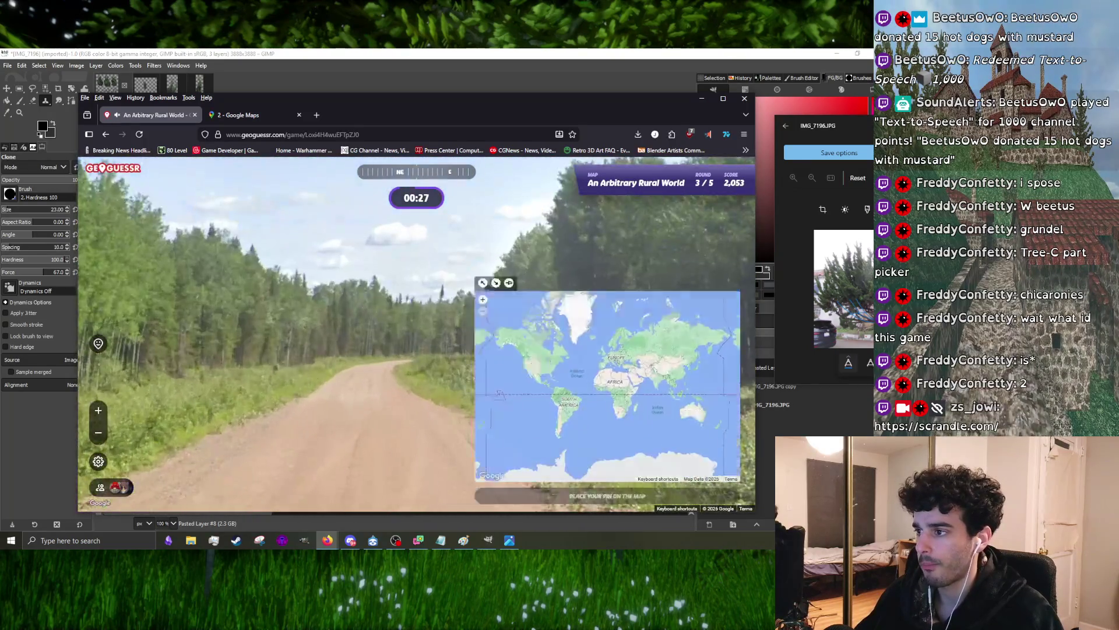
scroll(620, 337, up, 3)
scroll(620, 336, up, 1)
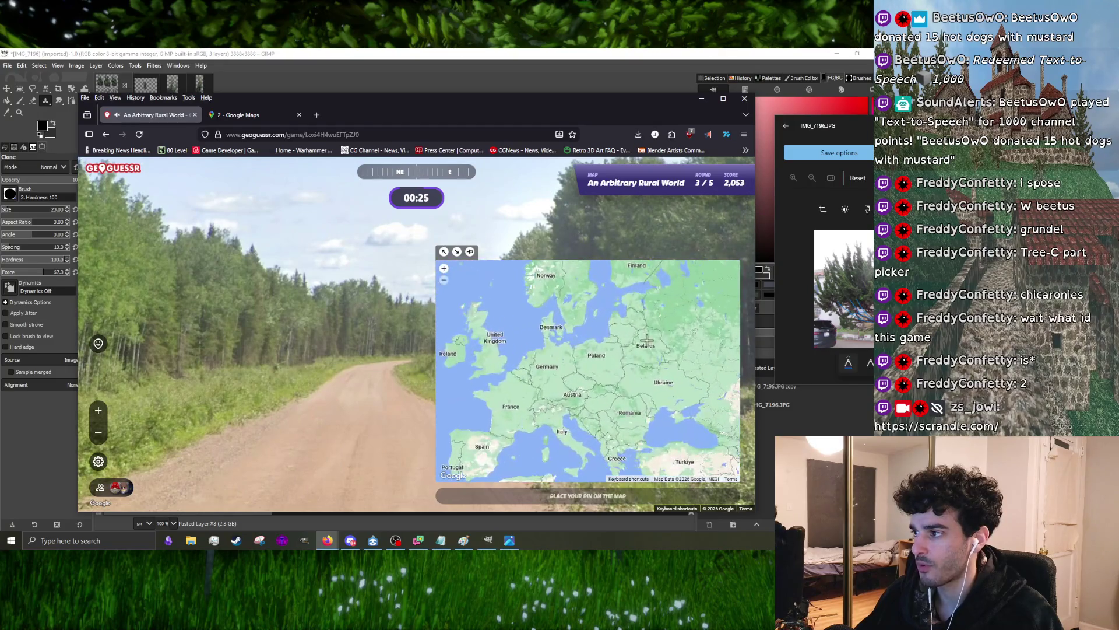
key(space)
key(space)
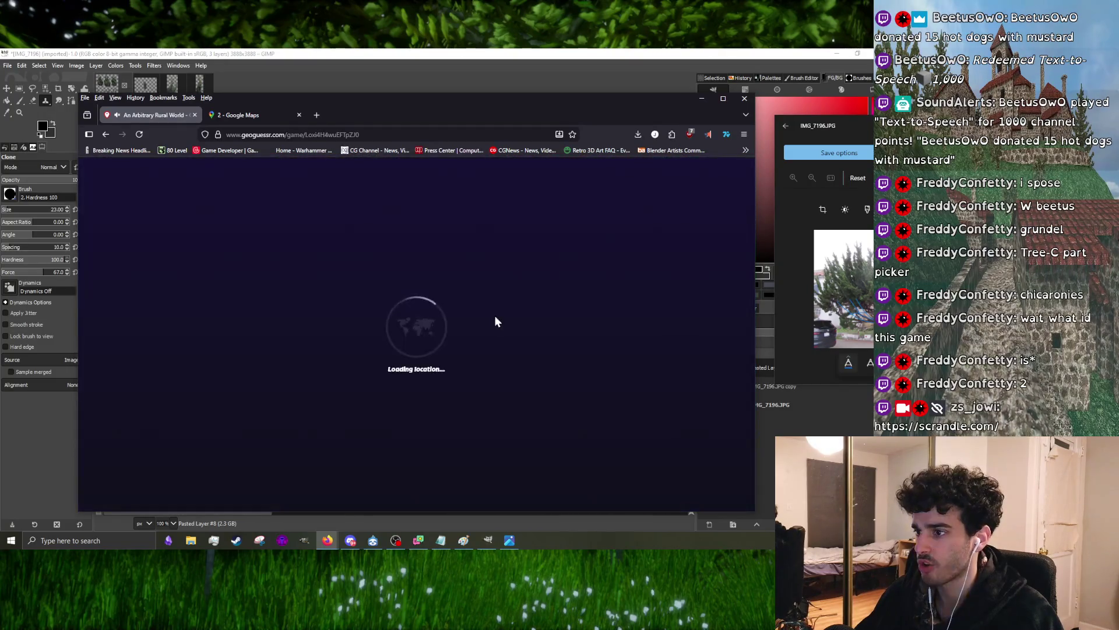
drag(382, 315, 178, 286)
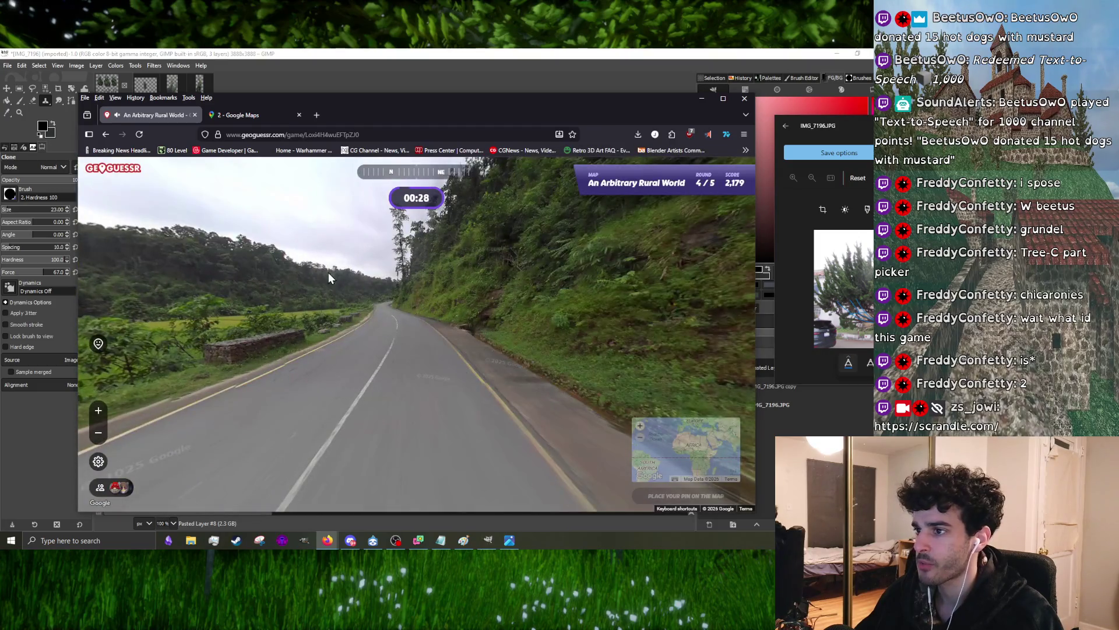
- Survey the round 4 mountain road, stone wall and hillside, then move forward along the curve
mouse_move(329, 272)
mouse_down()
mouse_move(493, 352)
mouse_move(562, 295)
mouse_move(563, 317)
mouse_up()
mouse_move(238, 325)
mouse_down()
mouse_move(374, 333)
mouse_move(357, 303)
mouse_move(337, 321)
mouse_up()
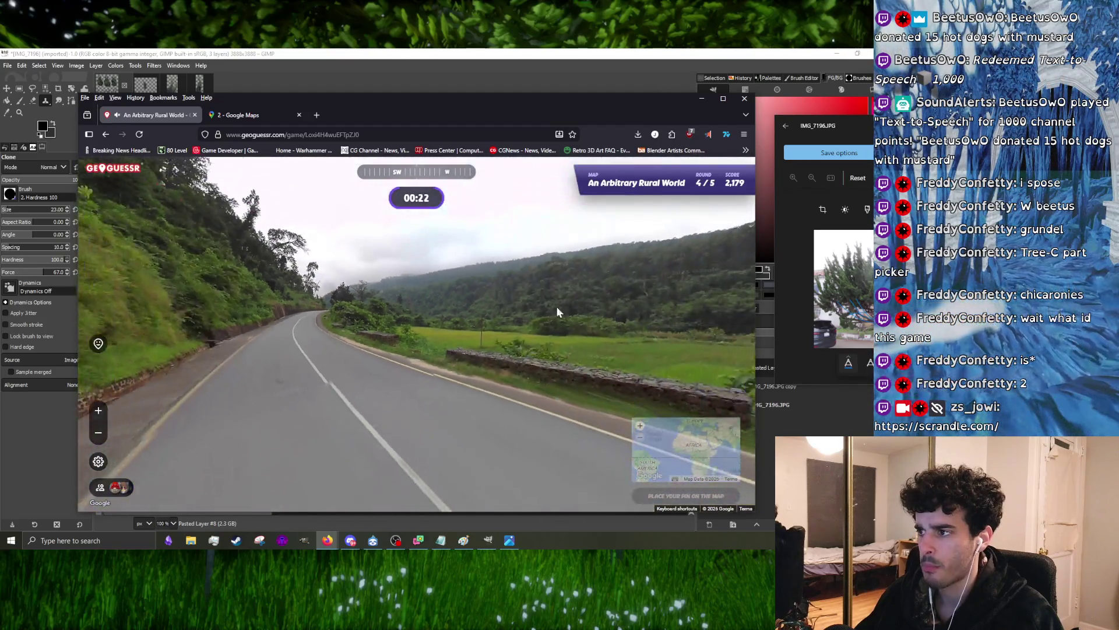
mouse_move(557, 310)
mouse_down()
mouse_move(251, 301)
mouse_move(513, 301)
mouse_move(500, 313)
mouse_move(458, 294)
mouse_up()
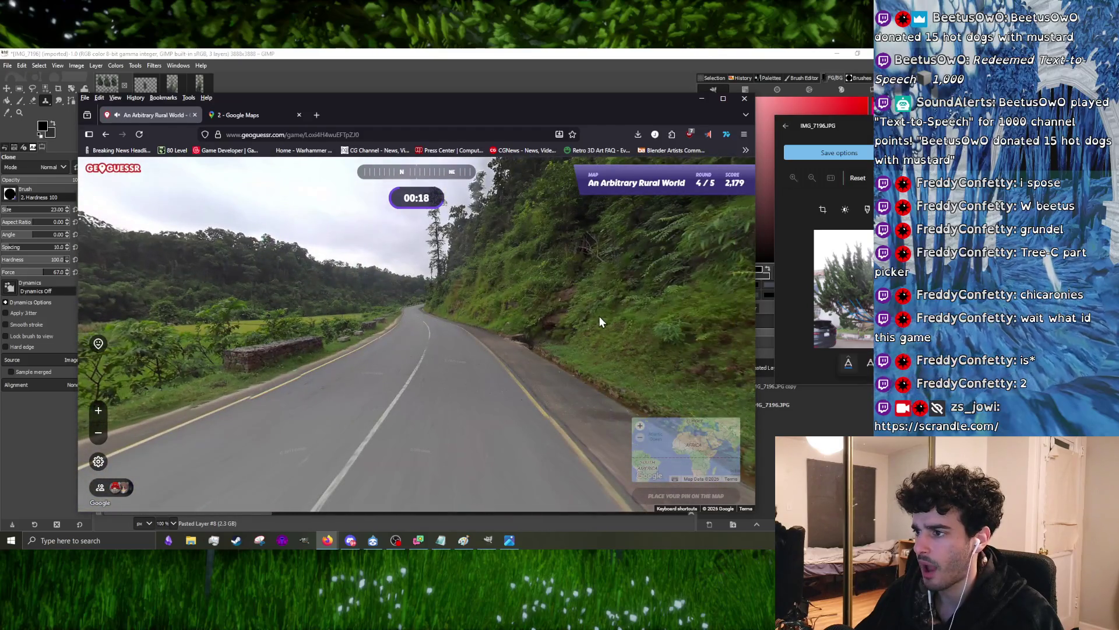
drag(600, 322, 286, 323)
click(324, 323)
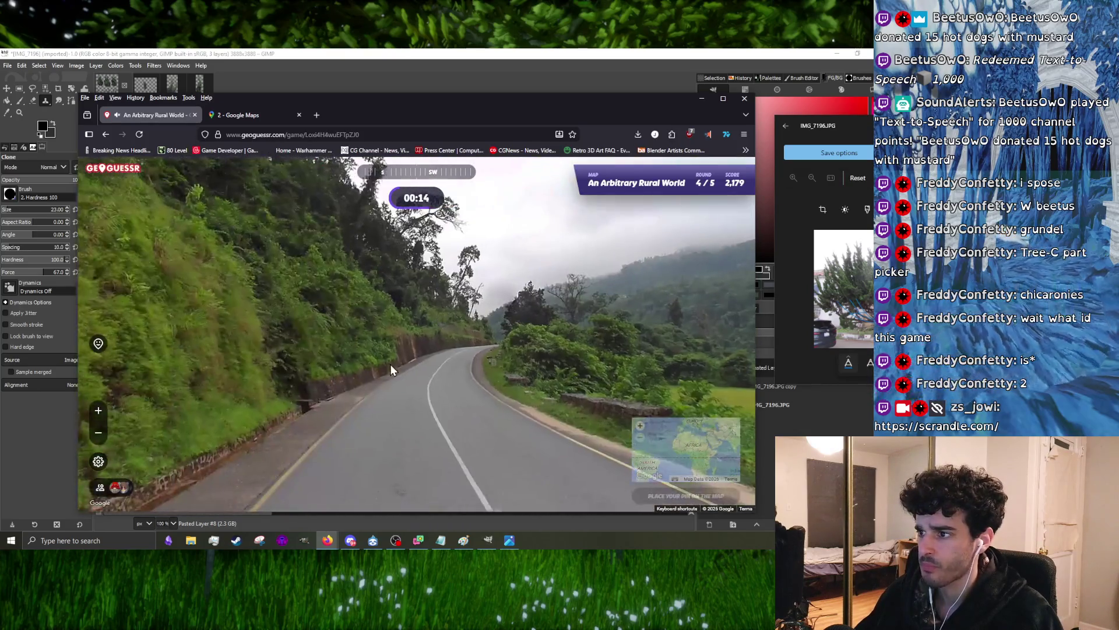
click(387, 363)
click(290, 354)
click(341, 356)
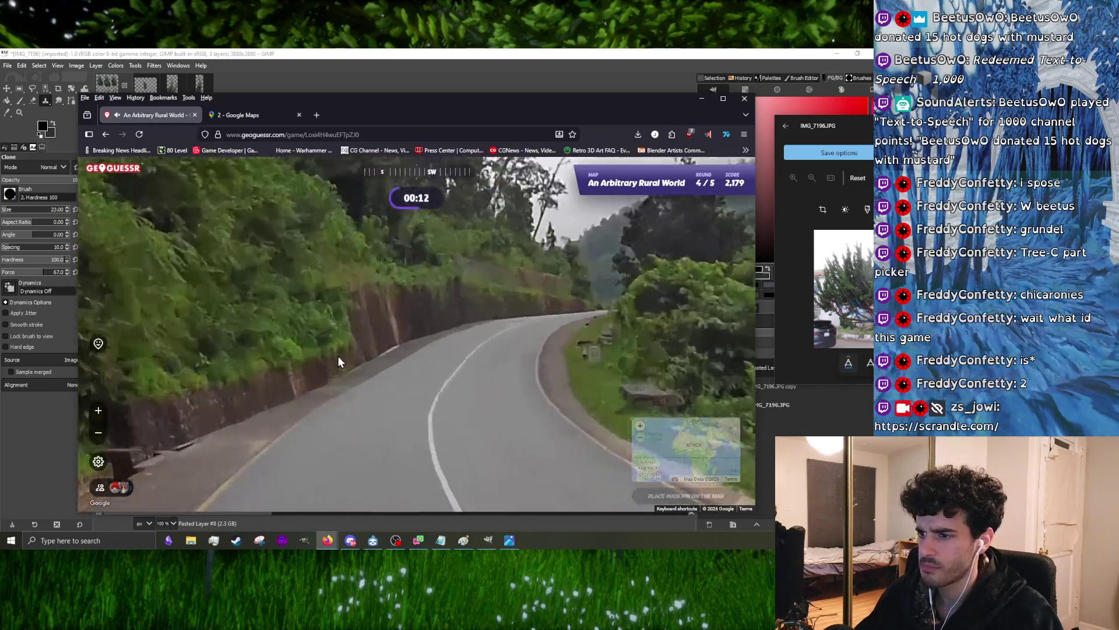
- Look back toward the field and forest, then pin the guess in Thailand, 1,856 km from the location
drag(228, 392, 522, 378)
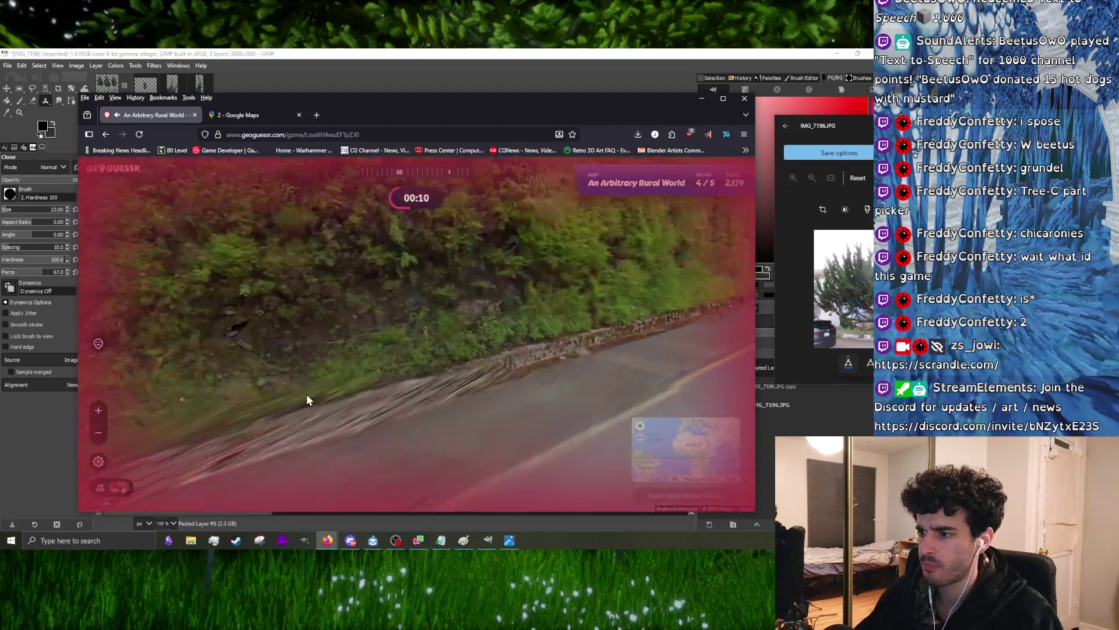
click(278, 312)
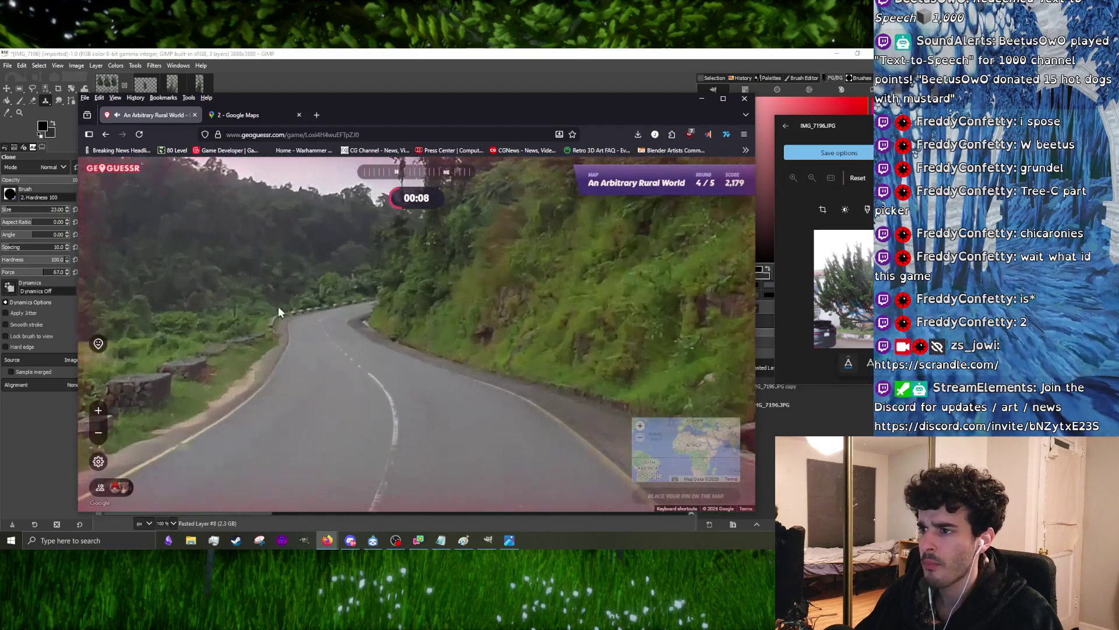
drag(275, 286, 597, 305)
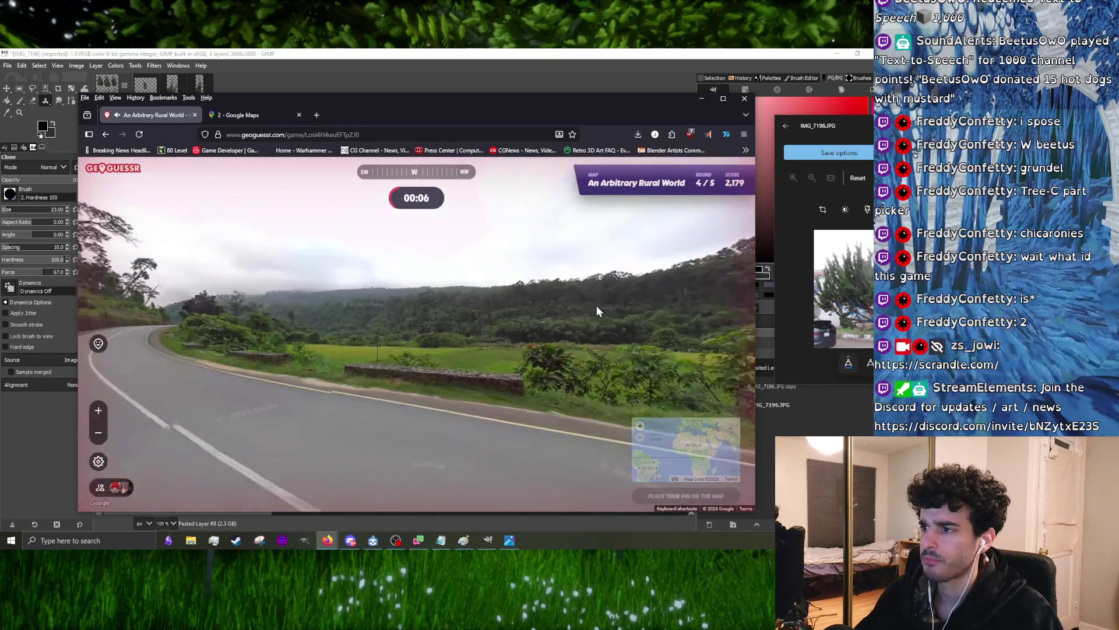
drag(252, 292, 445, 295)
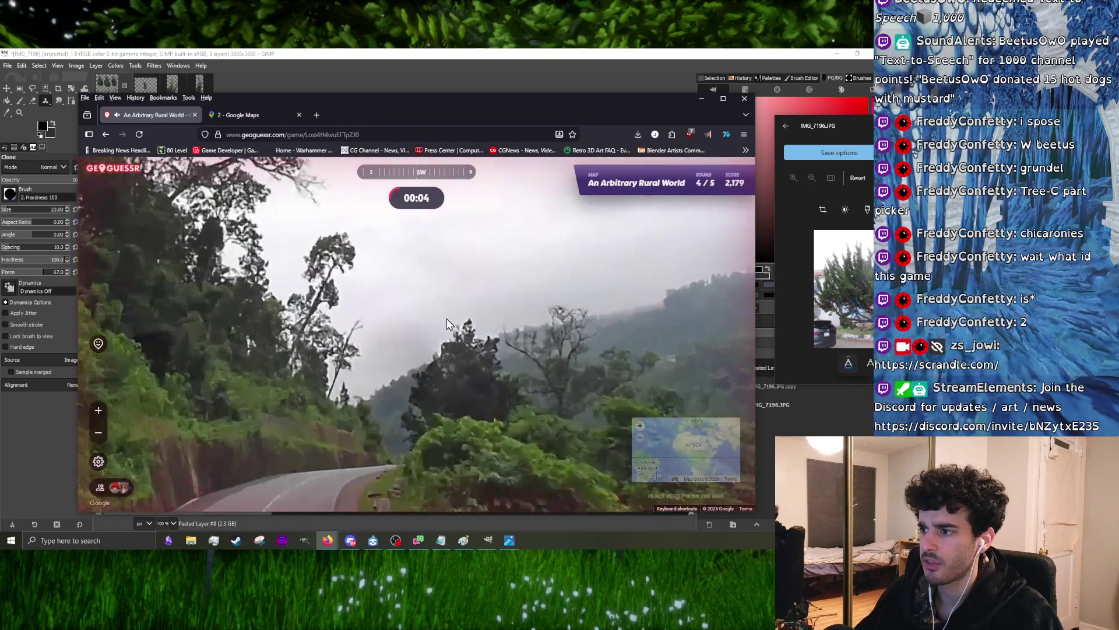
scroll(672, 379, up, 2)
scroll(672, 380, up, 2)
scroll(673, 380, up, 1)
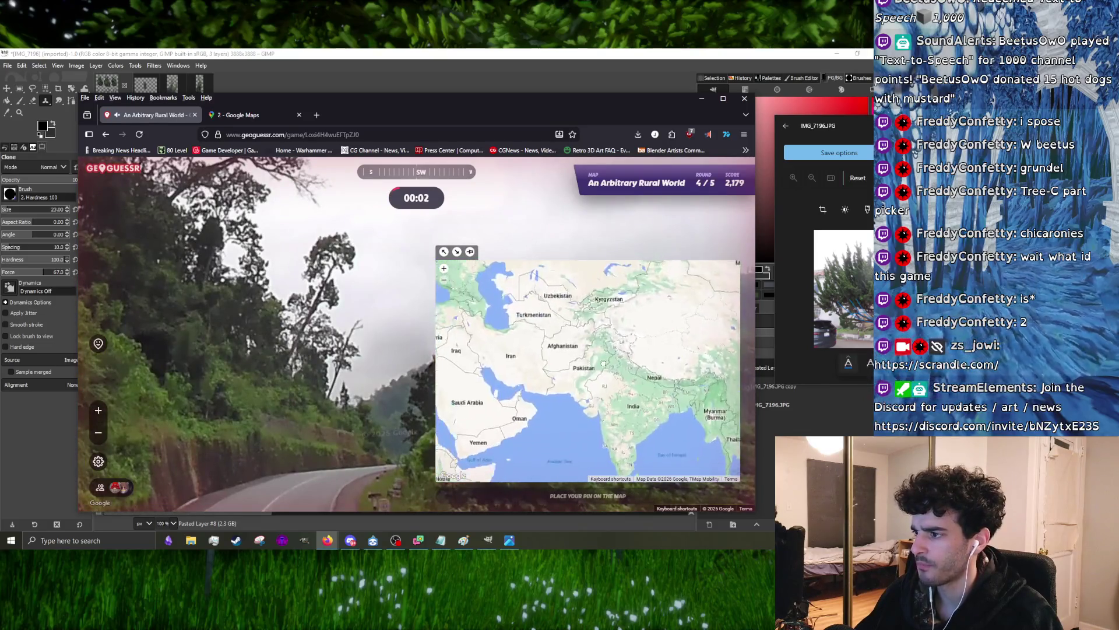
drag(673, 380, 594, 350)
click(590, 393)
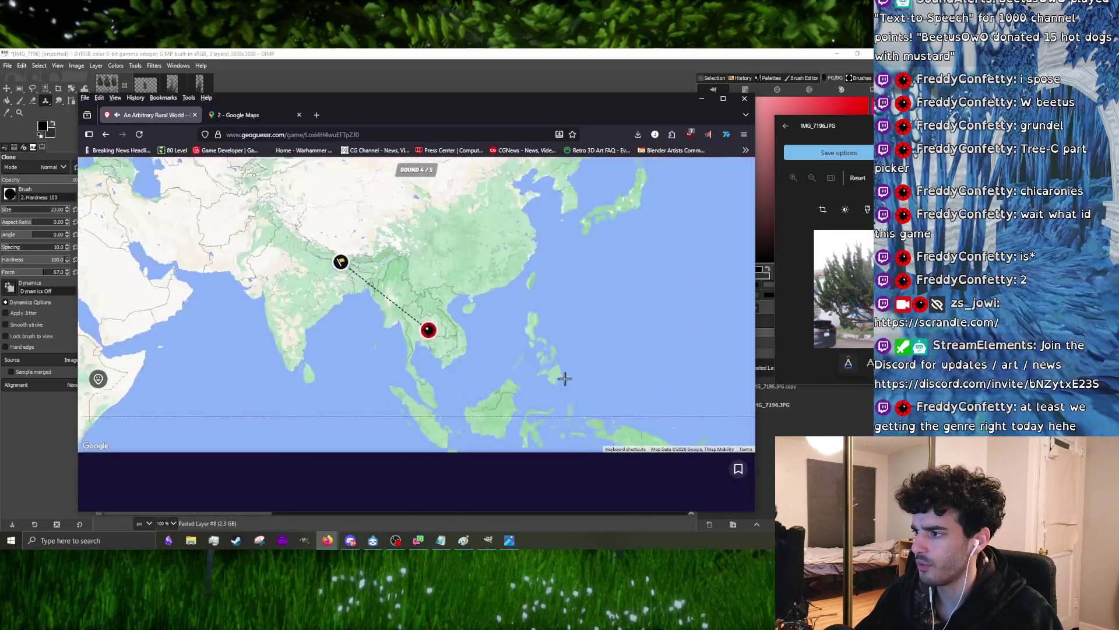
- Play final round 5 on the grassy hill road until it times out, ending with 888 of 25,000 points
key(space)
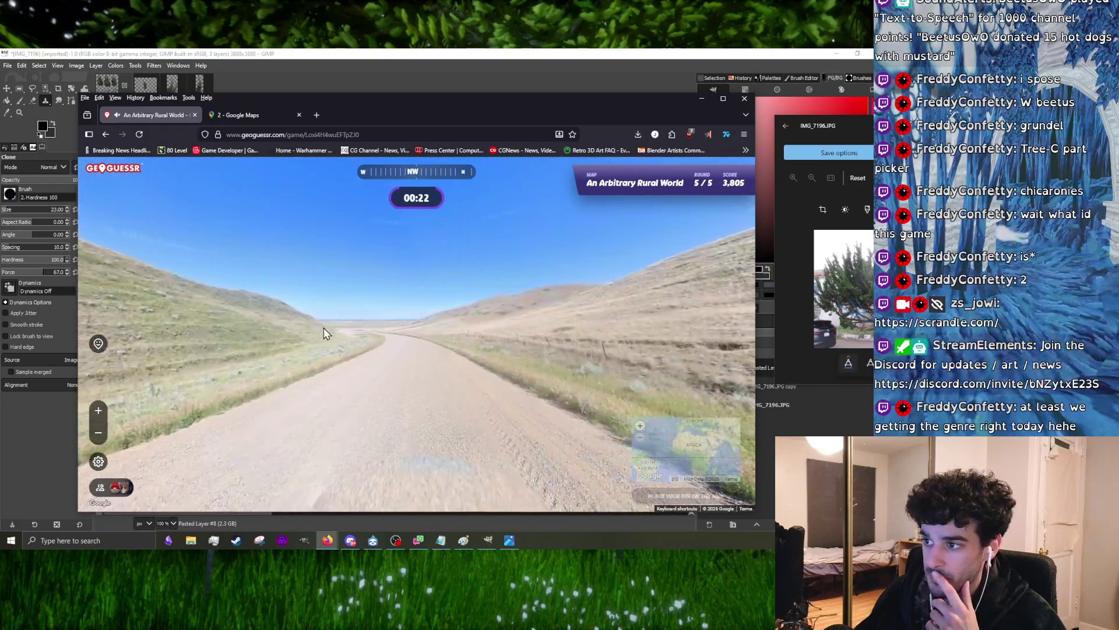
mouse_move(328, 328)
mouse_down()
mouse_move(389, 346)
mouse_move(475, 329)
mouse_move(285, 330)
mouse_move(441, 365)
mouse_move(298, 367)
mouse_move(380, 370)
mouse_move(462, 397)
mouse_move(403, 390)
mouse_move(589, 411)
mouse_move(429, 352)
mouse_move(359, 368)
mouse_up()
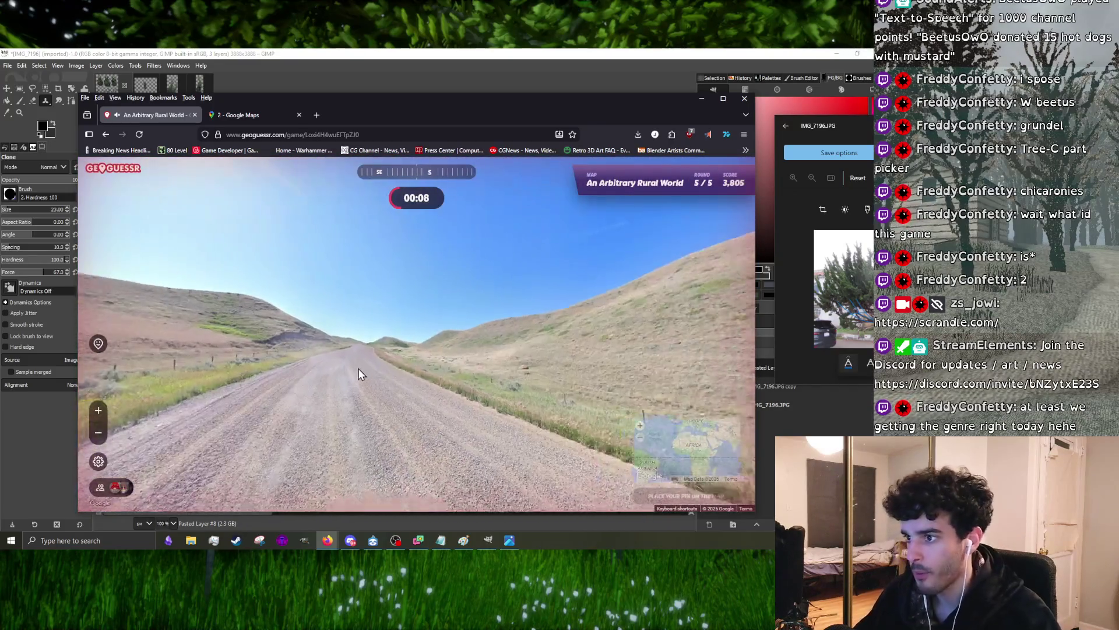
click(358, 374)
mouse_move(597, 289)
mouse_down()
mouse_move(654, 347)
mouse_move(482, 245)
mouse_move(487, 280)
mouse_move(320, 316)
mouse_move(470, 268)
mouse_move(458, 369)
mouse_move(558, 417)
mouse_up()
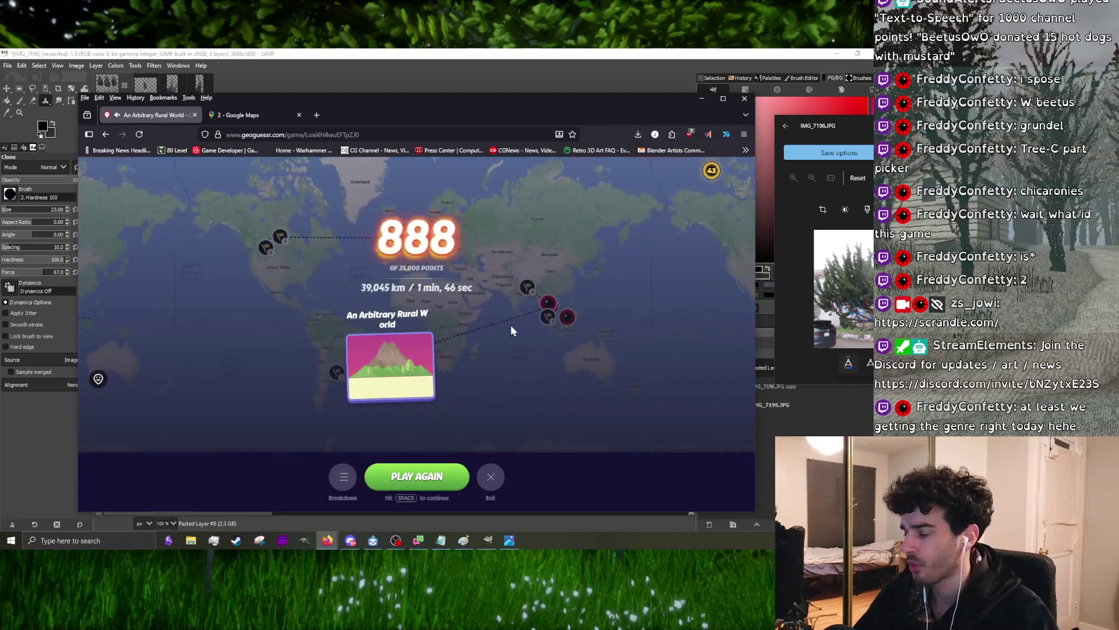
- Return to GIMP, check the tree photo layer under the cut-outs and move the photo viewer window aside
click(739, 98)
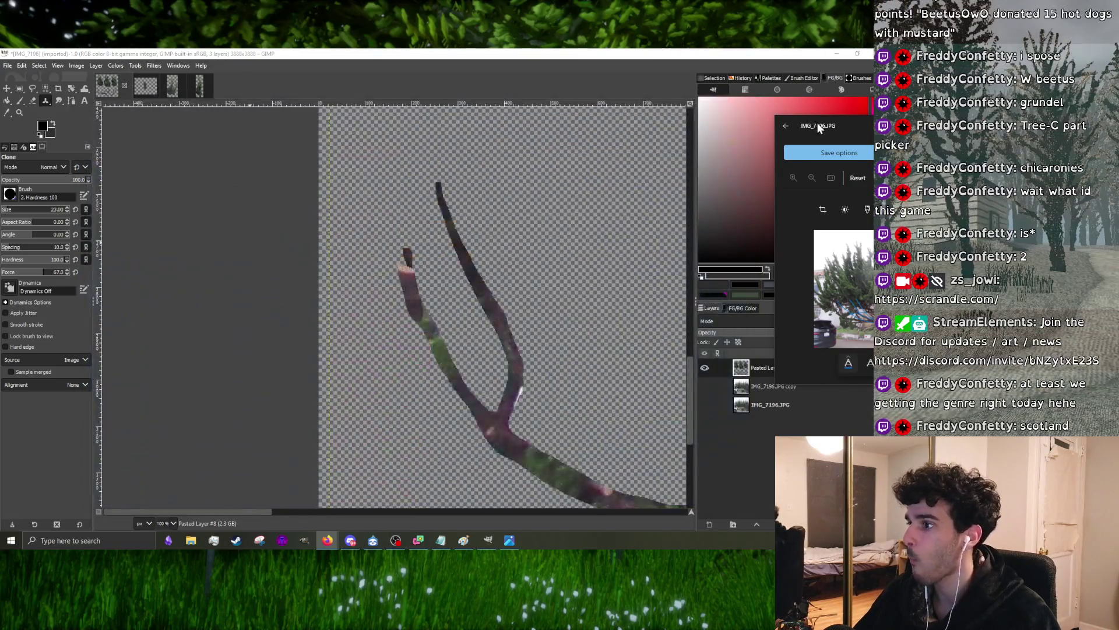
scroll(361, 252, down, 3)
scroll(361, 252, down, 2)
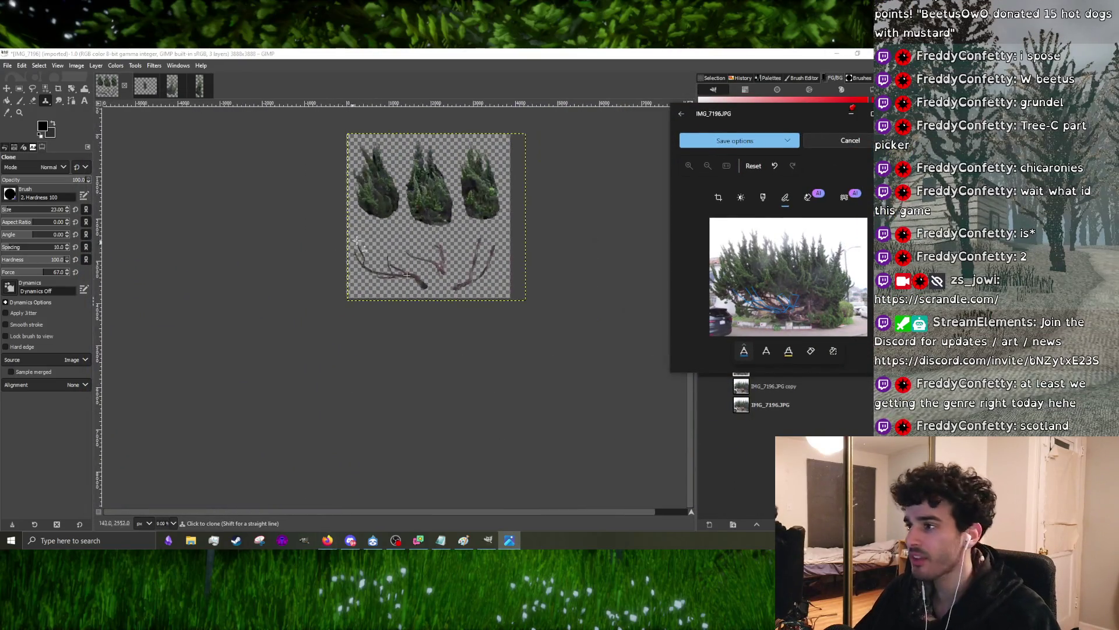
scroll(360, 252, up, 5)
click(32, 102)
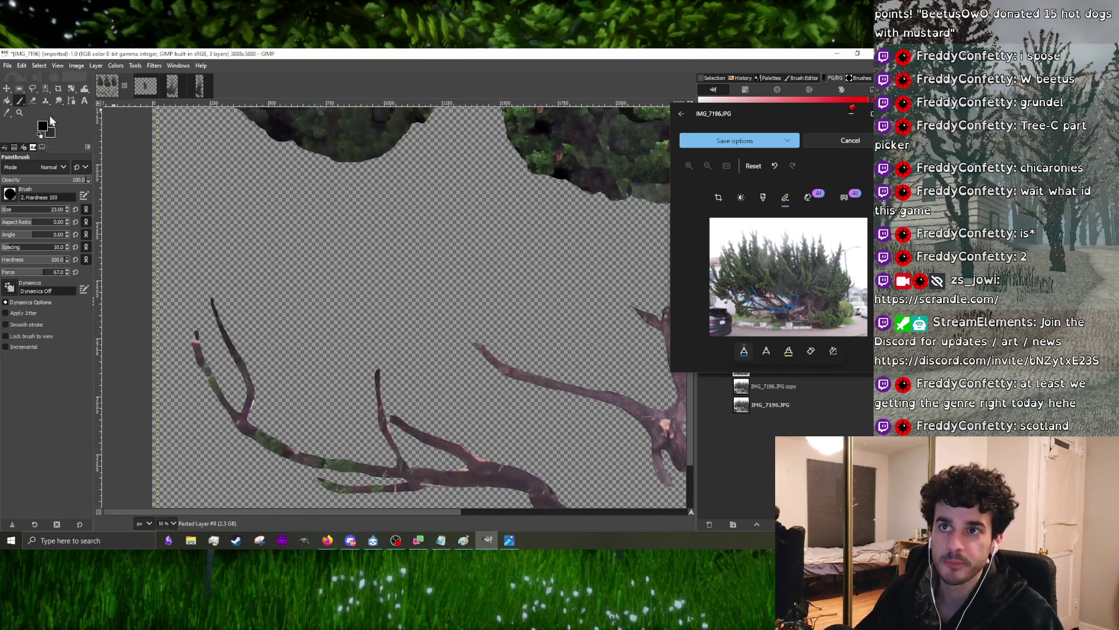
scroll(445, 274, down, 3)
scroll(444, 275, up, 3)
scroll(430, 274, down, 3)
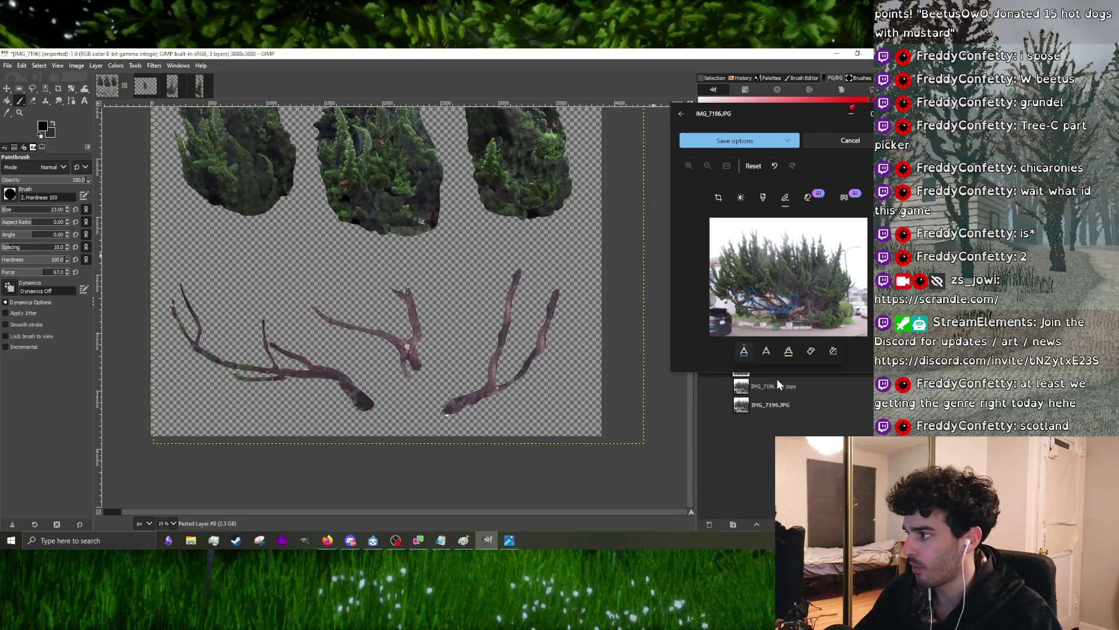
click(705, 387)
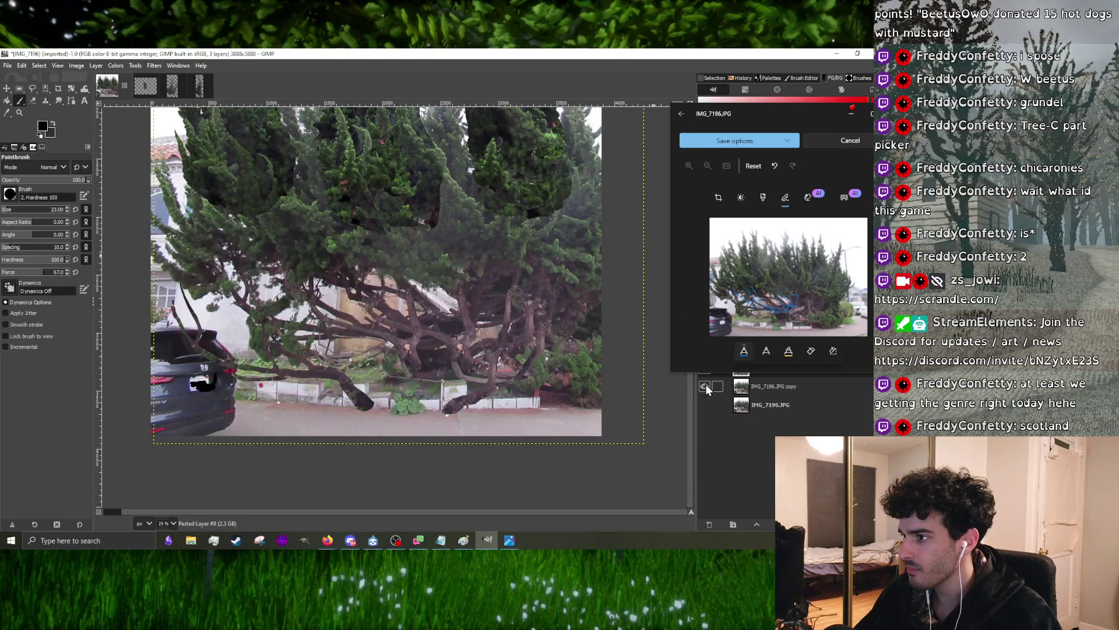
click(704, 387)
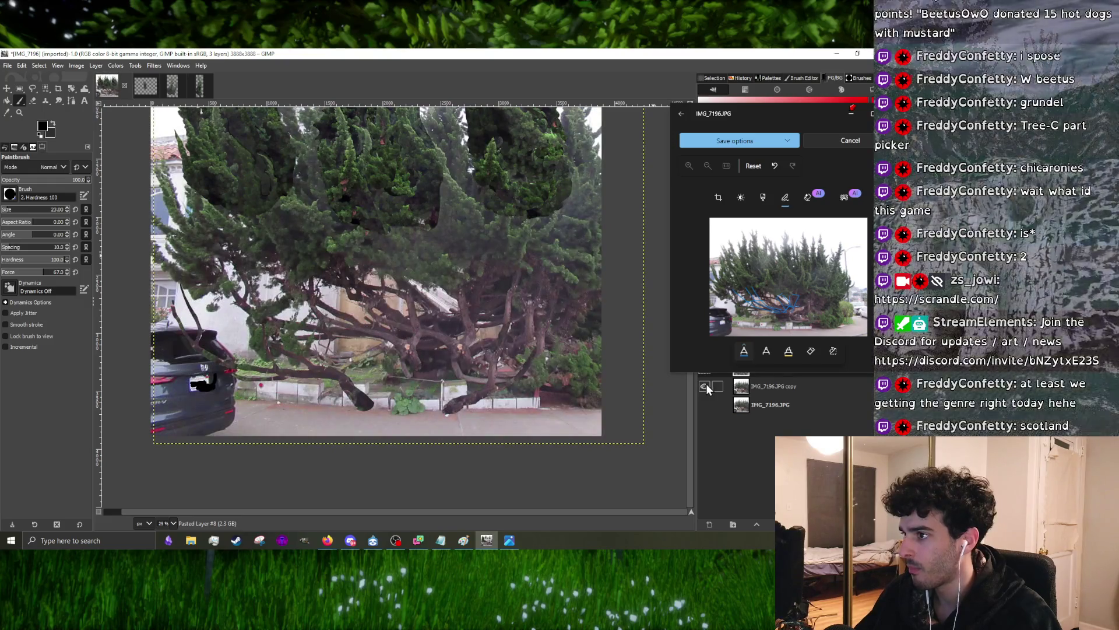
scroll(509, 367, up, 2)
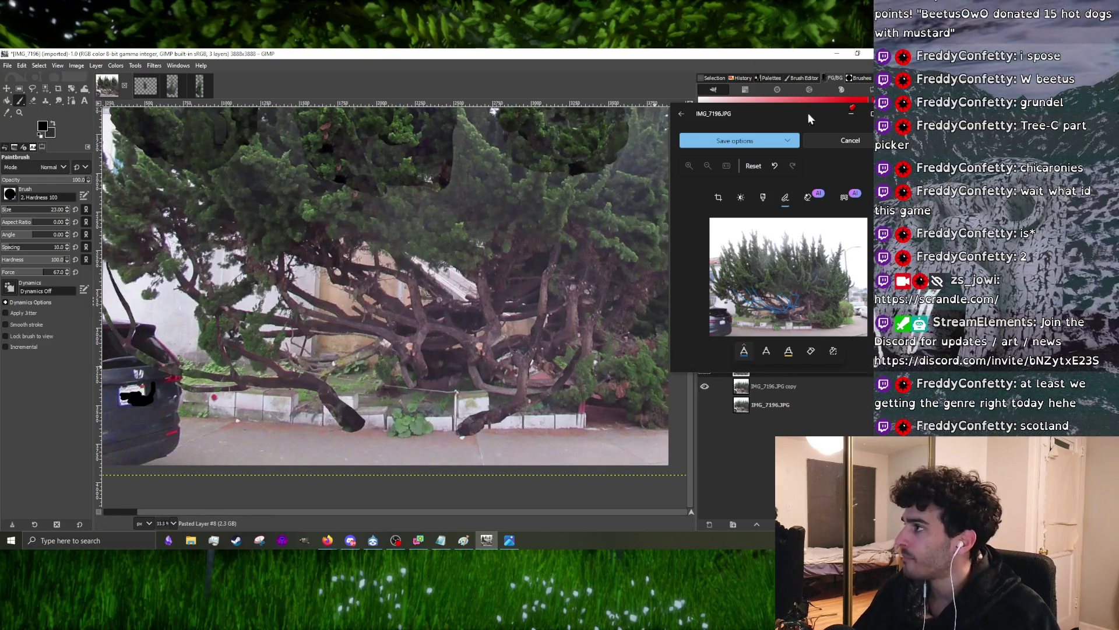
drag(812, 122, 809, 477)
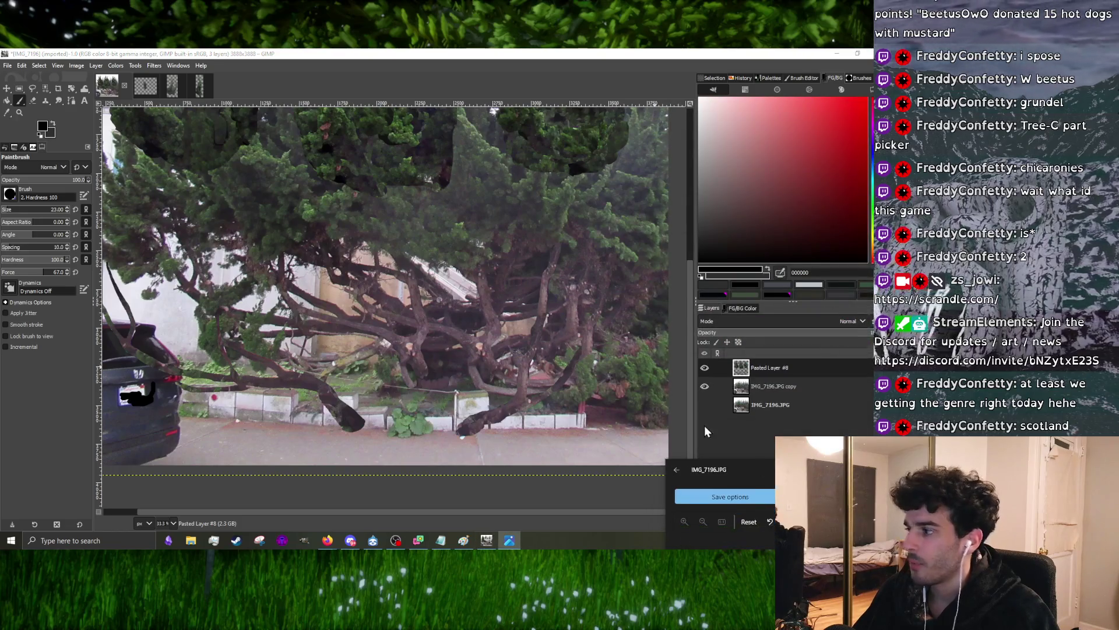
- Choose the Clone tool and pick a source spot on the tree photo copy layer
click(44, 102)
scroll(395, 297, up, 3)
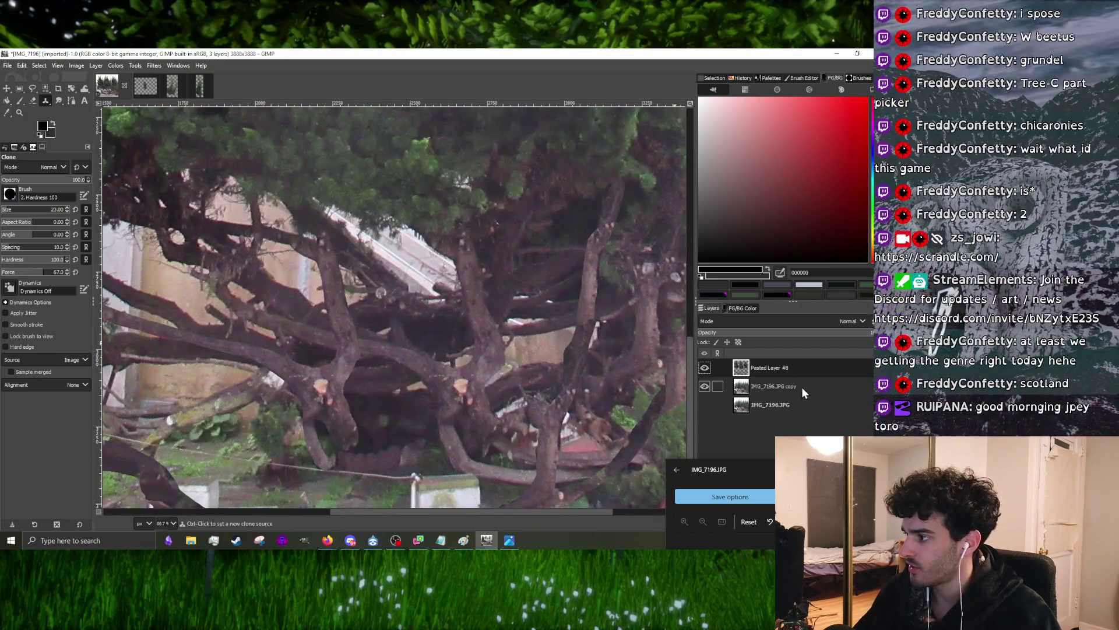
click(803, 387)
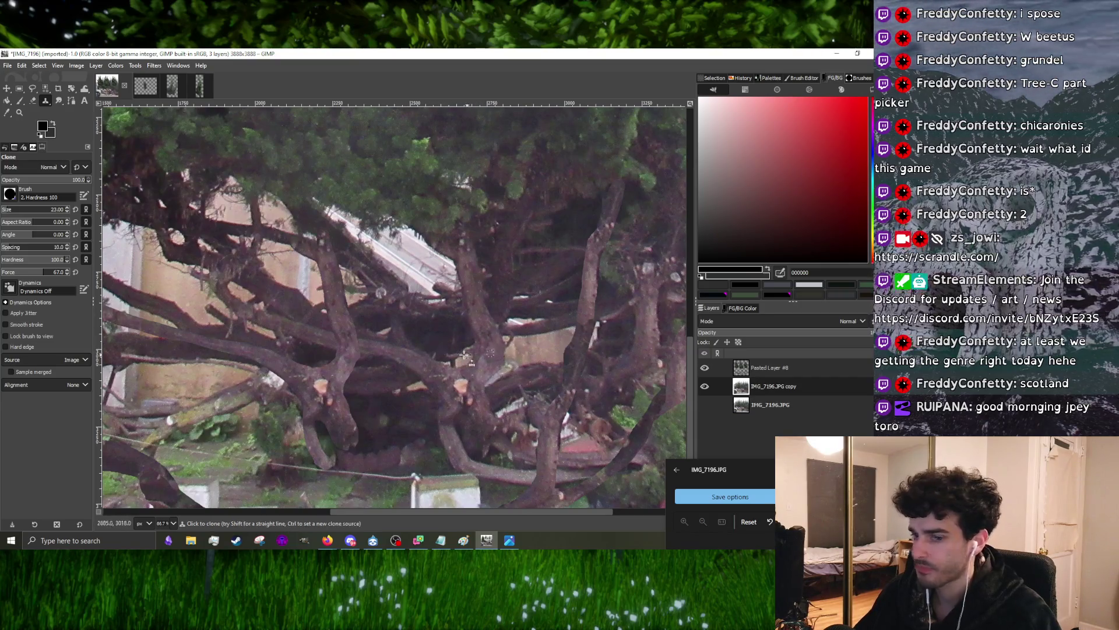
scroll(440, 351, down, 1)
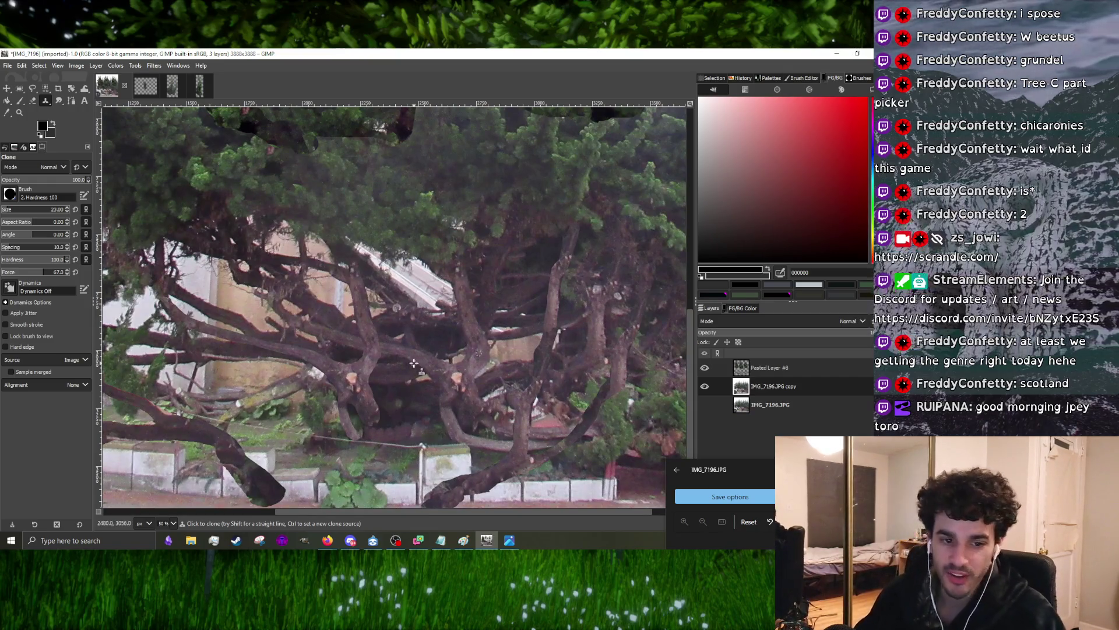
scroll(378, 403, up, 2)
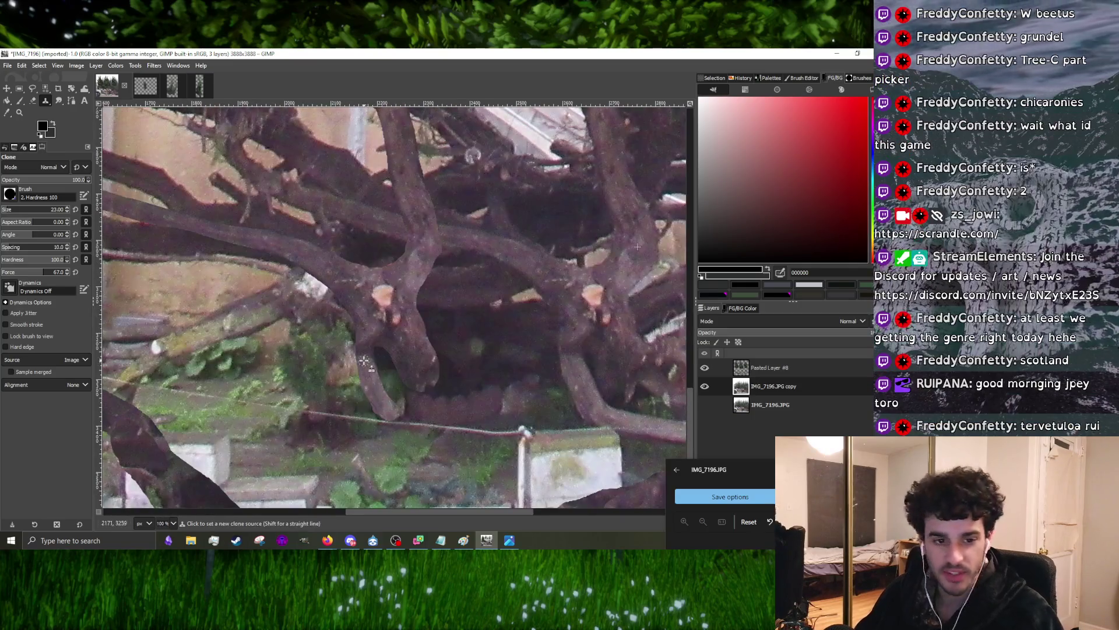
scroll(368, 365, down, 1)
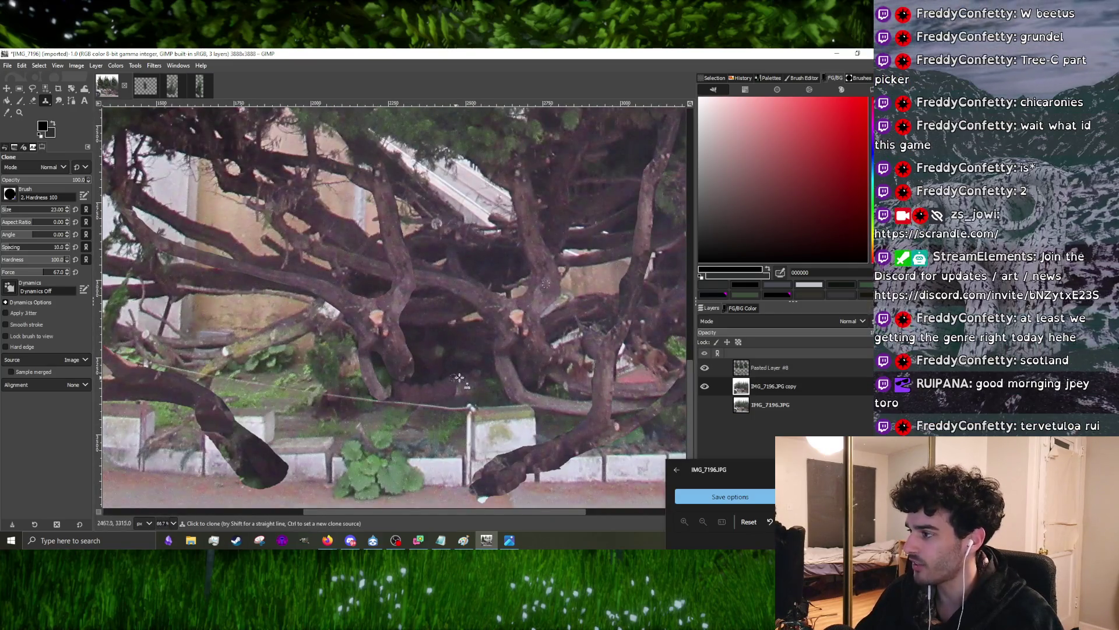
click(776, 368)
scroll(414, 379, up, 1)
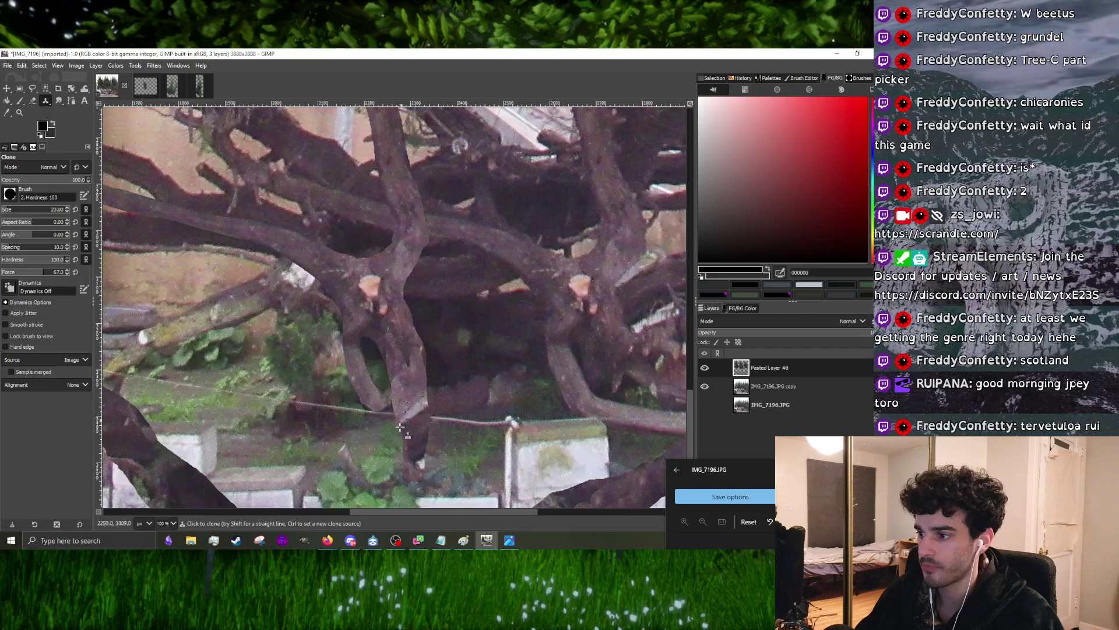
scroll(426, 388, down, 3)
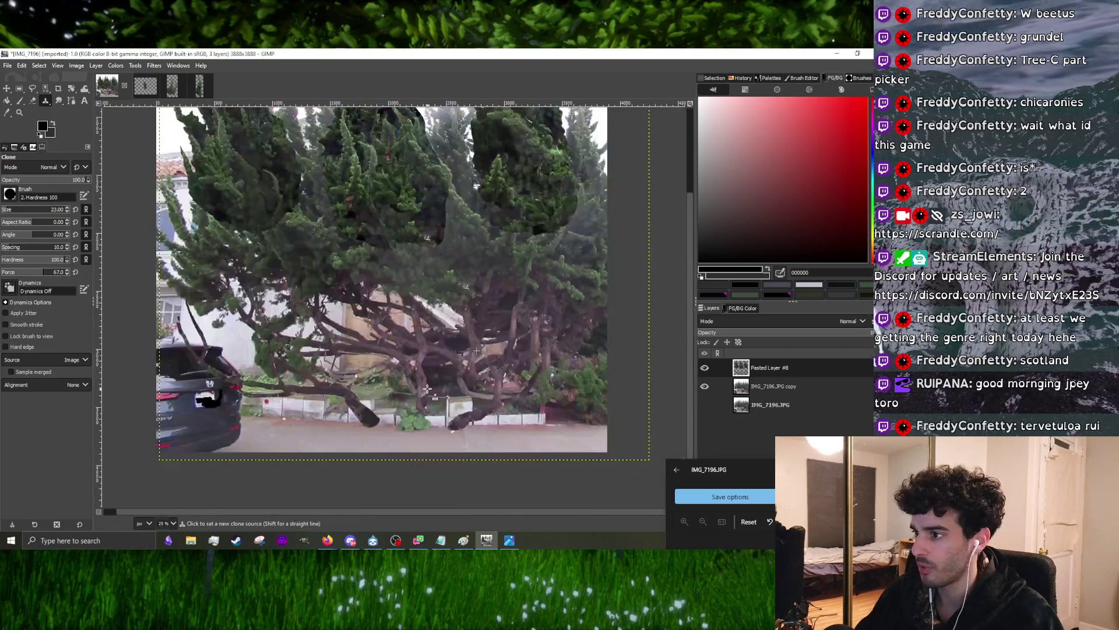
scroll(398, 346, up, 3)
scroll(368, 342, down, 2)
scroll(288, 315, up, 2)
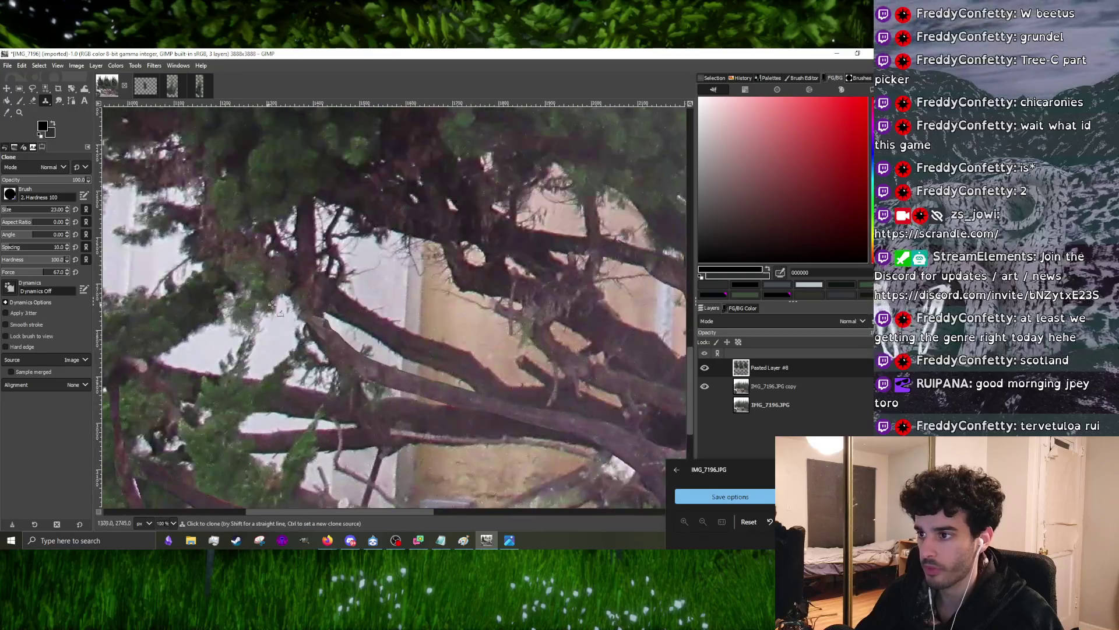
scroll(398, 323, down, 3)
scroll(395, 335, up, 2)
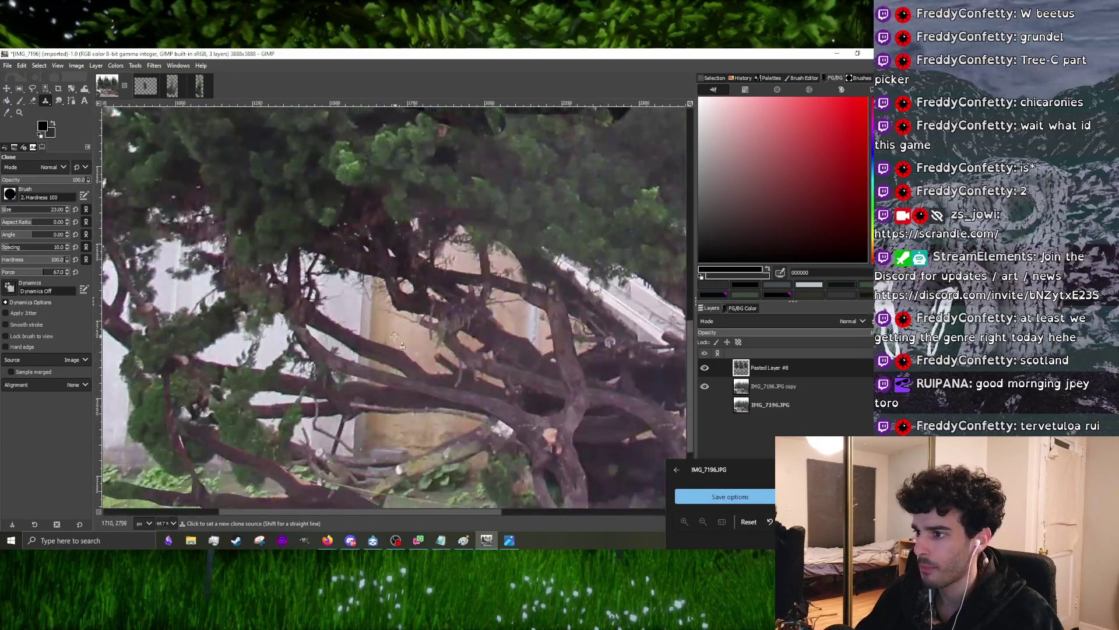
scroll(403, 360, up, 2)
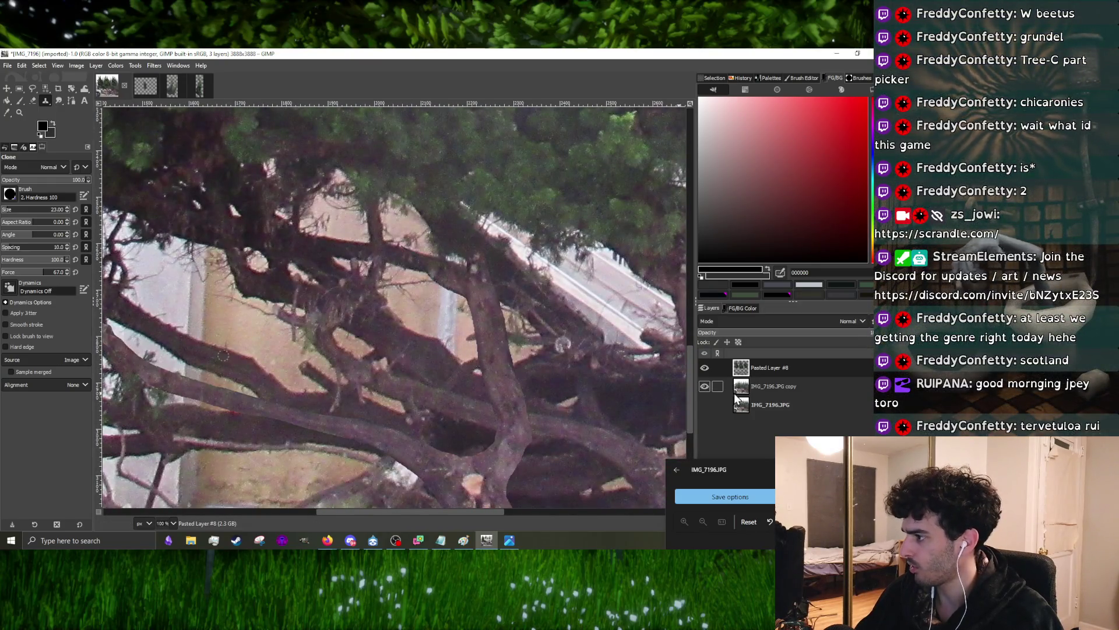
click(767, 406)
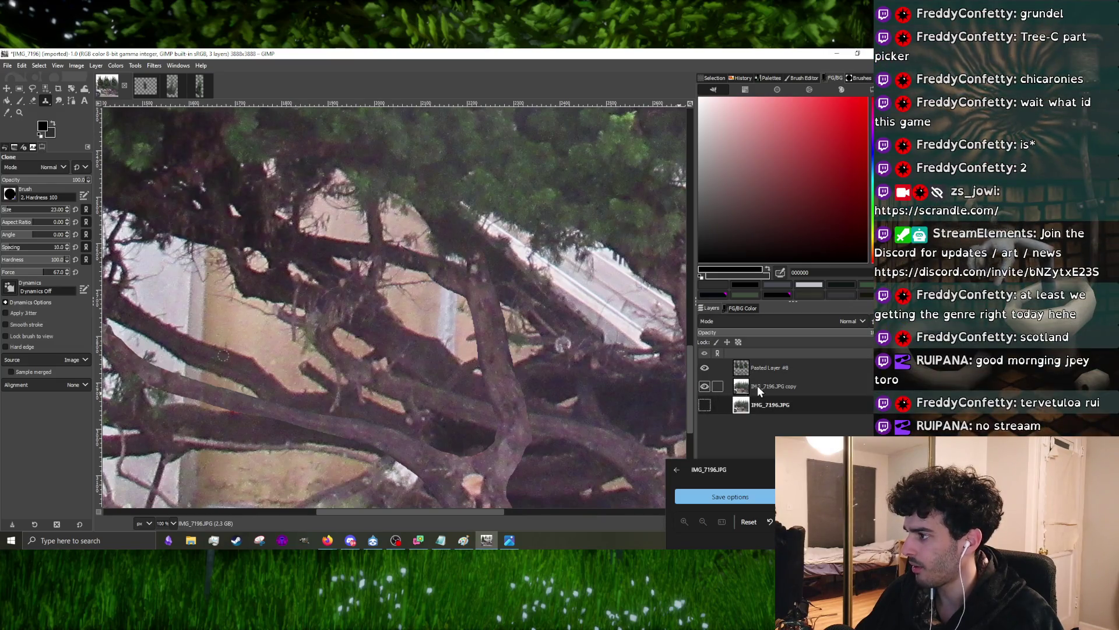
click(758, 386)
scroll(332, 372, down, 2)
scroll(333, 372, up, 2)
scroll(333, 372, down, 1)
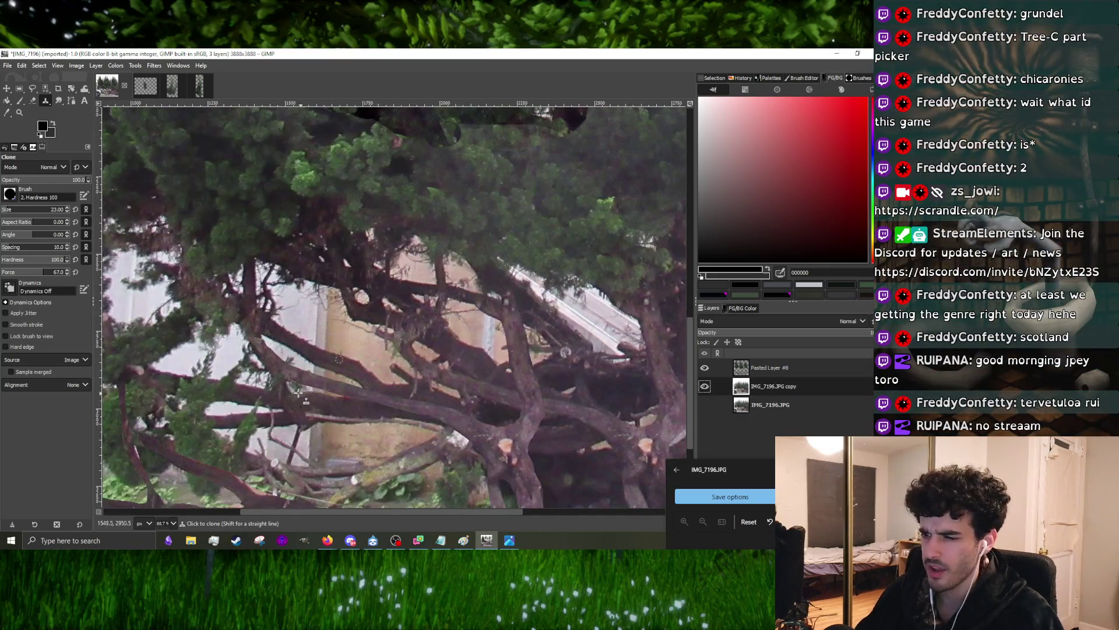
key(ctrl)
scroll(345, 363, up, 1)
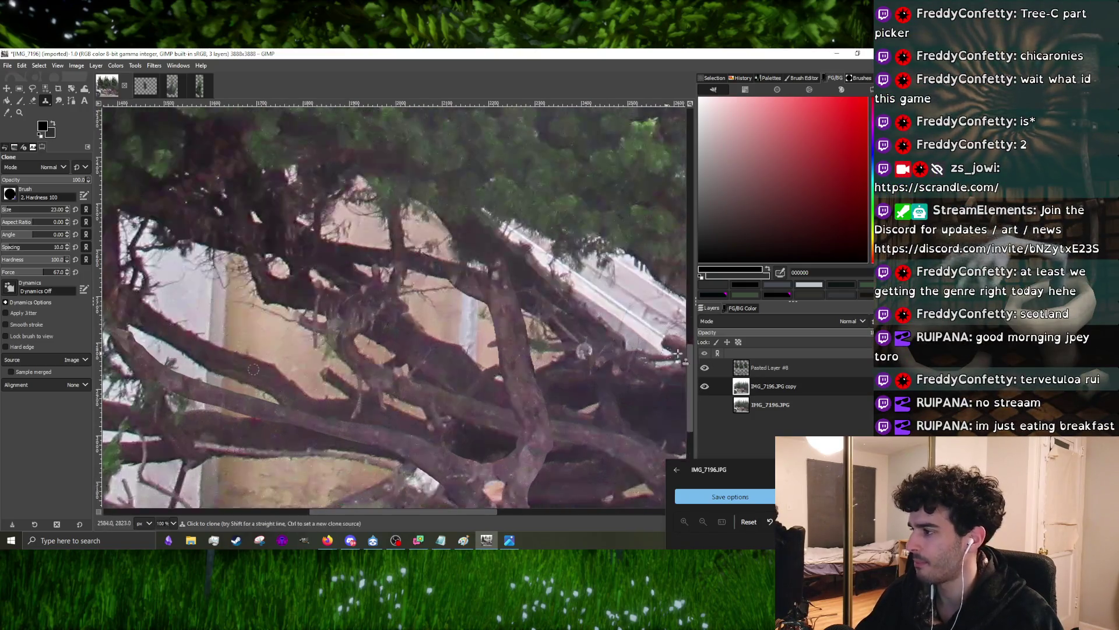
- Paint cloned texture along the branch on Pasted Layer #8, then hide the IMG_7196.JPG copy layer
click(793, 375)
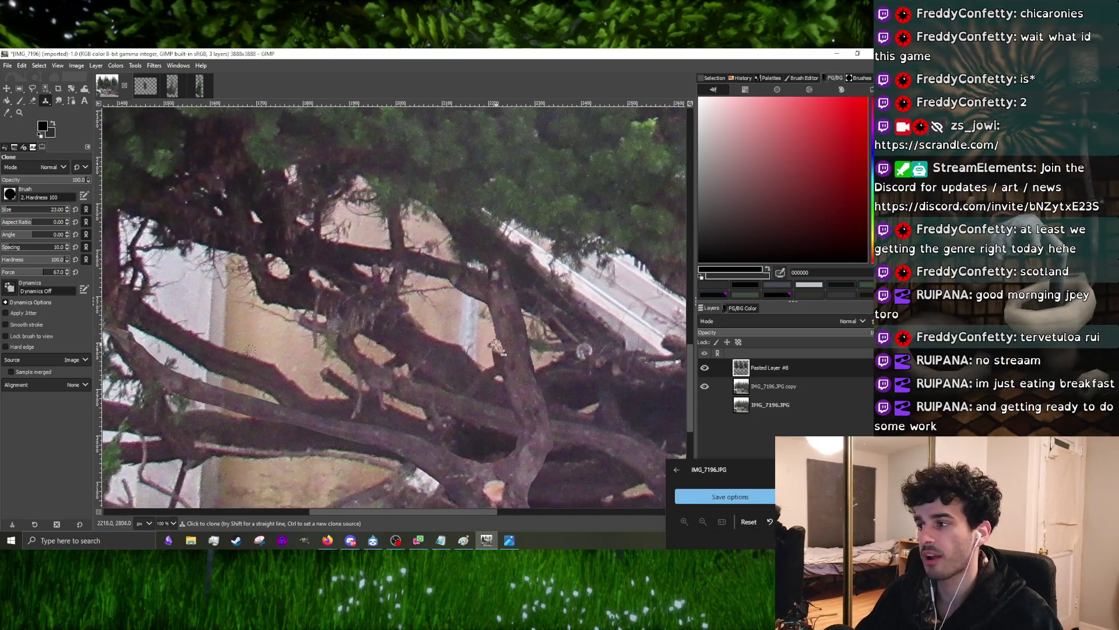
mouse_move(502, 369)
mouse_down()
mouse_move(479, 348)
mouse_move(496, 371)
mouse_up()
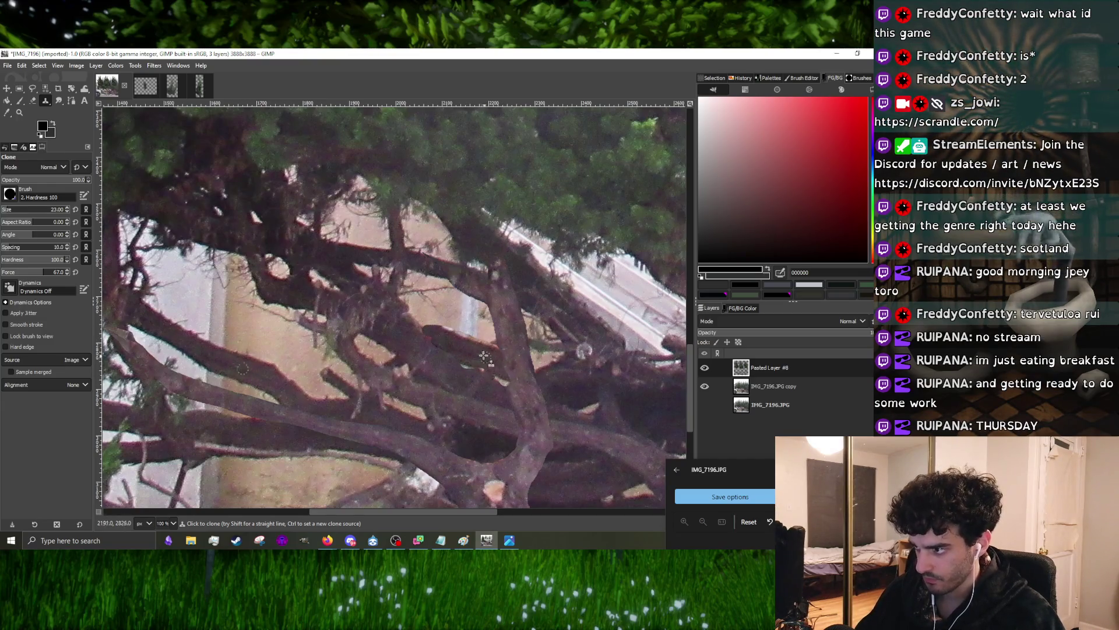
drag(495, 372, 446, 349)
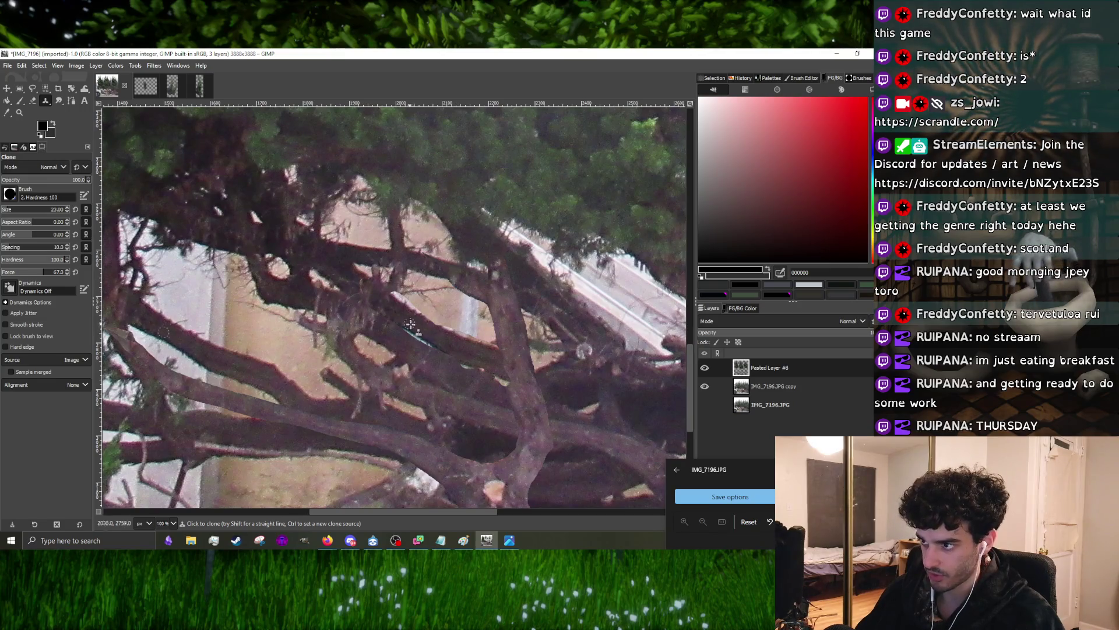
scroll(353, 272, down, 3)
scroll(353, 272, up, 1)
scroll(353, 272, down, 1)
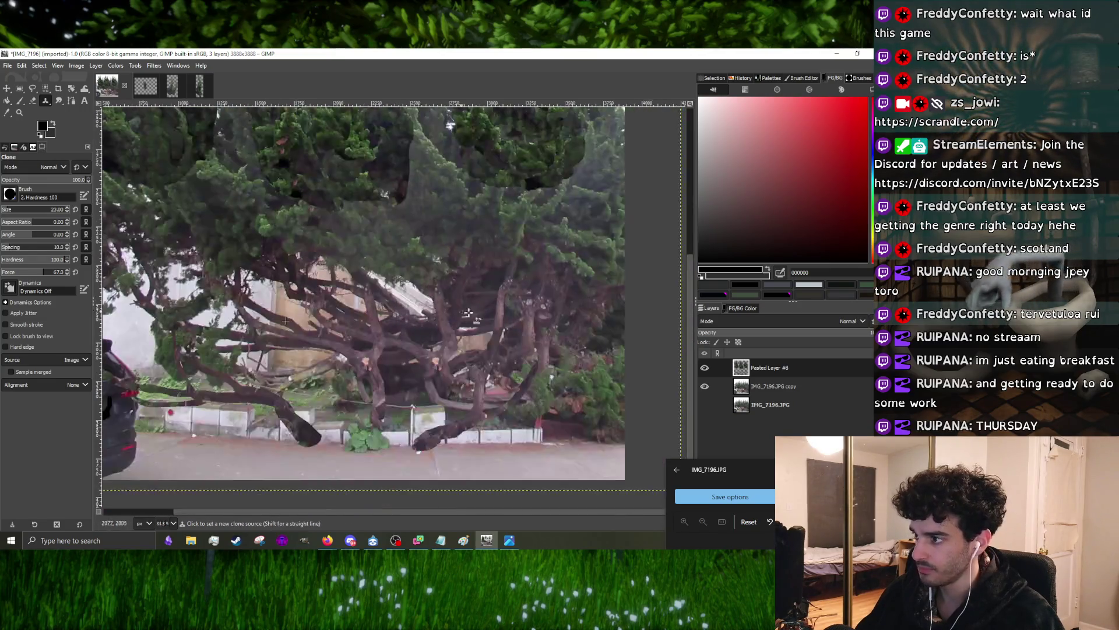
click(743, 386)
scroll(506, 310, up, 2)
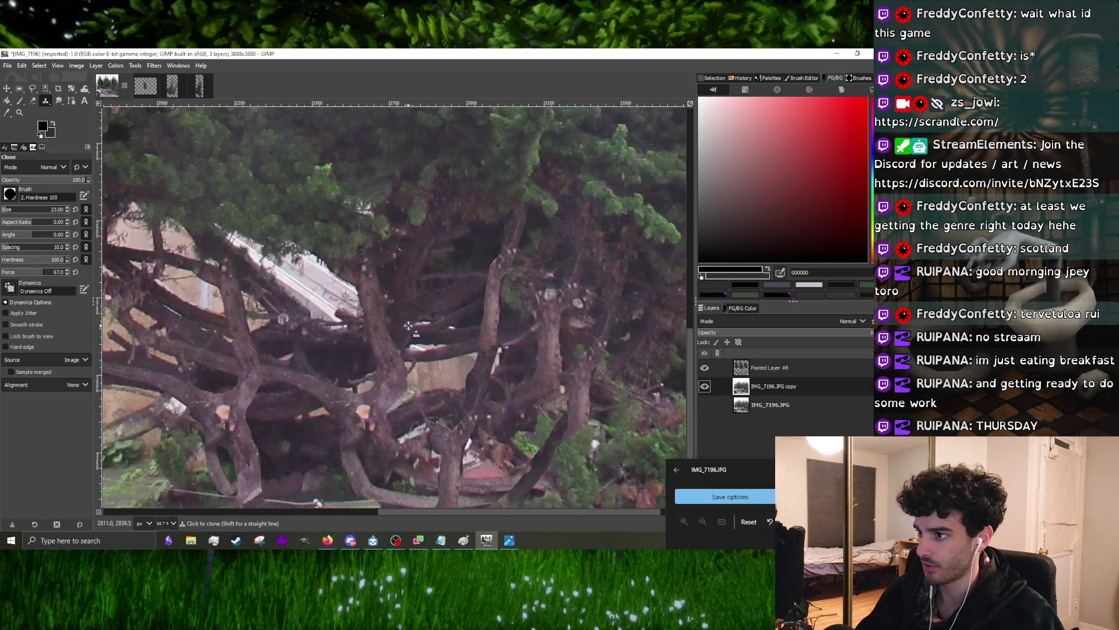
scroll(464, 300, down, 1)
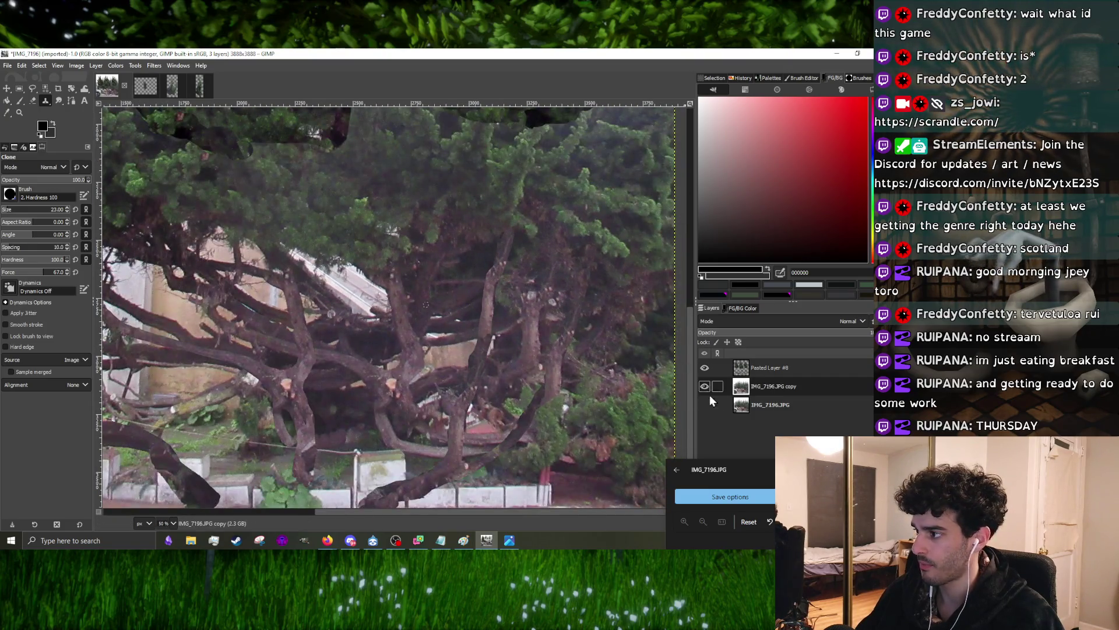
click(705, 386)
scroll(438, 341, down, 1)
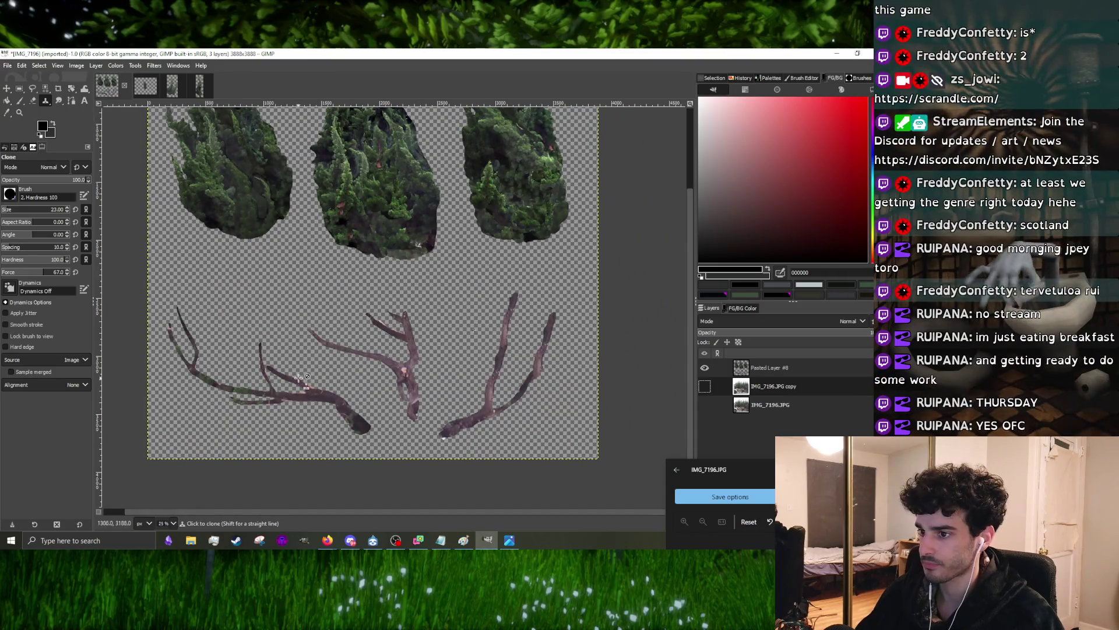
scroll(298, 378, up, 2)
scroll(415, 396, up, 2)
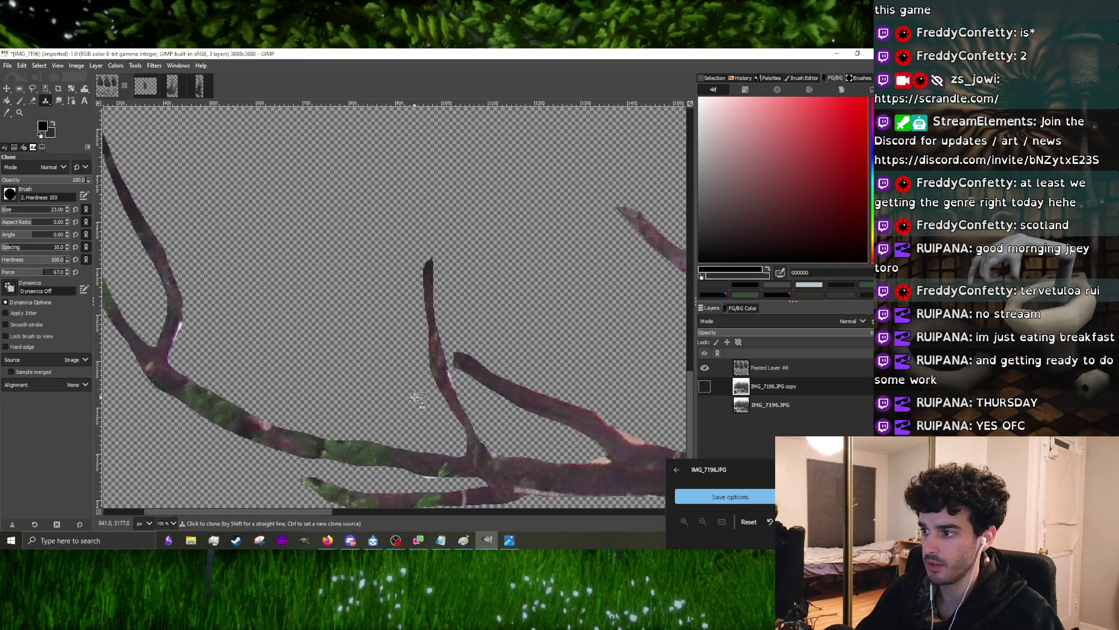
- Reposition a layer with Move, then draw a freehand selection around the left branch
click(20, 100)
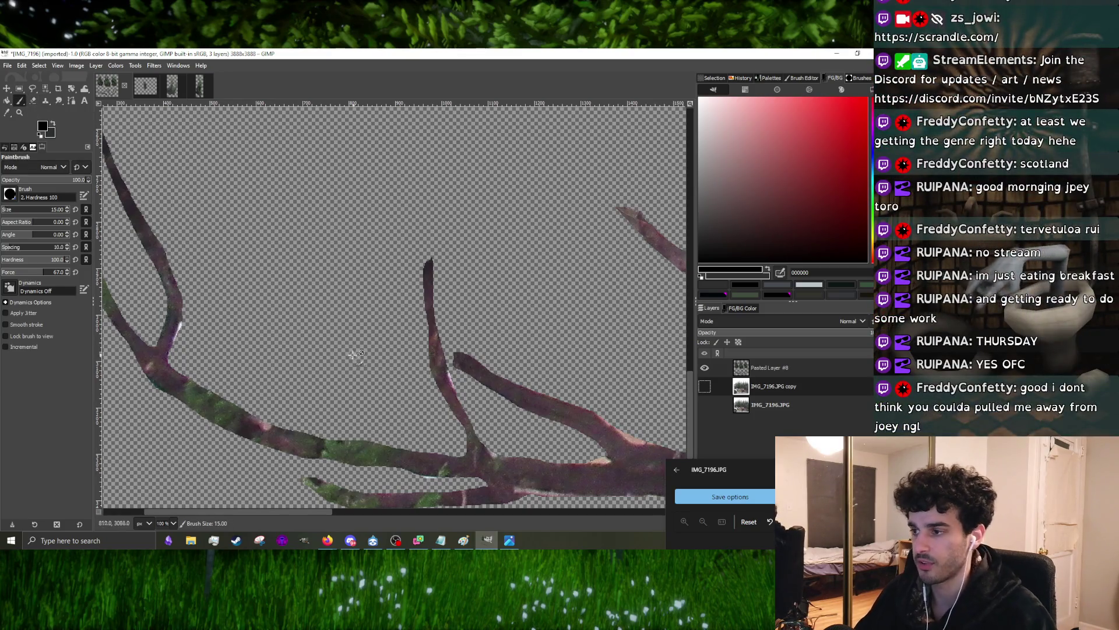
scroll(357, 343, down, 2)
scroll(357, 344, down, 2)
scroll(357, 343, up, 3)
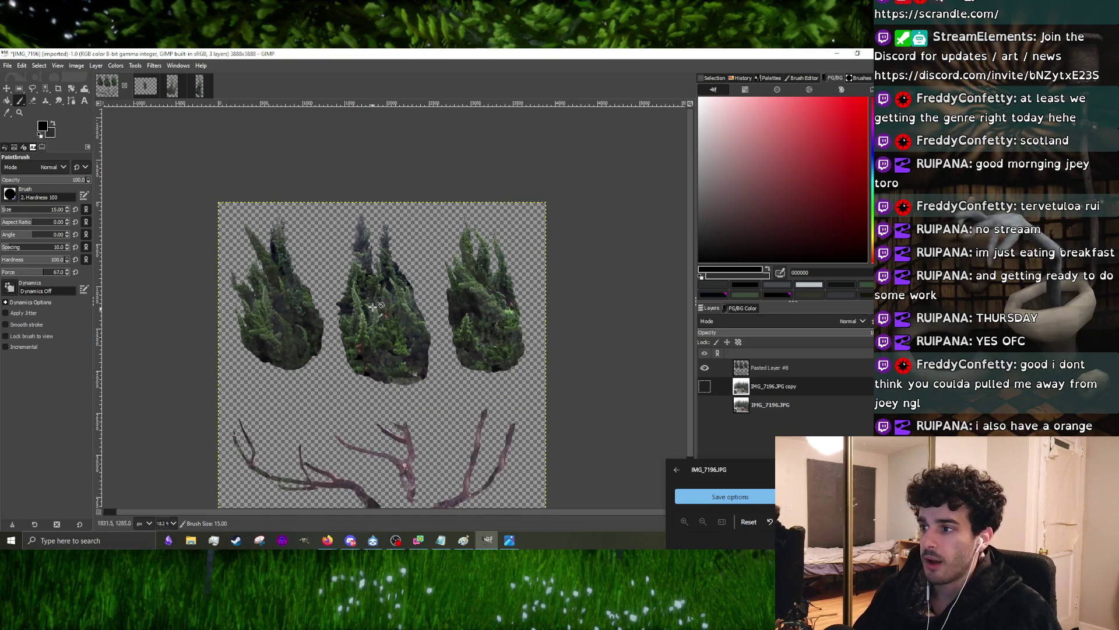
key(m)
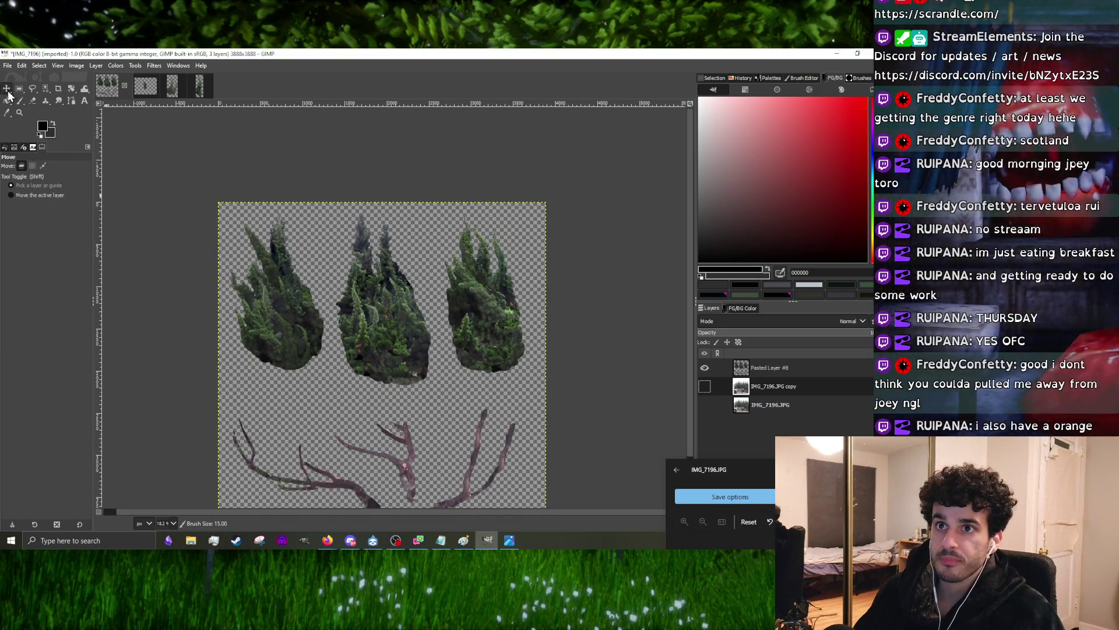
scroll(262, 297, down, 2)
scroll(279, 385, up, 2)
click(280, 385)
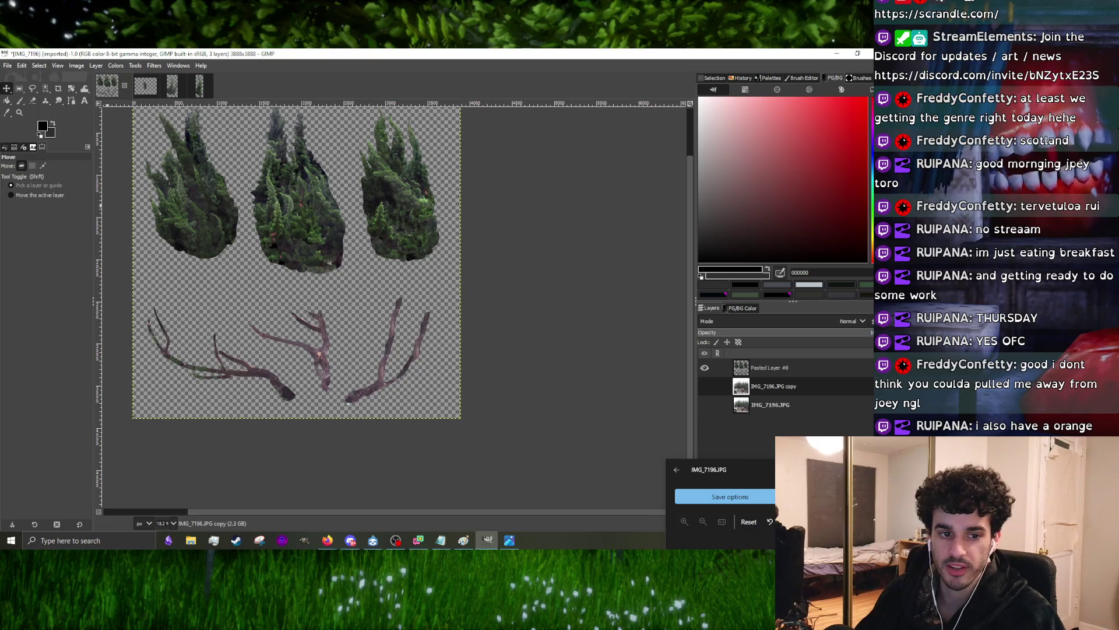
click(33, 88)
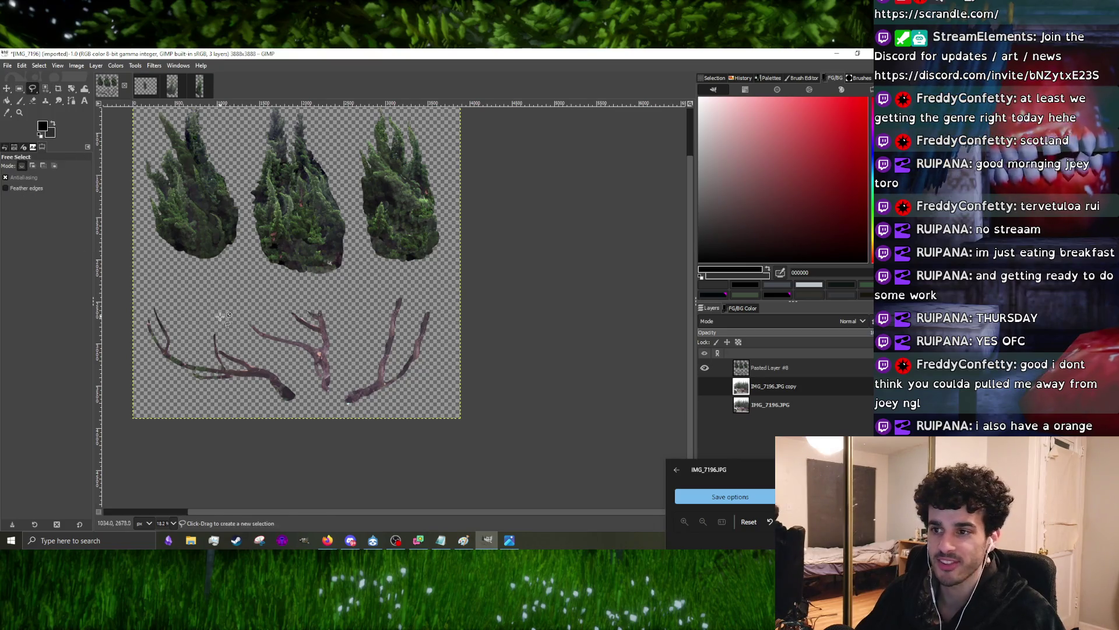
scroll(187, 271, up, 1)
scroll(197, 280, down, 1)
scroll(226, 301, up, 1)
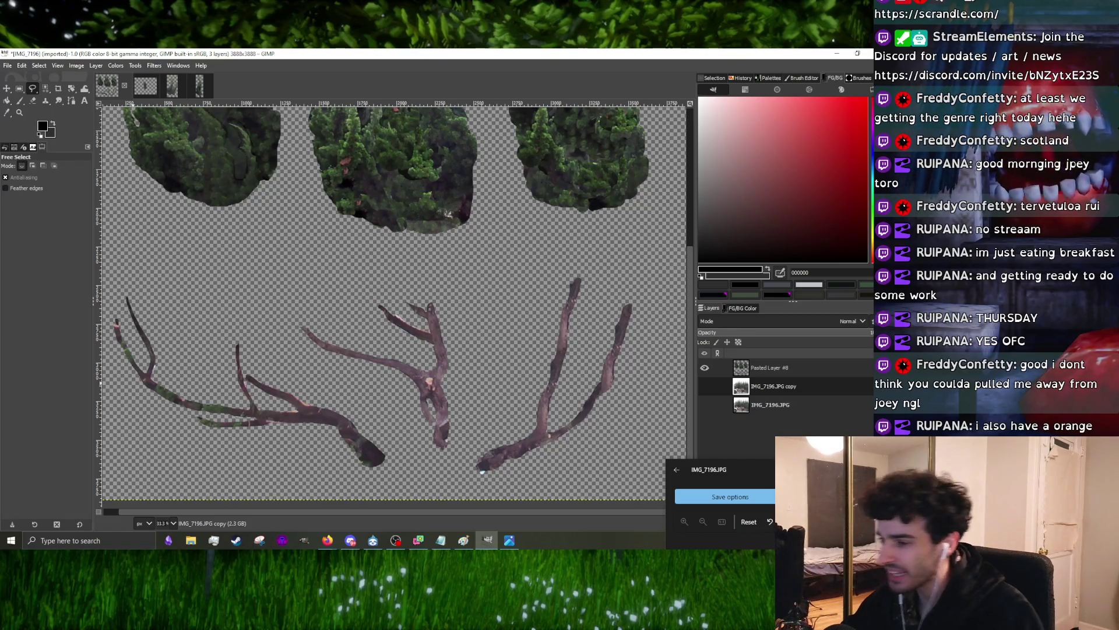
scroll(362, 358, down, 1)
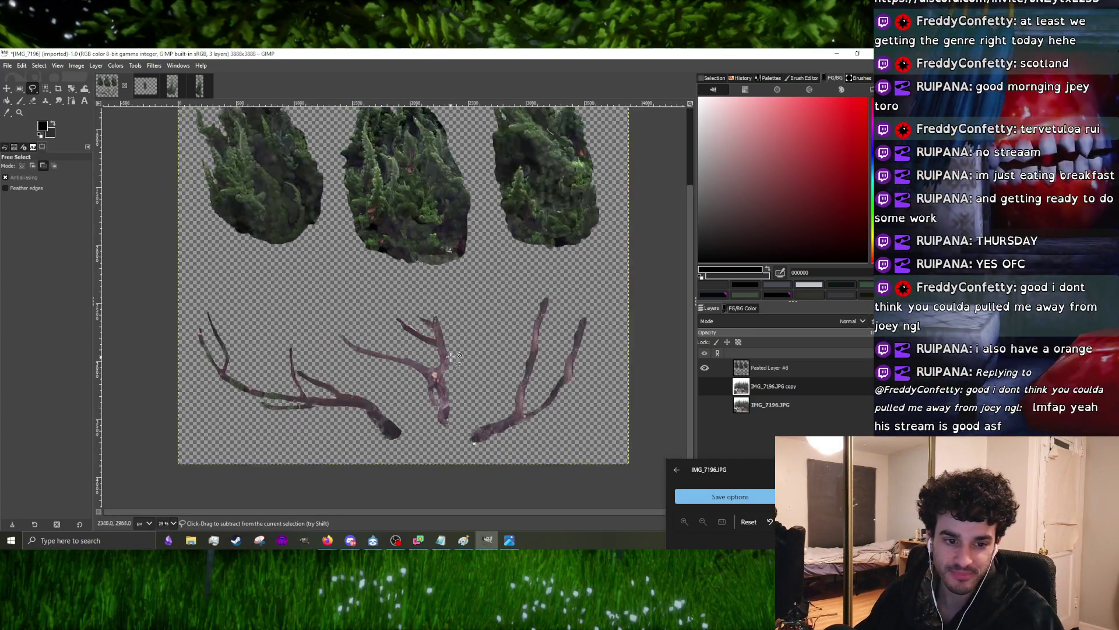
scroll(351, 358, up, 2)
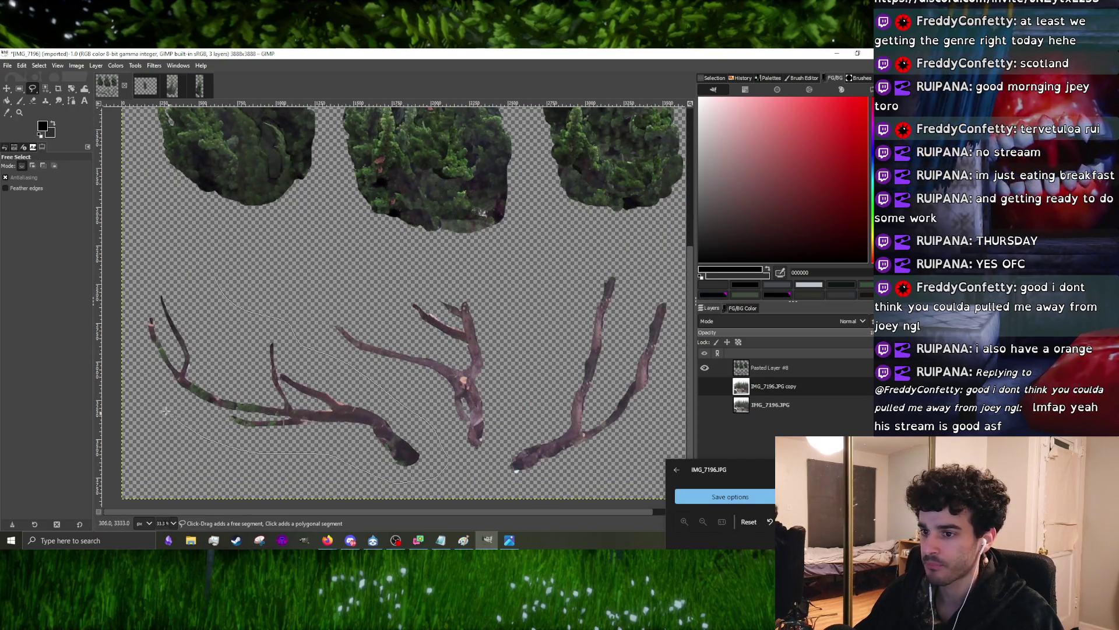
click(190, 262)
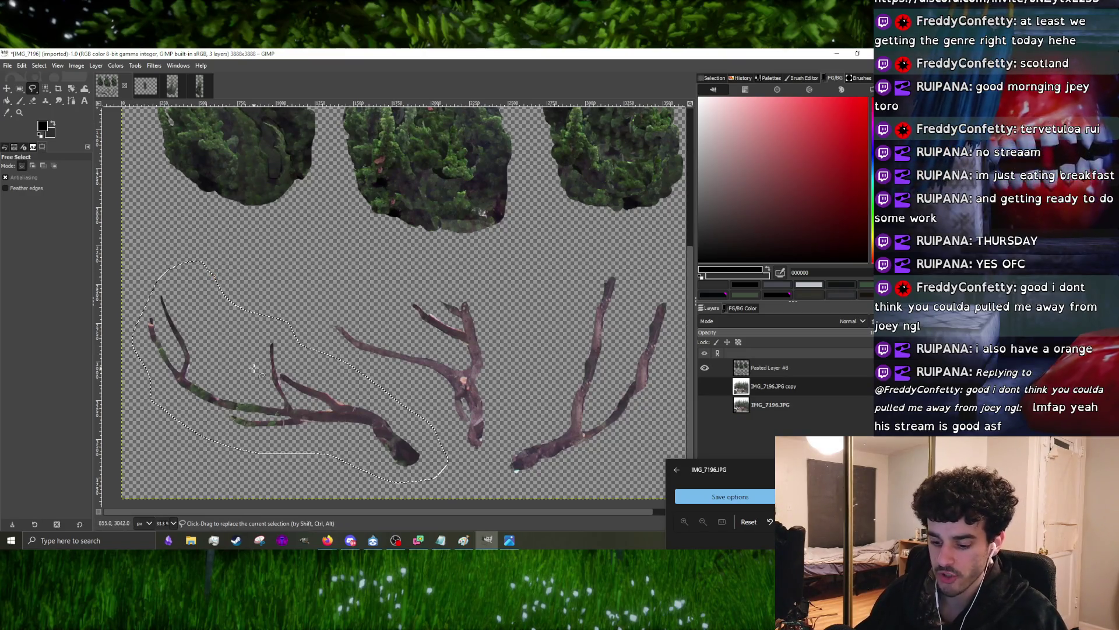
- Paste the branch cut-out into the IMG_7196 texture sheet as a floating selection and bring the reference photo over
key(ctrl+v)
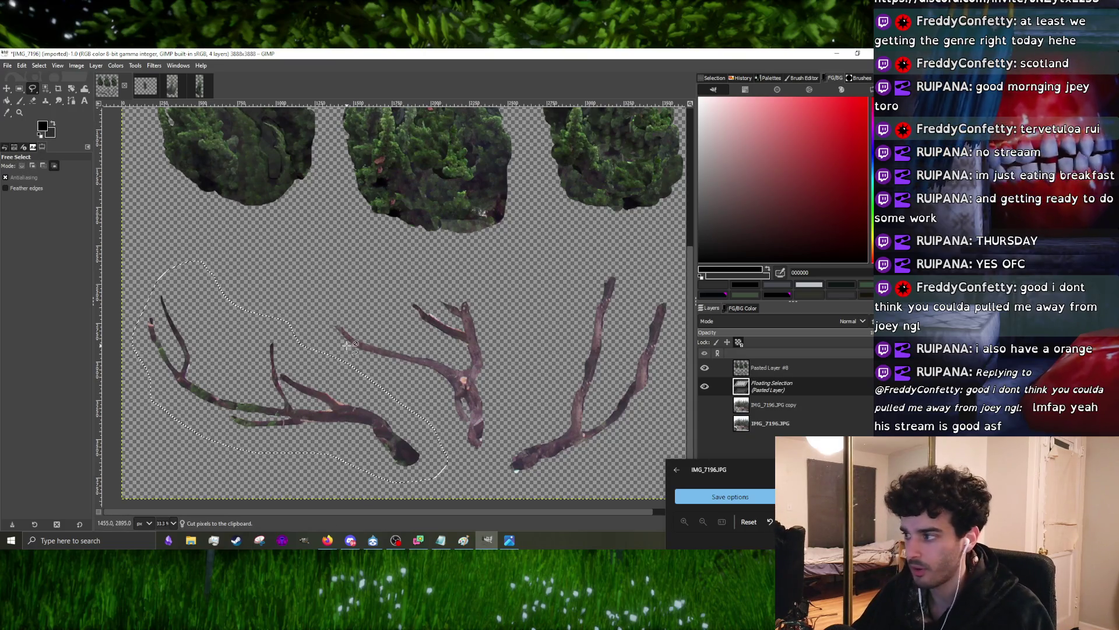
key(ctrl+shift+v)
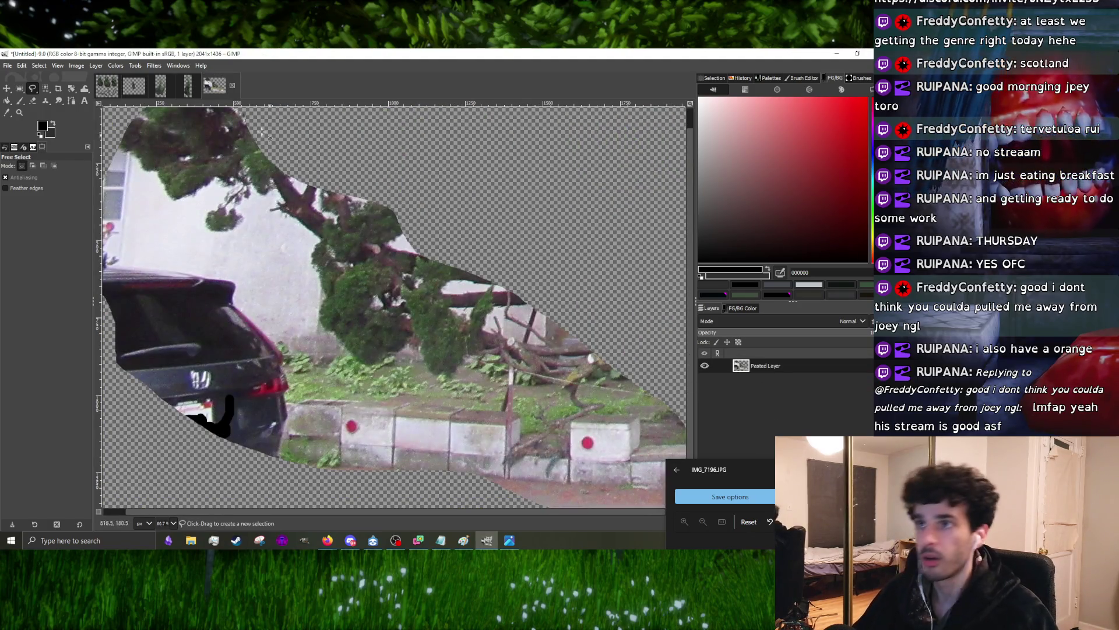
click(107, 85)
key(ctrl+v)
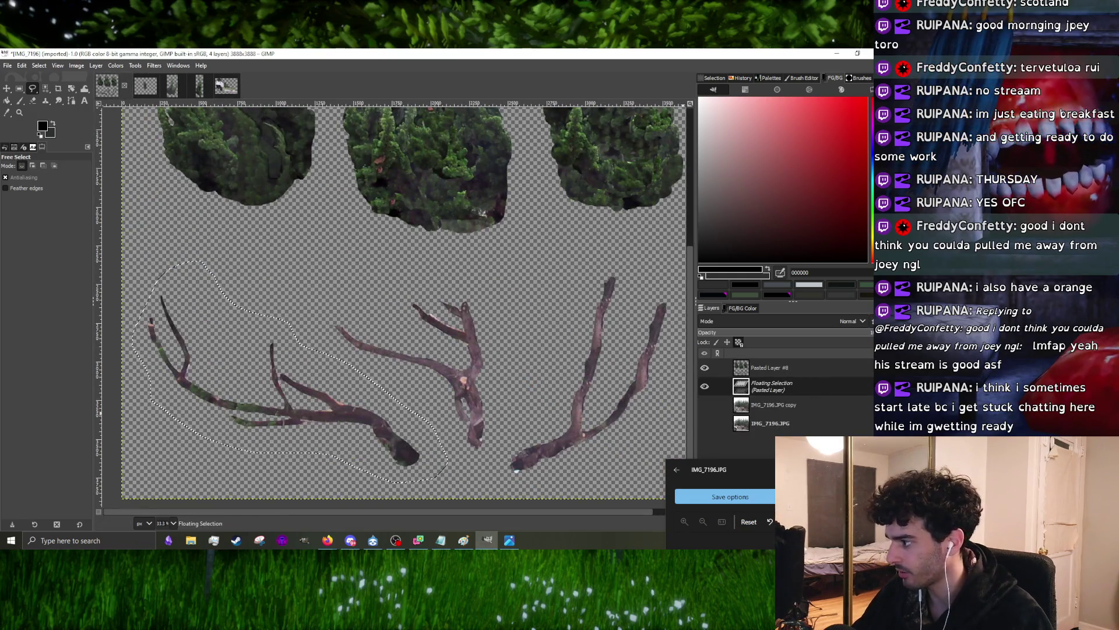
mouse_move(810, 471)
mouse_down()
mouse_move(584, 148)
mouse_move(623, 102)
mouse_up()
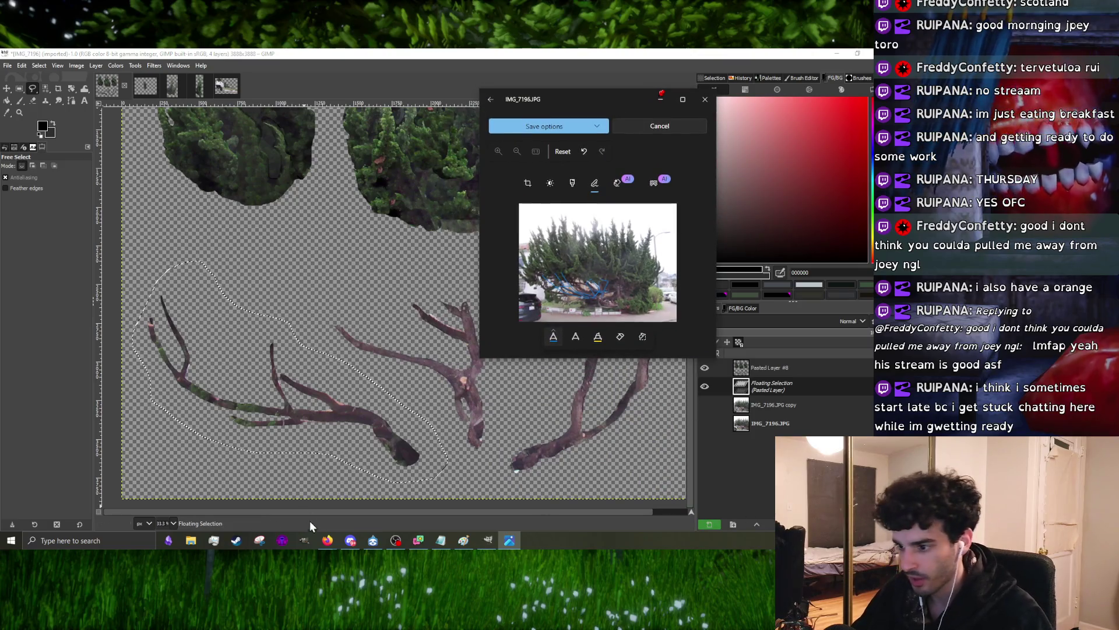
- Park the Notepad notes over the reference photo, anchor the paste and outline the left branch piece
click(445, 542)
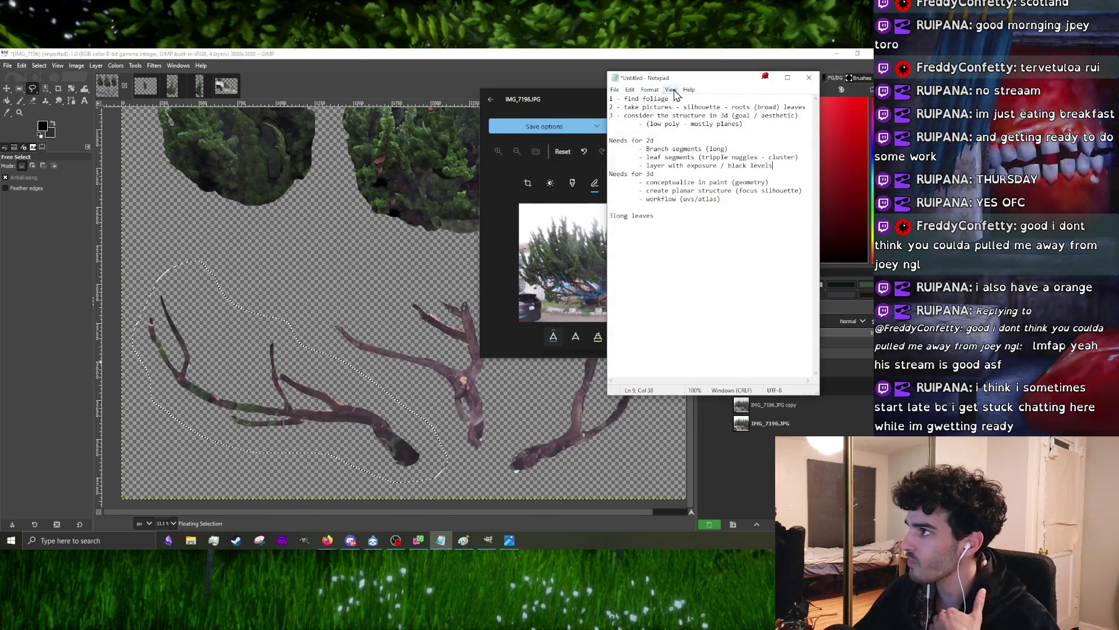
drag(678, 107, 110, 127)
click(397, 401)
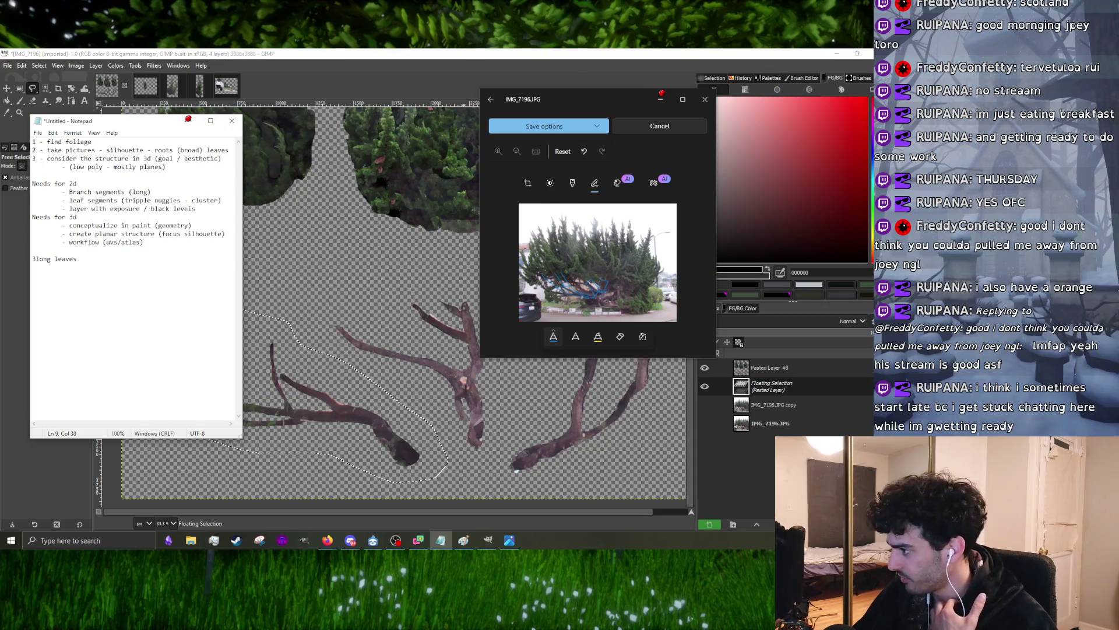
click(766, 368)
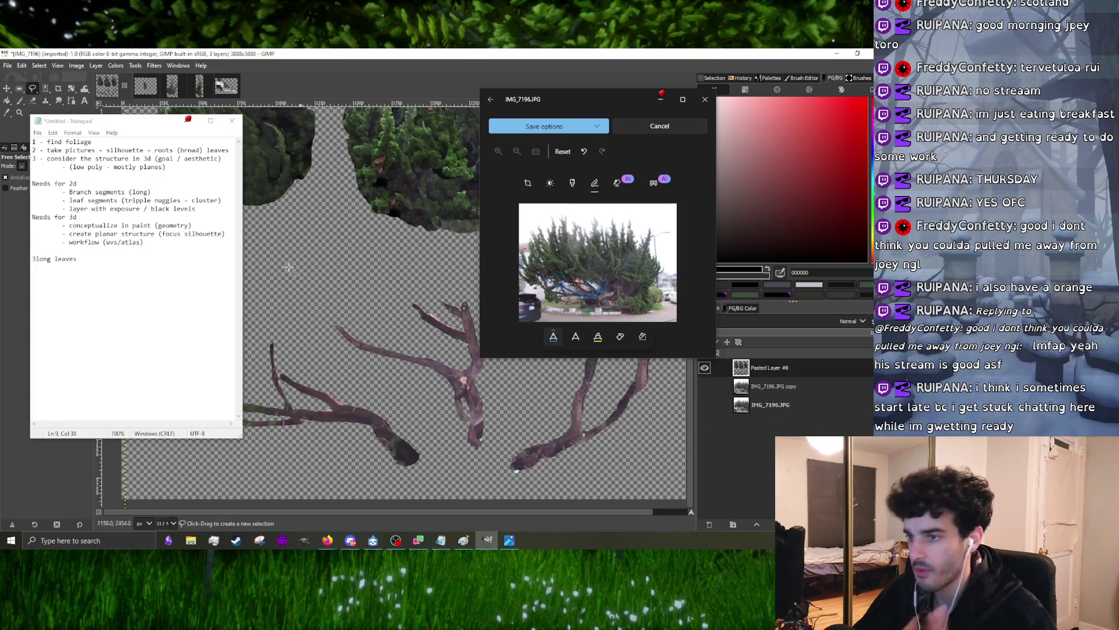
drag(148, 126, 672, 116)
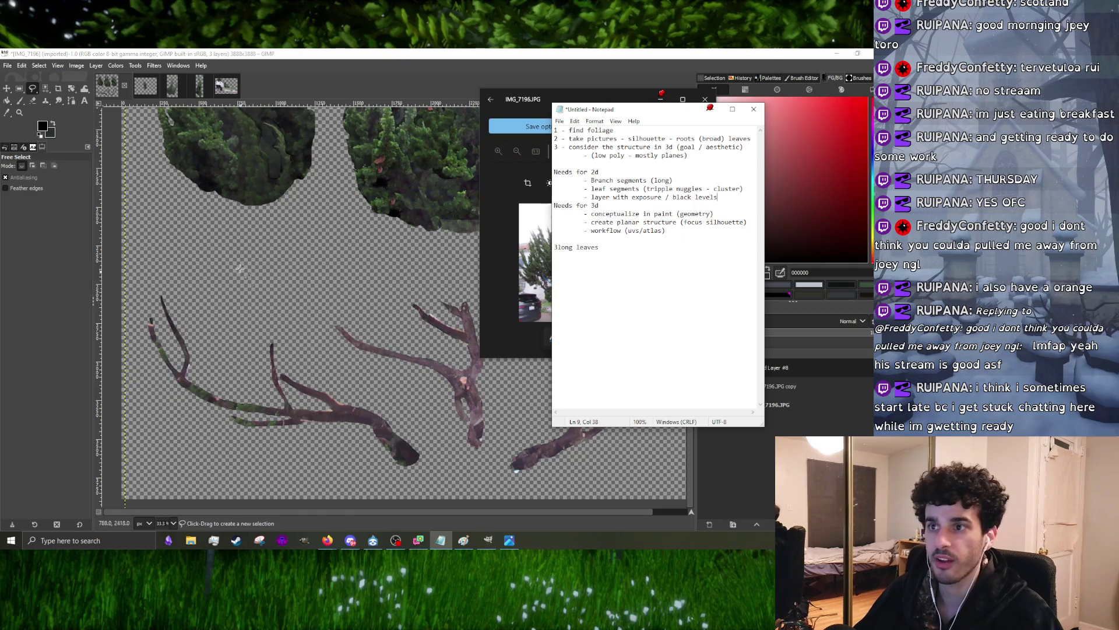
click(273, 317)
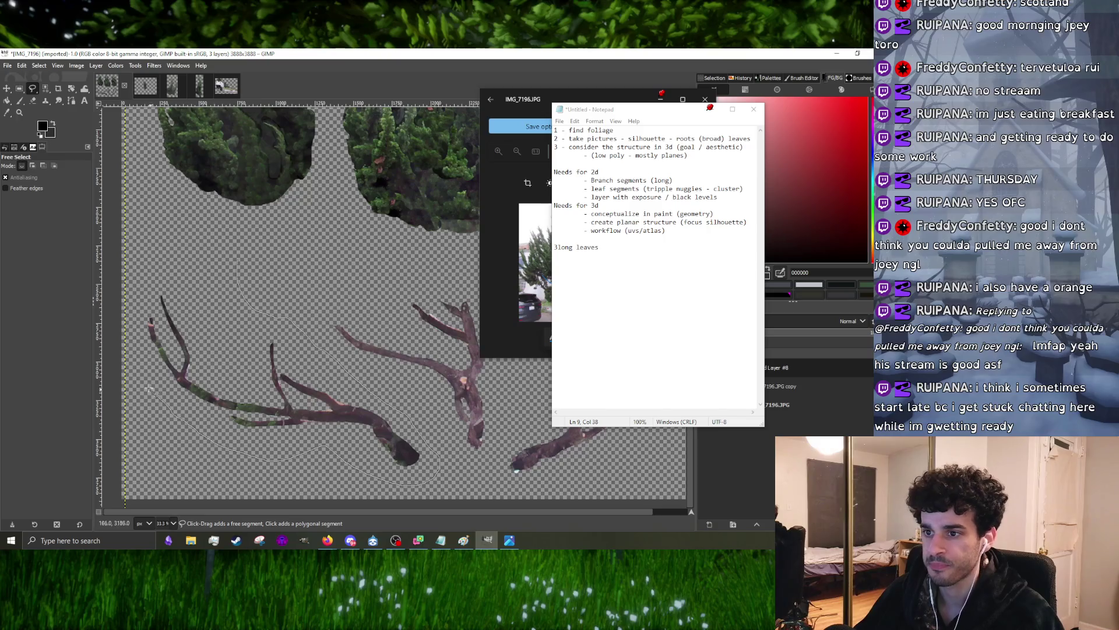
click(238, 260)
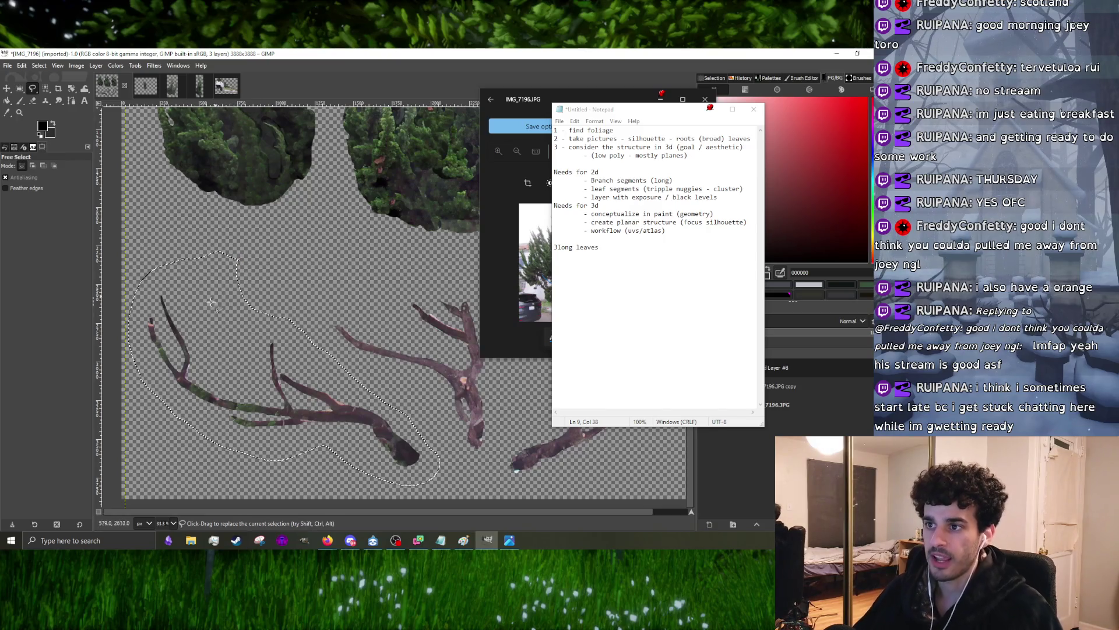
- Cut the outlined left branch and paste it back onto the IMG_7196 sheet as its own layer
key(Return)
key(ctrl+x)
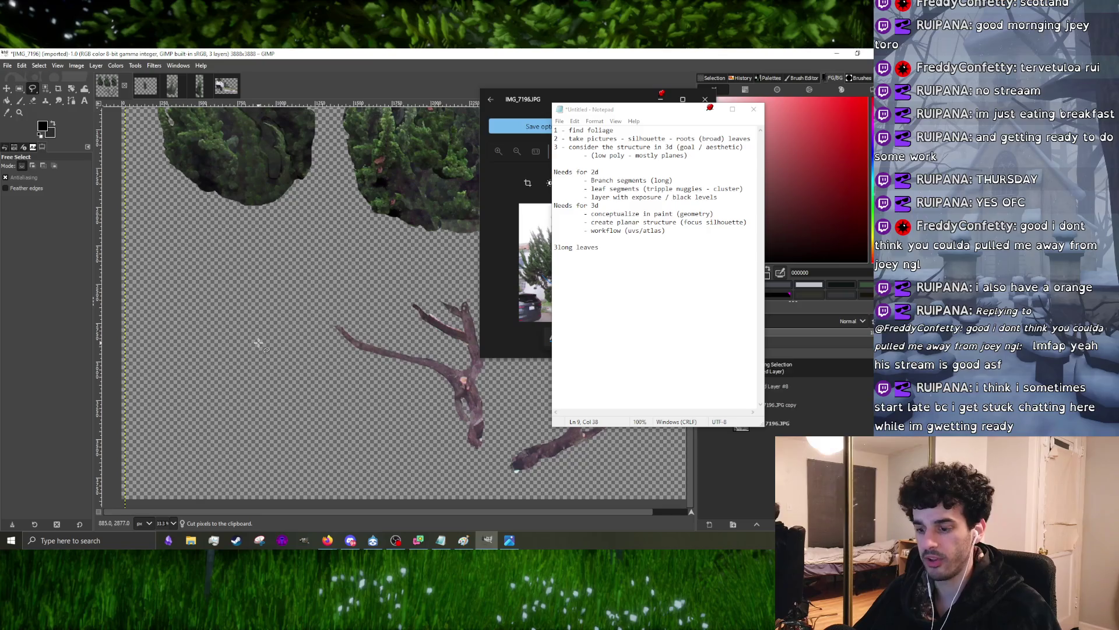
key(ctrl+v)
key(ctrl+shift+v)
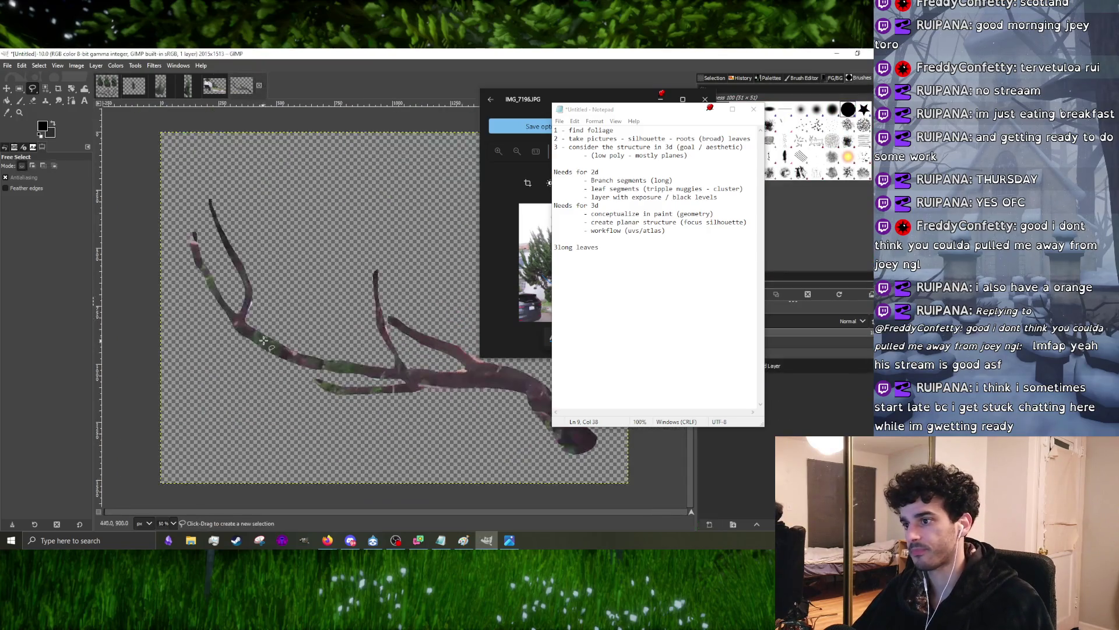
key(ctrl+Tab)
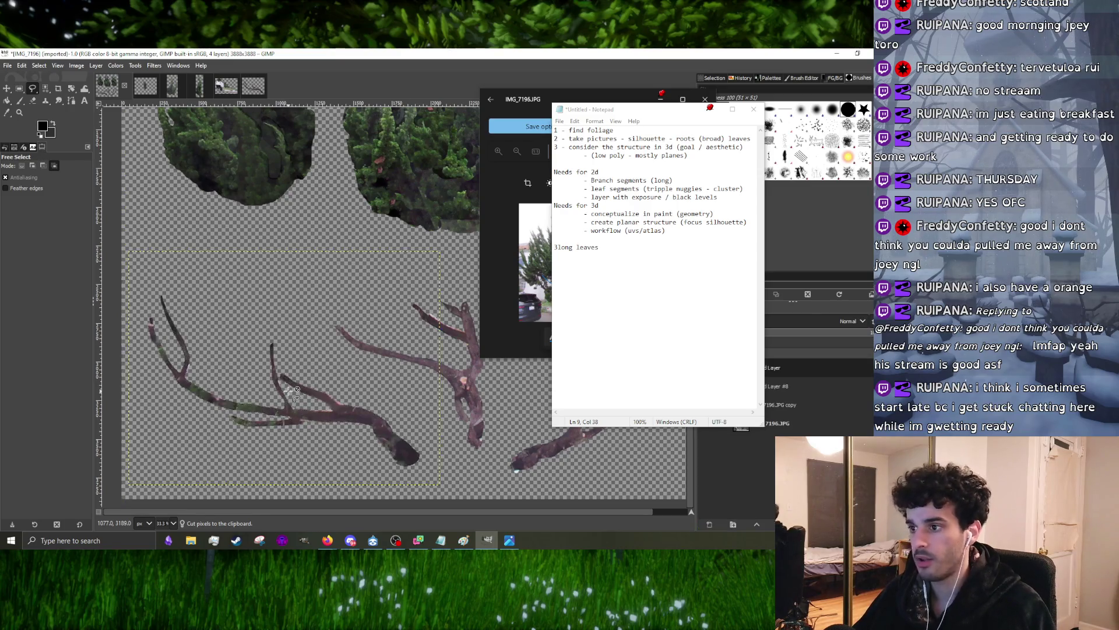
key(ctrl+shift+a)
- Nudge the pasted branch back into alignment with the original and anchor the floating selection
key(m)
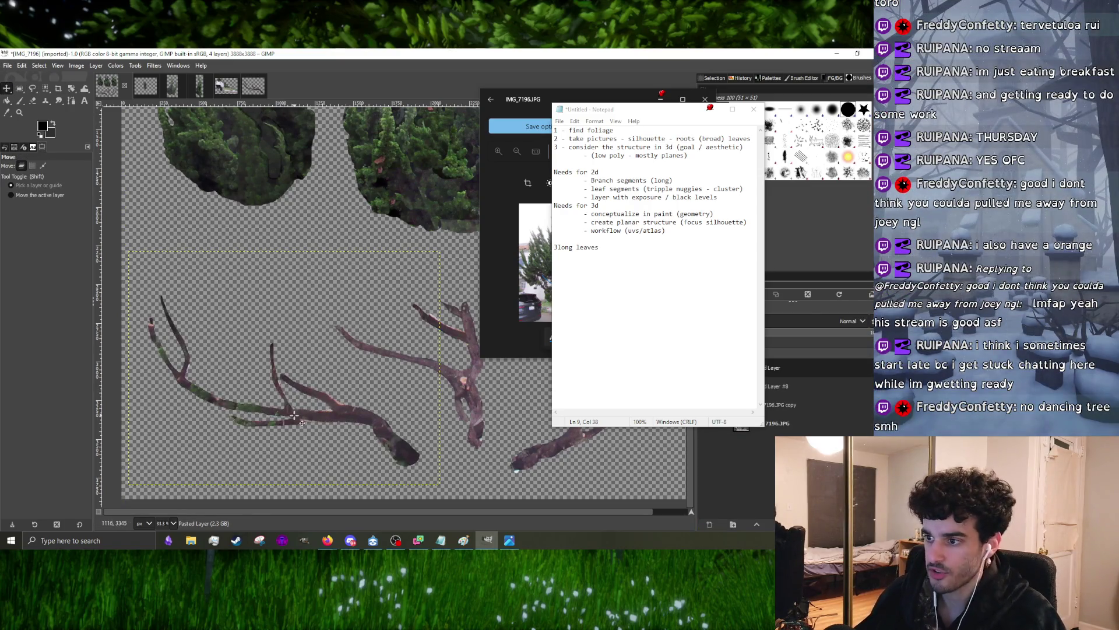
drag(298, 408, 302, 403)
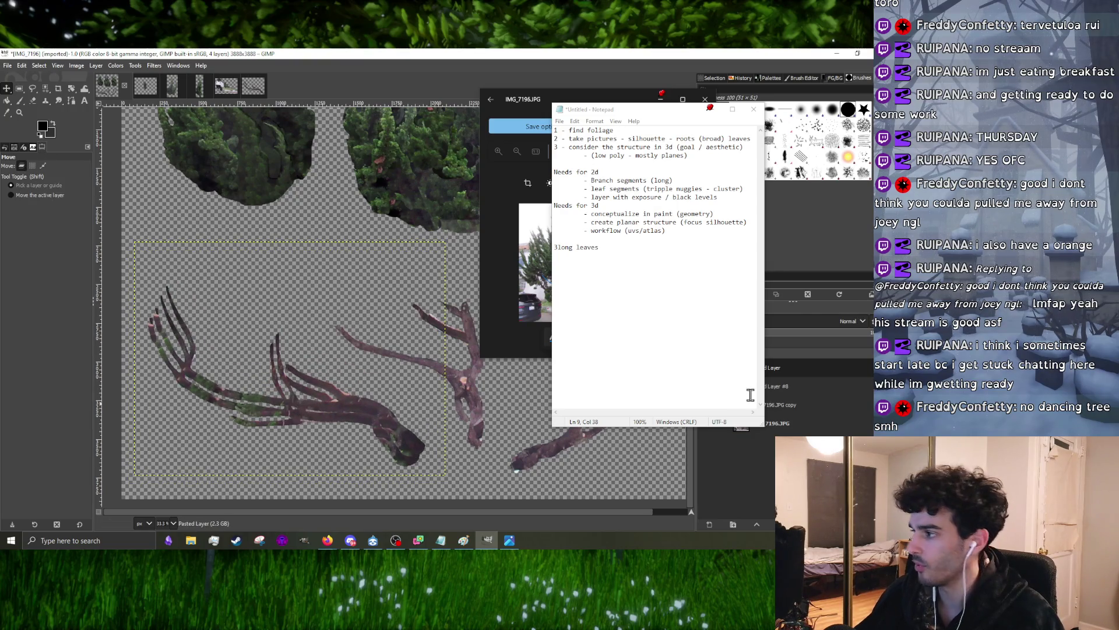
click(39, 166)
drag(338, 372, 332, 382)
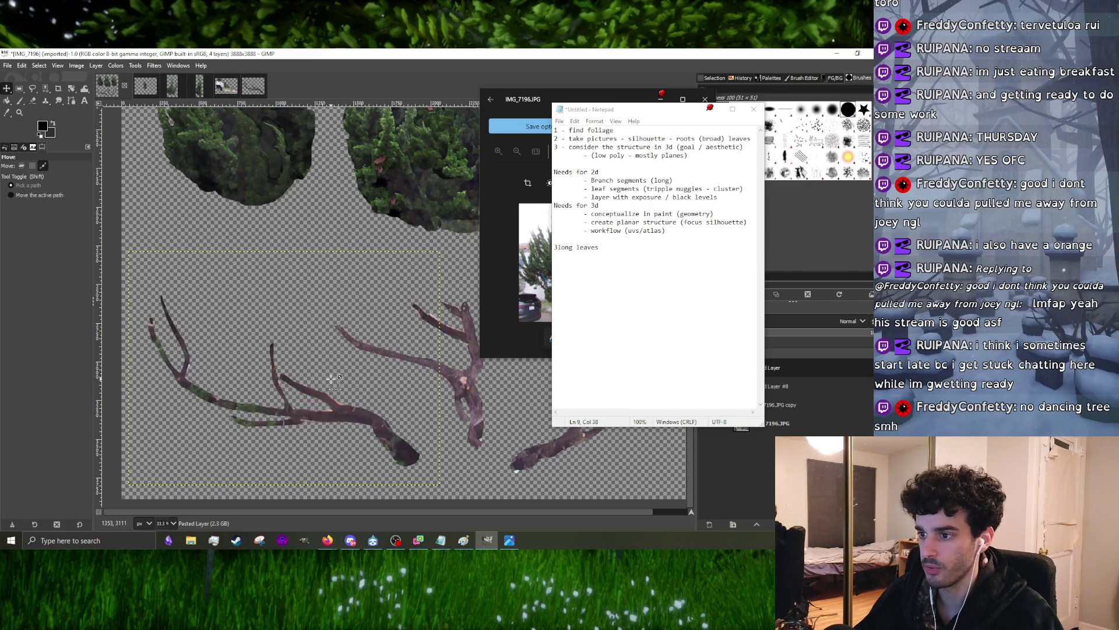
click(23, 166)
key(ctrl+v)
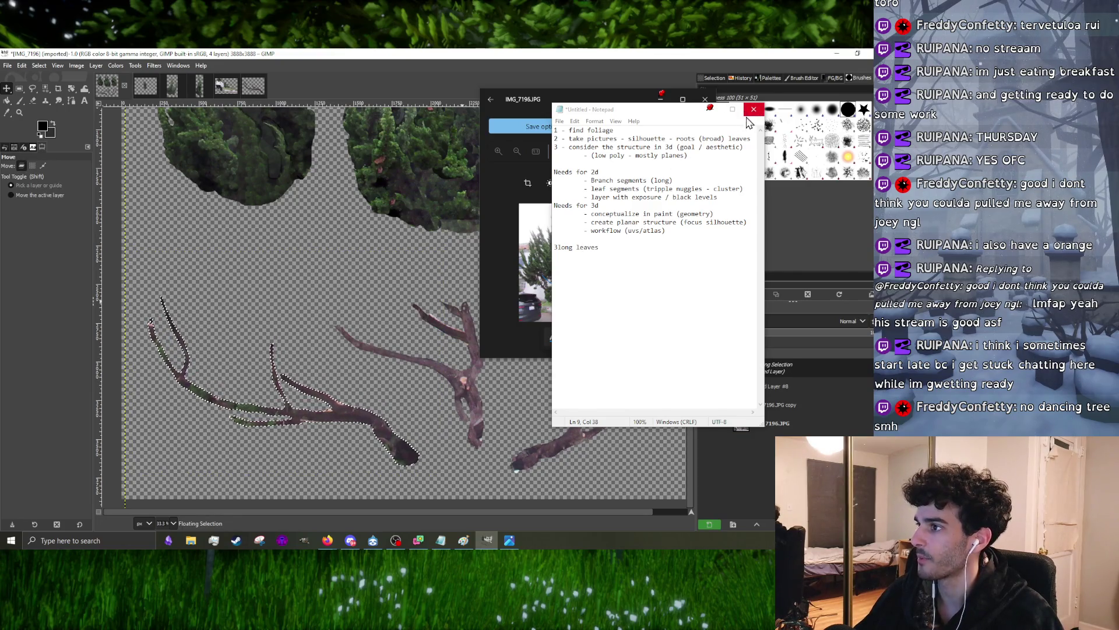
drag(670, 110, 693, 85)
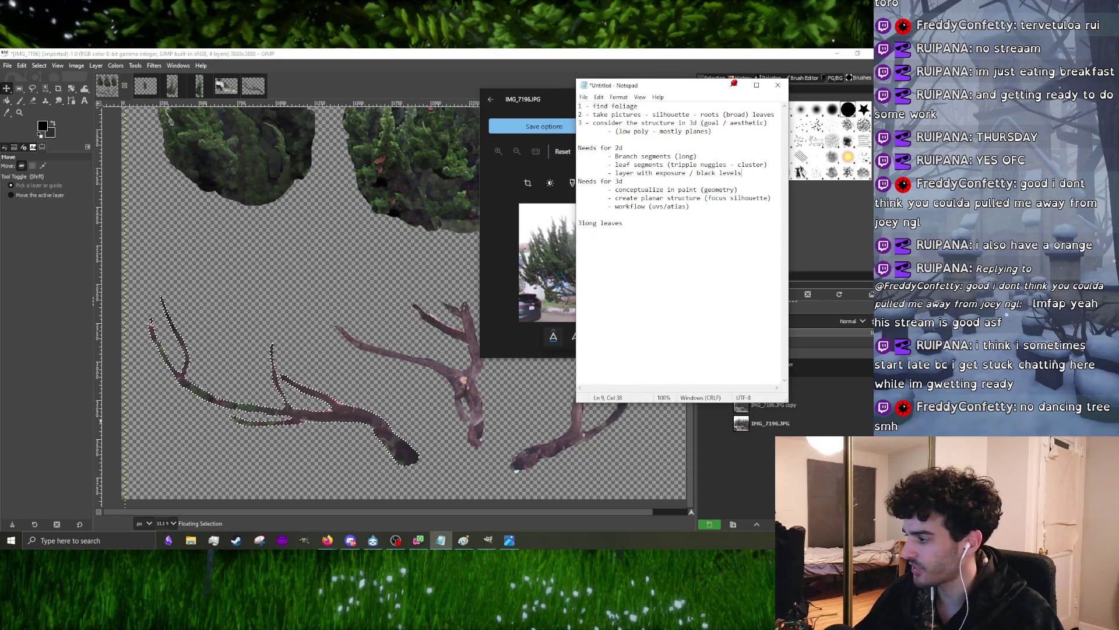
click(350, 262)
- Shift the notes window aside, re-lasso the left branch, cut it and paste it as a new layer
click(692, 103)
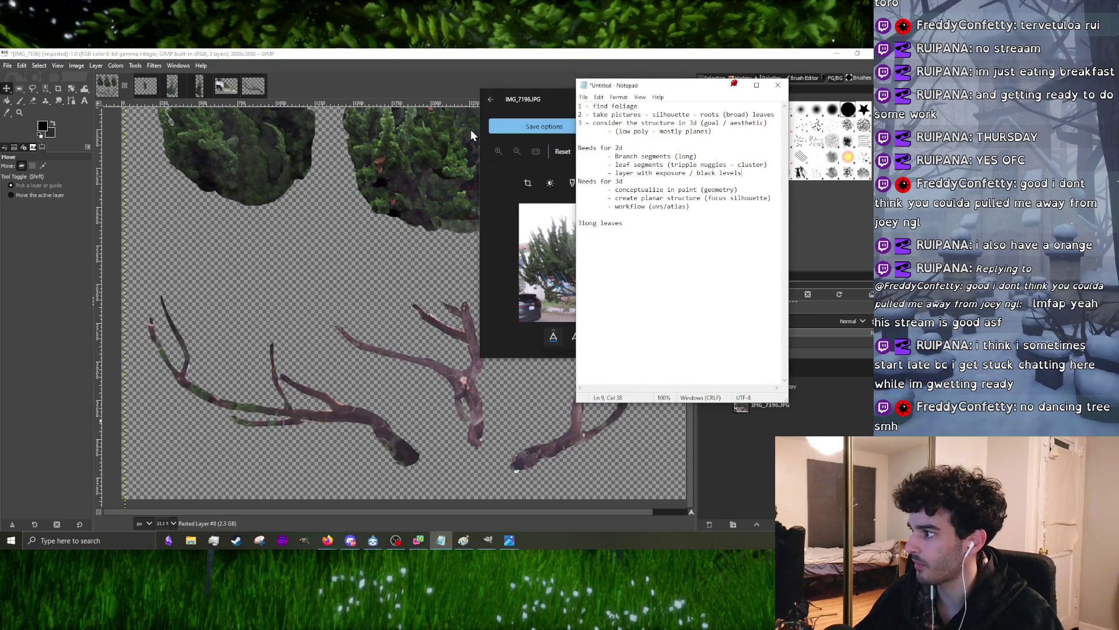
drag(681, 96, 621, 99)
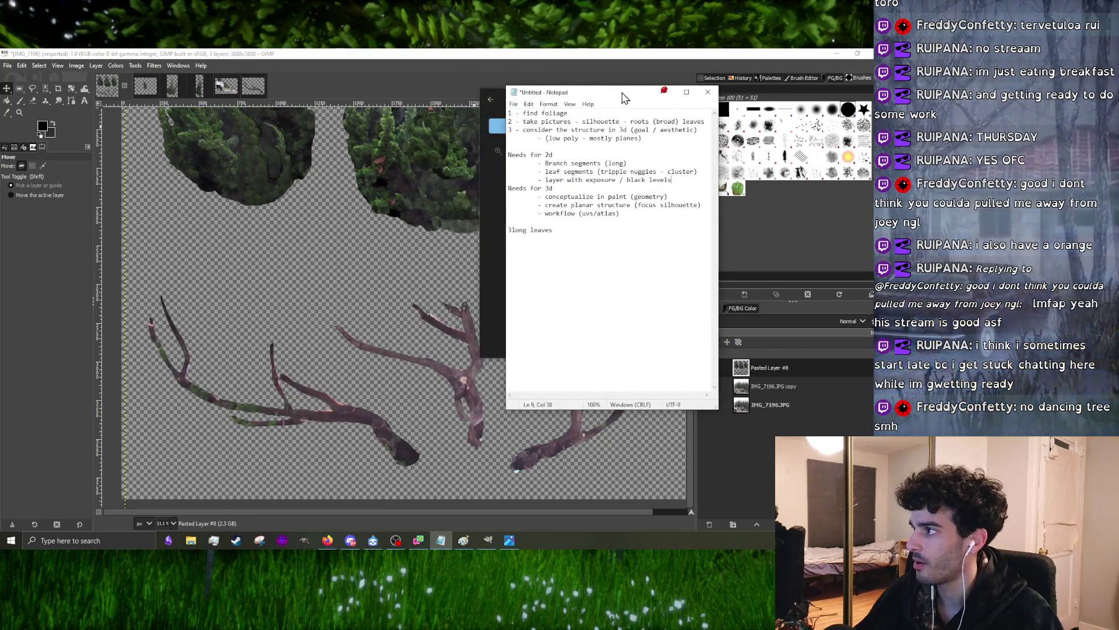
click(32, 90)
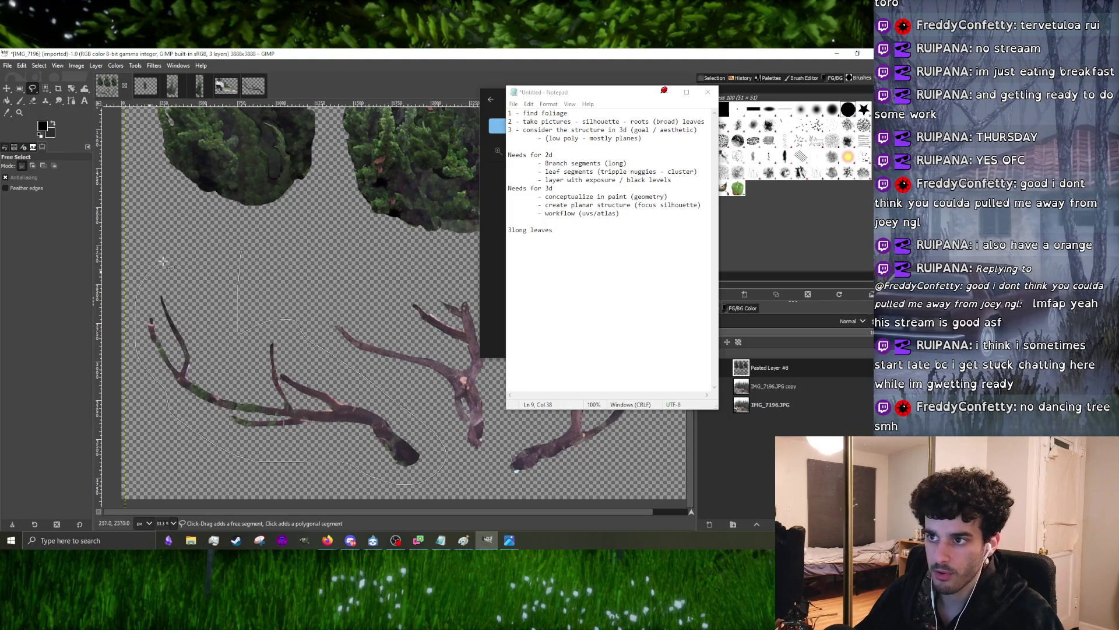
click(242, 252)
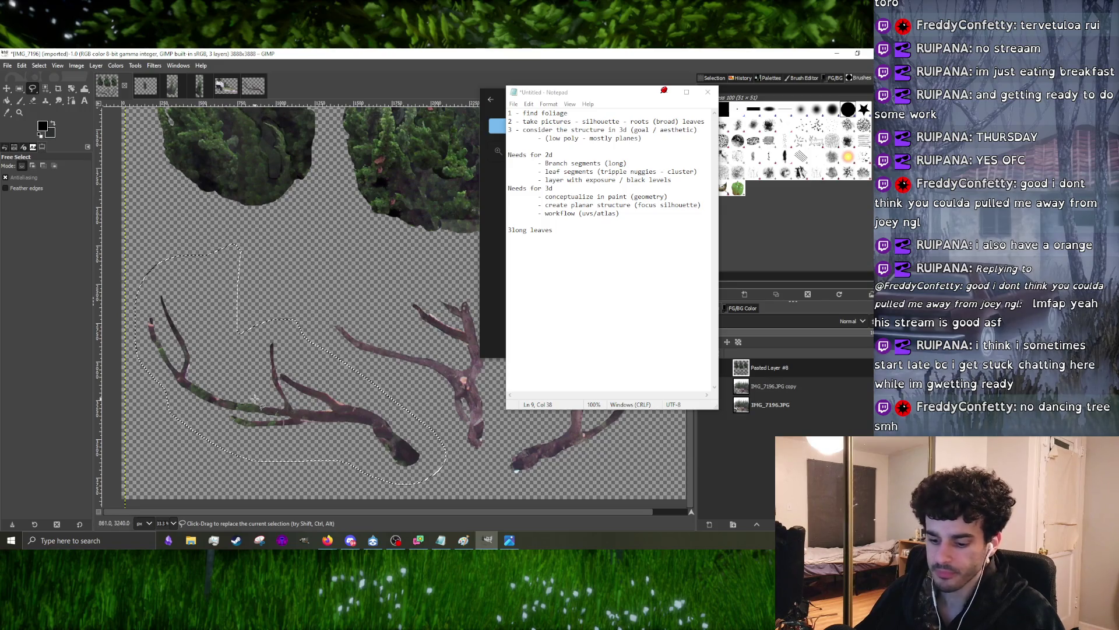
key(Return)
key(ctrl+x)
key(ctrl+v)
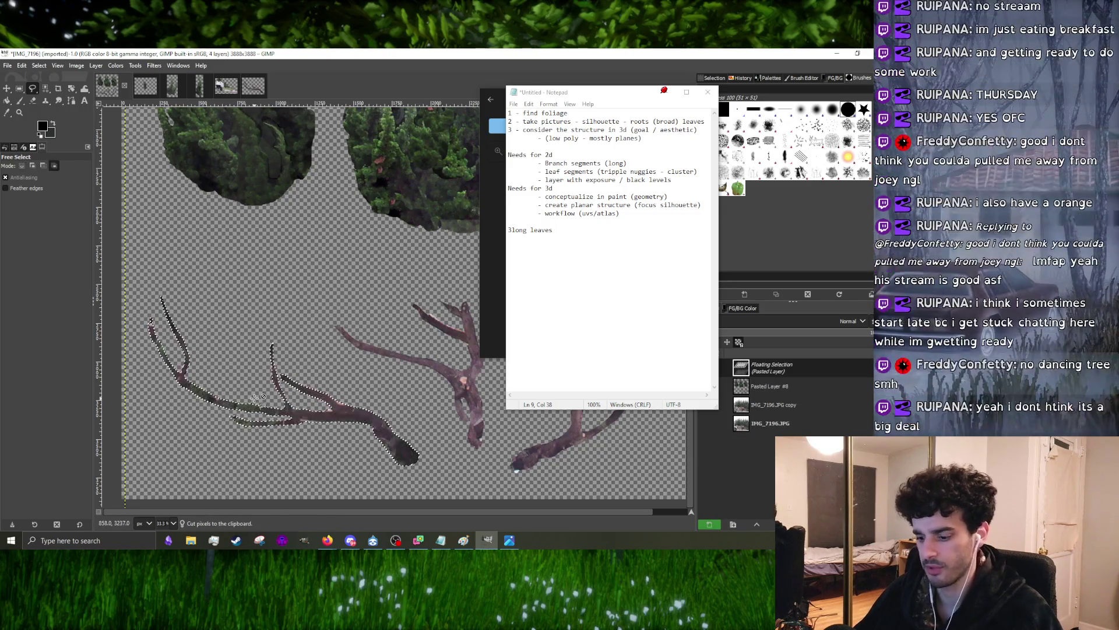
- Scale the long branch layer with Unified Transform and commit it sitting below the foliage clumps
click(71, 91)
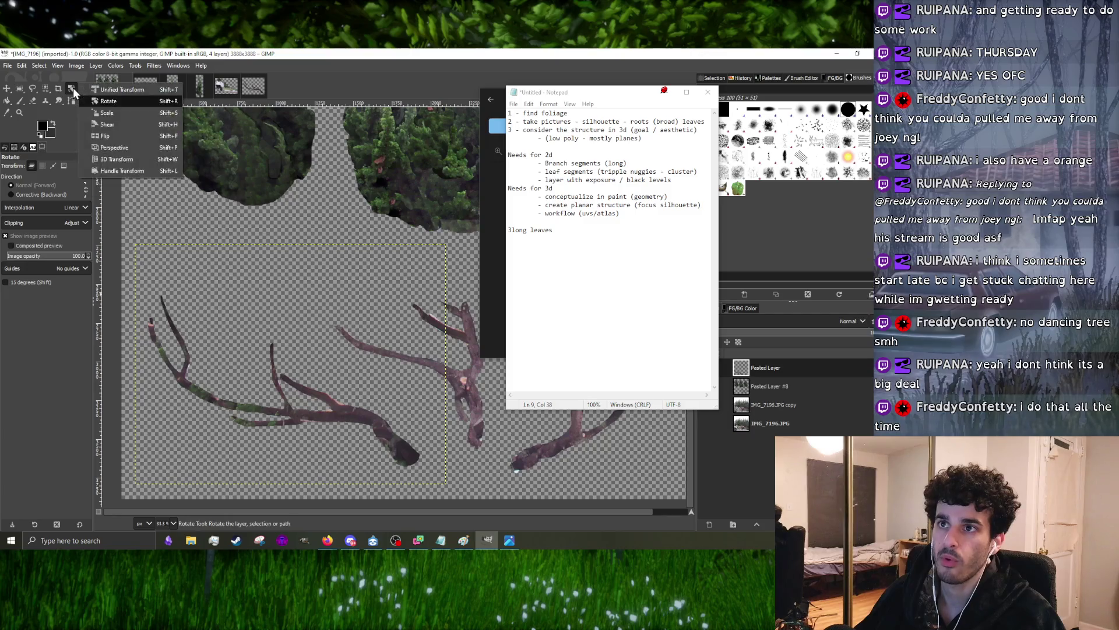
drag(74, 92, 101, 89)
click(262, 412)
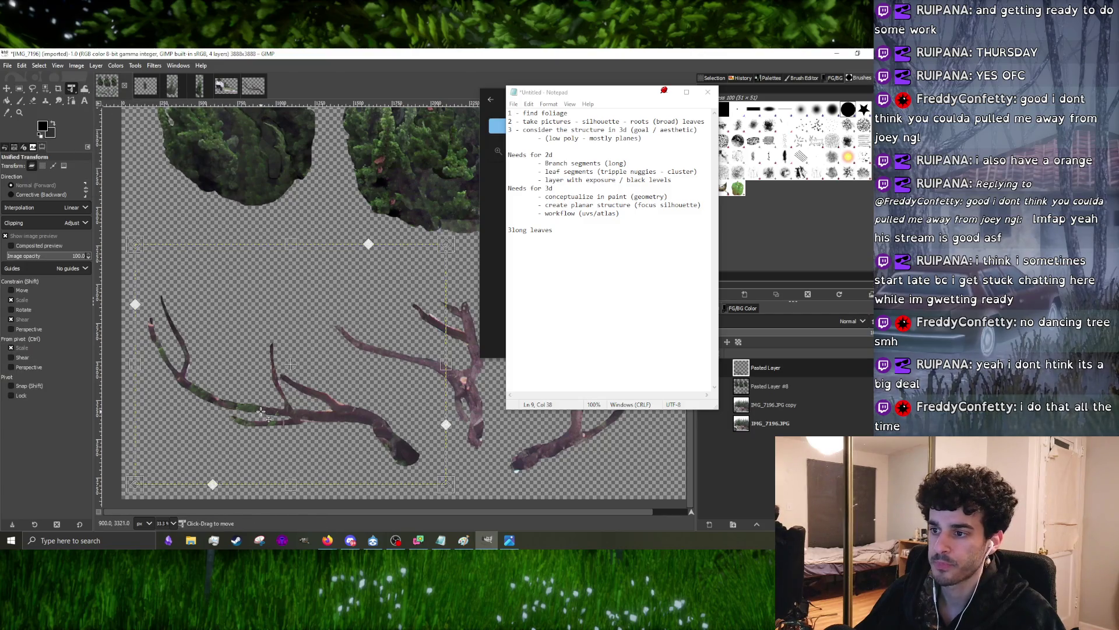
drag(145, 251, 122, 237)
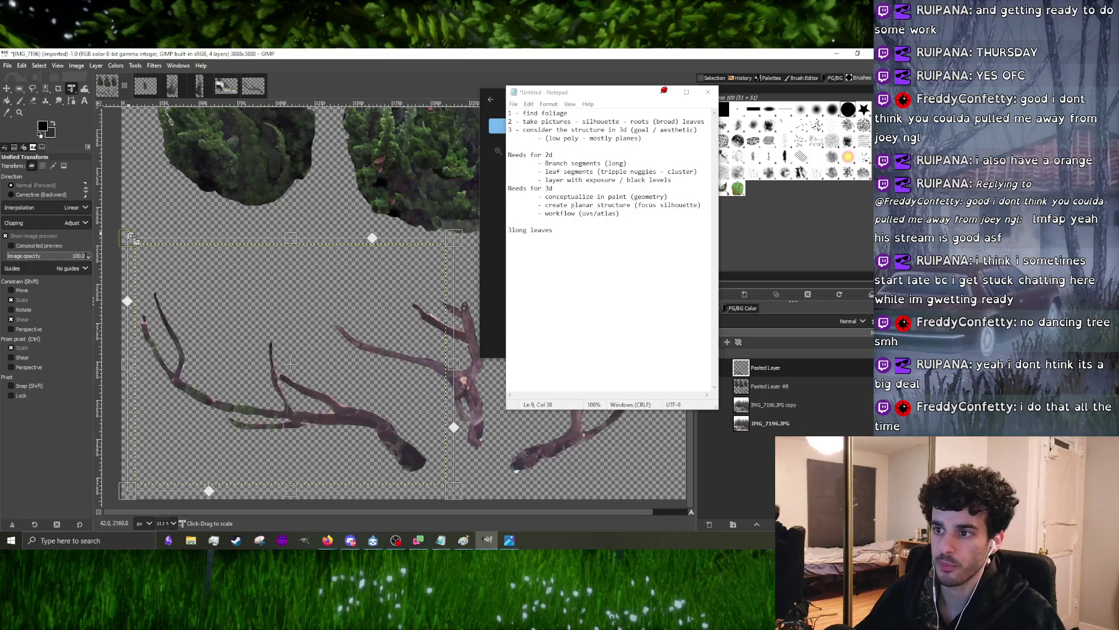
scroll(317, 421, down, 3)
scroll(335, 418, up, 2)
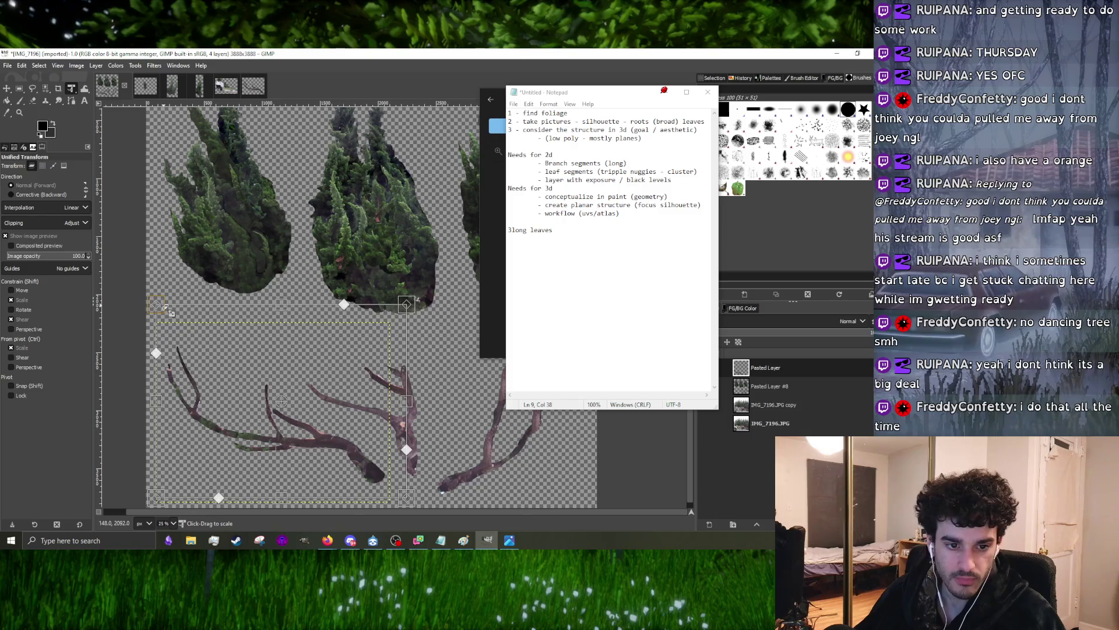
drag(168, 313, 163, 281)
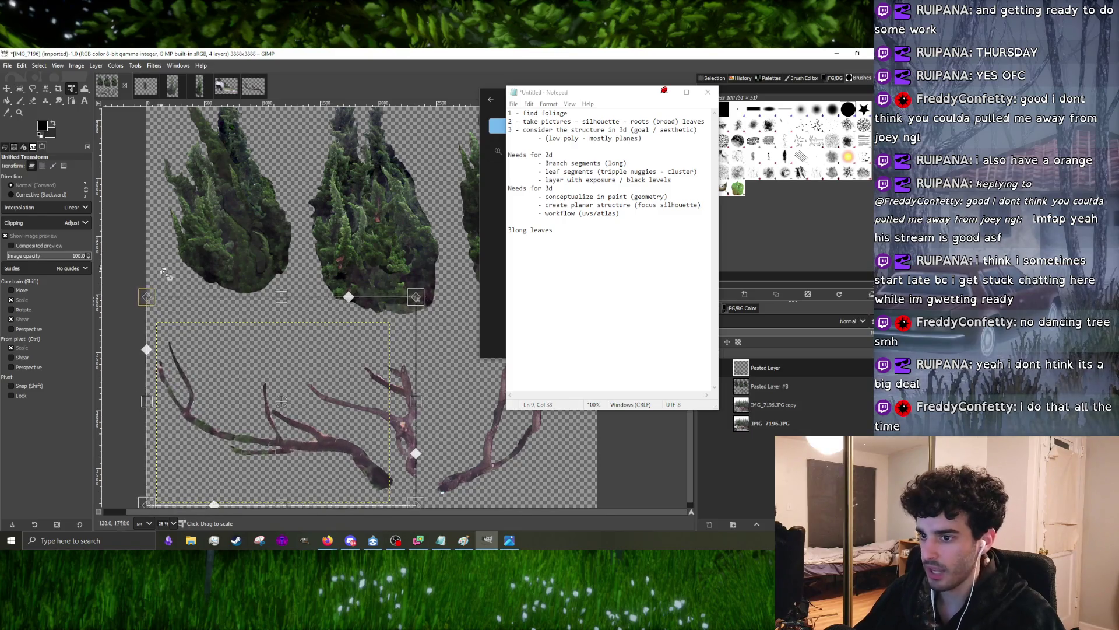
scroll(289, 415, down, 1)
scroll(289, 416, right, 1)
drag(305, 432, 302, 414)
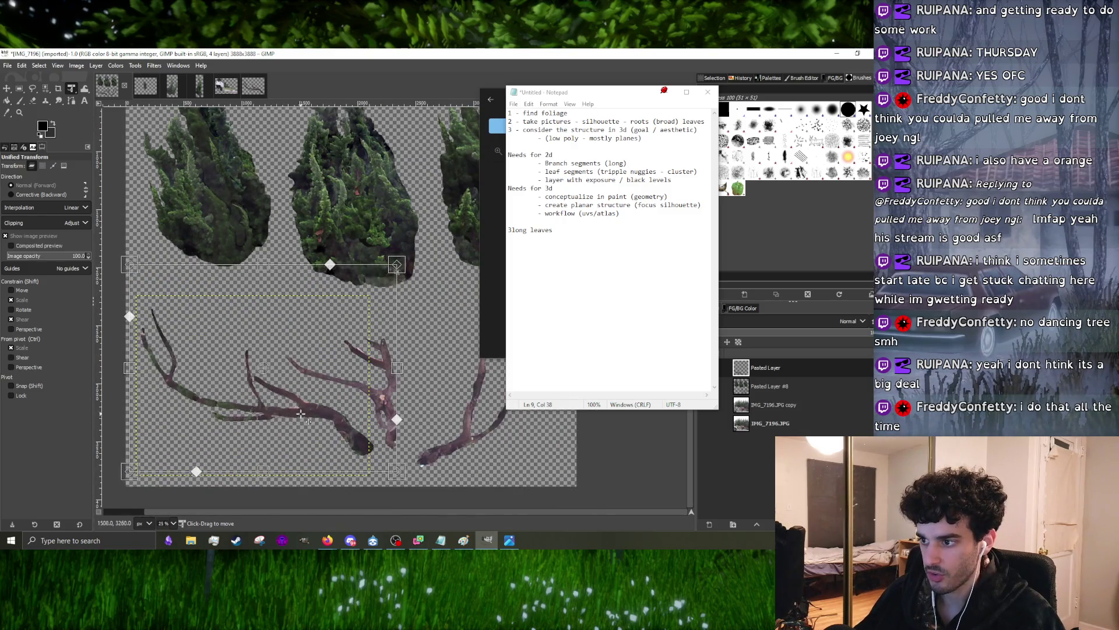
drag(142, 275, 144, 260)
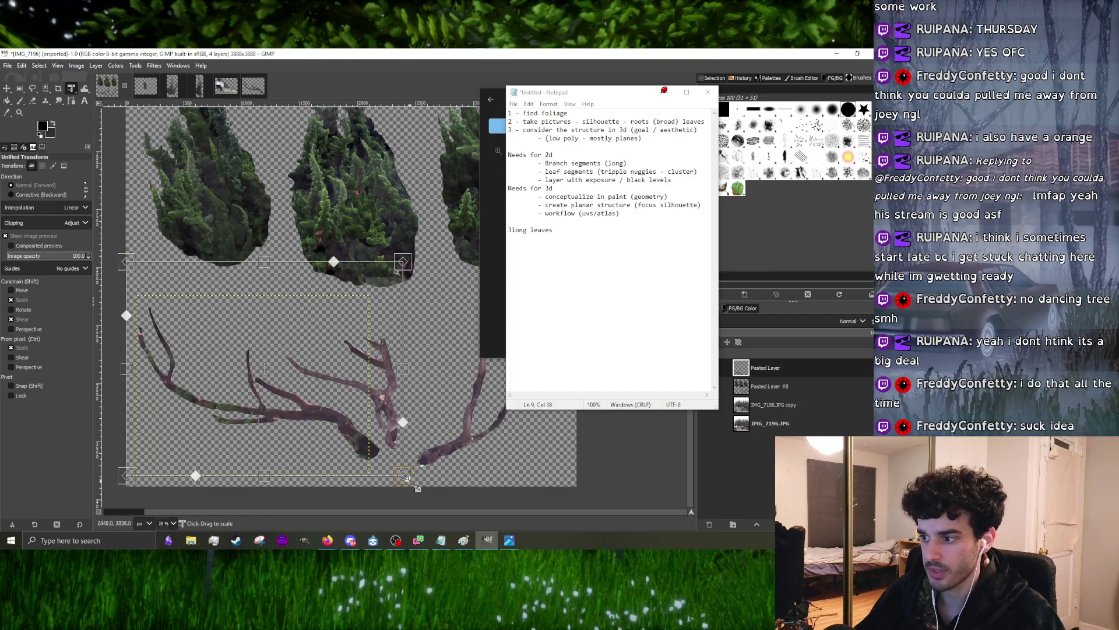
ctrl+scroll(357, 402, down, 2)
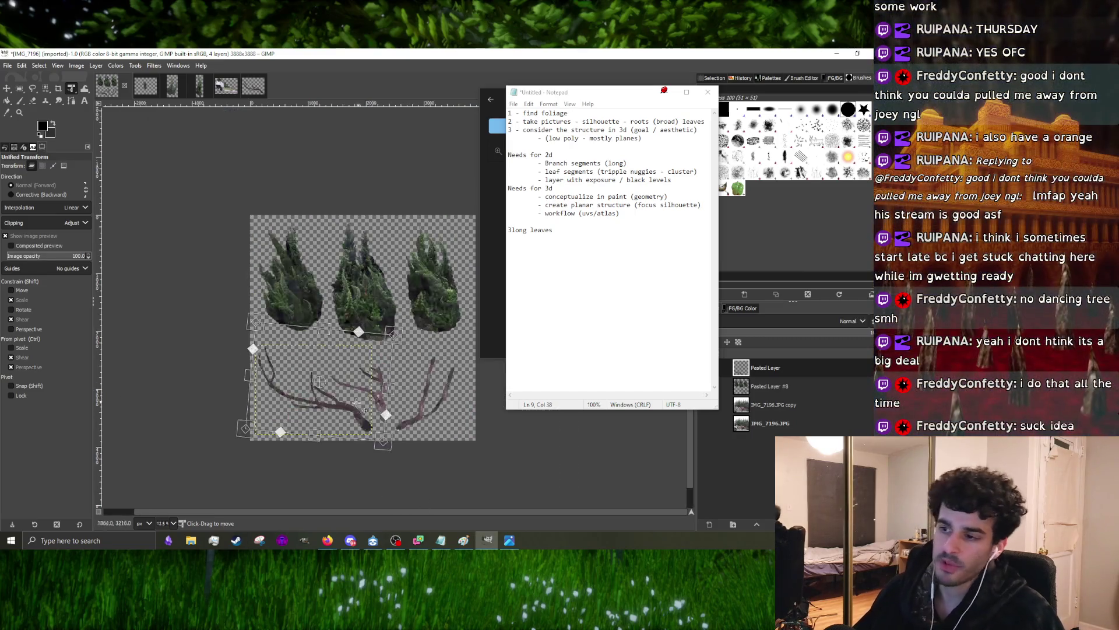
ctrl+scroll(356, 403, up, 3)
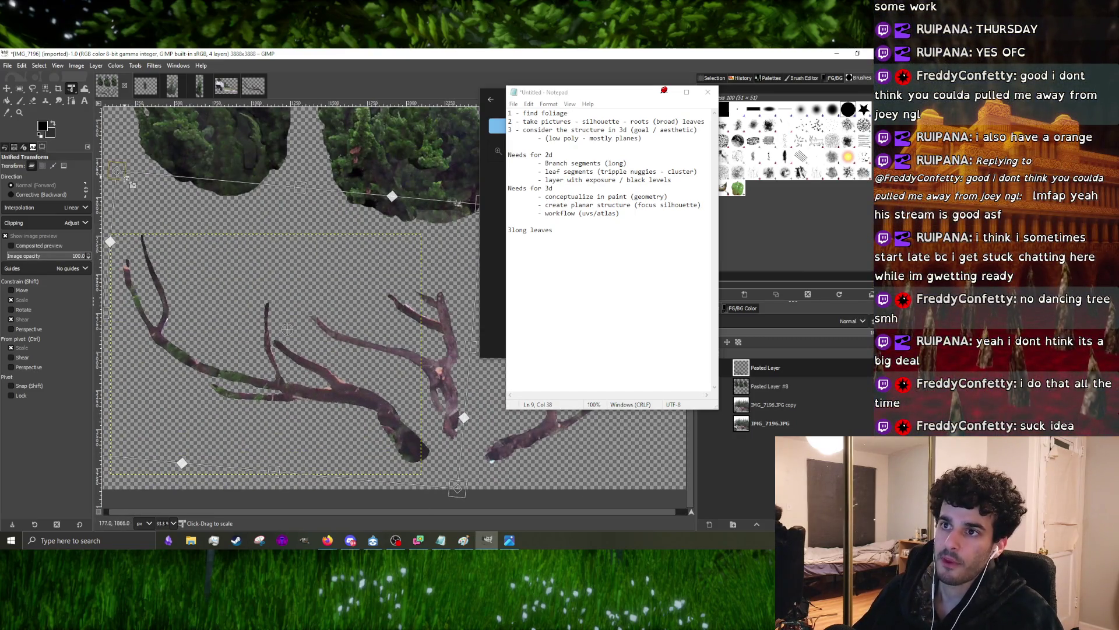
ctrl+scroll(330, 366, down, 1)
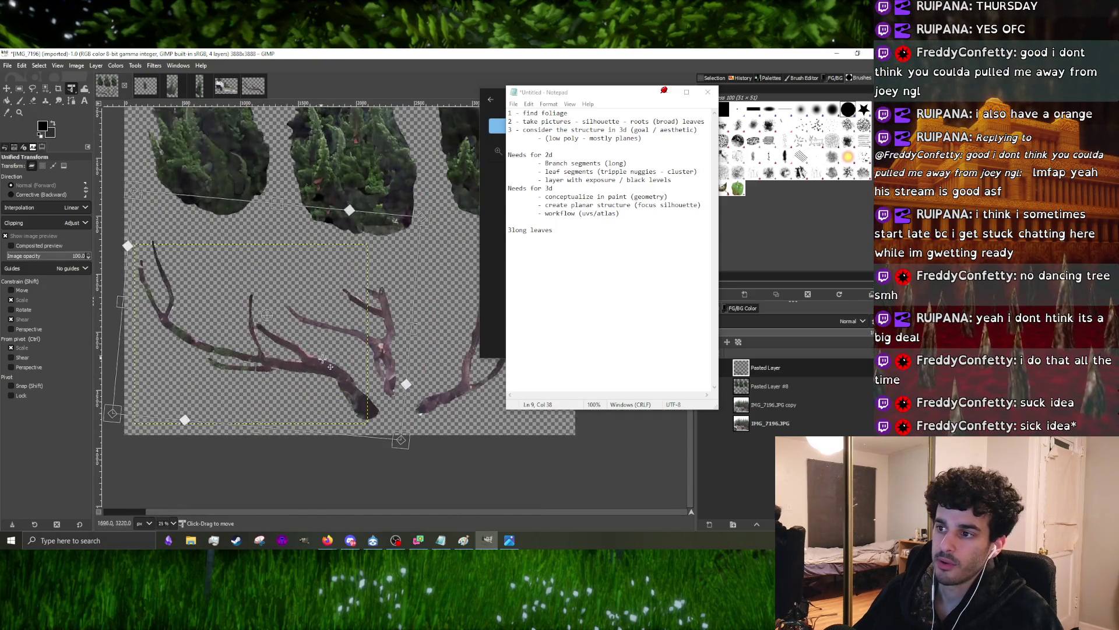
key(Return)
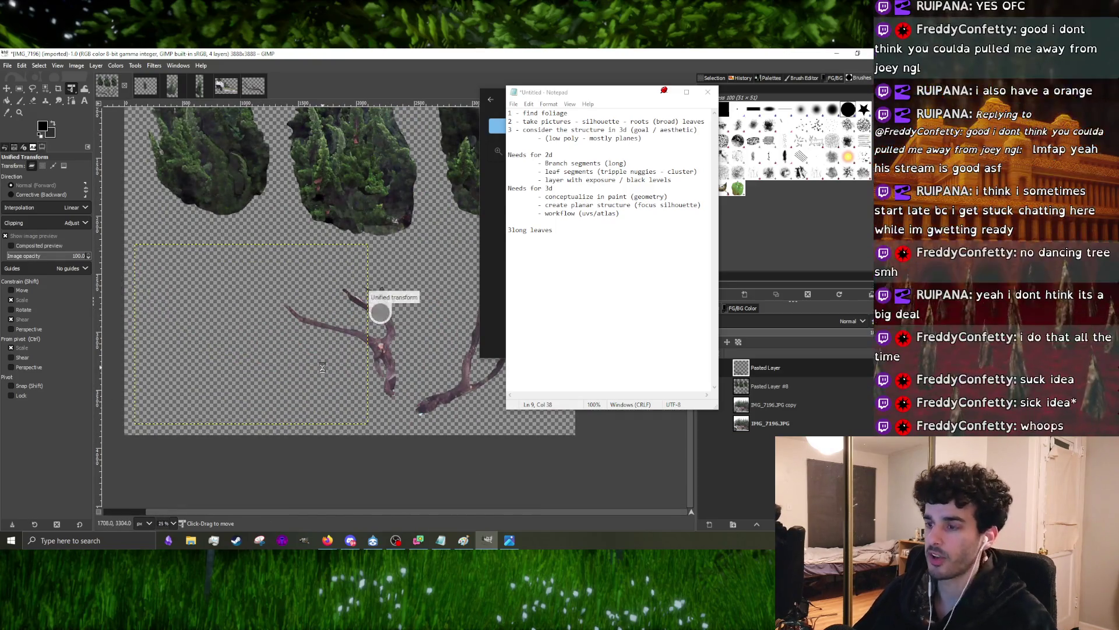
key(m)
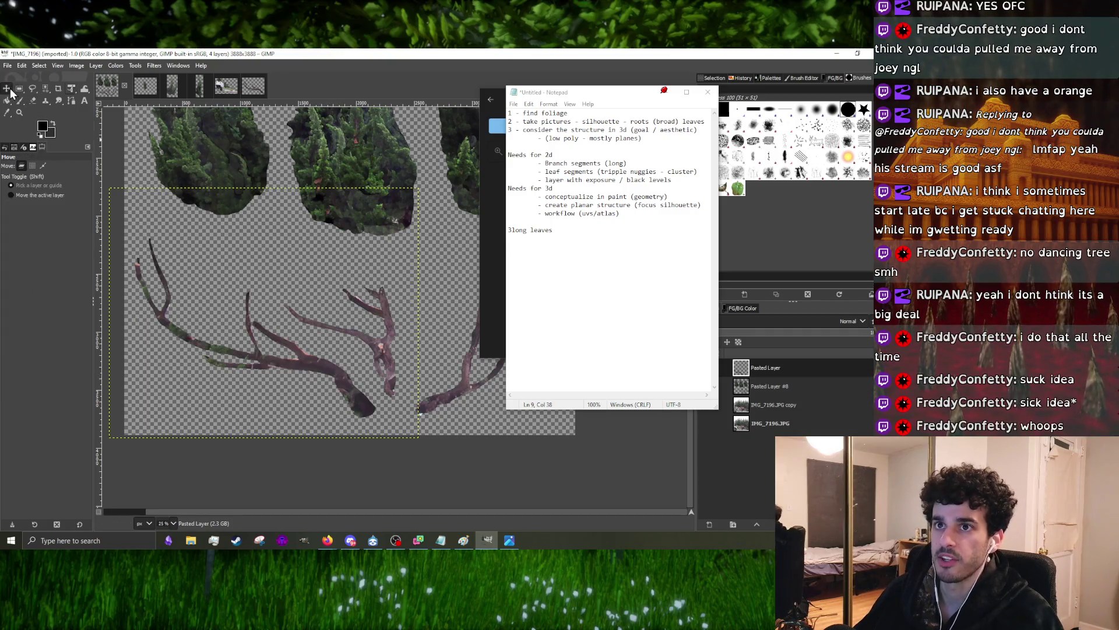
scroll(375, 375, down, 2)
scroll(375, 374, up, 1)
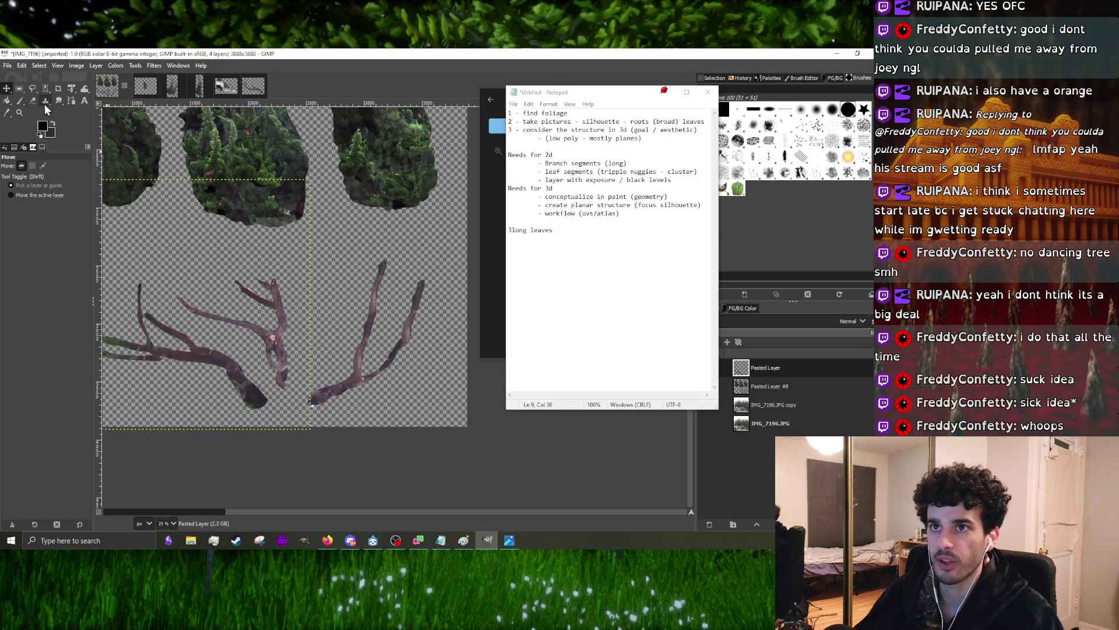
click(33, 89)
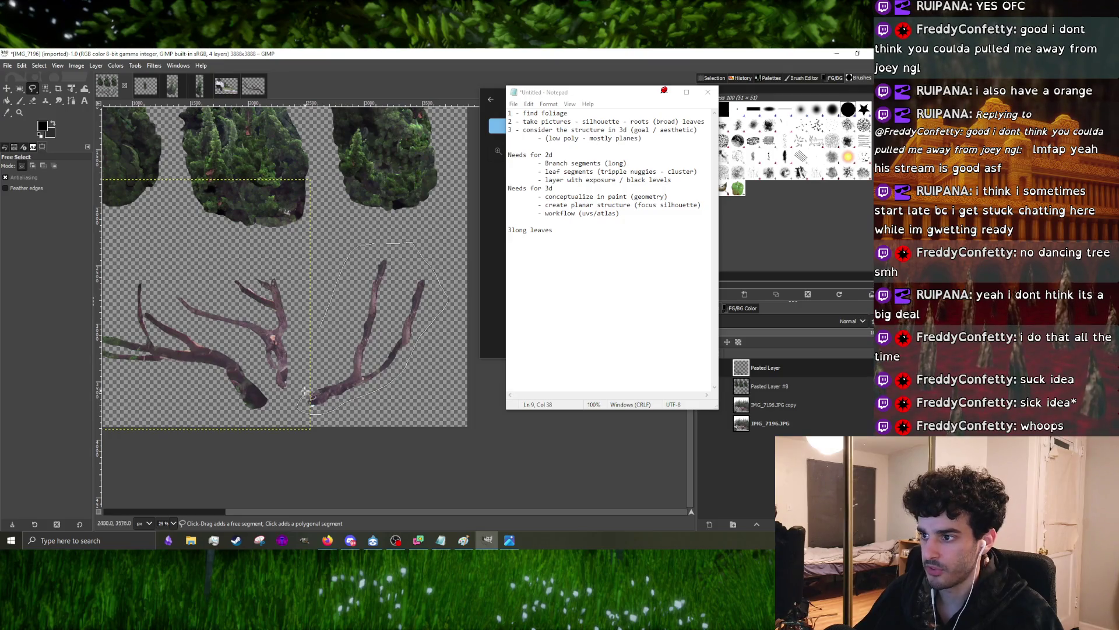
- Cut the right branch, paste it above Pasted Layer #8 and make it its own new layer
key(Return)
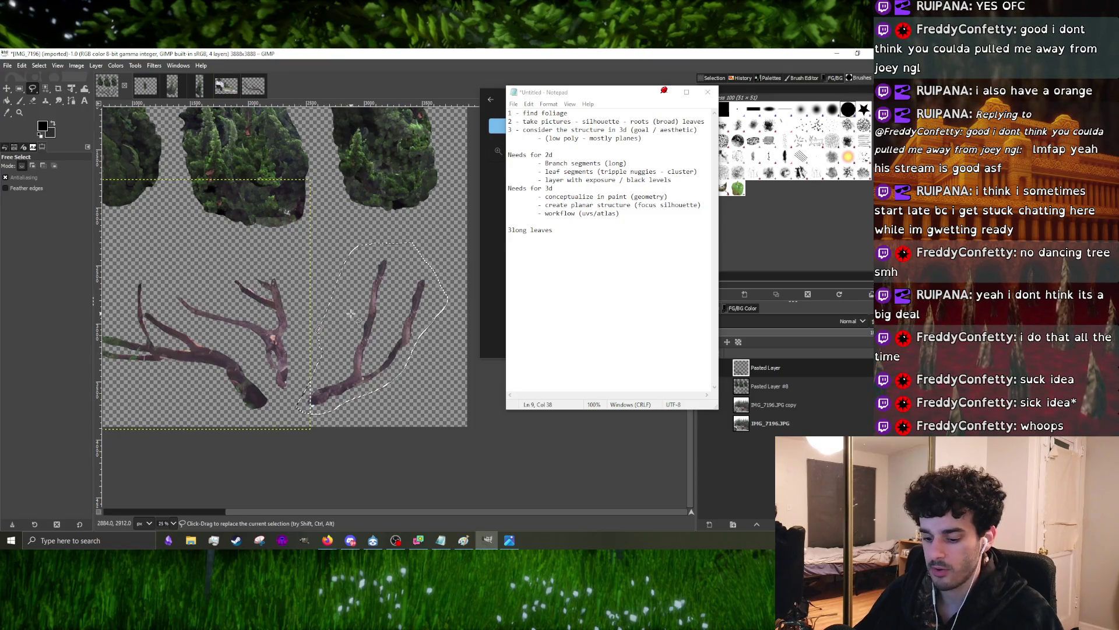
key(ctrl+x)
key(Page_Down)
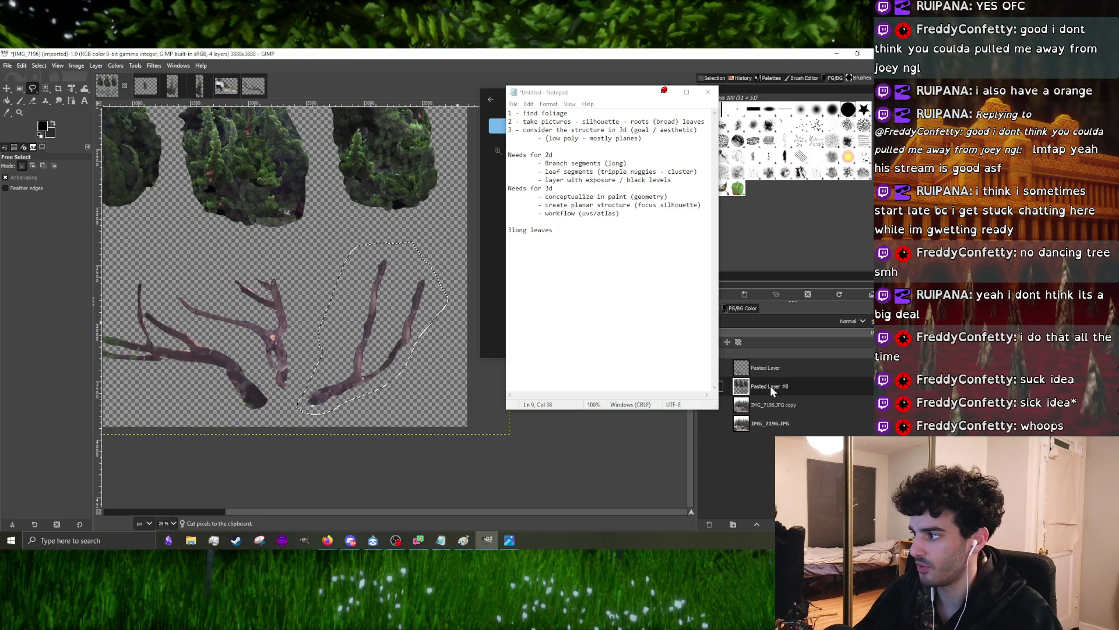
key(ctrl+v)
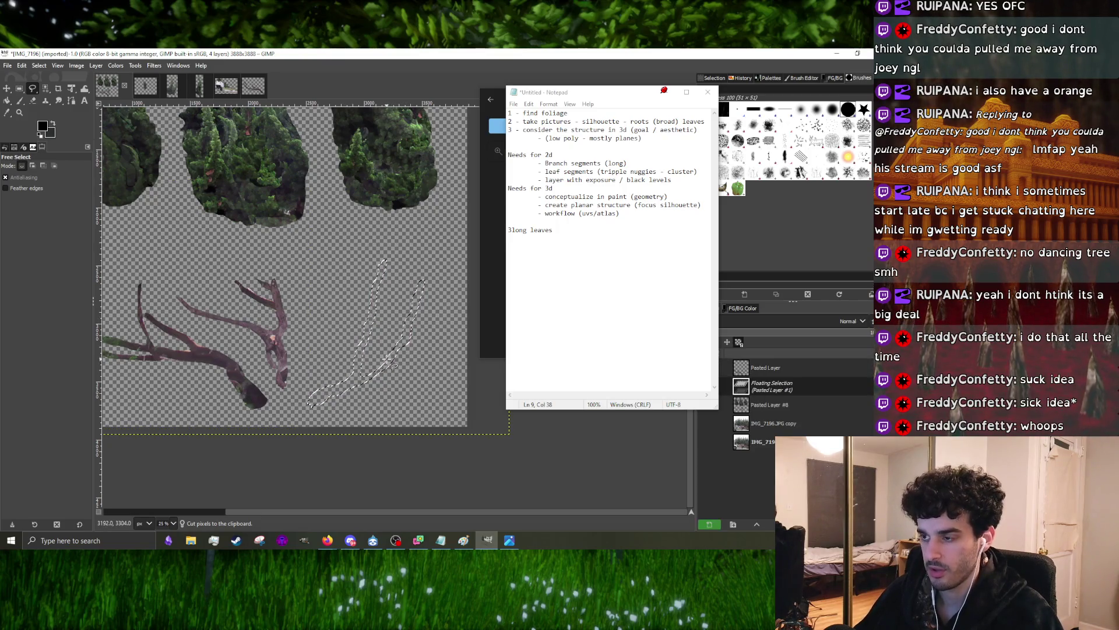
key(ctrl+shift+n)
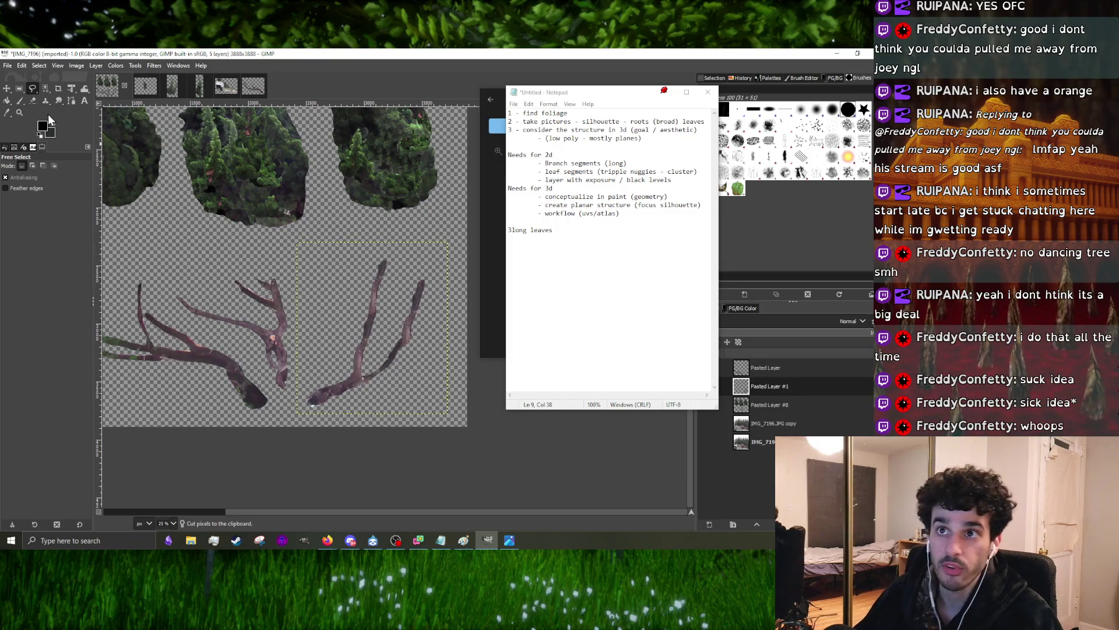
- Enlarge the right branch layer upward toward the foliage with Unified Transform and apply it
click(71, 87)
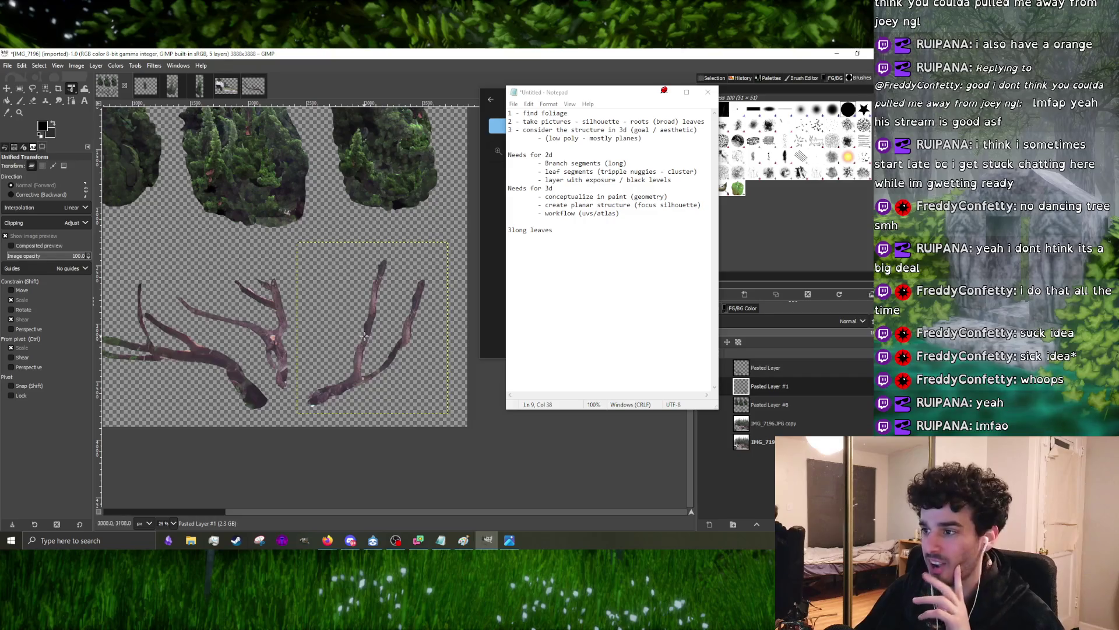
click(368, 331)
drag(298, 245, 289, 208)
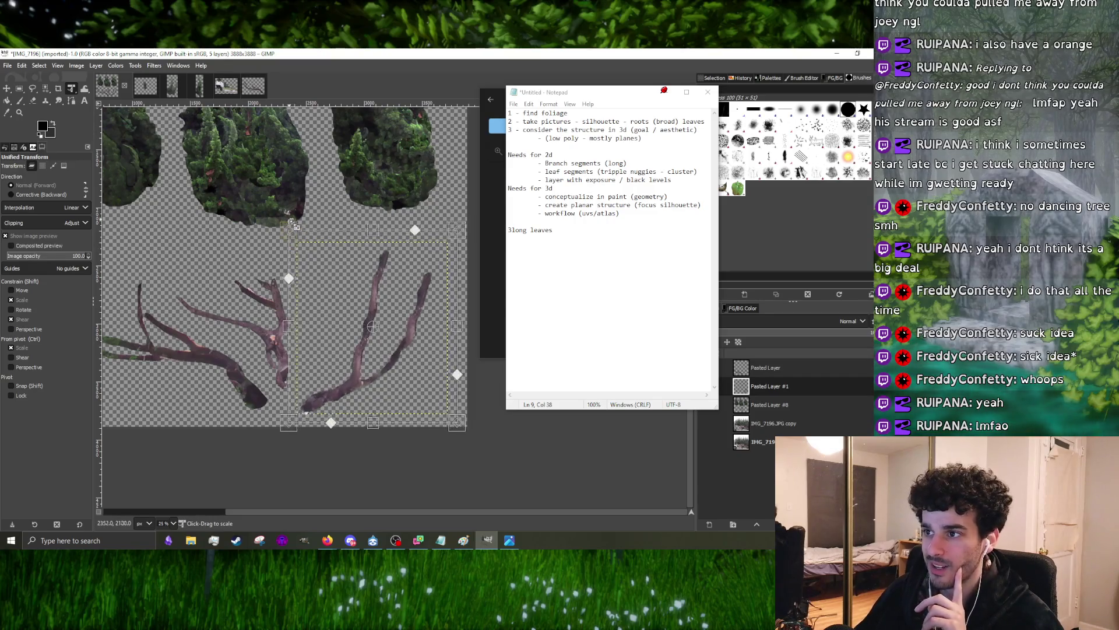
drag(363, 350, 365, 339)
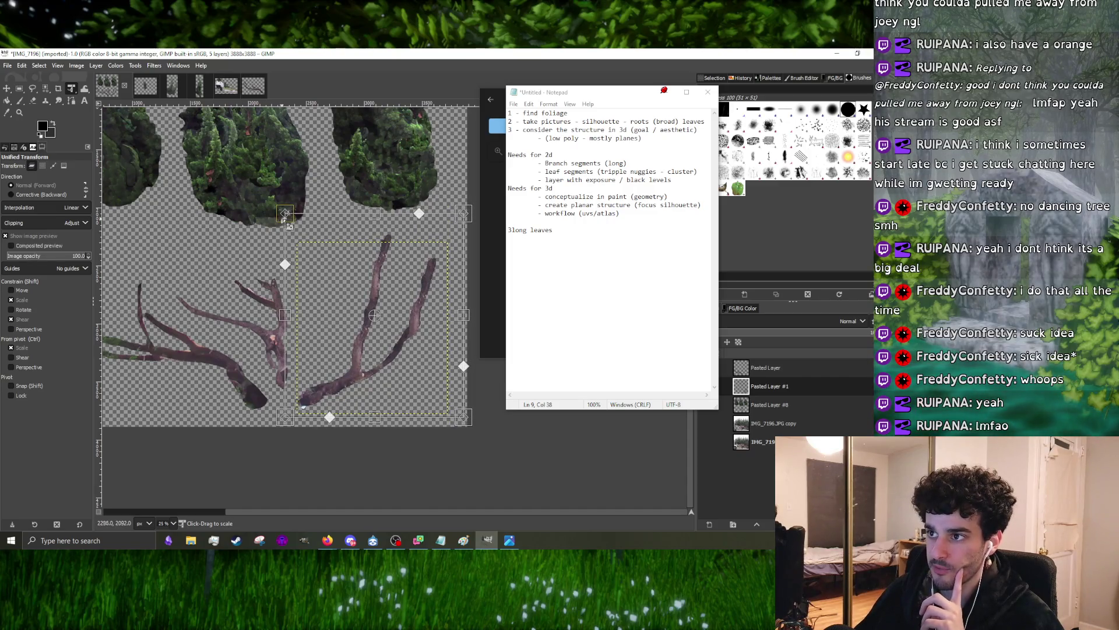
drag(288, 214, 283, 206)
drag(360, 334, 360, 341)
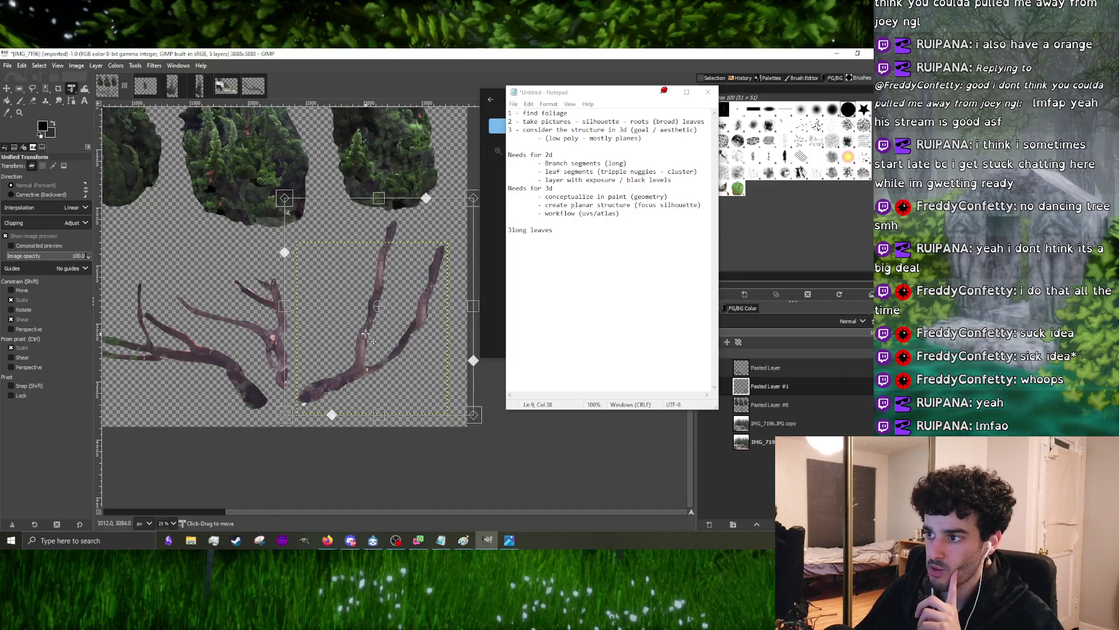
key(Return)
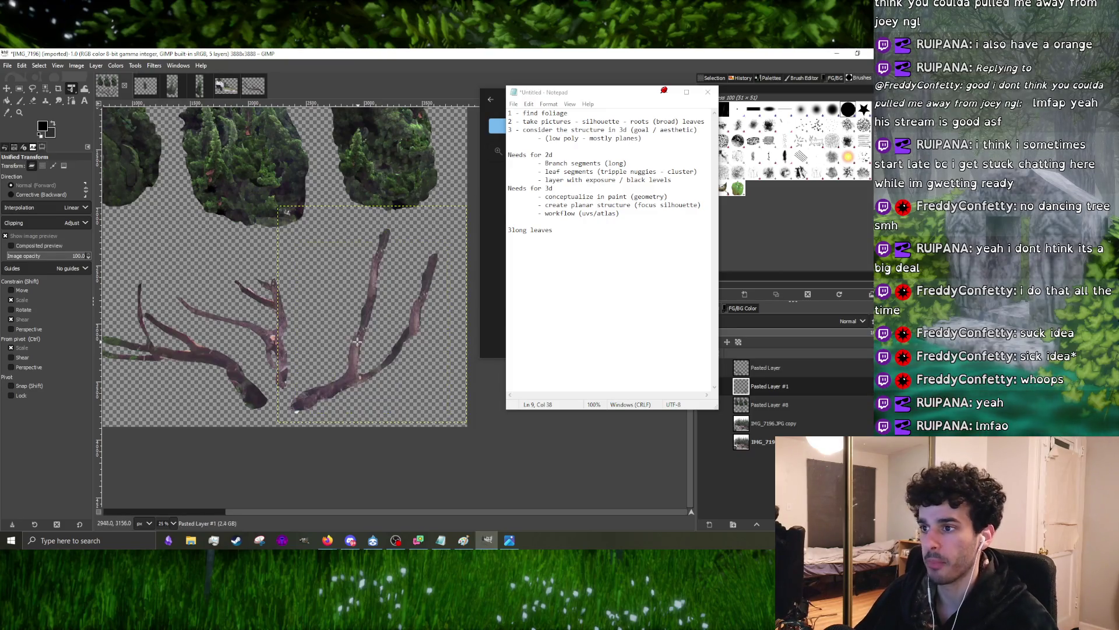
click(33, 89)
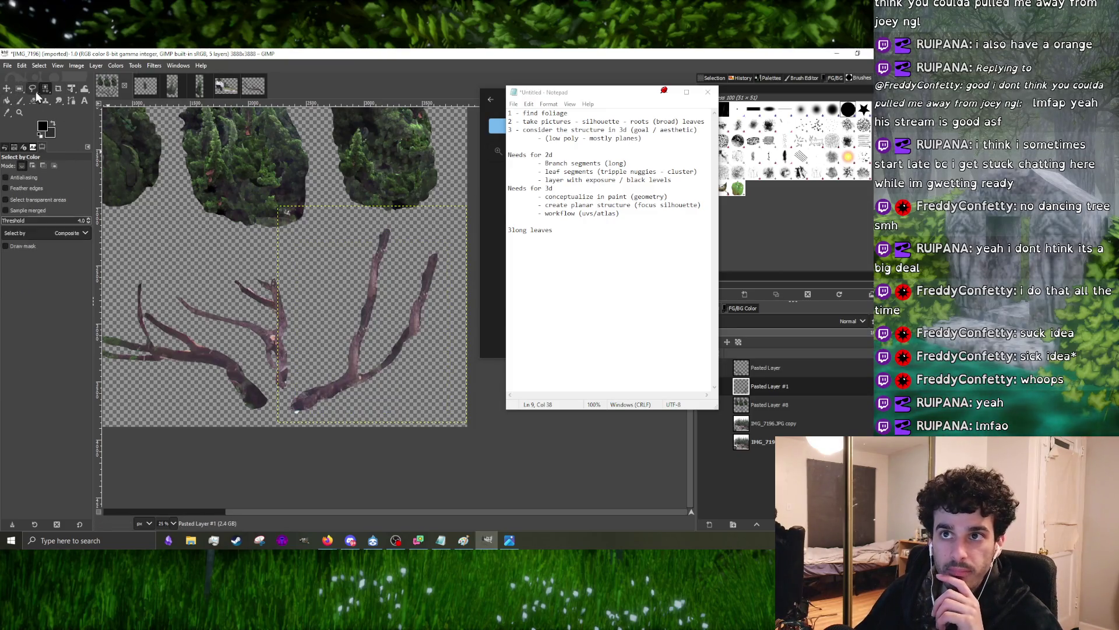
scroll(248, 346, down, 1)
scroll(263, 348, up, 2)
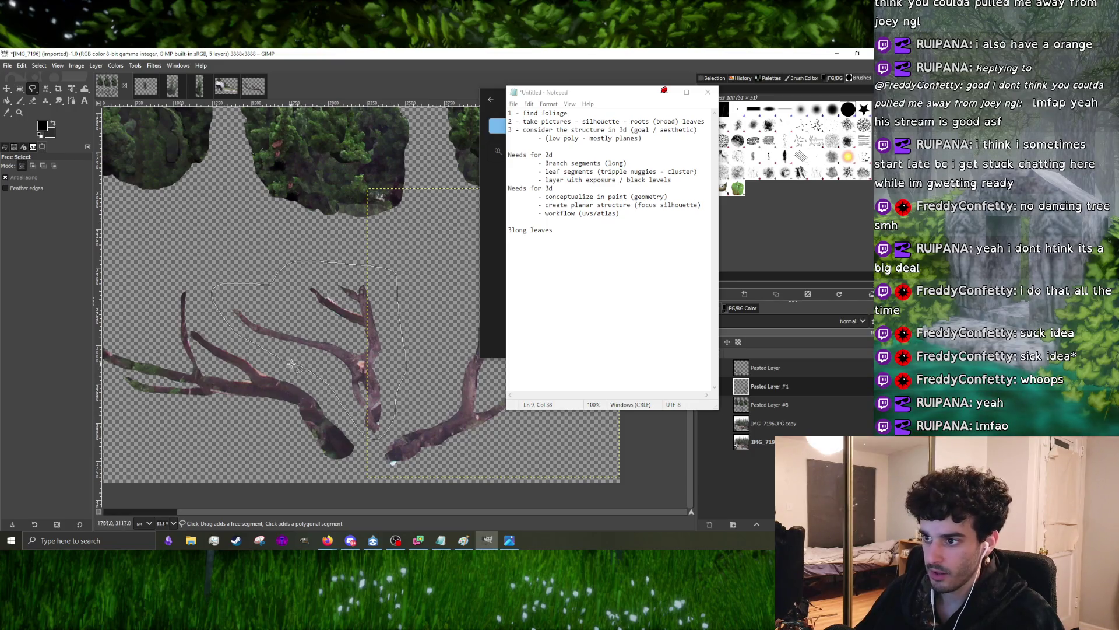
- Cut the forked middle branch from Pasted Layer #8 and paste it as a new layer
key(Return)
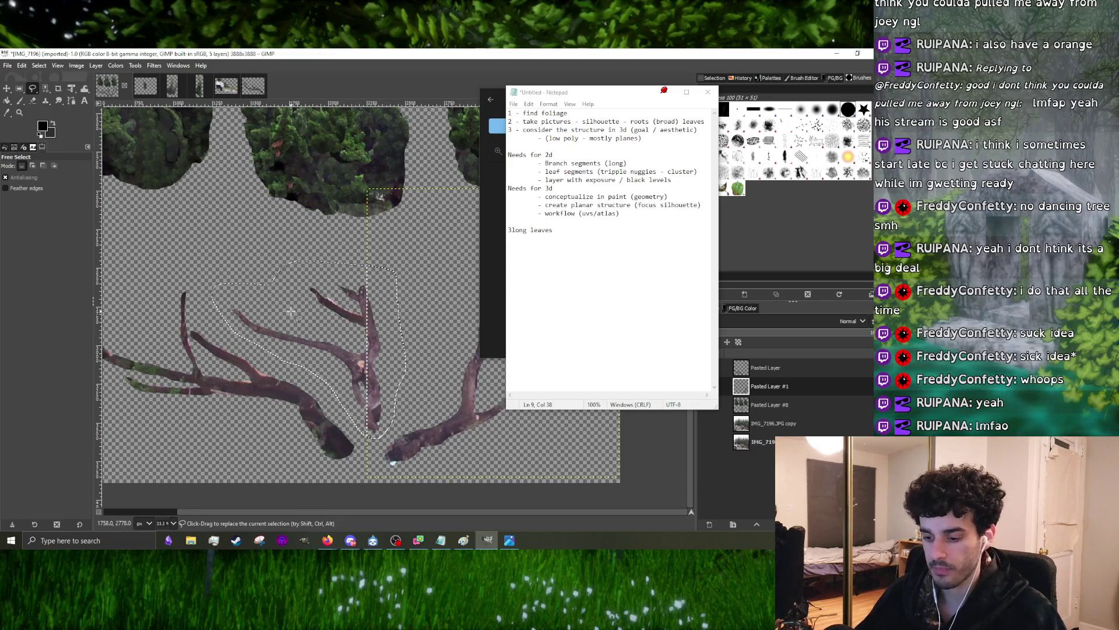
key(ctrl+x)
click(769, 371)
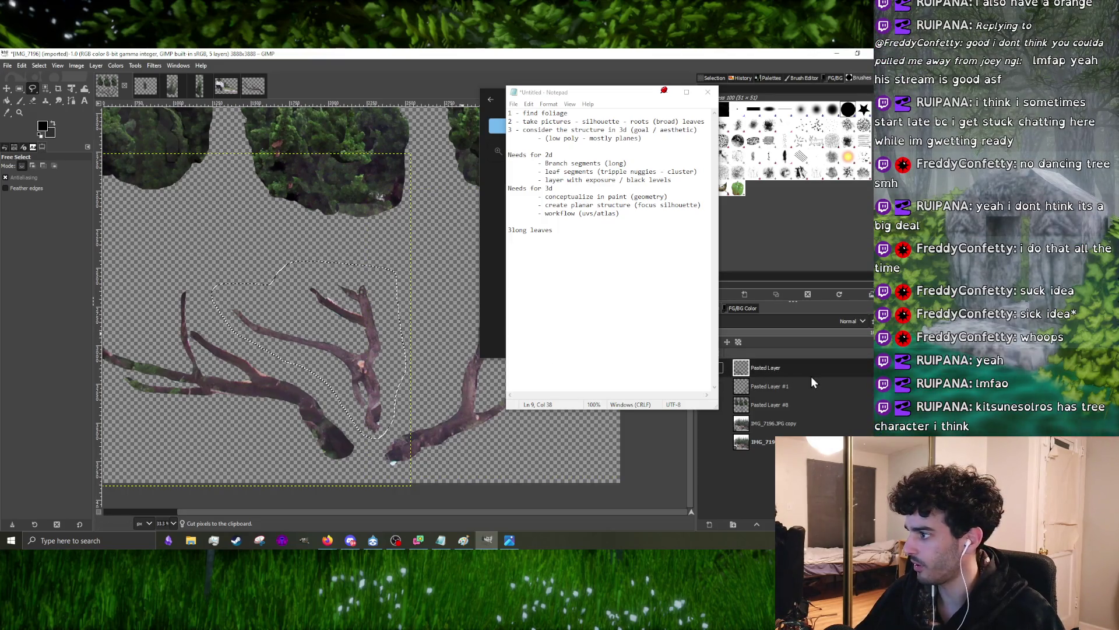
click(792, 405)
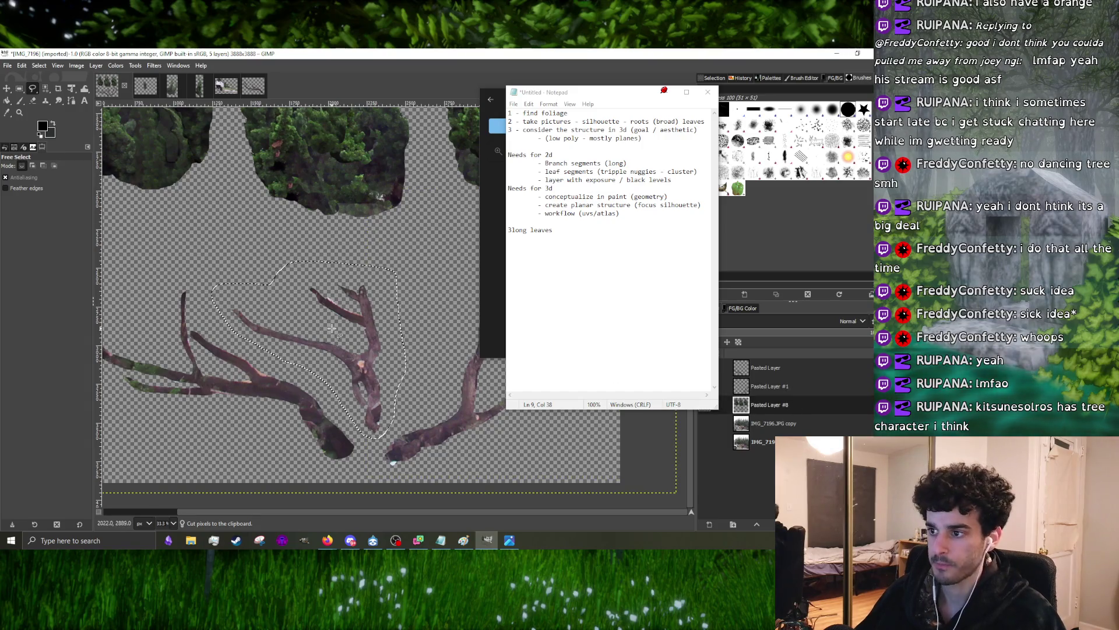
key(ctrl+x)
key(ctrl+v)
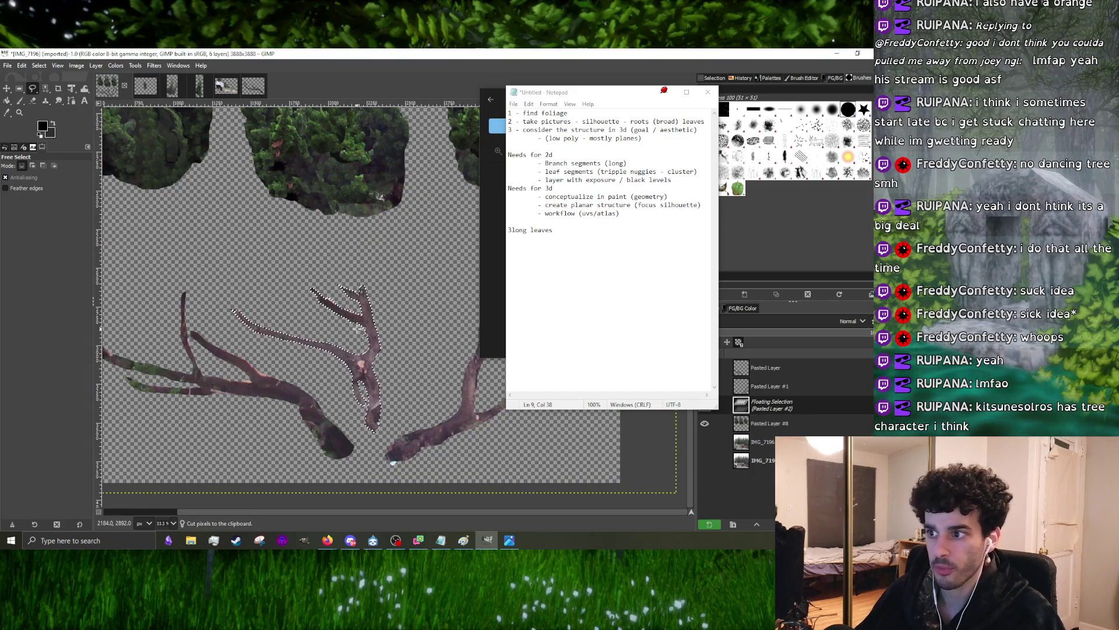
- Move the forked branch upward, enlarge it into the middle of the sheet and apply the transform
key(m)
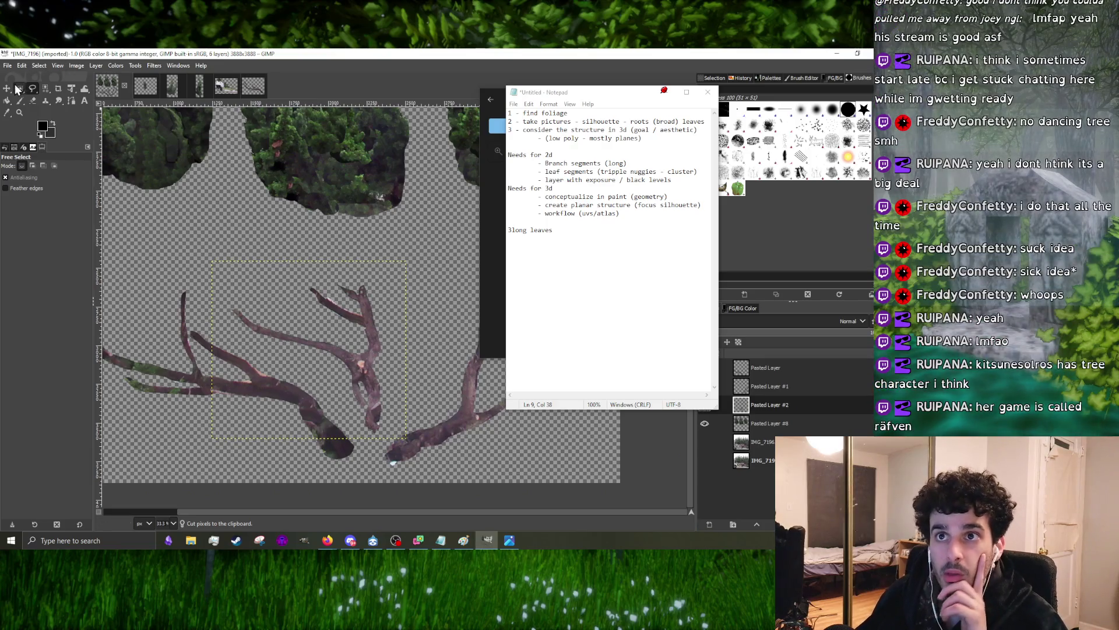
drag(372, 360, 369, 328)
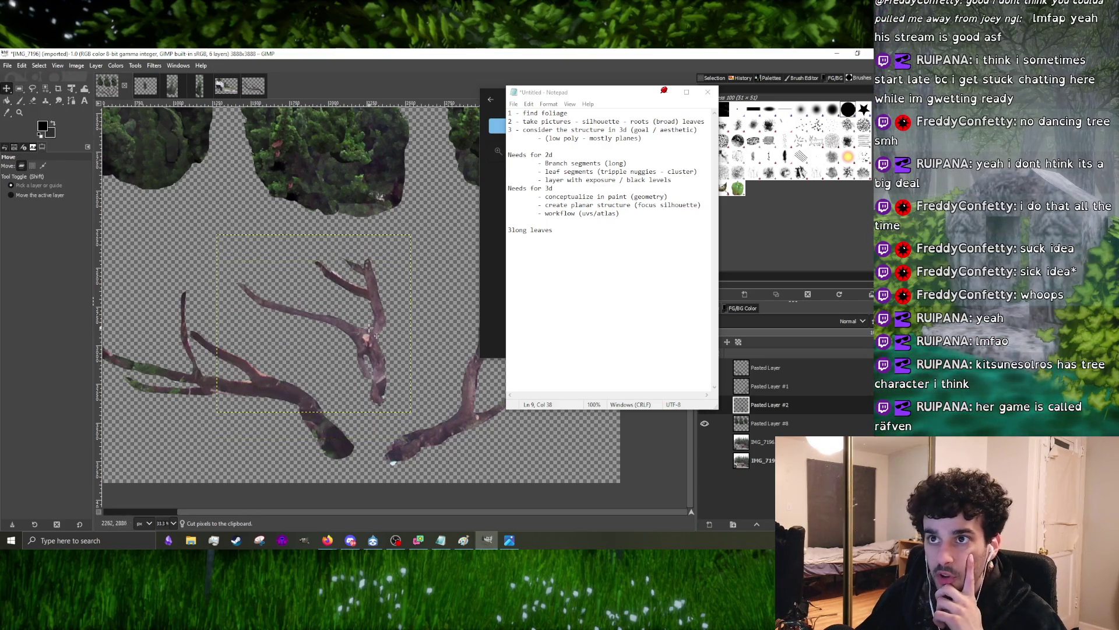
click(72, 89)
click(354, 335)
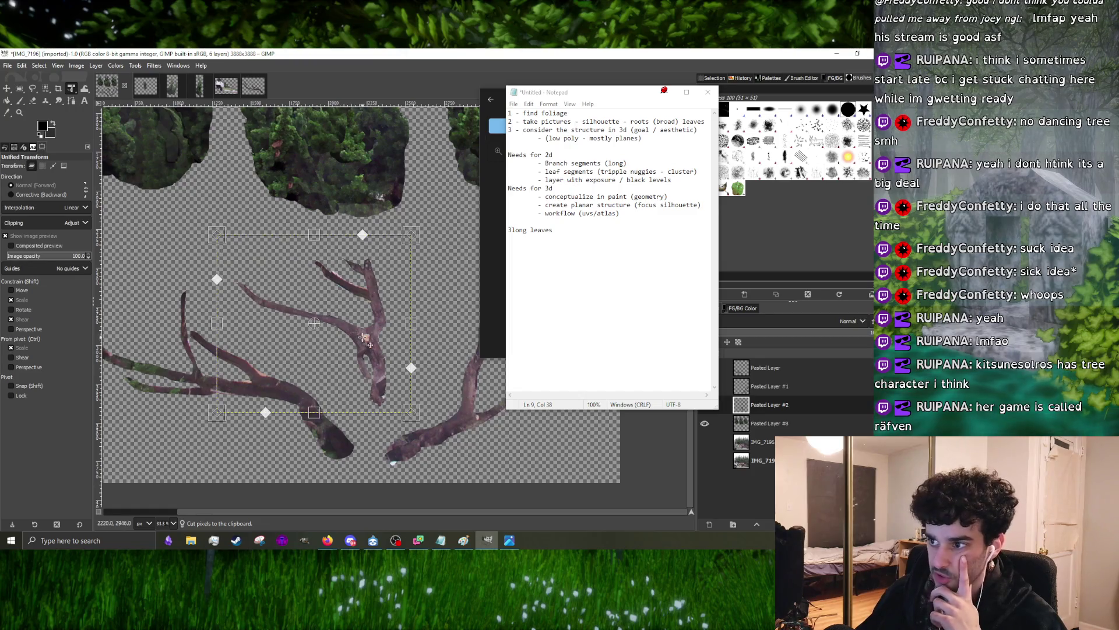
drag(225, 245, 174, 180)
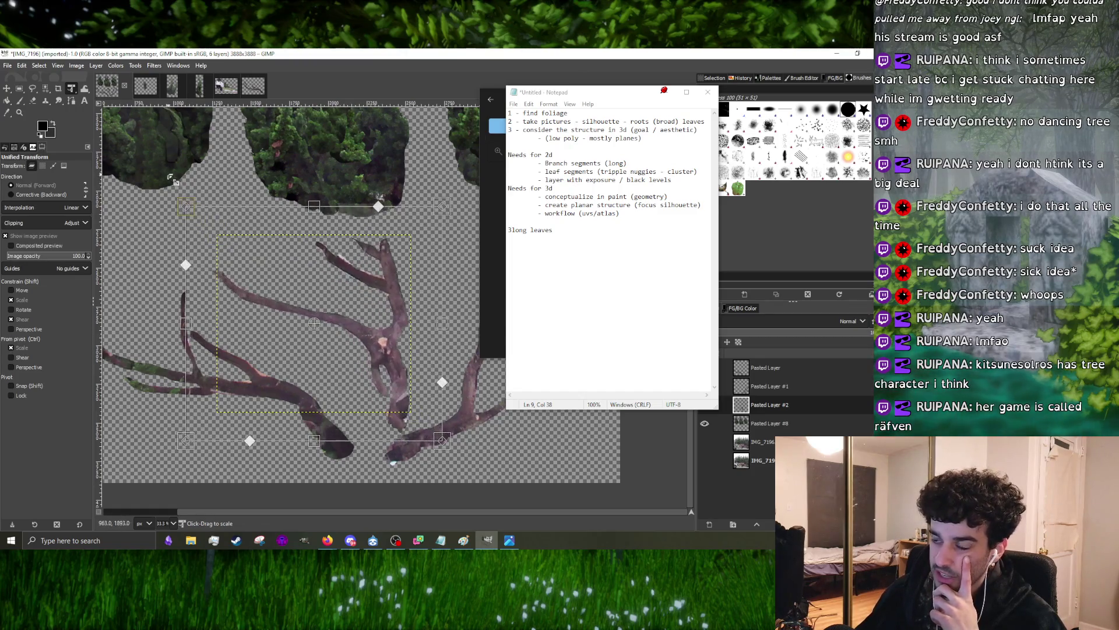
drag(367, 339, 369, 340)
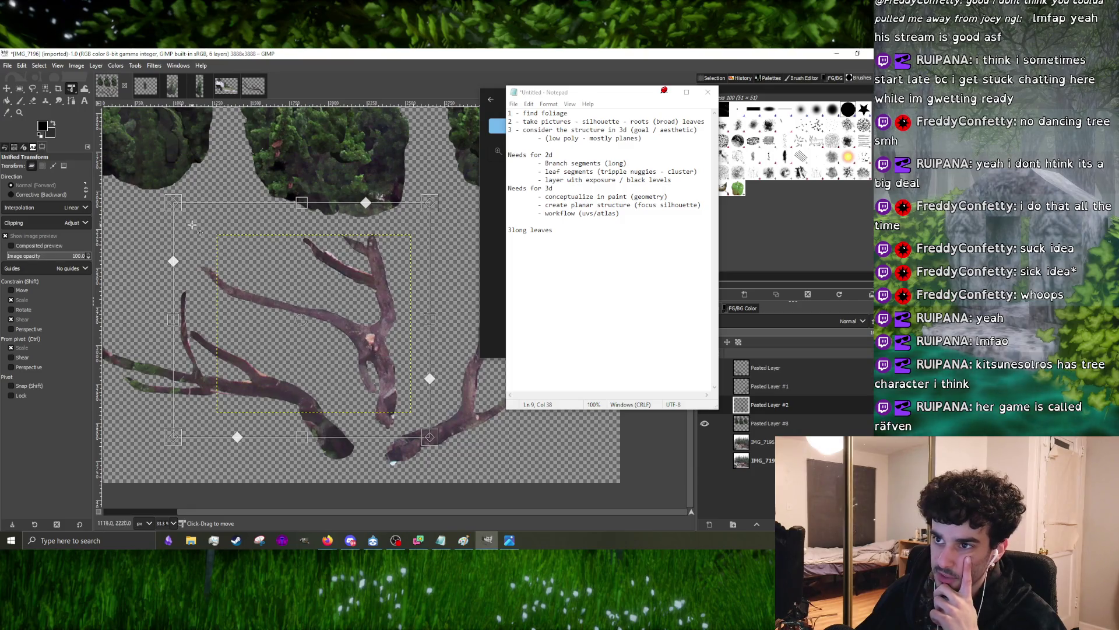
drag(192, 225, 200, 234)
key(Return)
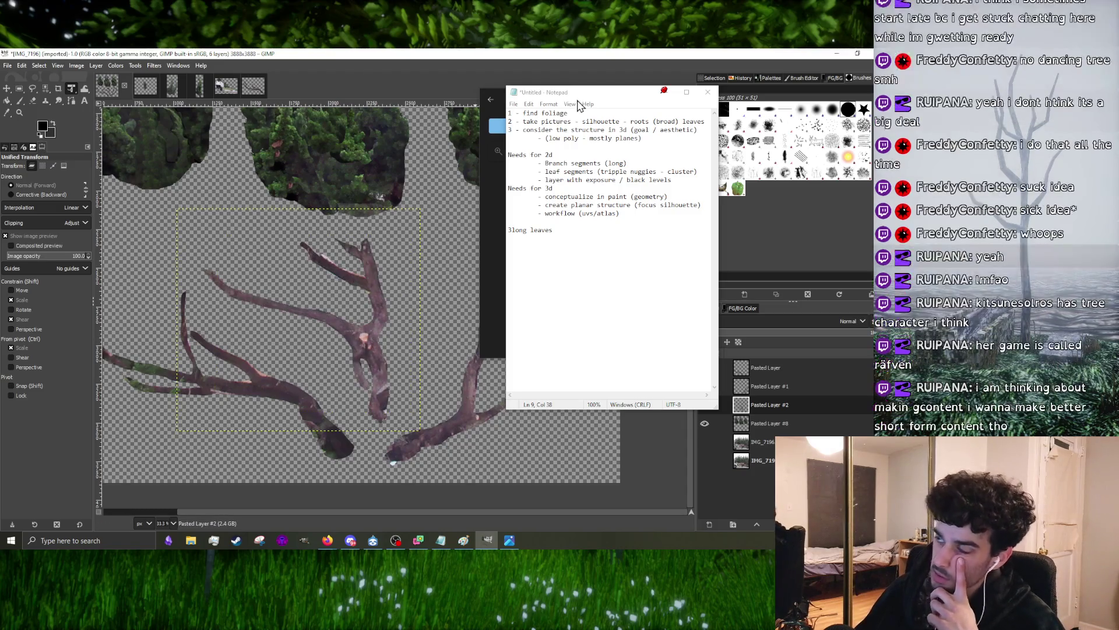
drag(586, 93, 605, 90)
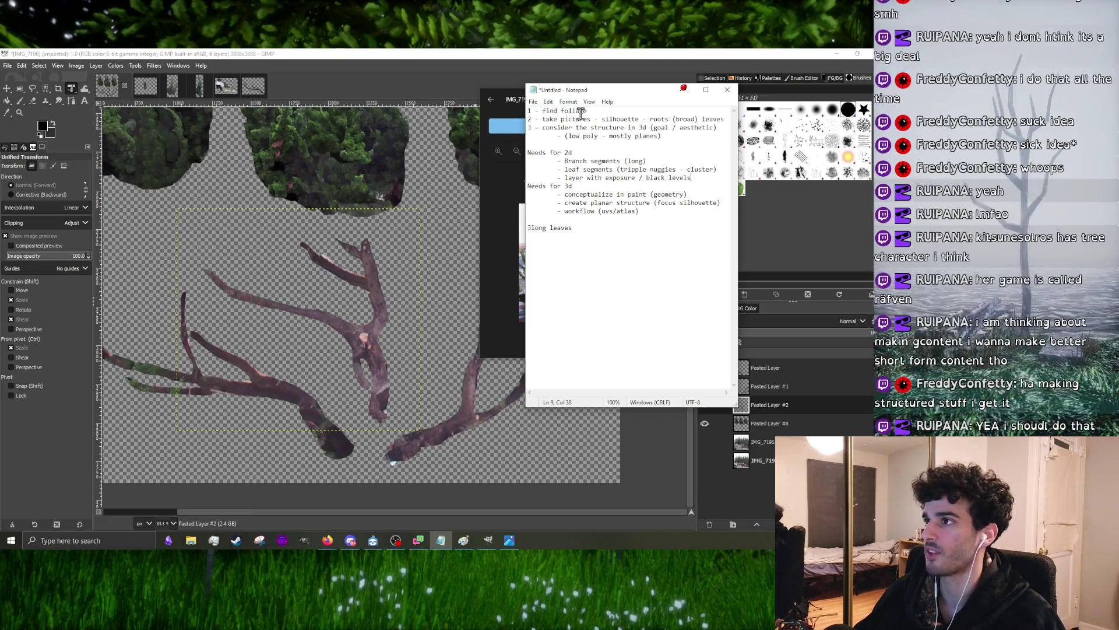
- Minimise the reference photo window and Alt+Tab over to the browser search results
click(509, 98)
click(659, 101)
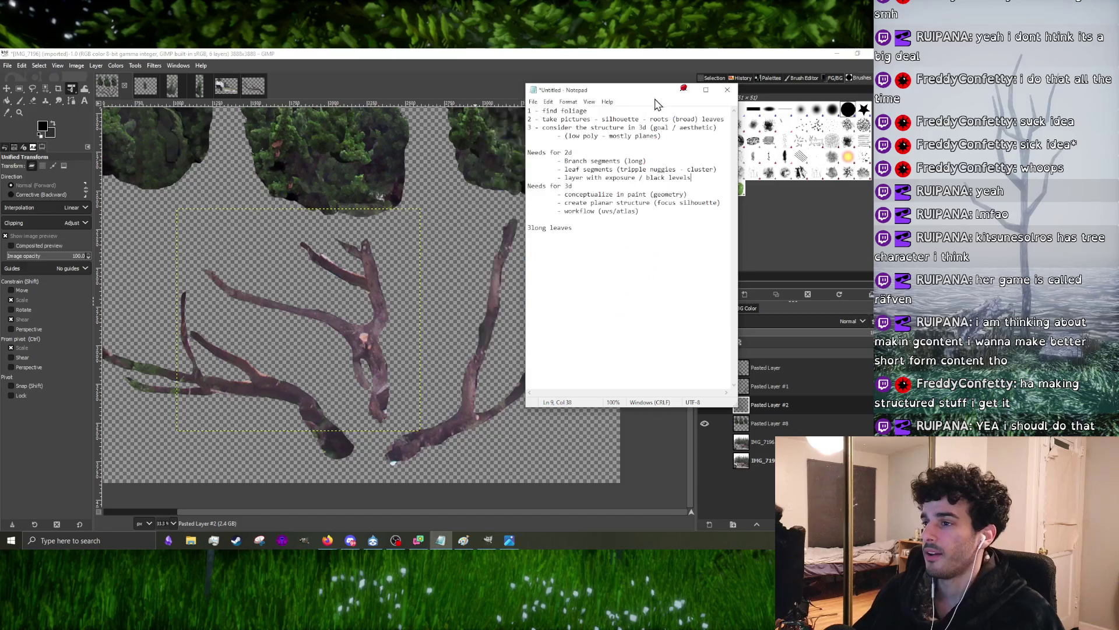
scroll(393, 224, down, 3)
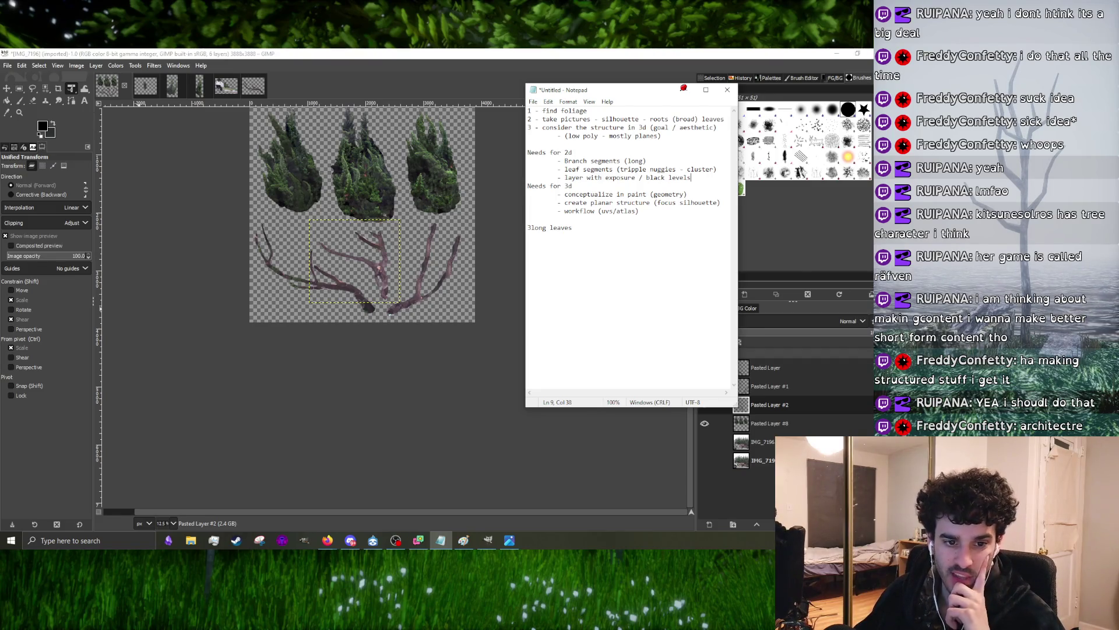
key(alt+Tab)
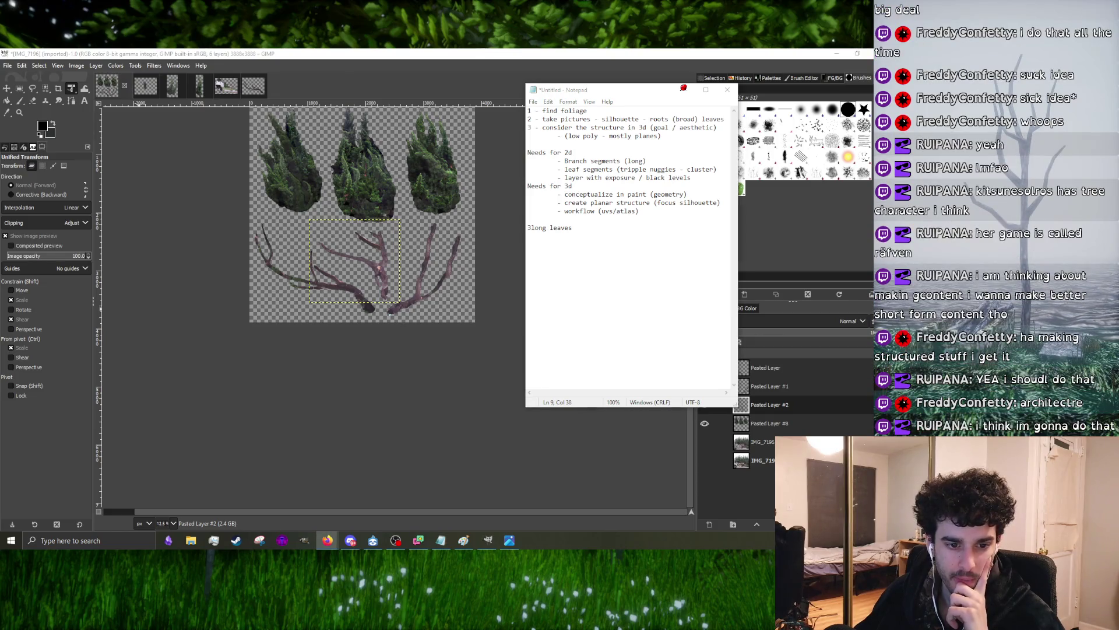
key(alt+Tab)
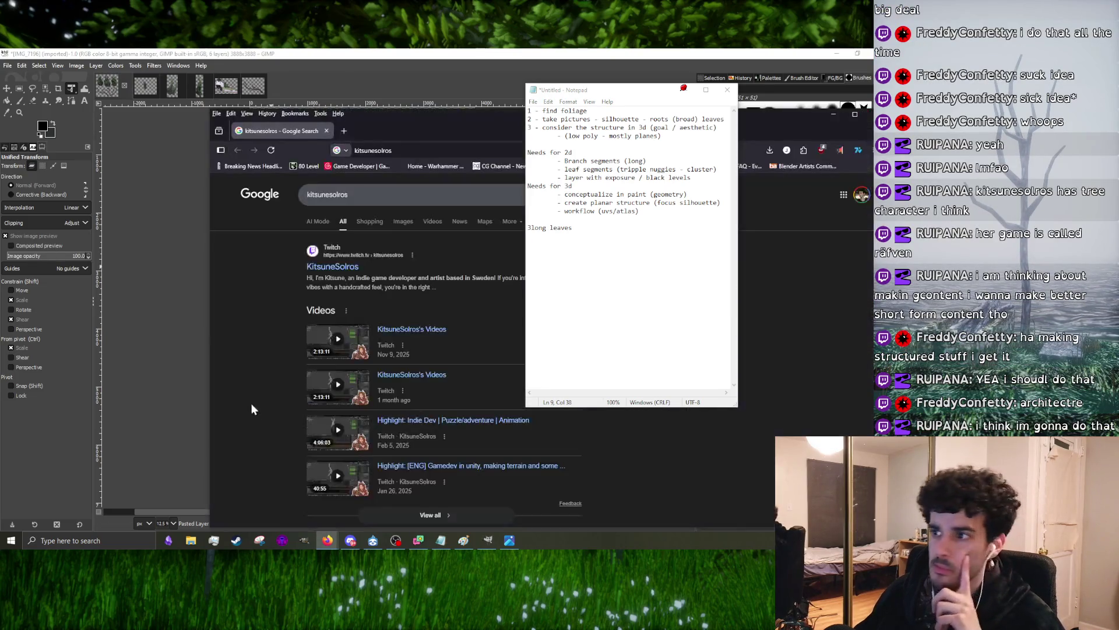
- Browse the KitsuneSolros Twitch channel and skim one of its highlight videos
drag(417, 132, 268, 104)
click(207, 241)
scroll(300, 414, down, 2)
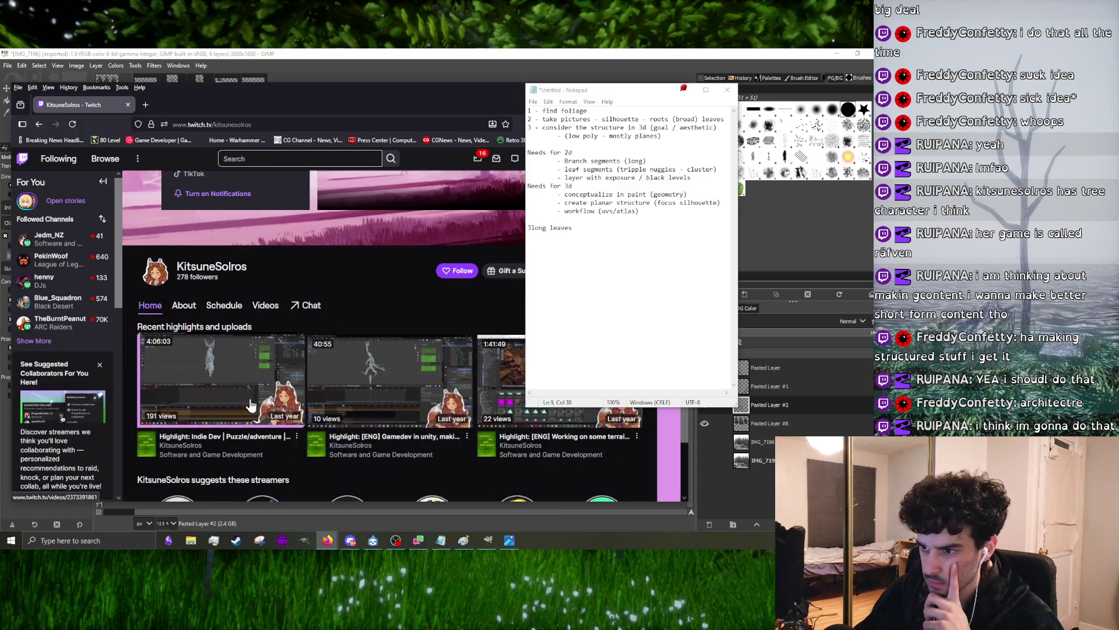
scroll(300, 362, up, 2)
scroll(348, 307, down, 2)
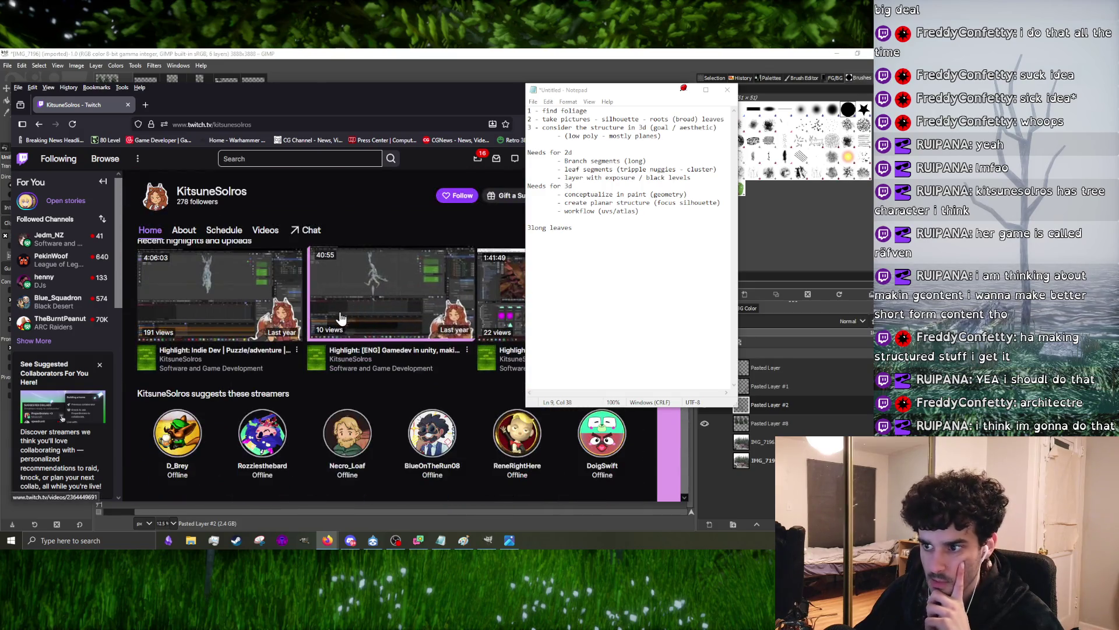
scroll(347, 339, up, 2)
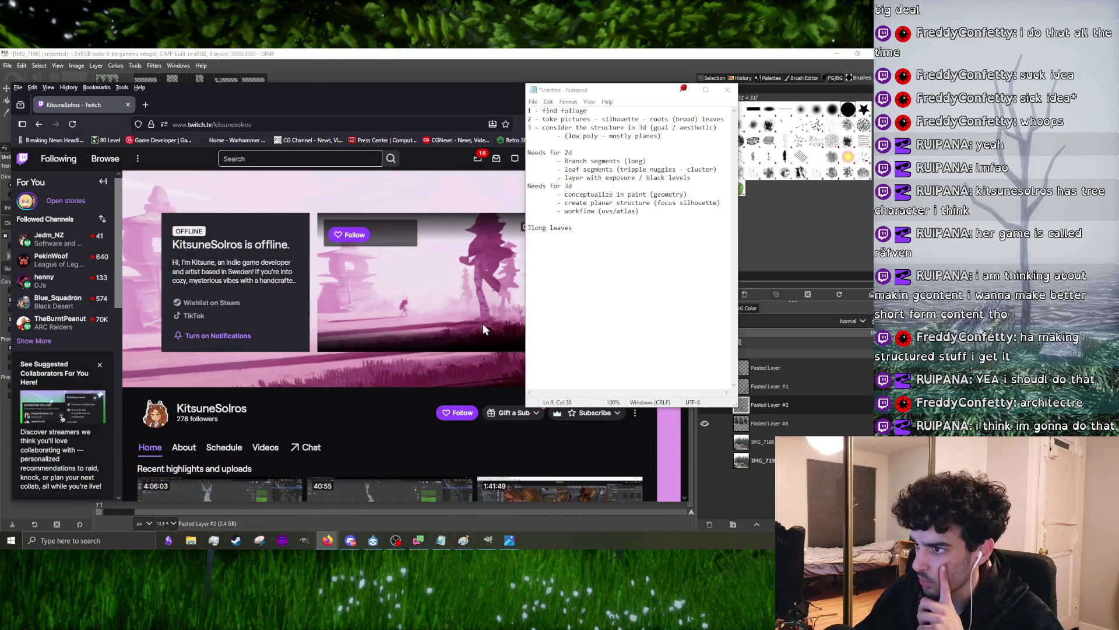
scroll(303, 380, down, 2)
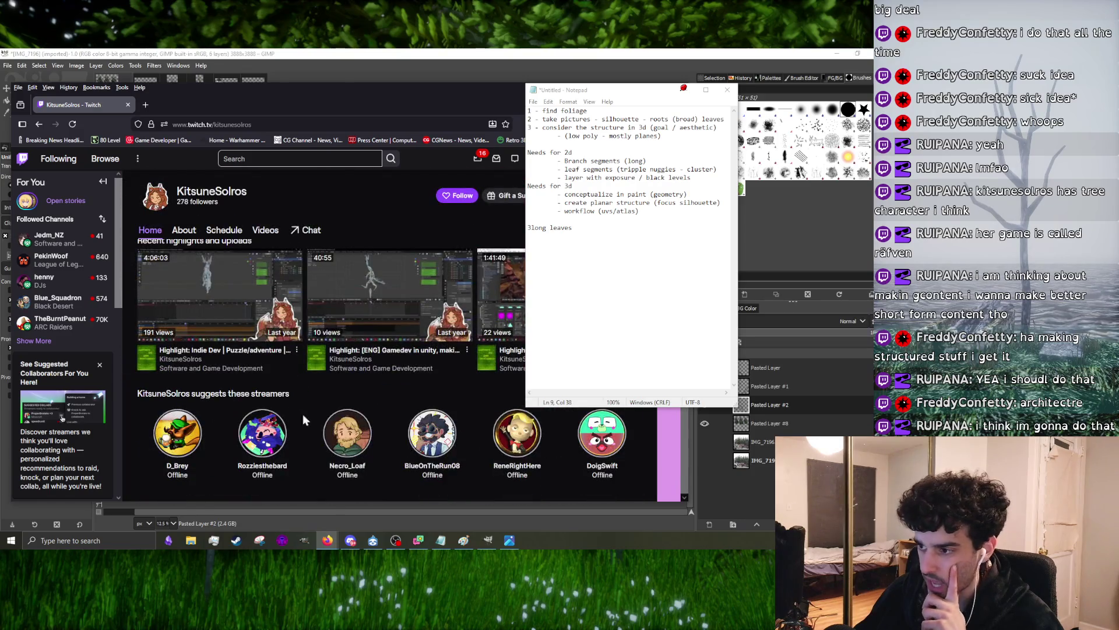
scroll(343, 374, up, 2)
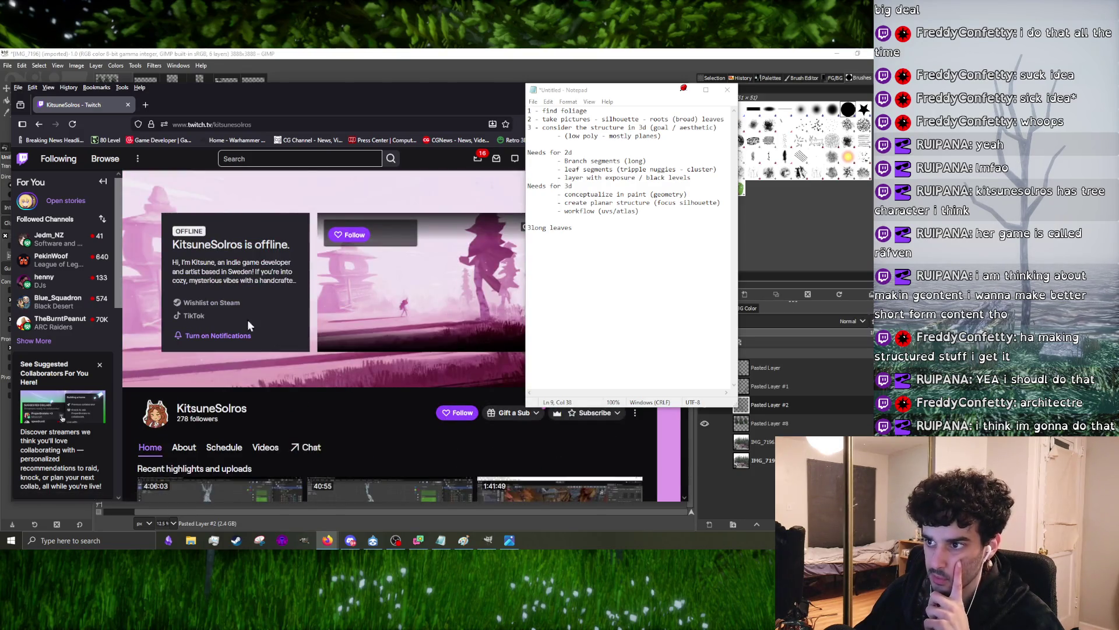
drag(415, 111, 310, 100)
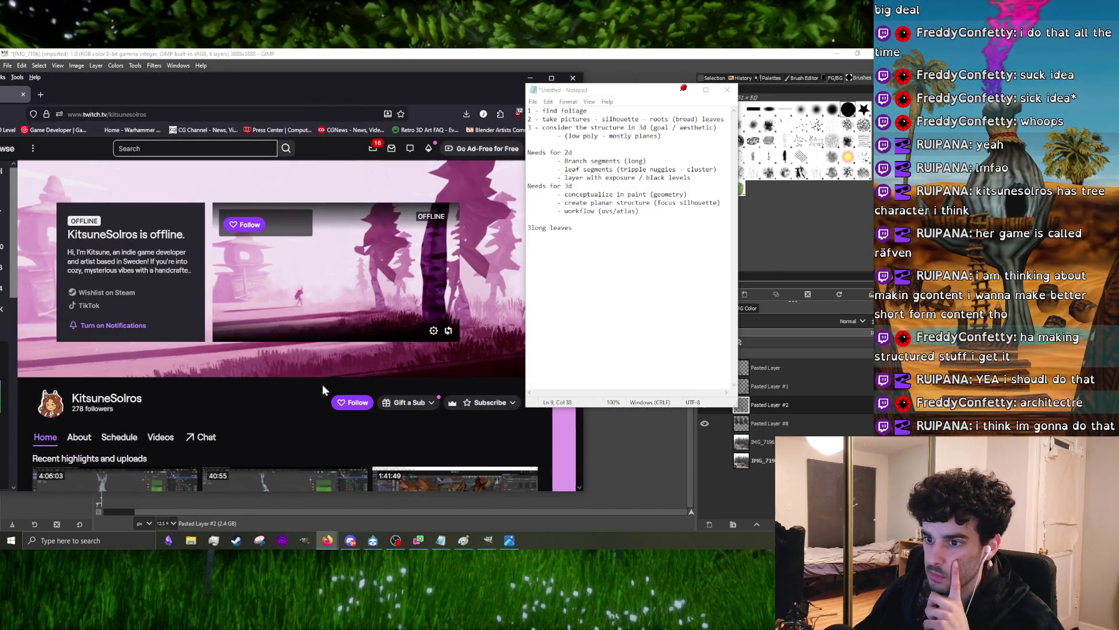
scroll(108, 382, down, 2)
click(140, 332)
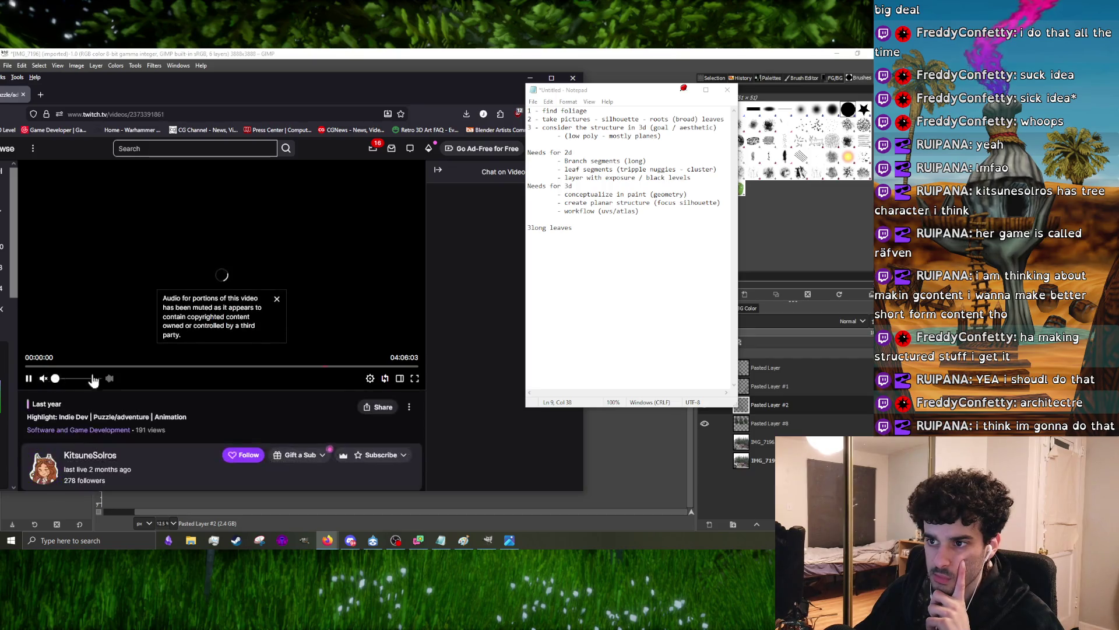
click(277, 300)
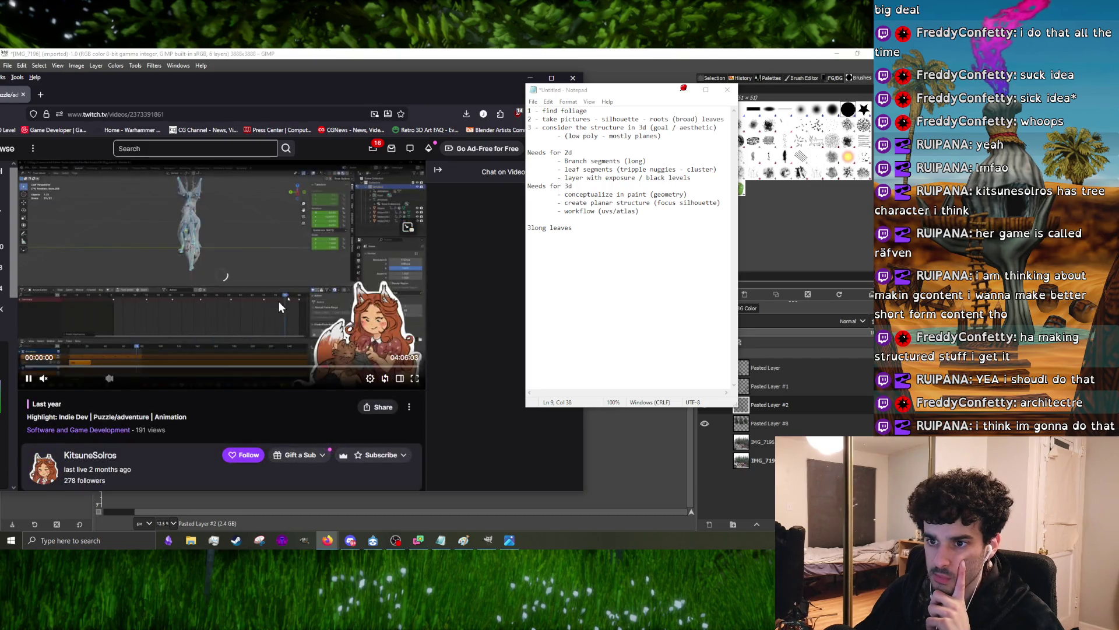
click(146, 367)
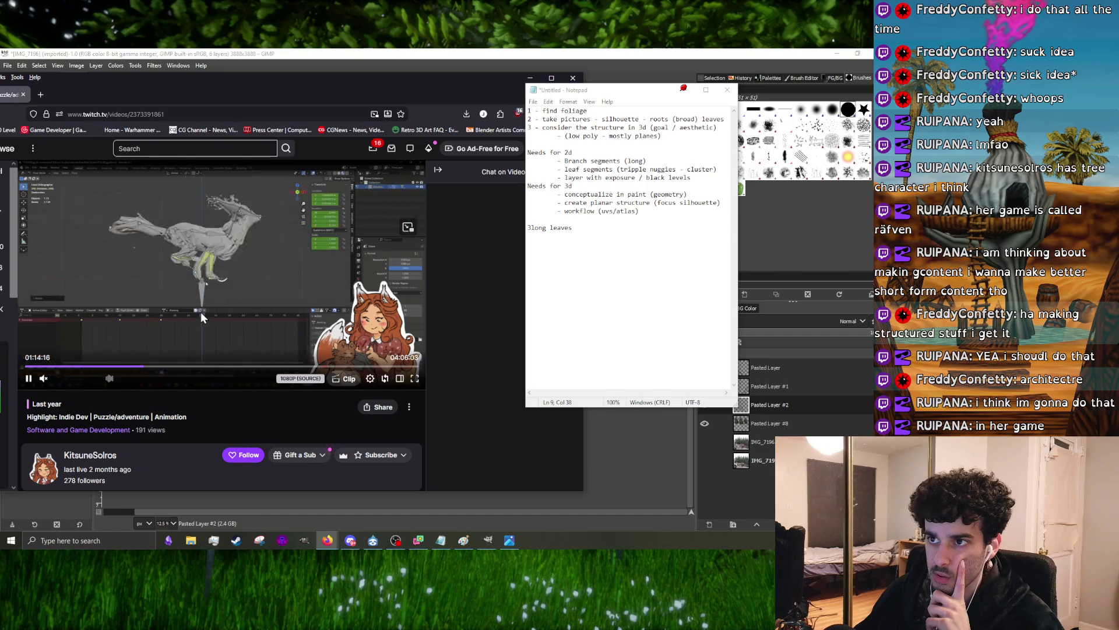
- Return to the channel page, follow the streamer and minimise the browser back to GIMP
drag(134, 96, 284, 95)
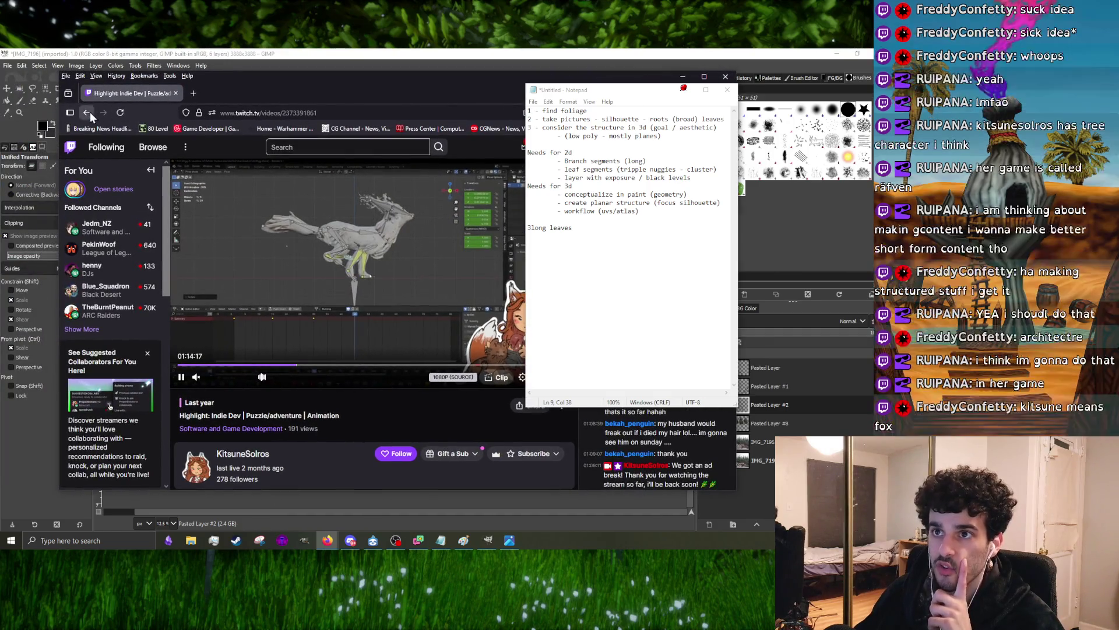
drag(429, 94, 294, 110)
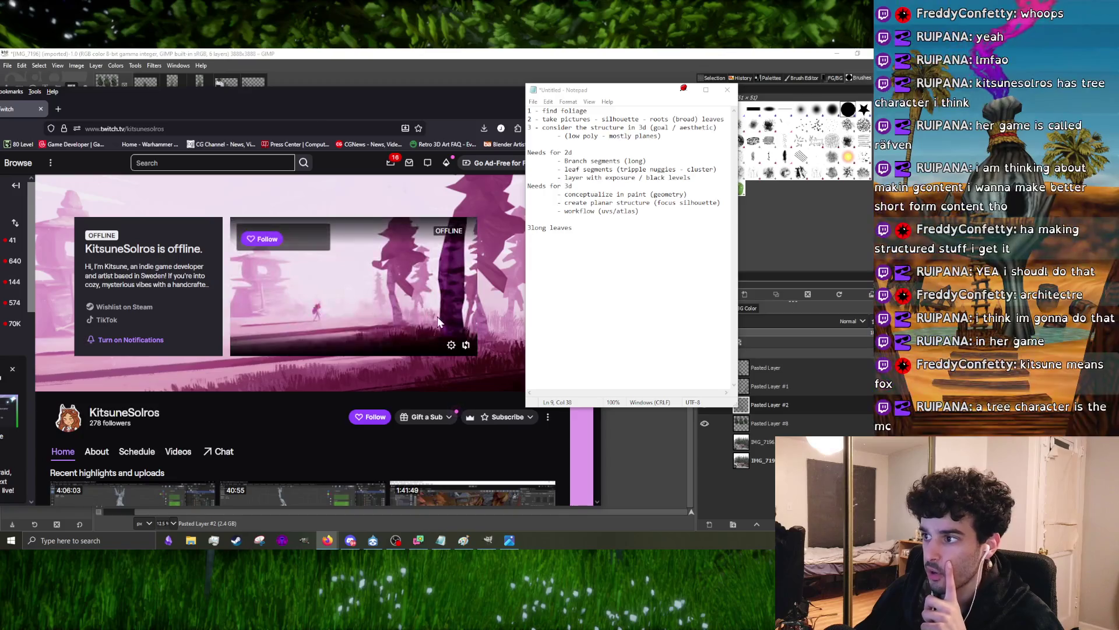
click(372, 417)
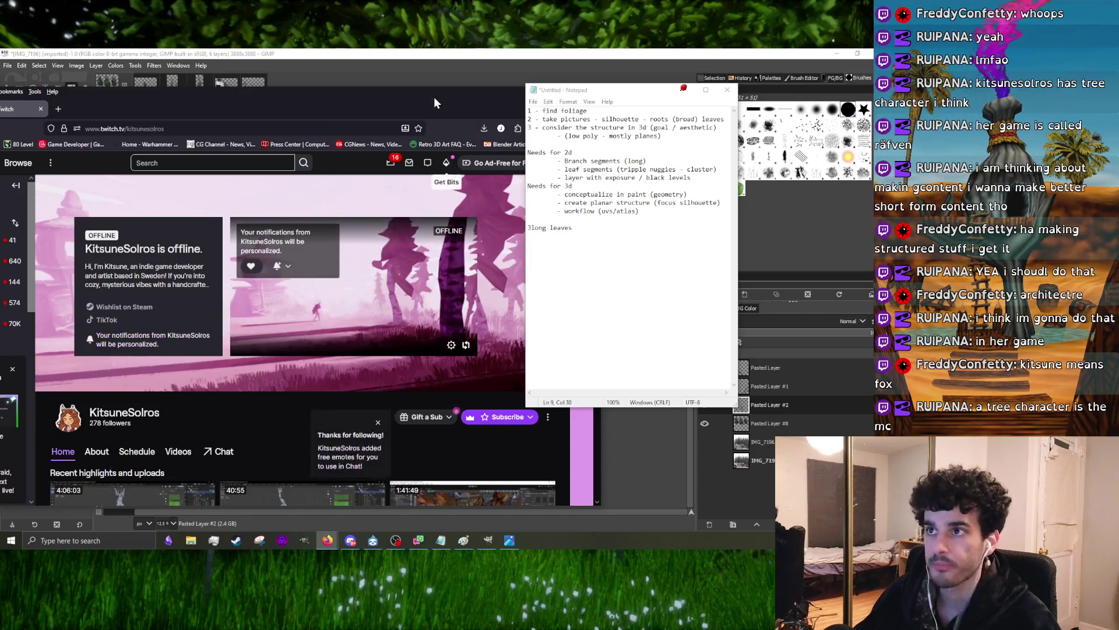
drag(434, 97, 204, 186)
click(306, 171)
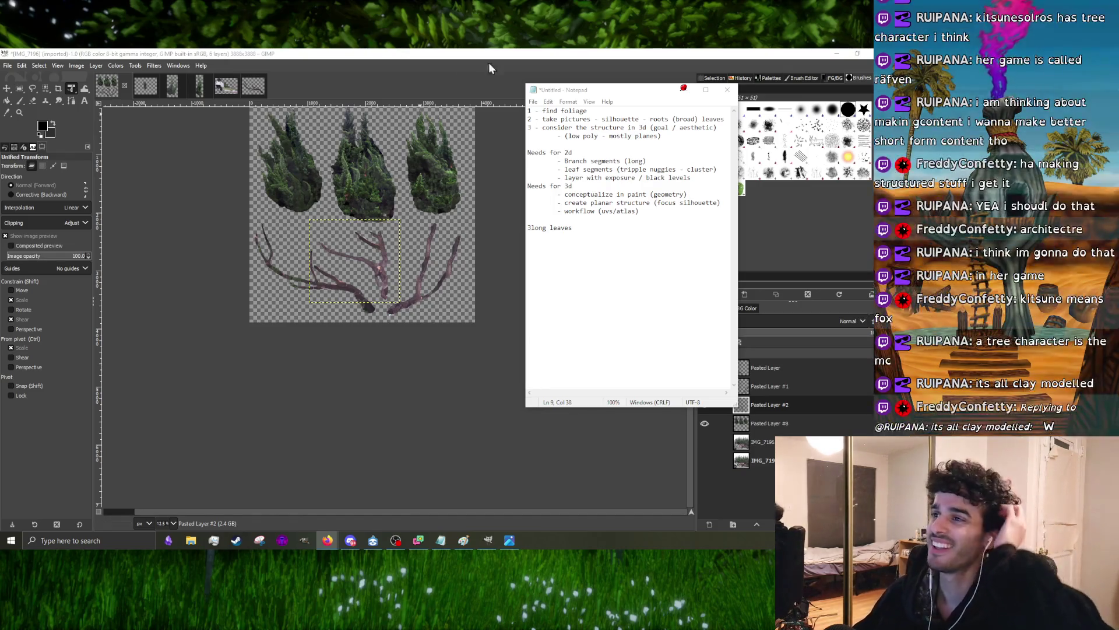
- Close the notes window and merge the top two pasted branch layers down
click(685, 89)
scroll(358, 152, up, 2)
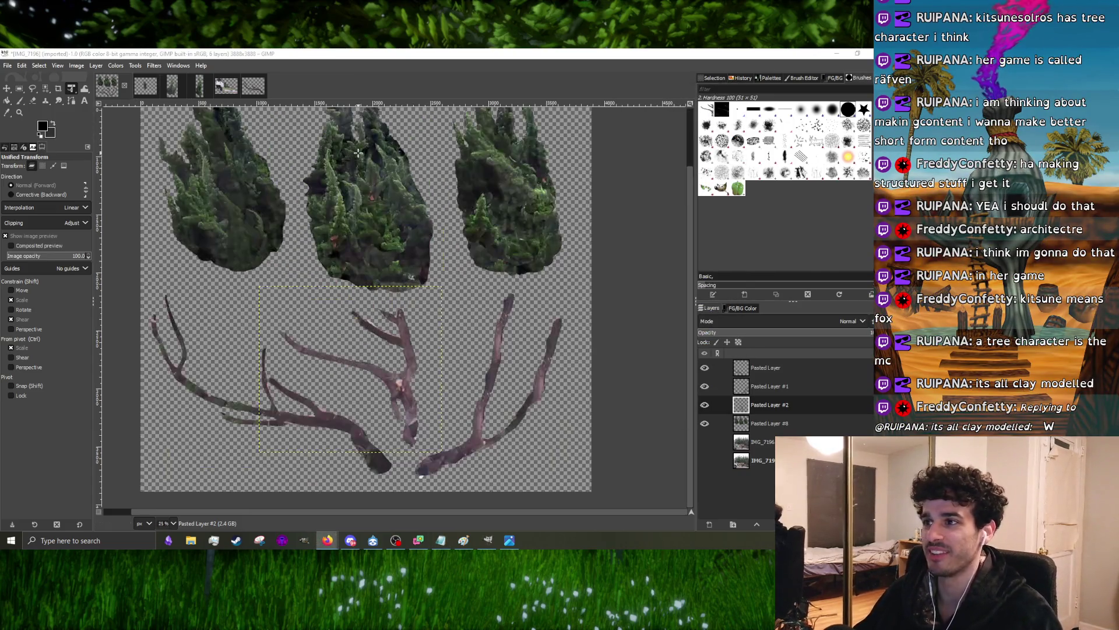
click(816, 368)
right_click(819, 367)
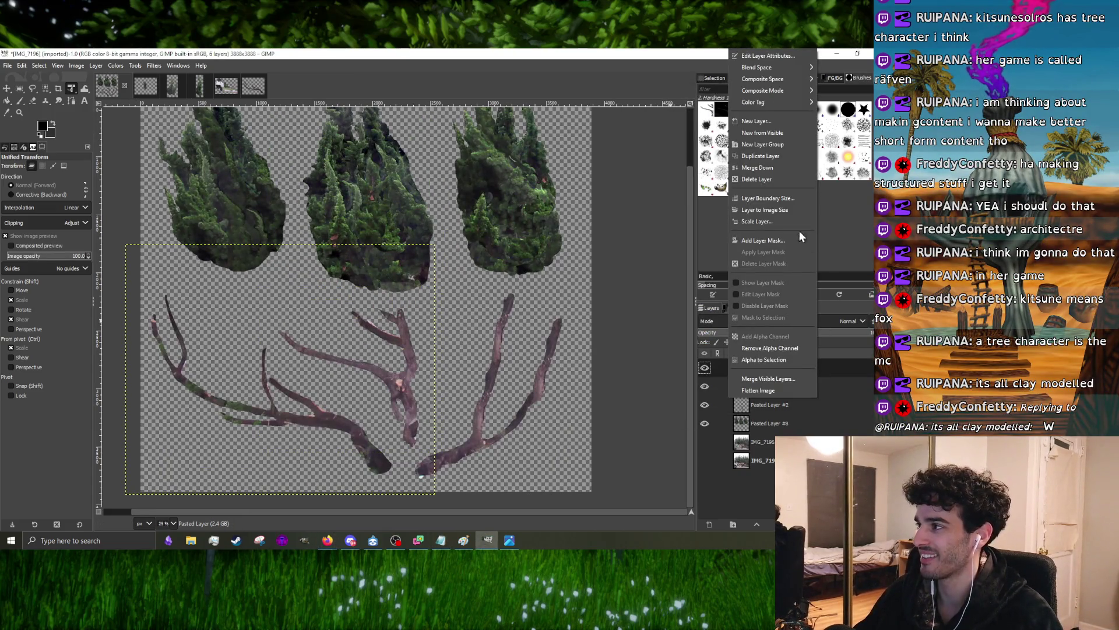
click(776, 168)
right_click(774, 358)
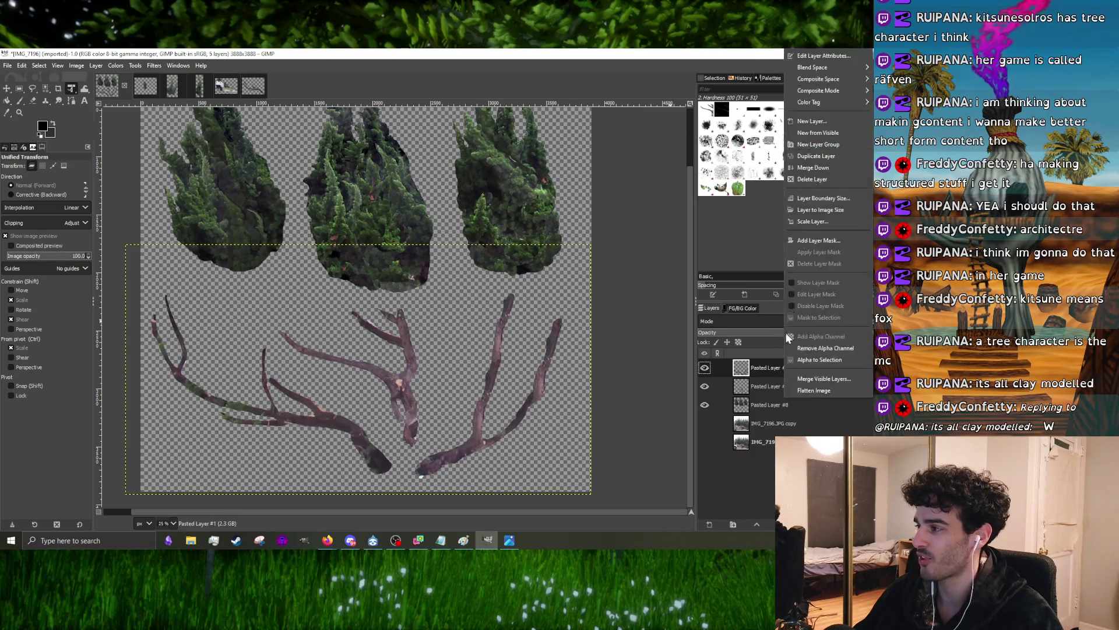
click(807, 169)
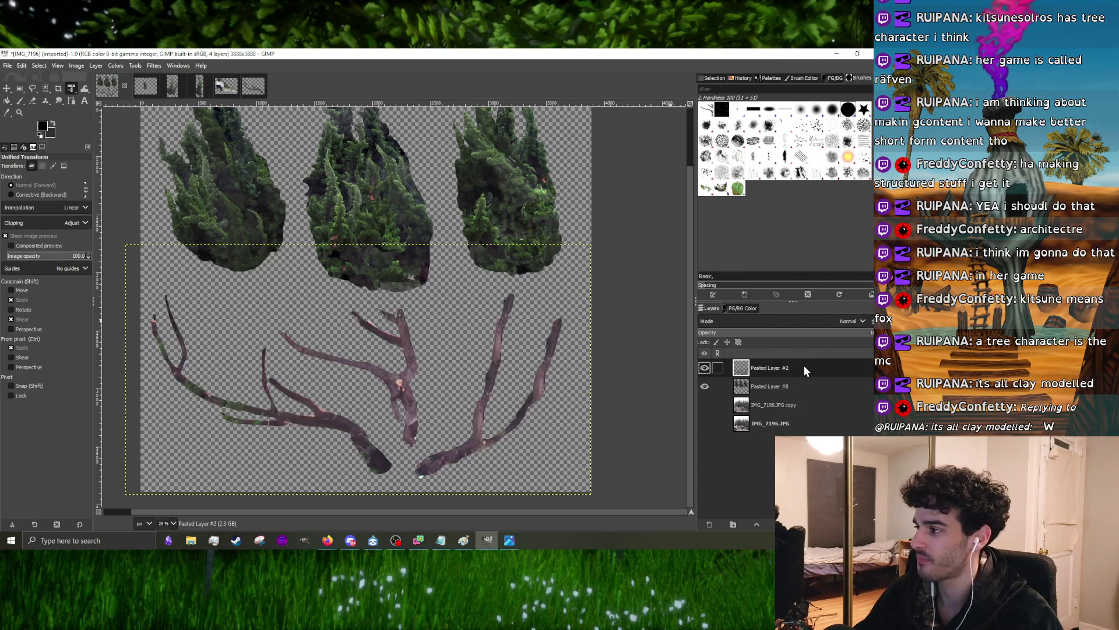
right_click(804, 365)
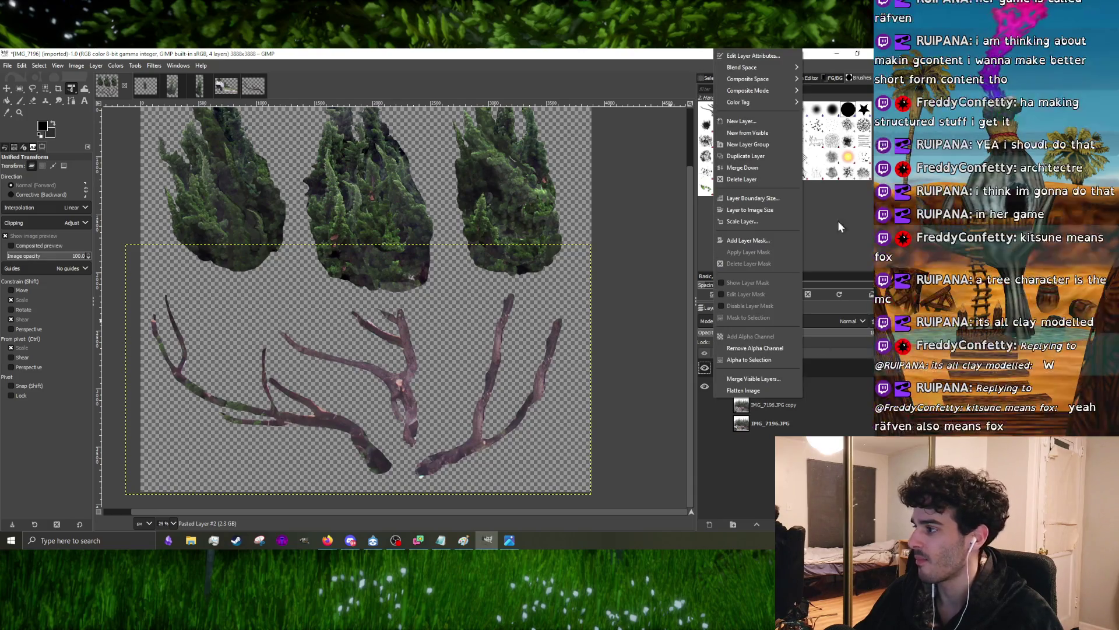
click(853, 353)
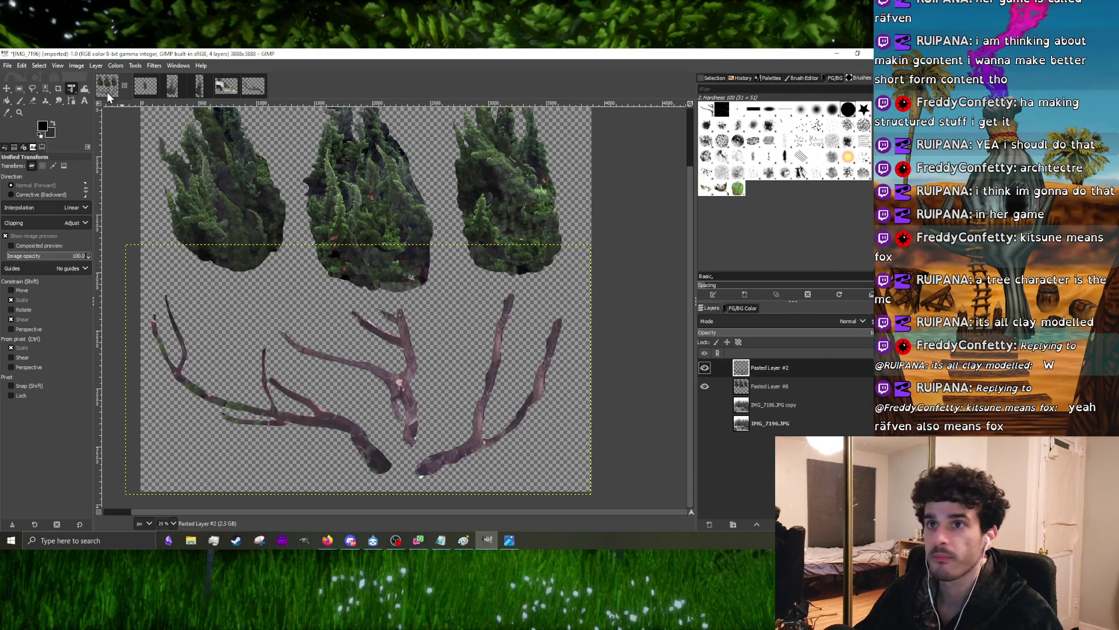
- Nudge the branch pieces slightly right and merge Pasted Layer #2 into the foliage layer
click(6, 88)
drag(395, 381, 399, 386)
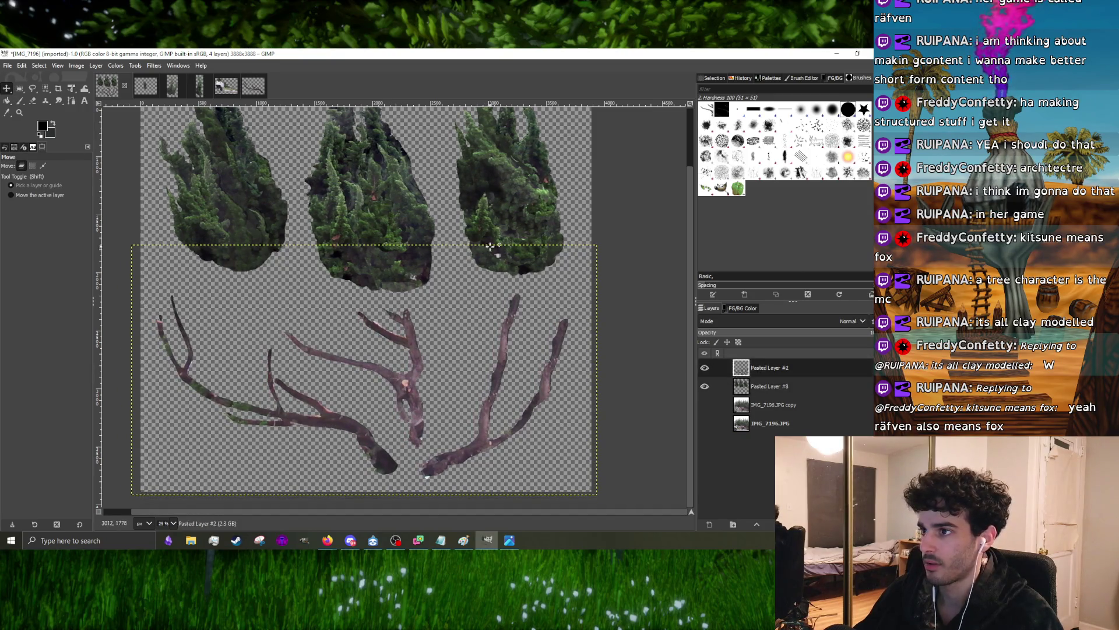
scroll(477, 272, up, 1)
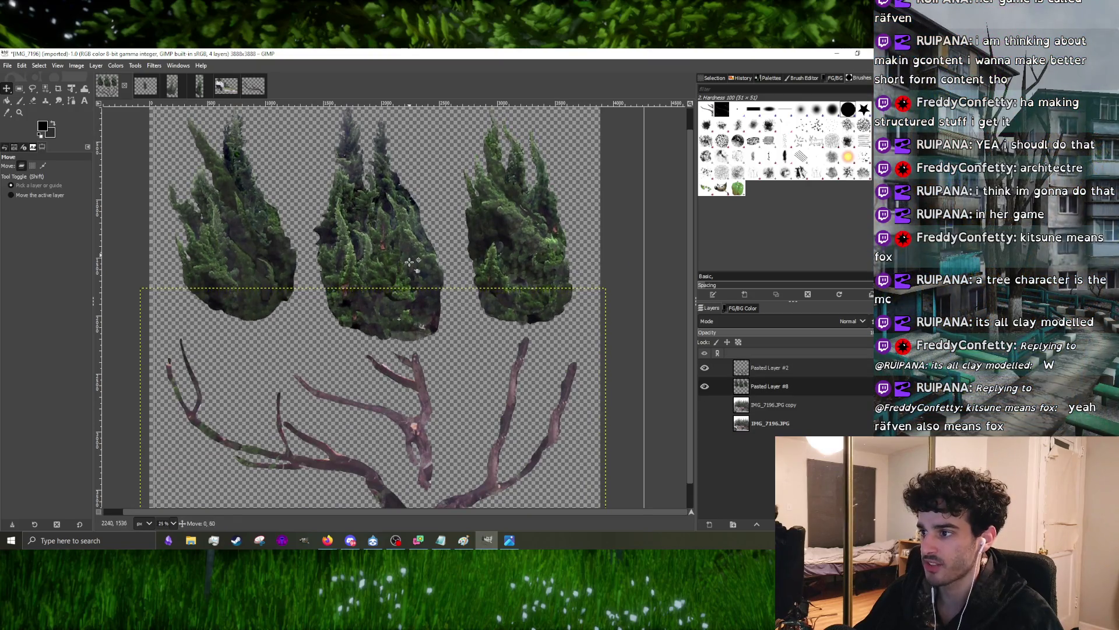
drag(404, 359, 416, 371)
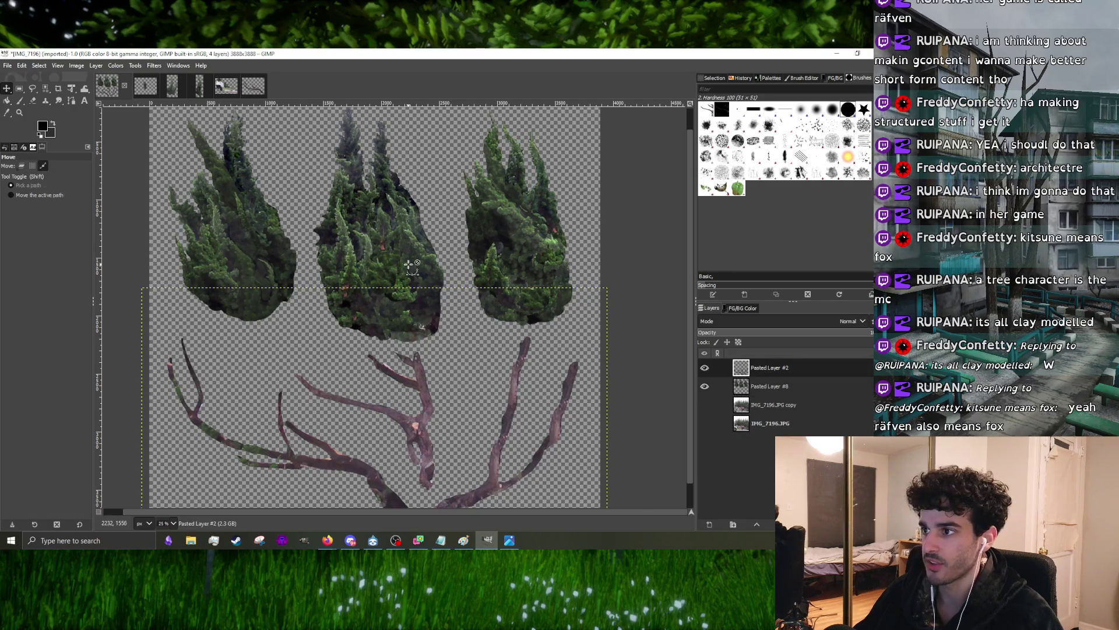
key(minus)
right_click(776, 368)
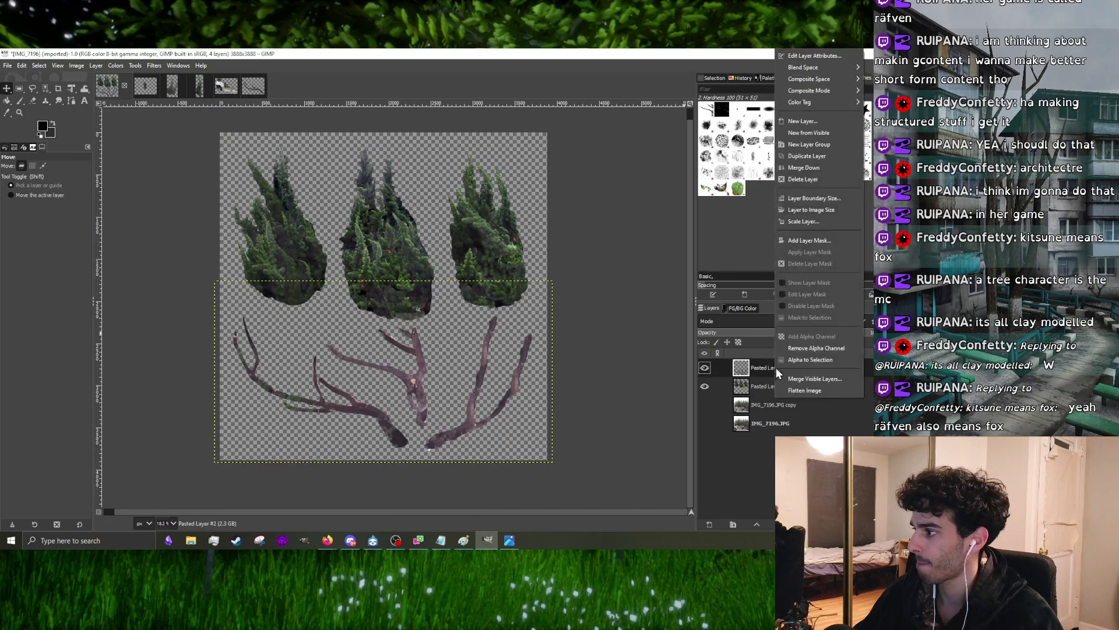
click(808, 168)
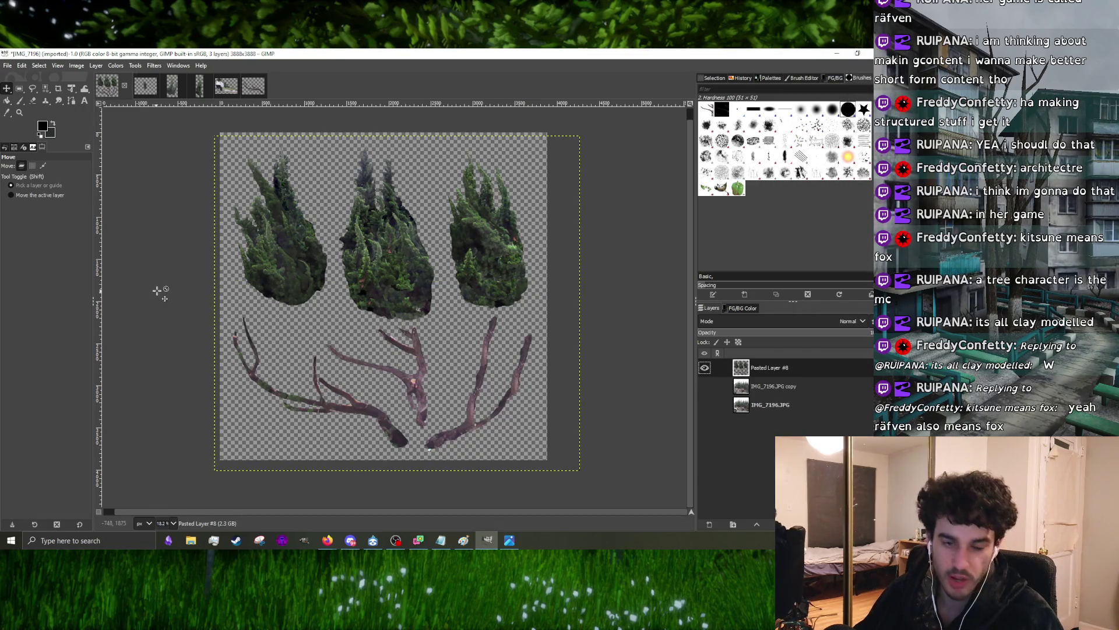
- Scale the merged foliage-and-branch layer up slightly with Unified Transform and commit it
click(69, 87)
click(399, 165)
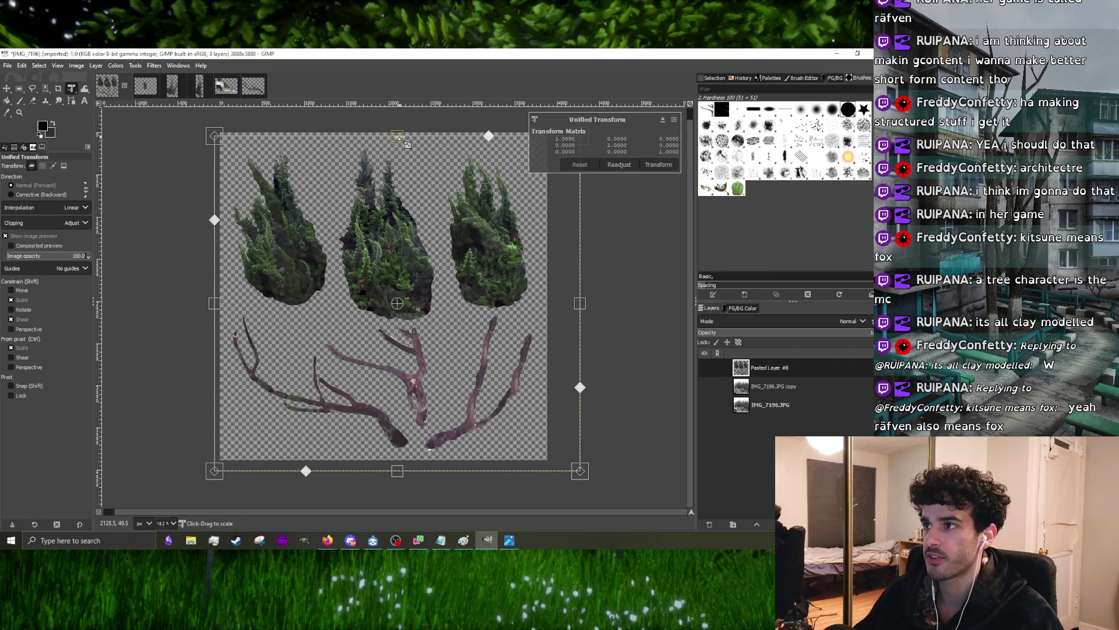
drag(401, 140, 405, 137)
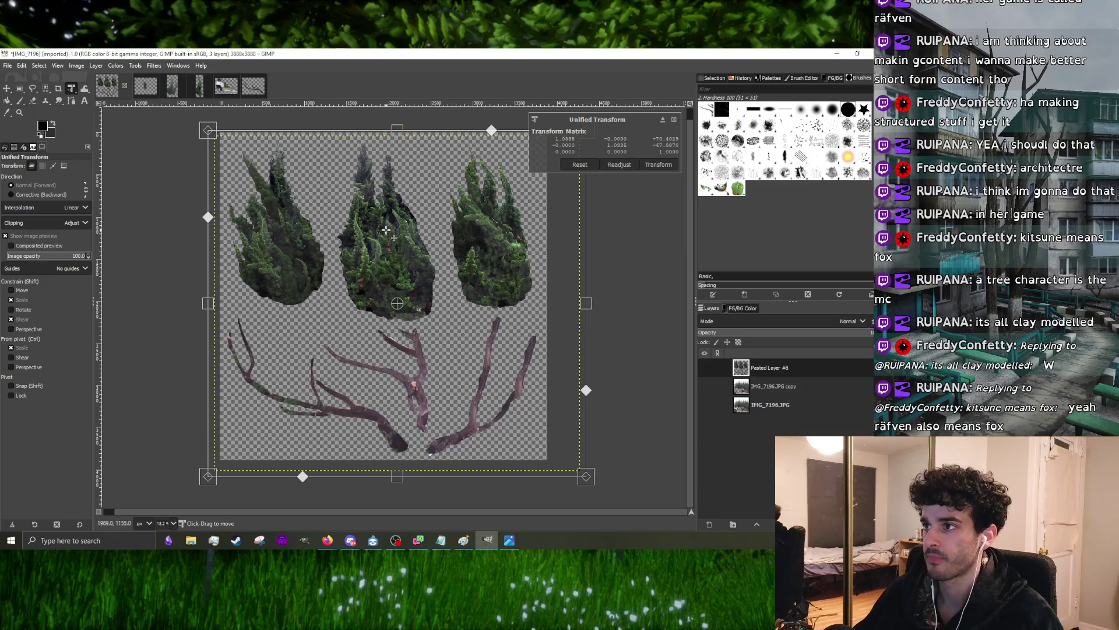
drag(386, 229, 385, 225)
drag(399, 129, 400, 128)
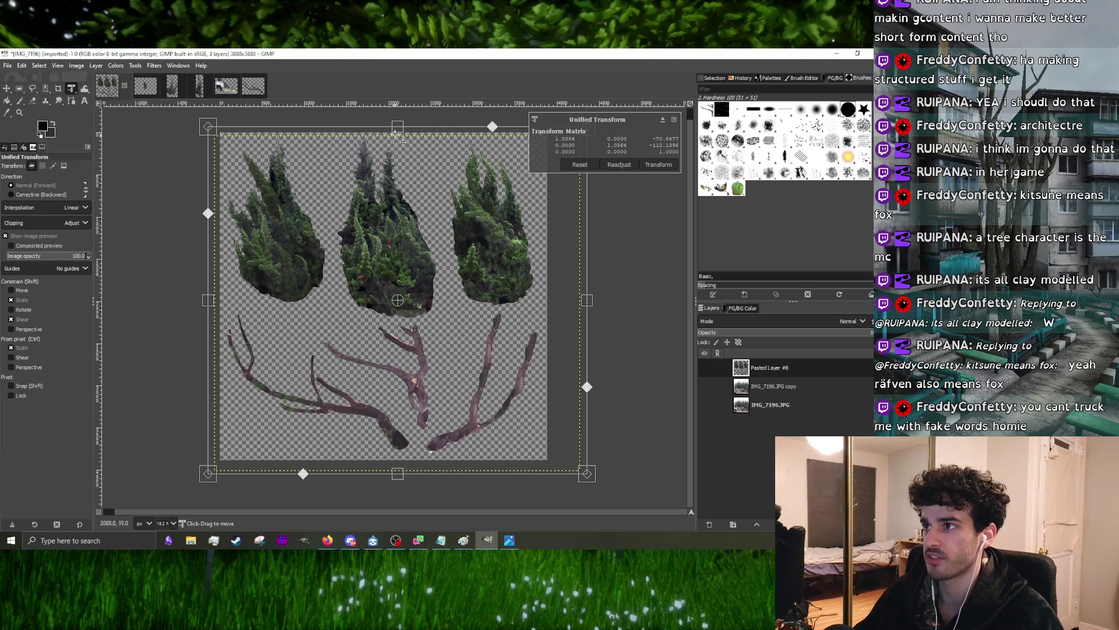
drag(398, 129, 400, 128)
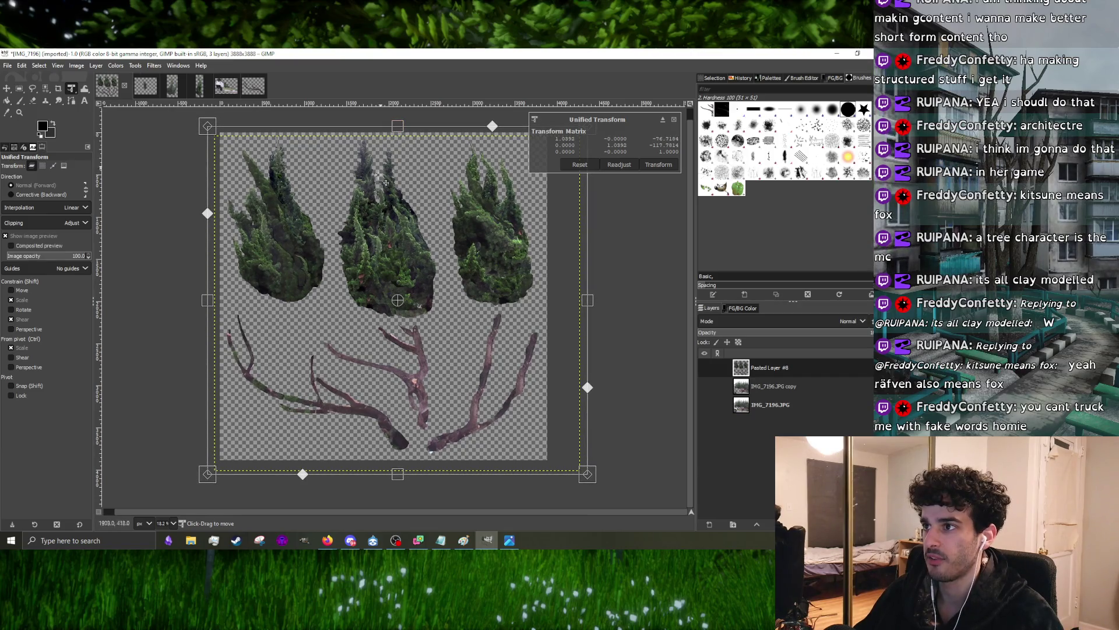
drag(385, 181, 375, 193)
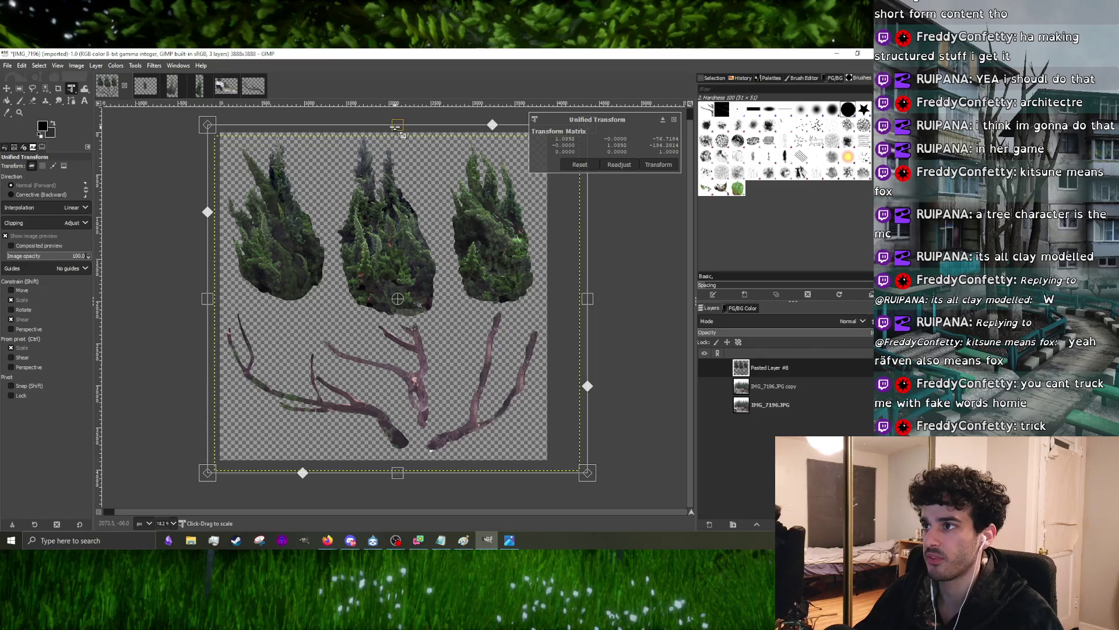
drag(399, 131, 398, 131)
key(Return)
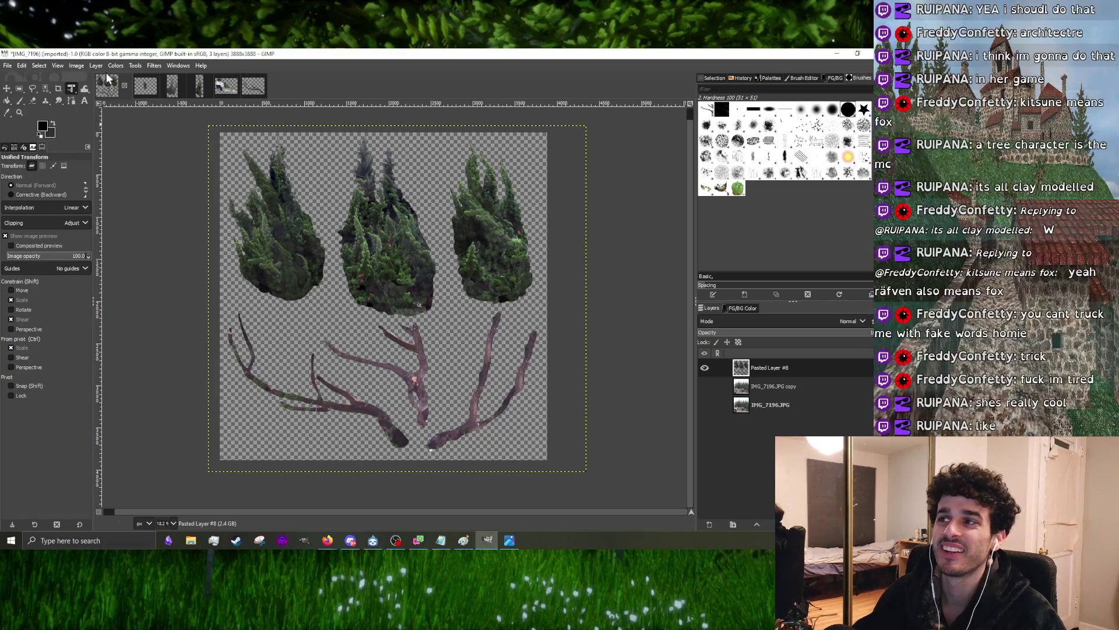
key(slash)
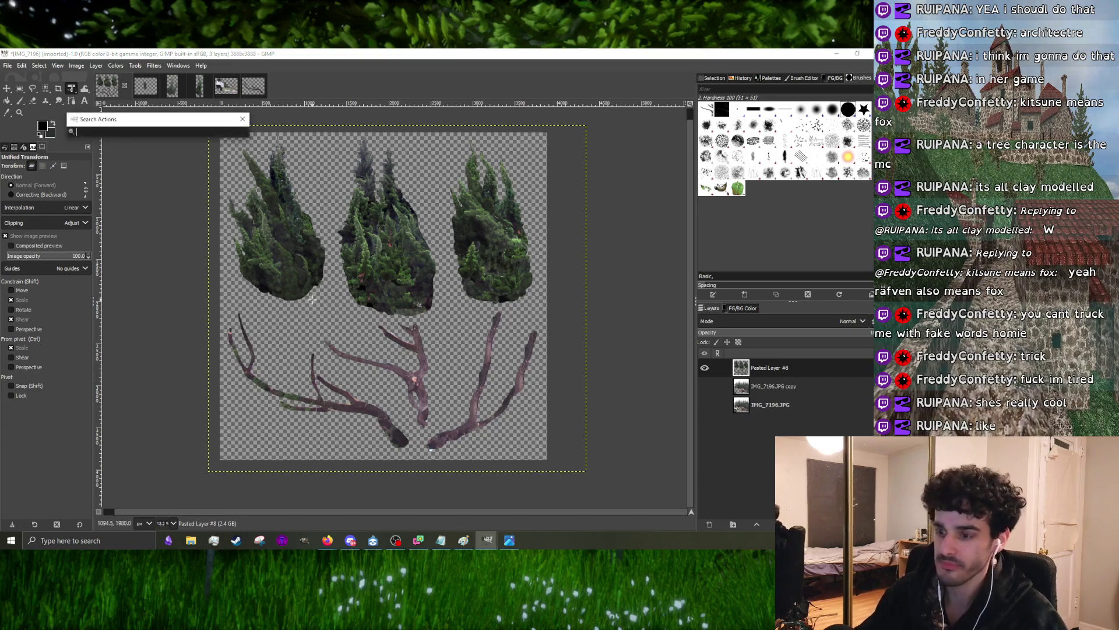
text(scale)
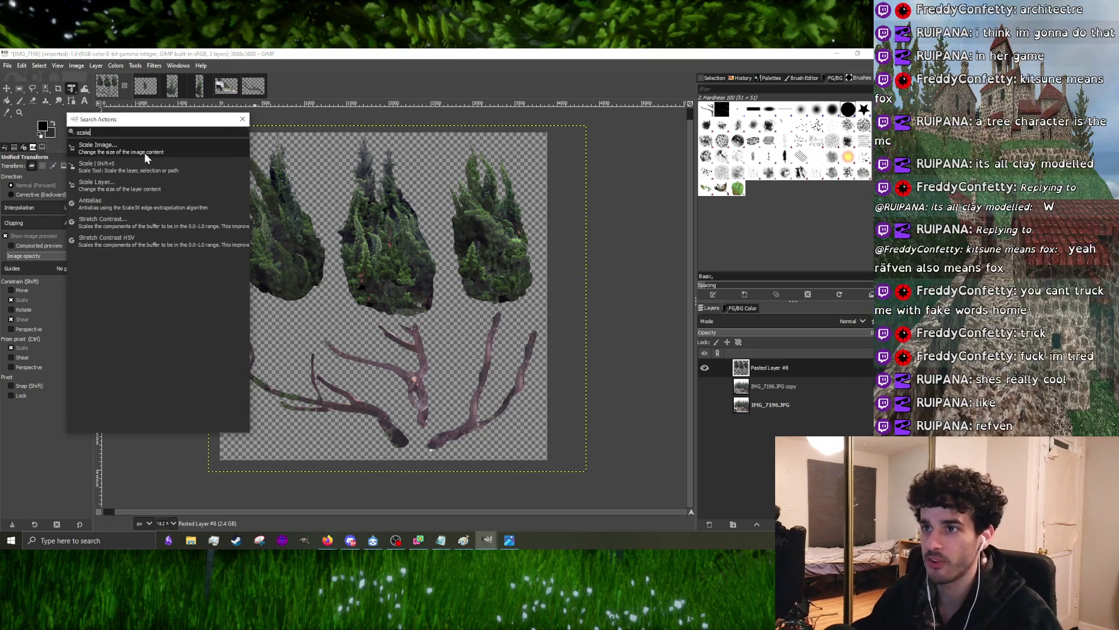
click(144, 151)
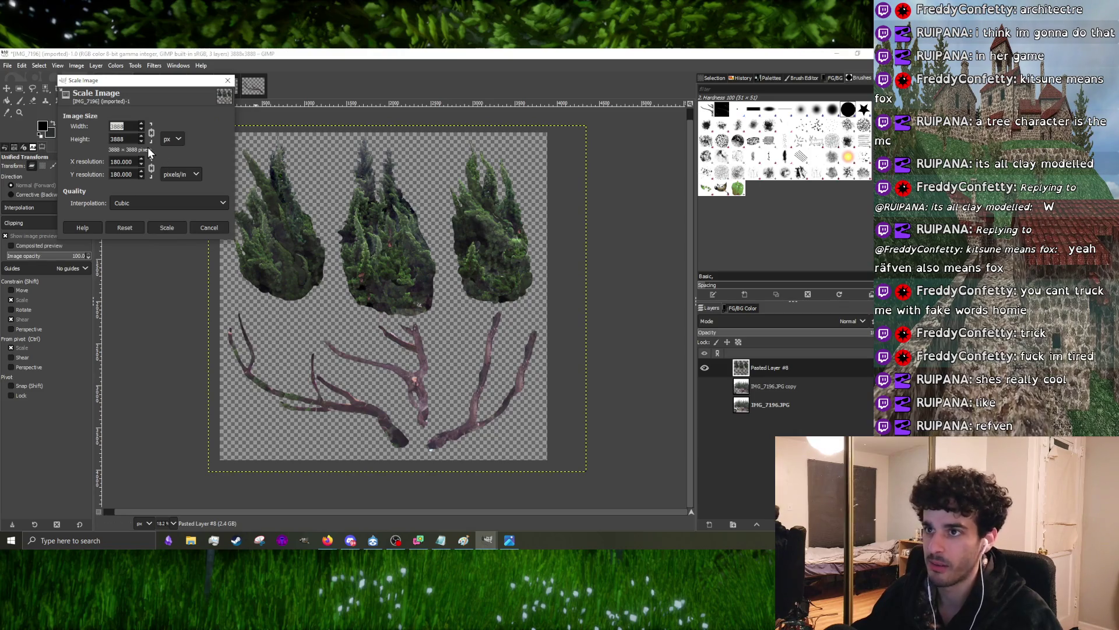
text(128)
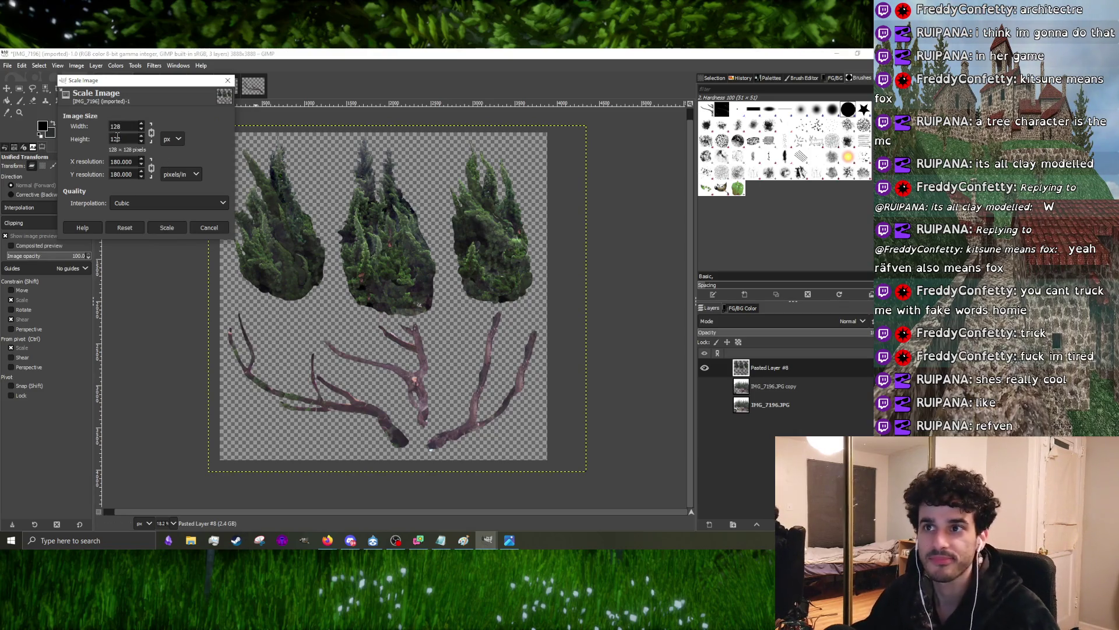
double_click(117, 138)
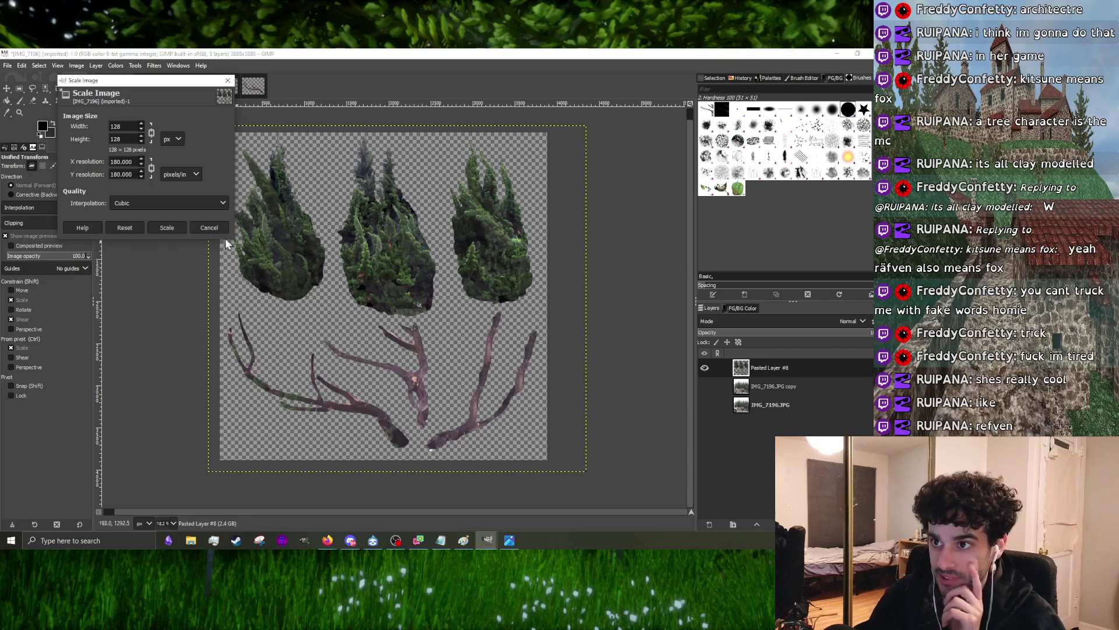
click(175, 228)
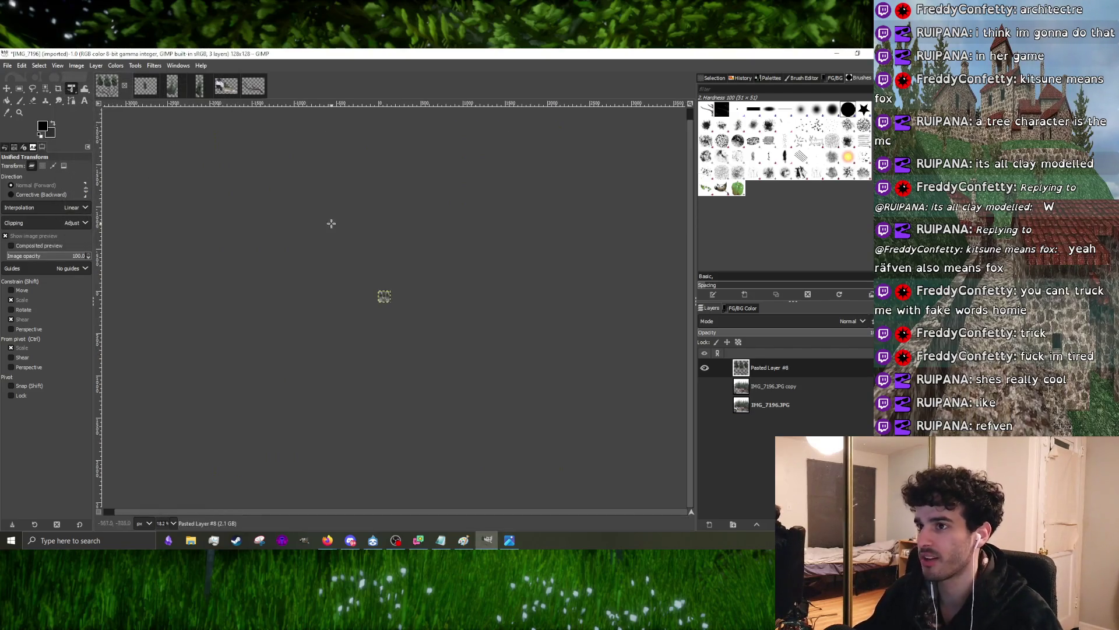
key(1)
scroll(390, 299, up, 5)
scroll(368, 293, down, 2)
scroll(351, 289, up, 2)
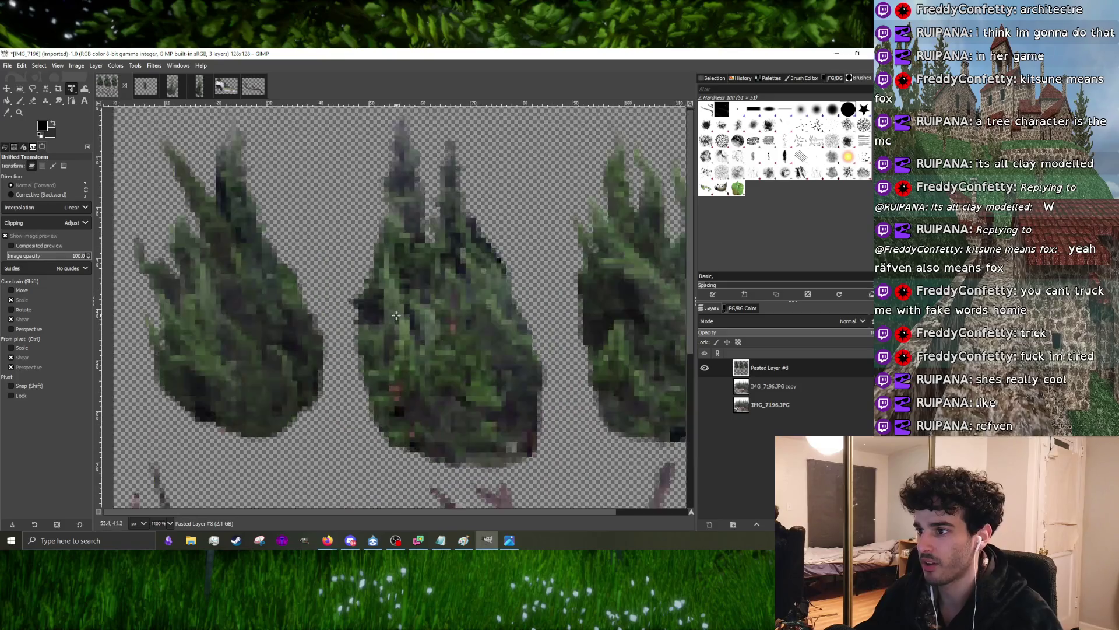
scroll(328, 282, down, 2)
scroll(348, 281, up, 1)
scroll(348, 271, up, 2)
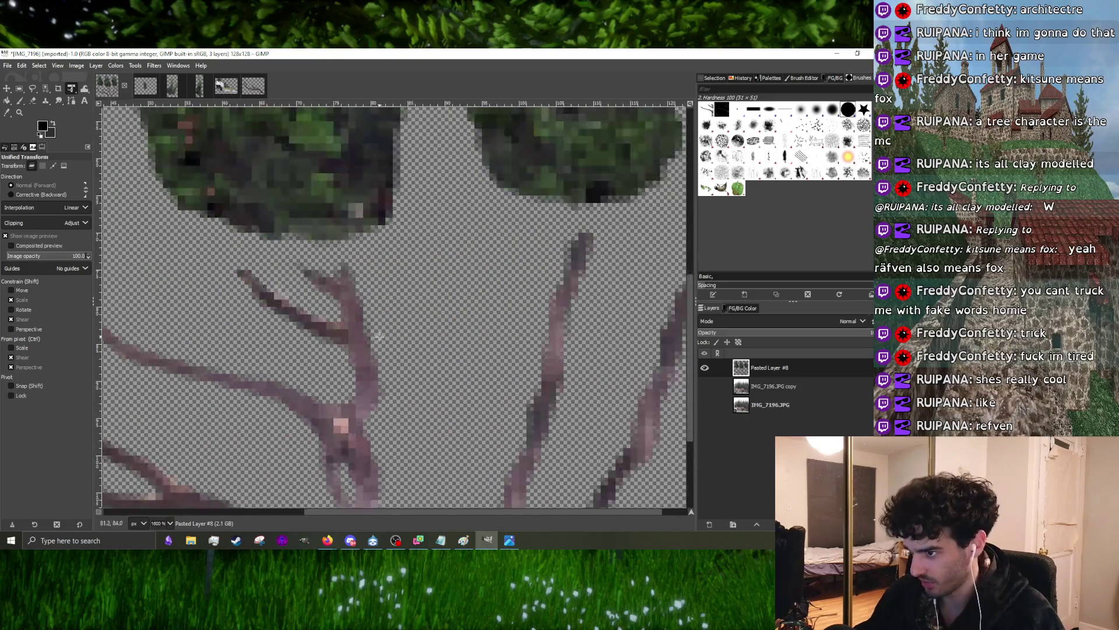
scroll(348, 255, down, 2)
scroll(346, 229, up, 3)
scroll(346, 230, down, 3)
scroll(368, 236, up, 3)
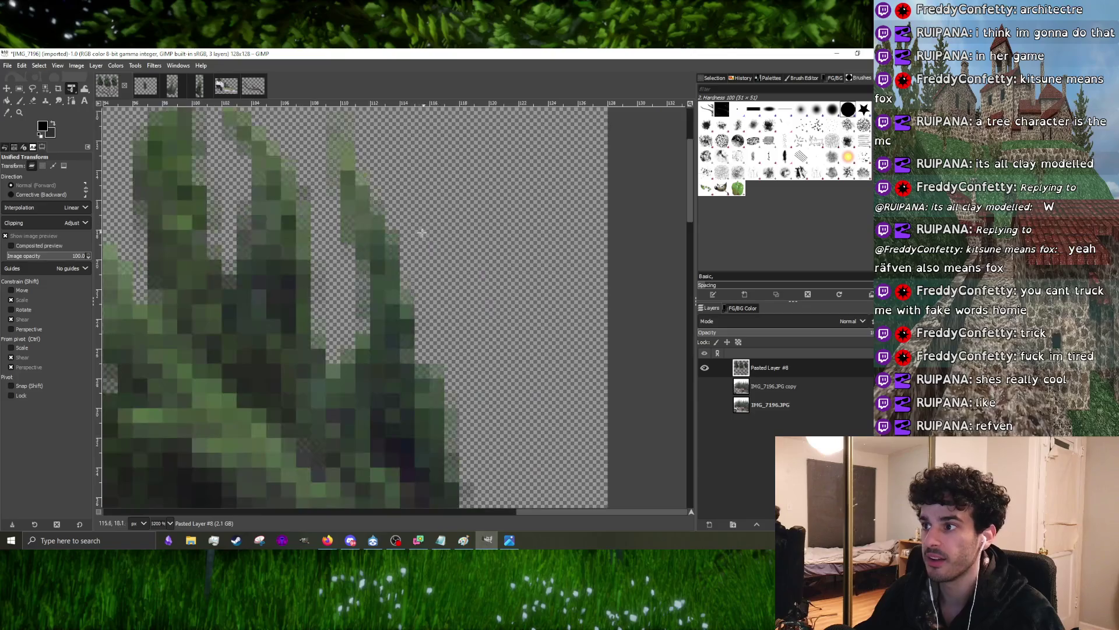
scroll(388, 245, down, 3)
scroll(396, 252, down, 1)
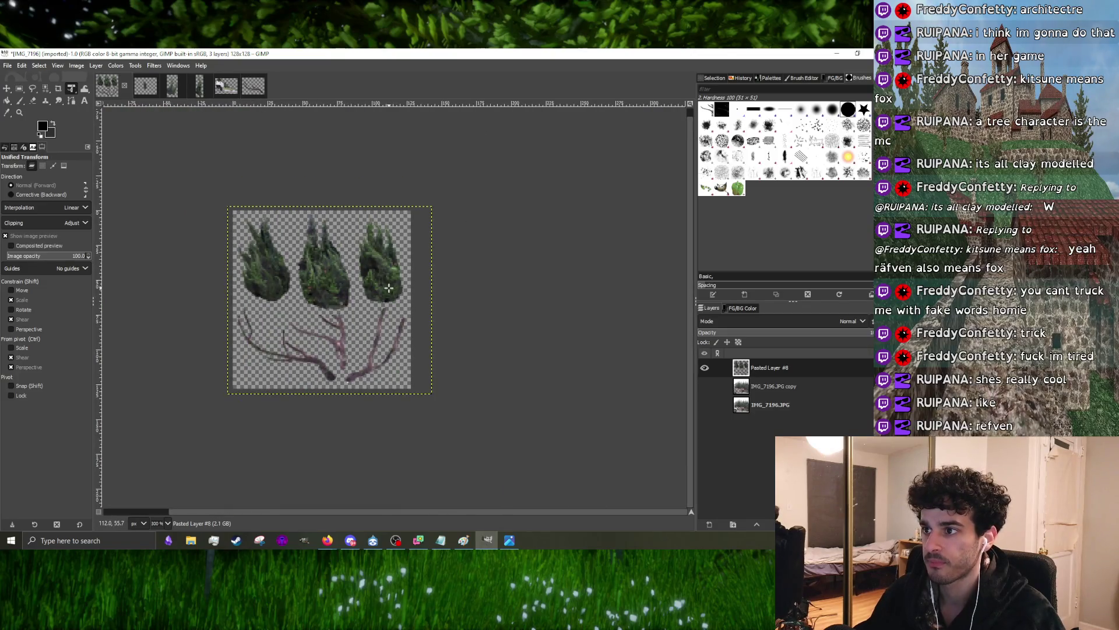
key(ctrl+z)
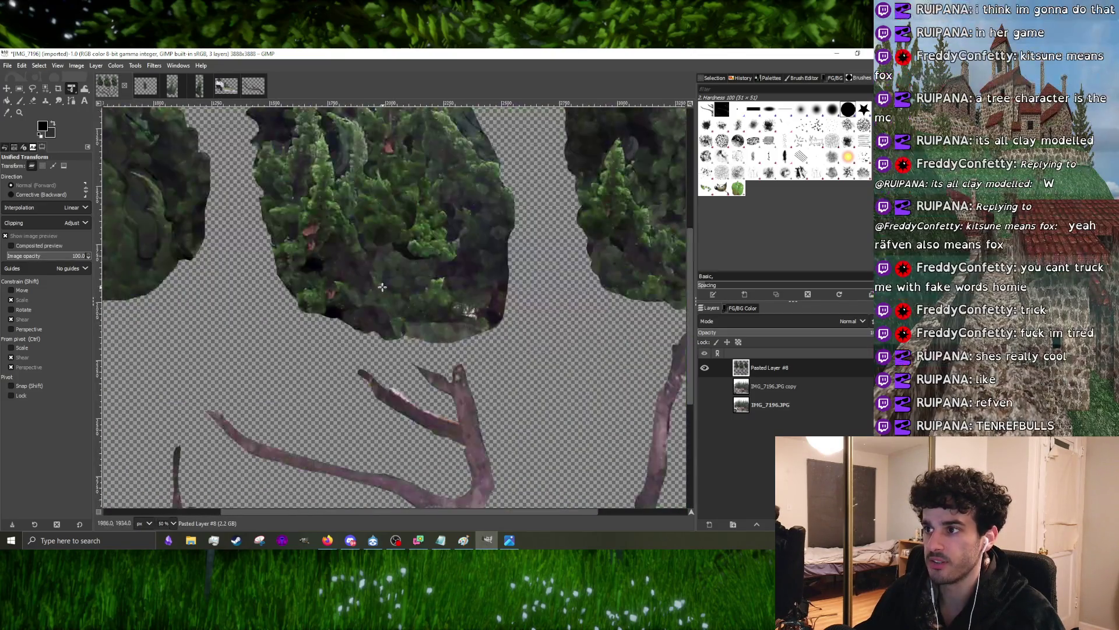
- Scale the image down to 256 by 256 pixels and inspect the result at 100% and 300% zoom
click(74, 66)
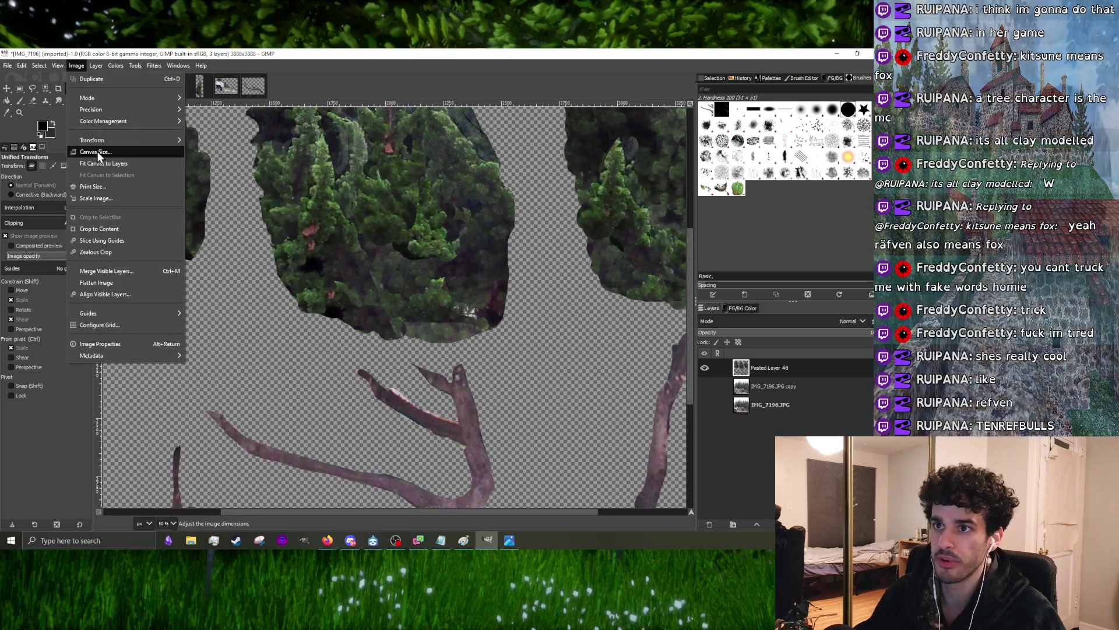
click(96, 199)
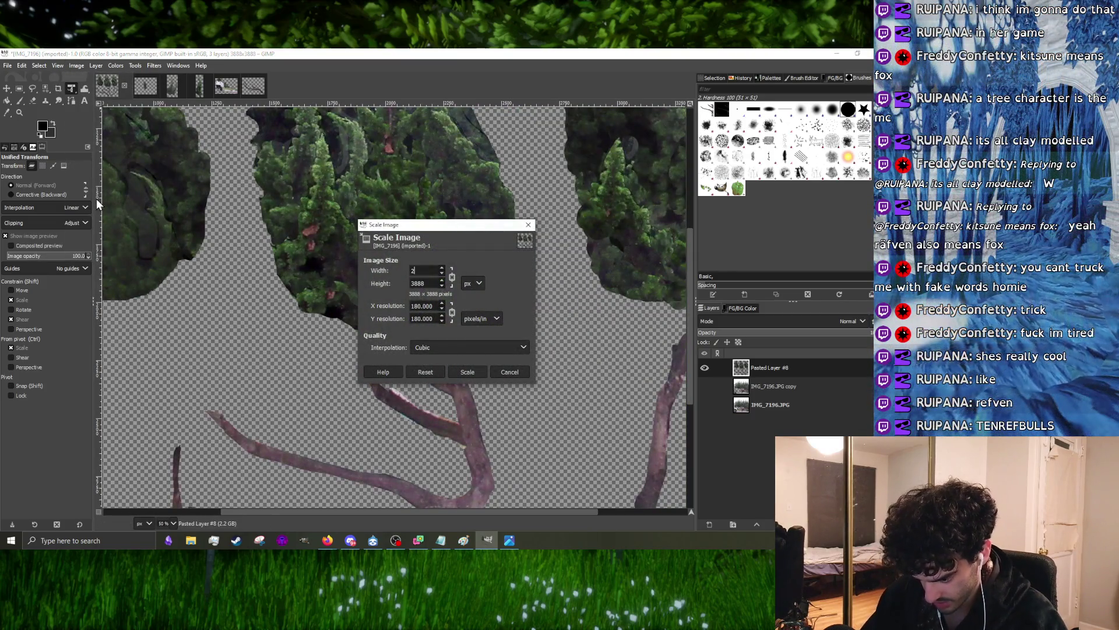
text(256)
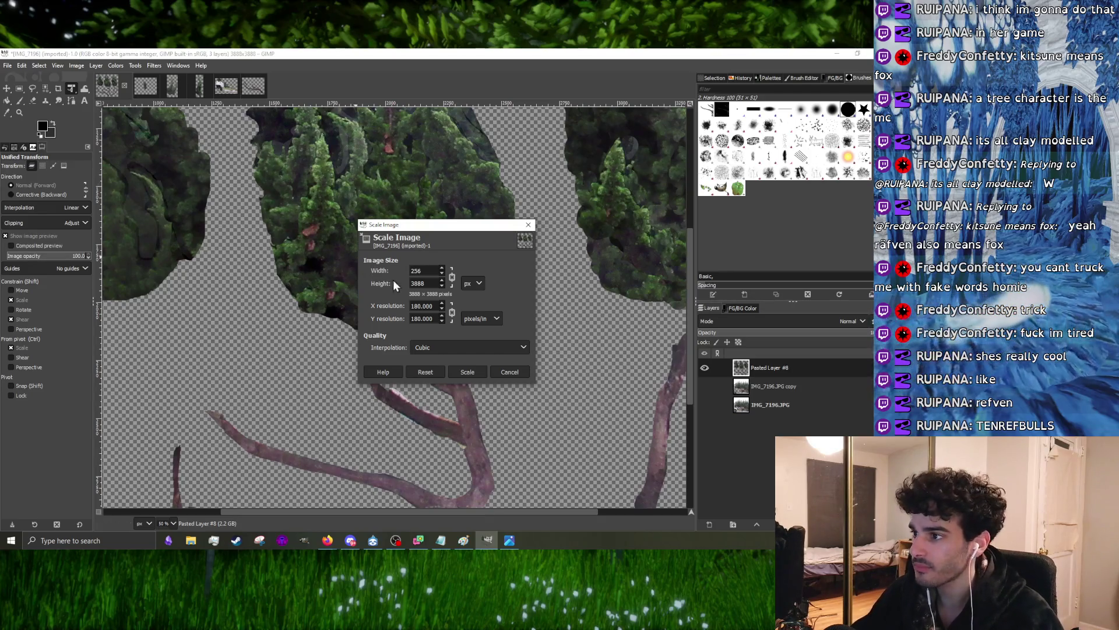
click(481, 371)
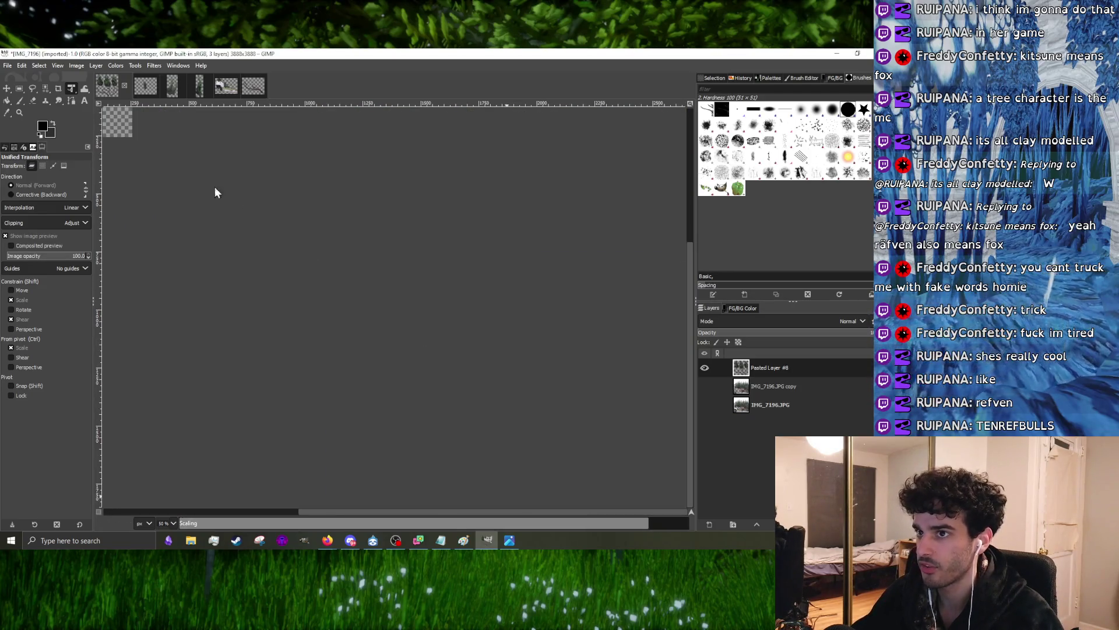
scroll(395, 302, up, 5)
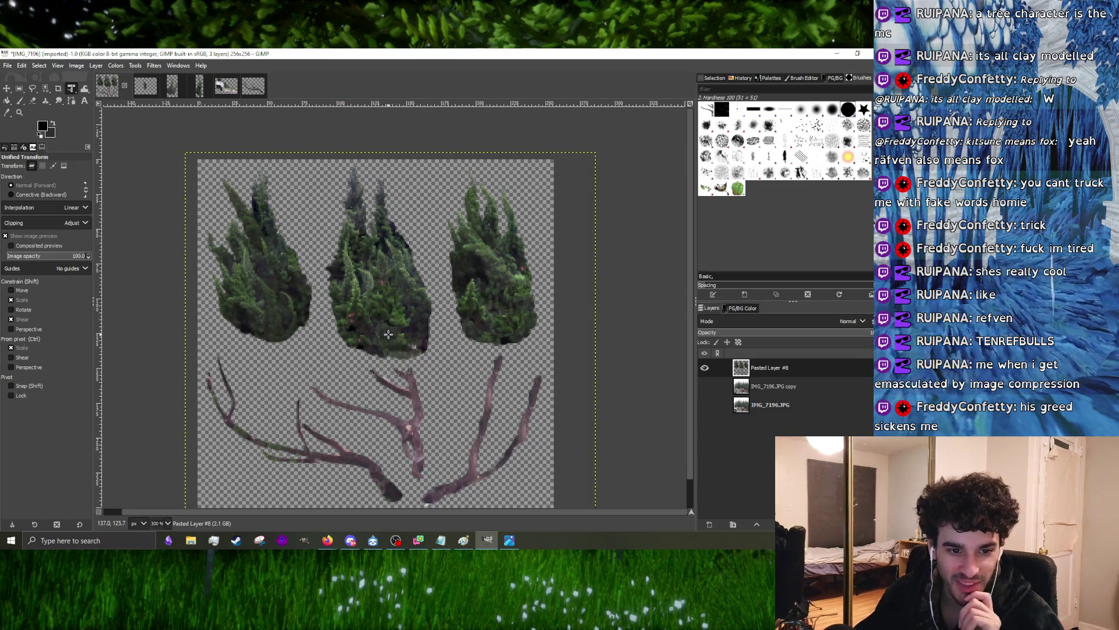
key(1)
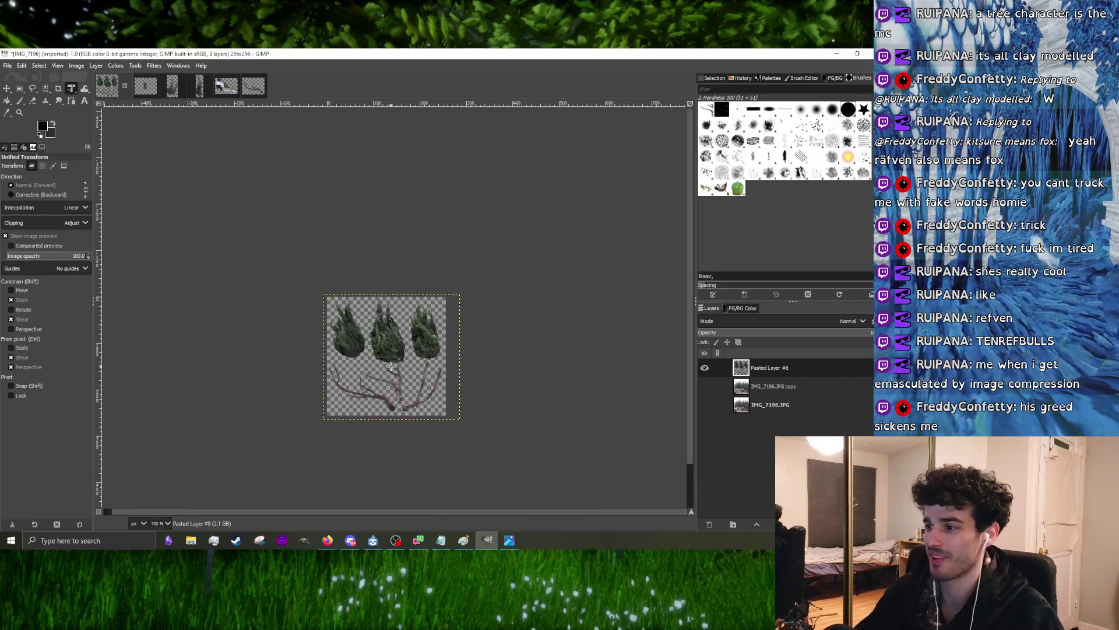
click(8, 88)
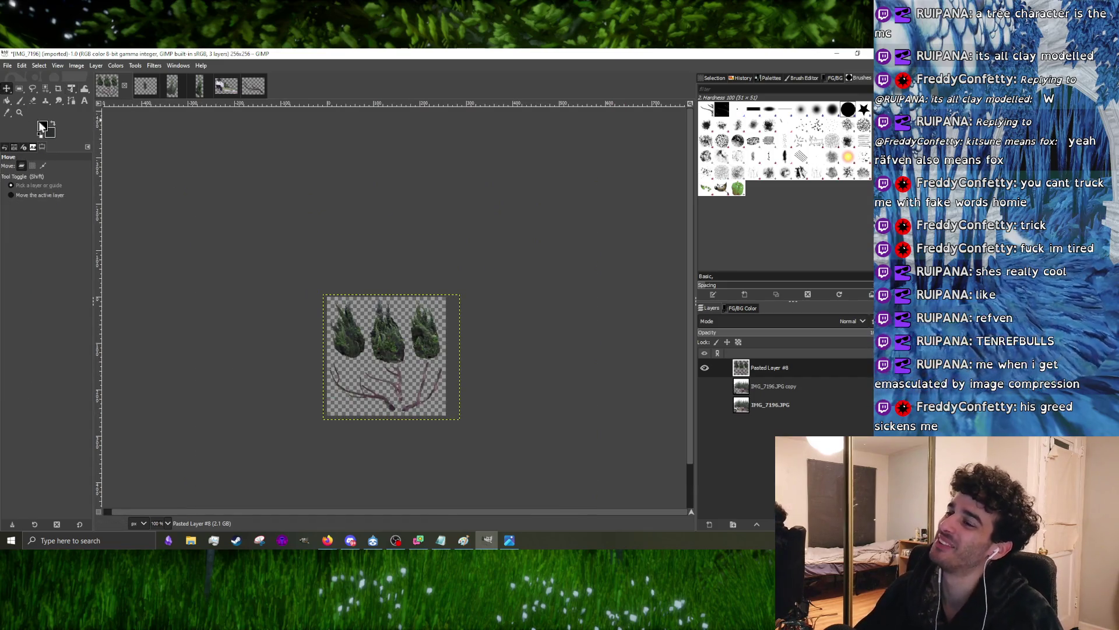
key(3)
scroll(446, 392, down, 2)
scroll(447, 391, up, 2)
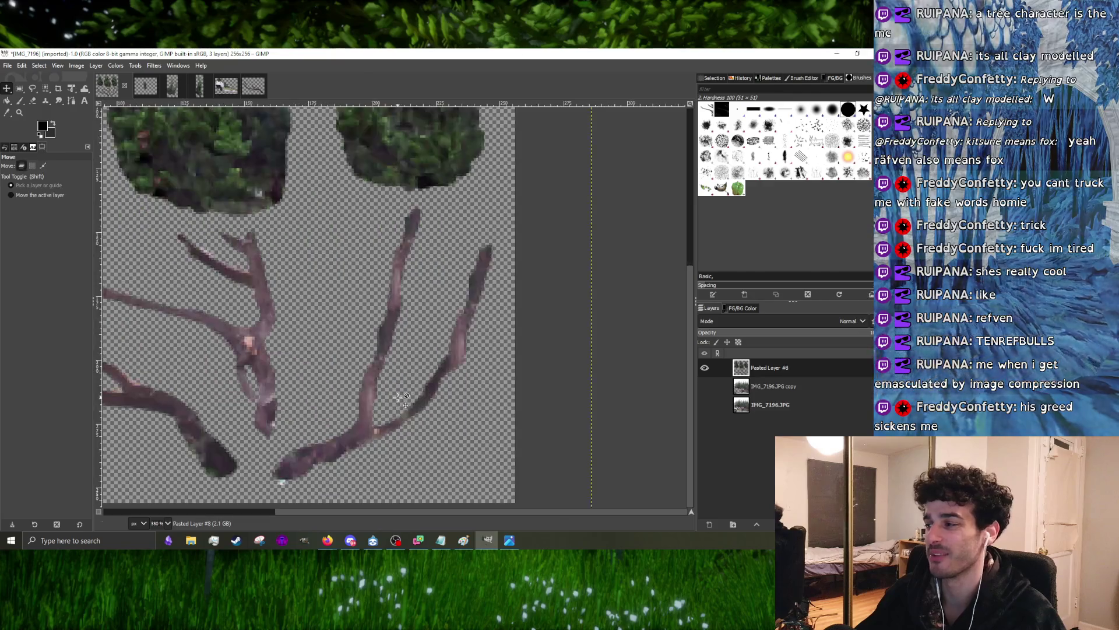
scroll(447, 392, up, 1)
scroll(291, 343, down, 1)
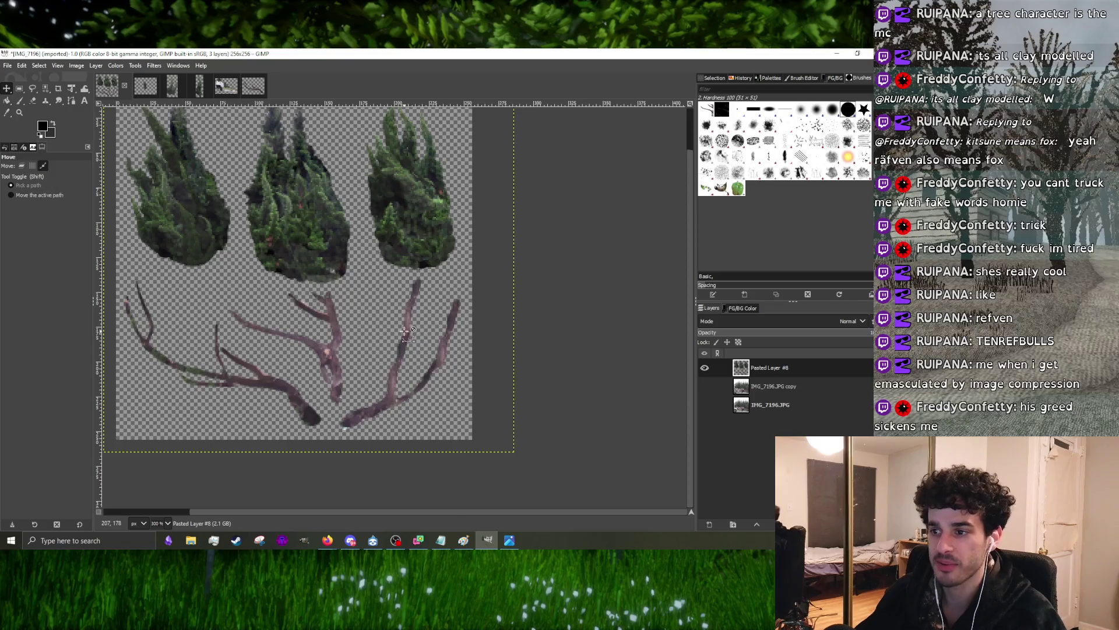
scroll(420, 333, down, 2)
scroll(385, 318, up, 2)
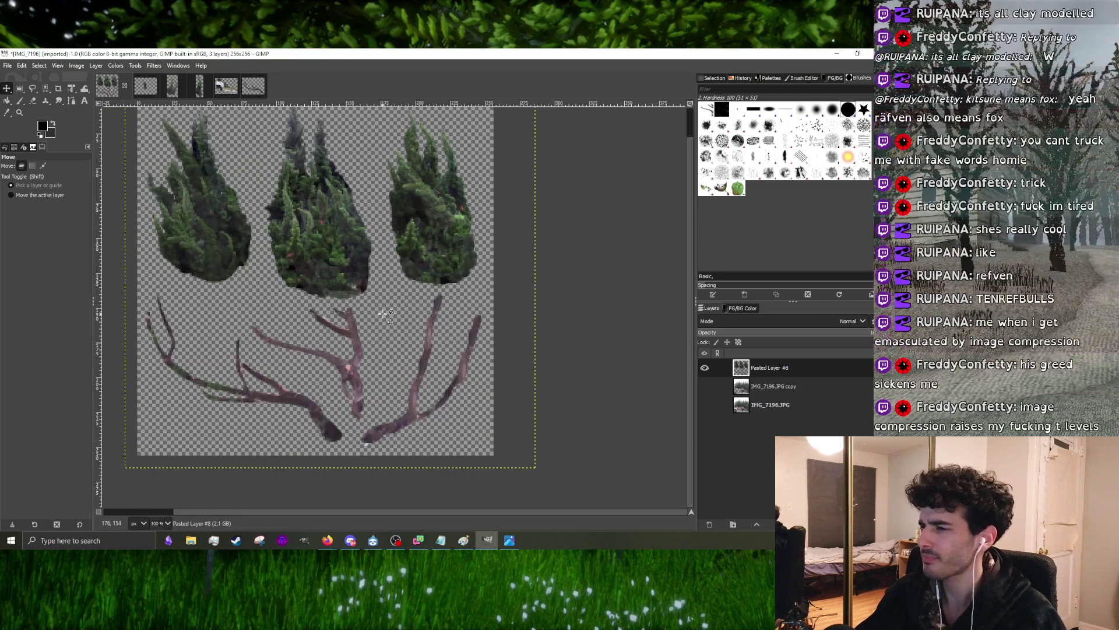
scroll(386, 317, down, 1)
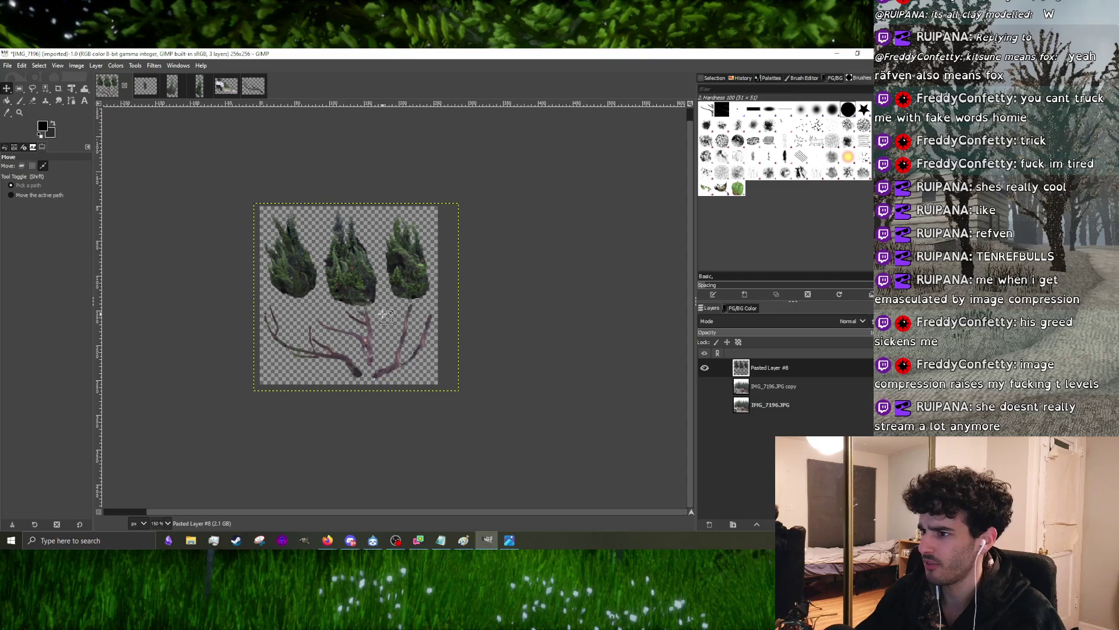
scroll(357, 277, up, 1)
scroll(356, 277, down, 1)
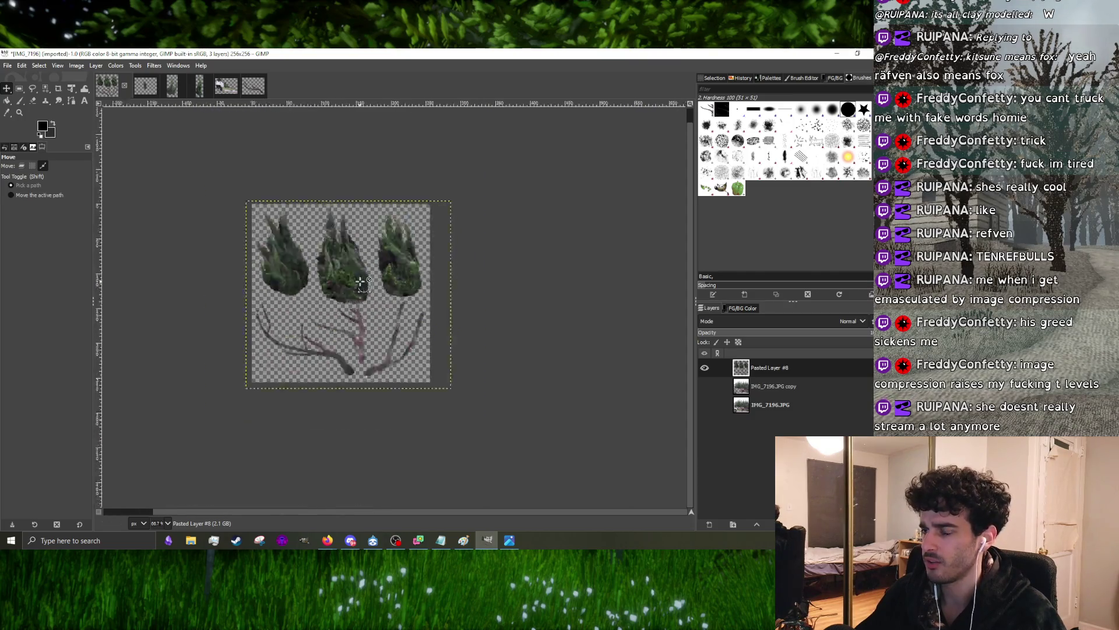
scroll(359, 281, up, 3)
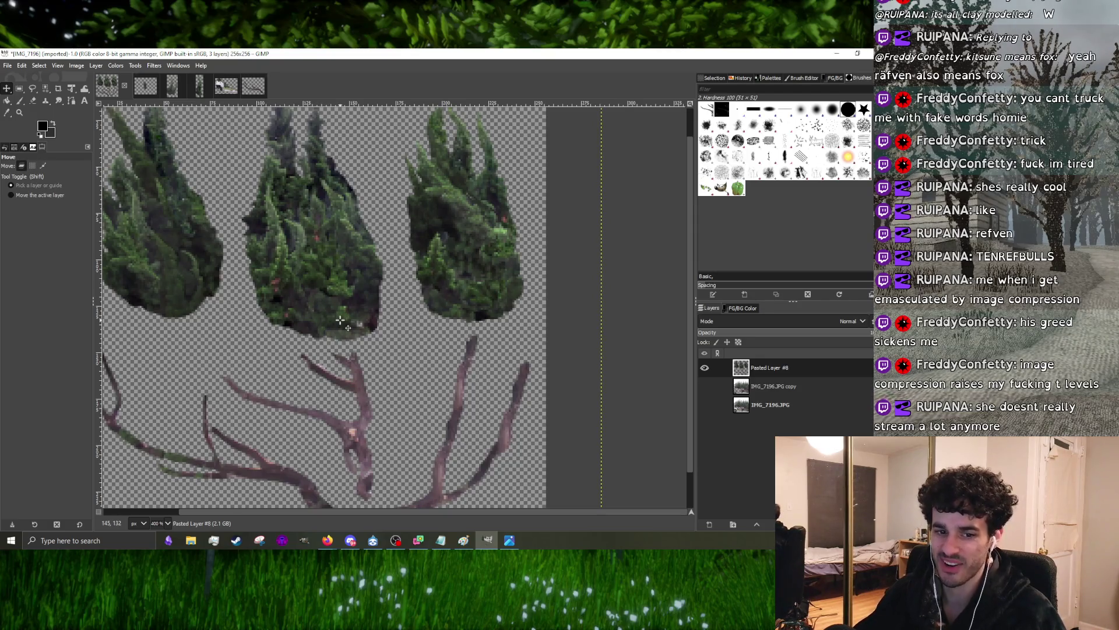
key(1)
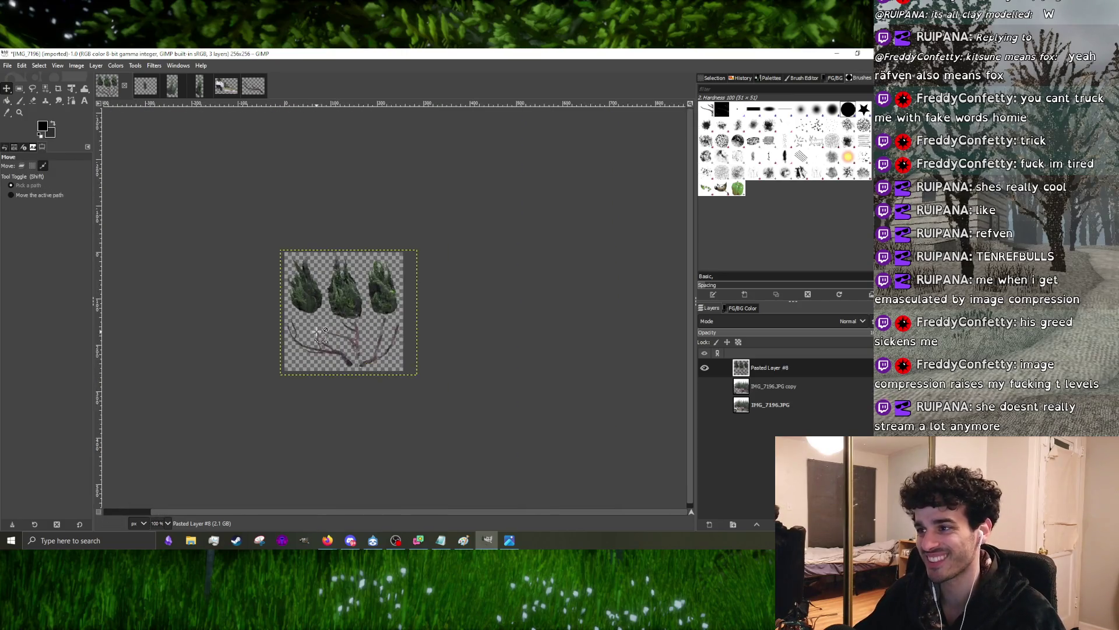
- Undo the 256-pixel downscale, then rescale the sheet to 128×128 pixels via action search
key(4)
key(shift+ctrl+j)
key(slash)
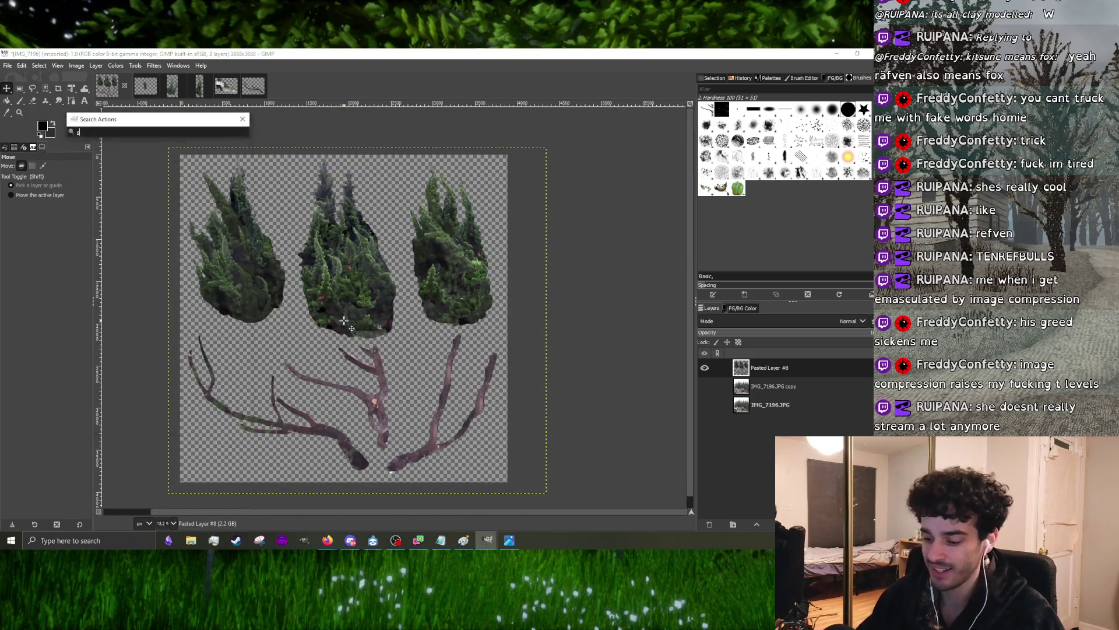
text(cale)
click(212, 149)
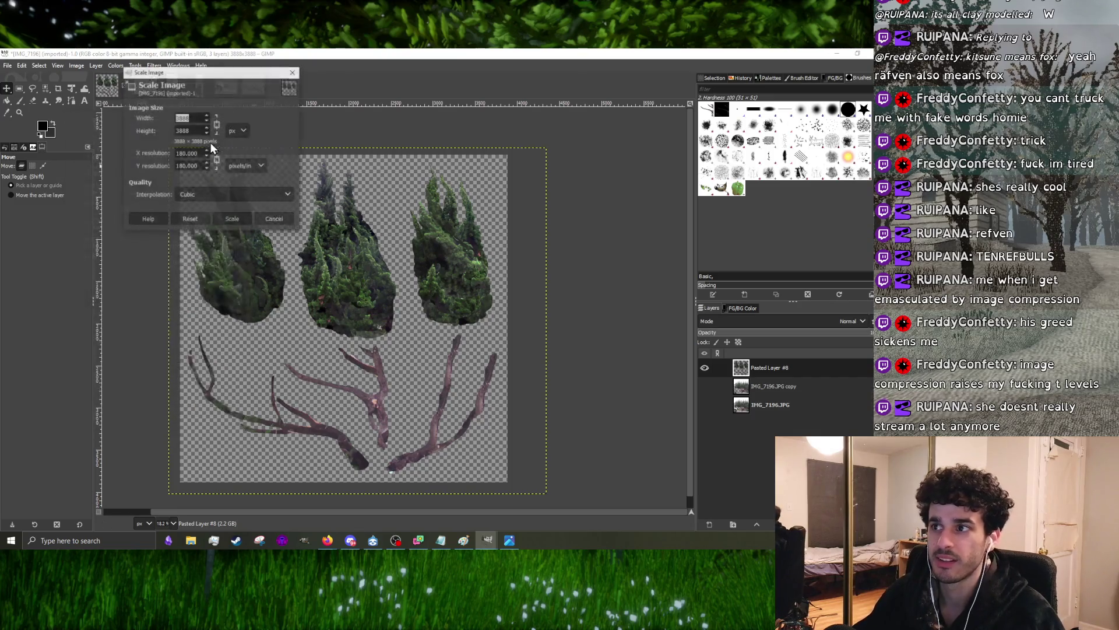
text(128)
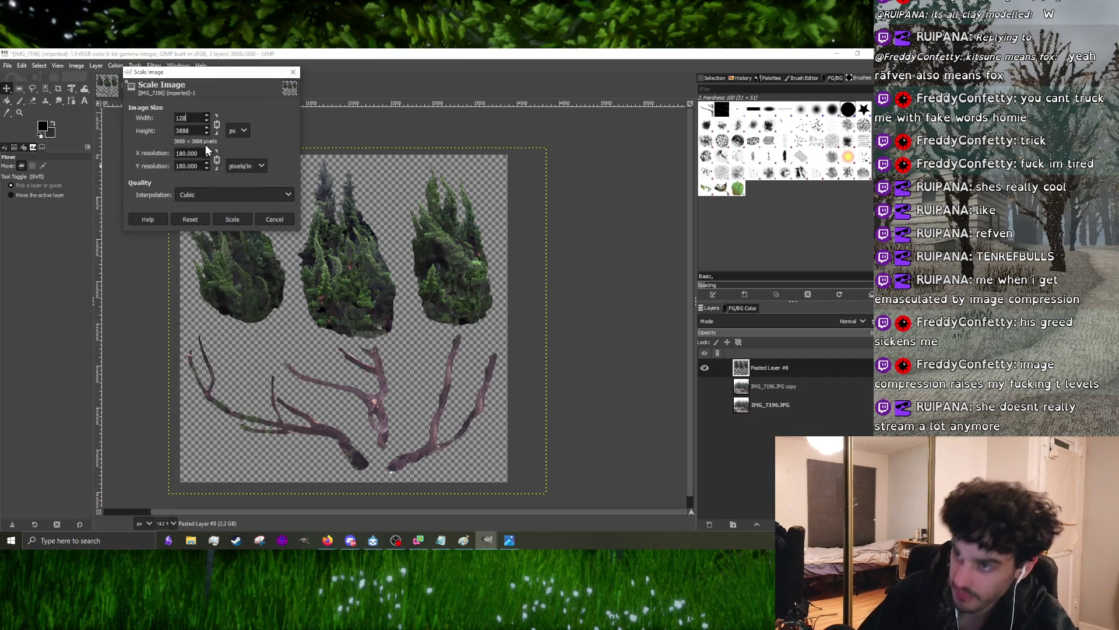
click(194, 129)
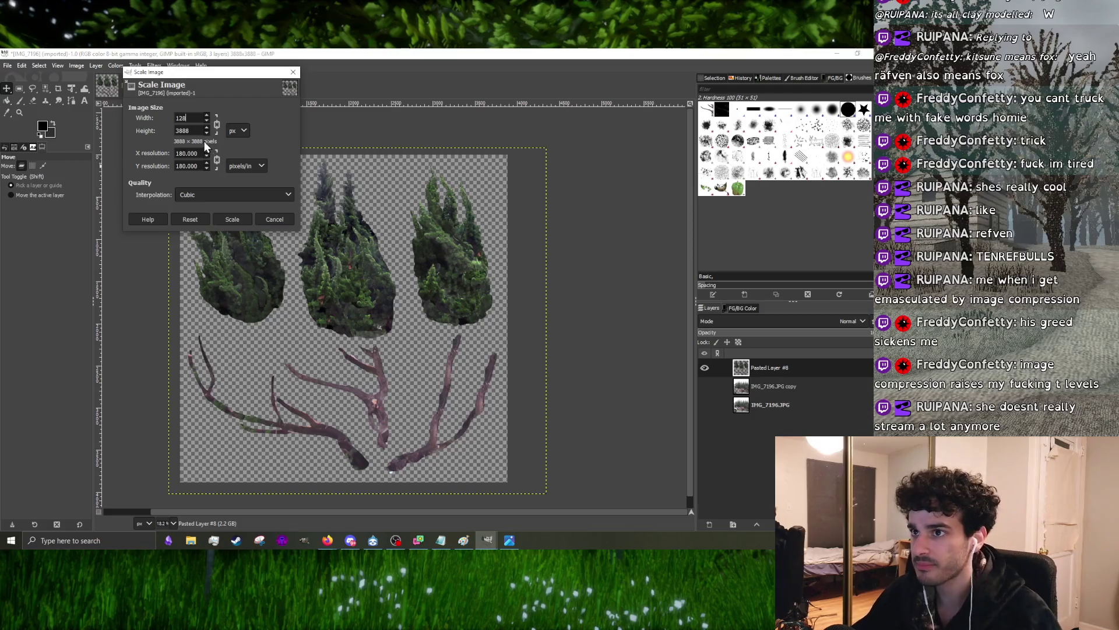
click(242, 224)
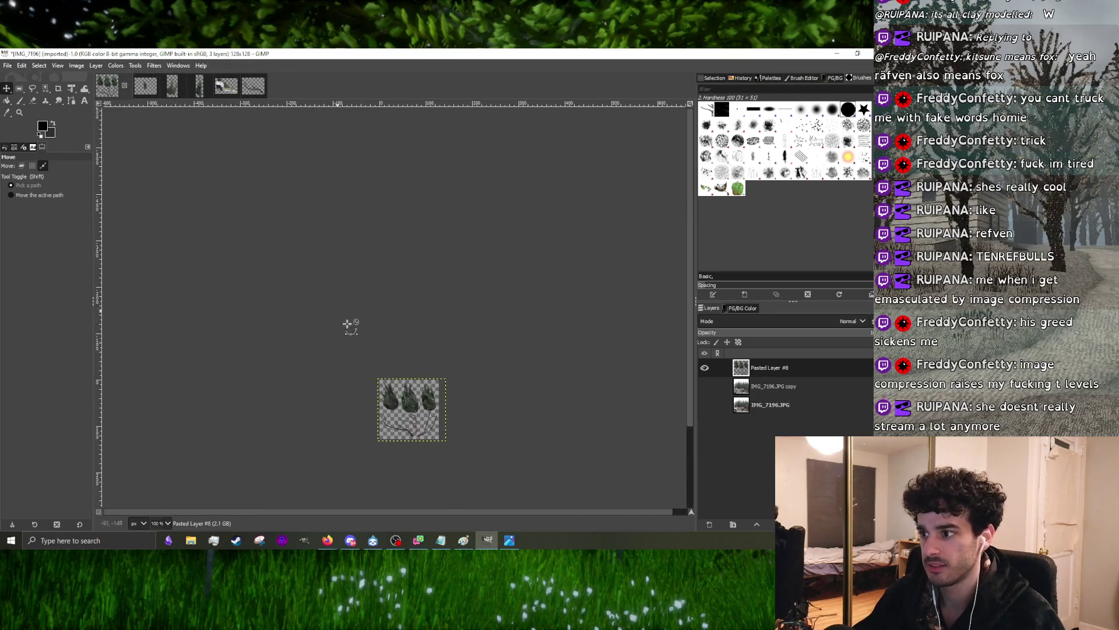
scroll(432, 418, up, 4)
scroll(391, 333, down, 2)
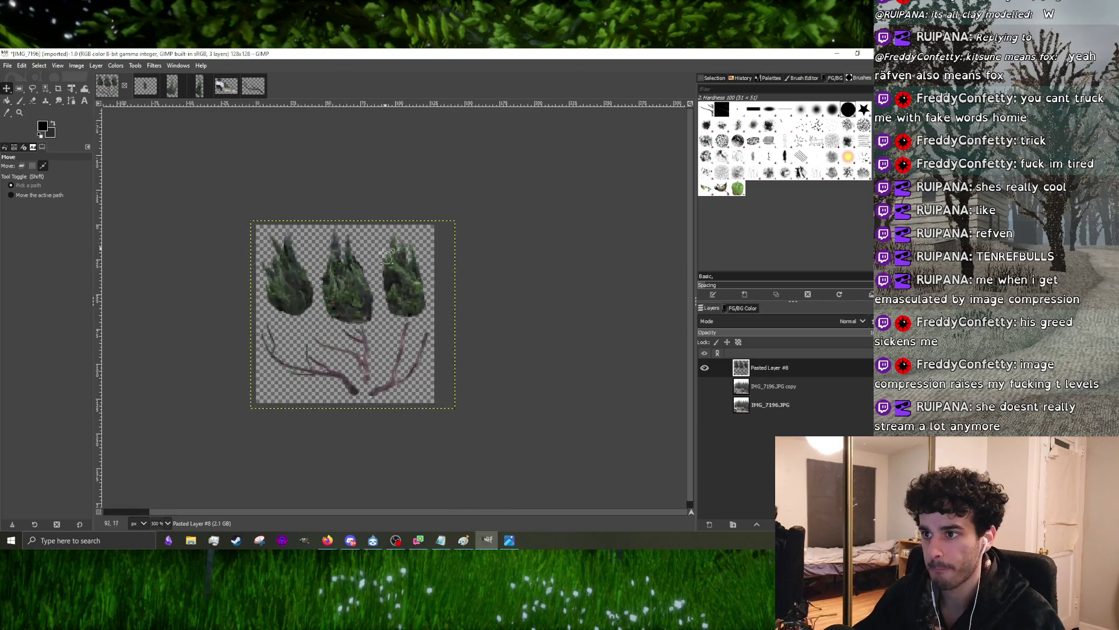
scroll(339, 313, up, 2)
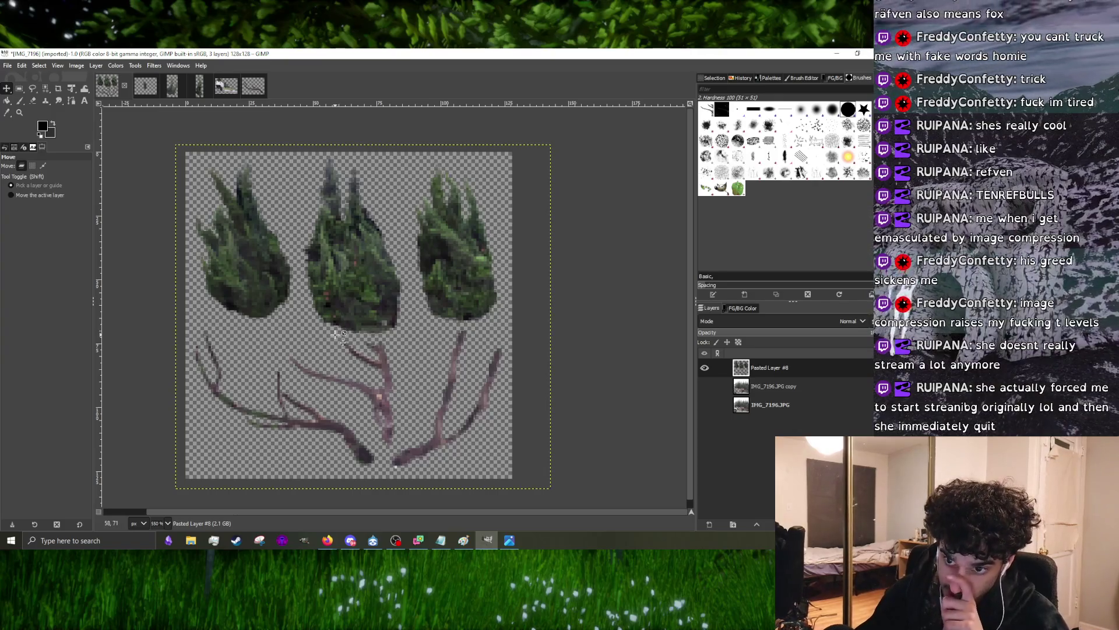
- Undo the 128-pixel downscale to restore full size and bring up action search again
key(ctrl+z)
key(slash)
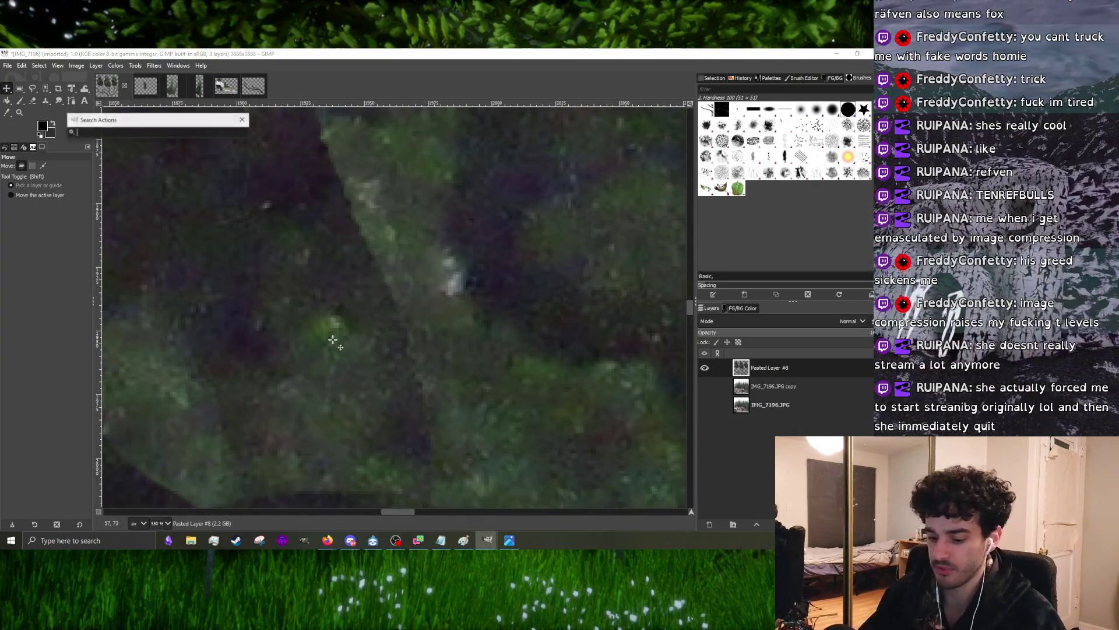
text(scale)
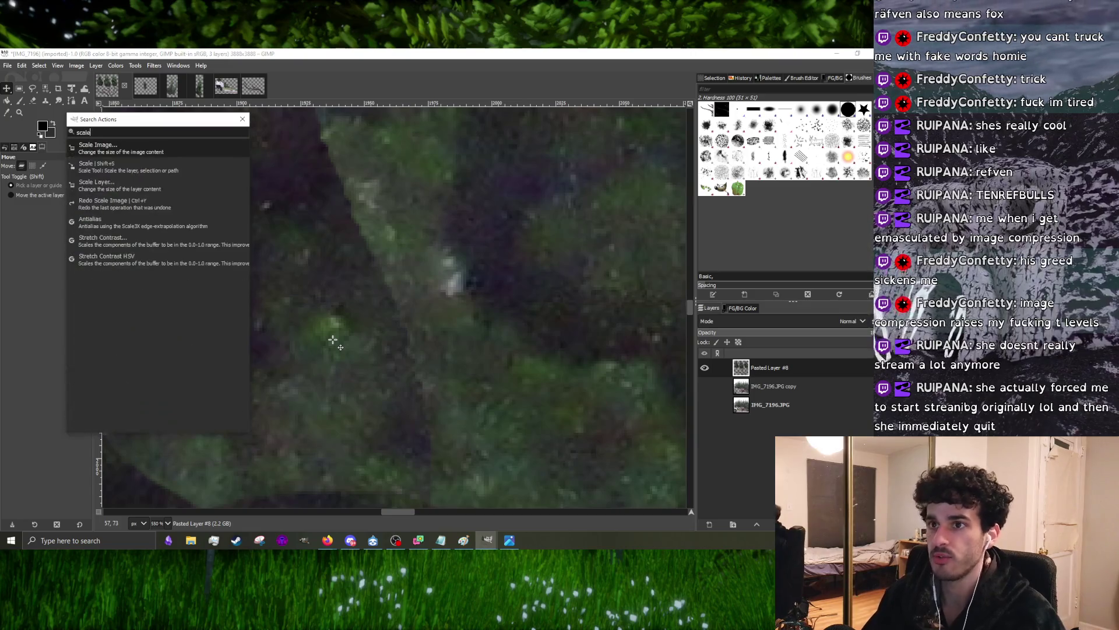
- Scale the sheet to 258×258 pixels and switch to freehand selection
click(133, 145)
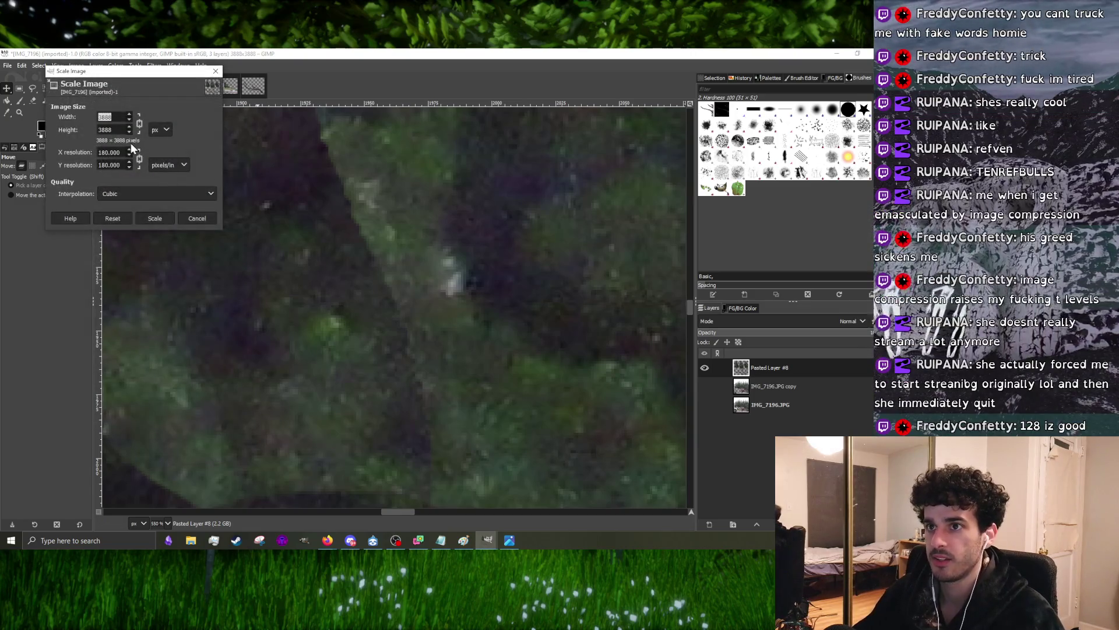
text(1)
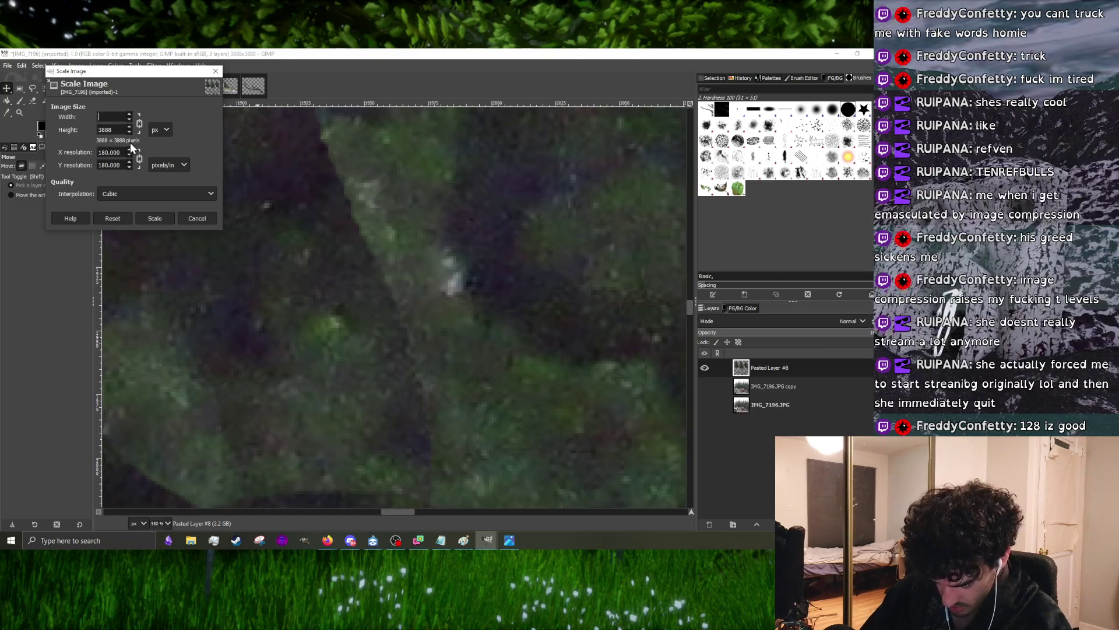
text(258)
key(Tab)
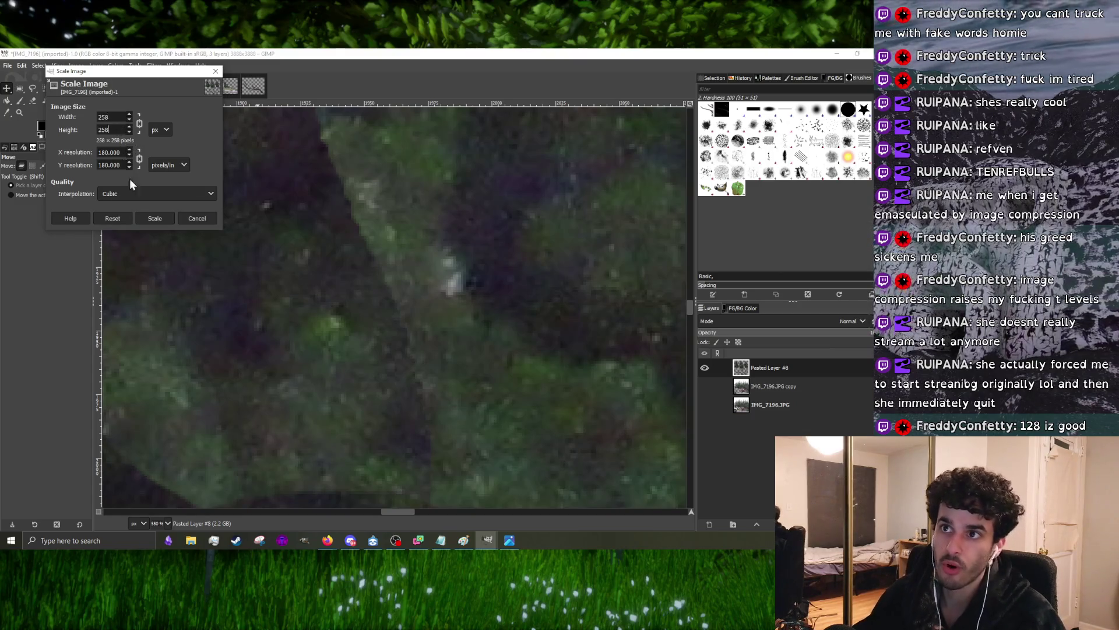
click(142, 212)
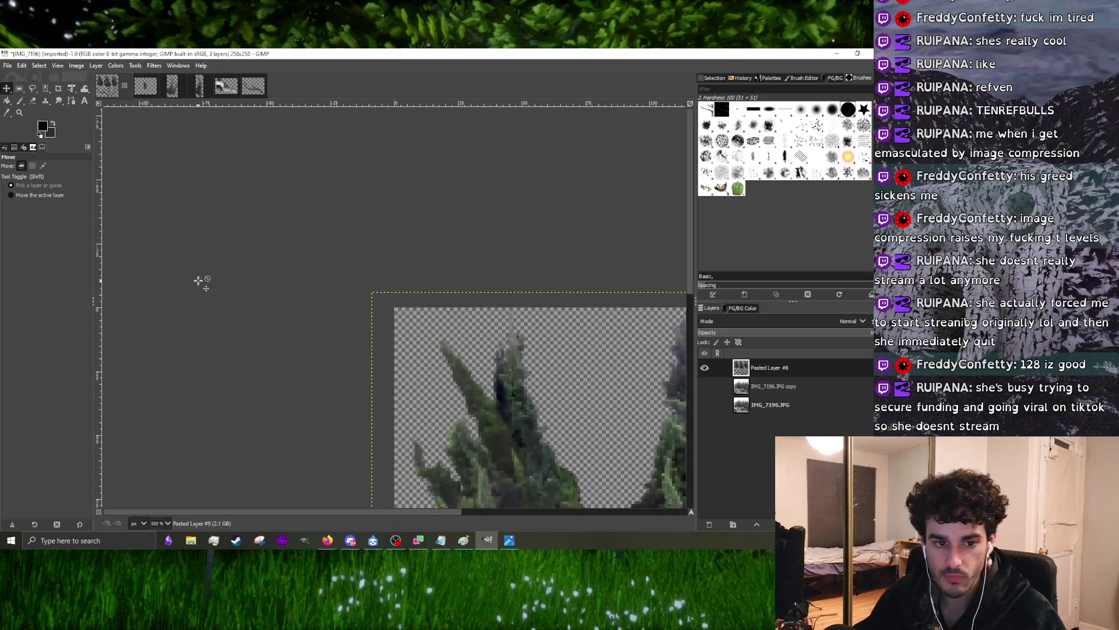
scroll(328, 369, down, 2)
scroll(386, 351, down, 2)
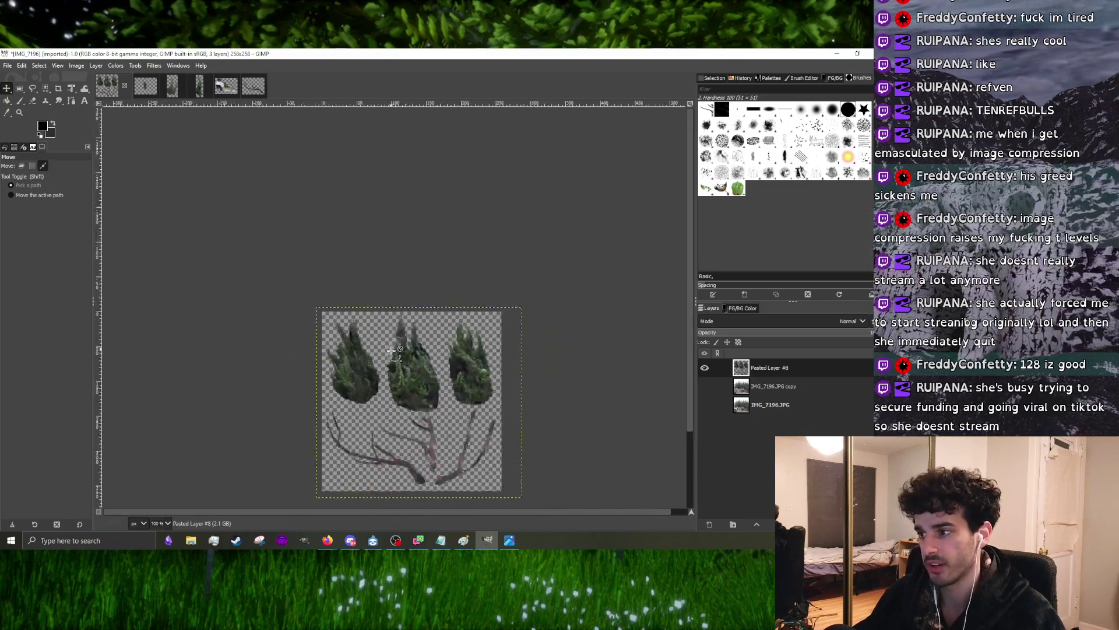
scroll(385, 351, up, 2)
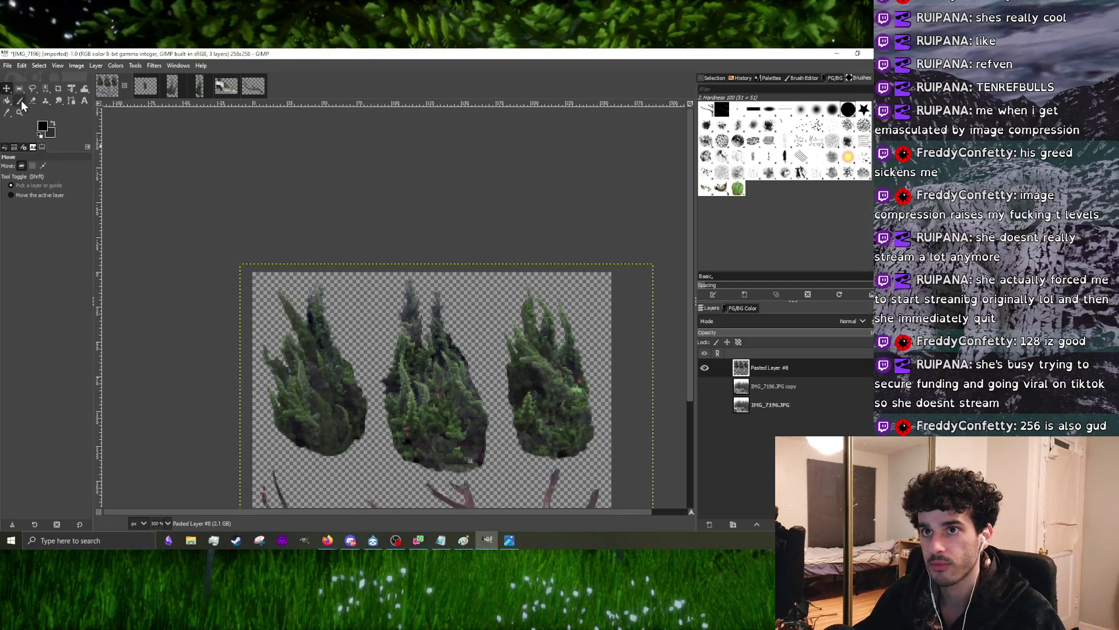
scroll(354, 280, up, 1)
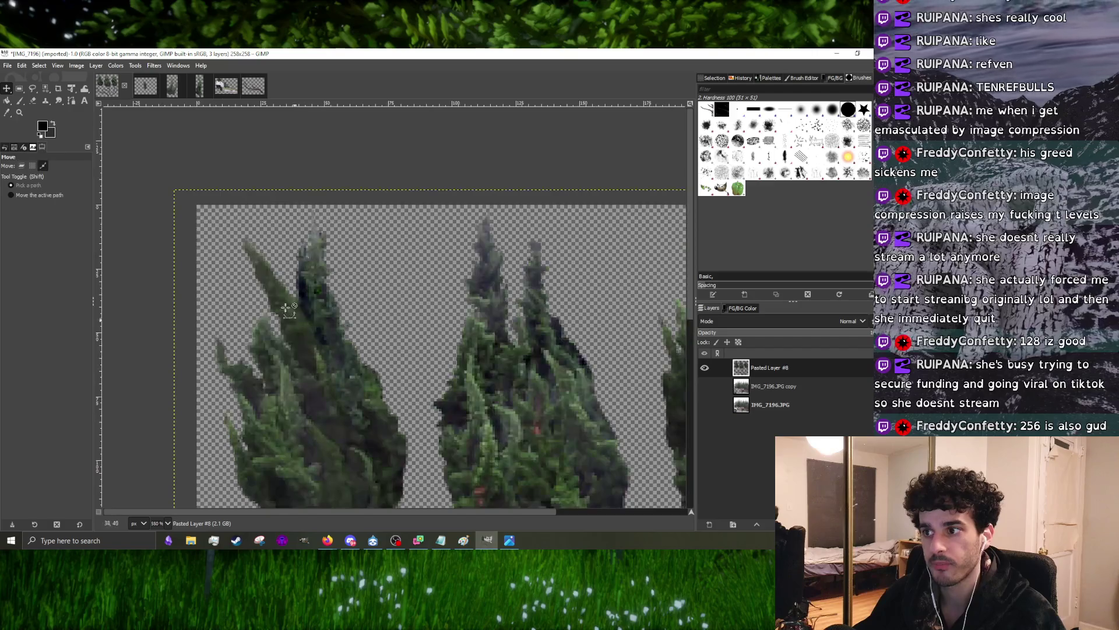
click(32, 88)
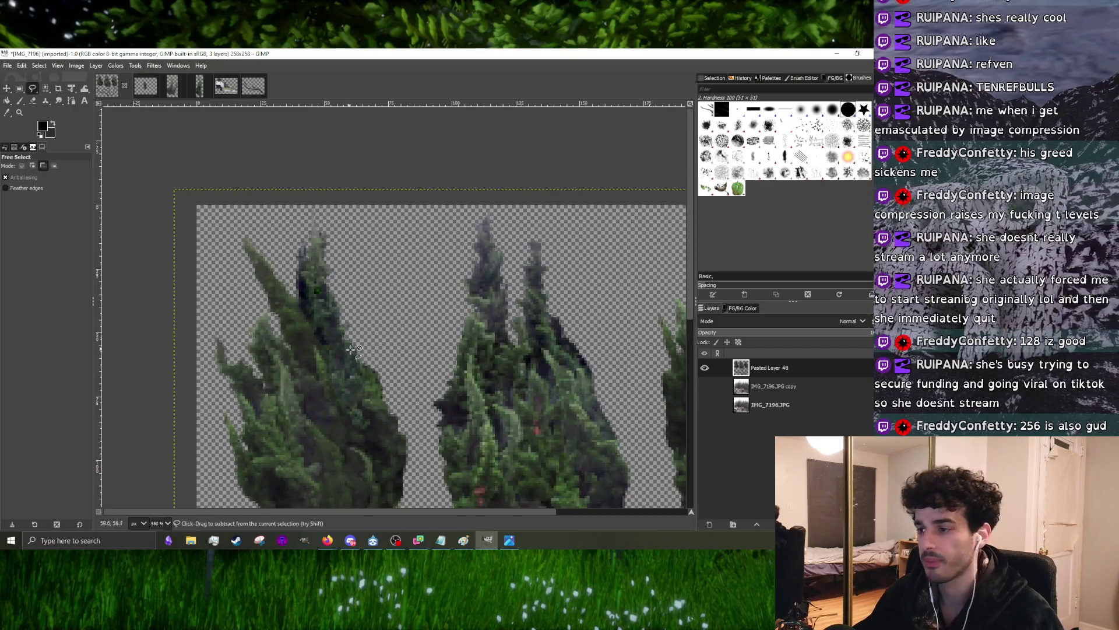
scroll(385, 375, up, 1)
scroll(385, 374, down, 1)
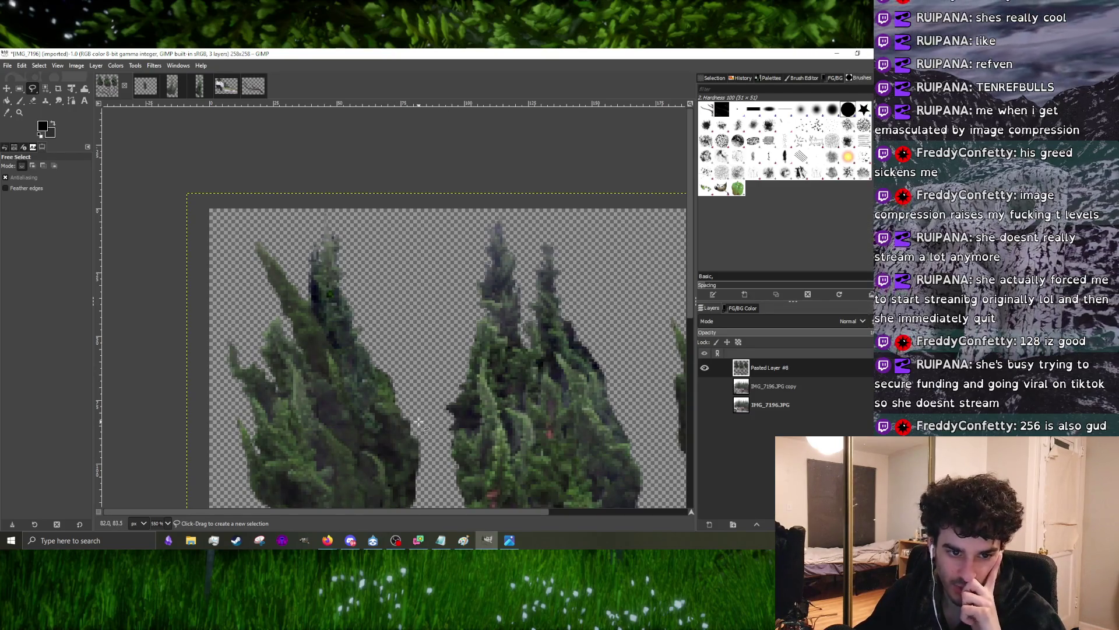
scroll(348, 367, down, 3)
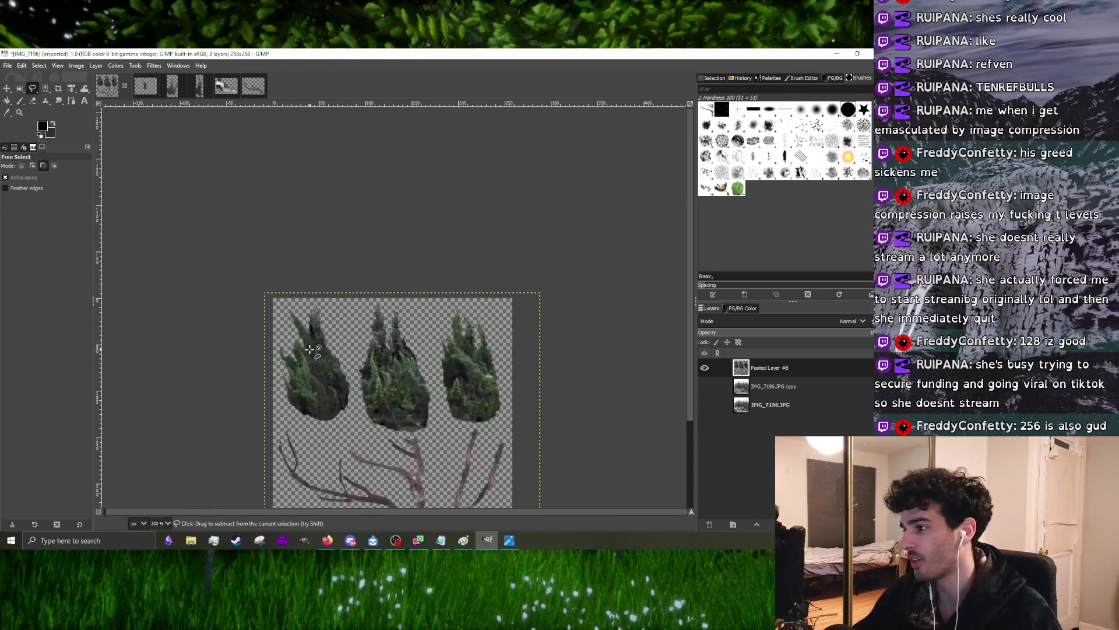
scroll(465, 320, up, 1)
scroll(466, 320, up, 1)
scroll(457, 218, up, 1)
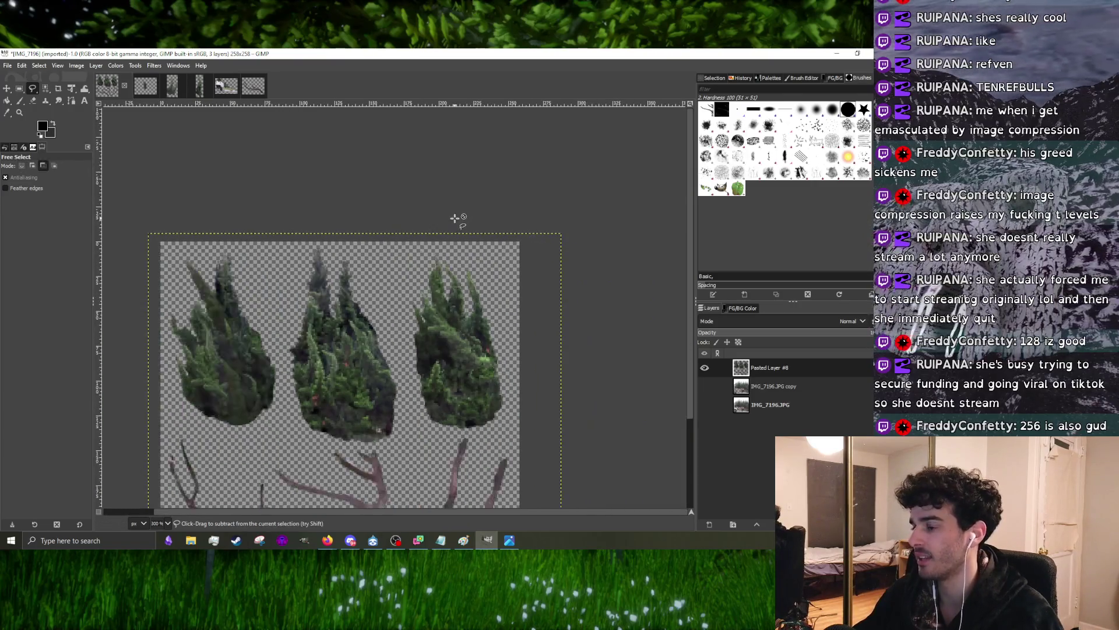
scroll(472, 291, up, 1)
scroll(475, 300, up, 1)
scroll(501, 346, up, 1)
scroll(500, 347, down, 1)
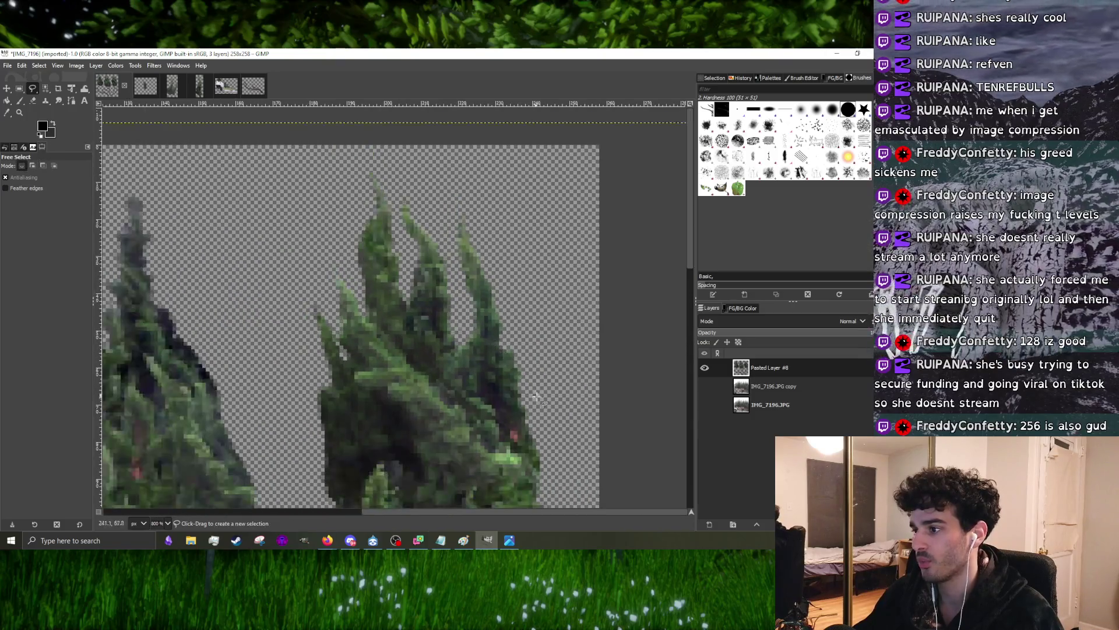
- Hand-outline an inner region along the right foliage clump and close it into a selection
drag(549, 468, 430, 377)
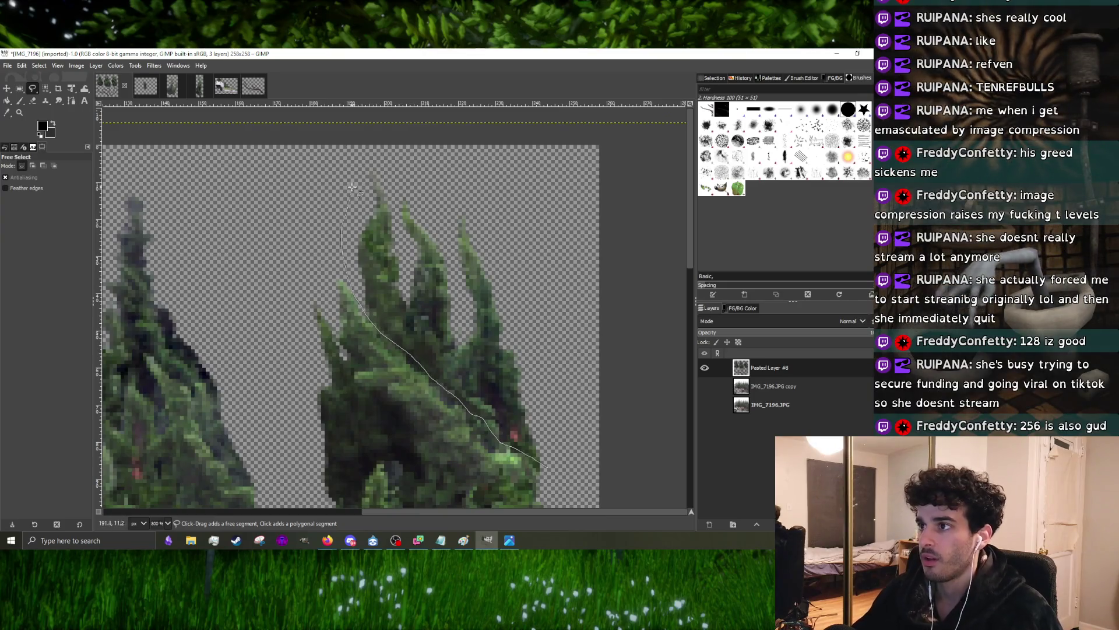
drag(355, 298, 382, 175)
drag(505, 298, 557, 449)
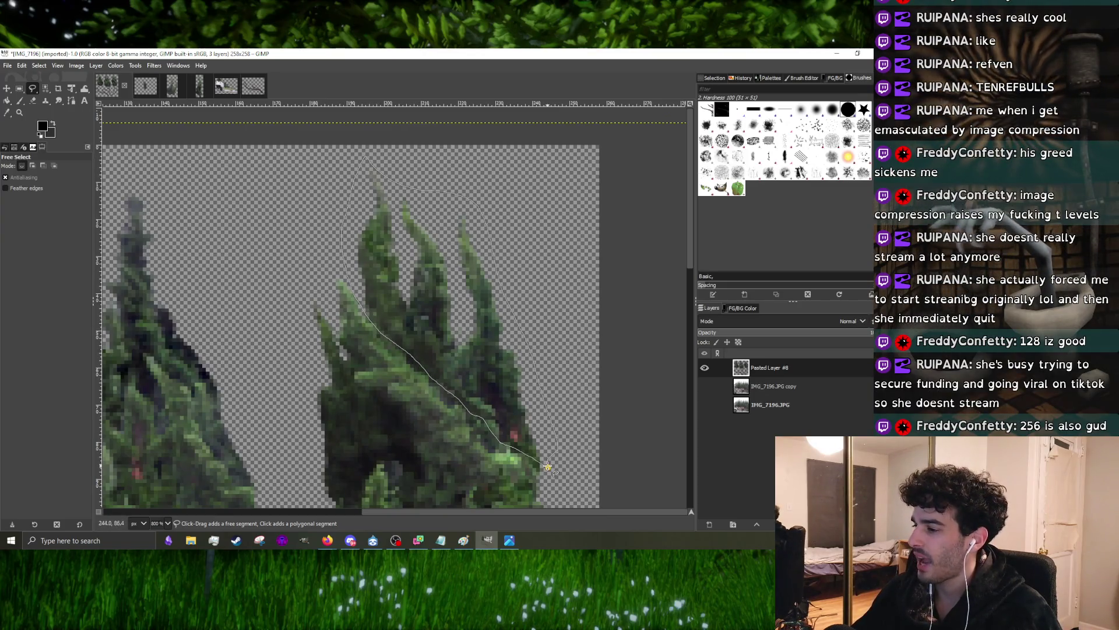
key(Return)
scroll(548, 467, down, 2)
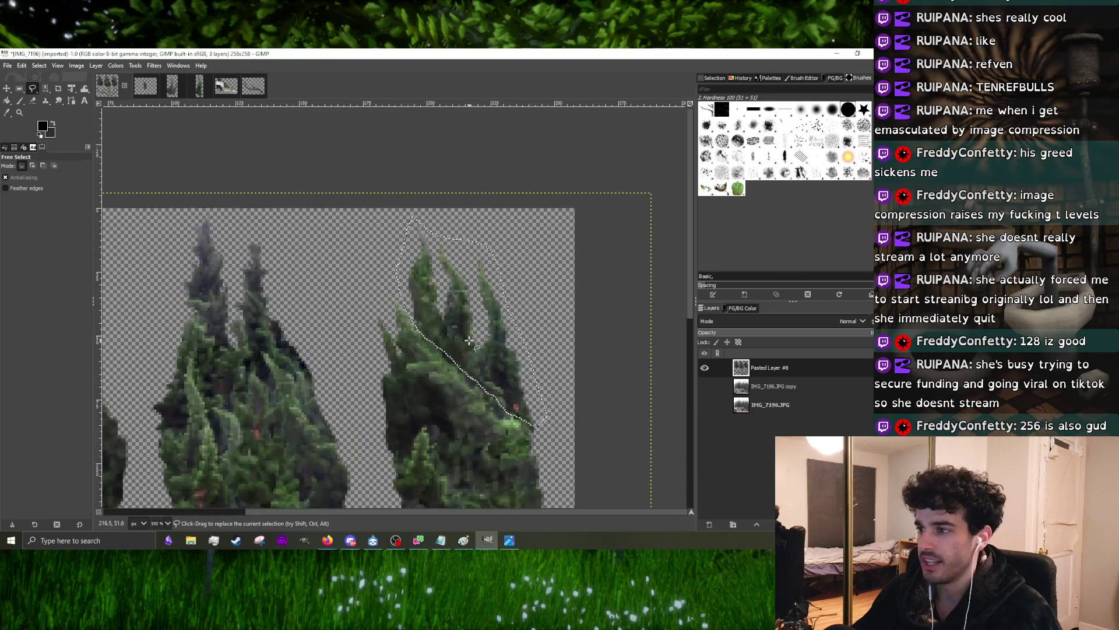
- Darken the selected region with an Exposure adjustment of about -0.23 and reopen Exposure
click(77, 65)
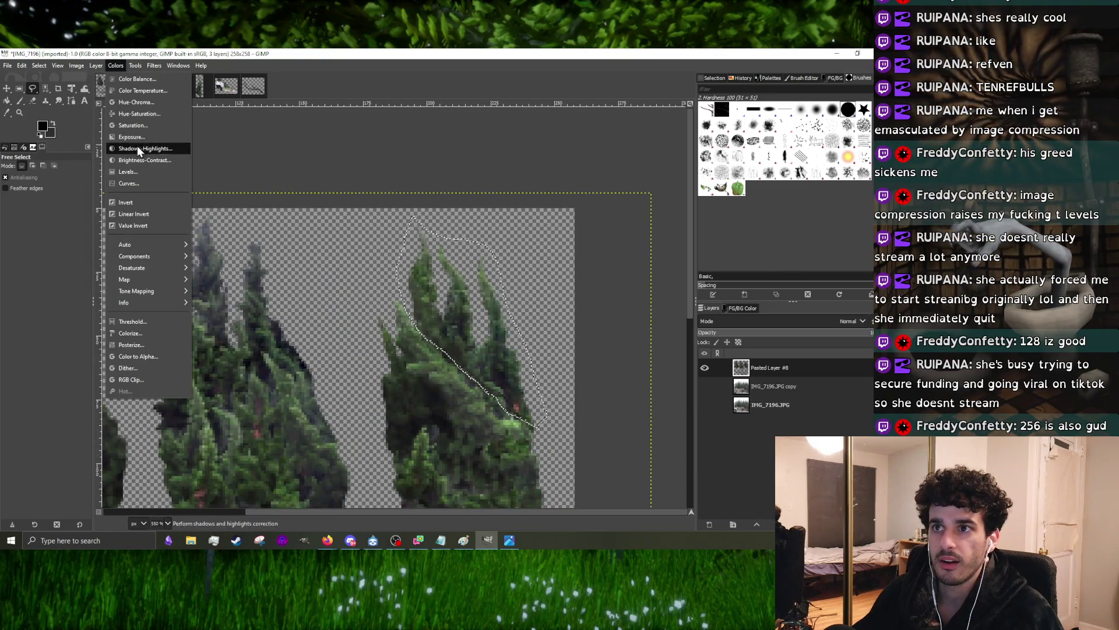
click(138, 136)
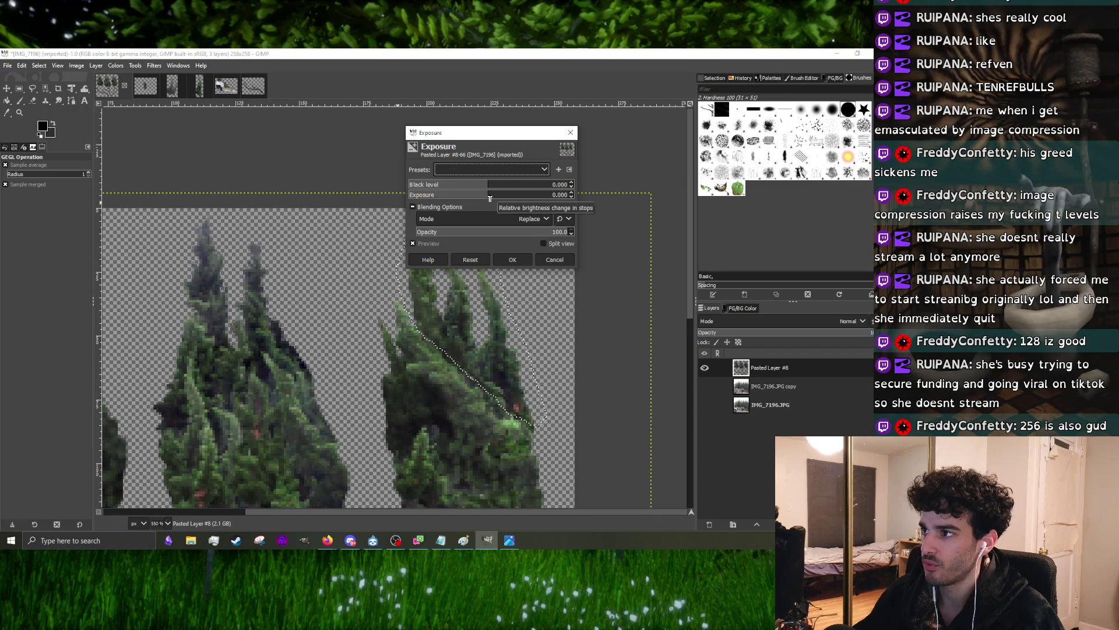
drag(490, 199, 484, 198)
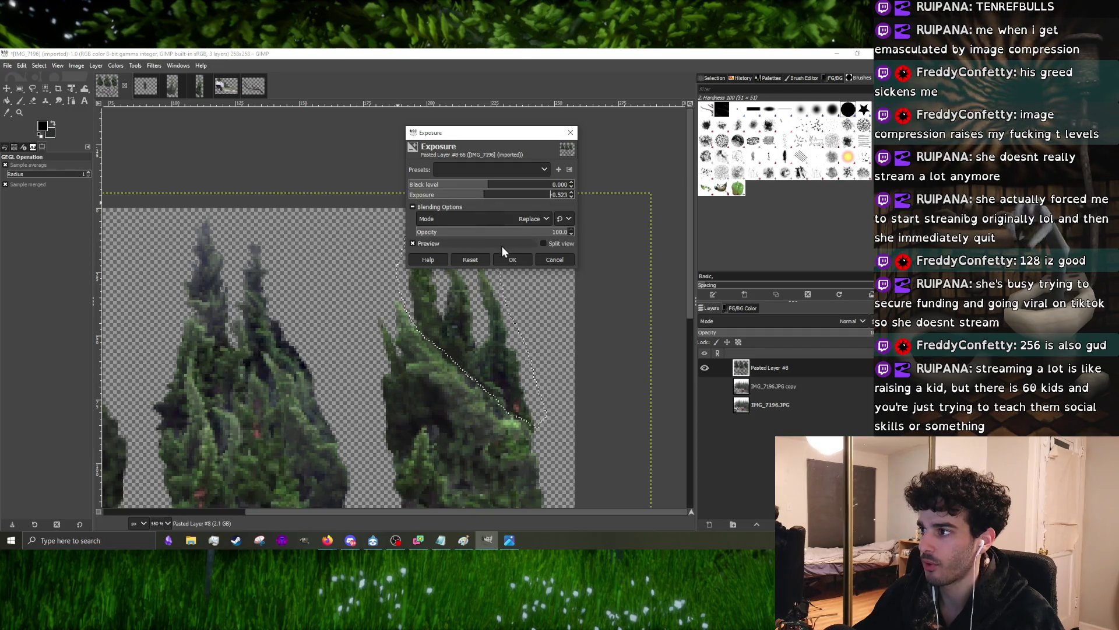
click(511, 258)
right_click(445, 318)
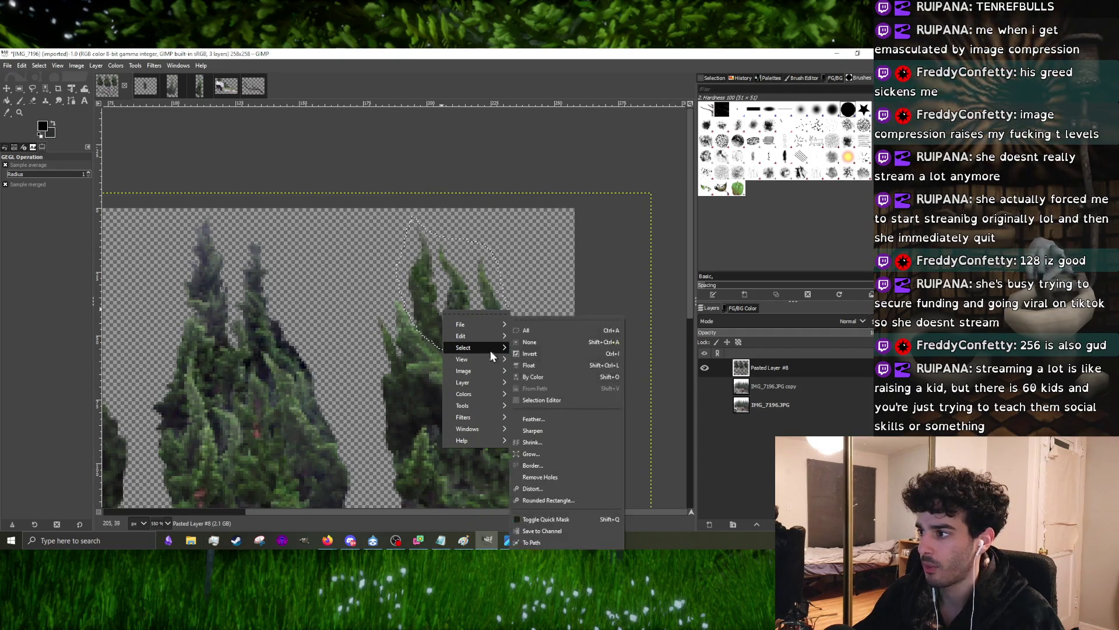
click(574, 352)
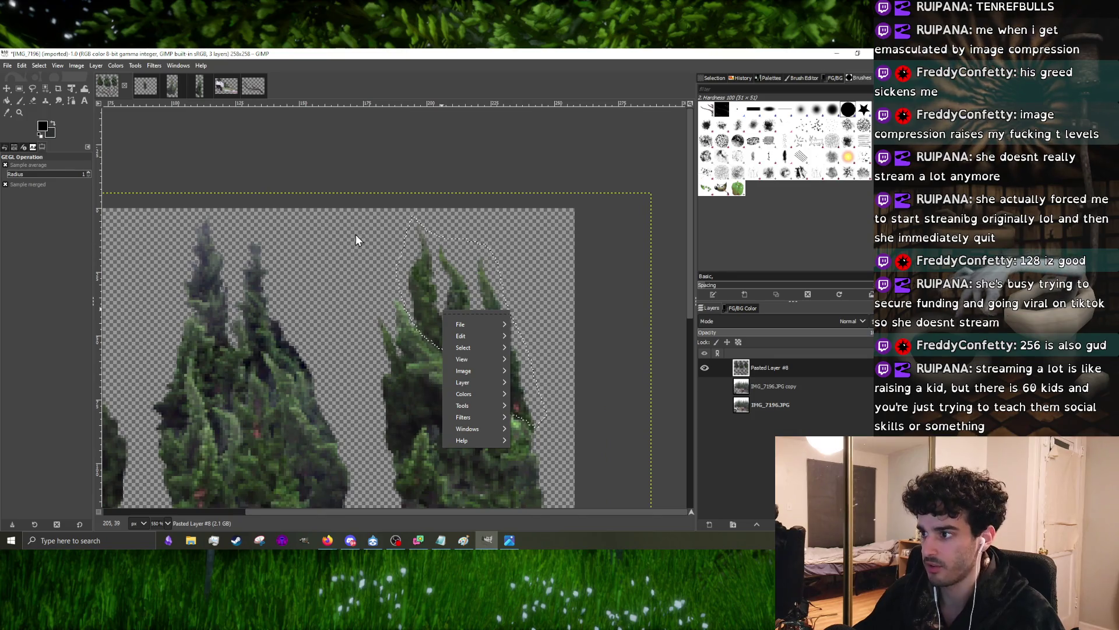
scroll(436, 309, down, 2)
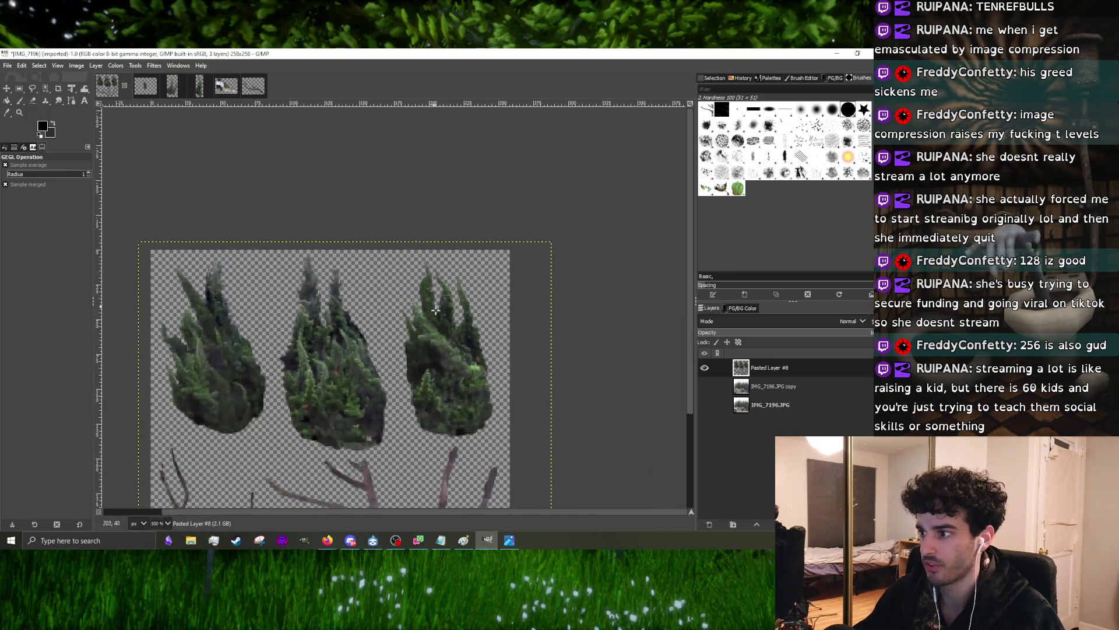
scroll(435, 310, up, 1)
key(ctrl+shift+f)
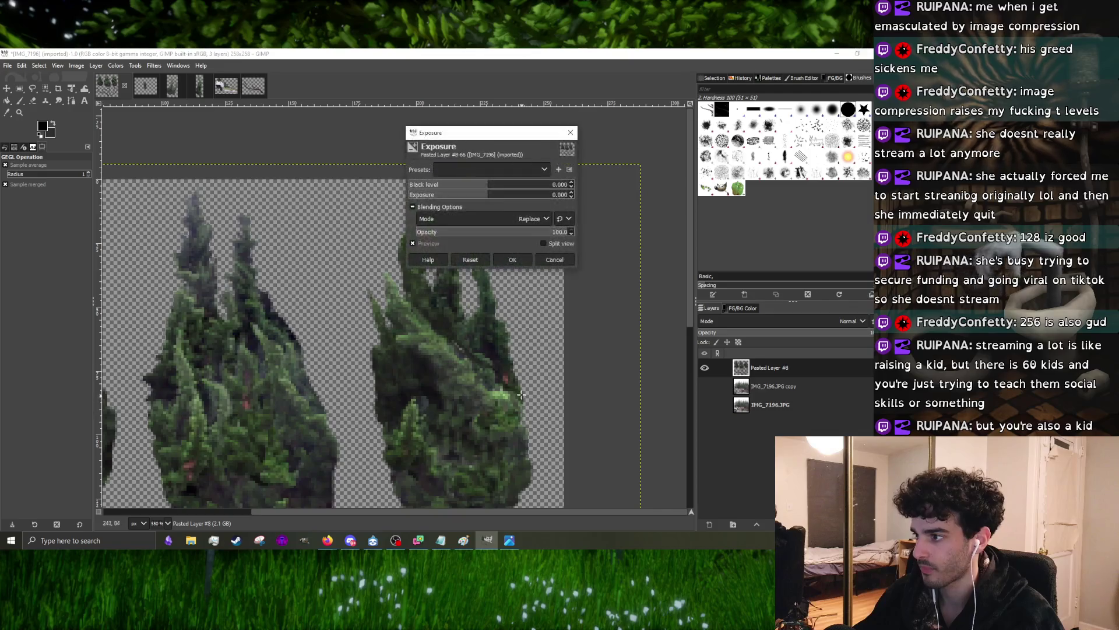
- Dismiss Exposure and trace a new freehand outline along the clump's left inner edge
click(569, 134)
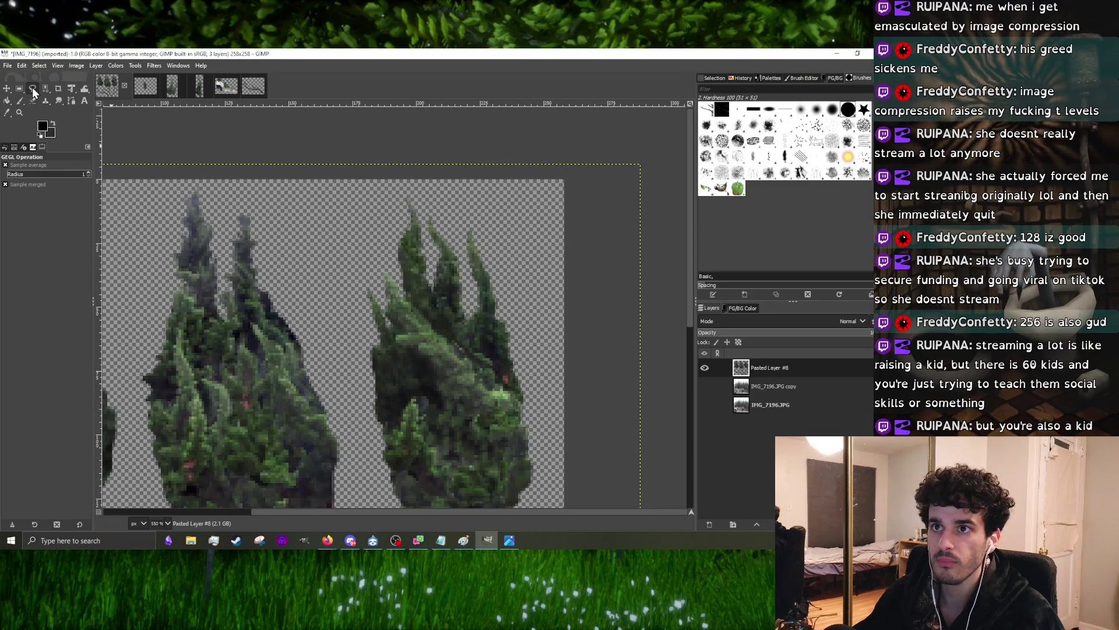
click(33, 92)
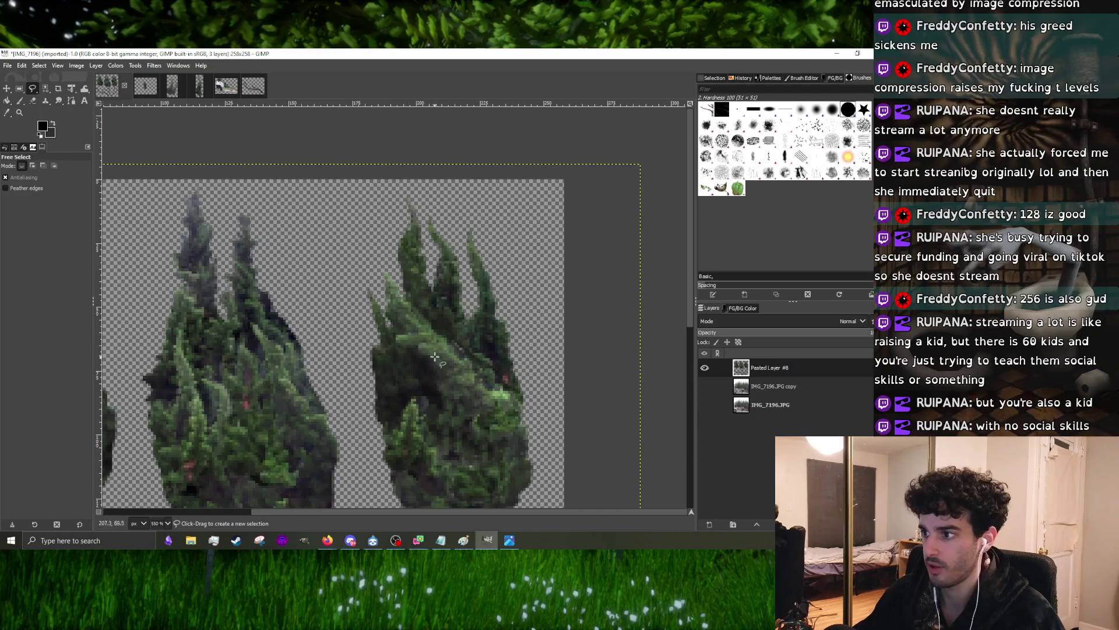
click(515, 400)
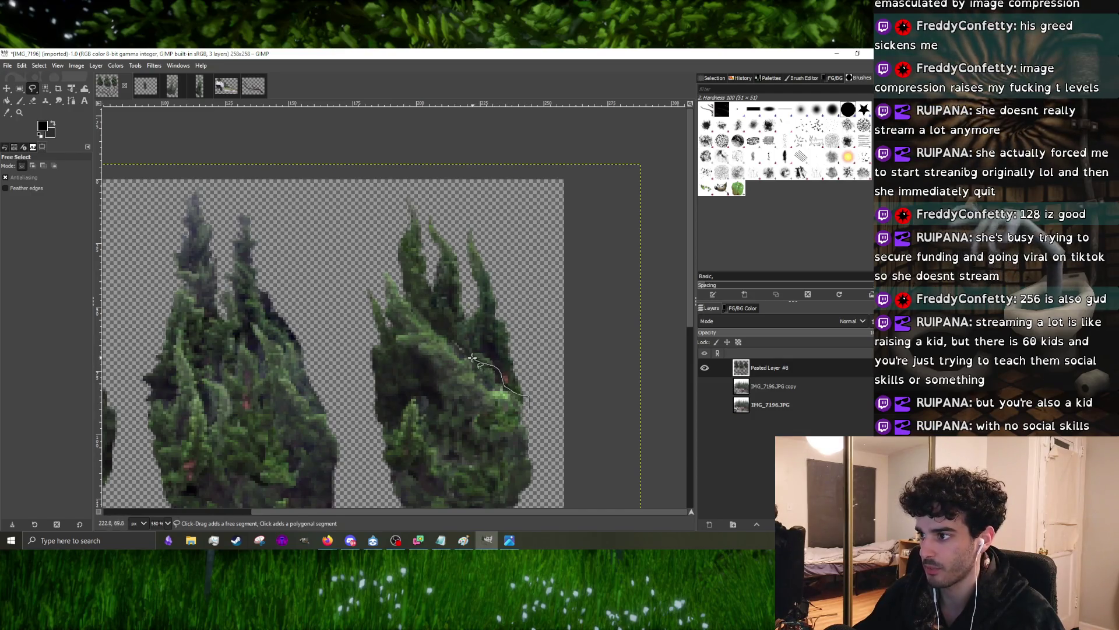
drag(473, 359, 397, 280)
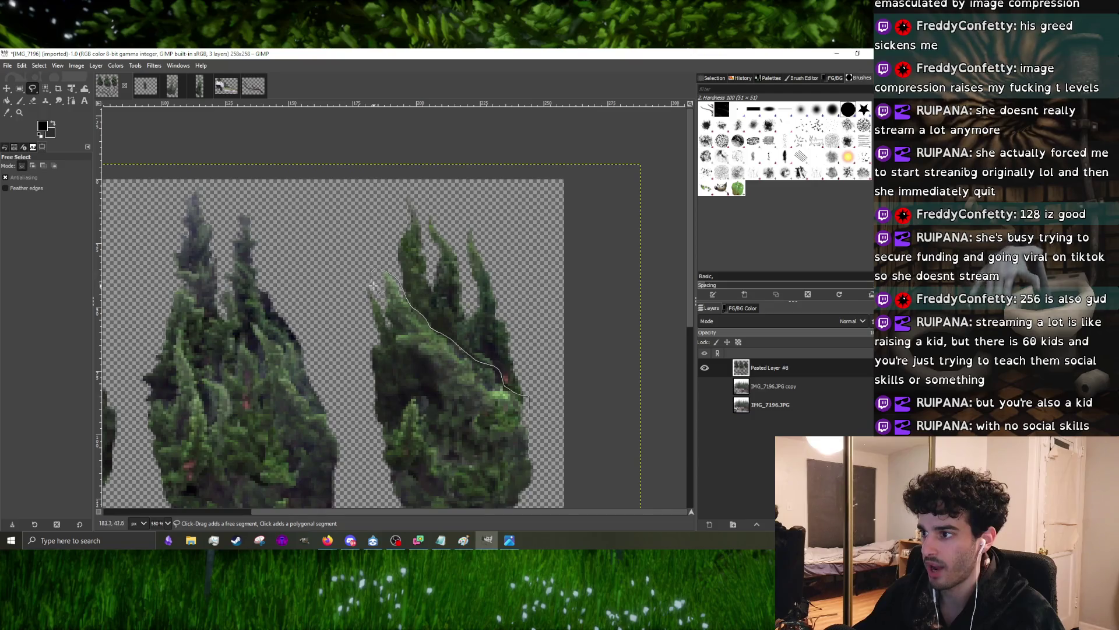
mouse_move(381, 306)
mouse_down()
mouse_move(433, 370)
mouse_move(429, 442)
mouse_move(478, 486)
mouse_up()
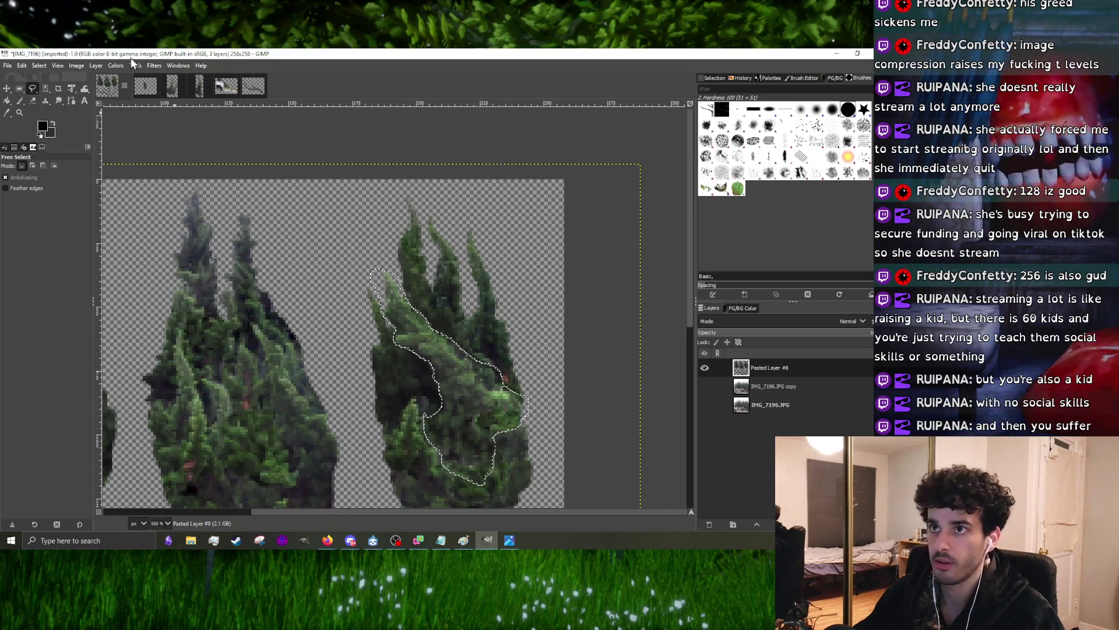
- Raise the selected region's brightness slightly with Brightness-Contrast and apply it
click(117, 65)
click(143, 160)
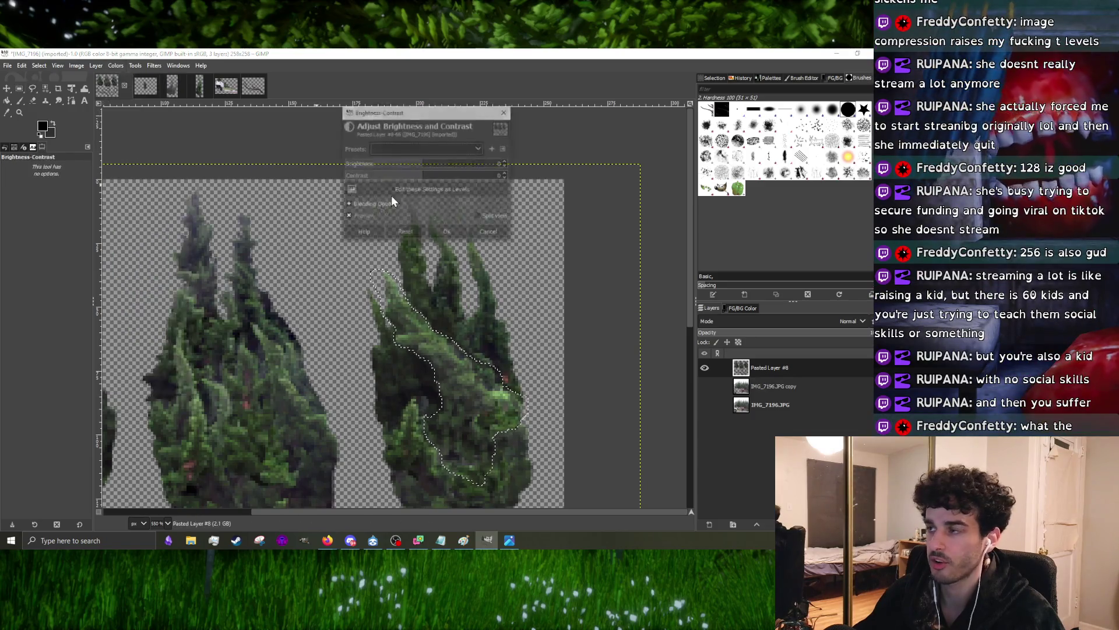
drag(421, 167, 423, 167)
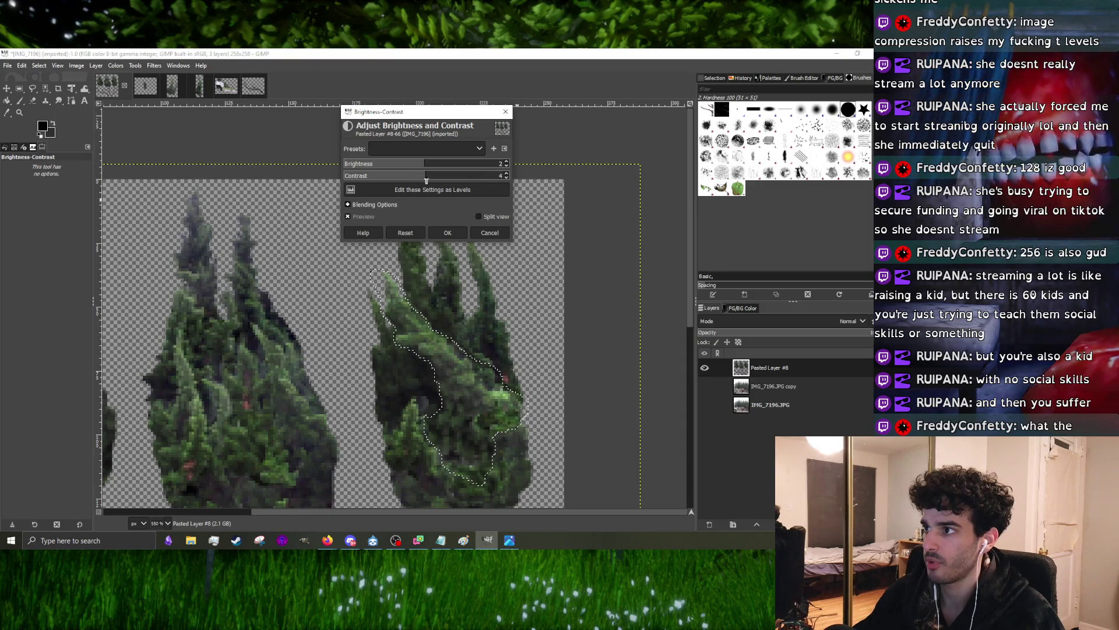
click(445, 233)
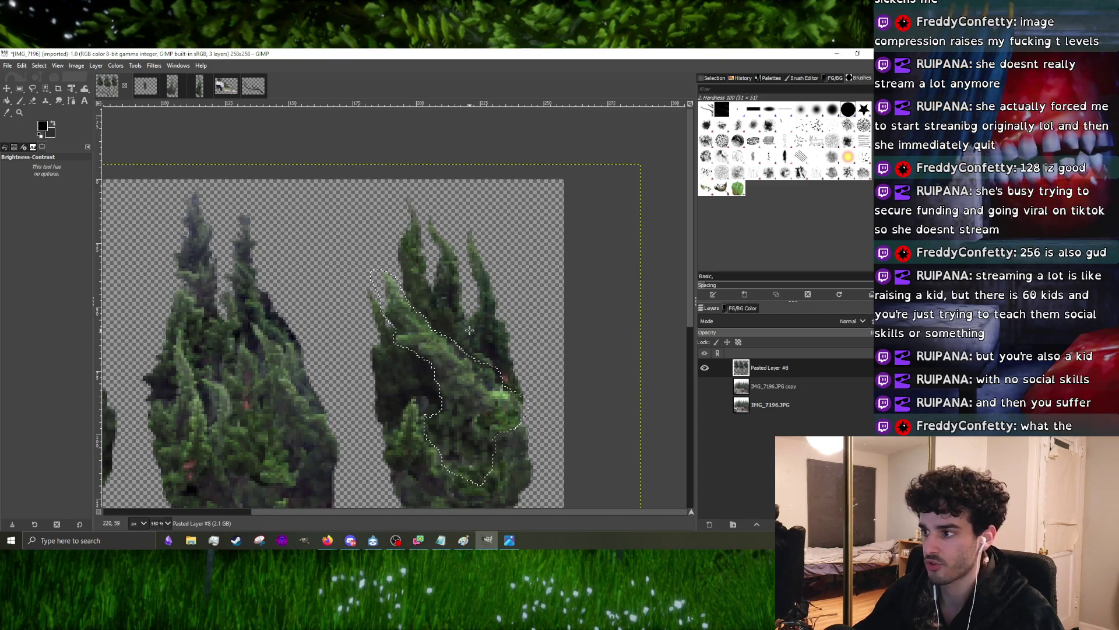
- Dismiss the reopened Brightness-Contrast dialog and drop the selection via Select > None
click(470, 330)
click(495, 235)
right_click(468, 342)
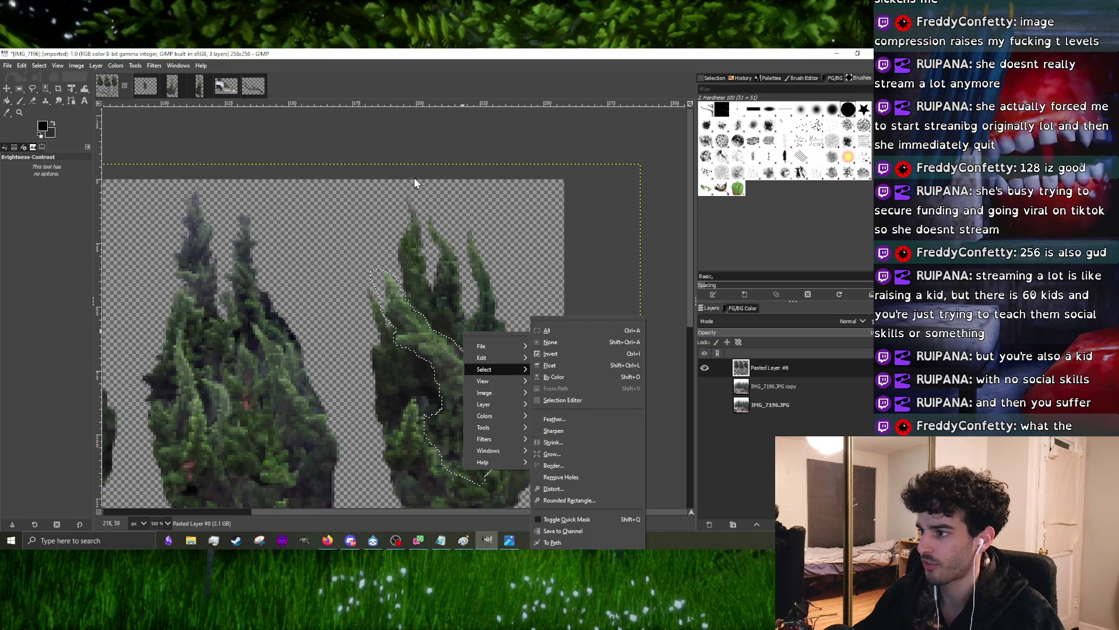
click(470, 126)
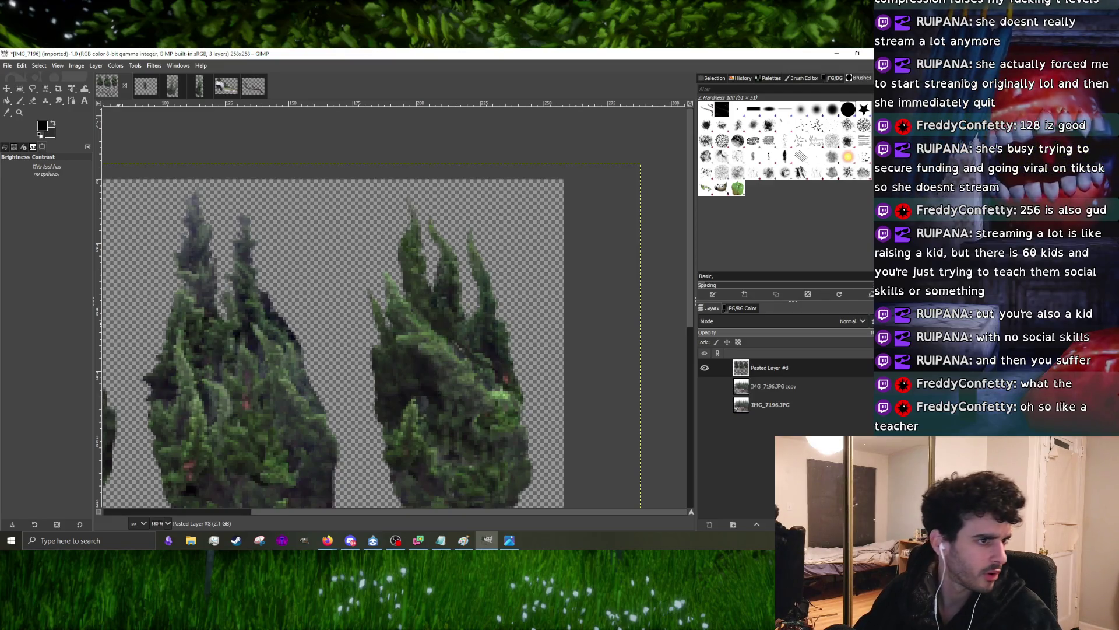
- Switch over to the web browser
key(alt+Tab)
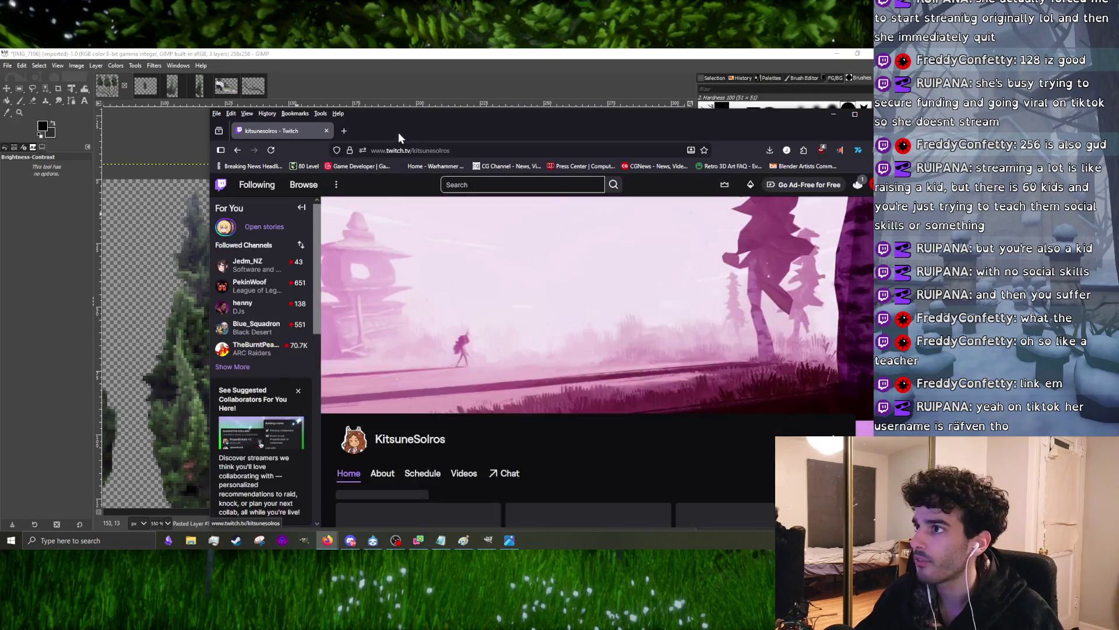
- From the Twitch channel's About panel, open the rfvenstudios TikTok profile and its first pinned video
drag(398, 132, 295, 85)
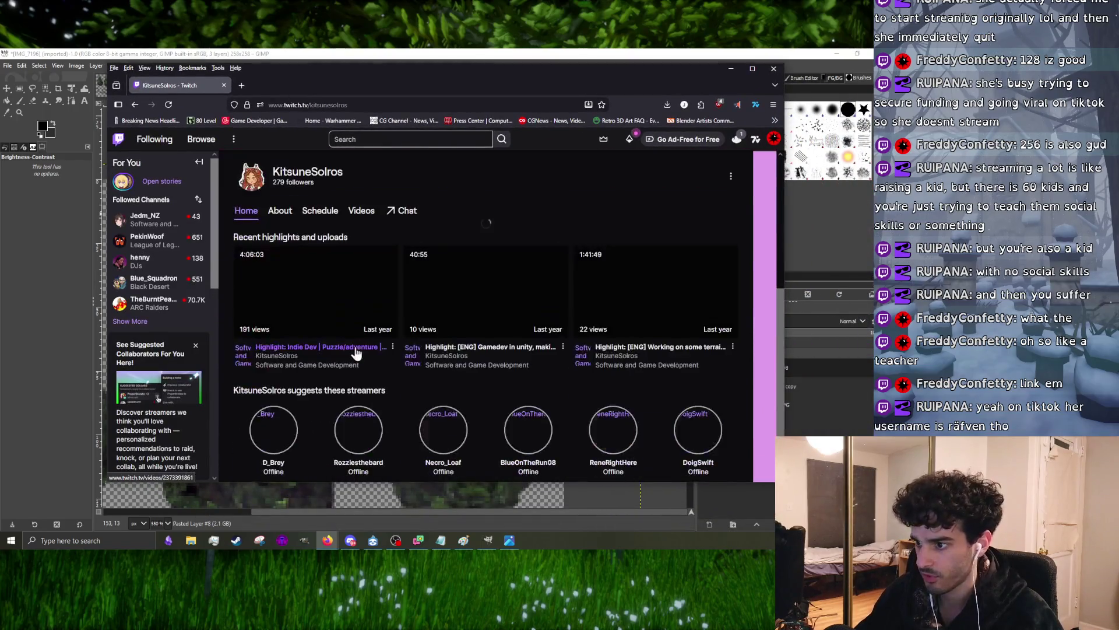
click(292, 213)
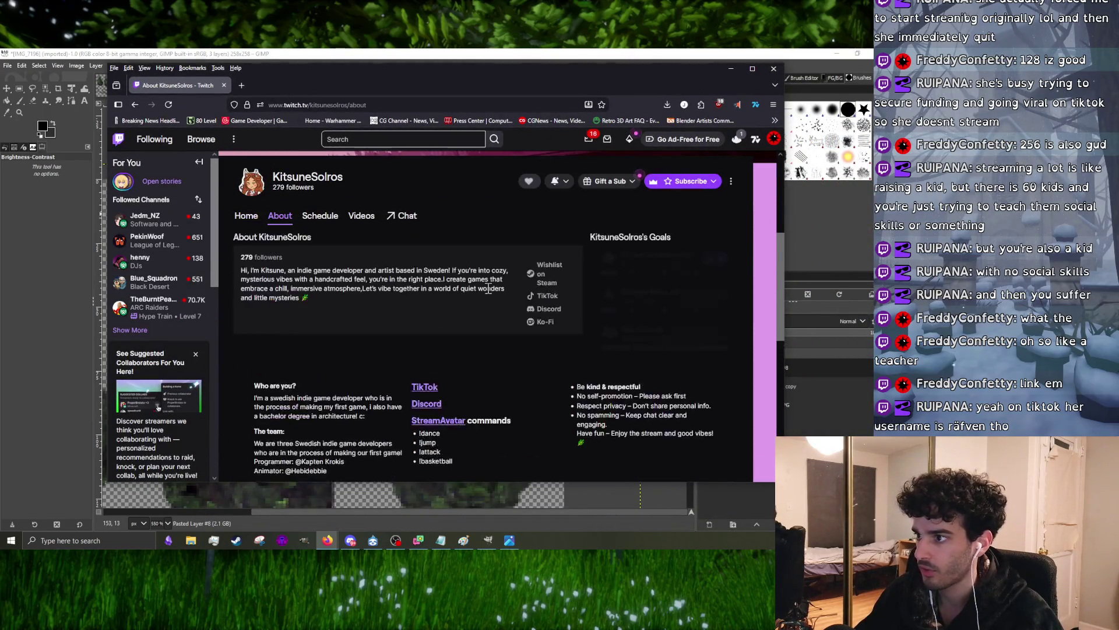
click(546, 298)
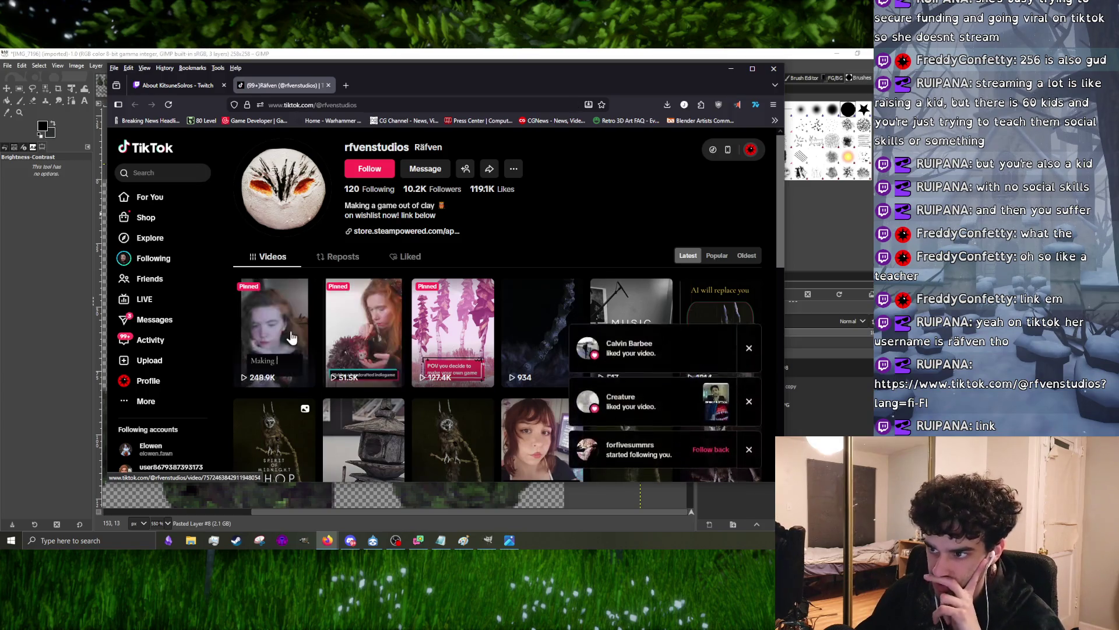
scroll(316, 241, down, 1)
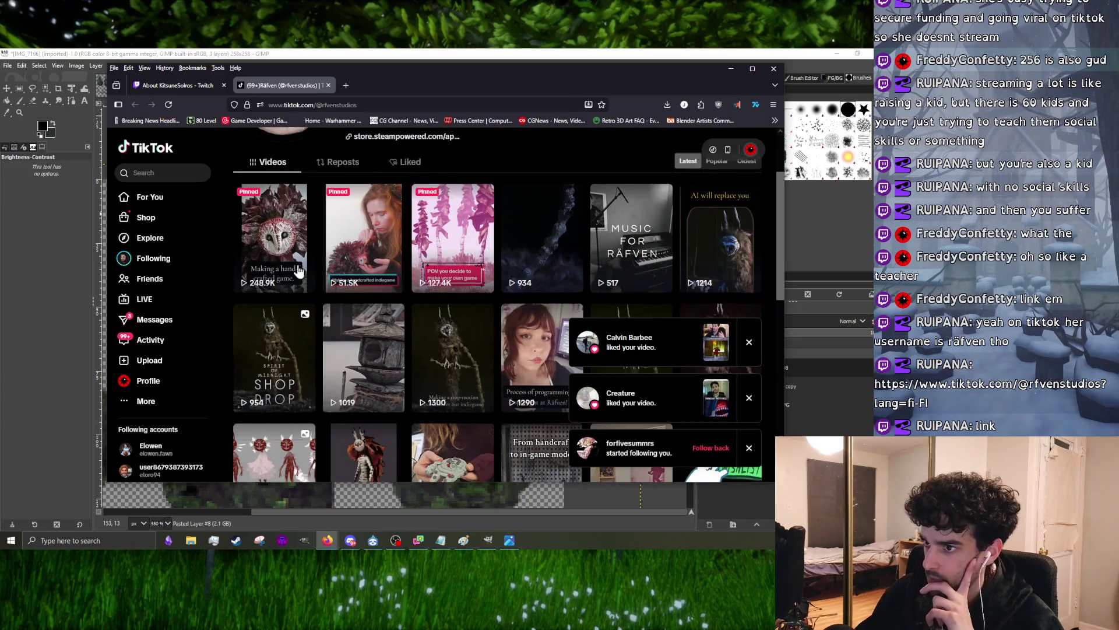
scroll(297, 263, down, 2)
scroll(306, 296, down, 1)
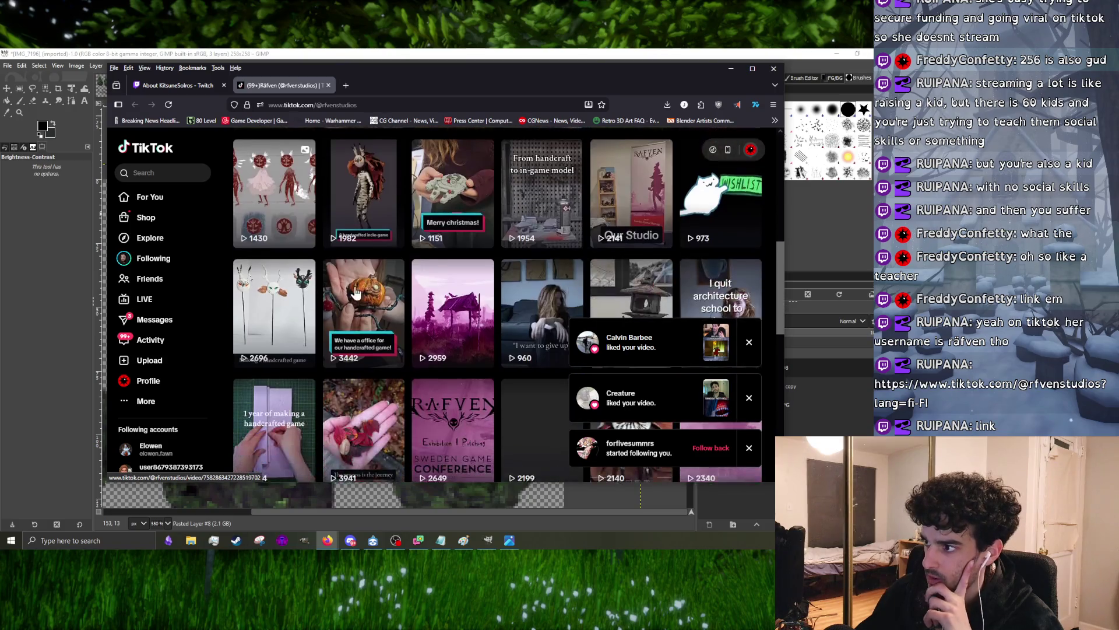
scroll(306, 296, down, 1)
scroll(301, 262, up, 4)
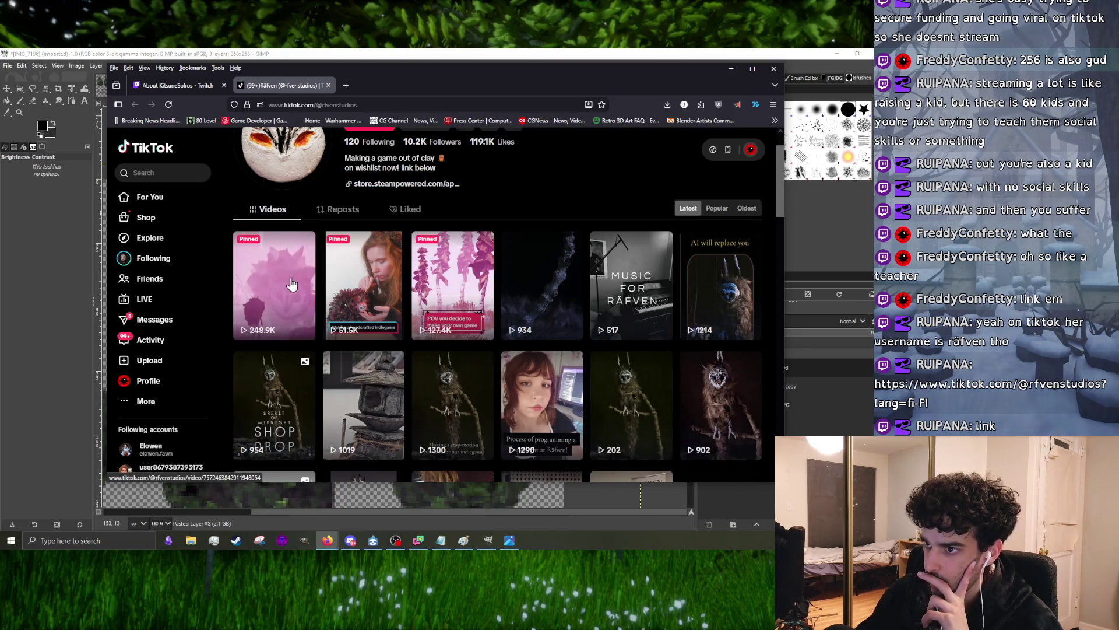
scroll(420, 215, up, 1)
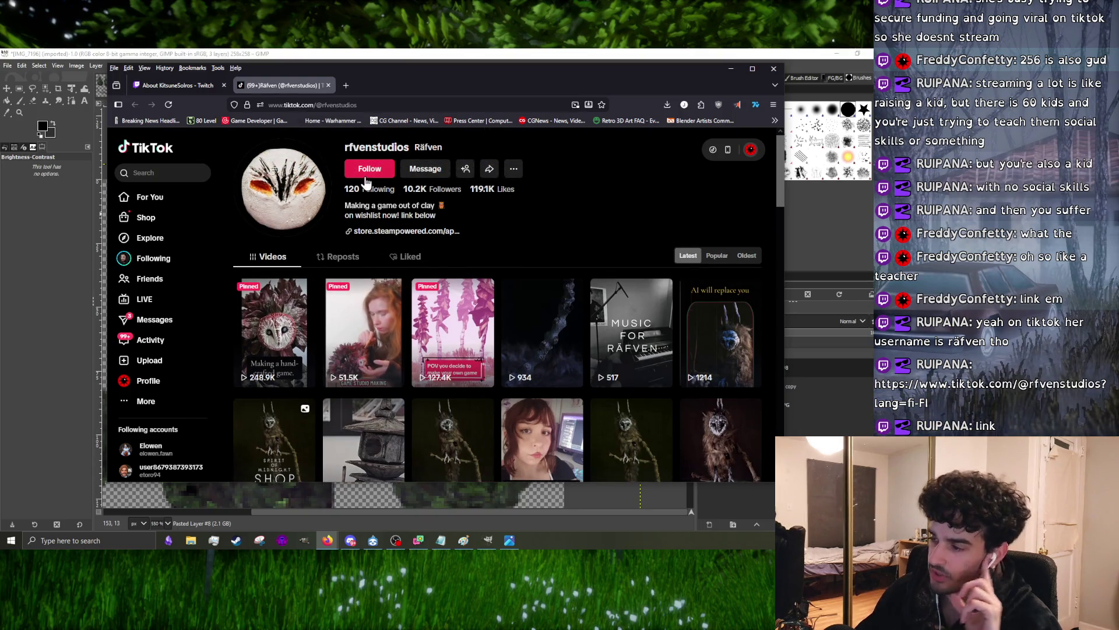
mouse_move(274, 330)
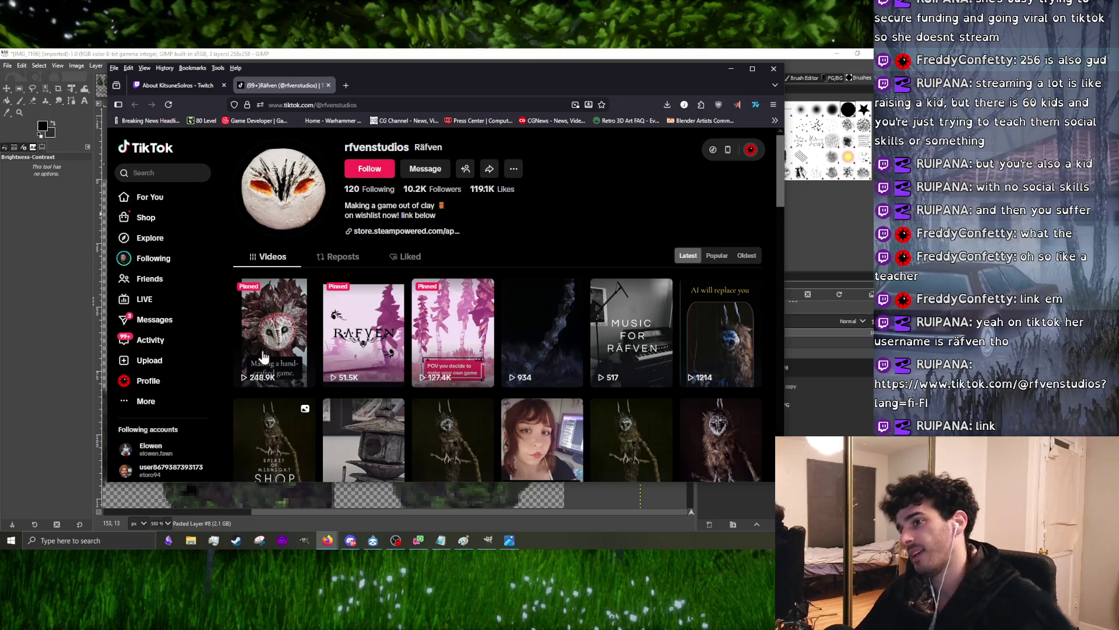
click(273, 340)
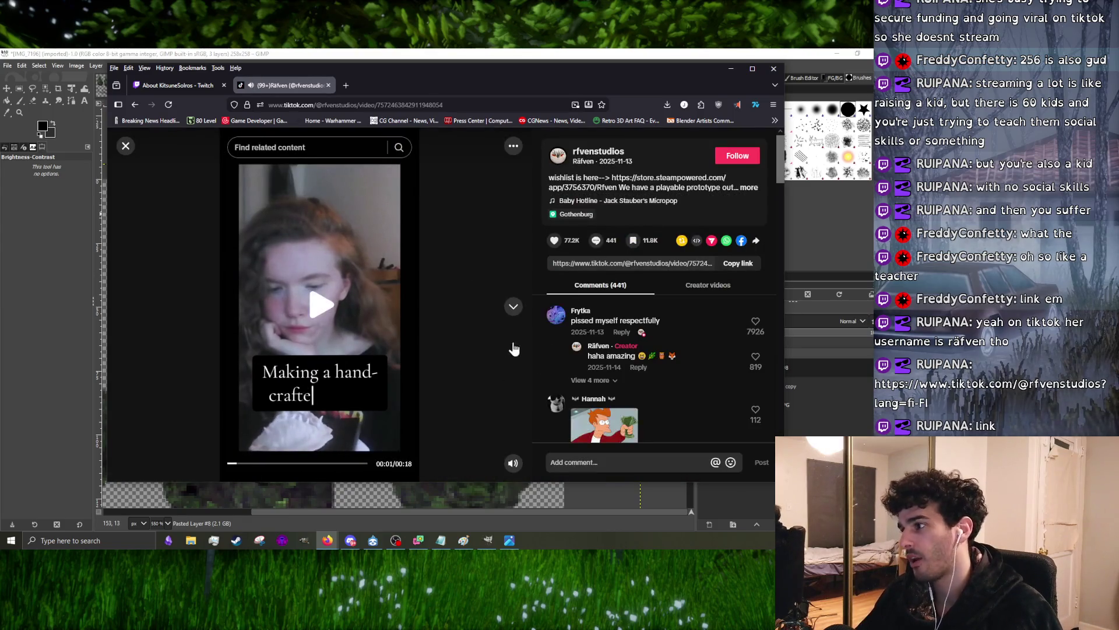
scroll(658, 342, down, 3)
scroll(657, 342, down, 3)
scroll(652, 343, down, 3)
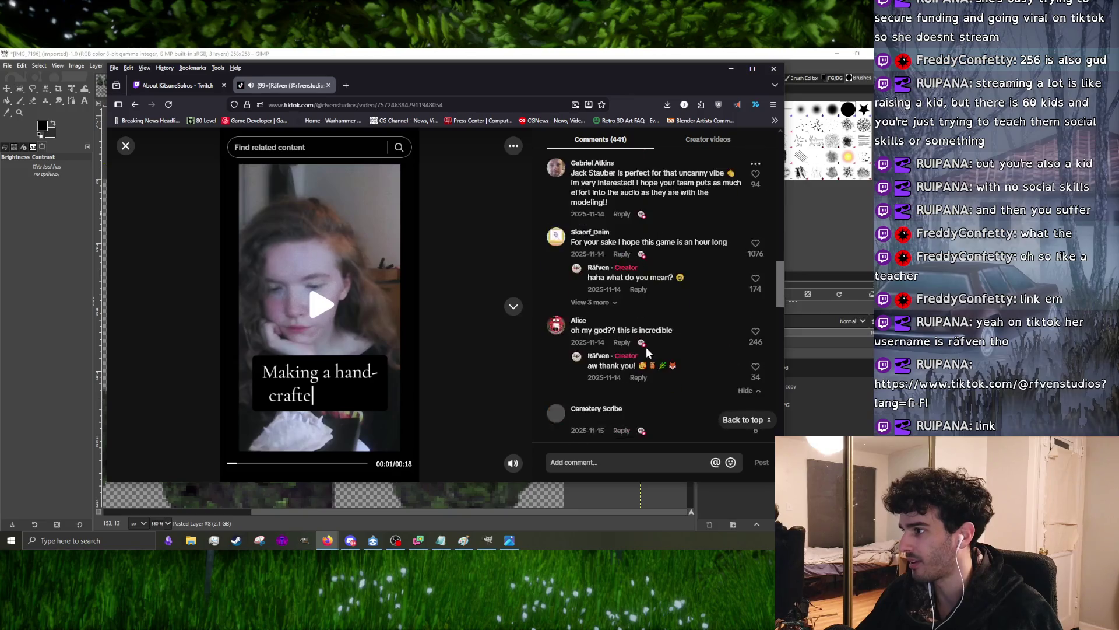
scroll(637, 356, down, 3)
scroll(637, 357, down, 3)
scroll(629, 353, down, 3)
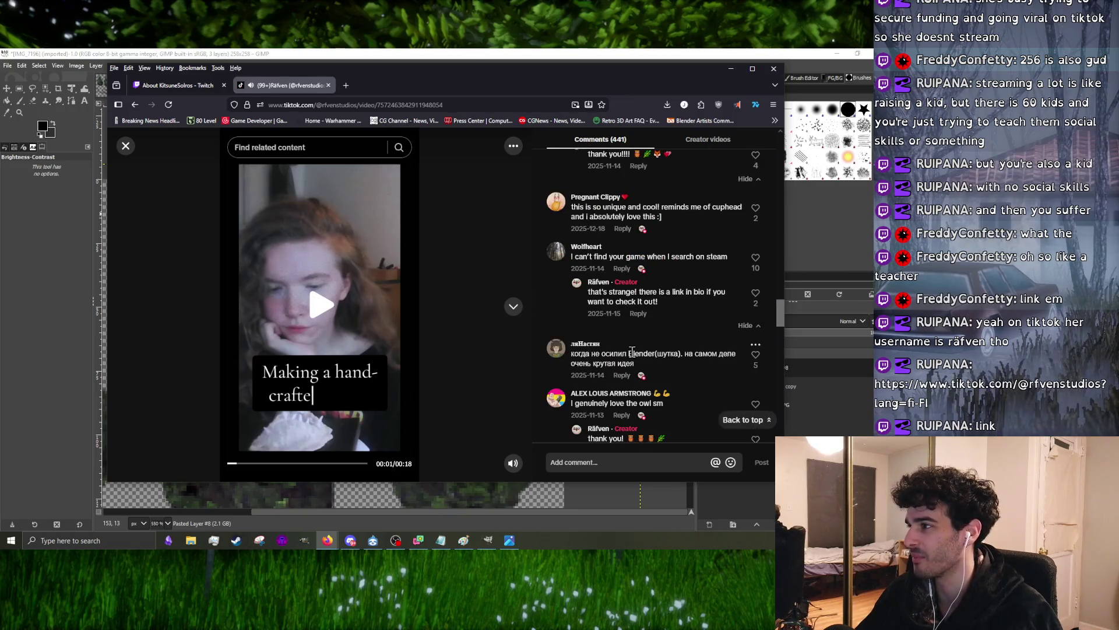
scroll(630, 353, down, 3)
scroll(633, 353, down, 3)
scroll(632, 352, down, 3)
scroll(633, 352, down, 3)
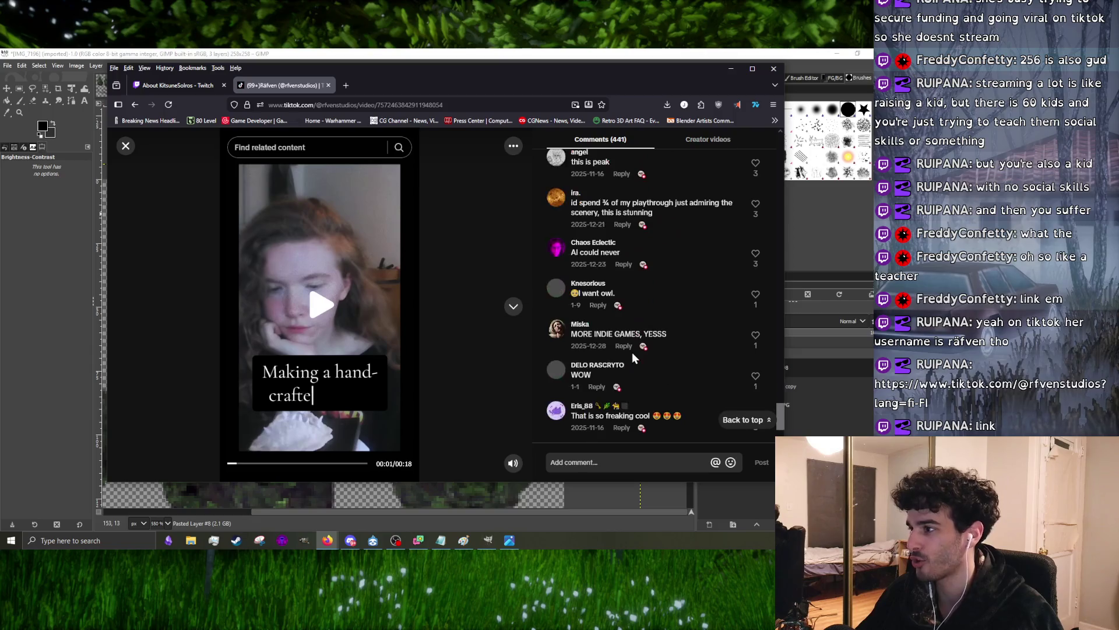
scroll(632, 352, down, 3)
scroll(633, 352, down, 3)
scroll(633, 353, down, 3)
scroll(631, 353, down, 3)
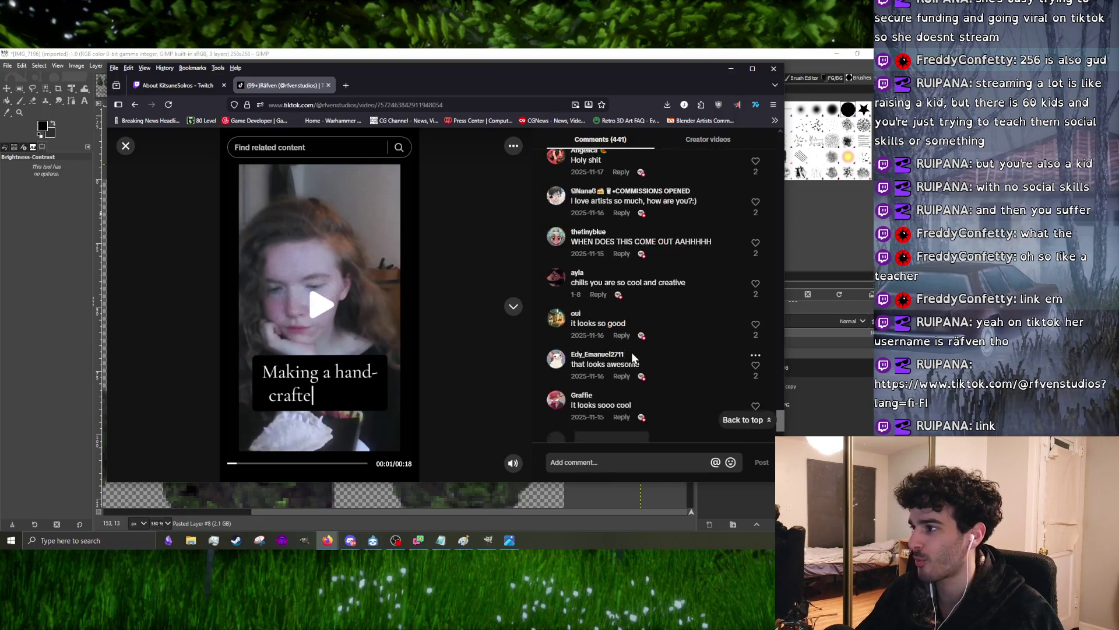
scroll(630, 352, down, 3)
scroll(628, 353, down, 3)
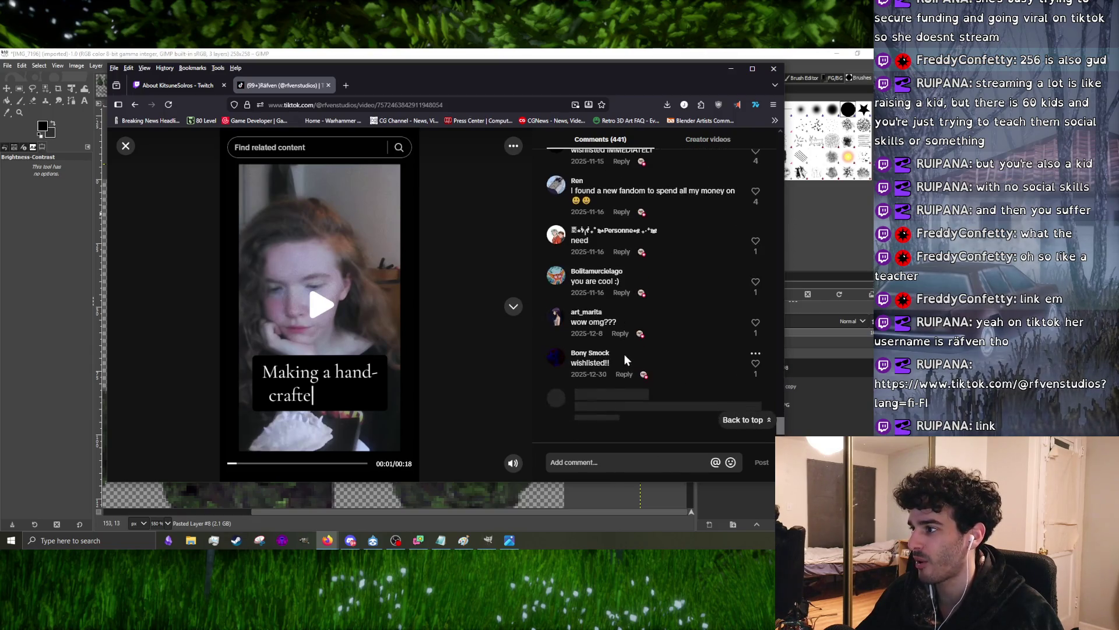
scroll(623, 354, down, 3)
scroll(626, 355, down, 3)
scroll(627, 355, down, 3)
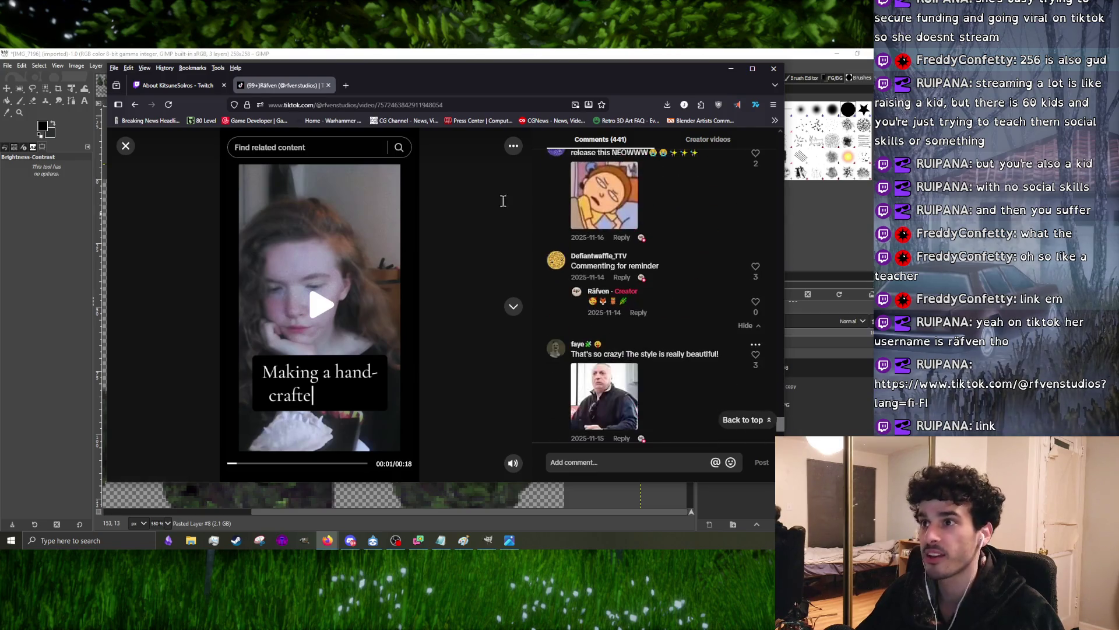
- Shift the browser window slightly left while reading the pinned video's comments
drag(464, 84, 389, 85)
scroll(530, 281, down, 3)
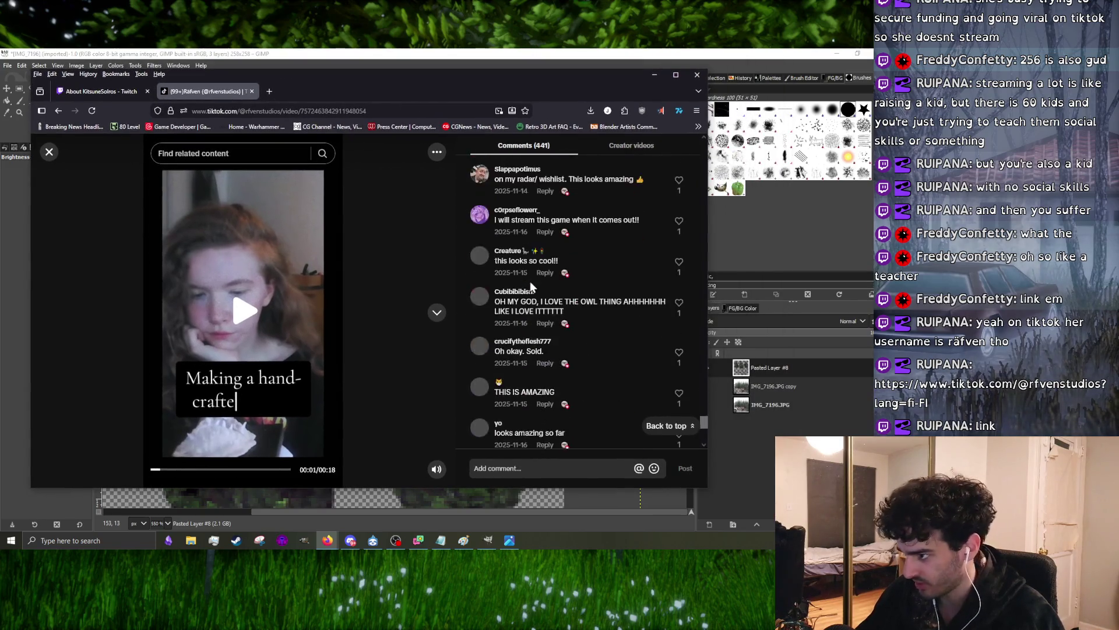
scroll(524, 298, down, 3)
scroll(521, 315, down, 3)
scroll(534, 328, down, 3)
scroll(548, 344, down, 3)
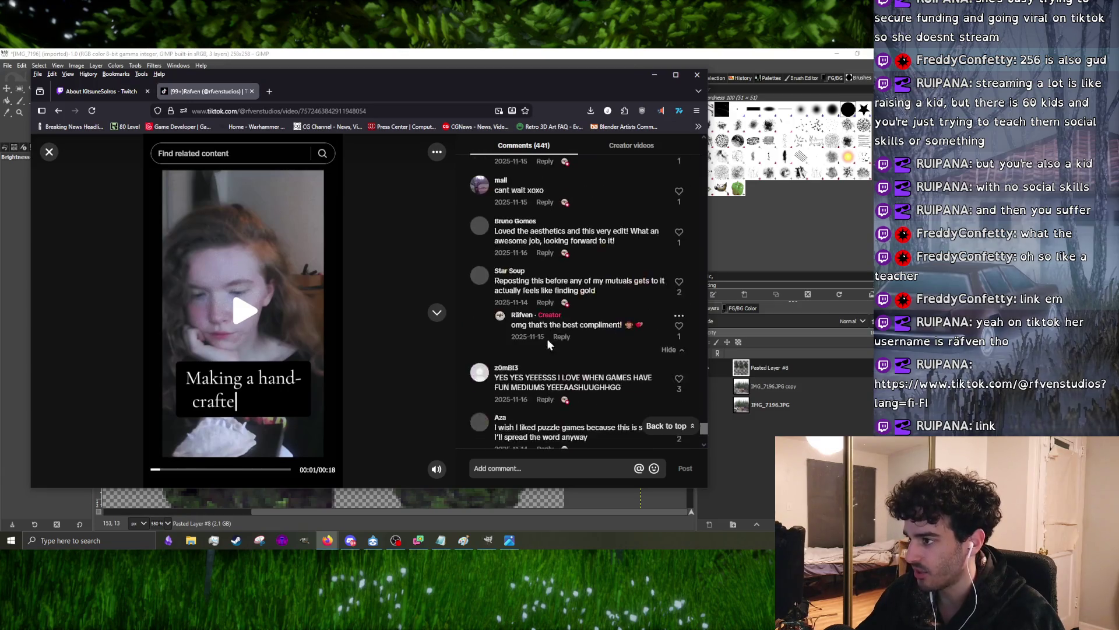
scroll(548, 344, down, 3)
scroll(544, 341, down, 3)
scroll(543, 340, down, 3)
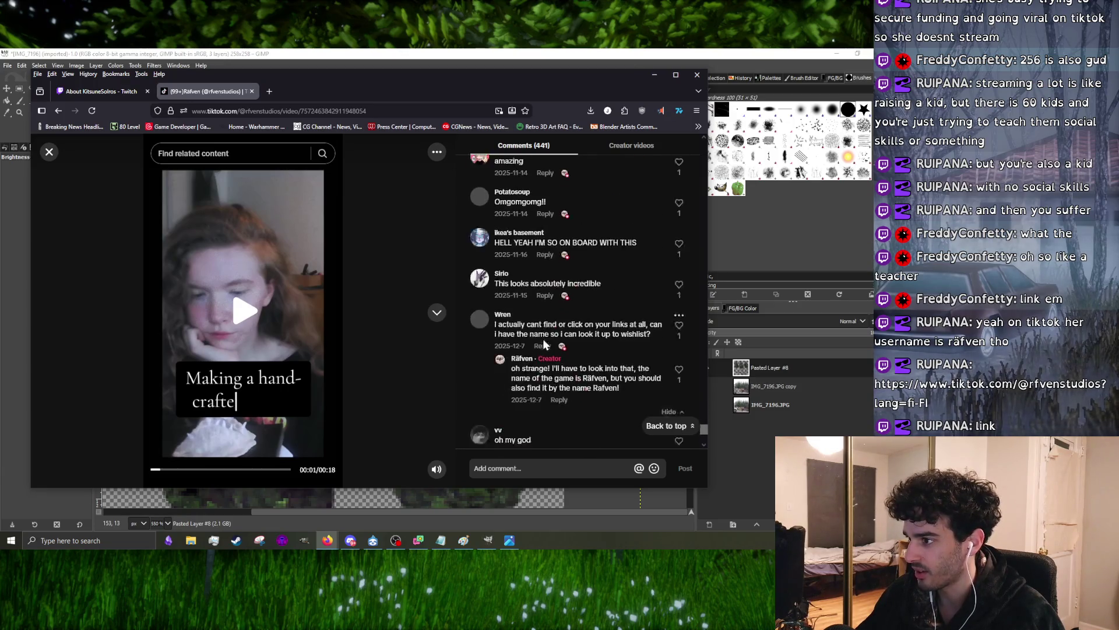
scroll(542, 341, down, 2)
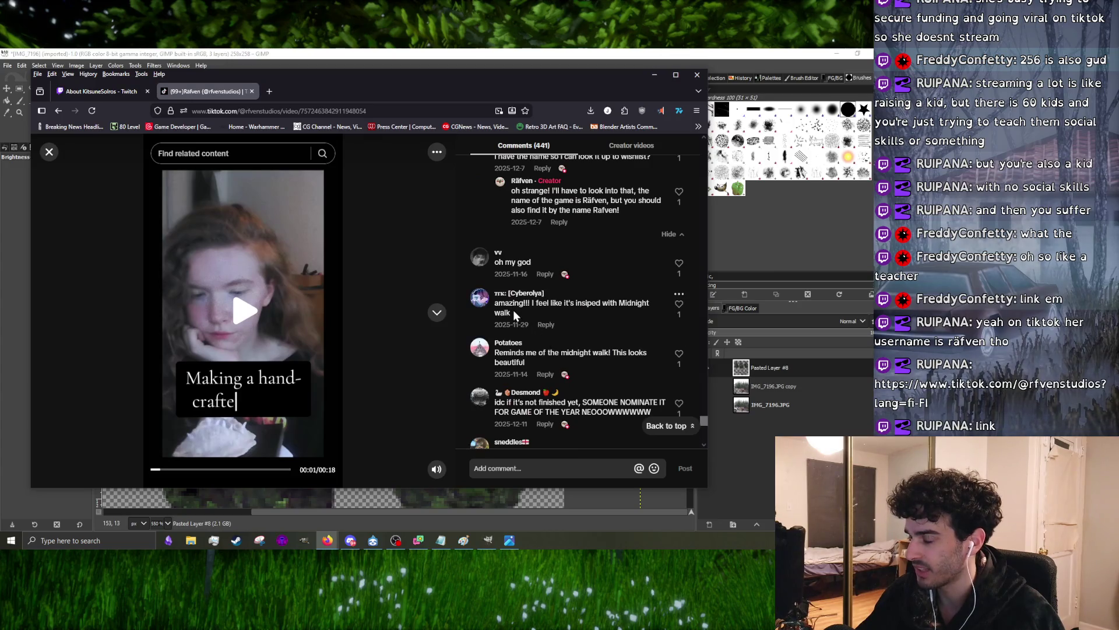
scroll(515, 314, down, 2)
scroll(548, 378, down, 3)
scroll(551, 380, down, 2)
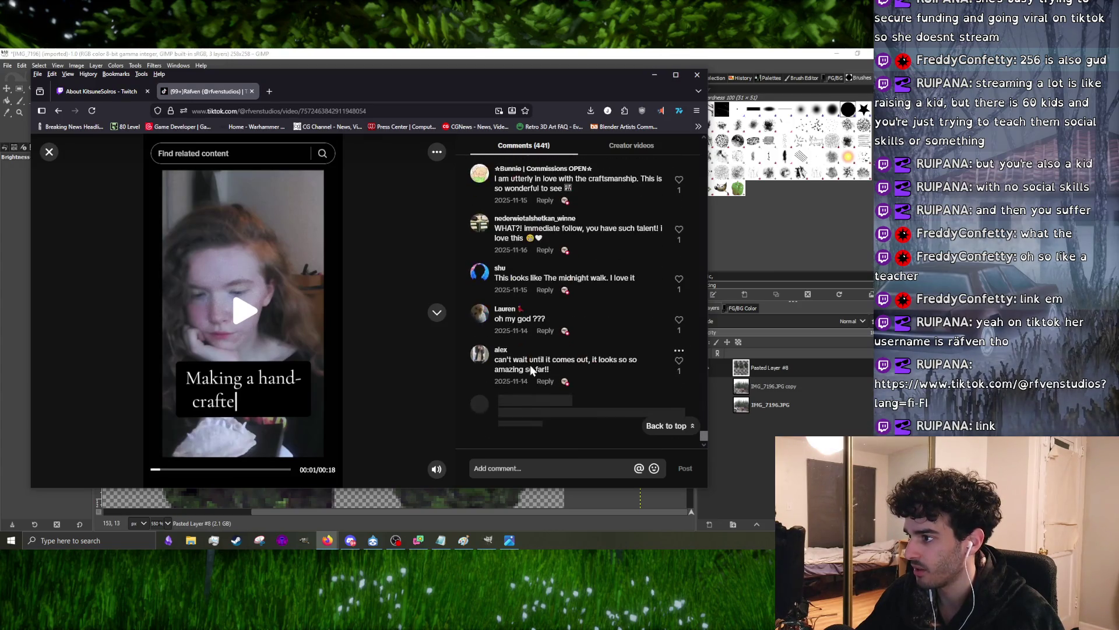
scroll(589, 398, down, 2)
scroll(589, 401, down, 2)
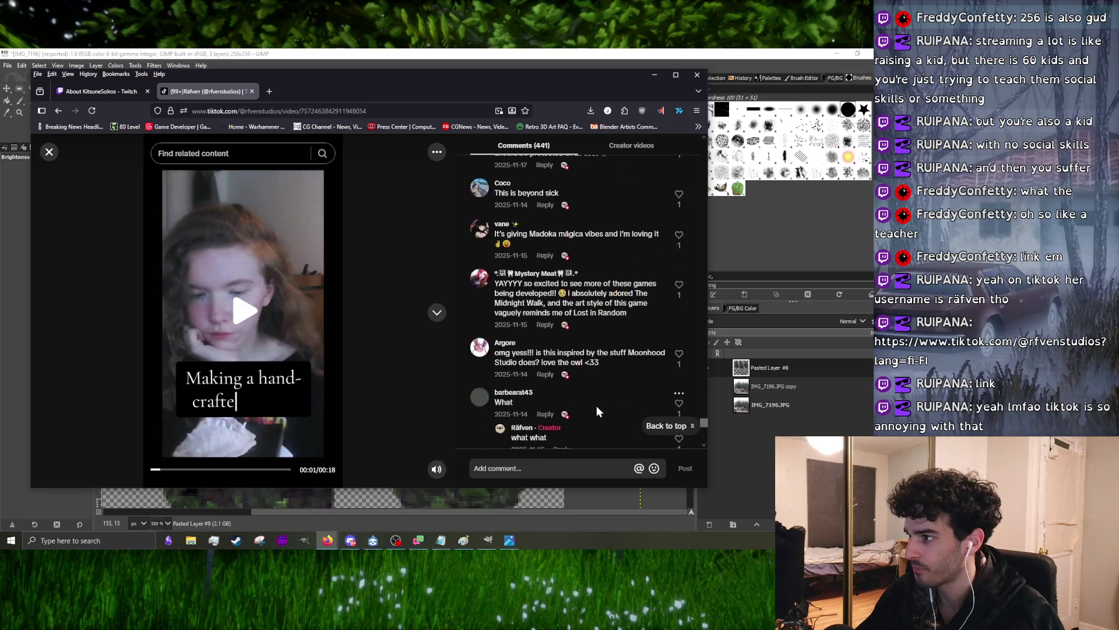
scroll(591, 406, down, 2)
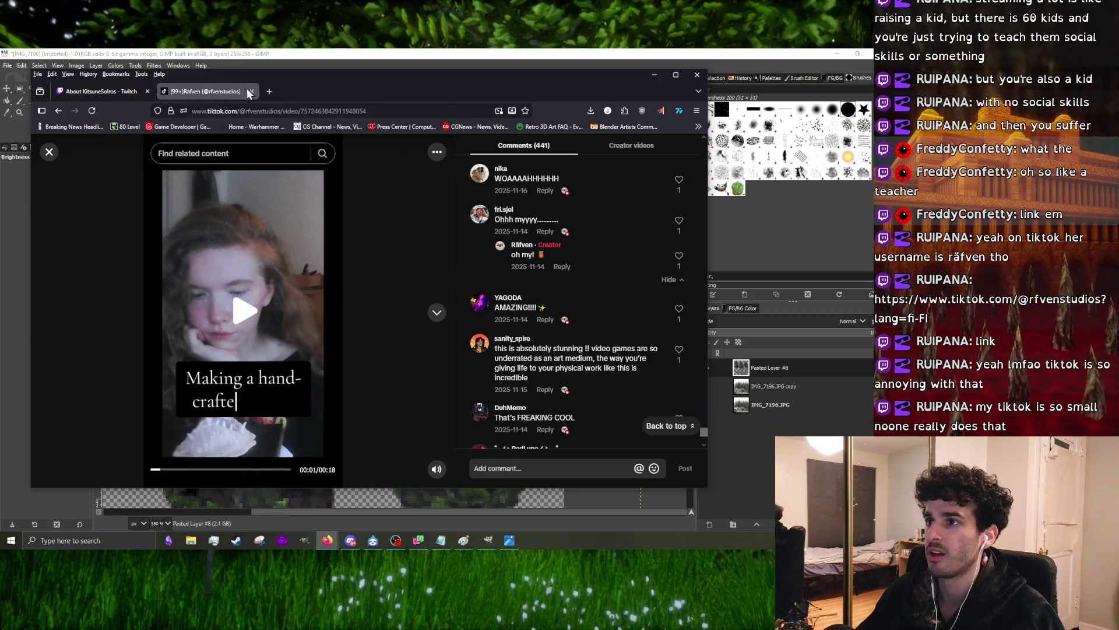
- Close the browser, start a freehand outline on the middle foliage clump, then bring TikTok back to front
click(697, 77)
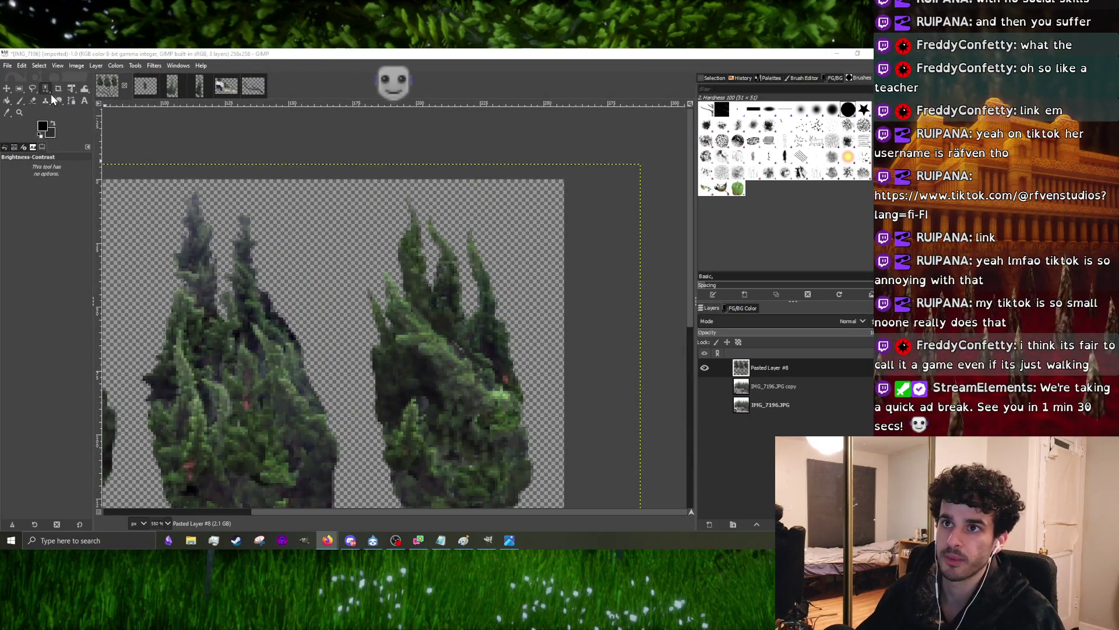
click(33, 88)
scroll(341, 305, down, 1)
scroll(341, 305, up, 1)
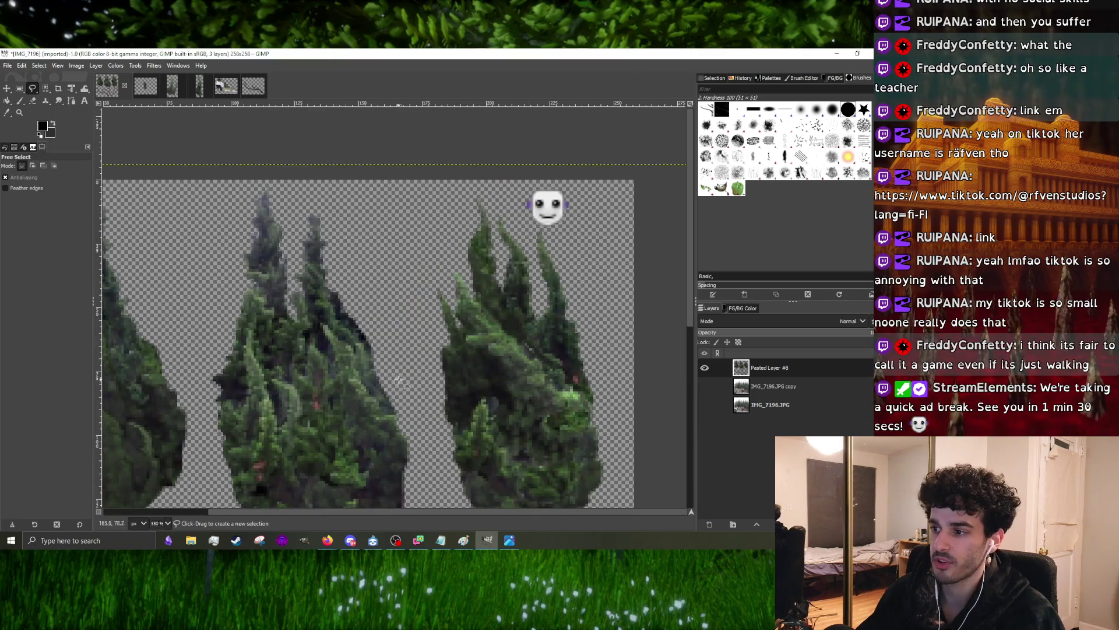
mouse_move(402, 401)
mouse_down()
mouse_move(362, 377)
mouse_move(335, 333)
mouse_up()
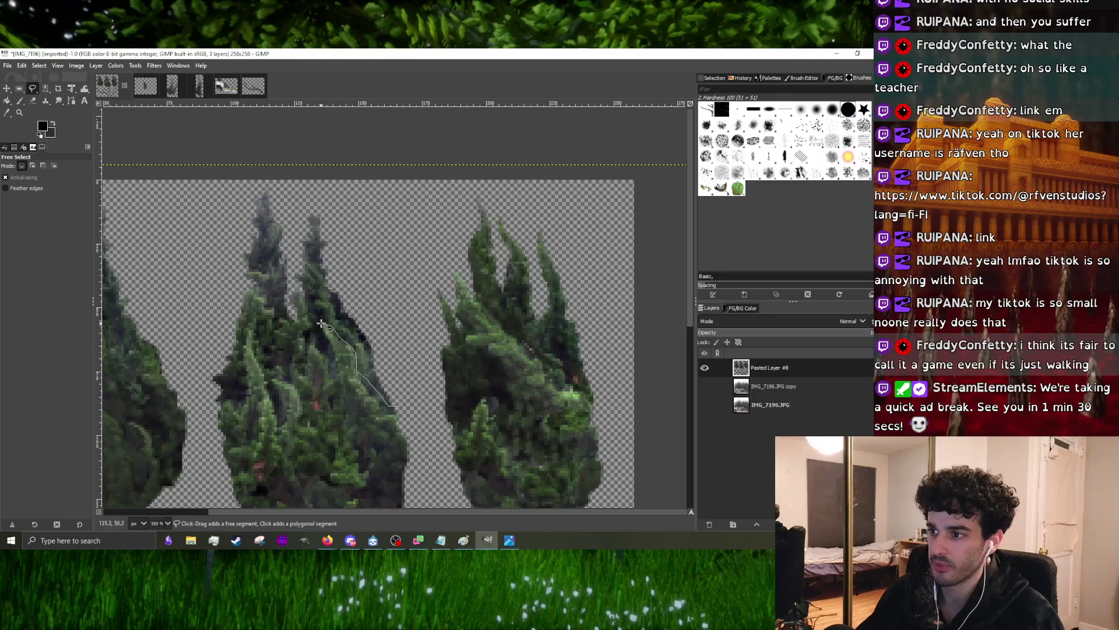
key(alt+Tab)
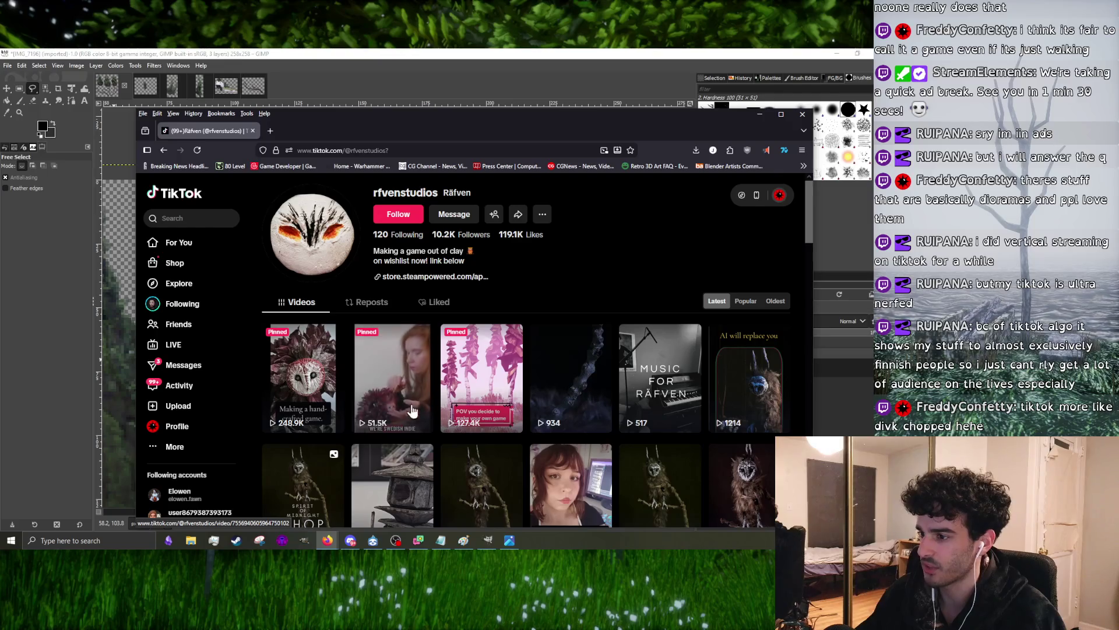
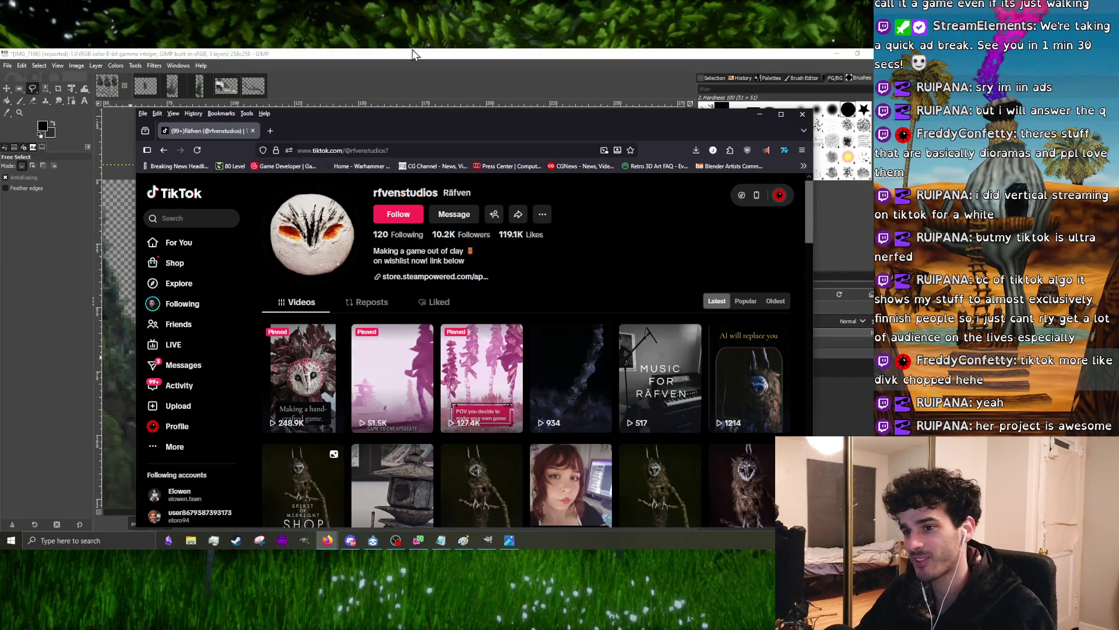
scroll(405, 314, down, 2)
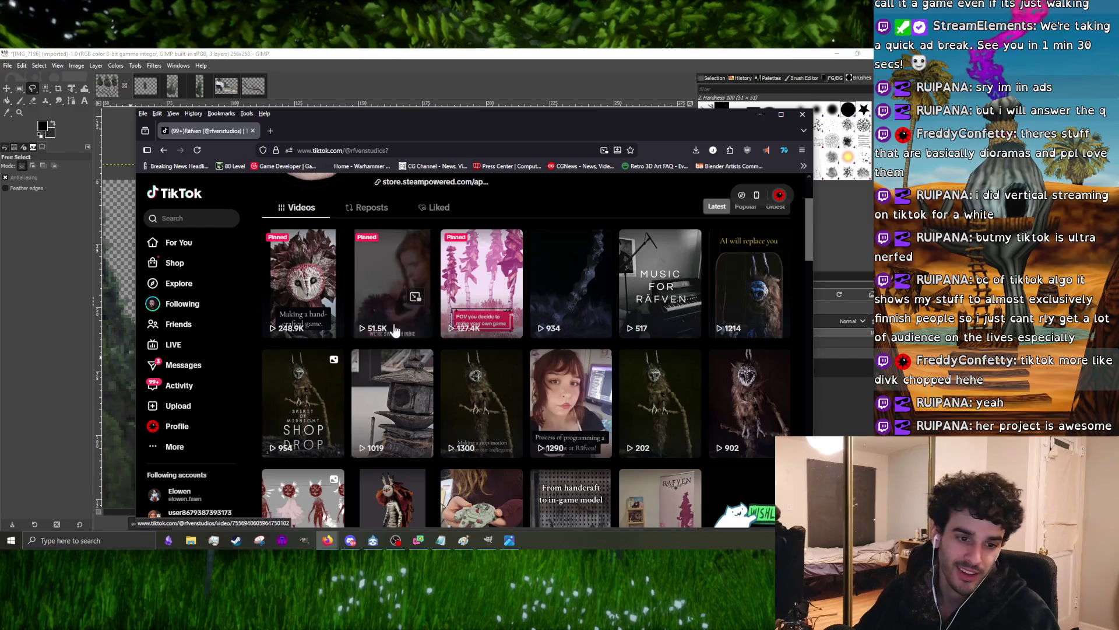
mouse_move(392, 282)
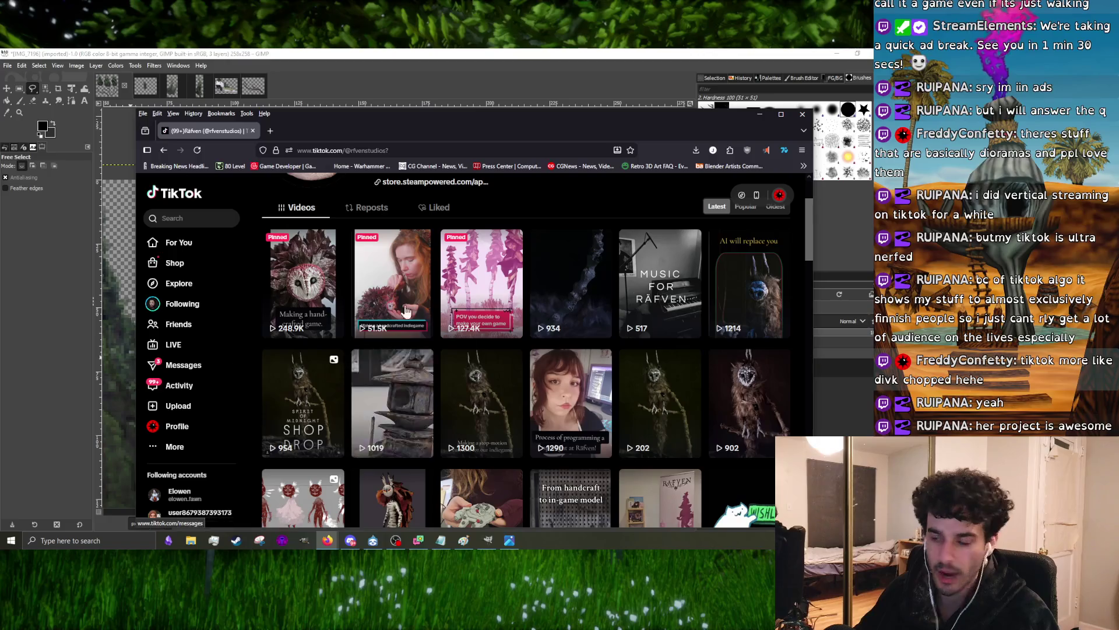
- Watch a pinned creature video on the TikTok profile, pause it, and close the browser window
click(403, 371)
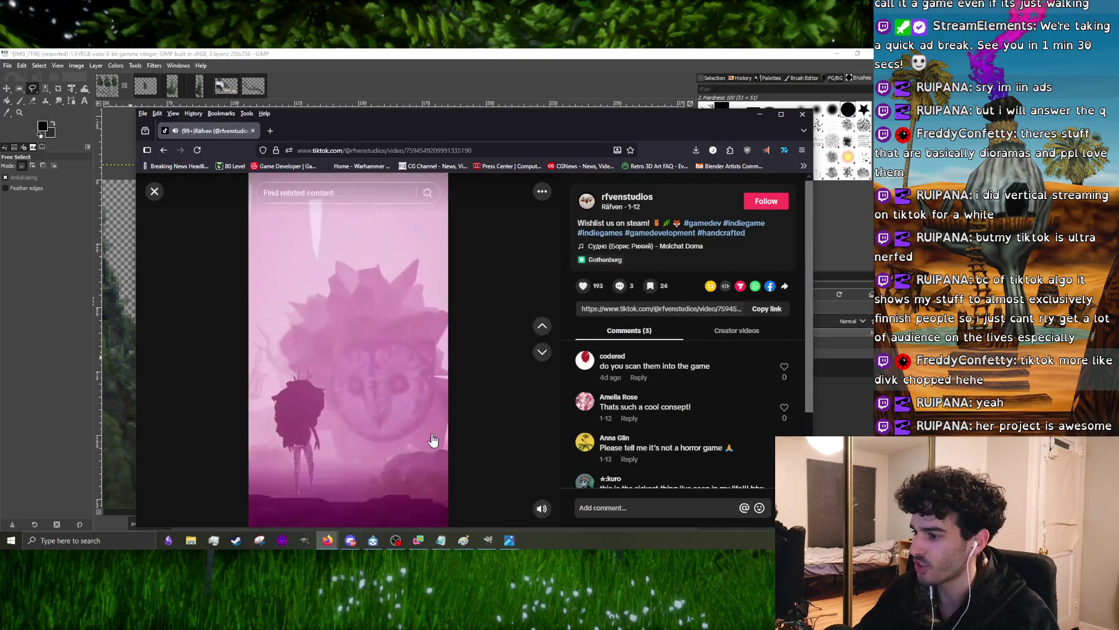
click(417, 457)
click(394, 415)
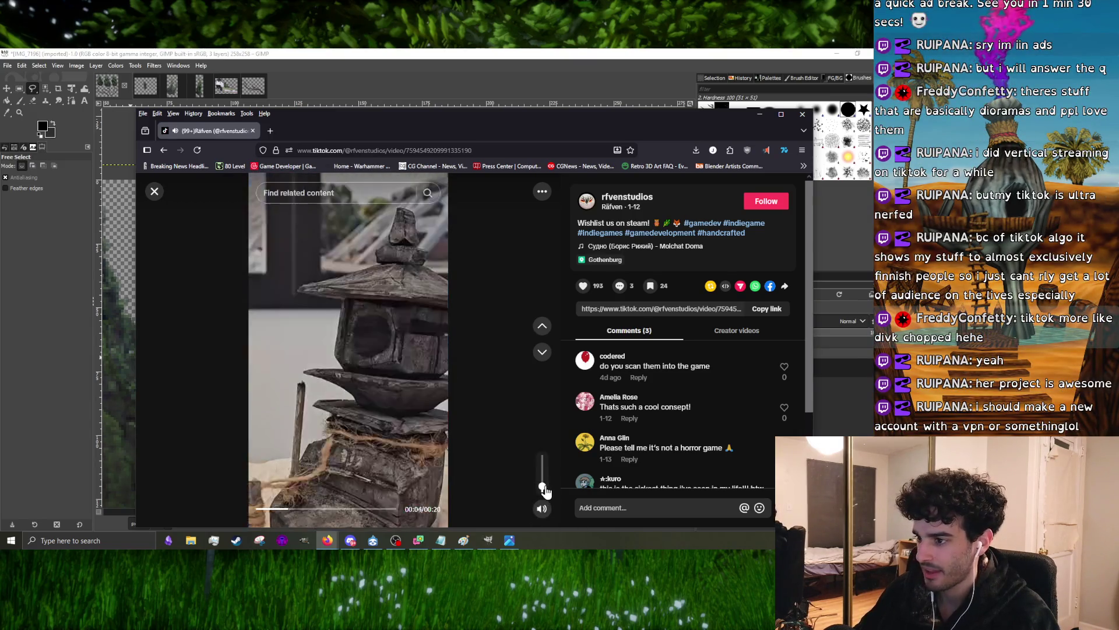
drag(389, 135, 381, 103)
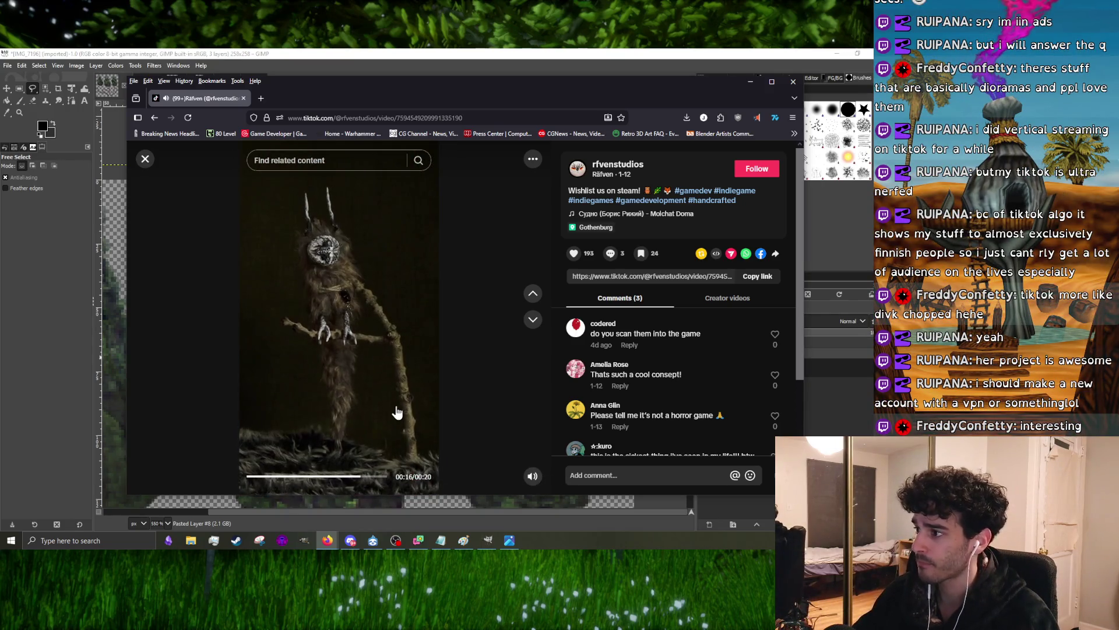
click(396, 412)
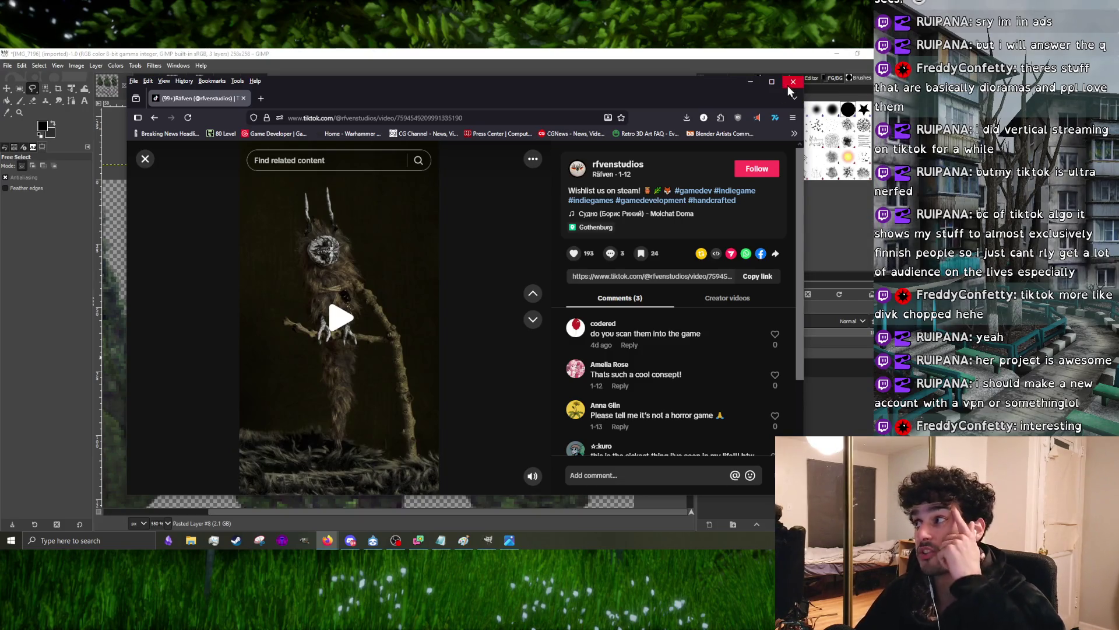
click(790, 83)
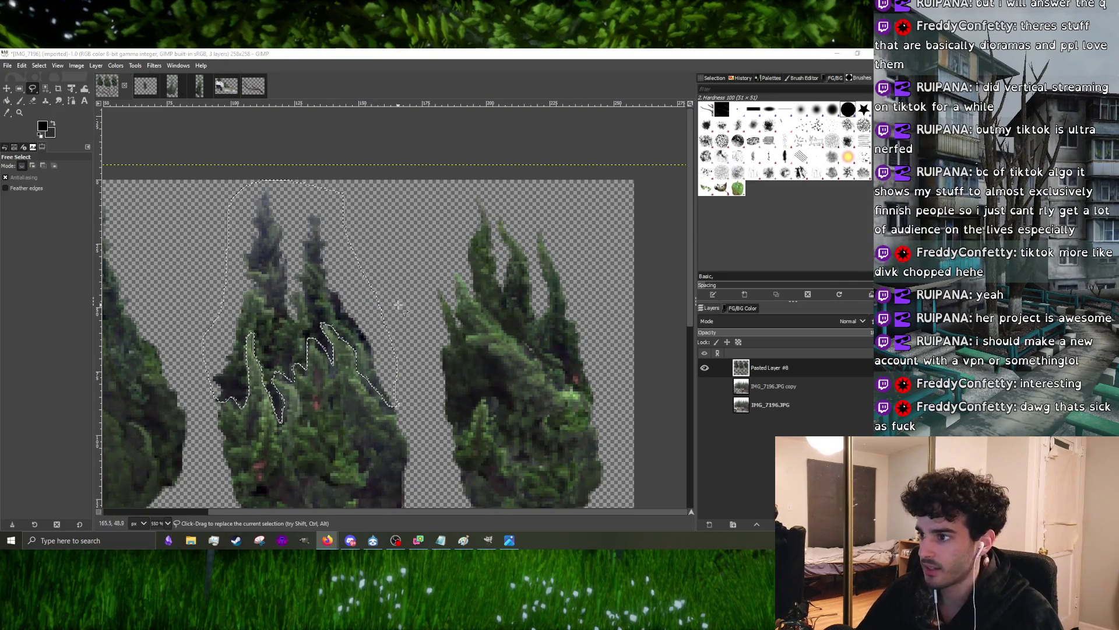
- Back in GIMP, apply Brightness-Contrast with brightness about -11 to the middle cypress top
click(305, 273)
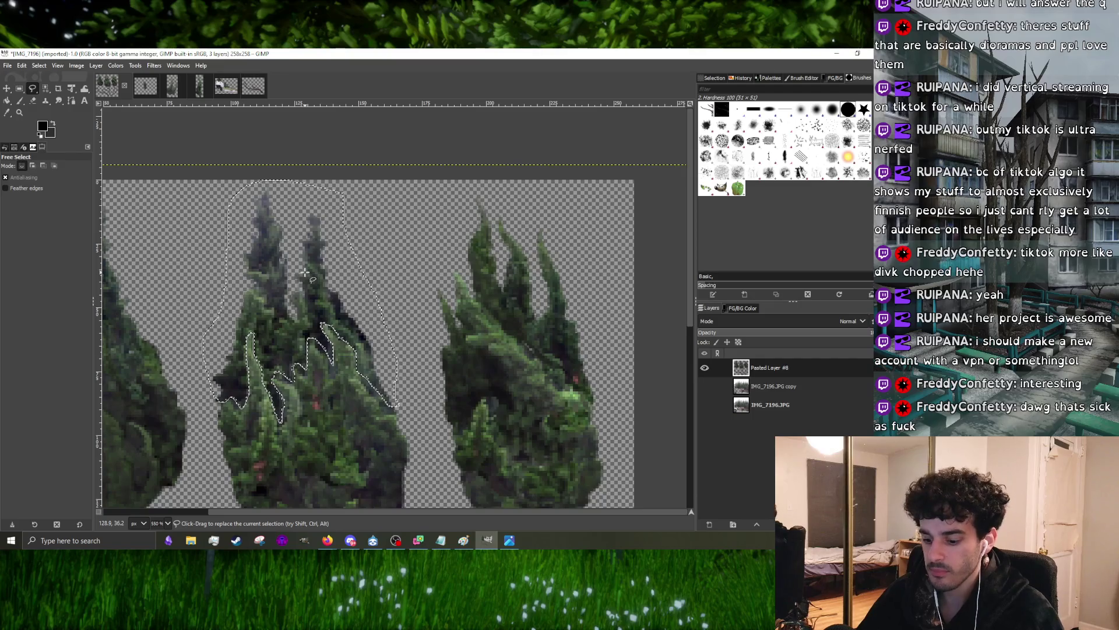
key(ctrl+shift+f)
drag(423, 165, 427, 166)
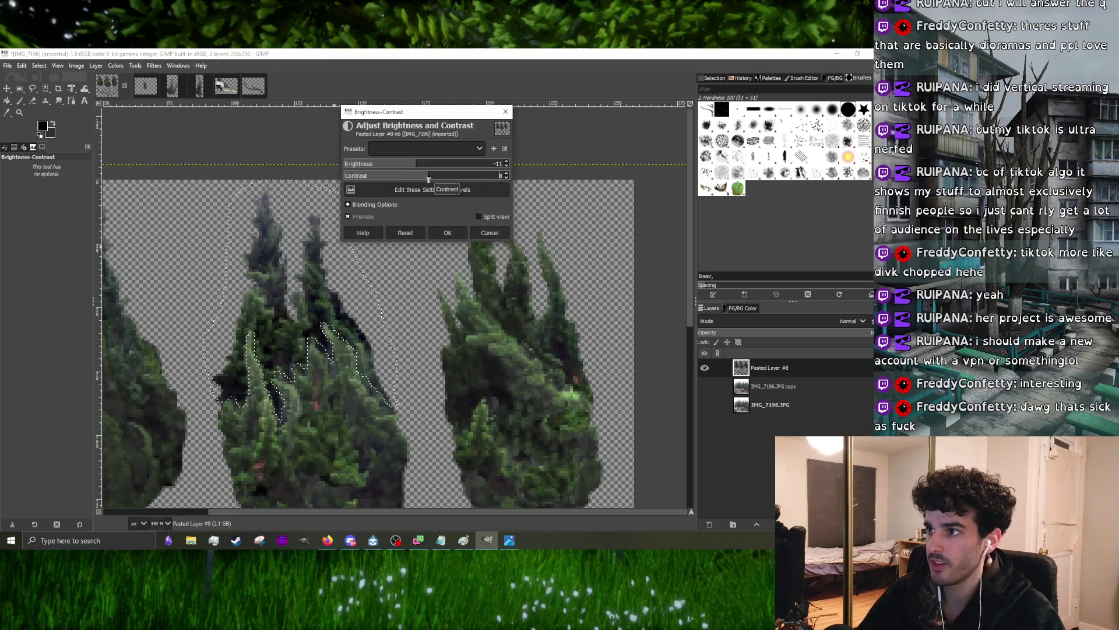
click(447, 232)
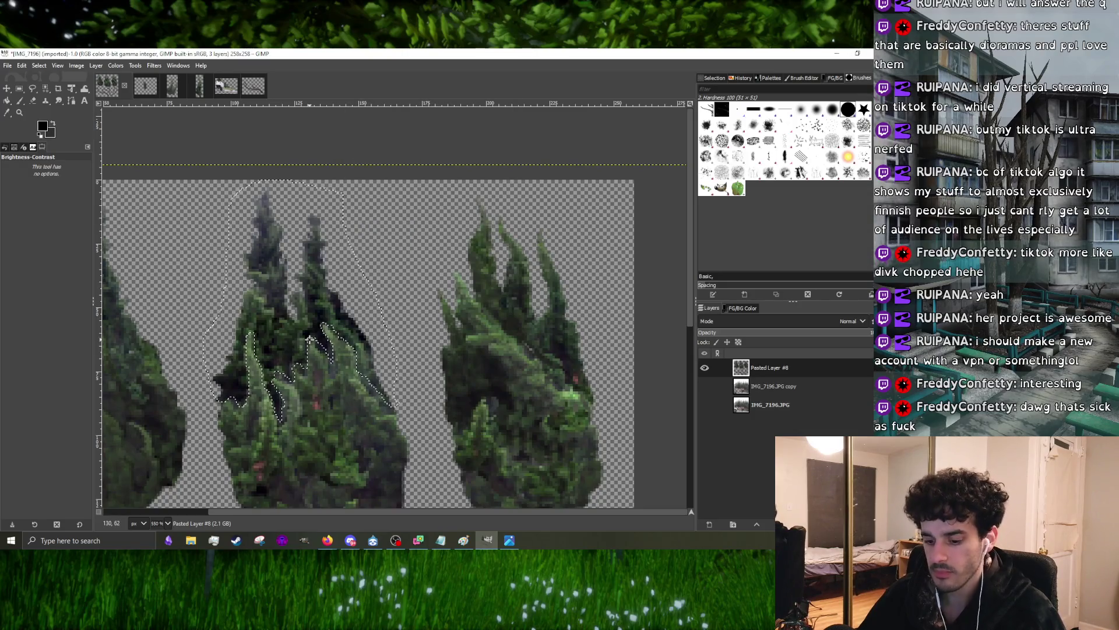
ctrl+scroll(355, 291, down, 3)
ctrl+scroll(342, 298, down, 1)
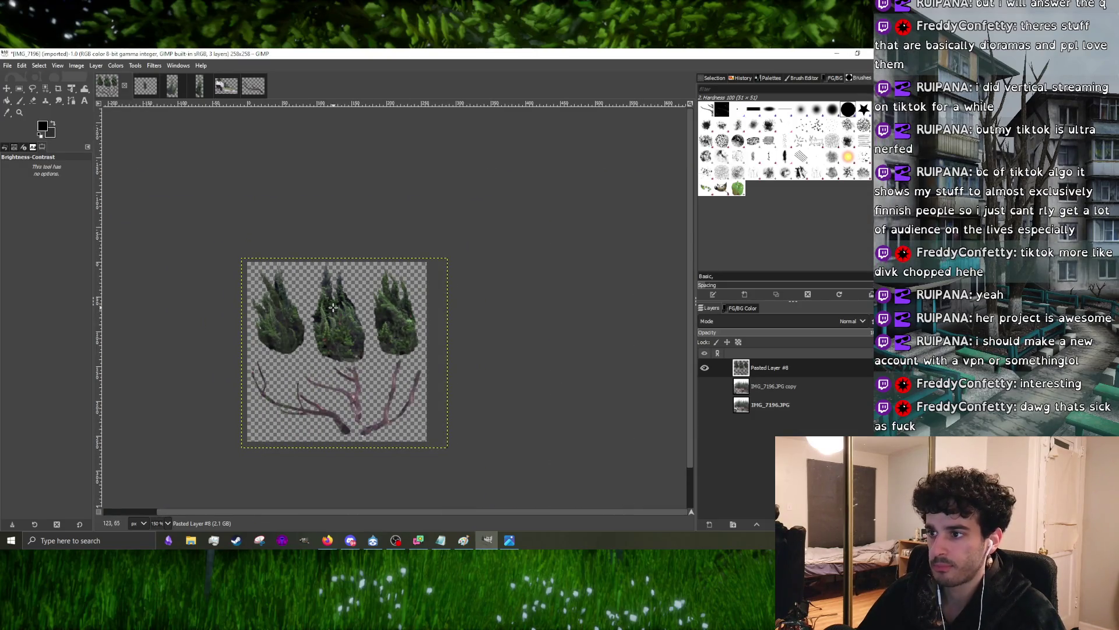
ctrl+scroll(332, 306, up, 4)
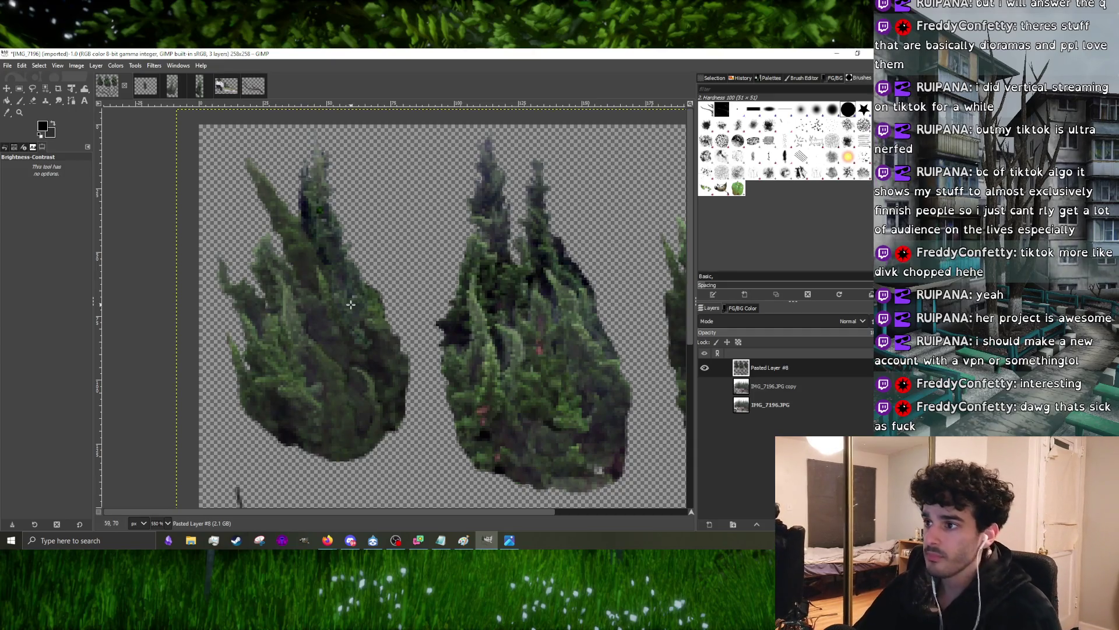
ctrl+scroll(349, 304, down, 3)
ctrl+scroll(400, 316, up, 5)
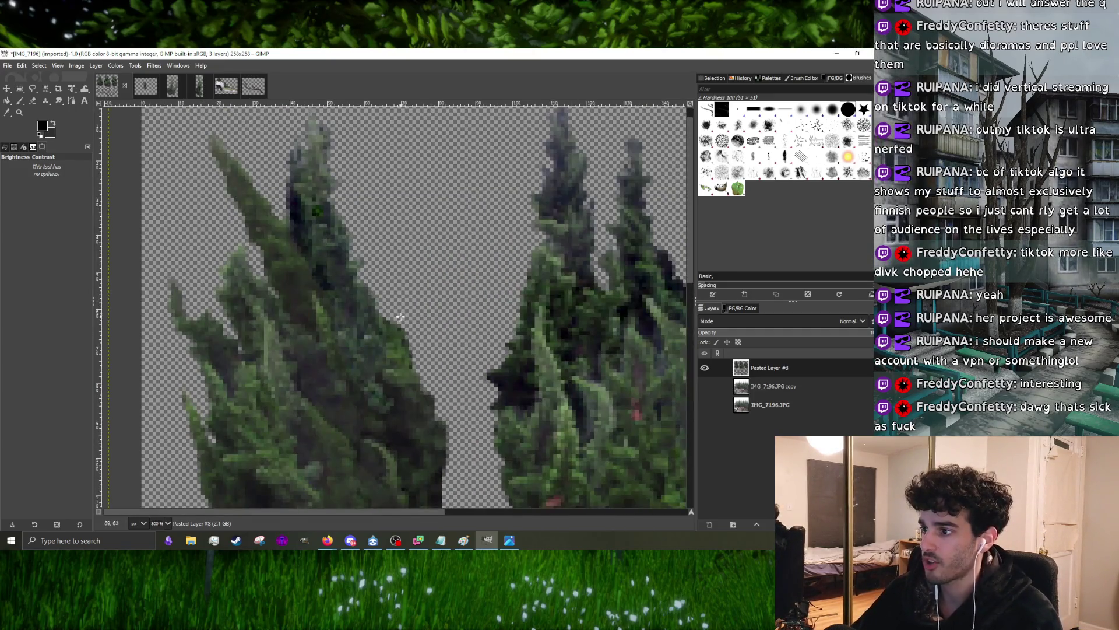
ctrl+scroll(399, 316, down, 3)
ctrl+scroll(399, 329, up, 3)
ctrl+scroll(396, 337, down, 2)
ctrl+scroll(394, 341, up, 3)
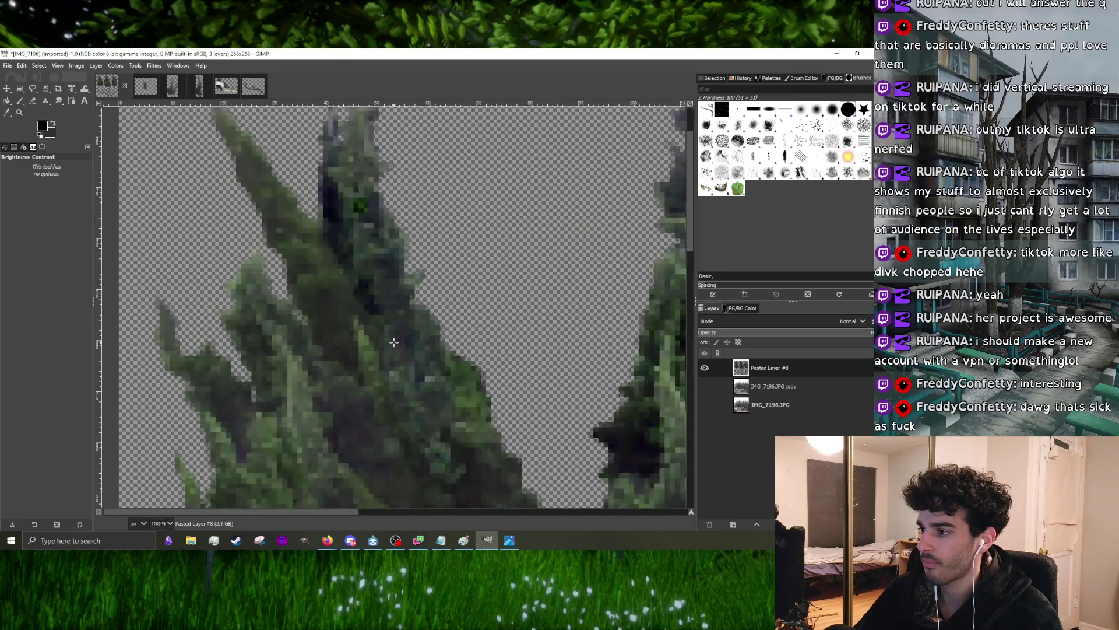
ctrl+scroll(394, 342, down, 3)
ctrl+scroll(497, 430, down, 2)
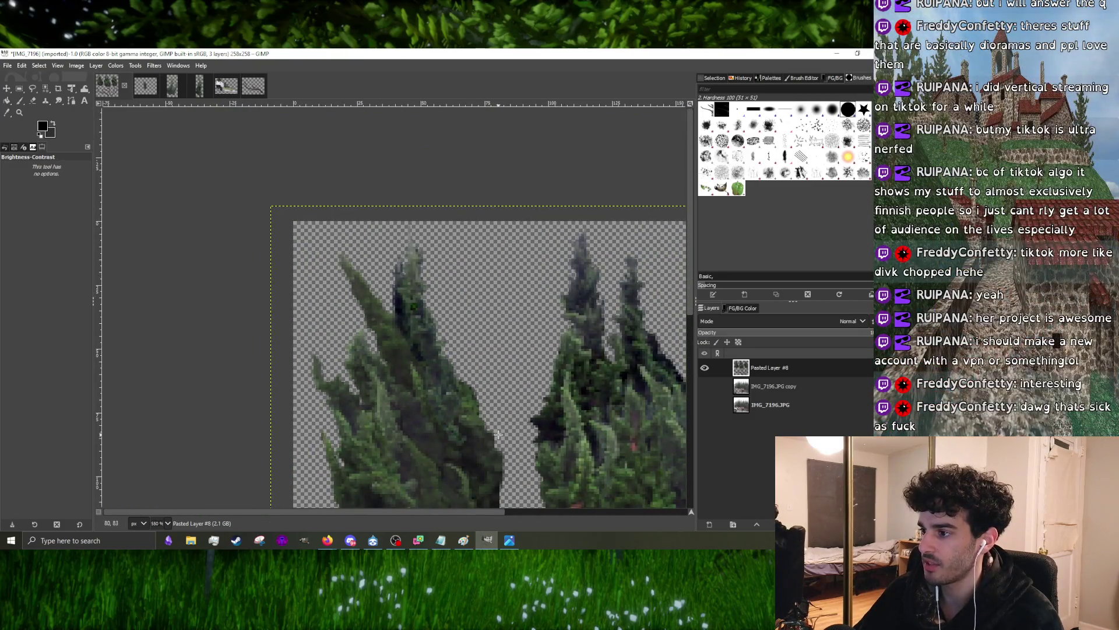
- Dismiss a stray adjustment dialog and free-select a narrow strip along the left cypress's inner edge
click(502, 340)
click(446, 233)
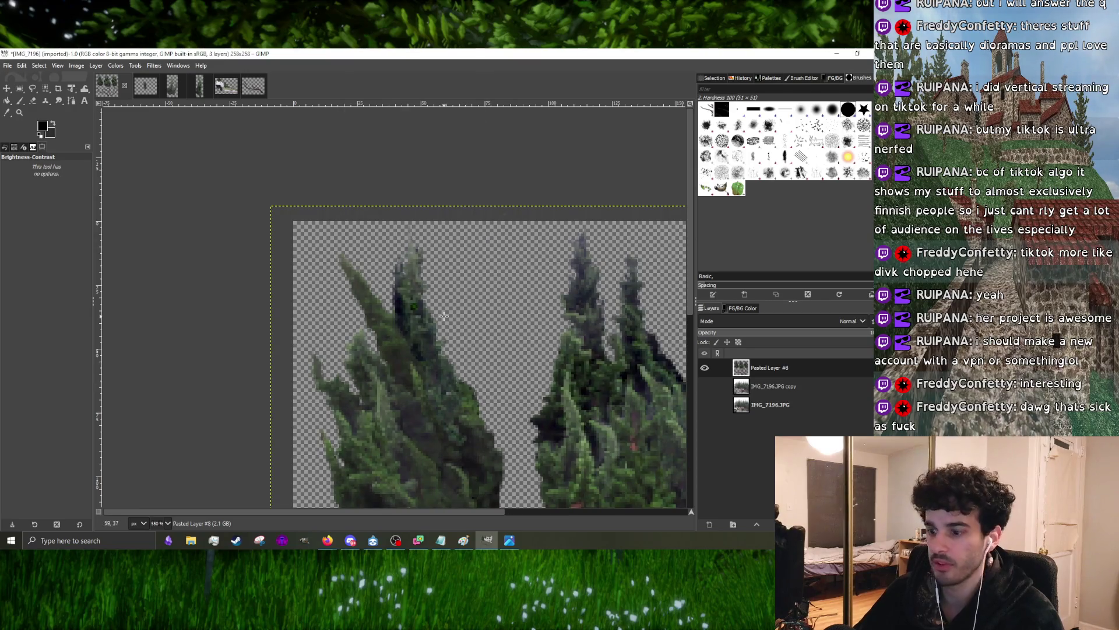
click(34, 91)
click(504, 423)
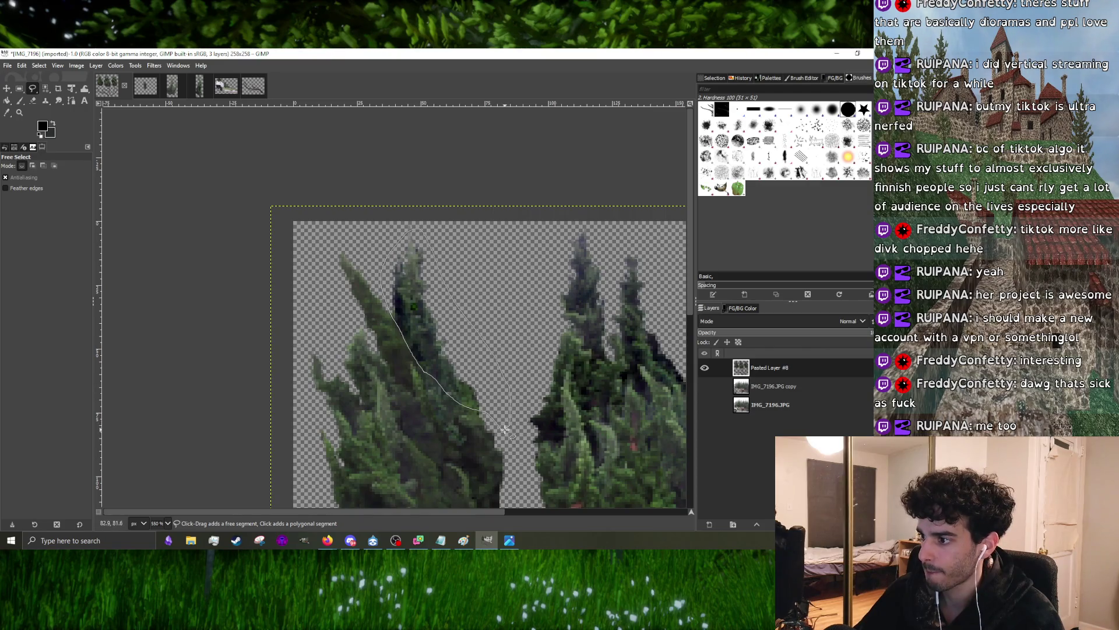
click(394, 249)
key(Return)
- Darken the selected strip by about 10 brightness, apply it, and clear the selection
key(ctrl+shift+f)
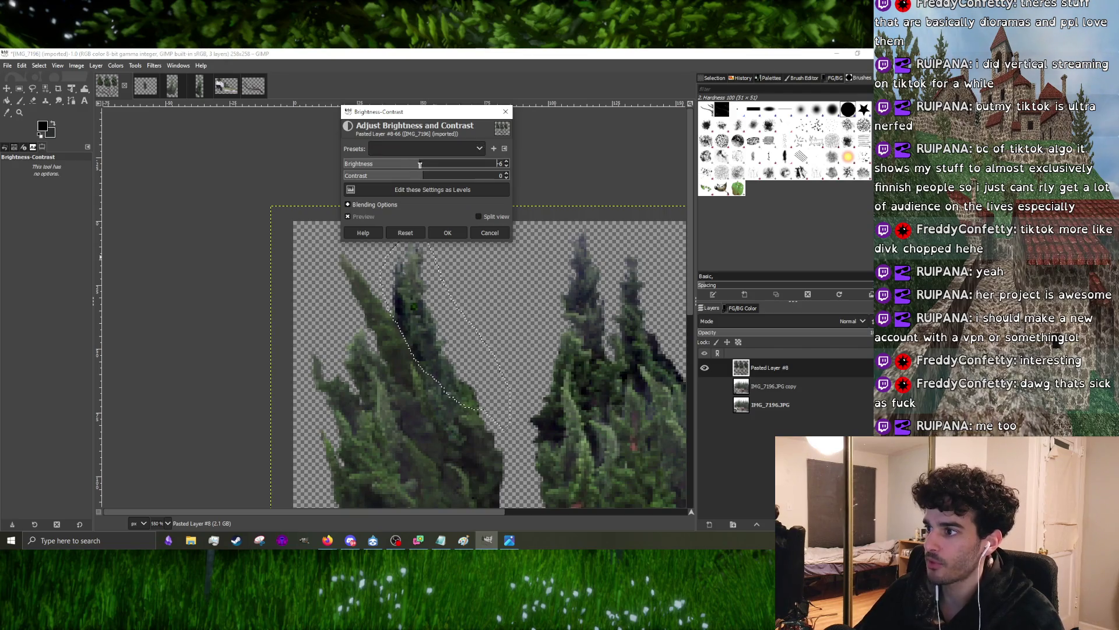
click(420, 165)
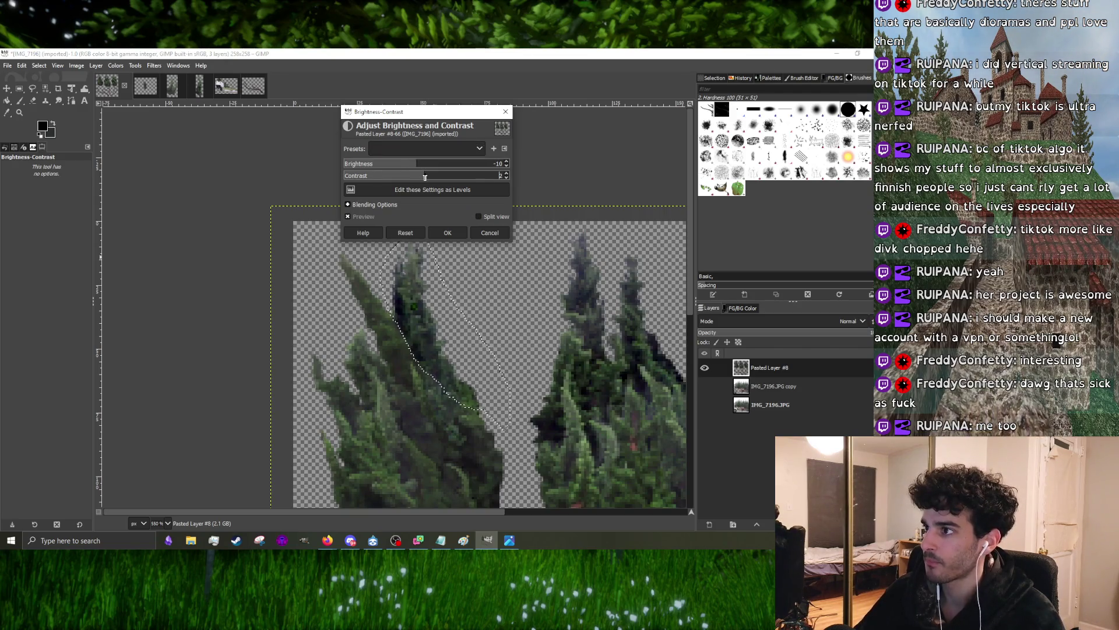
click(446, 232)
click(460, 285)
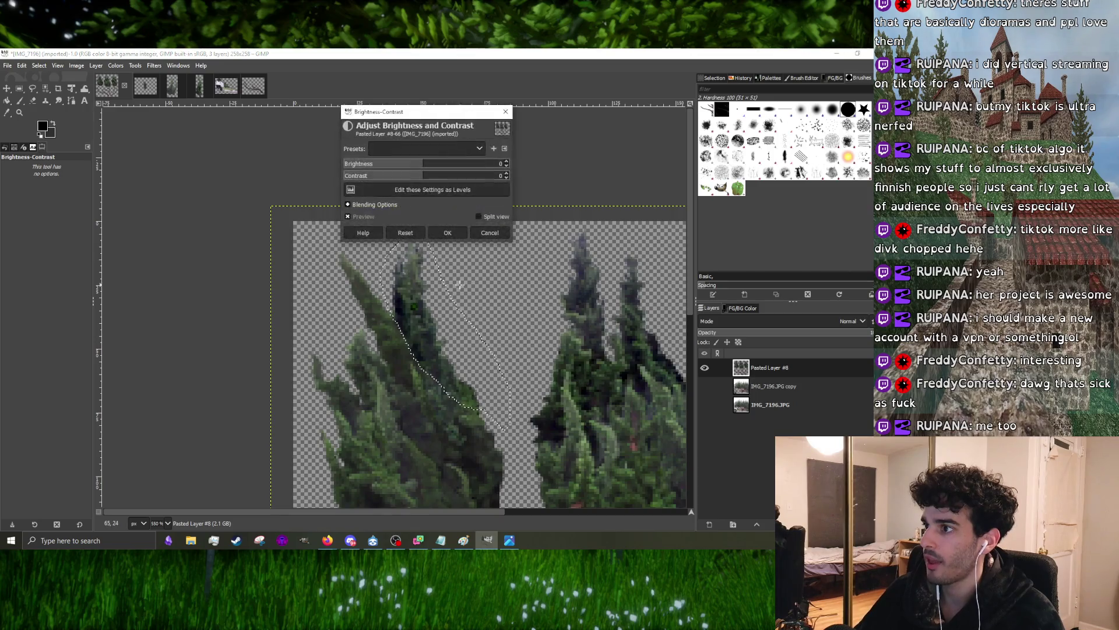
click(506, 114)
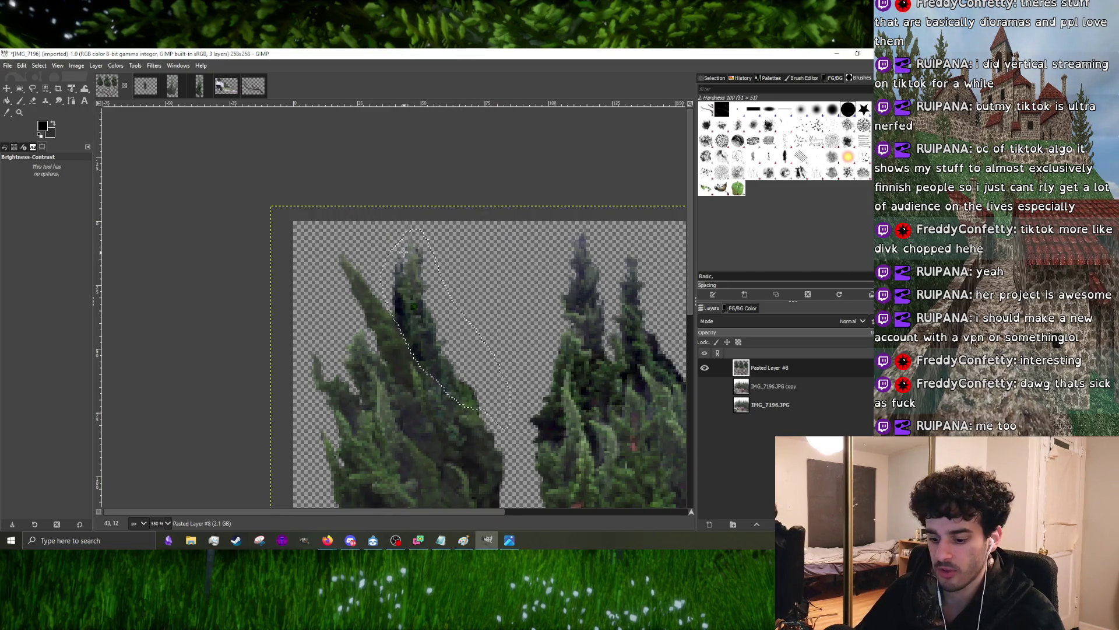
key(ctrl+shift+a)
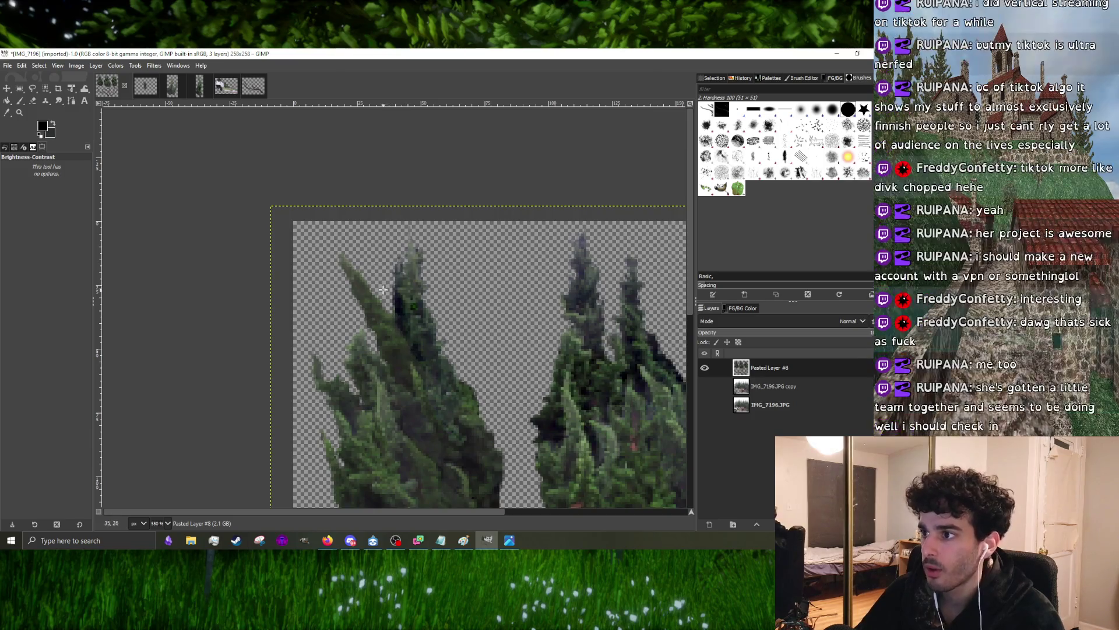
- Cancel accidentally reopened Brightness-Contrast dialogs and return to Free Select
key(ctrl+shift+f)
click(485, 229)
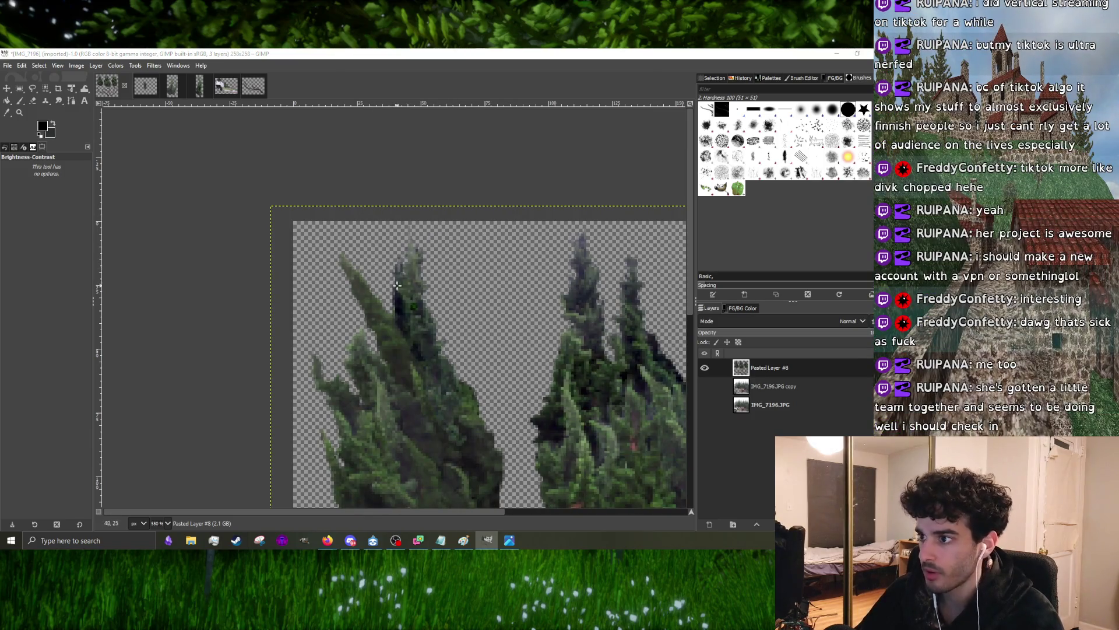
key(ctrl+shift+f)
key(Escape)
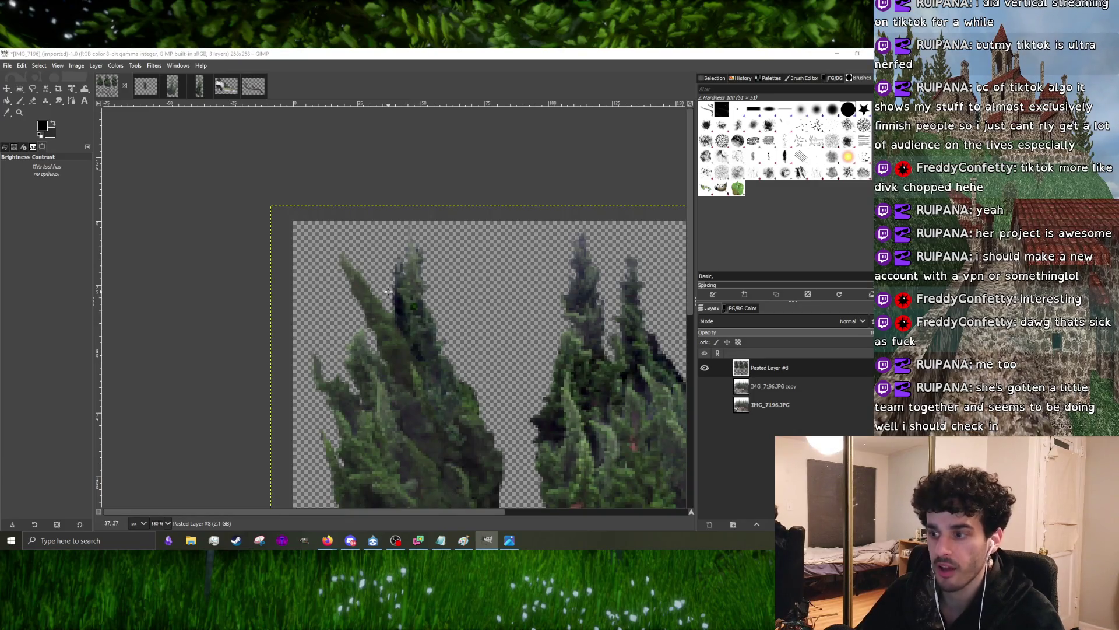
click(389, 291)
key(Escape)
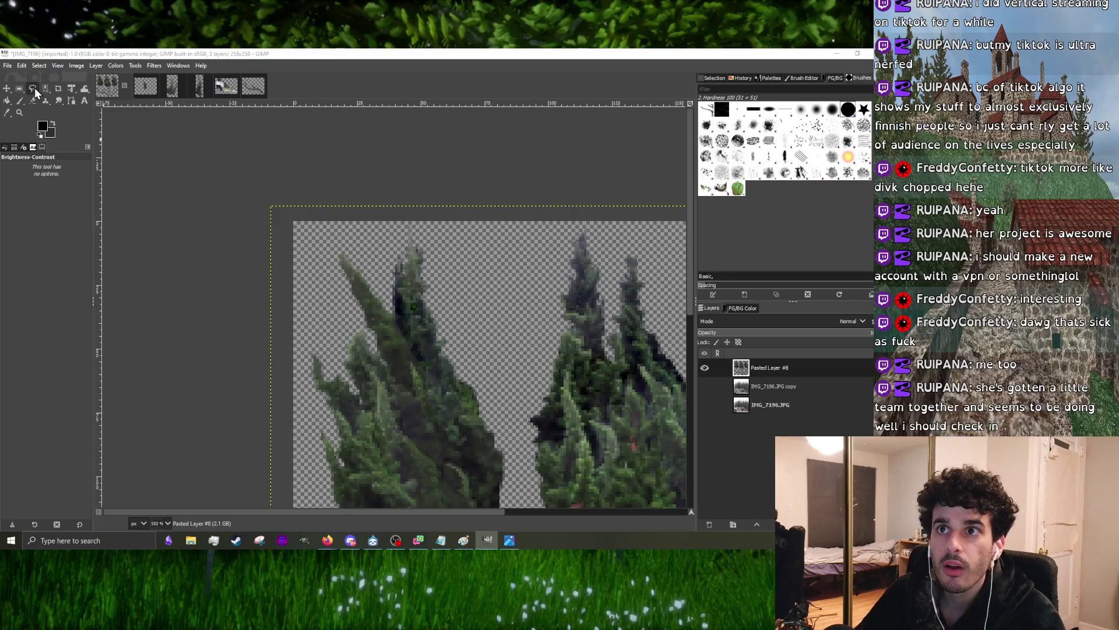
click(34, 88)
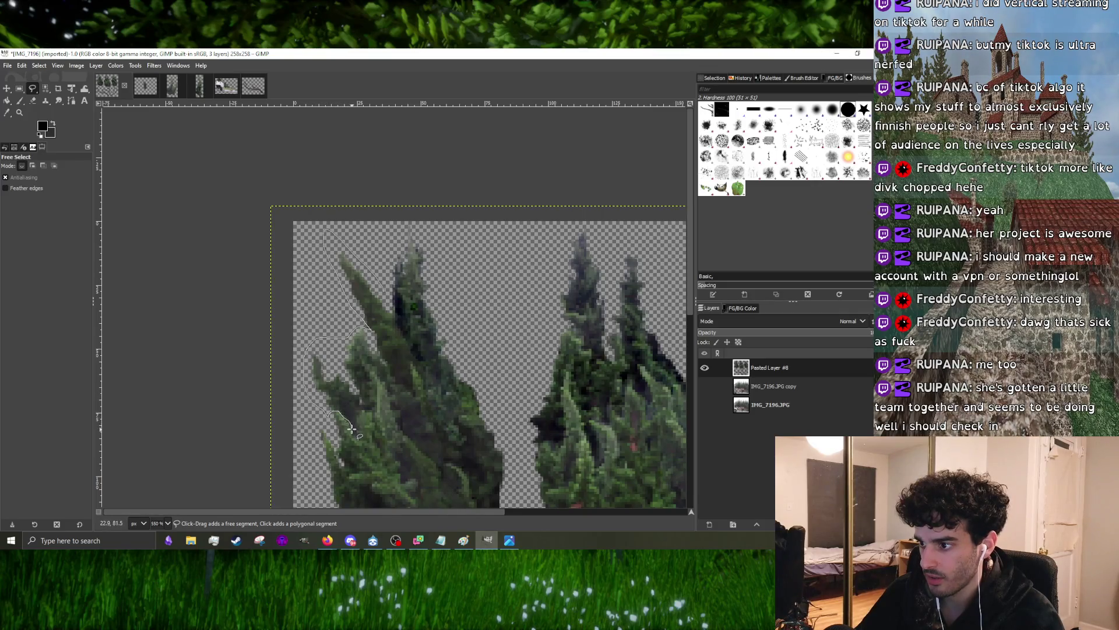
- Free-select a second strip inside the left cypress and darken it by about 13 brightness
mouse_move(358, 421)
mouse_down()
mouse_move(374, 398)
mouse_move(435, 435)
mouse_up()
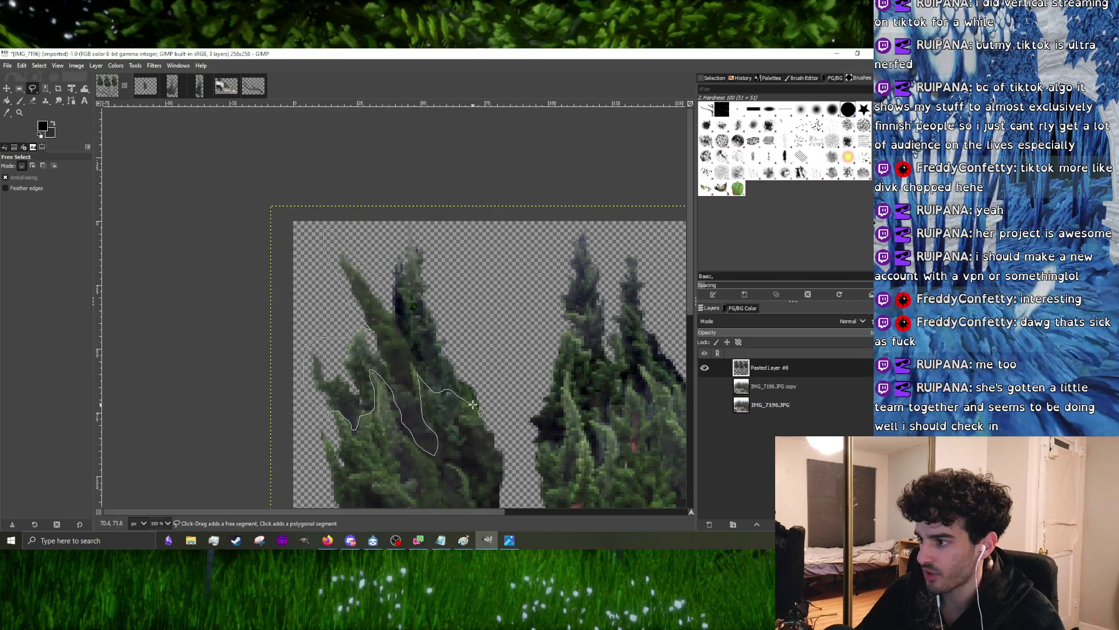
drag(470, 399, 386, 292)
key(Return)
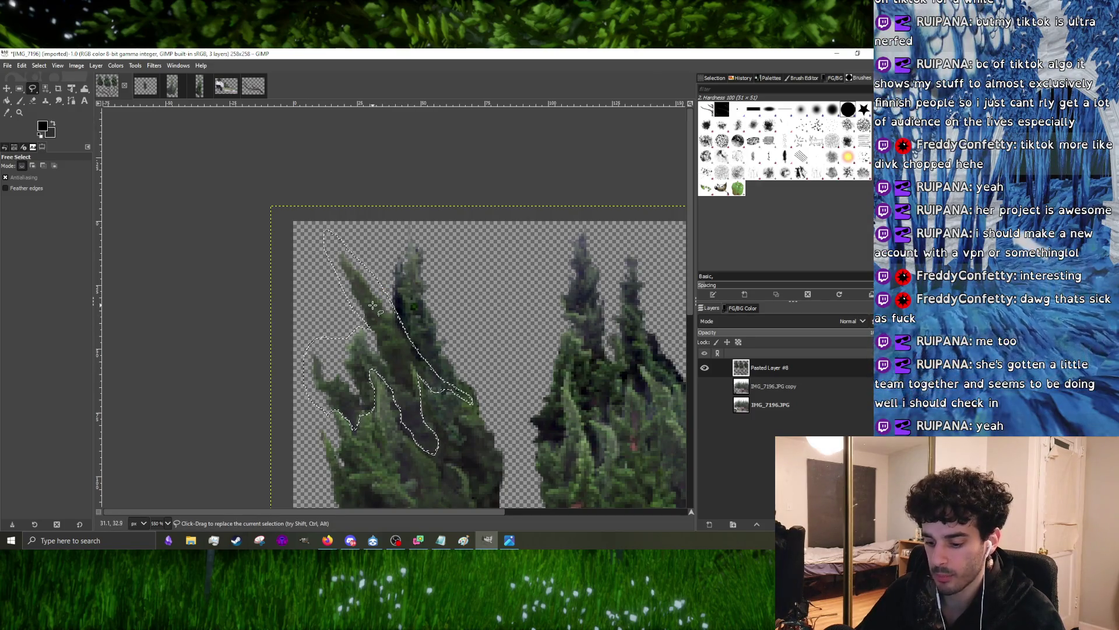
key(ctrl+b)
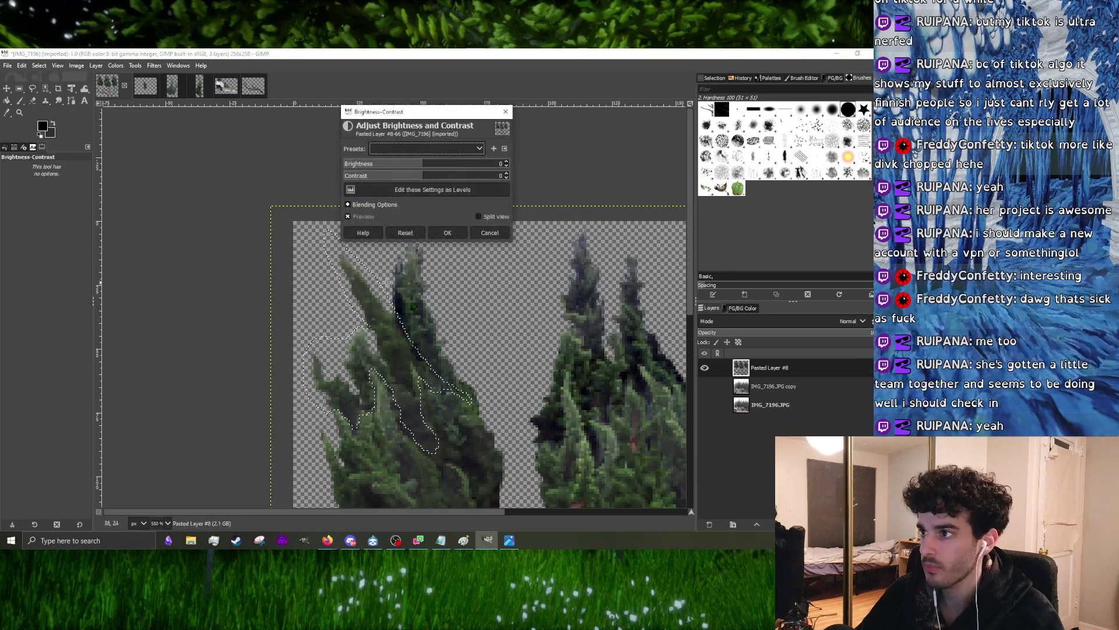
click(419, 170)
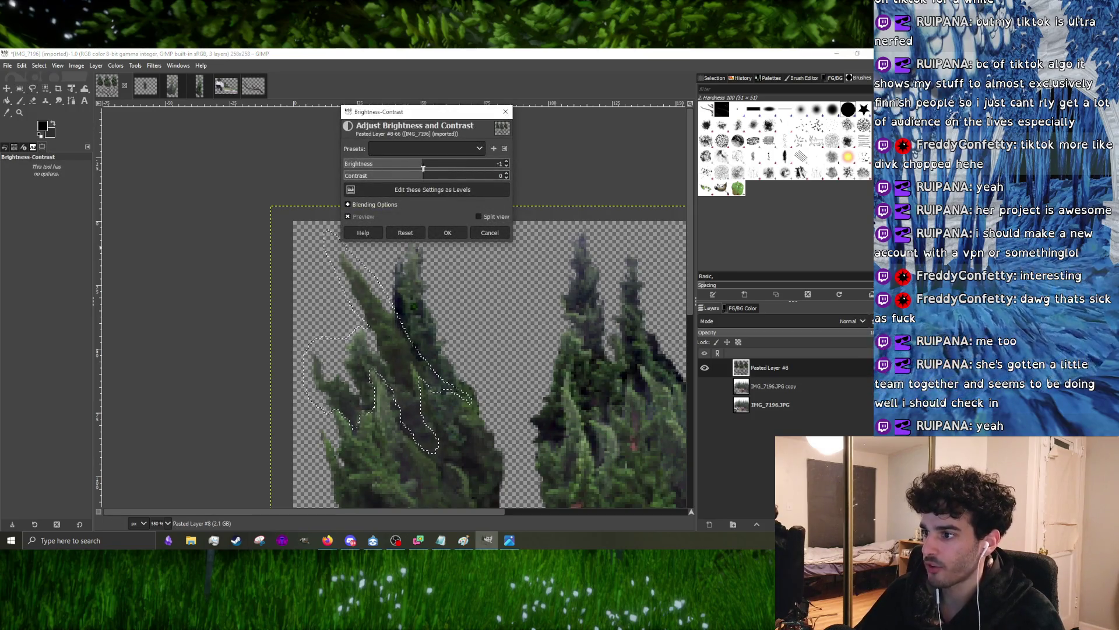
drag(419, 173, 415, 173)
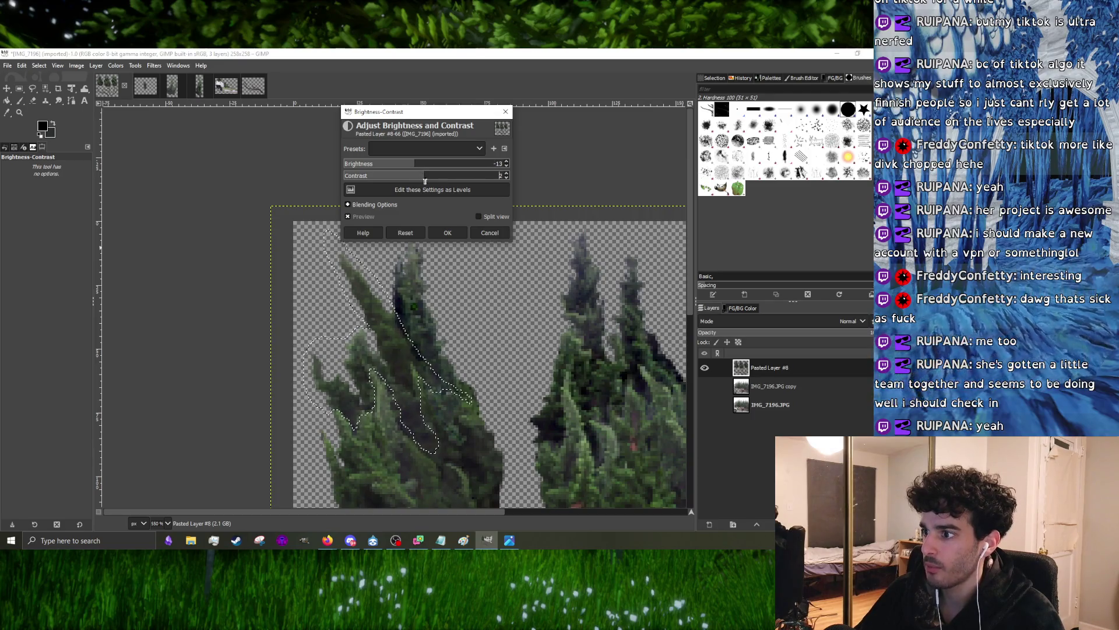
click(447, 232)
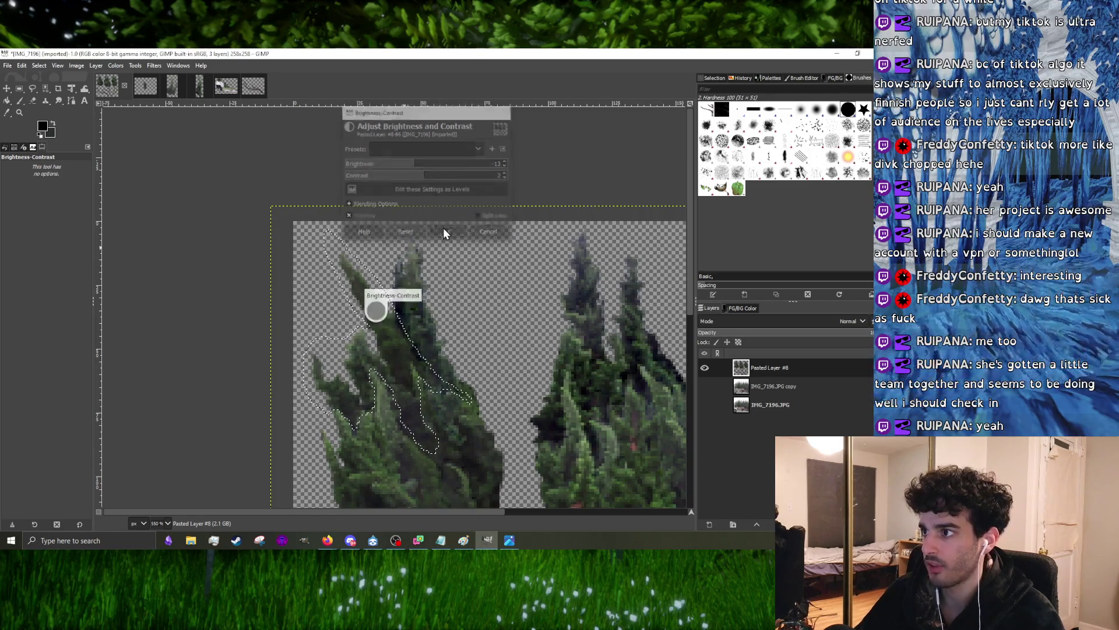
scroll(425, 267, down, 1)
scroll(422, 330, up, 1)
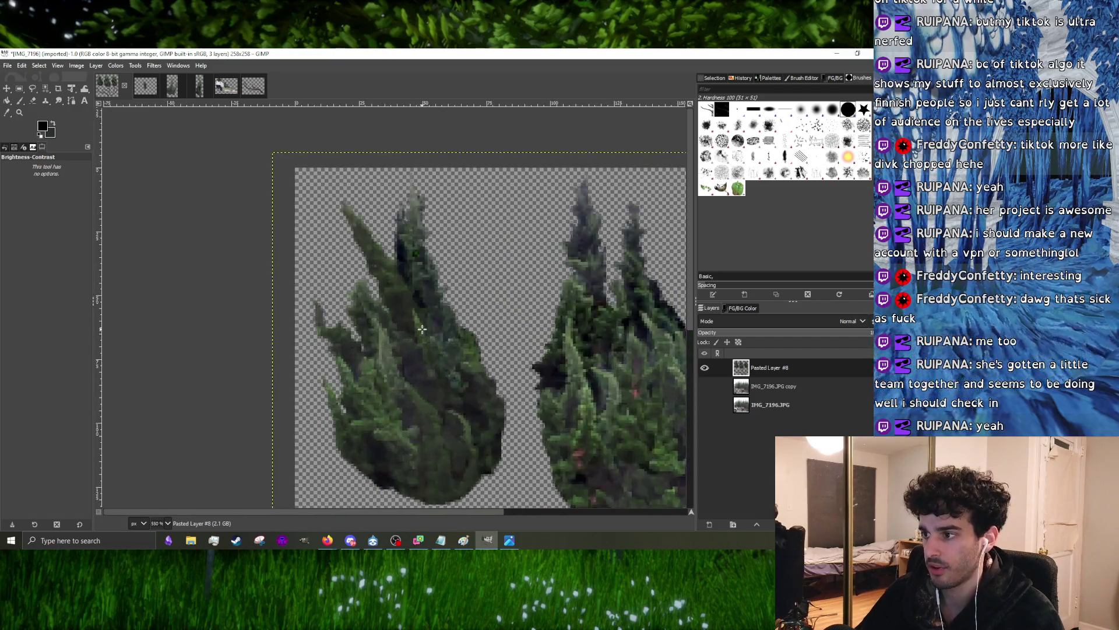
- Free-select another patch along the left cypress's edge and close the outline
click(32, 89)
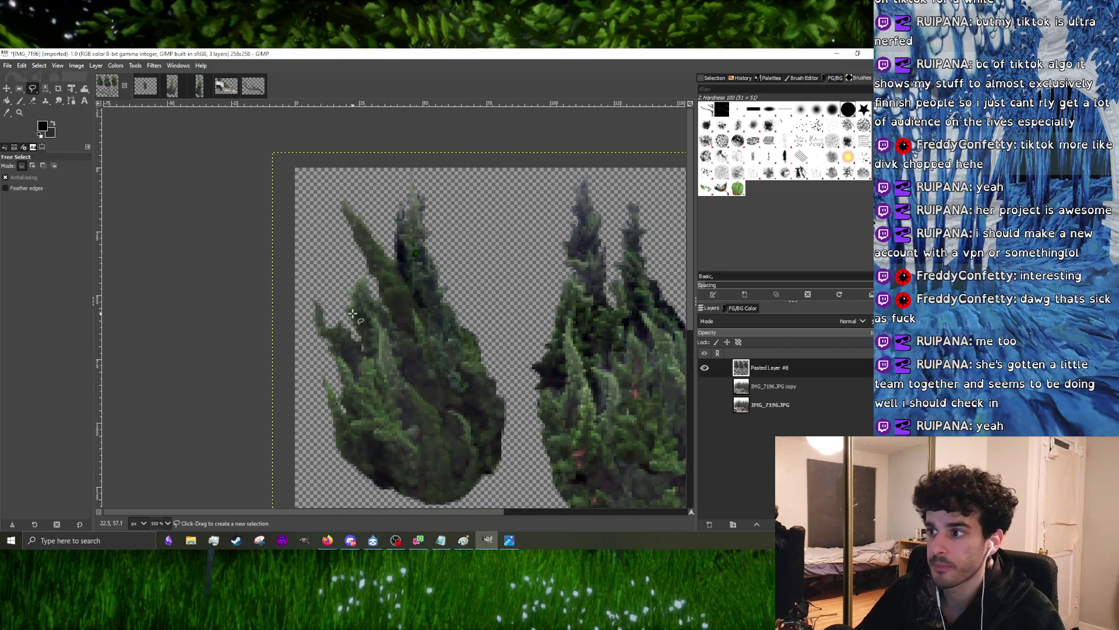
click(321, 442)
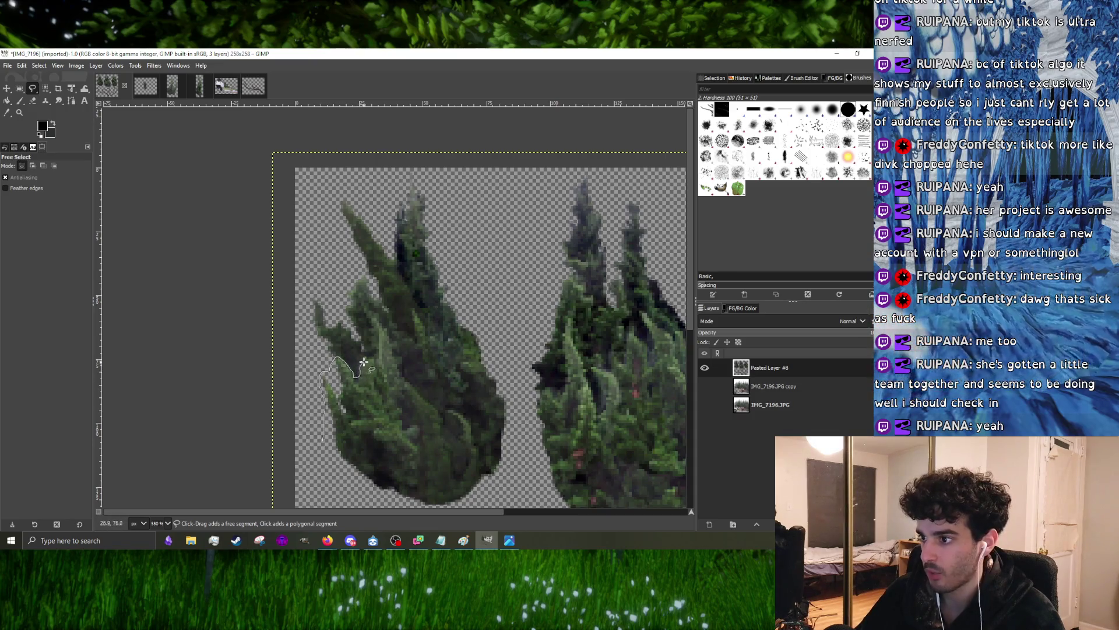
drag(363, 361, 382, 326)
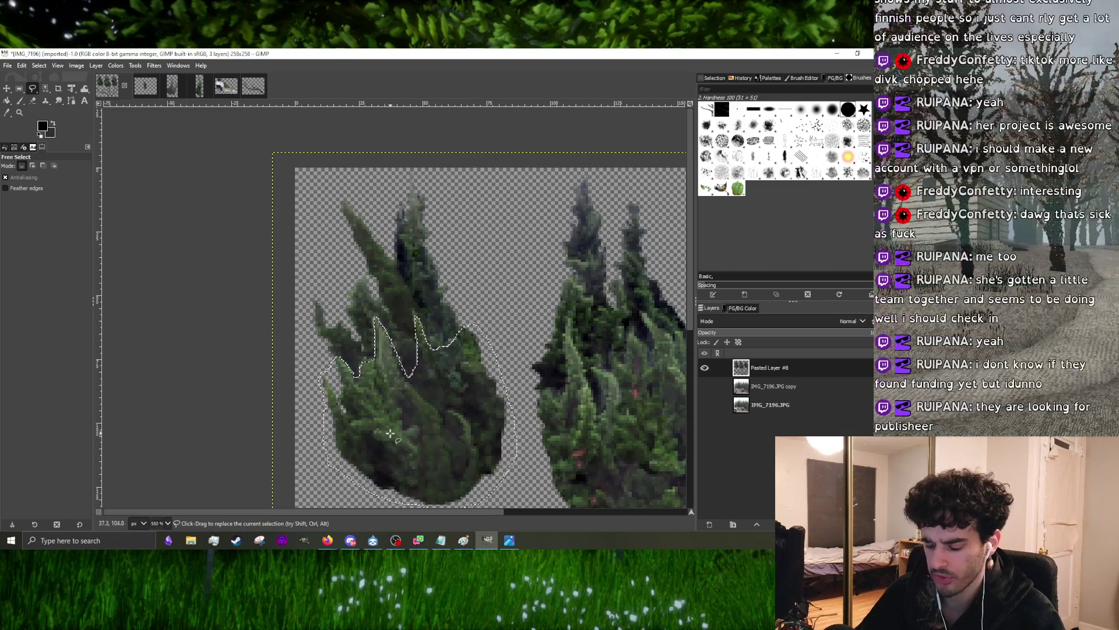
key(Return)
key(minus)
scroll(416, 390, up, 2)
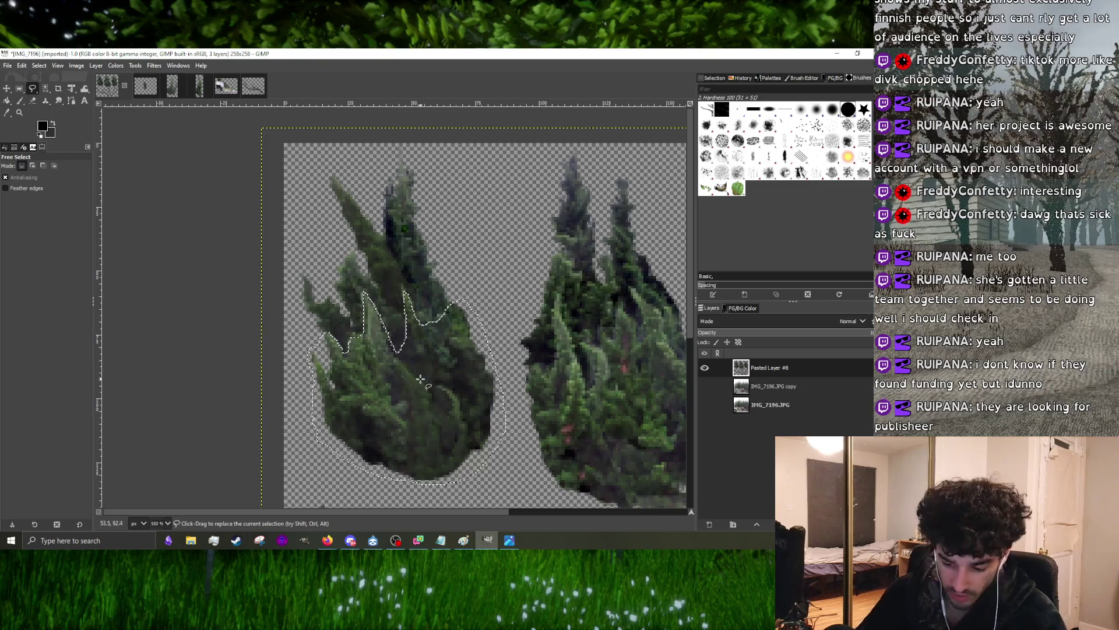
- Apply Brightness 10 with a slight contrast tweak to the patch, then start a new outline
key(ctrl+b)
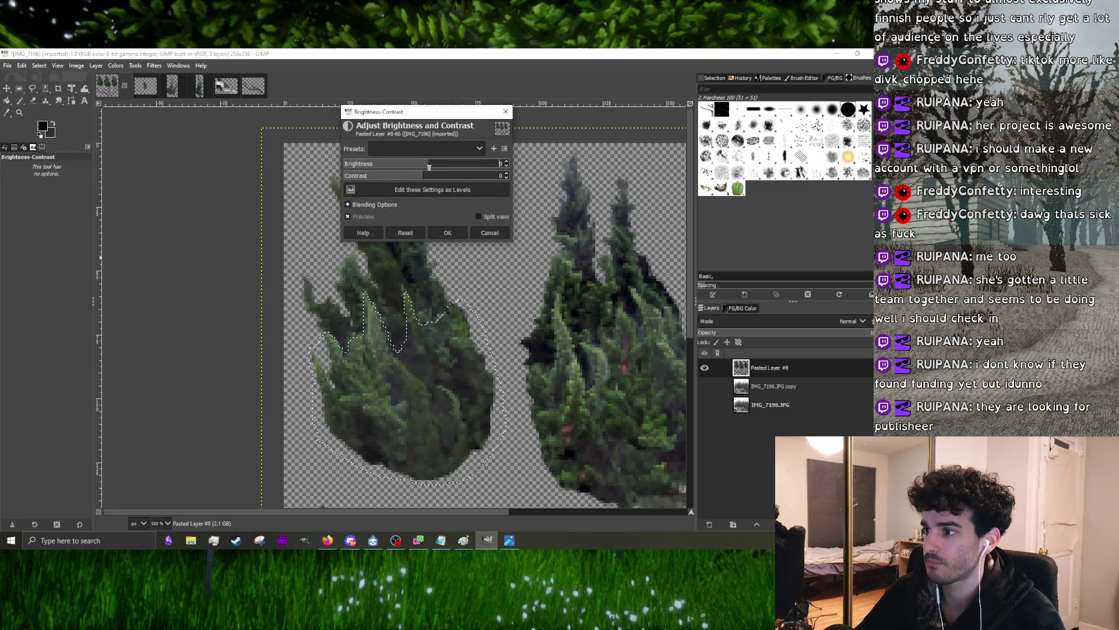
drag(426, 167, 430, 166)
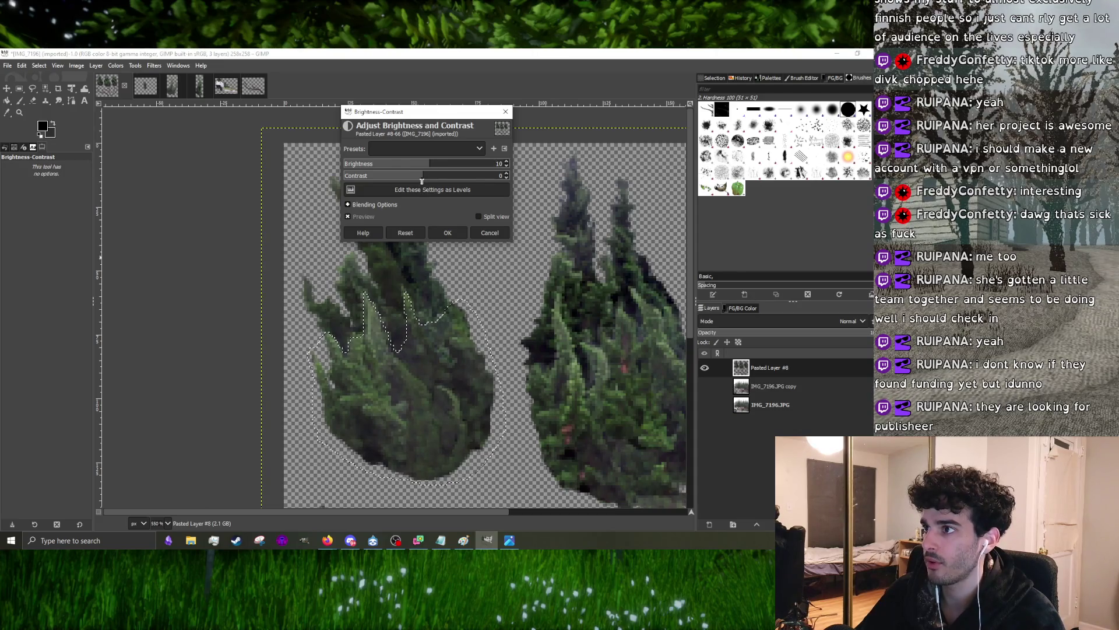
click(426, 178)
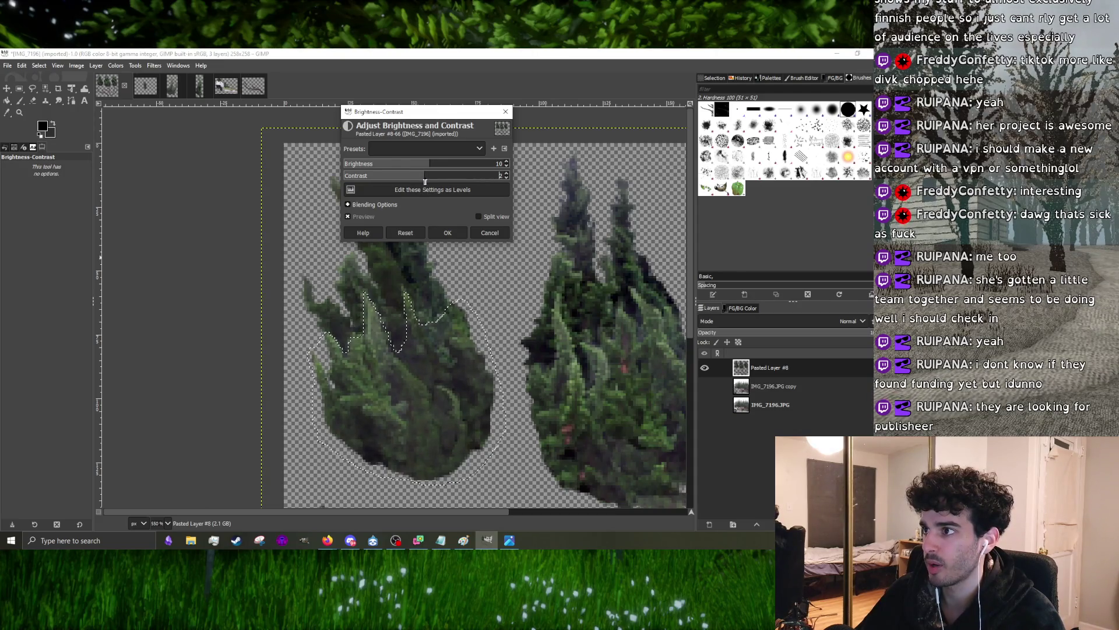
click(447, 232)
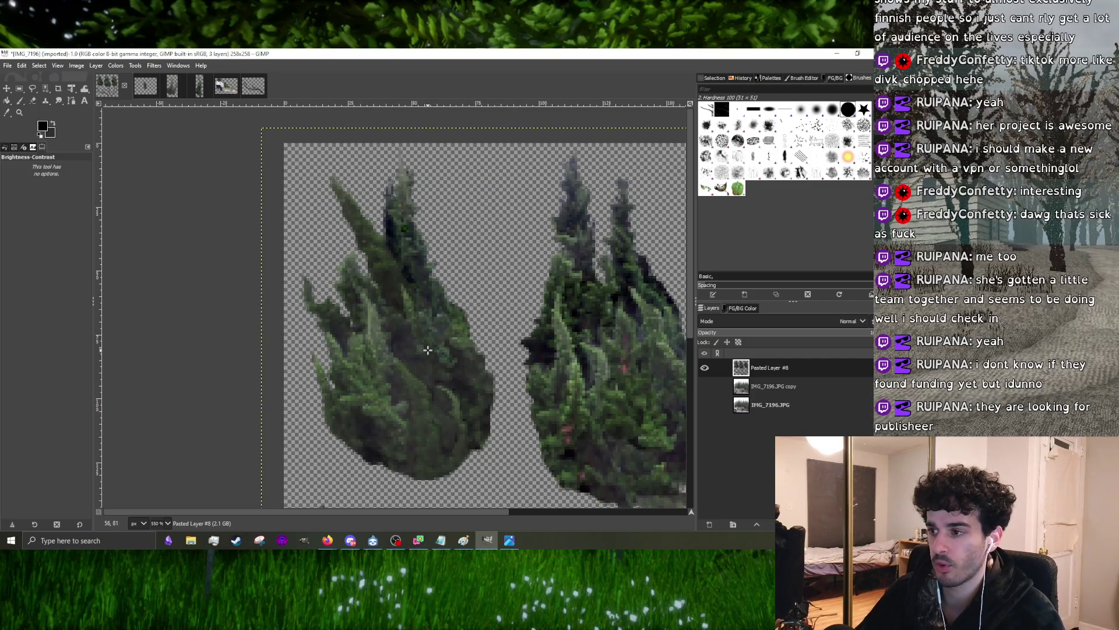
scroll(413, 346, up, 1)
scroll(438, 391, down, 1)
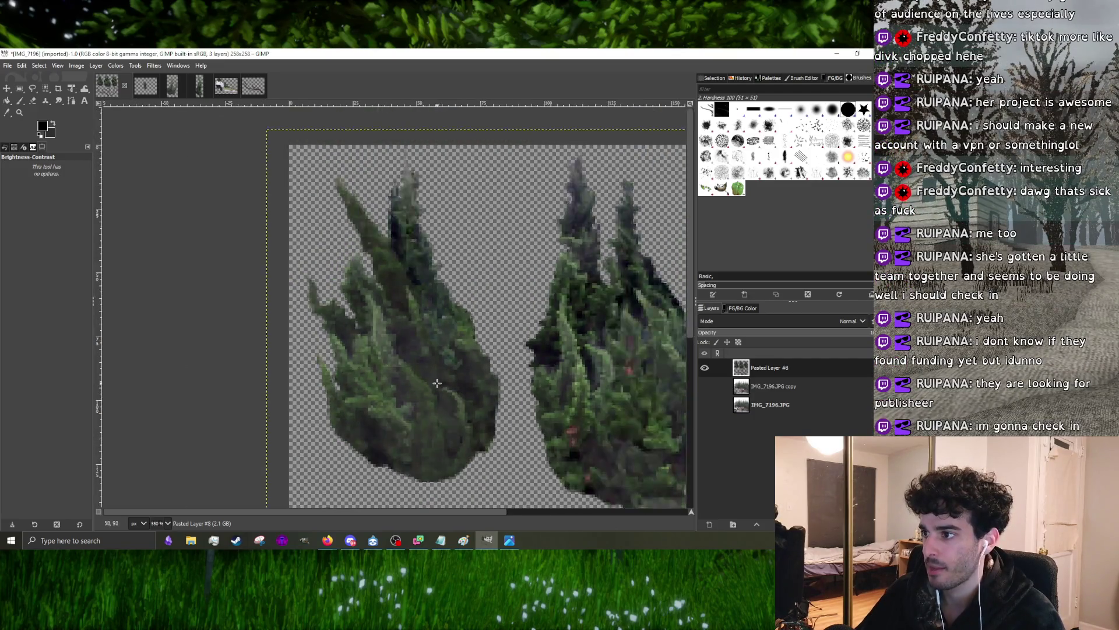
click(33, 89)
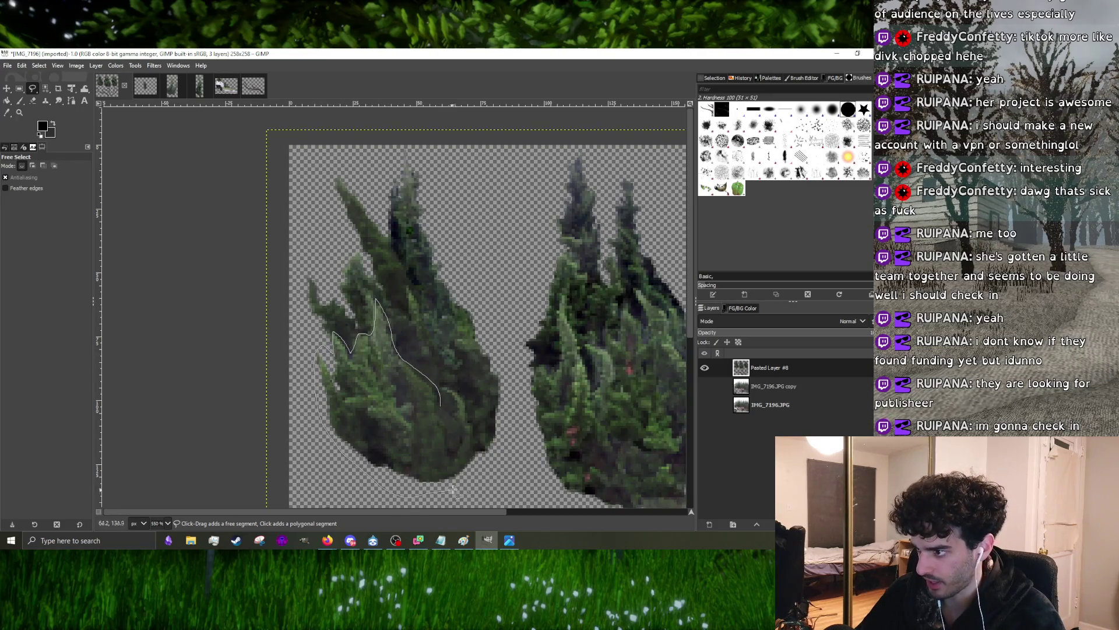
click(473, 450)
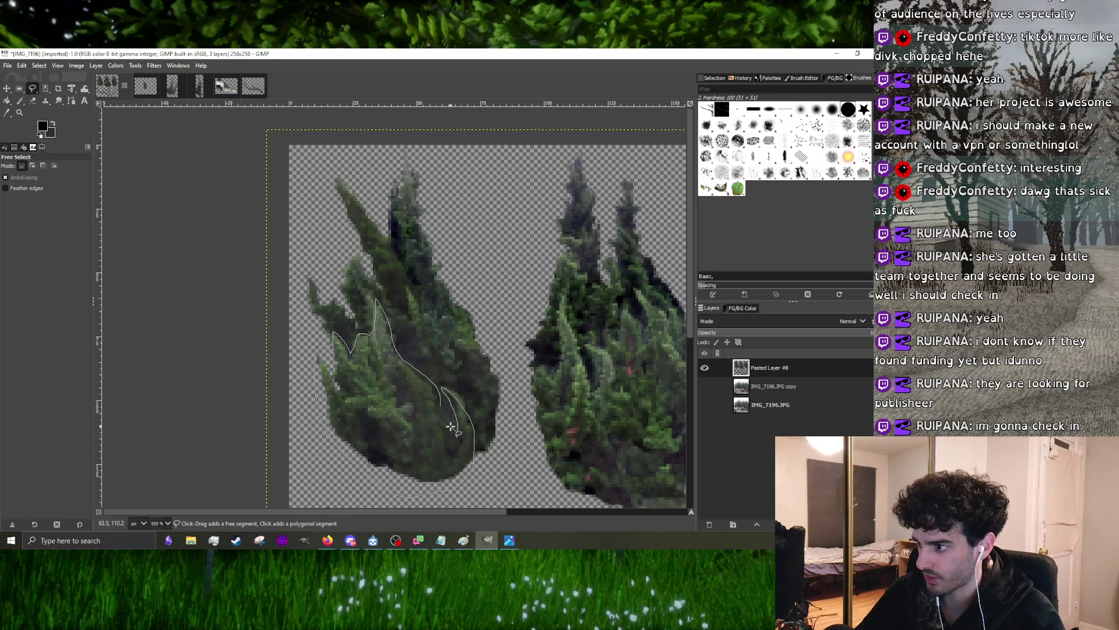
- Close the lower-patch outline and lighten it by about 5 brightness and 4 contrast
key(Return)
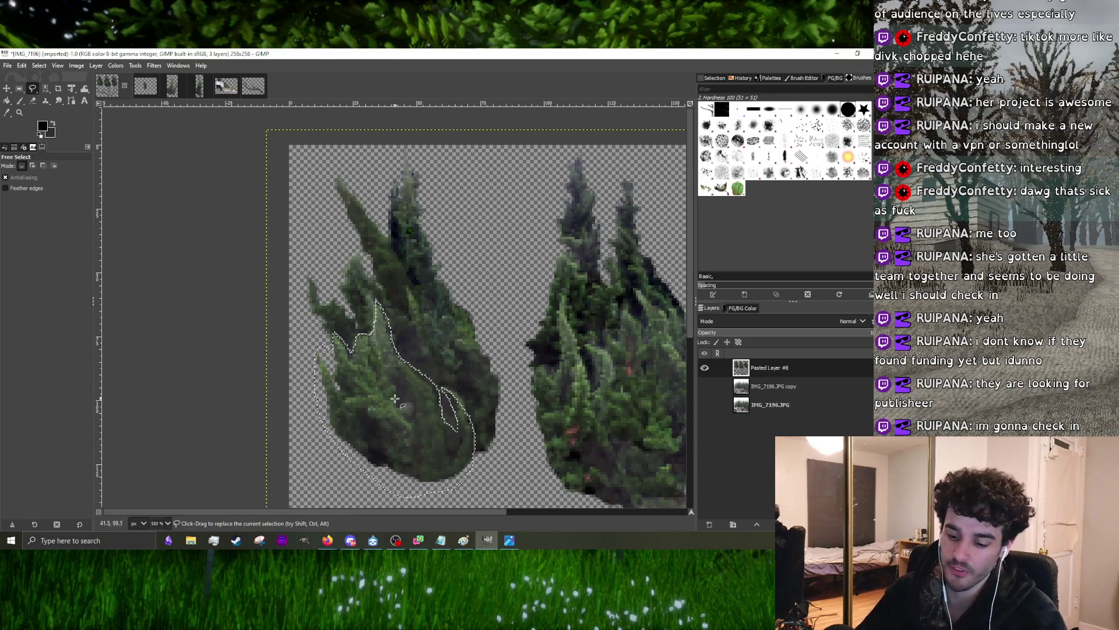
key(ctrl+f)
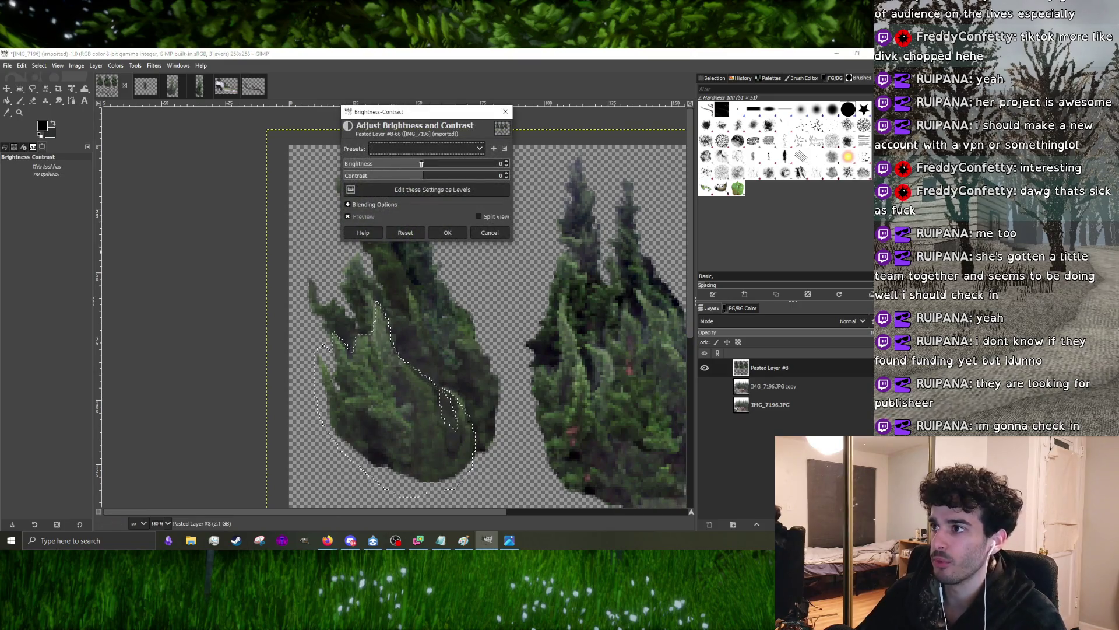
drag(425, 166, 426, 178)
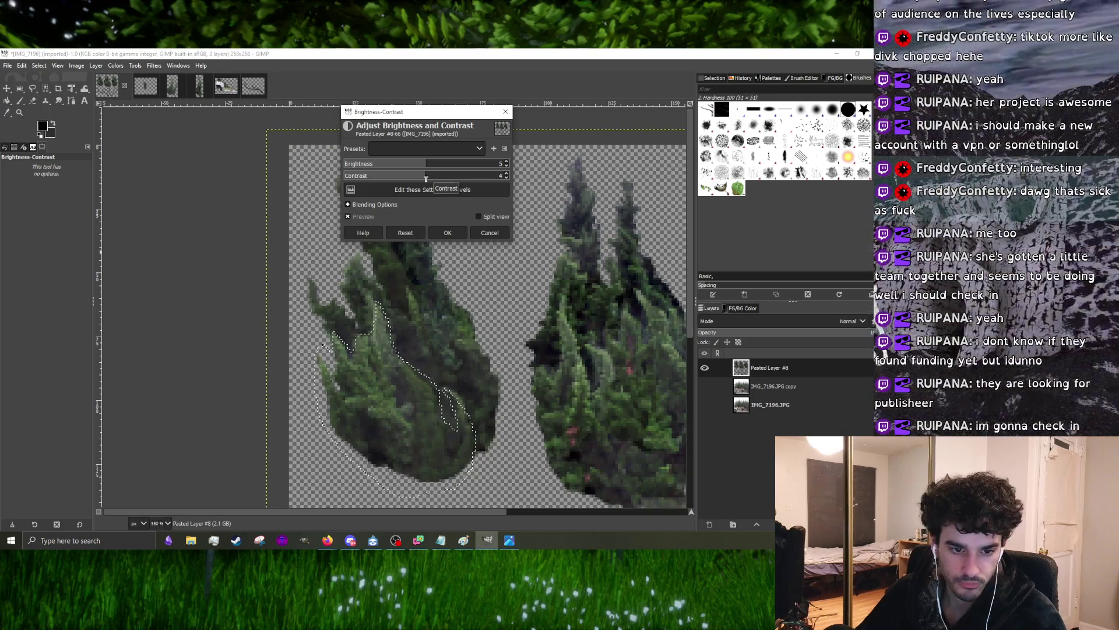
click(449, 232)
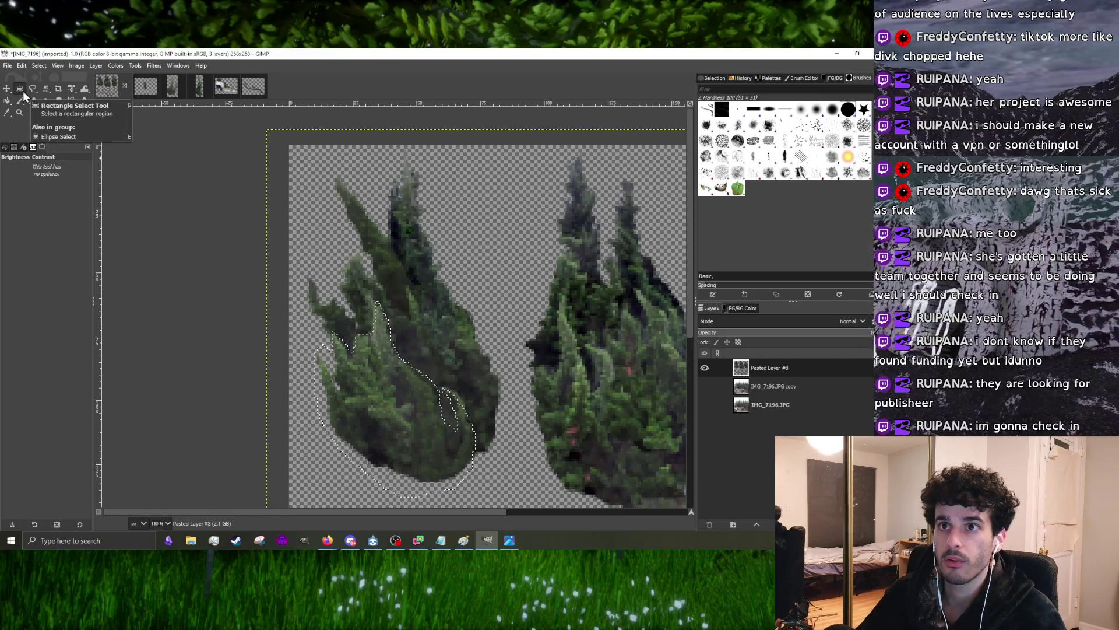
scroll(457, 342, down, 2)
scroll(457, 342, down, 1)
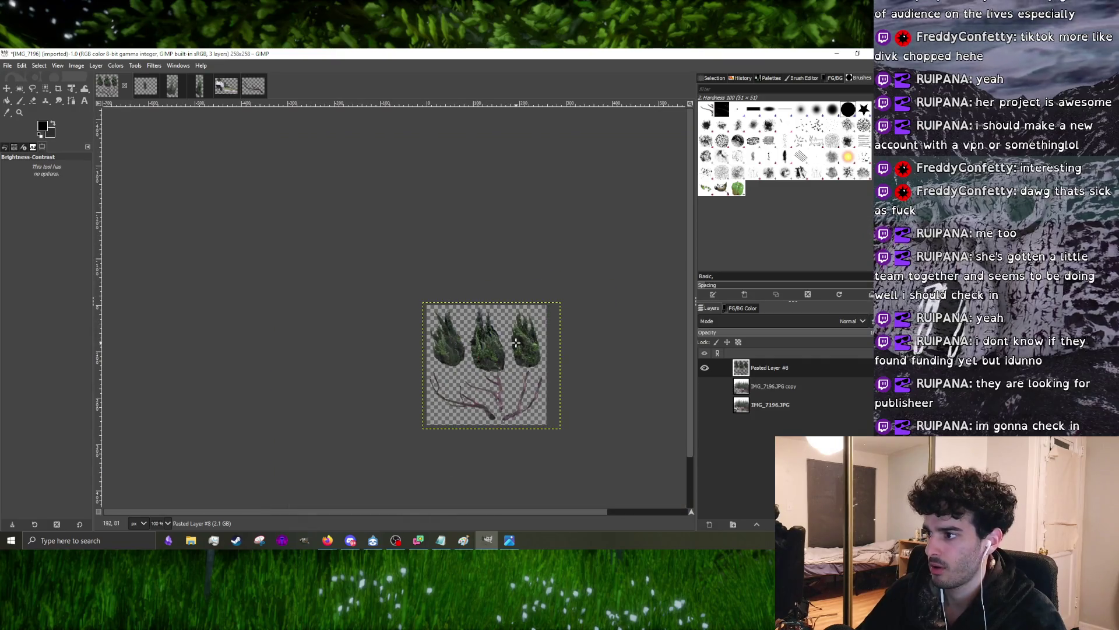
scroll(516, 344, up, 1)
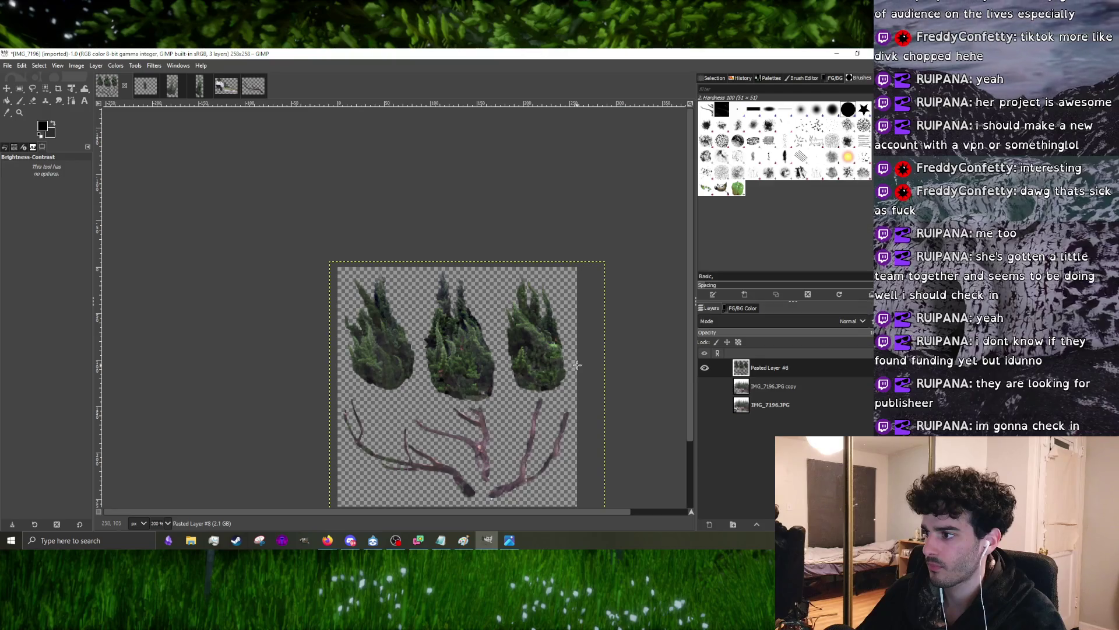
scroll(535, 364, up, 2)
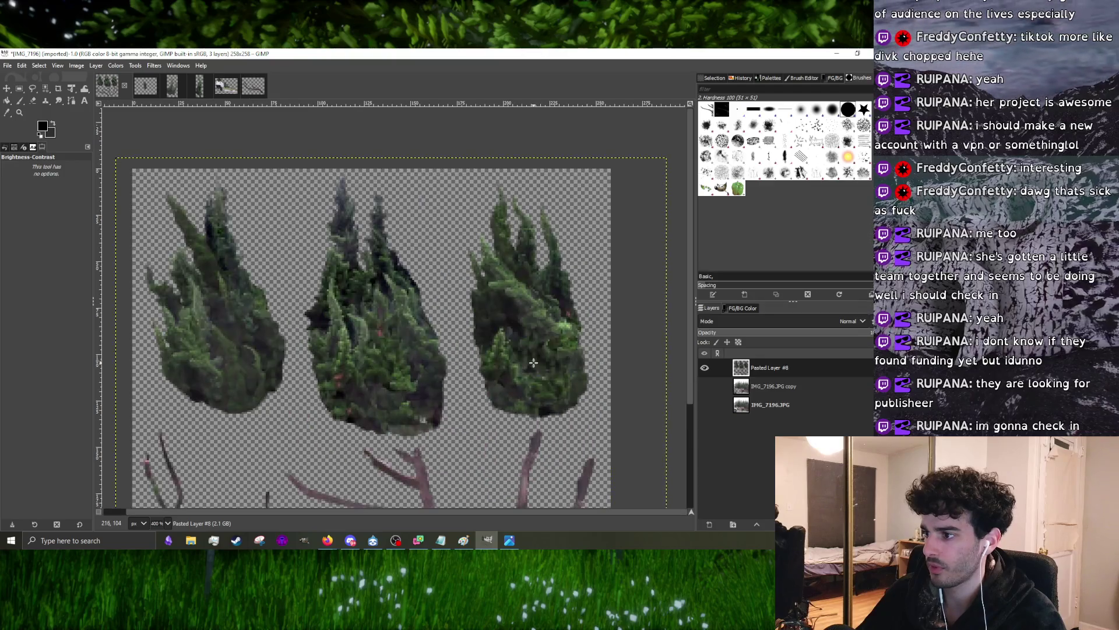
- Pick the Clone tool with a twice-shrunk brush, then switch to the browser's TikTok profile
click(44, 101)
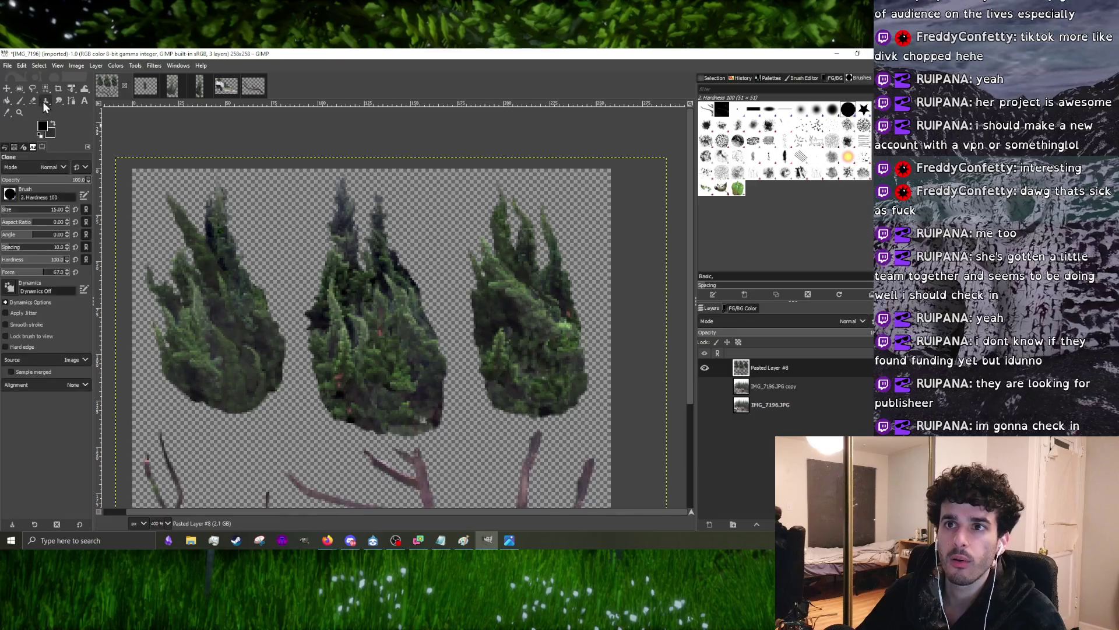
scroll(491, 322, down, 1)
scroll(490, 323, up, 2)
key(bracketleft)
key(bracketleft)
key(bracketleft)
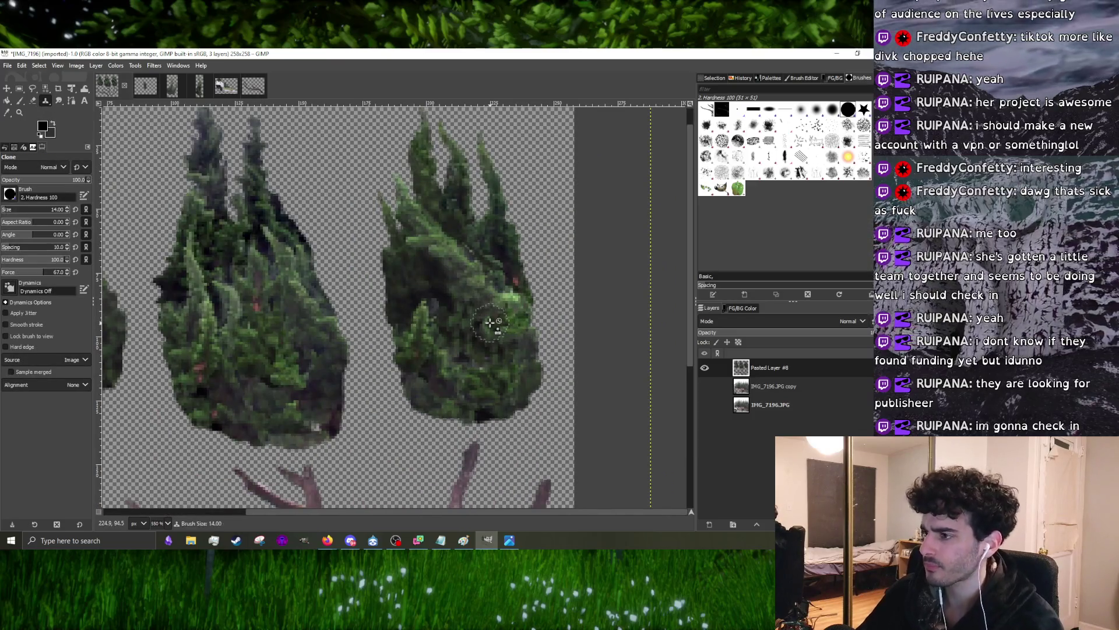
key(bracketleft)
key(bracketleft)
key(bracketleft)
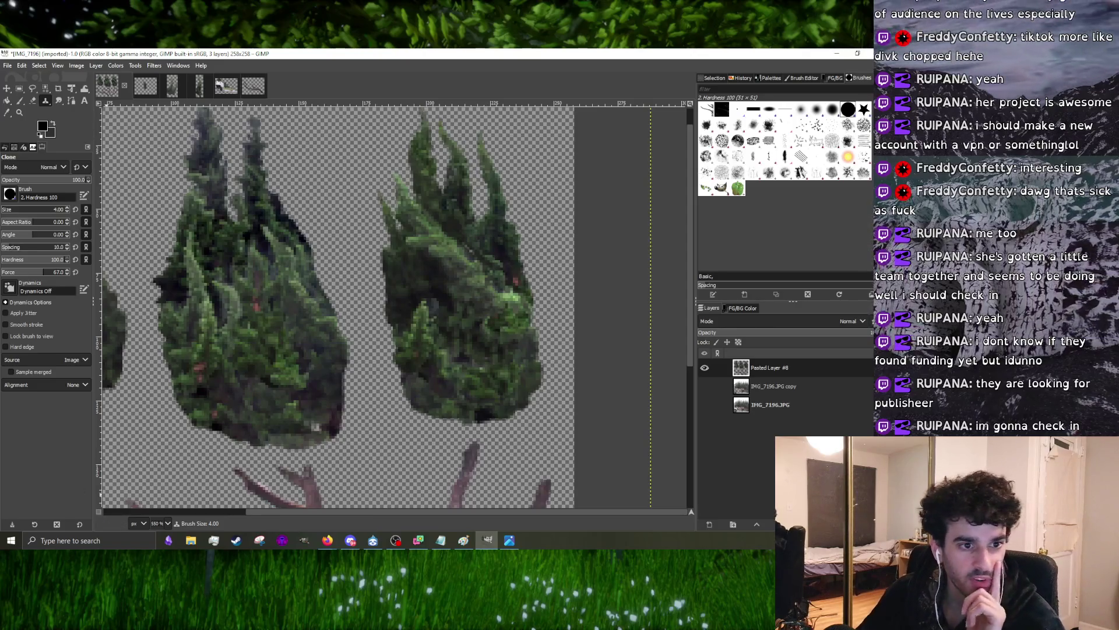
key(alt+Tab)
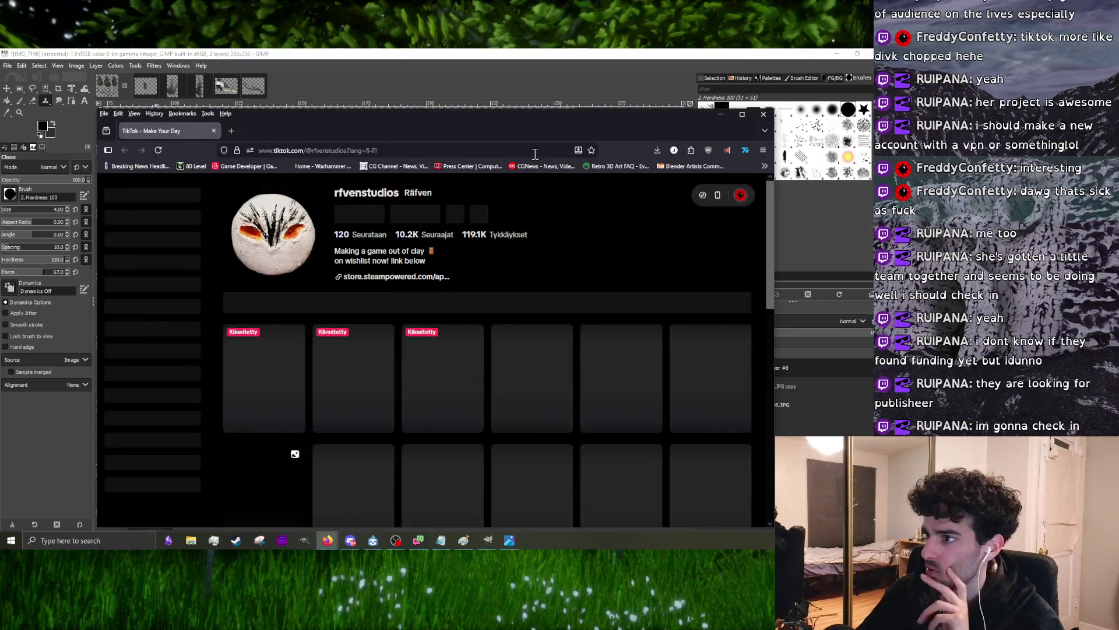
- Open the Steam store link from the profile and maximize the browser window
click(441, 274)
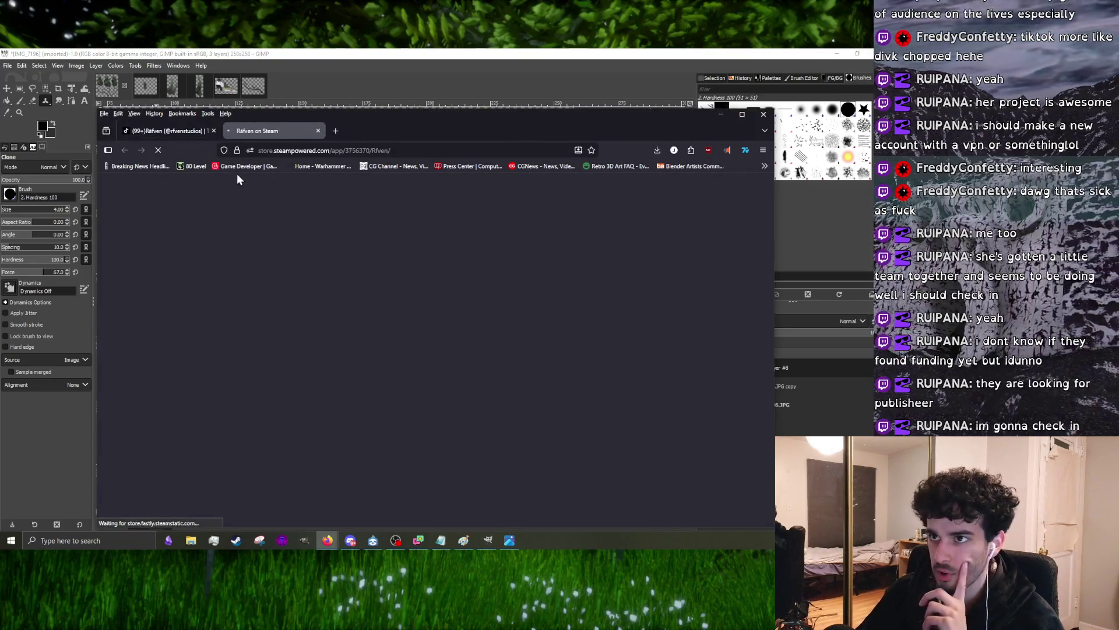
drag(552, 135, 532, 75)
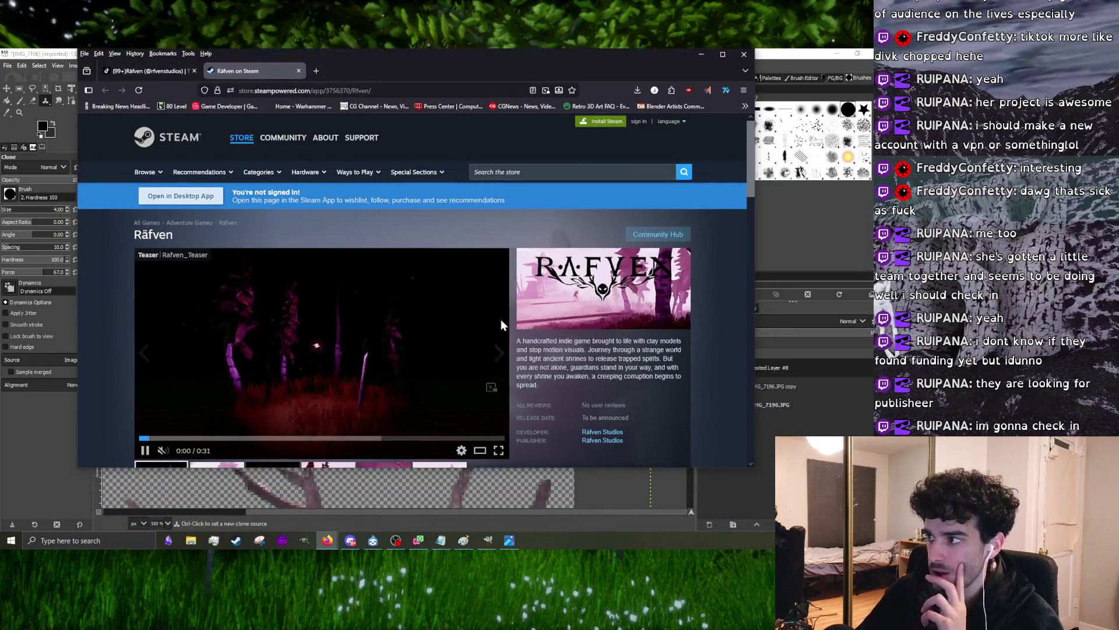
click(723, 55)
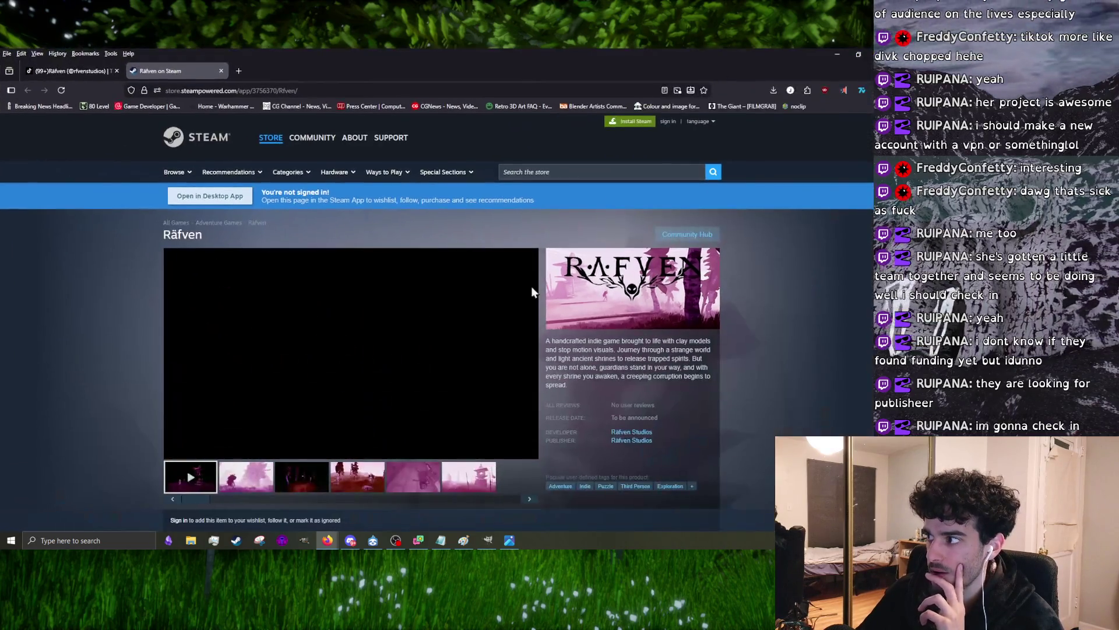
scroll(531, 289, down, 3)
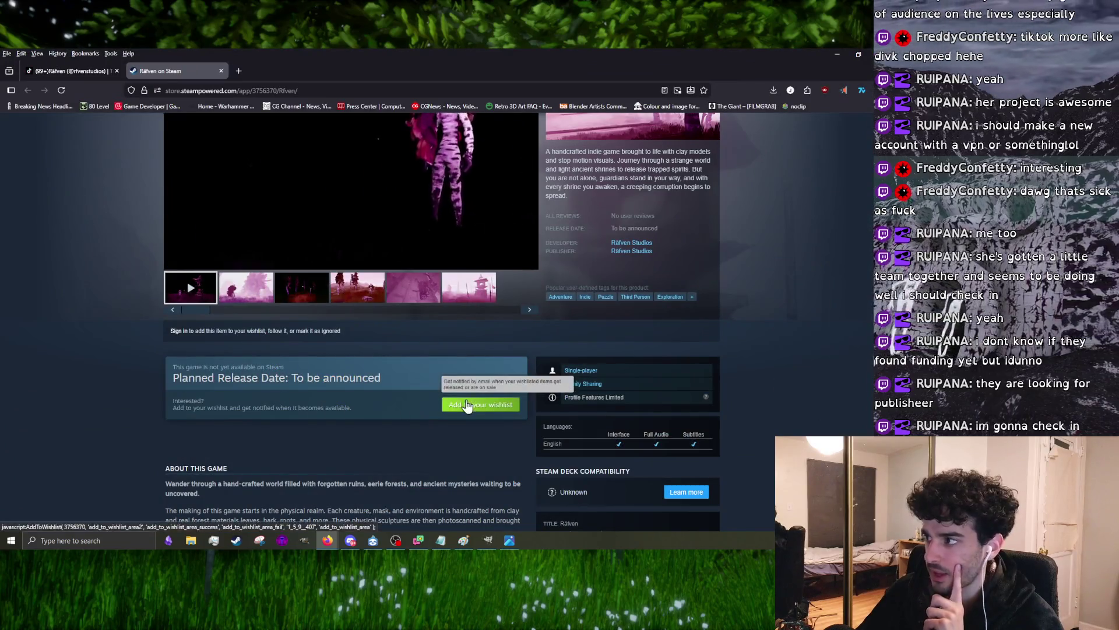
scroll(488, 336, up, 3)
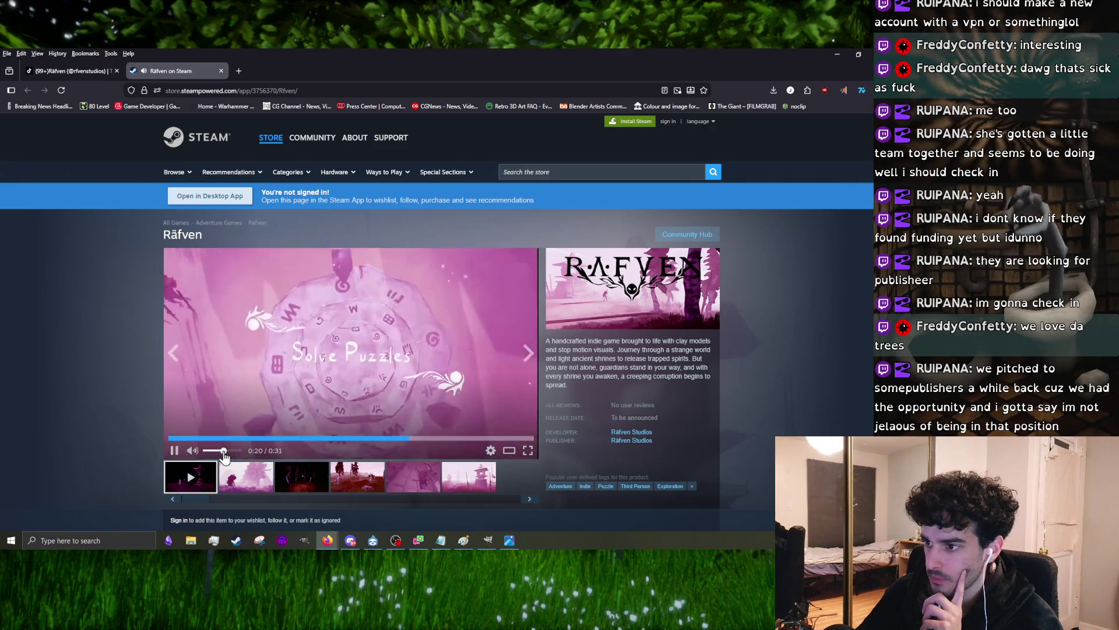
- Adjust the Räfven trailer's volume and pause it near its end
drag(209, 450, 226, 450)
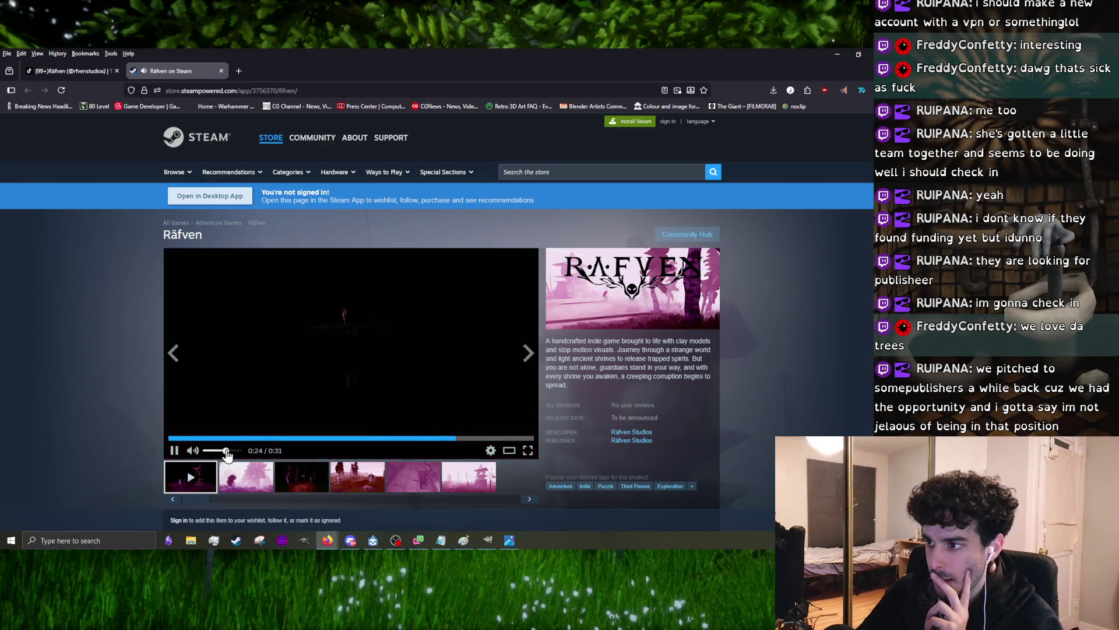
drag(226, 454, 222, 455)
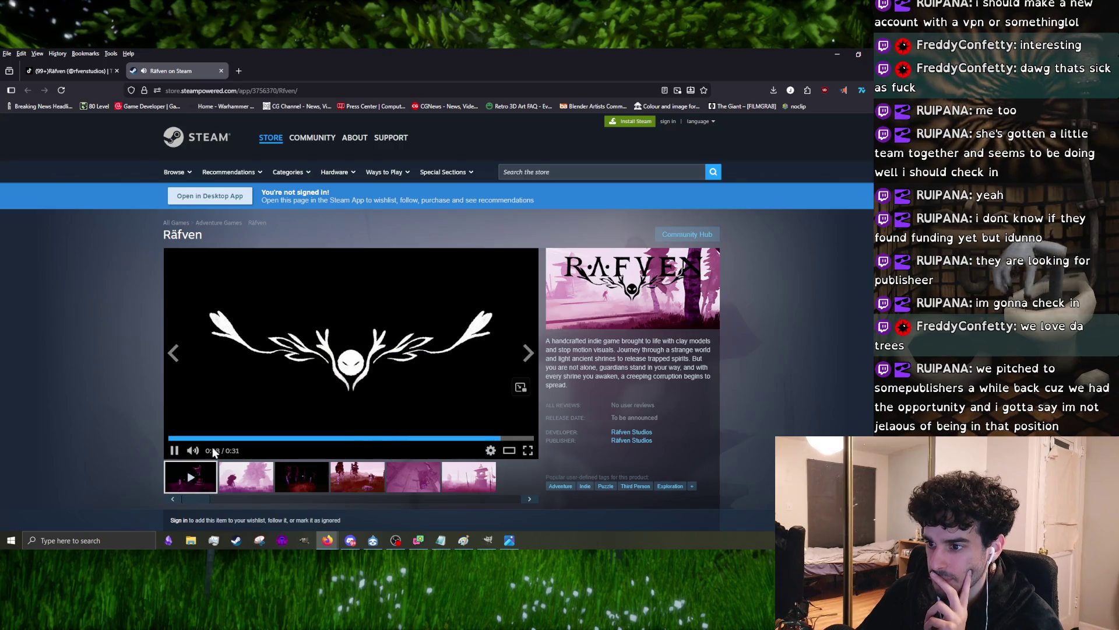
click(175, 450)
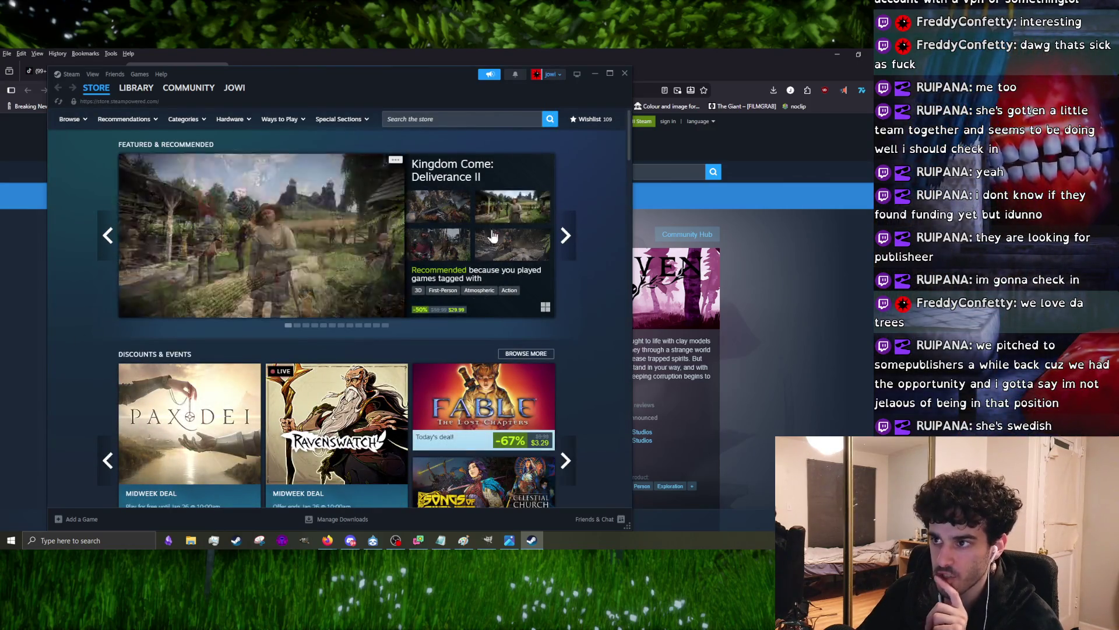
- Search the Steam client store for 'rafven' and open the Räfven result
click(432, 120)
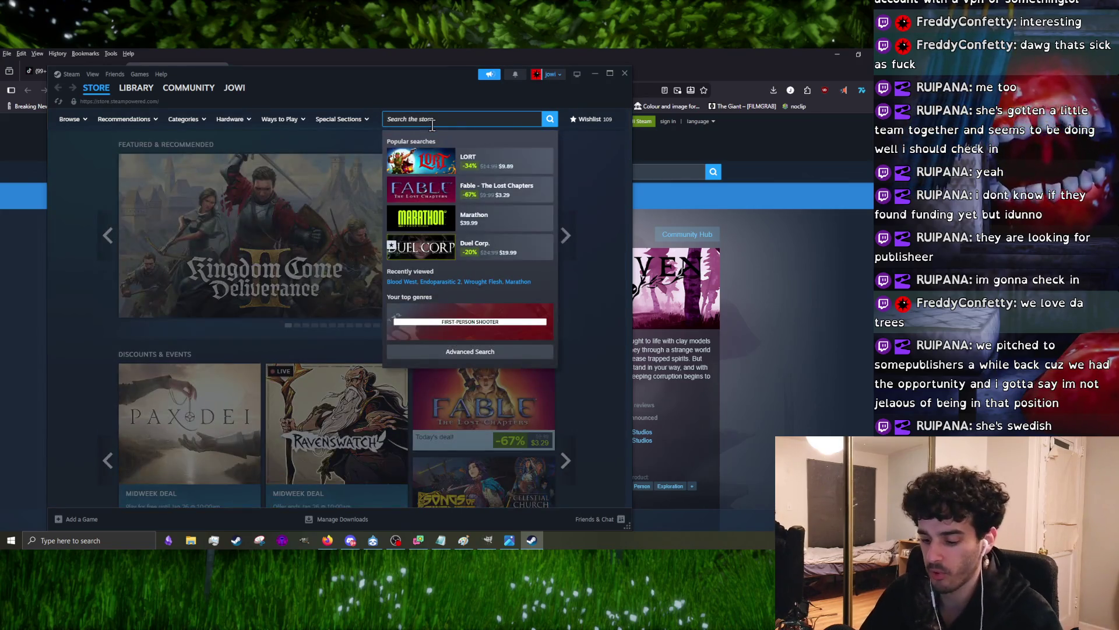
text(rav)
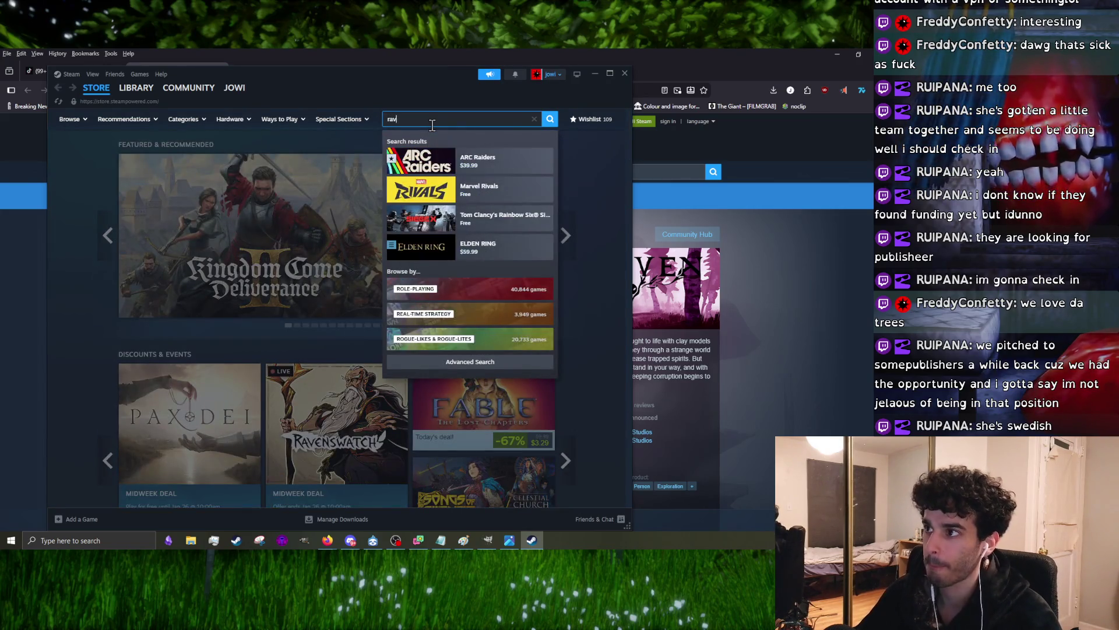
mouse_move(420, 71)
mouse_down()
mouse_move(424, 460)
mouse_move(368, 139)
mouse_up()
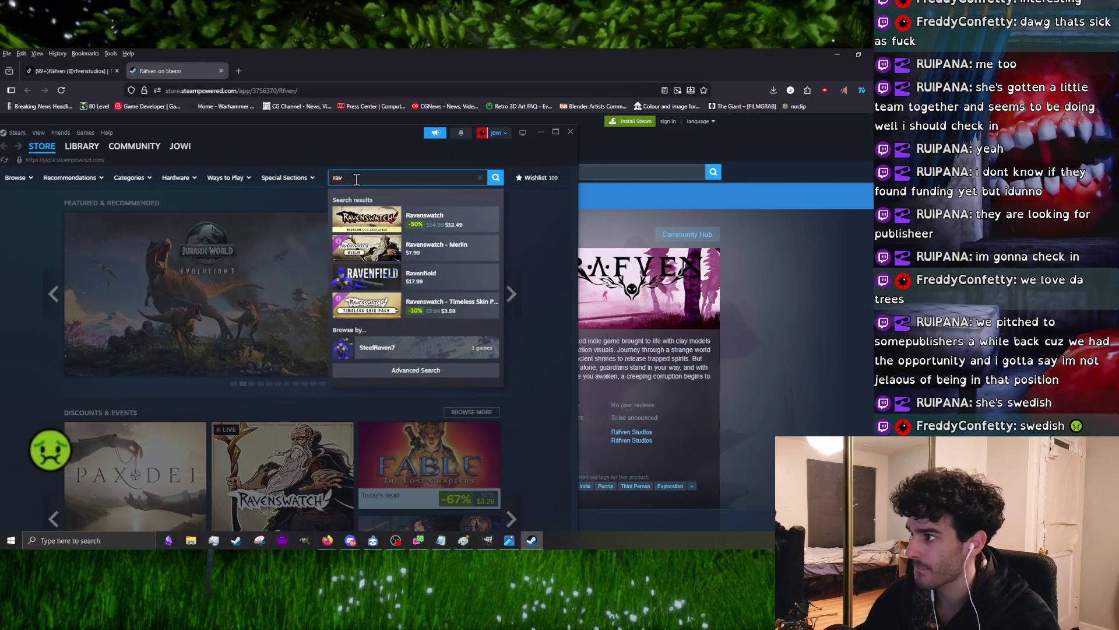
key(BackSpace)
text(f)
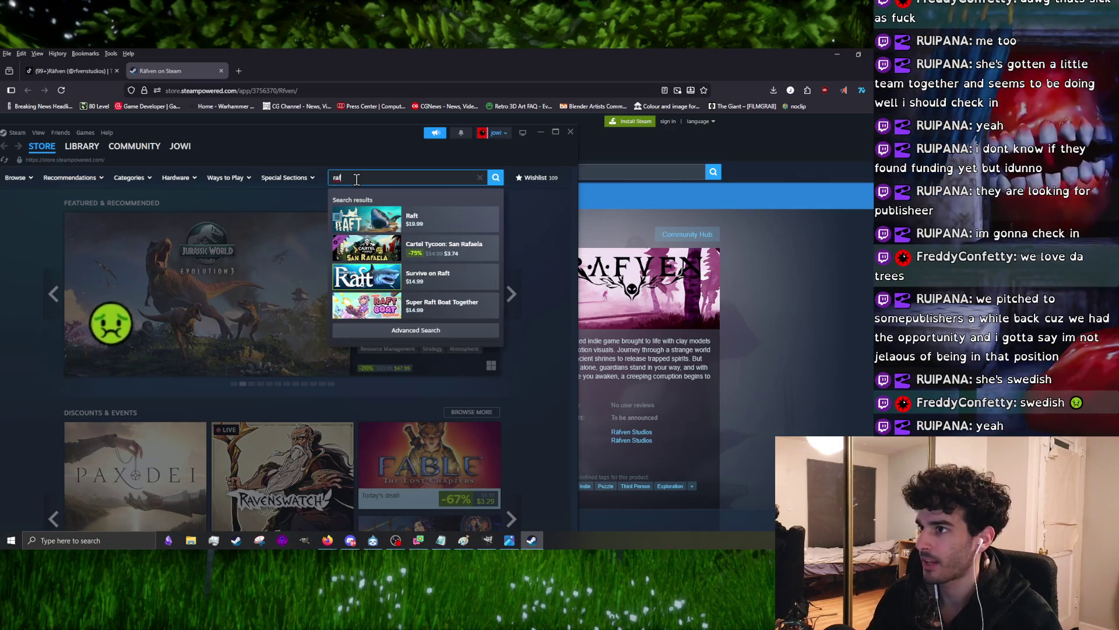
text(ve)
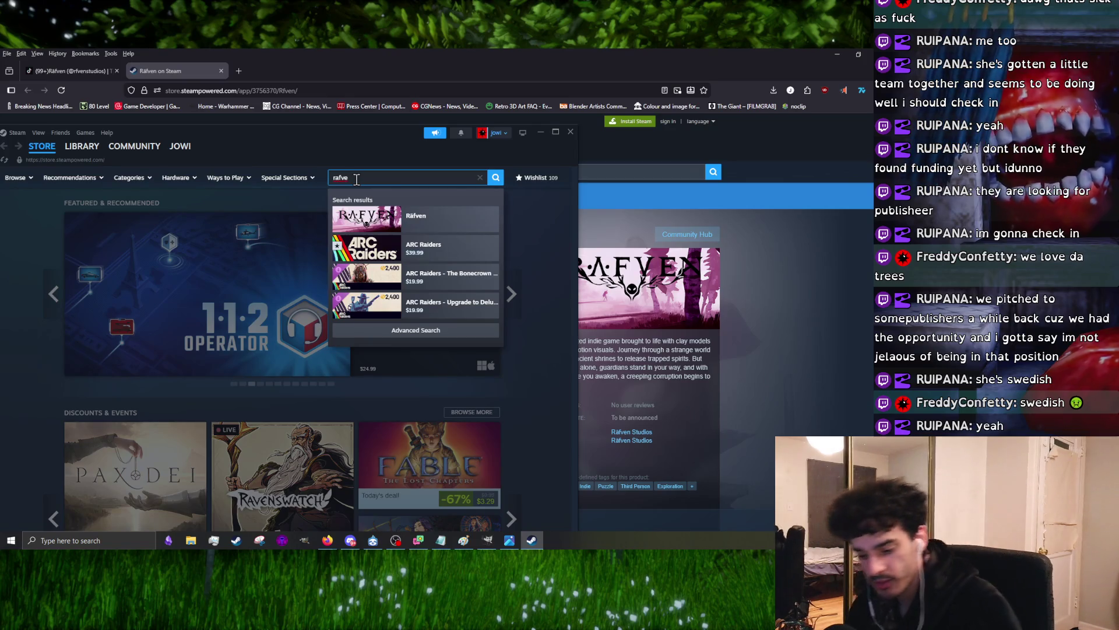
text(n)
click(468, 221)
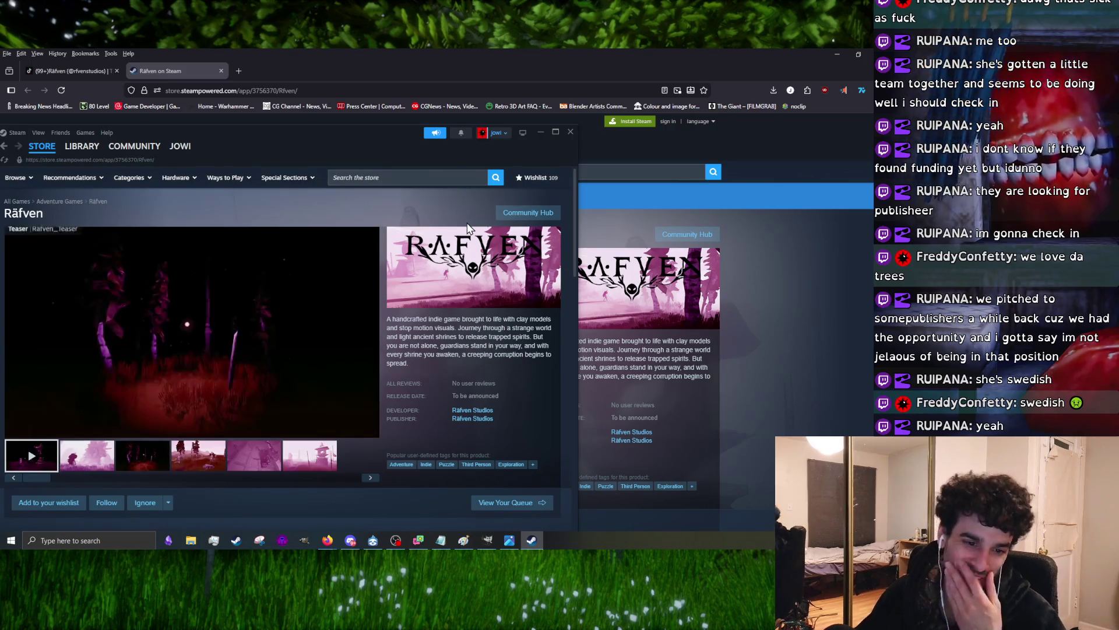
scroll(321, 290, down, 3)
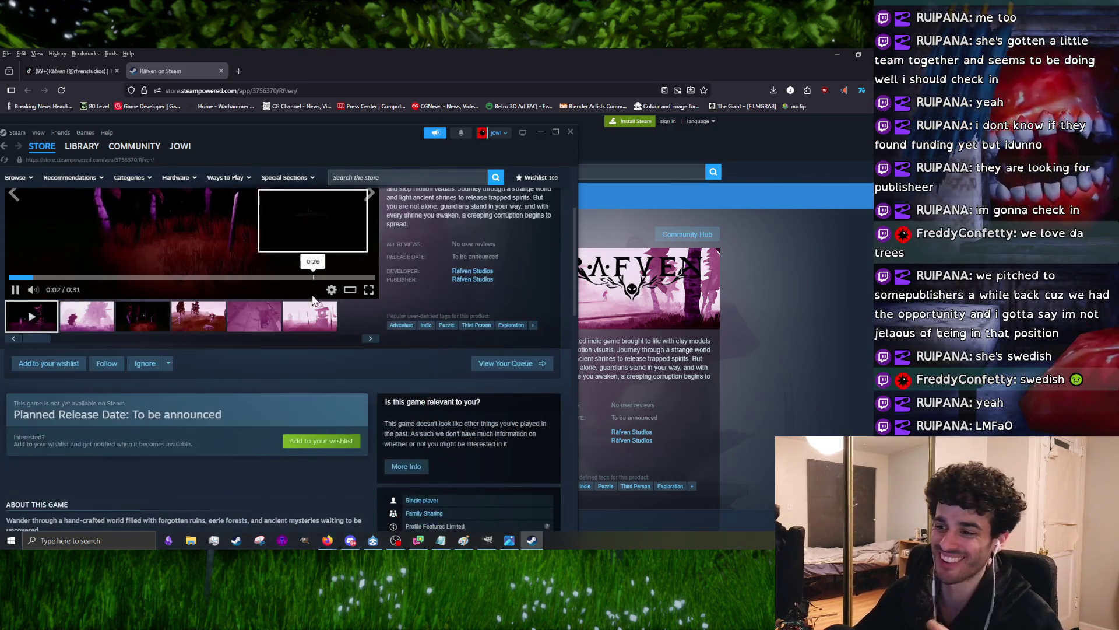
- Add Räfven to the wishlist, expand its full description, and close the Steam window
click(323, 439)
scroll(461, 215, up, 2)
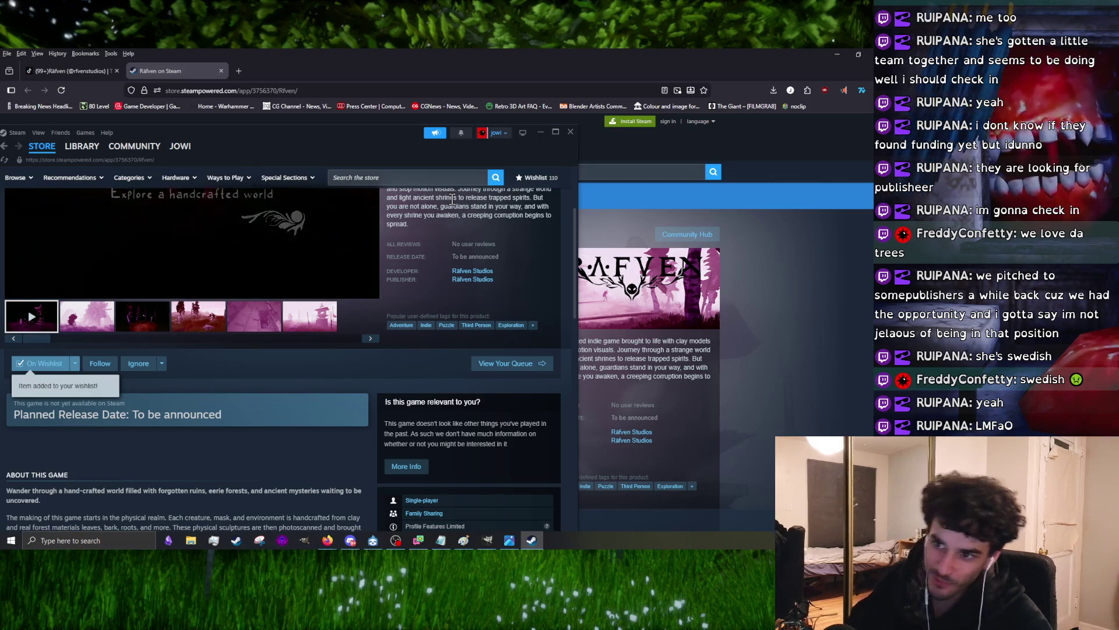
scroll(305, 476, up, 2)
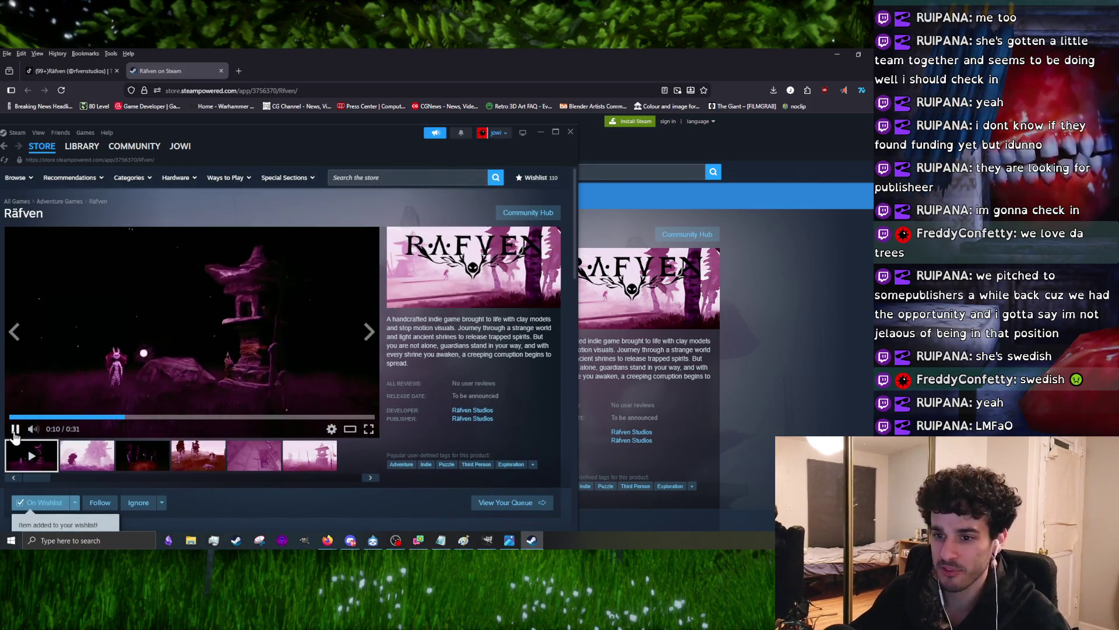
click(15, 428)
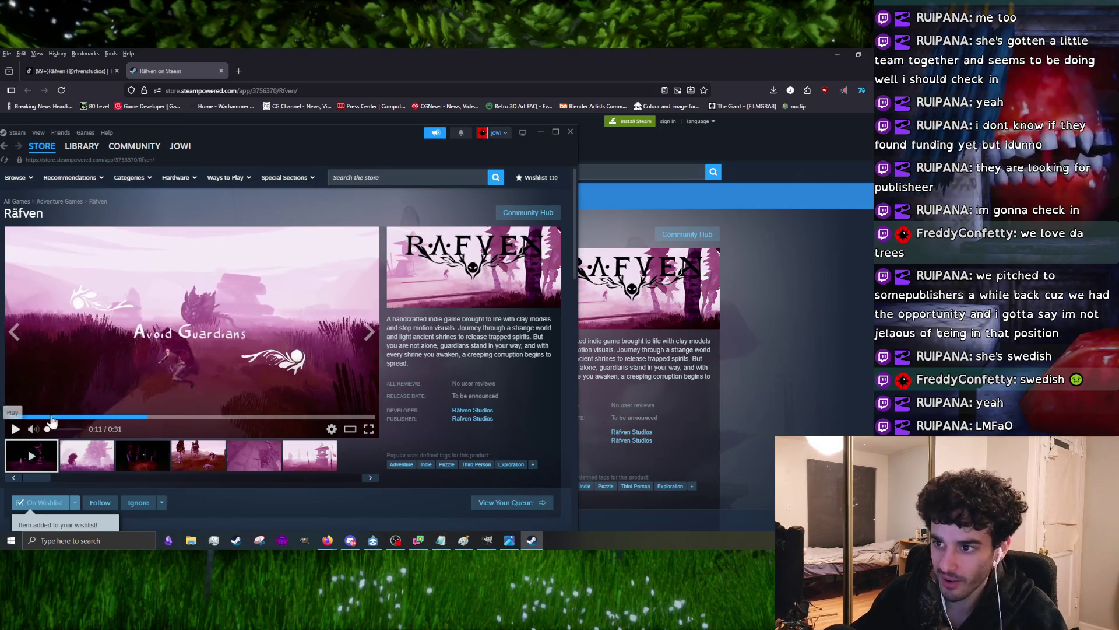
scroll(424, 378, down, 3)
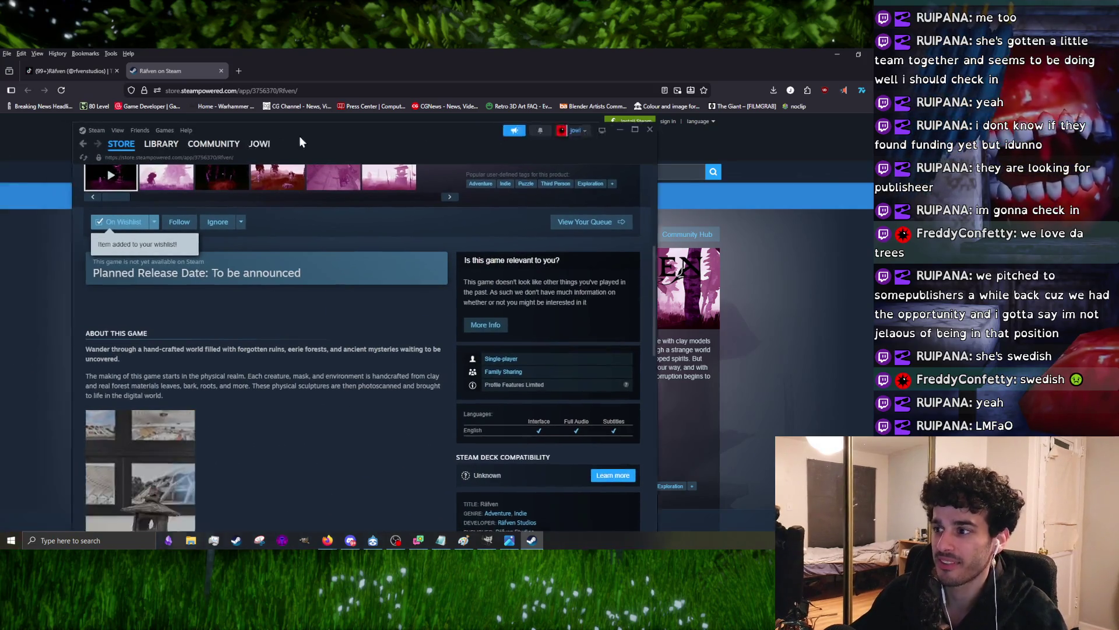
drag(232, 127, 342, 125)
scroll(246, 357, down, 5)
click(262, 434)
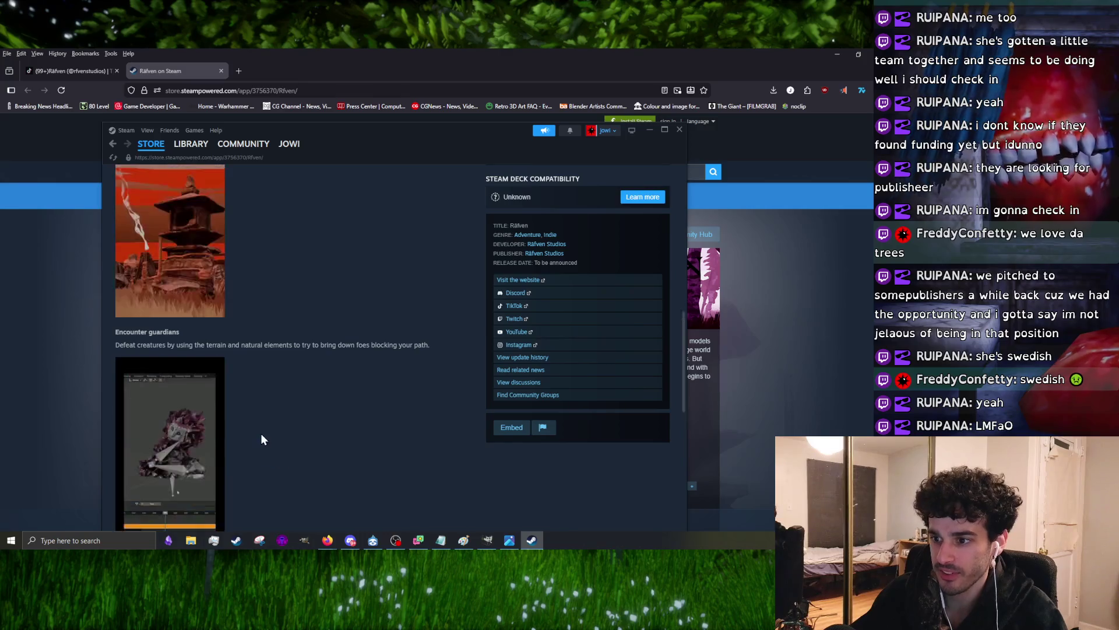
drag(366, 129, 417, 84)
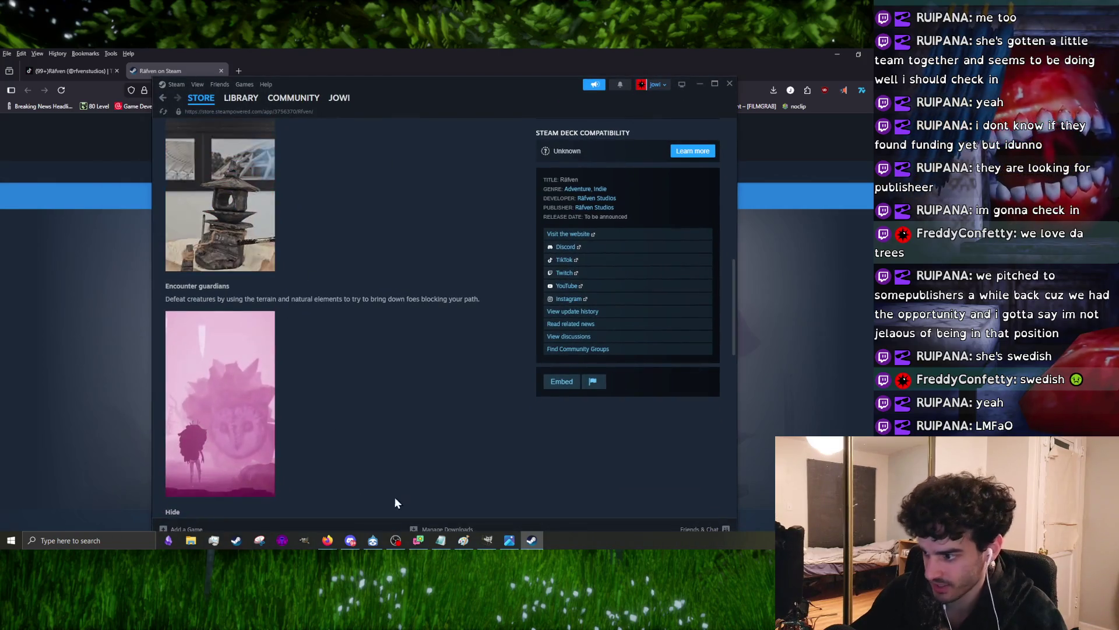
scroll(228, 385, down, 1)
scroll(225, 369, up, 1)
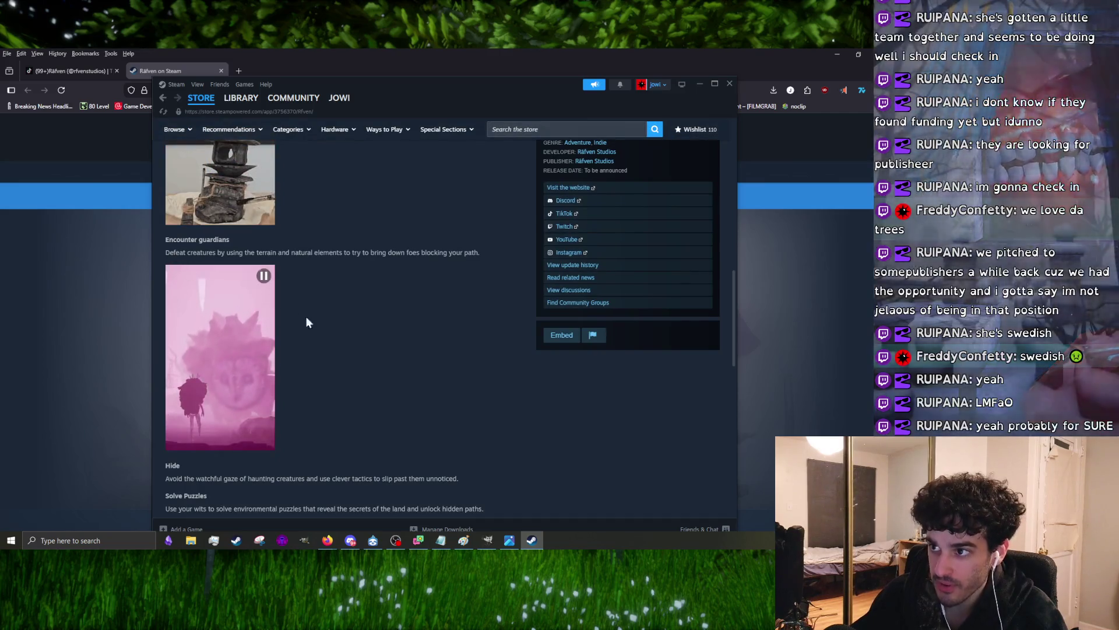
scroll(315, 319, up, 2)
scroll(321, 327, down, 2)
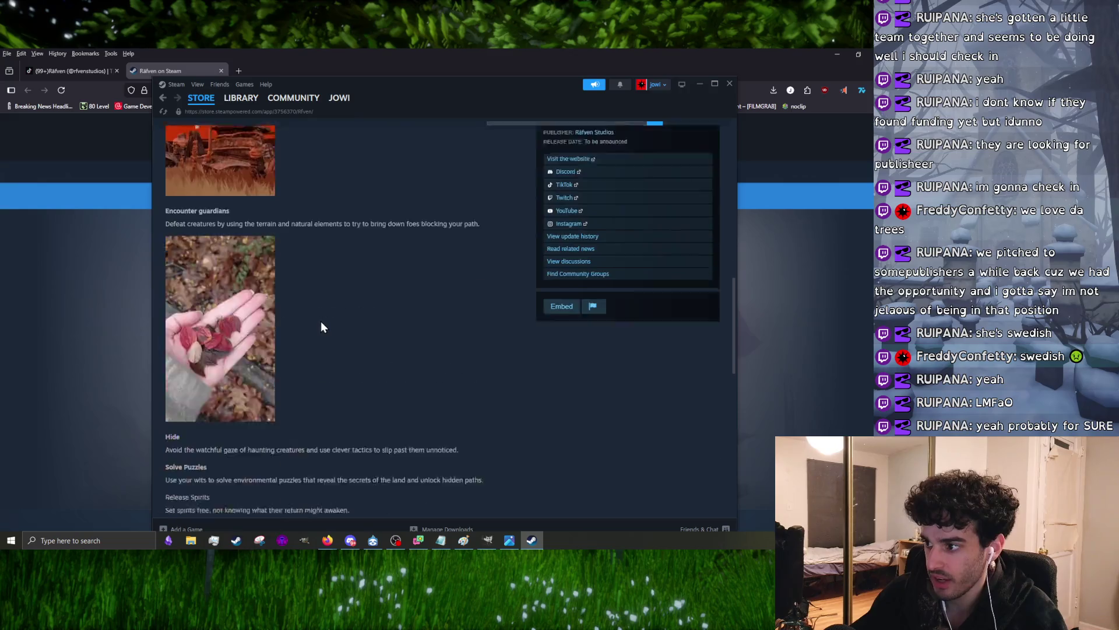
scroll(321, 333, down, 1)
scroll(320, 330, down, 2)
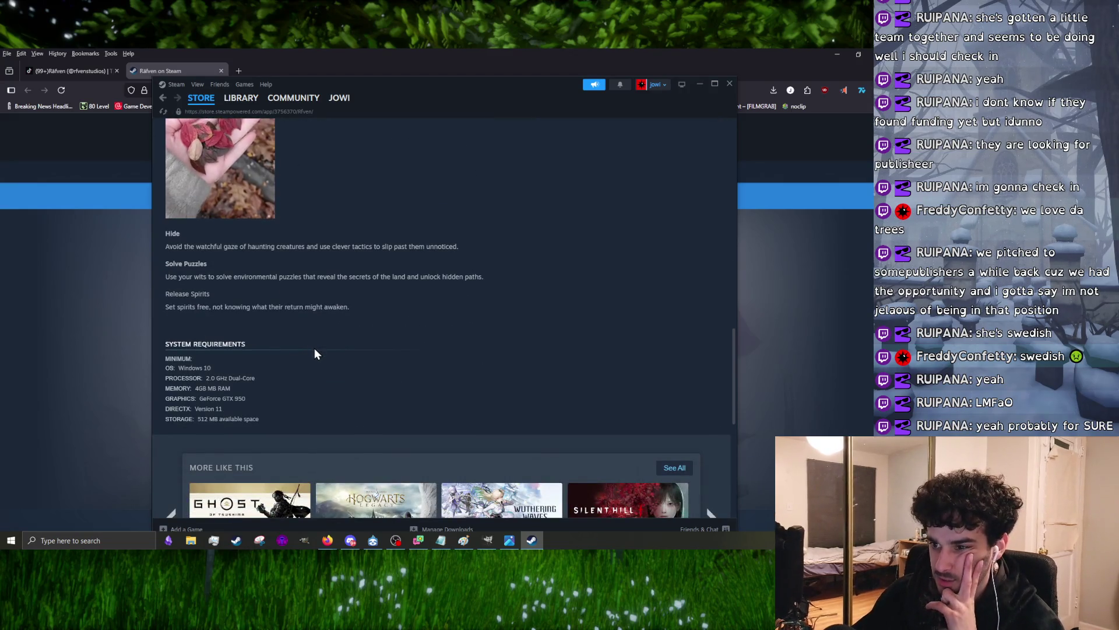
scroll(315, 348, up, 4)
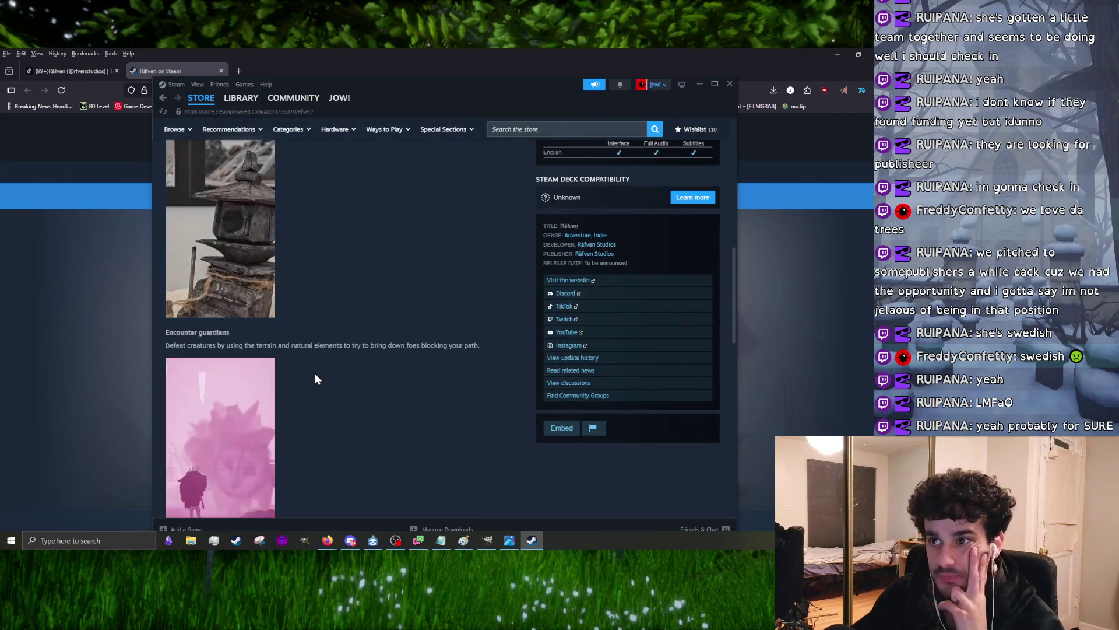
scroll(315, 373, up, 3)
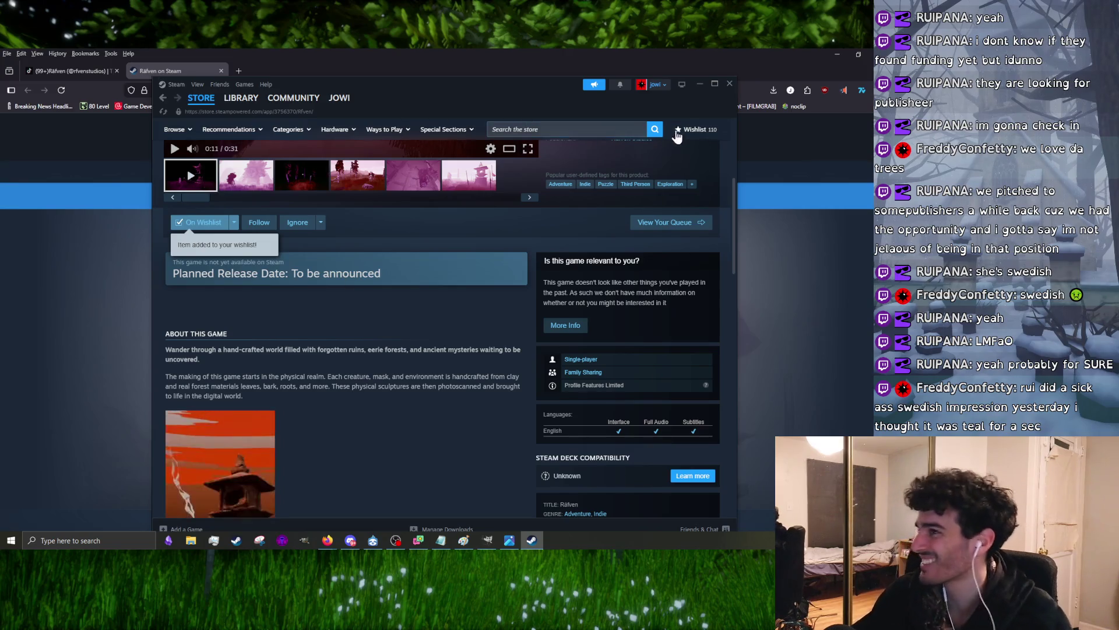
click(697, 85)
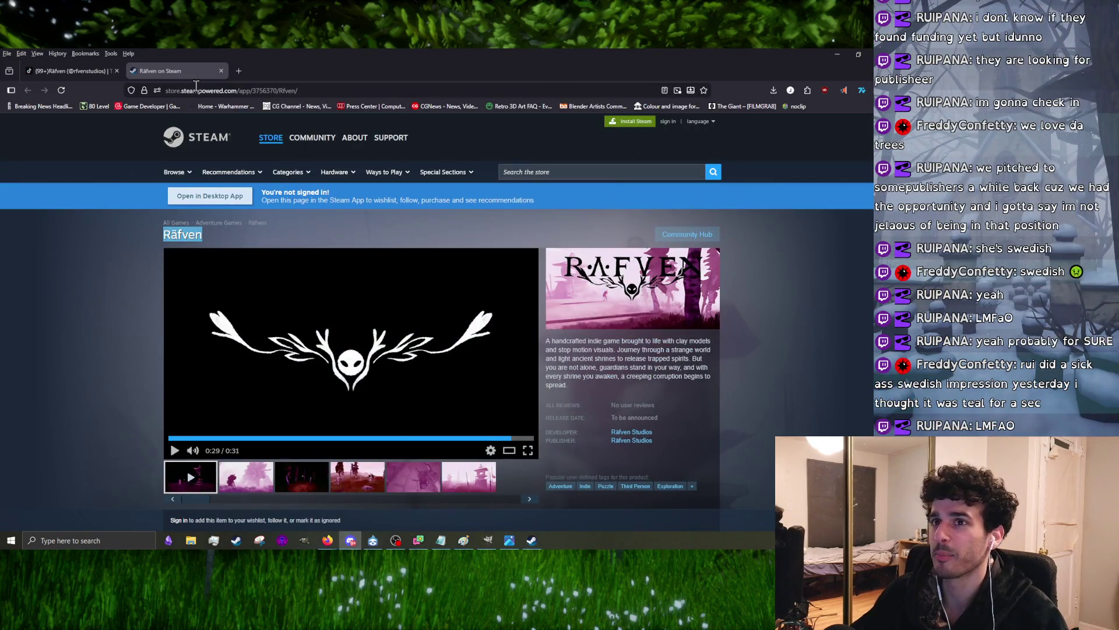
- Close the Räfven store tab, follow the studio's TikTok profile, and bring GIMP forward
click(223, 70)
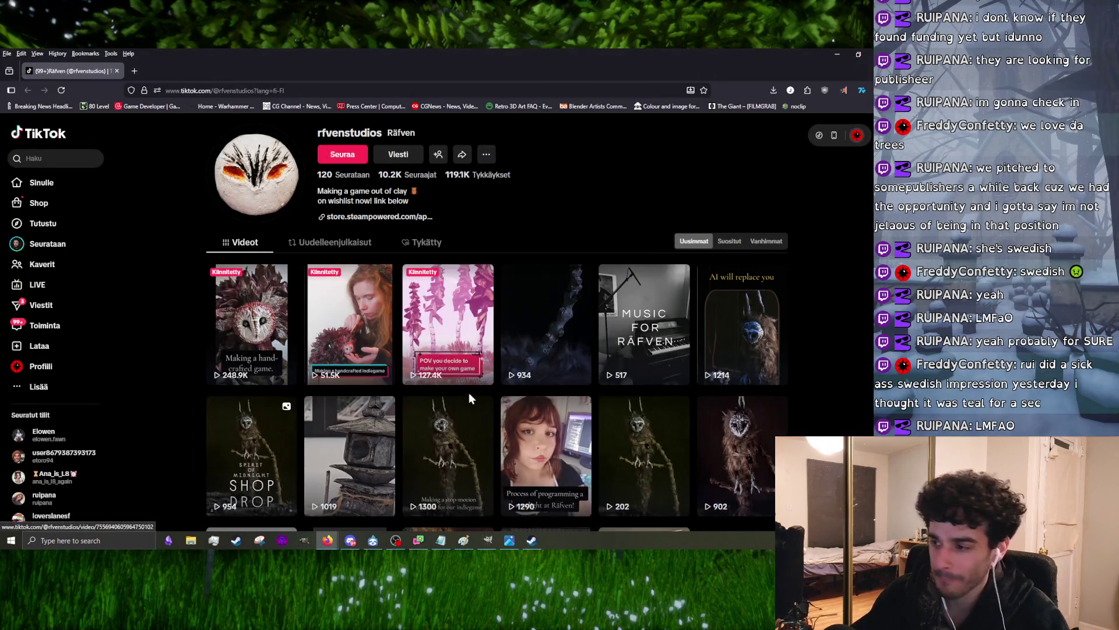
scroll(480, 396, down, 2)
scroll(420, 400, down, 3)
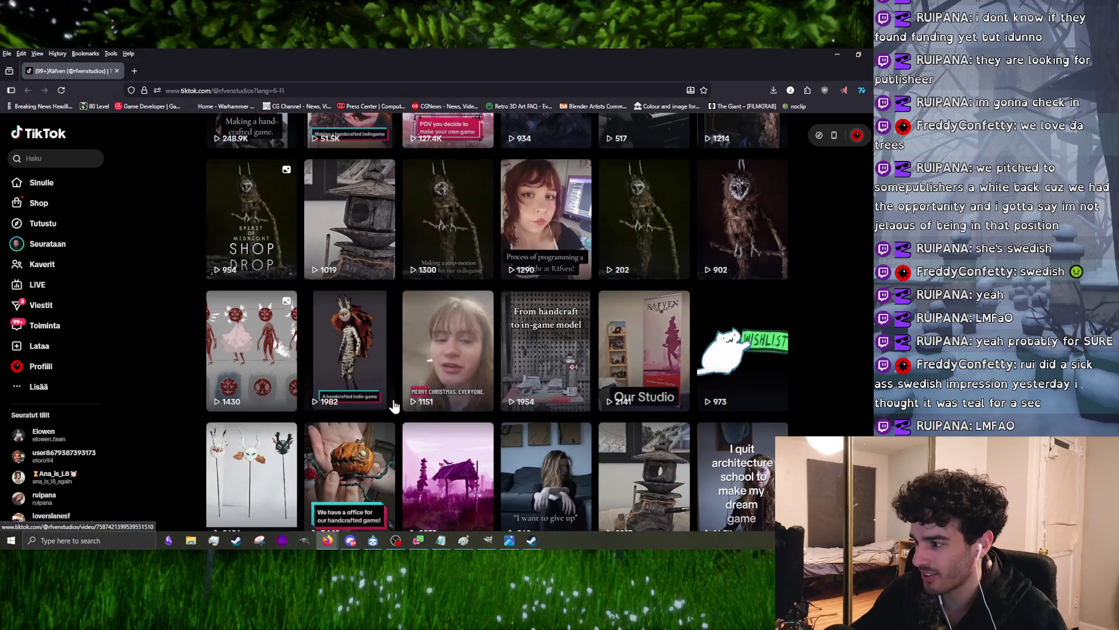
scroll(401, 391, down, 2)
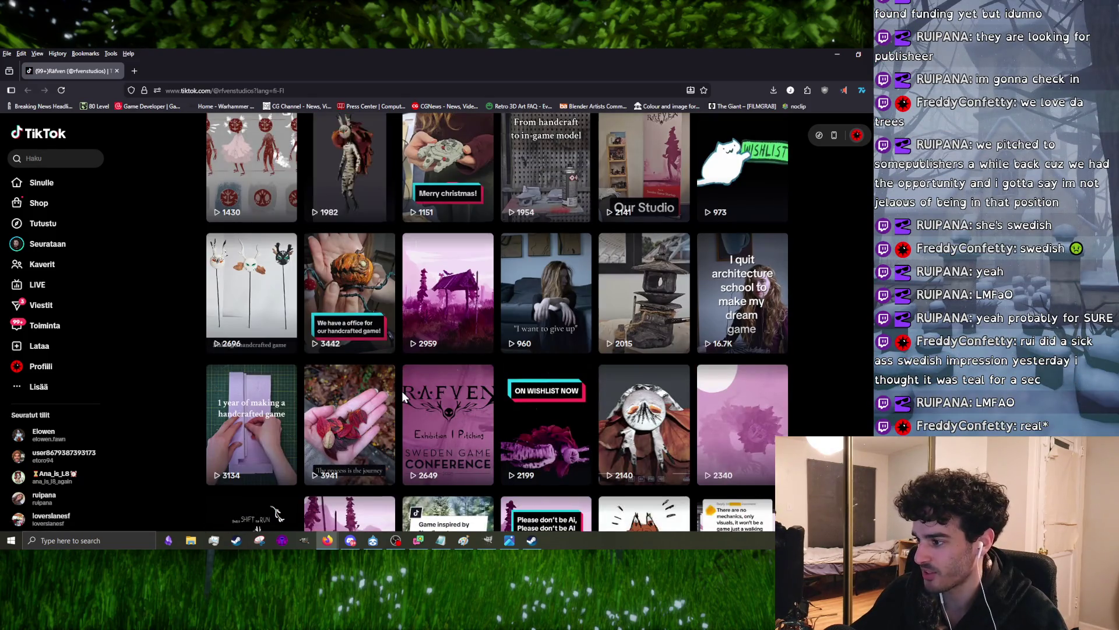
scroll(414, 409, up, 1)
scroll(414, 408, up, 4)
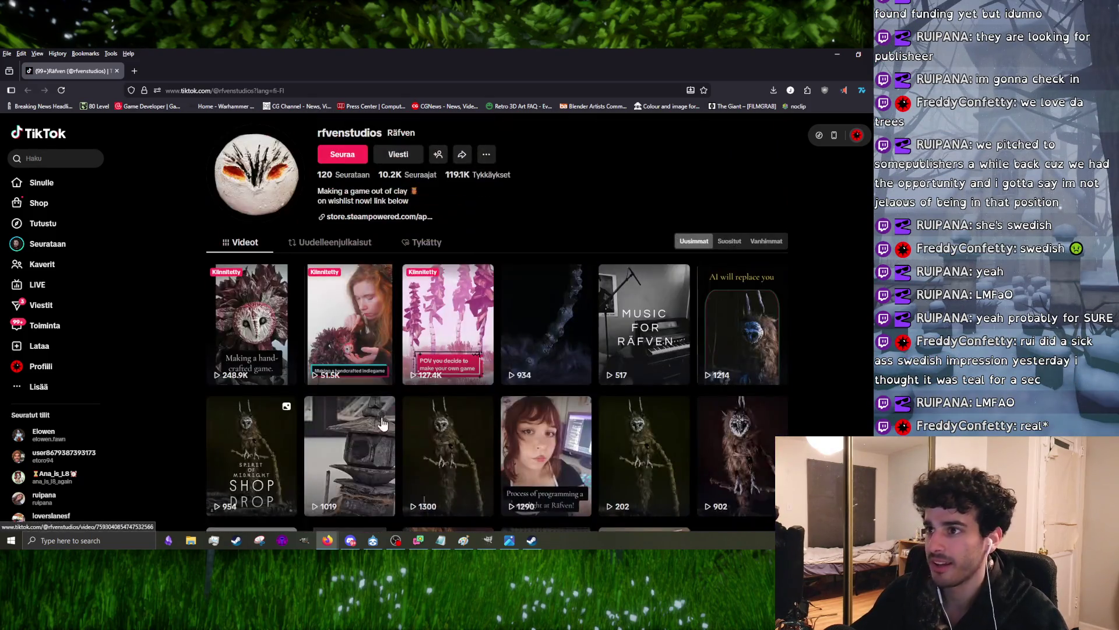
click(344, 157)
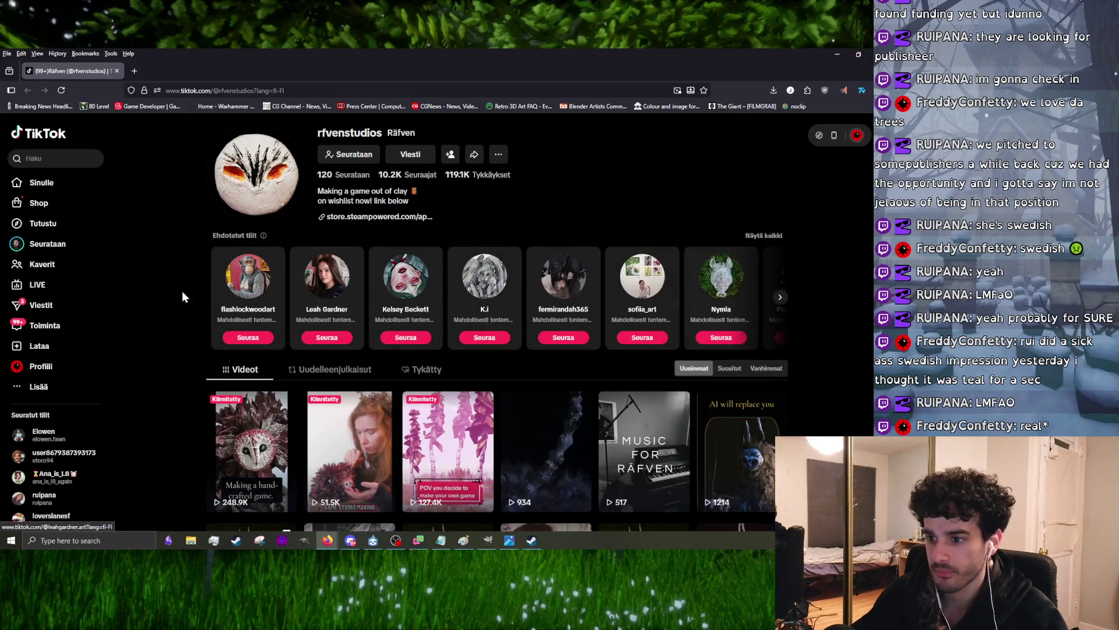
scroll(528, 218, down, 3)
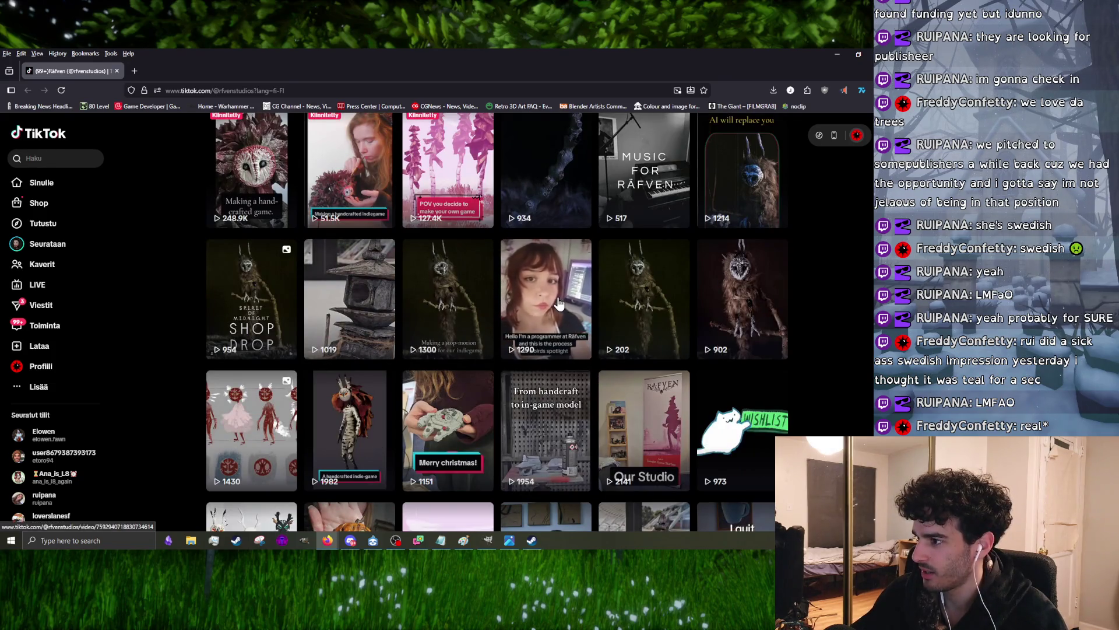
mouse_move(546, 299)
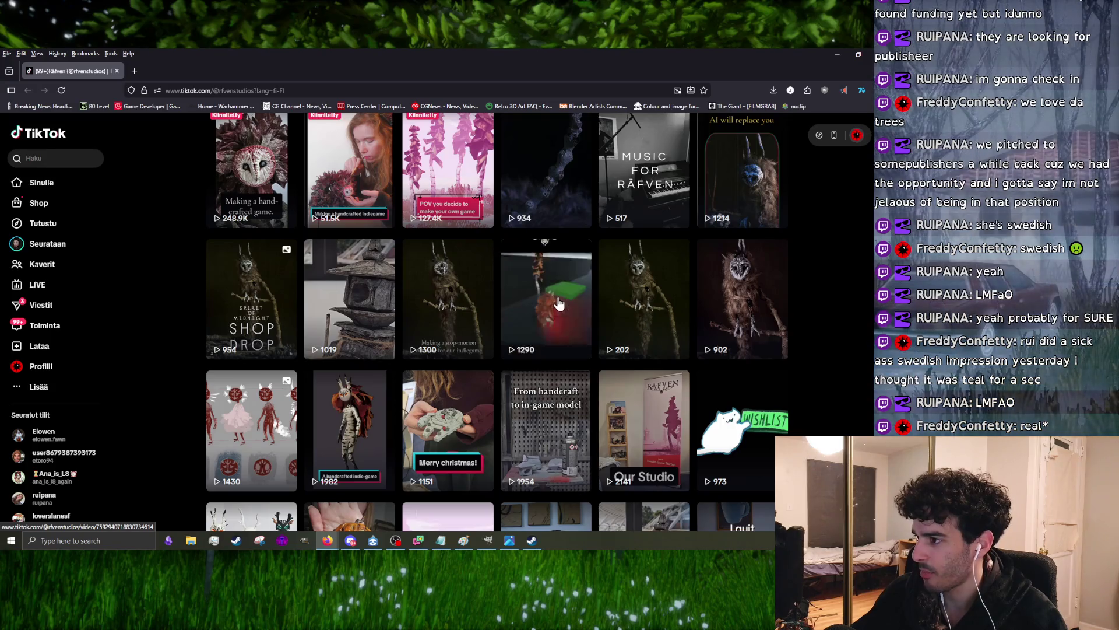
scroll(533, 329, up, 3)
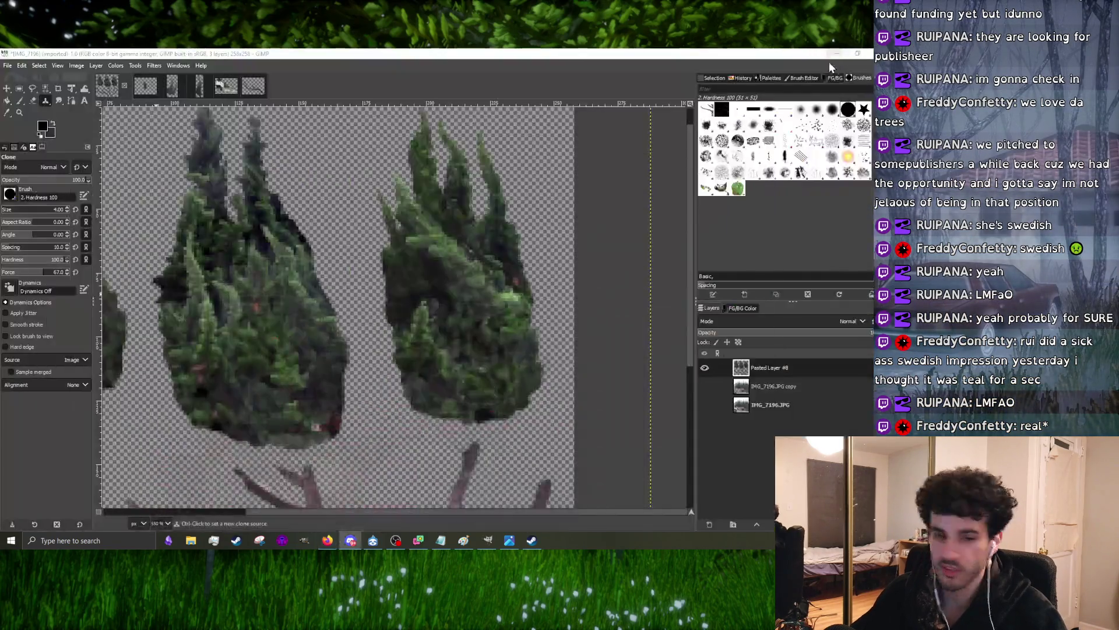
click(836, 54)
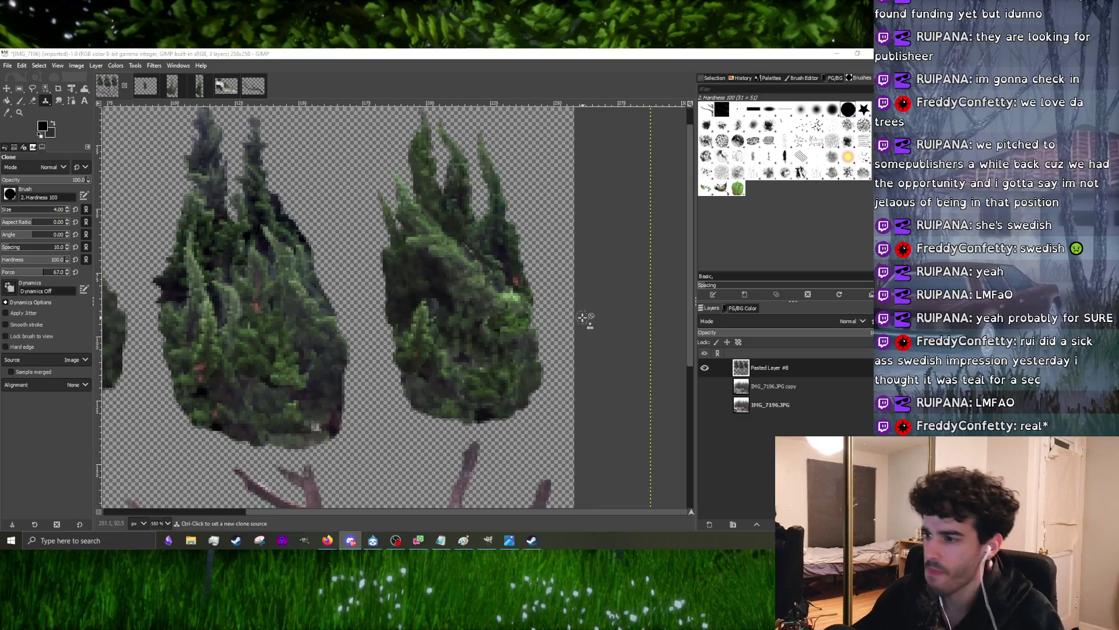
scroll(459, 334, down, 1)
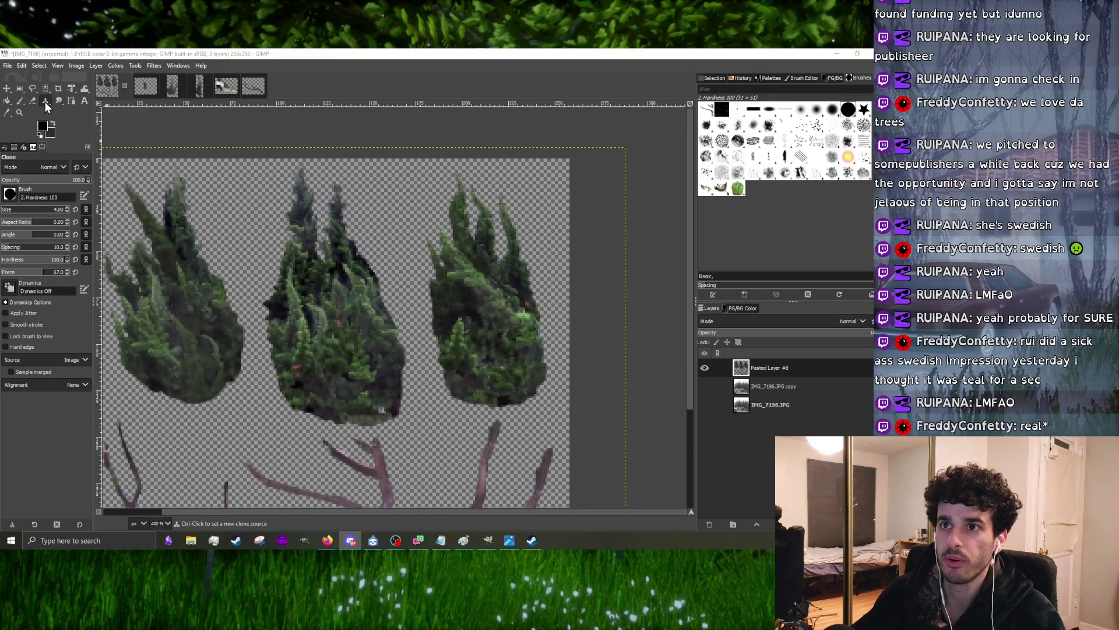
scroll(238, 332, up, 1)
scroll(261, 362, down, 3)
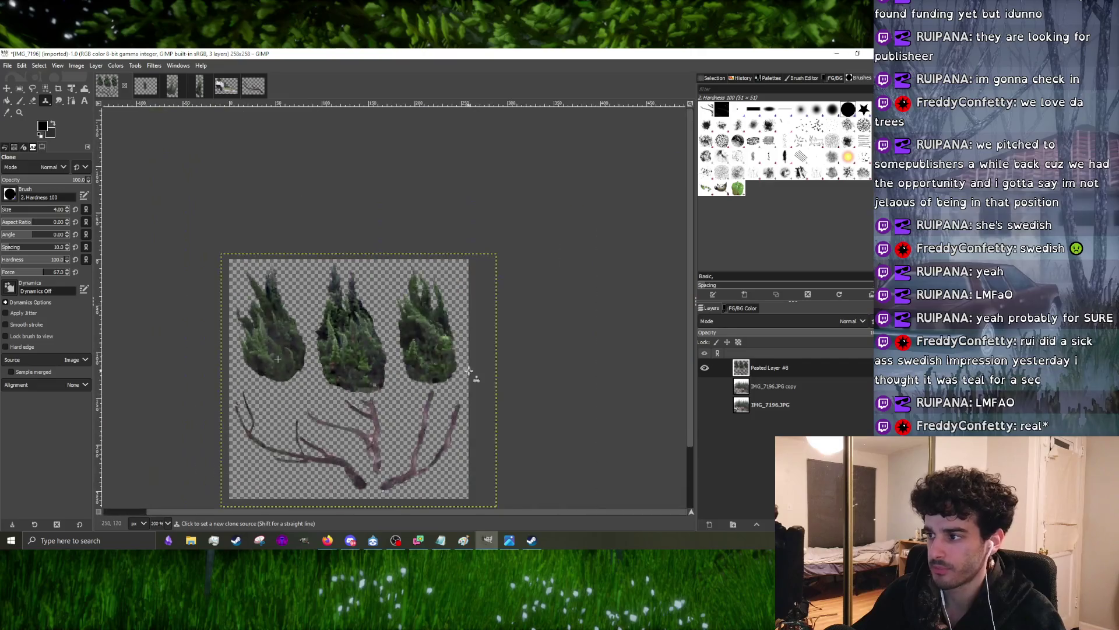
scroll(422, 361, up, 2)
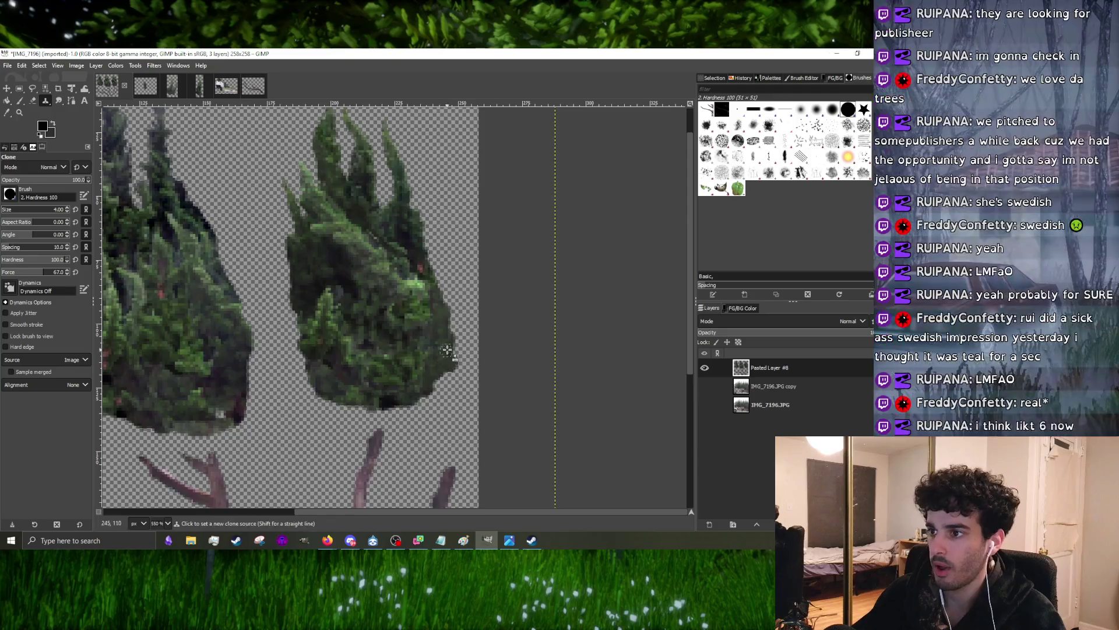
scroll(363, 350, left, 3)
scroll(361, 353, down, 1)
scroll(436, 381, down, 2)
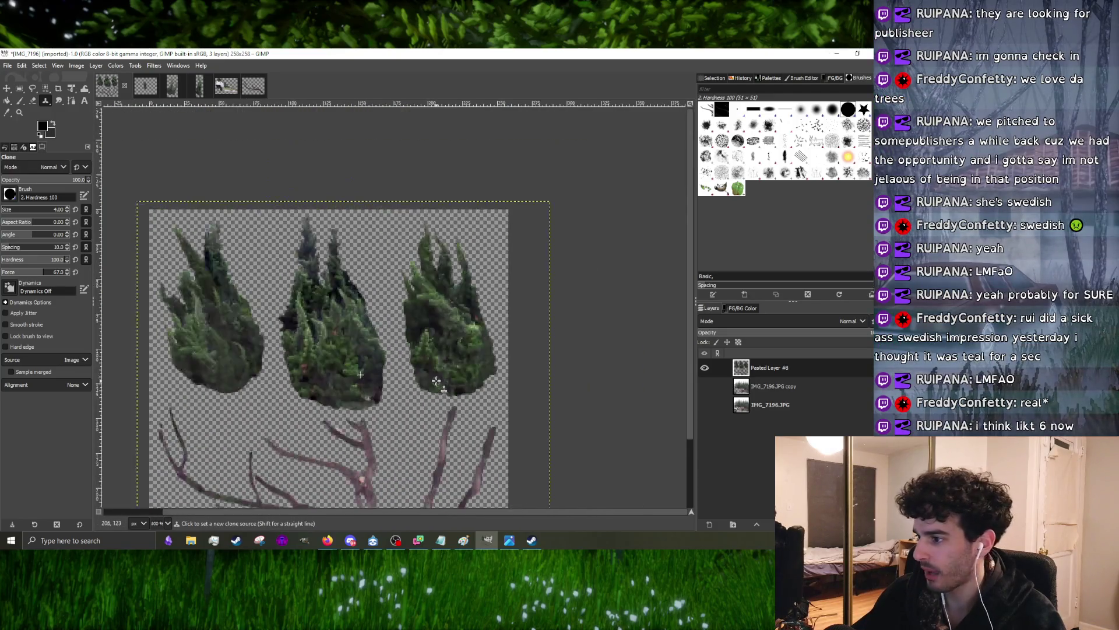
scroll(349, 378, down, 2)
scroll(387, 378, up, 3)
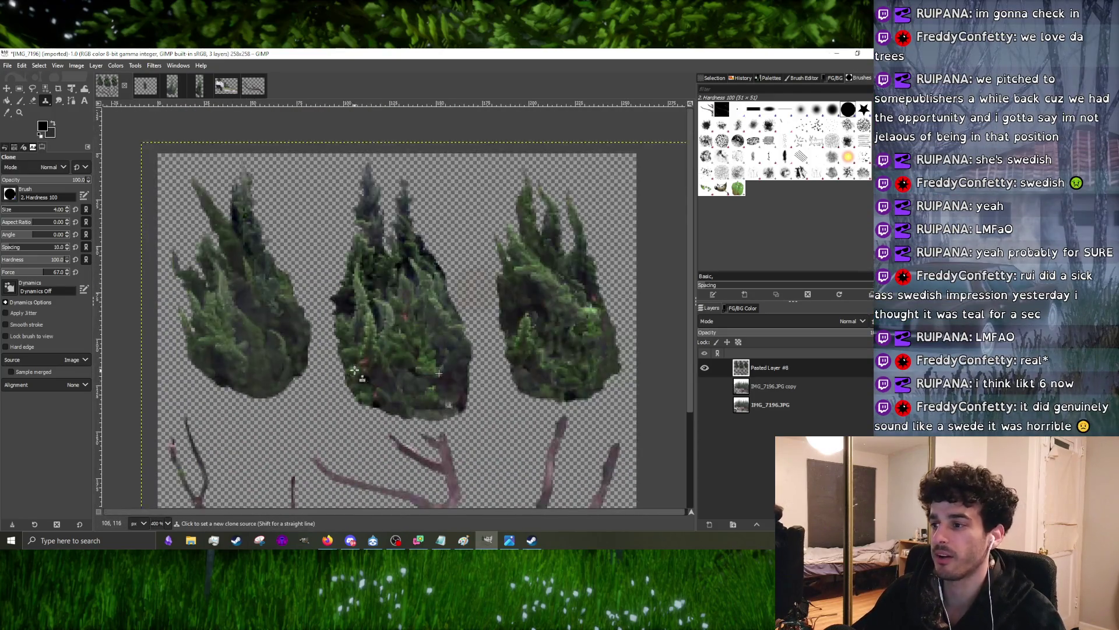
scroll(387, 378, up, 2)
scroll(387, 378, down, 3)
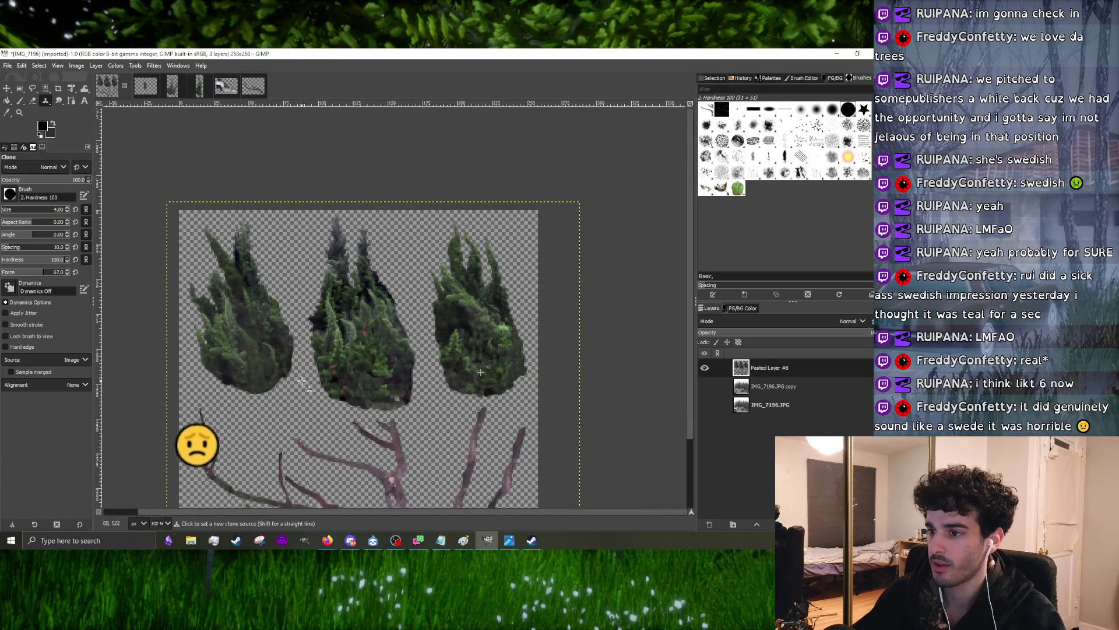
scroll(251, 400, up, 4)
- Clone foliage onto the left cypress tree's bottom edge, then switch to the Eraser
mouse_move(251, 399)
mouse_down()
mouse_move(263, 428)
mouse_move(351, 415)
mouse_move(394, 380)
mouse_move(305, 437)
mouse_up()
scroll(304, 436, down, 3)
scroll(288, 424, down, 1)
scroll(277, 411, up, 1)
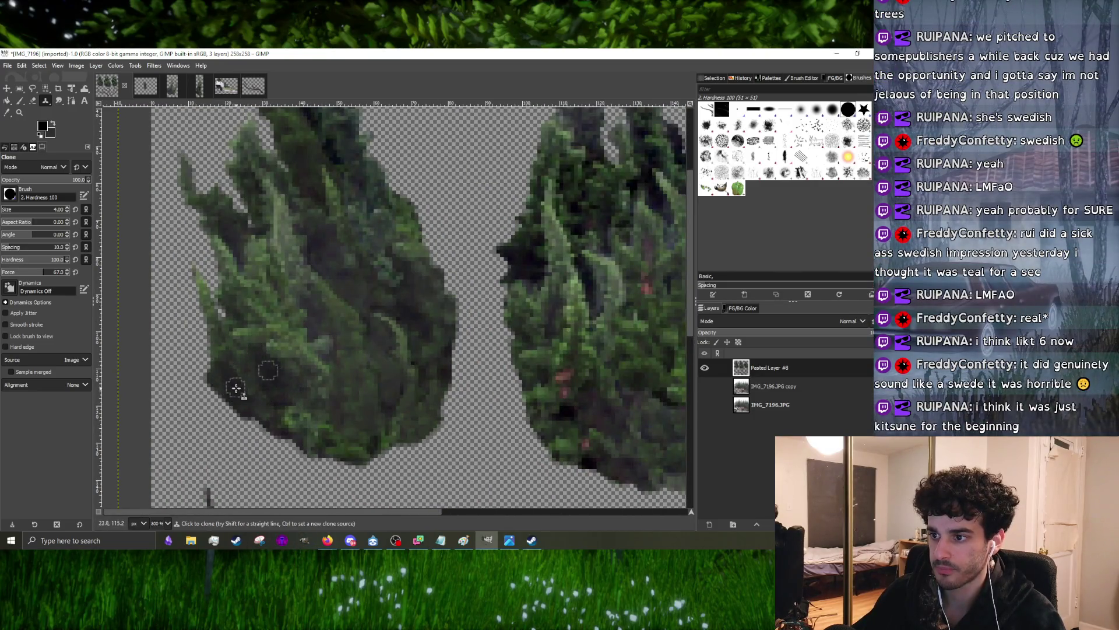
scroll(236, 389, down, 3)
scroll(342, 371, up, 3)
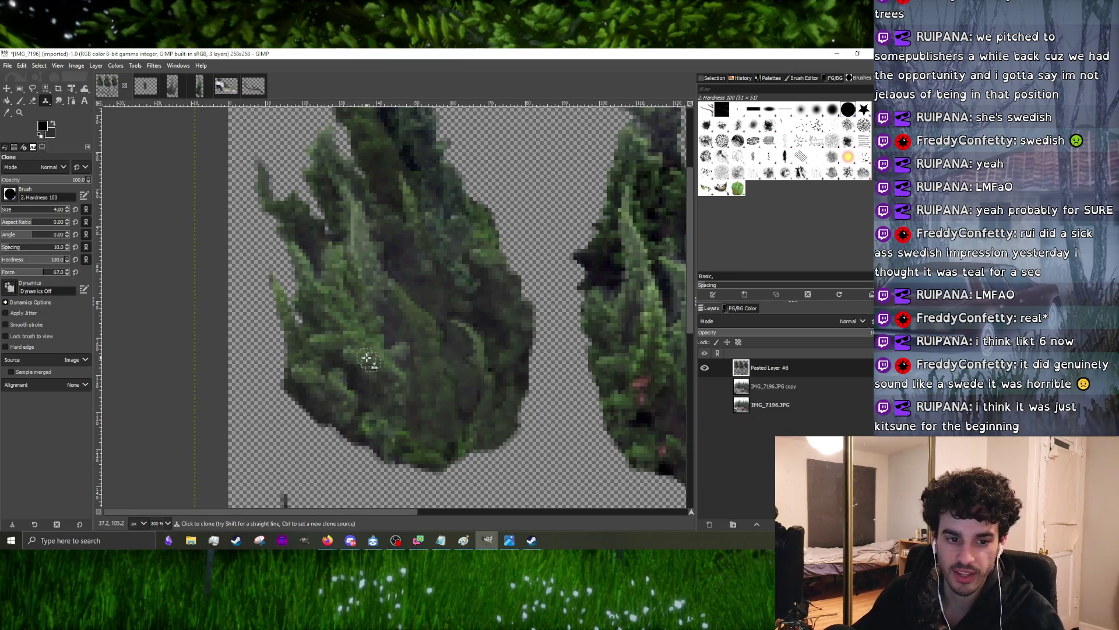
click(32, 101)
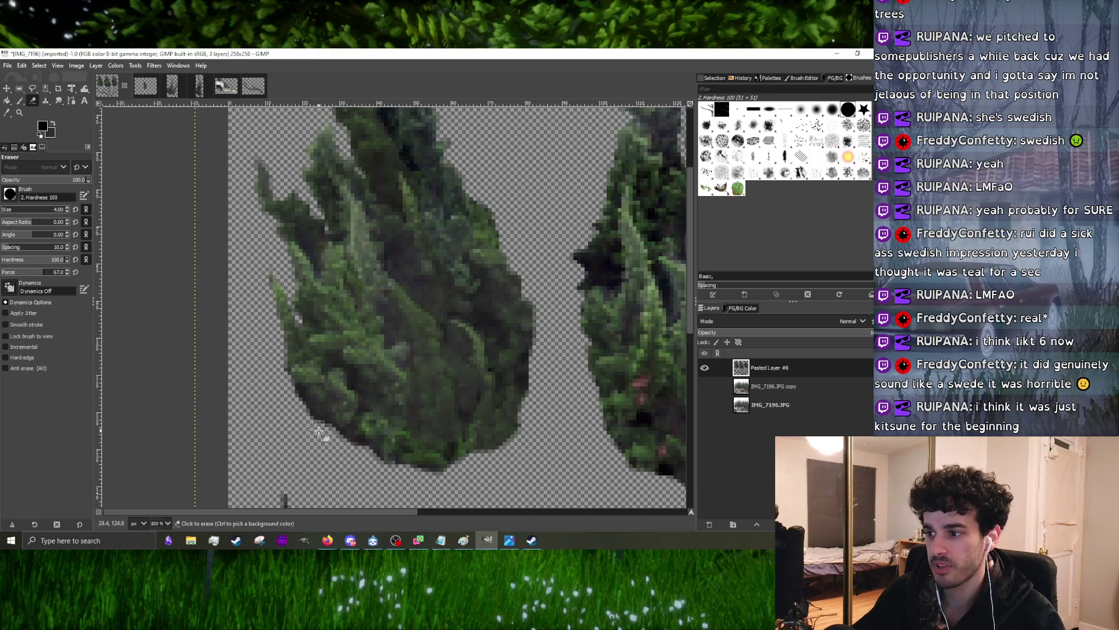
scroll(298, 372, down, 3)
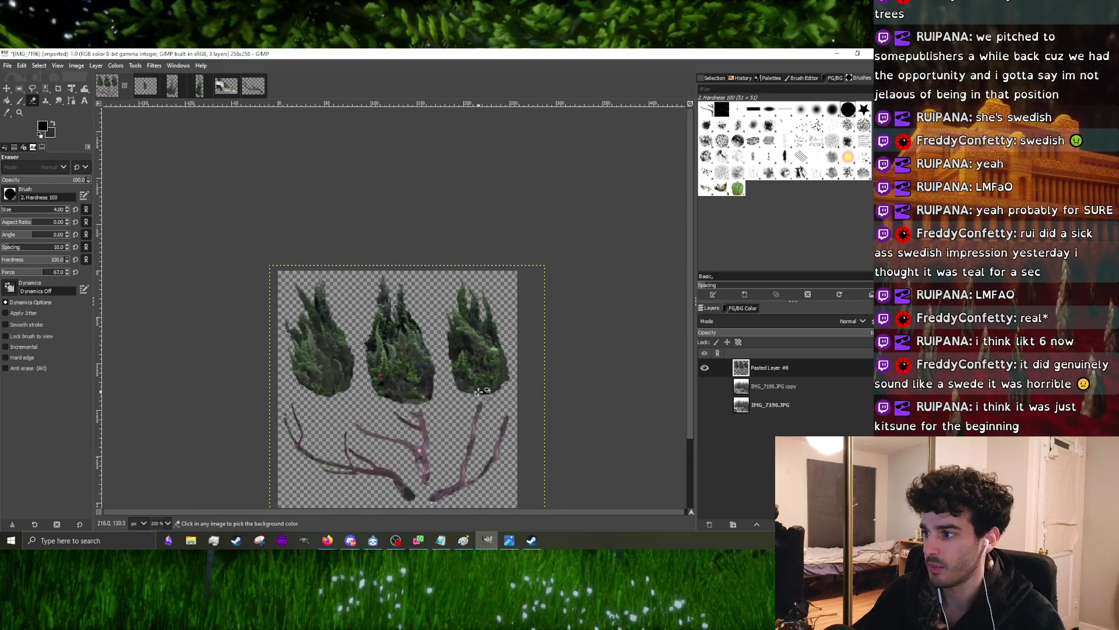
scroll(478, 393, up, 2)
scroll(418, 410, up, 2)
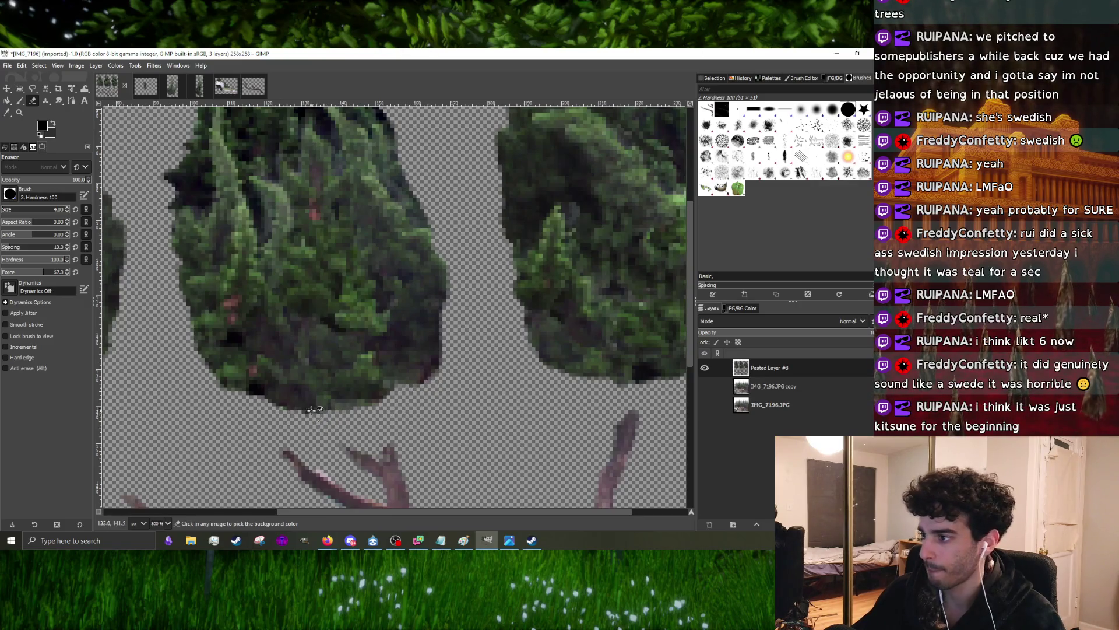
scroll(385, 401, right, 5)
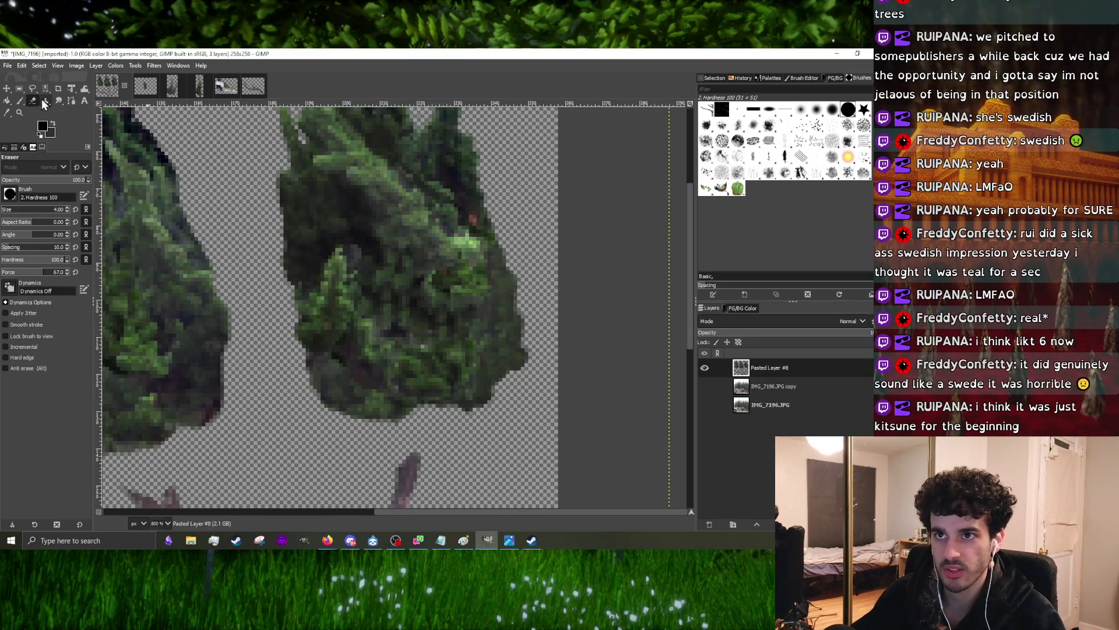
scroll(499, 364, down, 3)
scroll(455, 334, up, 4)
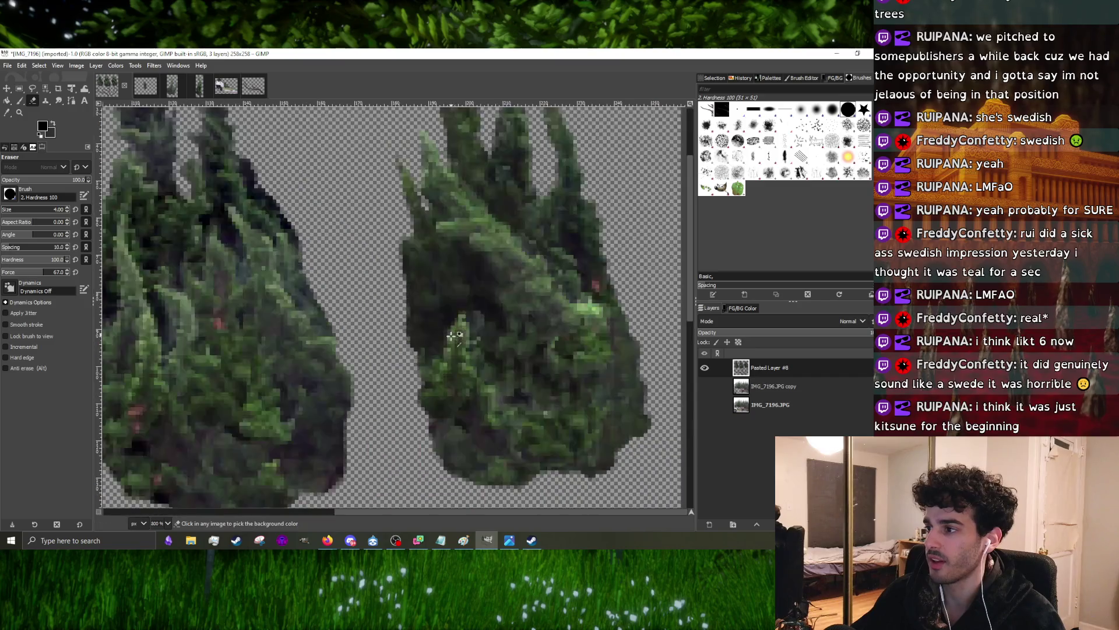
scroll(465, 338, down, 2)
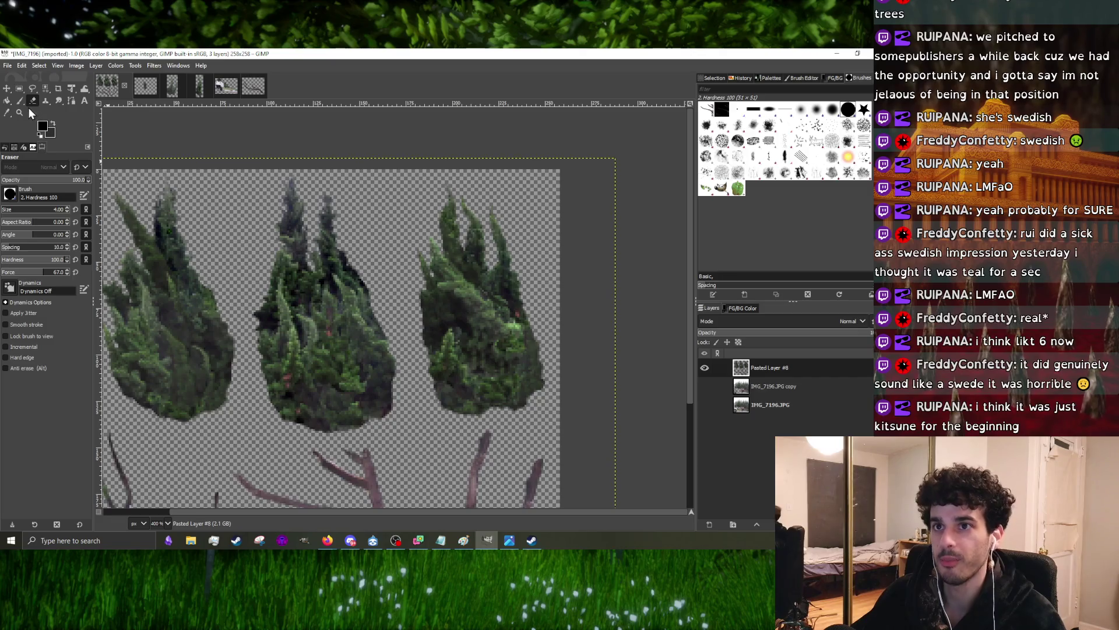
click(32, 89)
scroll(438, 317, down, 1)
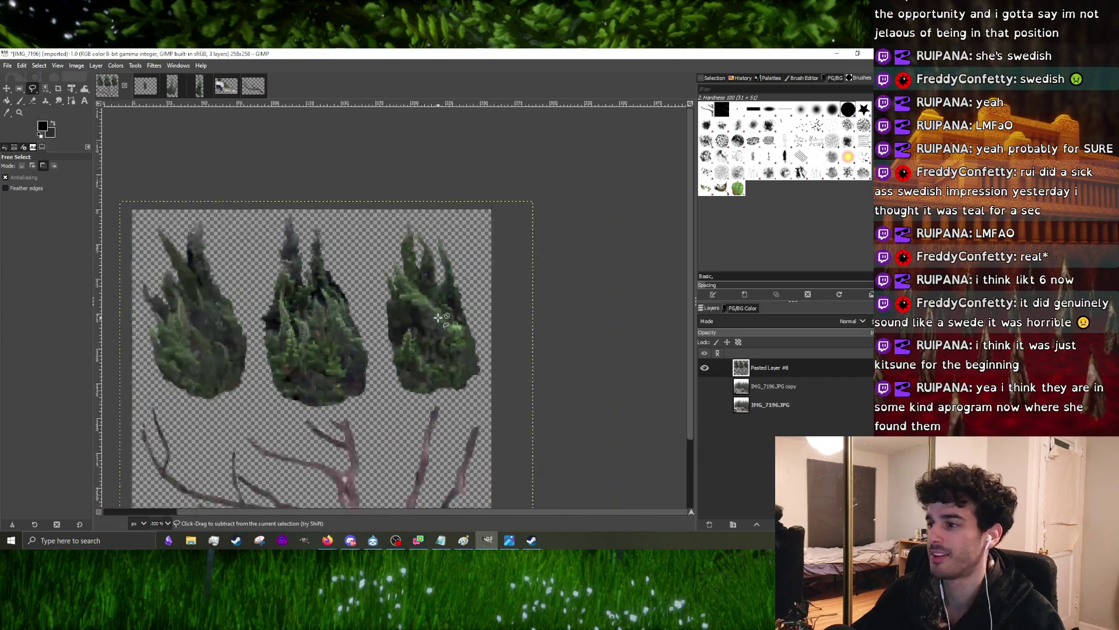
scroll(437, 317, up, 2)
- Switch to the Paintbrush and raise the brush size to 2 for foliage touch-ups
click(23, 103)
scroll(432, 326, up, 4)
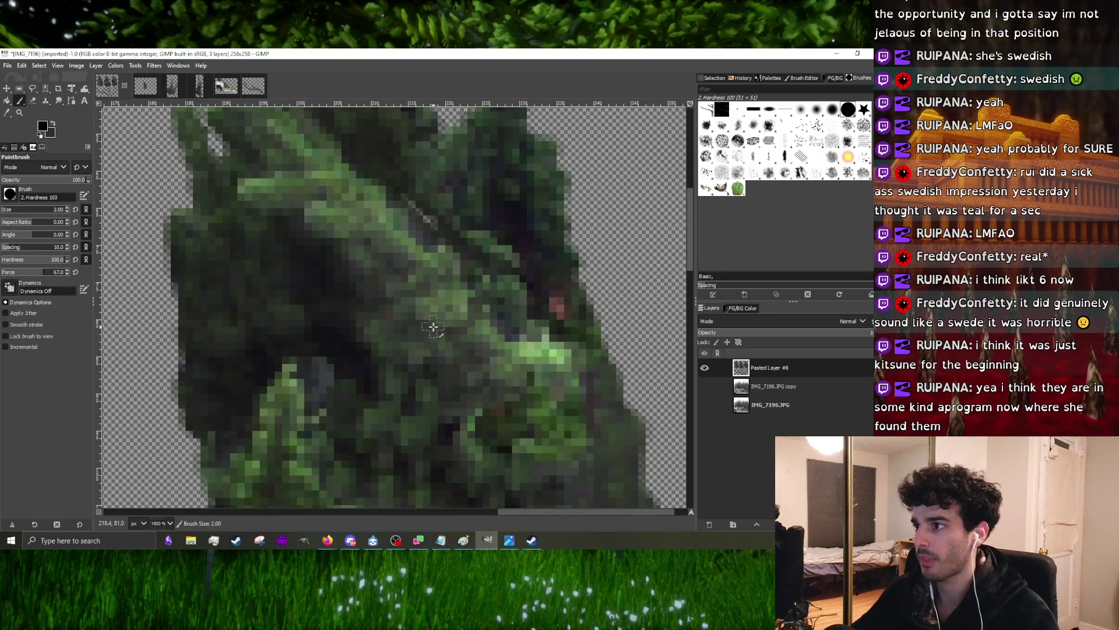
scroll(429, 318, down, 2)
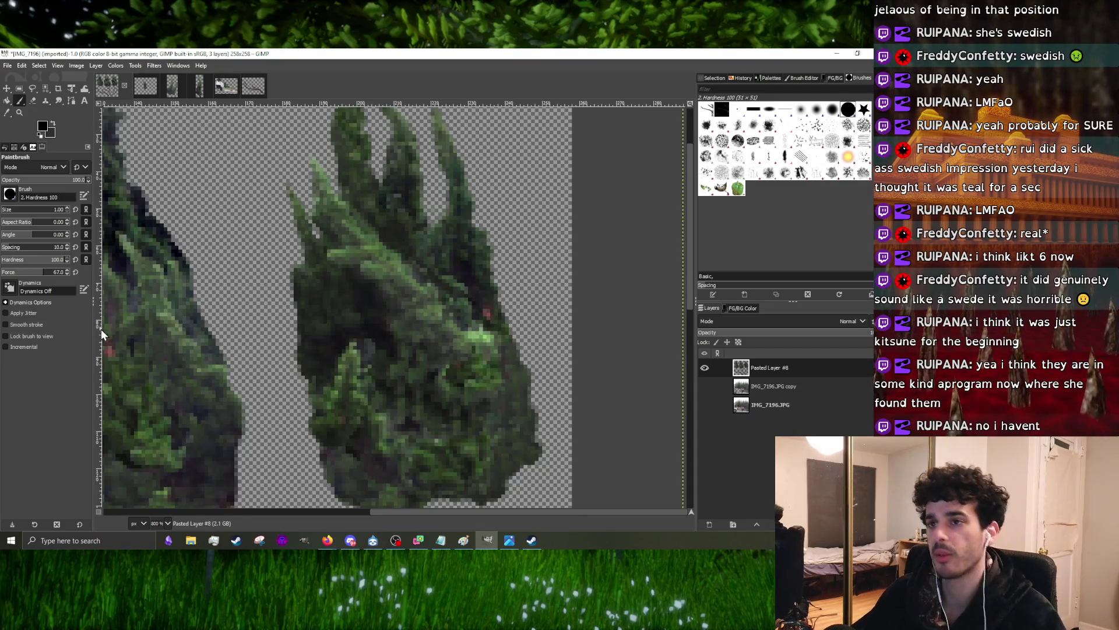
scroll(335, 331, down, 1)
scroll(397, 379, up, 1)
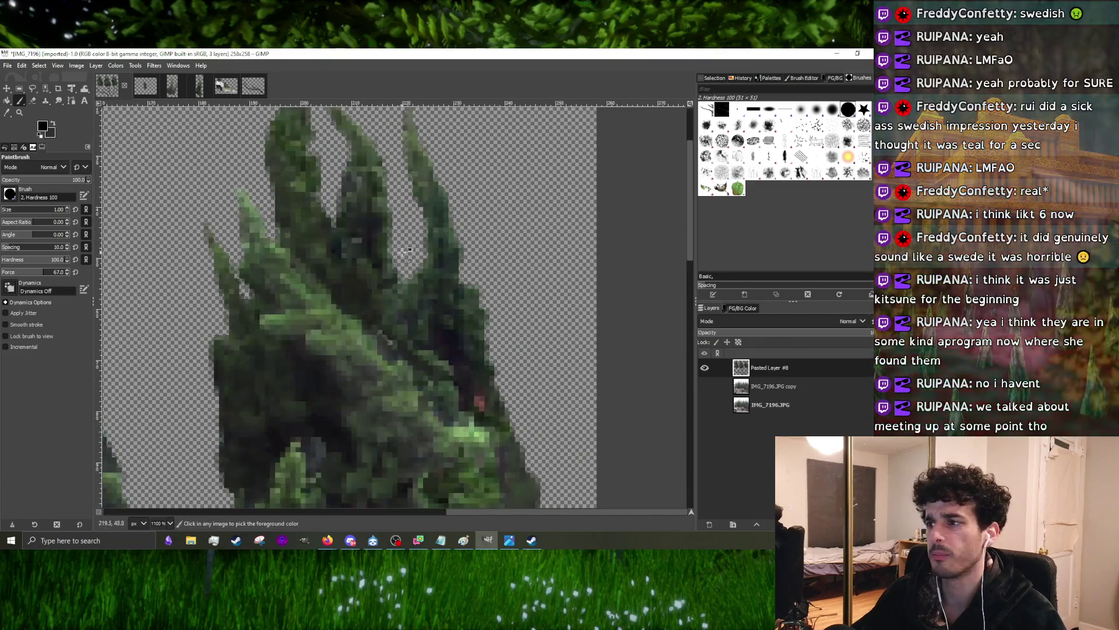
scroll(396, 379, up, 1)
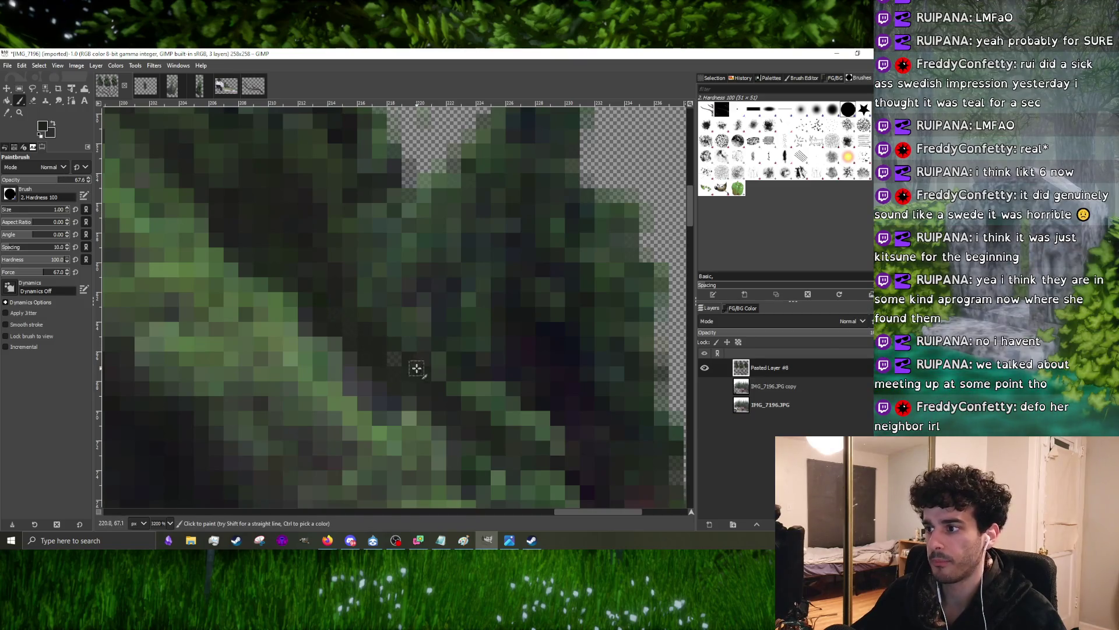
scroll(394, 358, down, 1)
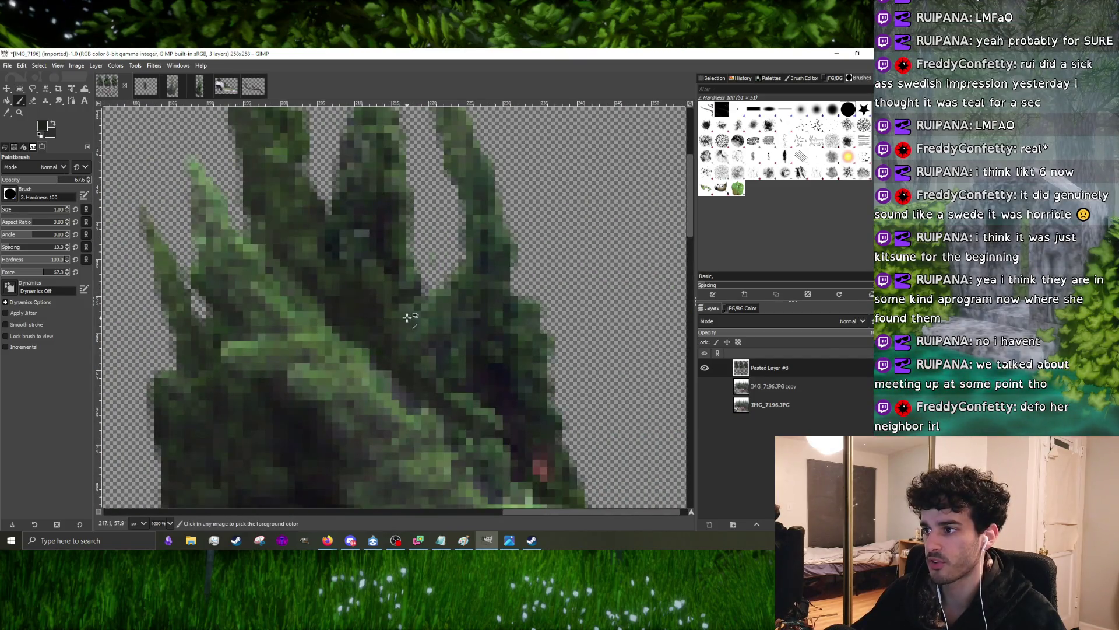
scroll(400, 333, down, 5)
scroll(401, 337, up, 5)
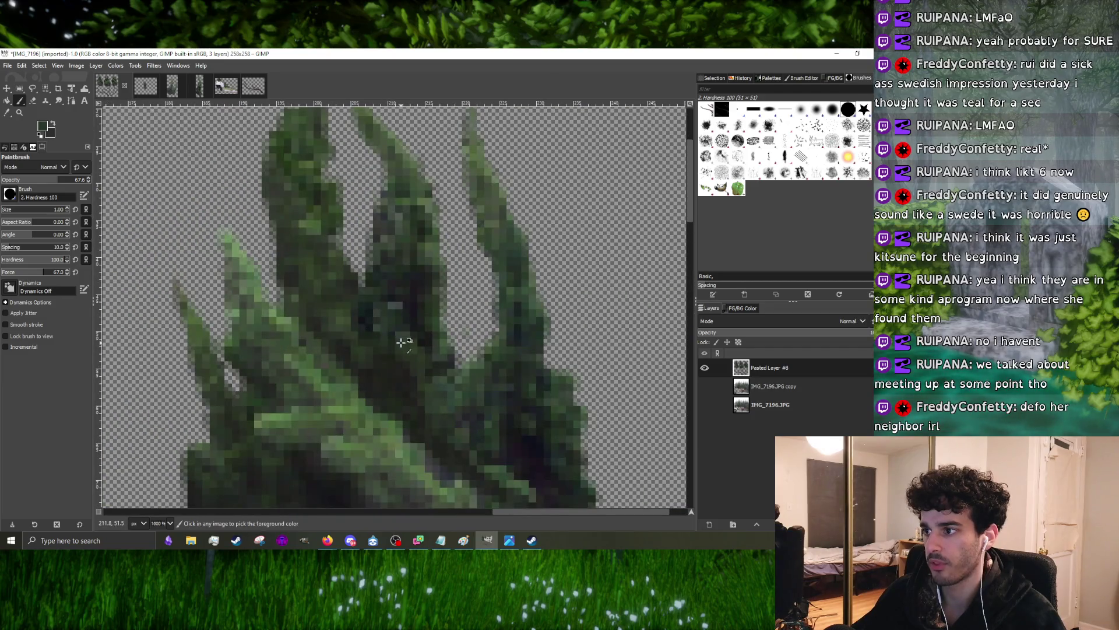
scroll(395, 368, down, 4)
scroll(385, 367, up, 4)
scroll(394, 369, up, 1)
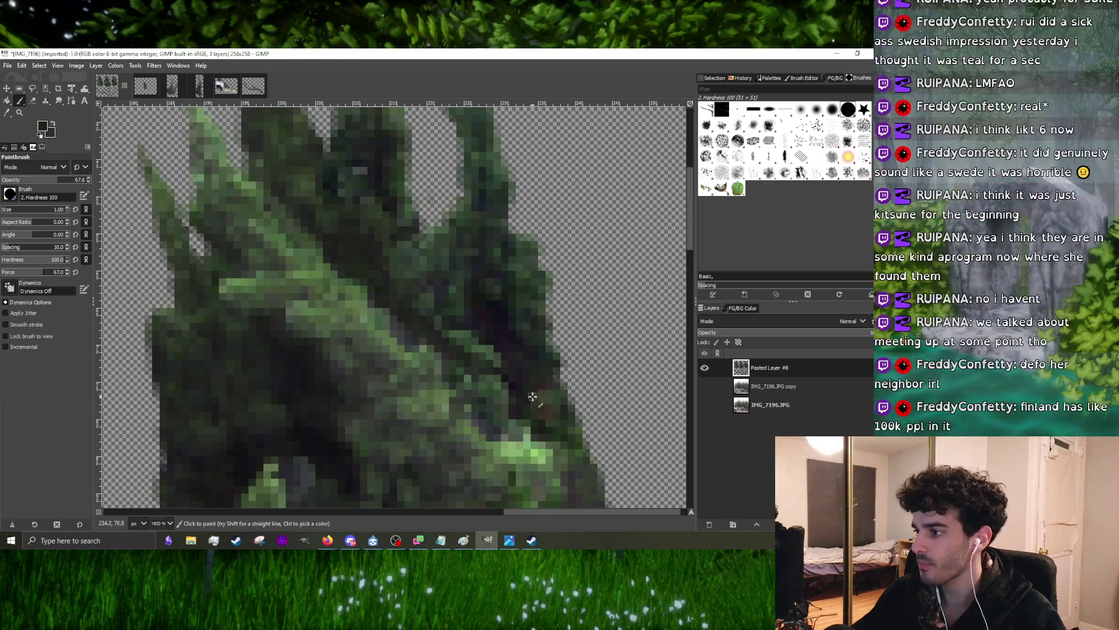
scroll(550, 407, down, 1)
scroll(408, 412, down, 4)
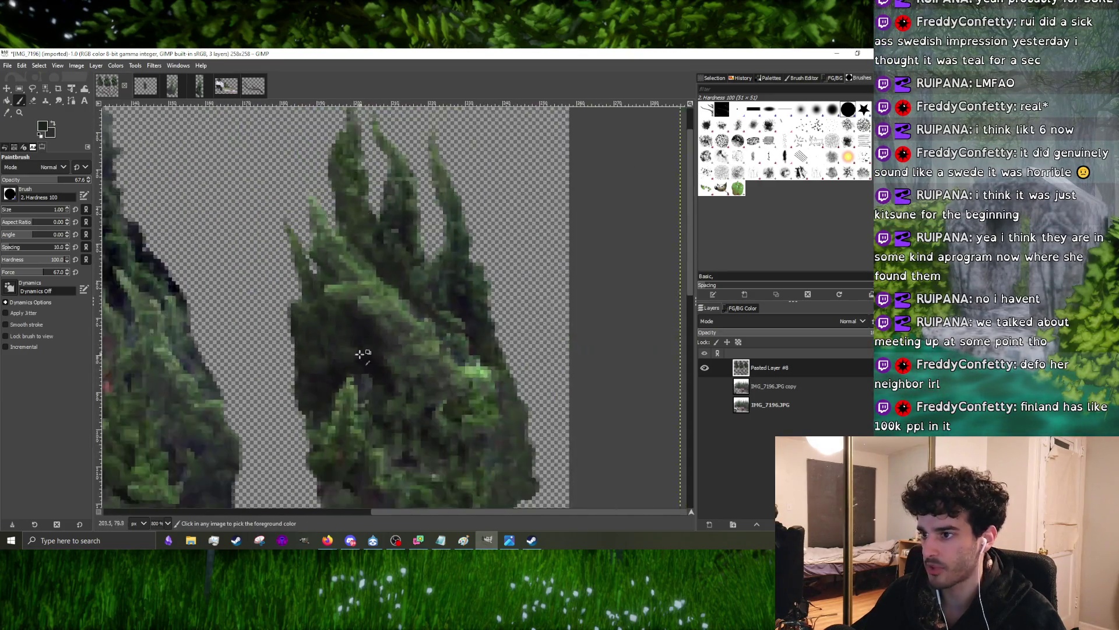
scroll(362, 358, up, 4)
scroll(408, 445, down, 1)
scroll(422, 435, up, 1)
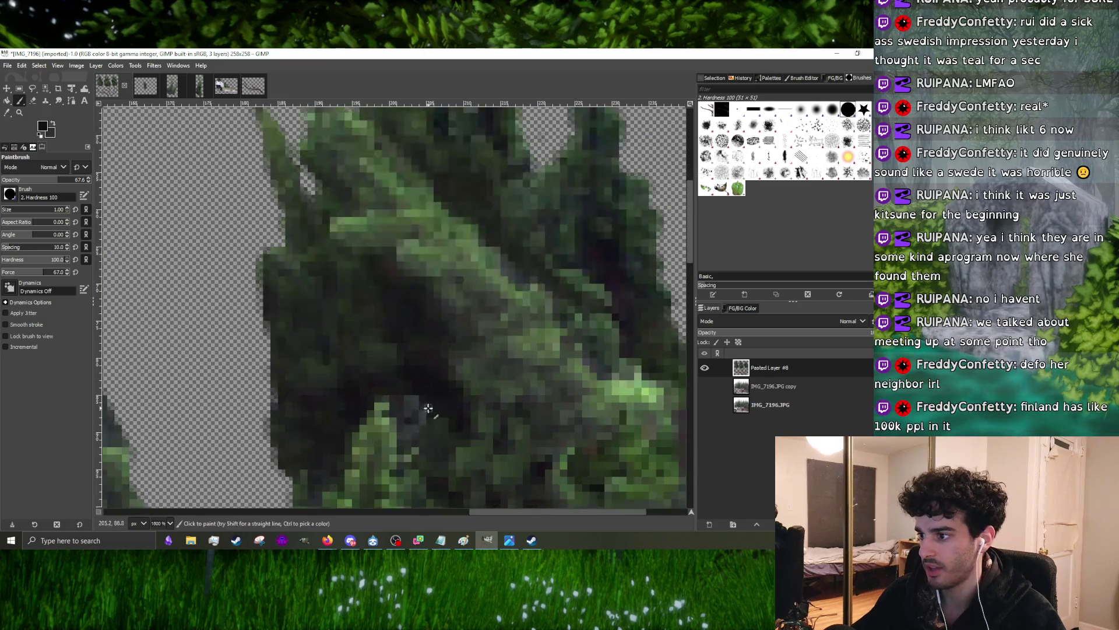
scroll(439, 386, up, 1)
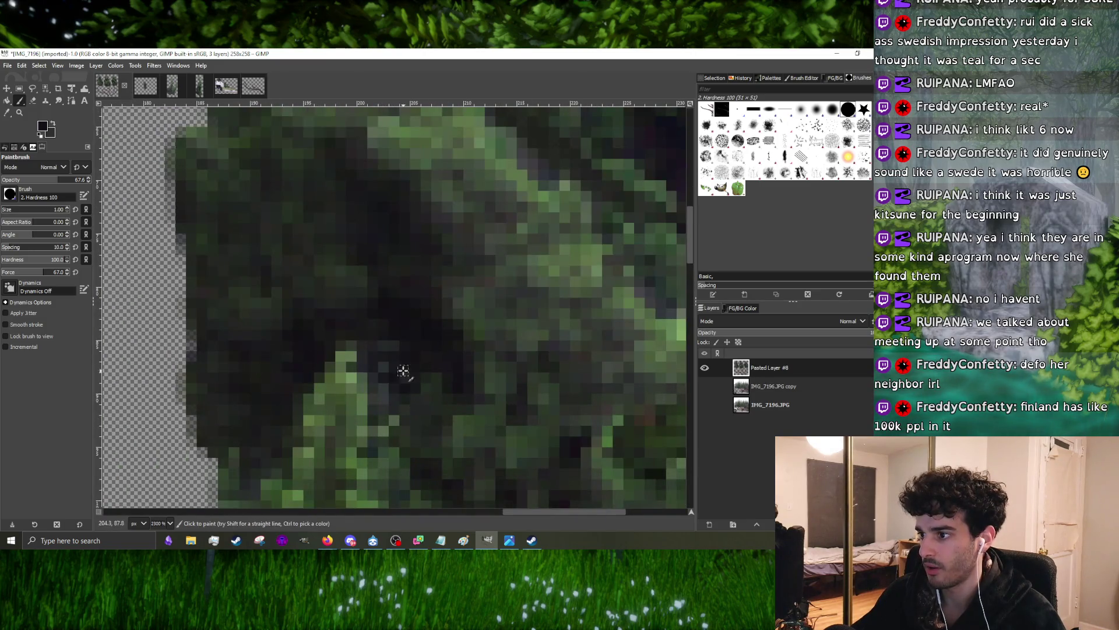
key(bracketright)
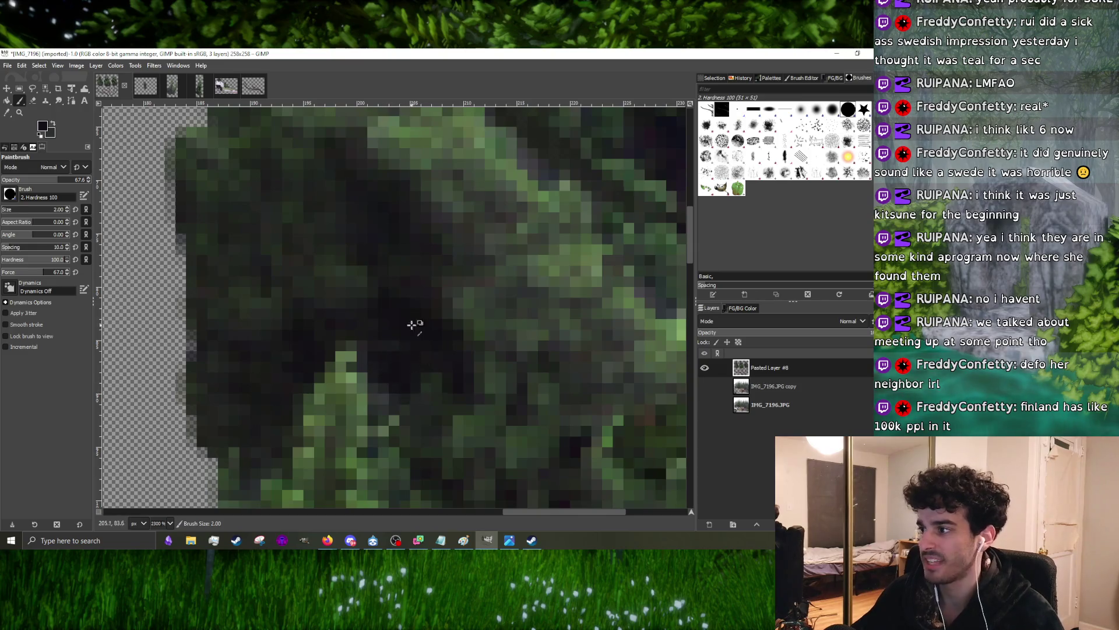
scroll(415, 325, down, 1)
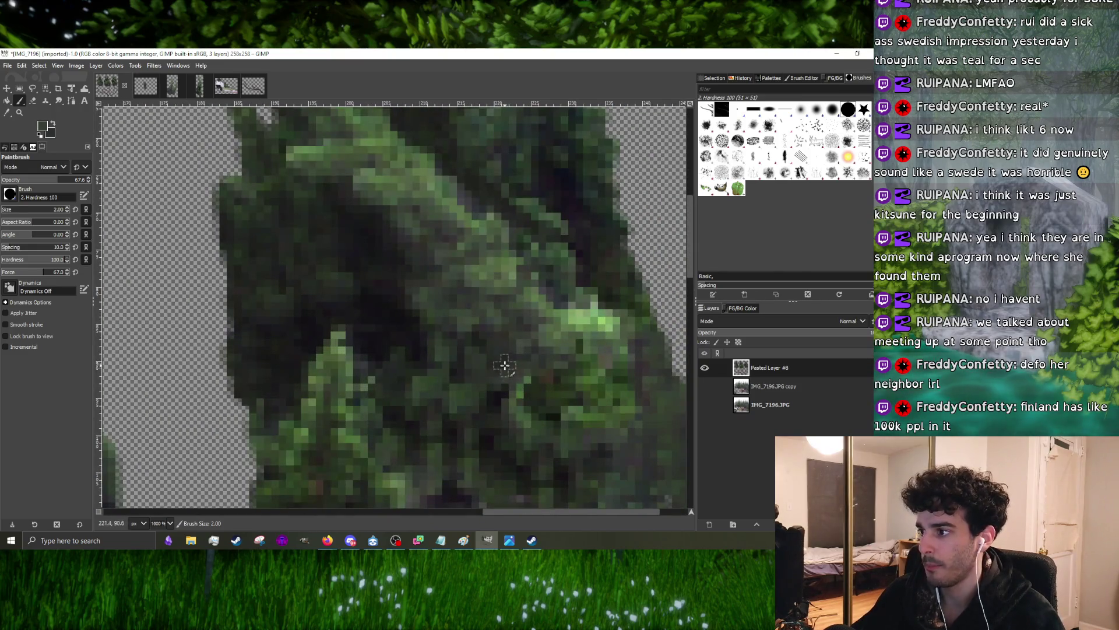
scroll(460, 359, up, 1)
scroll(459, 358, down, 1)
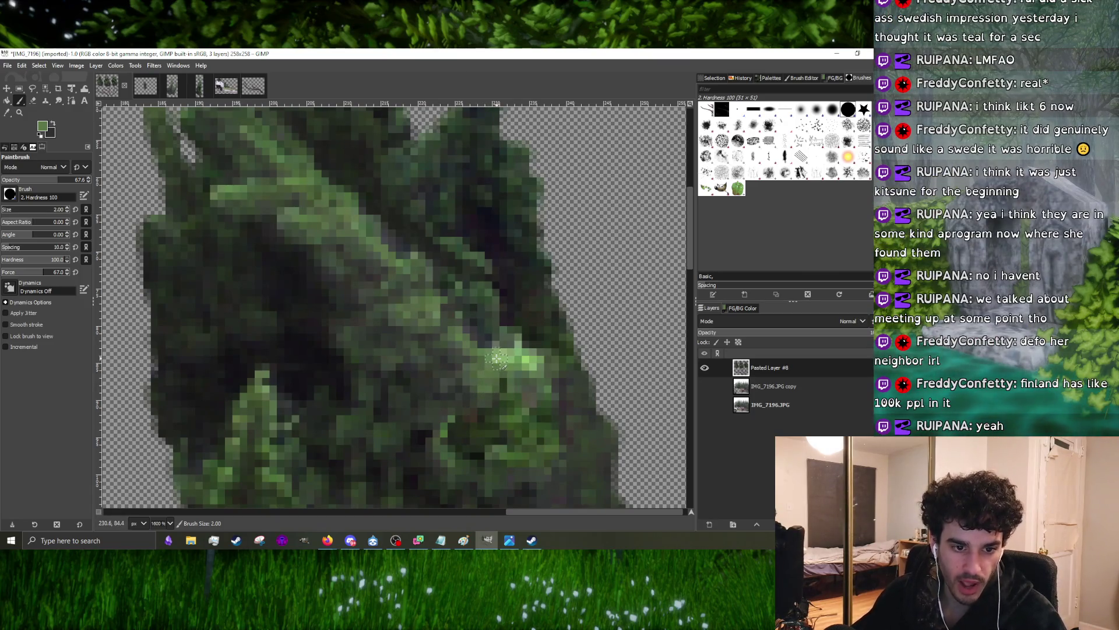
scroll(497, 356, down, 2)
scroll(394, 350, down, 2)
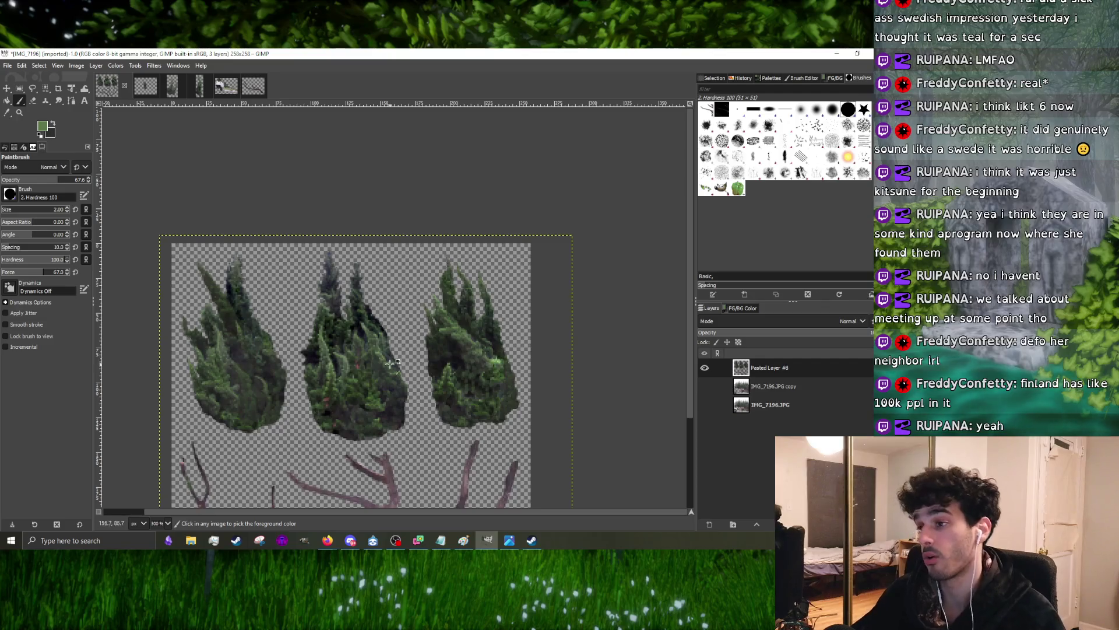
scroll(336, 386, up, 2)
scroll(391, 367, up, 3)
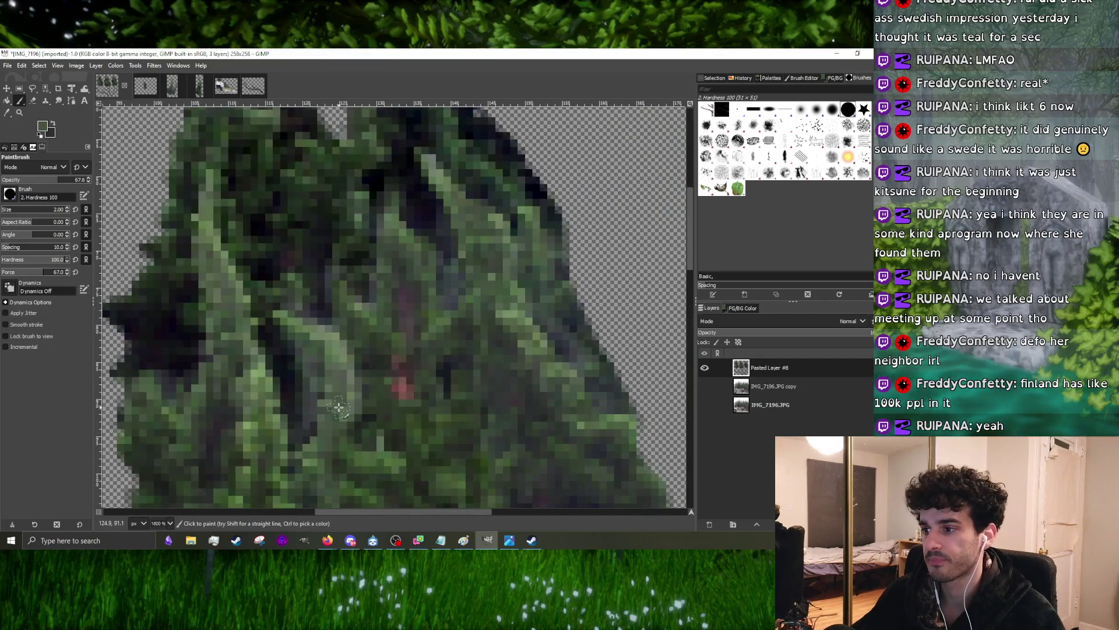
scroll(346, 371, down, 2)
scroll(347, 386, up, 2)
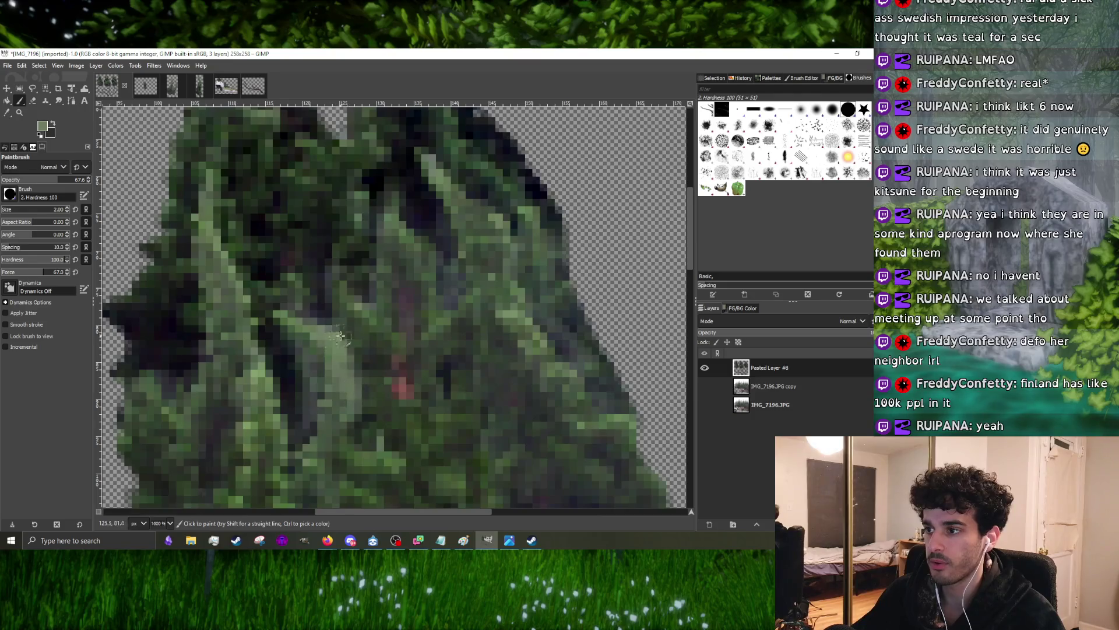
scroll(341, 334, down, 2)
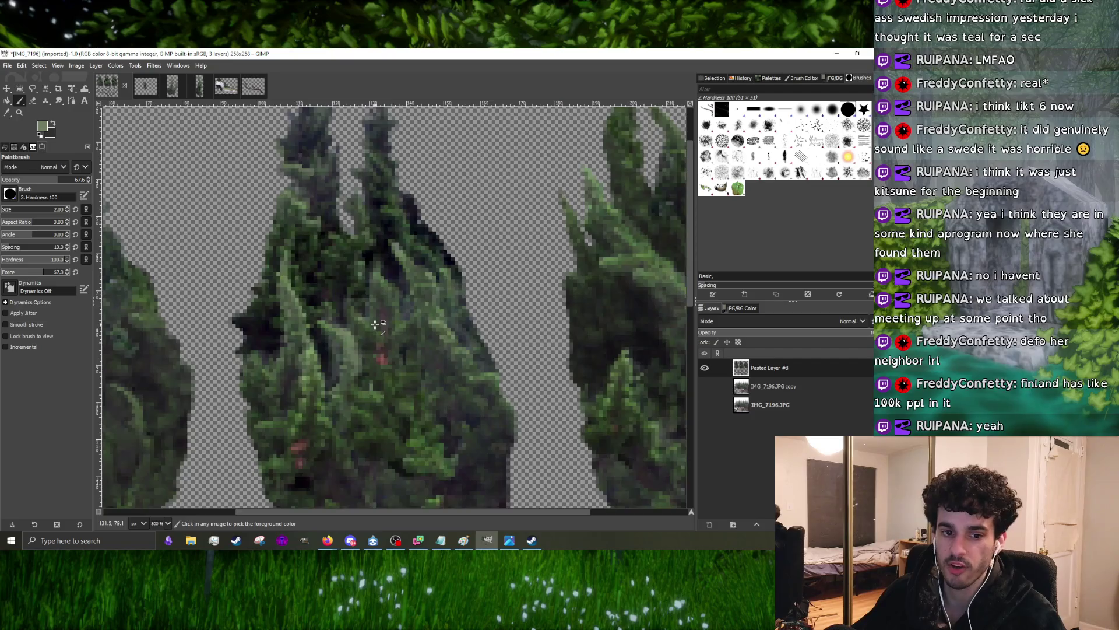
scroll(407, 333, down, 3)
scroll(234, 347, up, 3)
scroll(254, 358, down, 2)
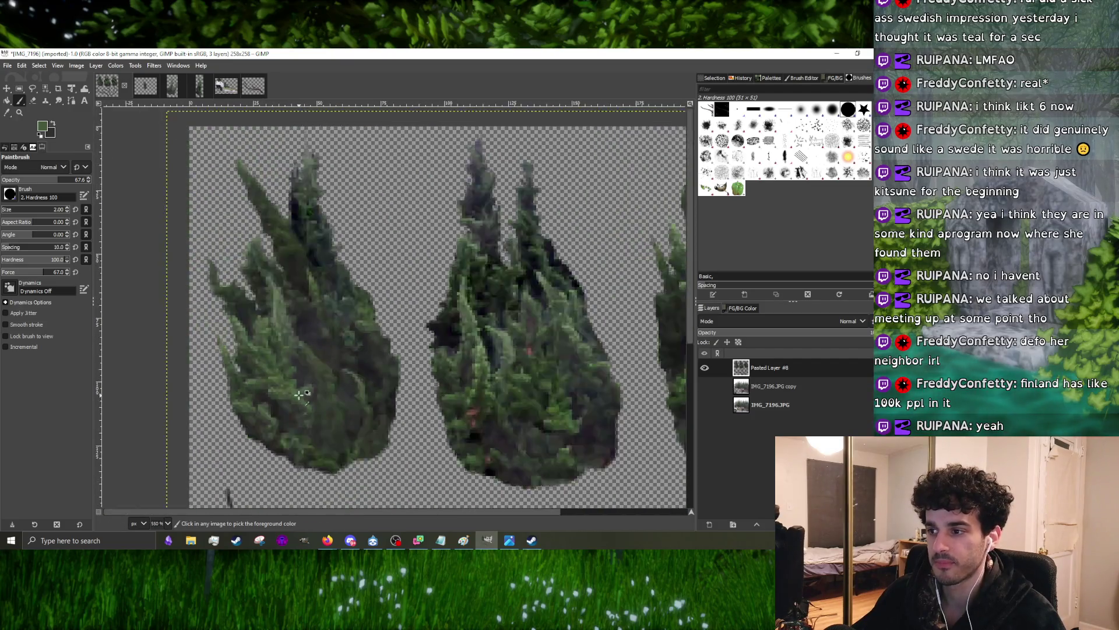
scroll(288, 387, up, 5)
scroll(327, 369, down, 3)
scroll(357, 350, up, 3)
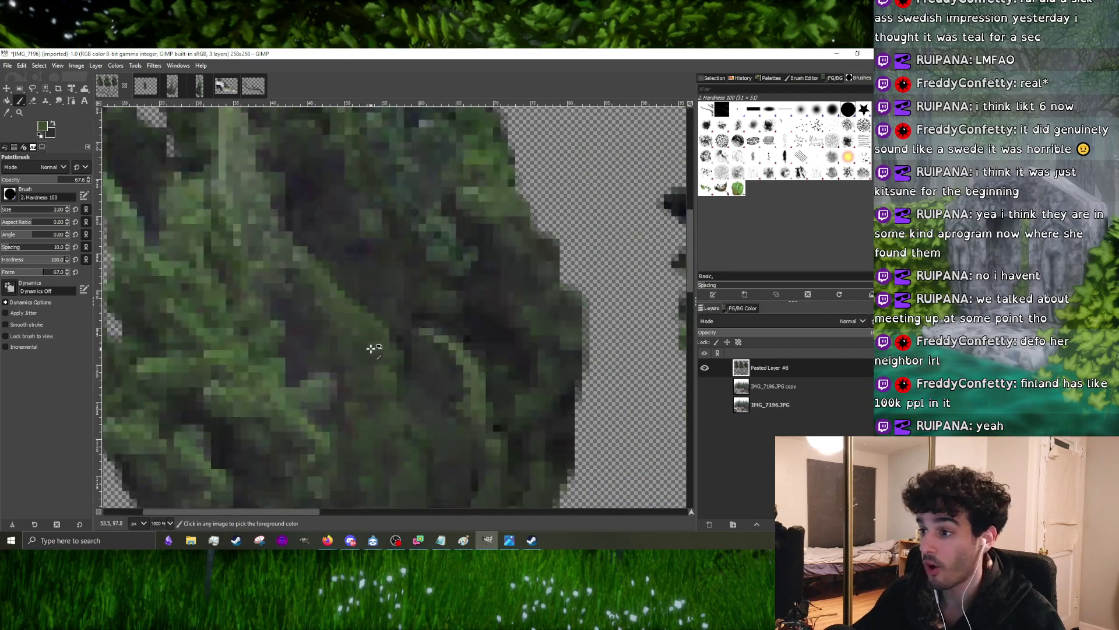
scroll(370, 353, down, 2)
scroll(351, 354, up, 2)
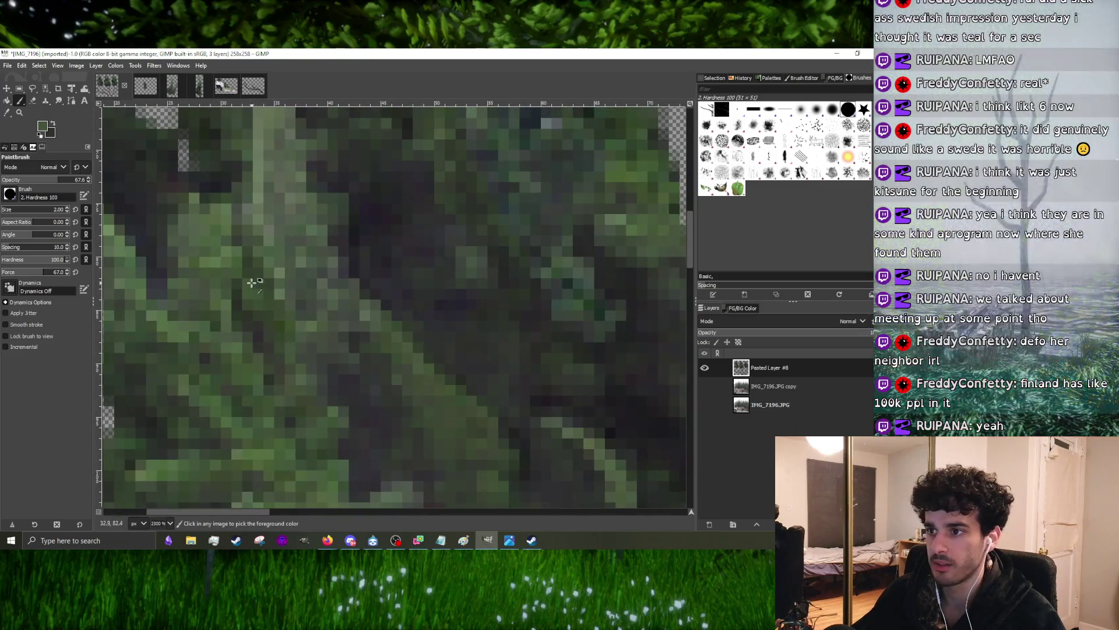
scroll(324, 355, down, 3)
scroll(308, 357, up, 3)
scroll(298, 321, down, 3)
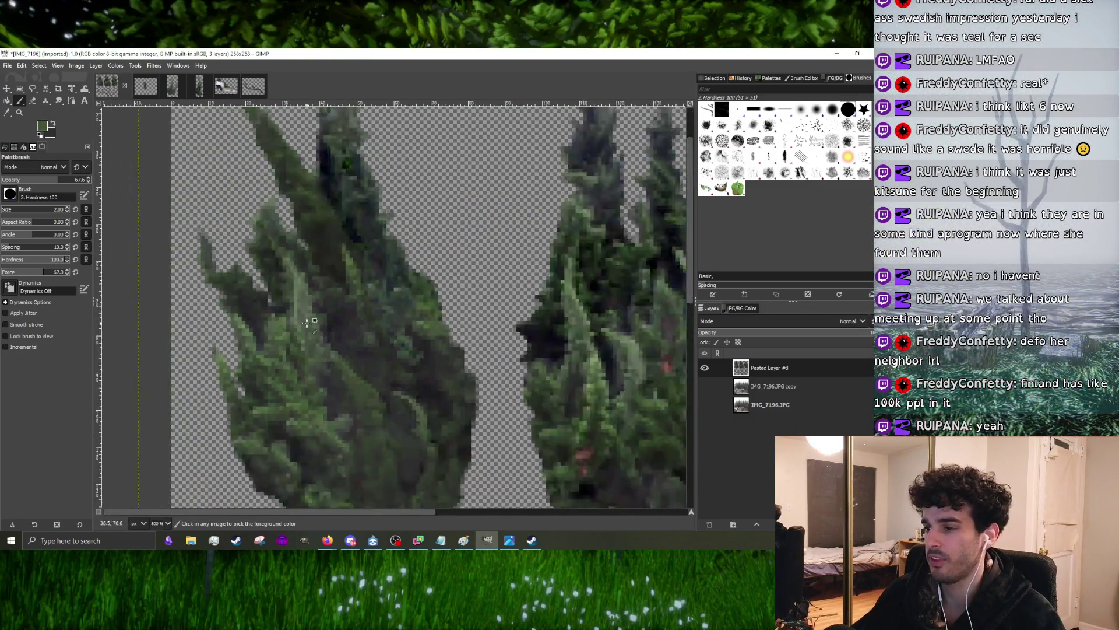
scroll(302, 340, up, 4)
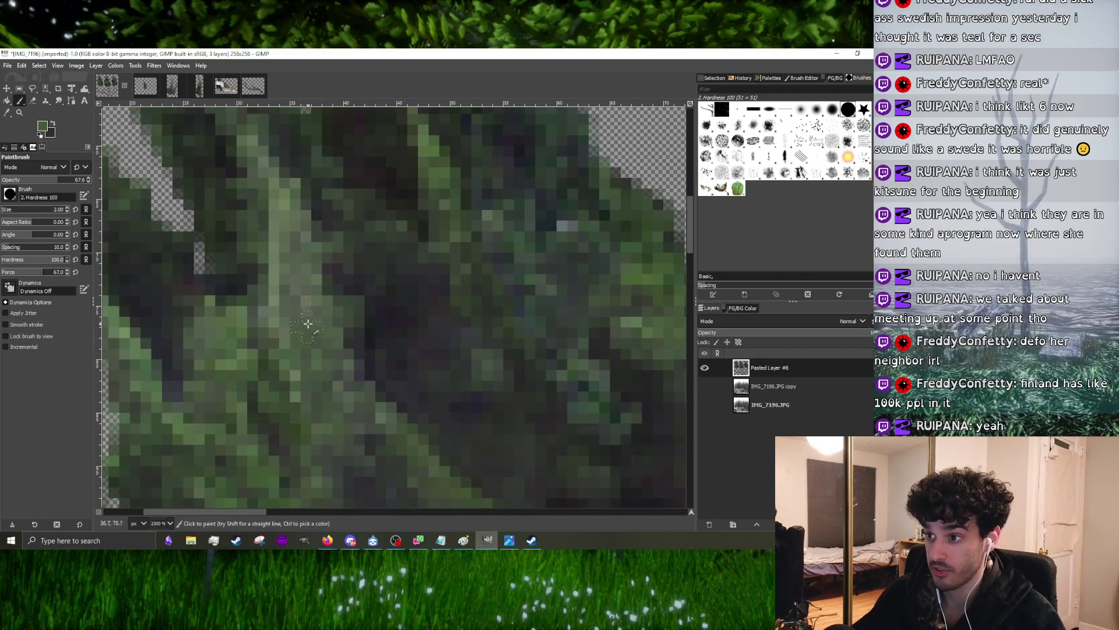
scroll(307, 324, down, 3)
scroll(309, 318, up, 2)
scroll(313, 325, up, 2)
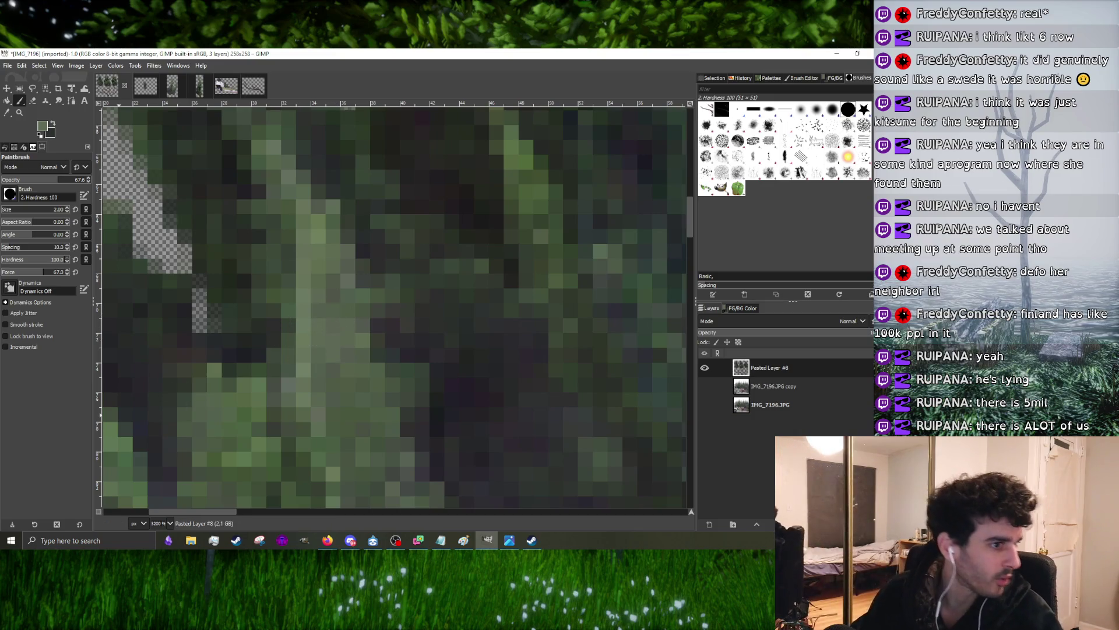
key(alt+Tab)
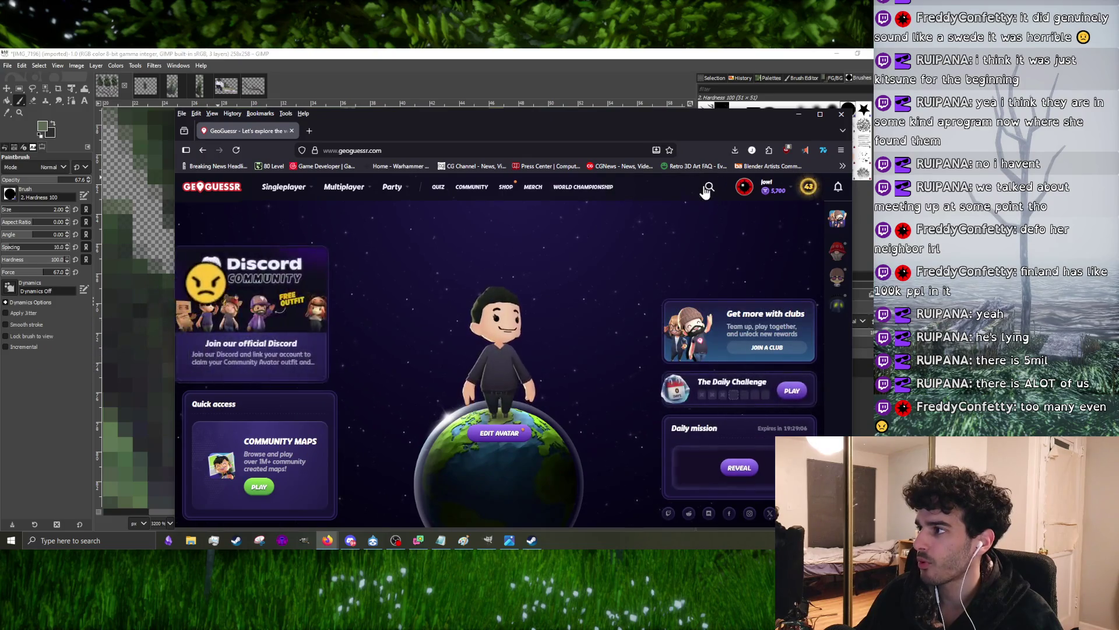
- Find the An Arbitrary Rural World map in GeoGuessr bookmarks and start a game
click(708, 188)
text(AR)
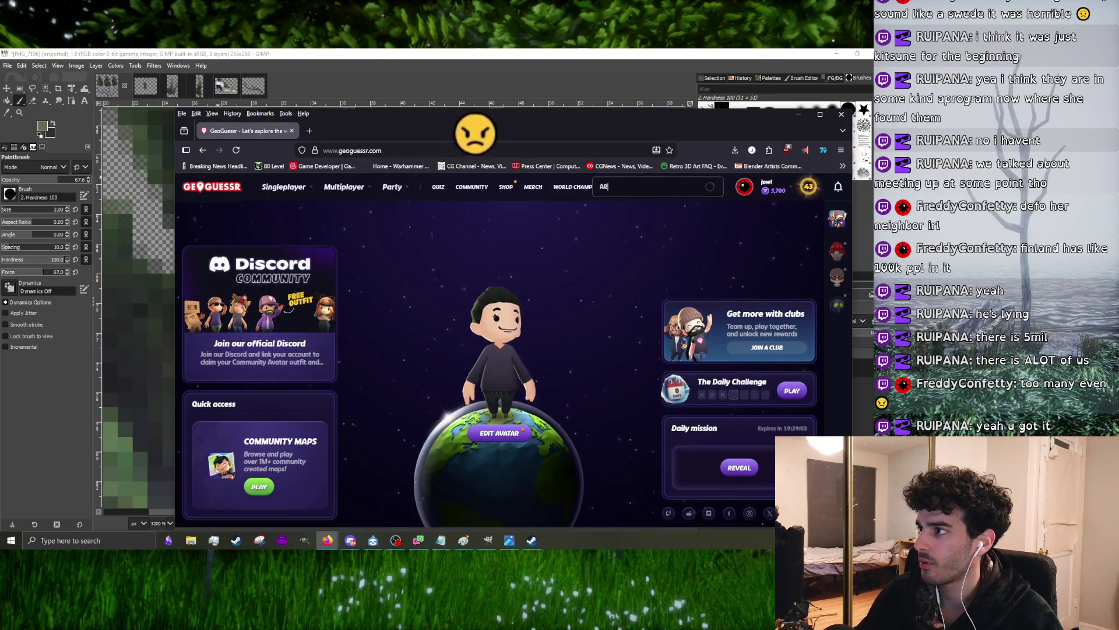
click(626, 224)
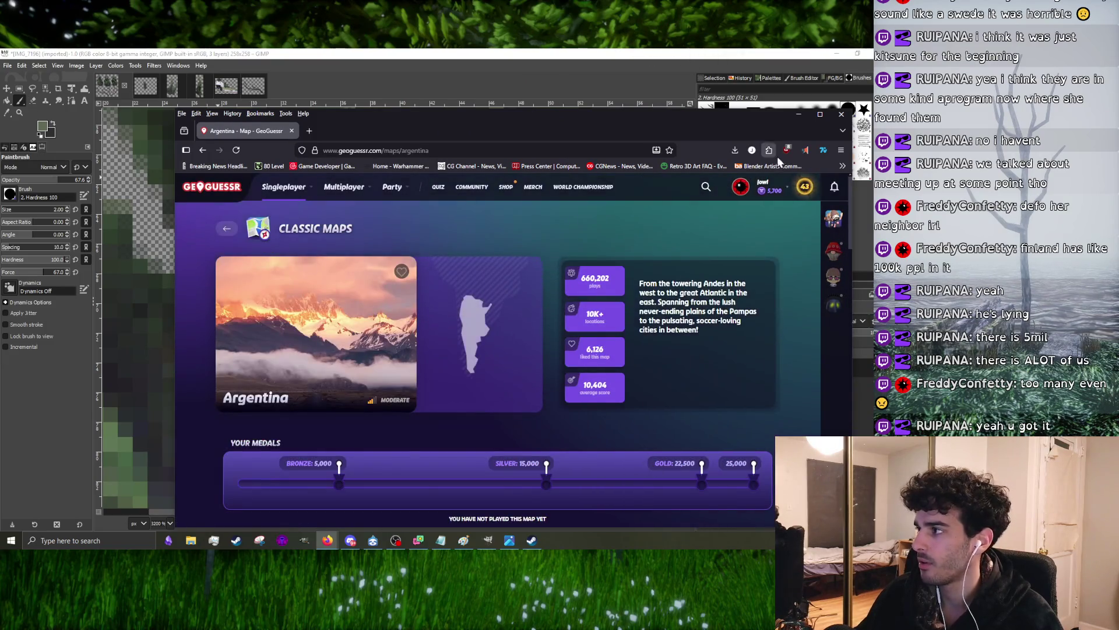
click(843, 166)
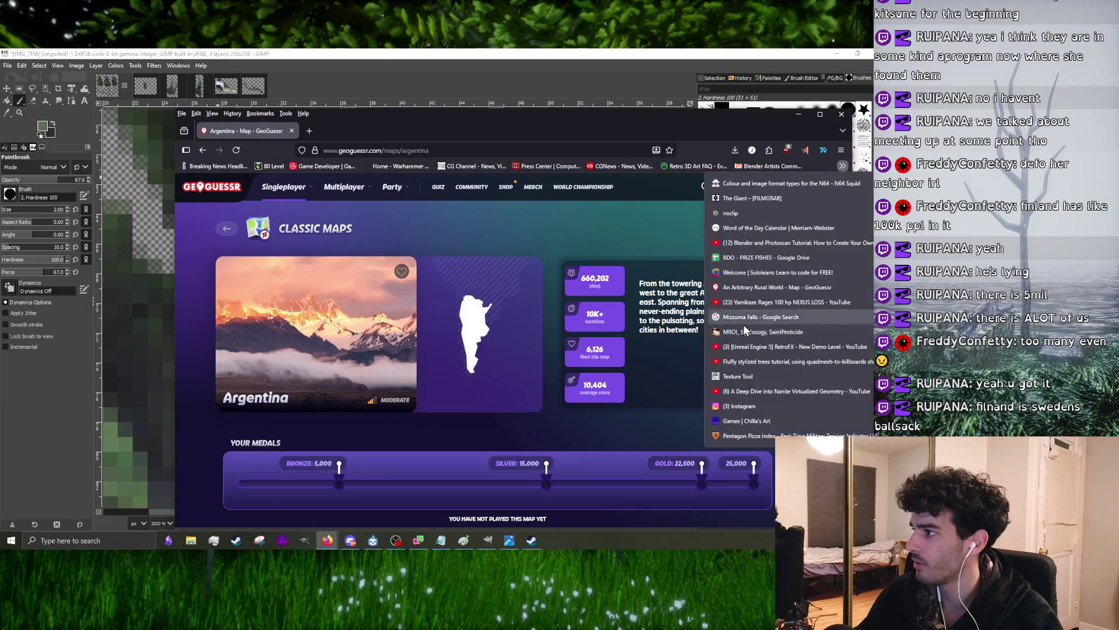
click(770, 294)
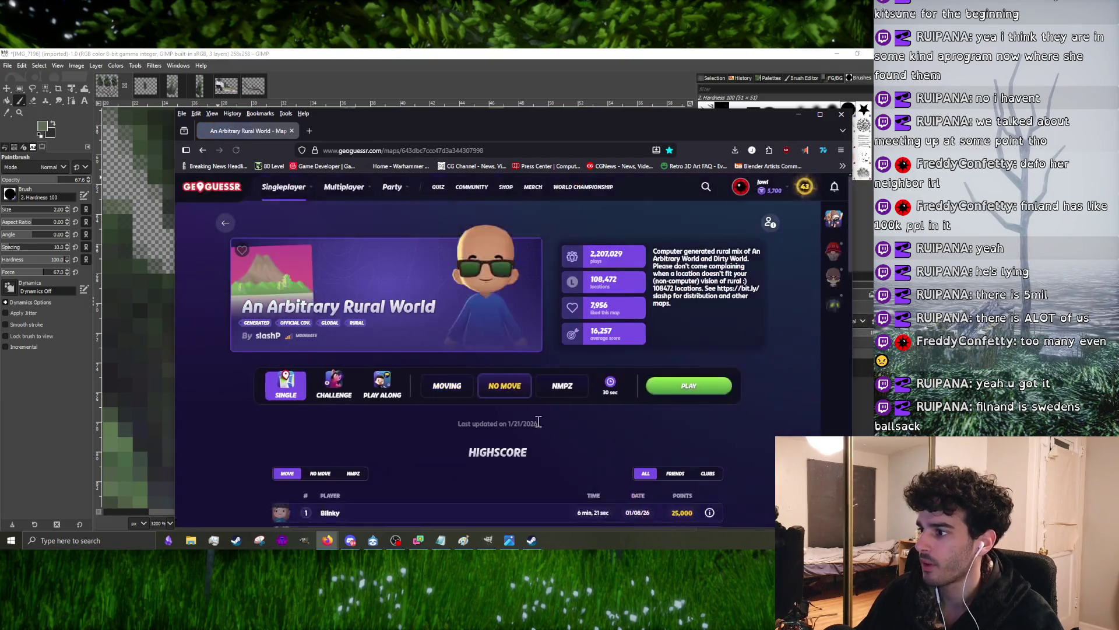
click(680, 392)
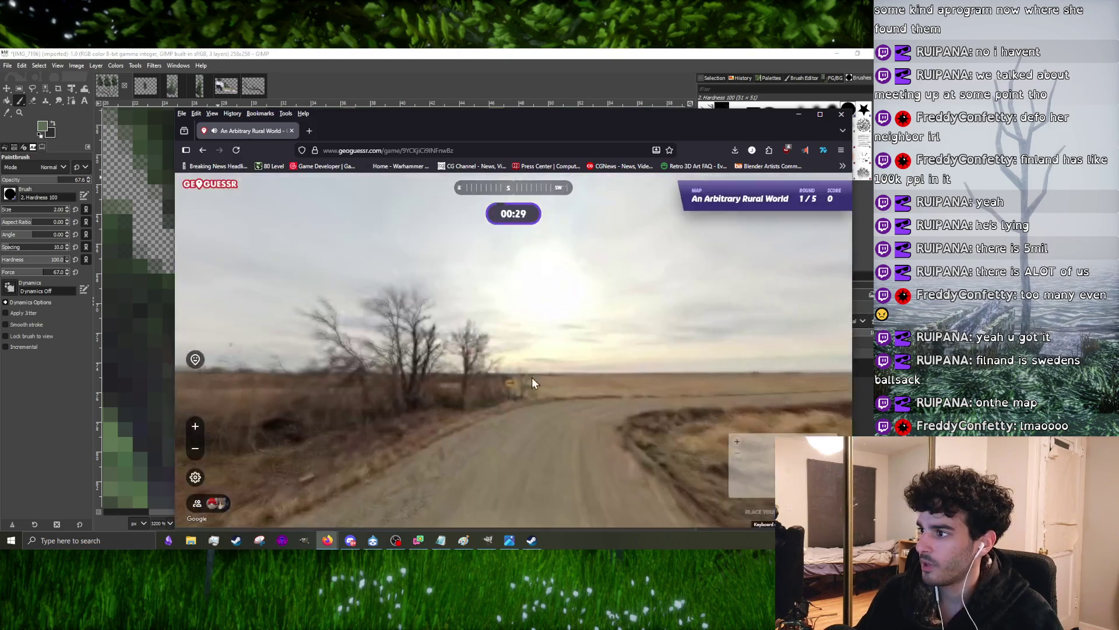
- Look around, guess North America for 2,715 points, and open the location in Google Maps
drag(530, 382, 393, 386)
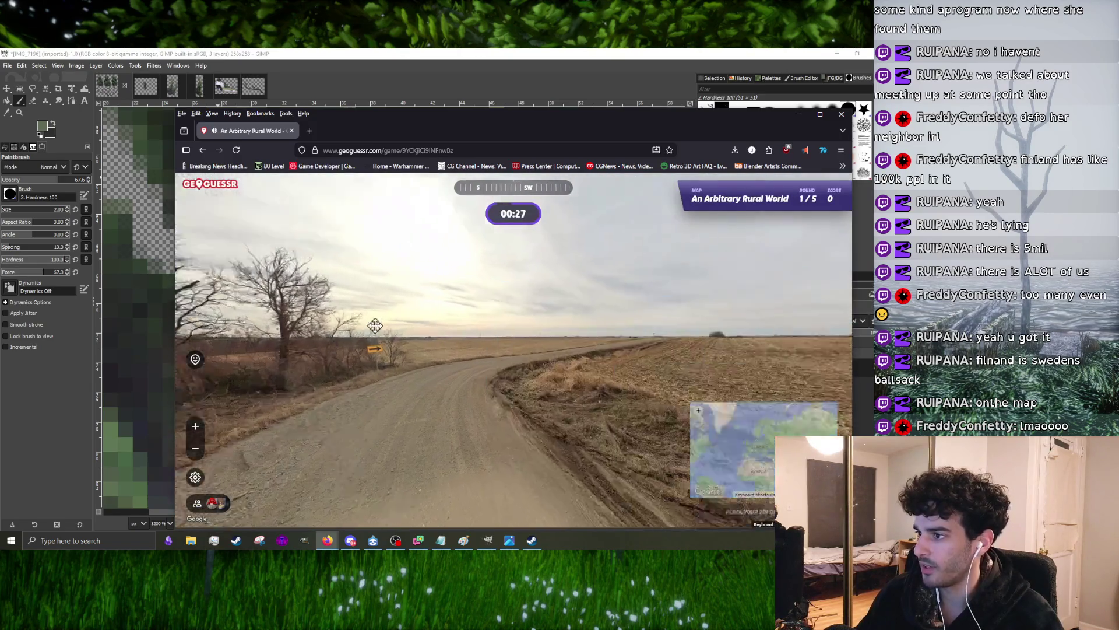
drag(375, 325, 312, 324)
click(644, 372)
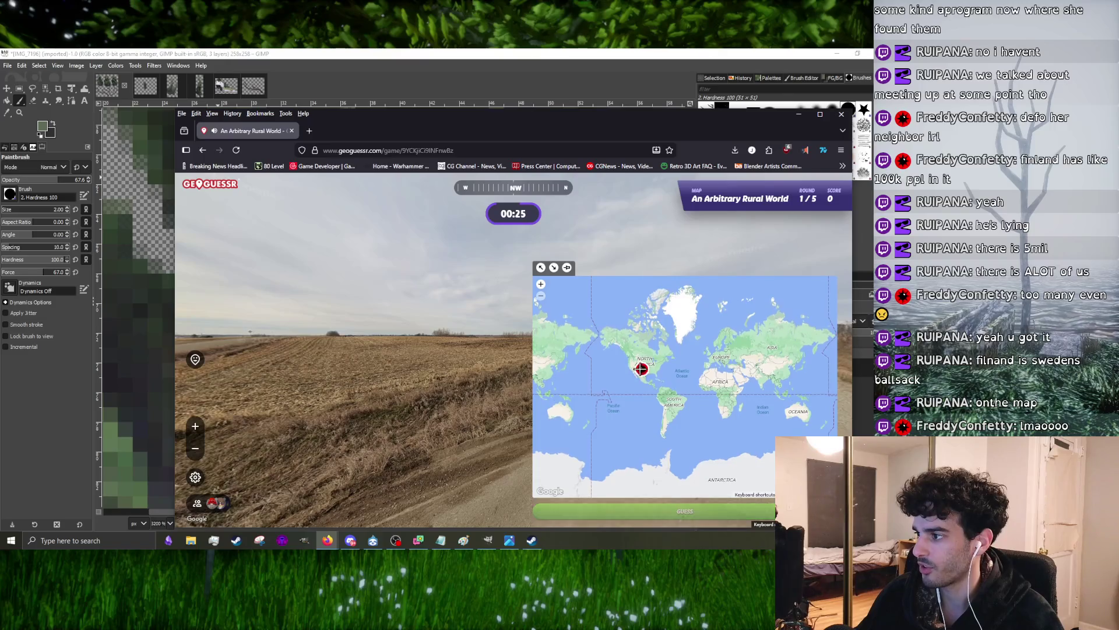
click(643, 512)
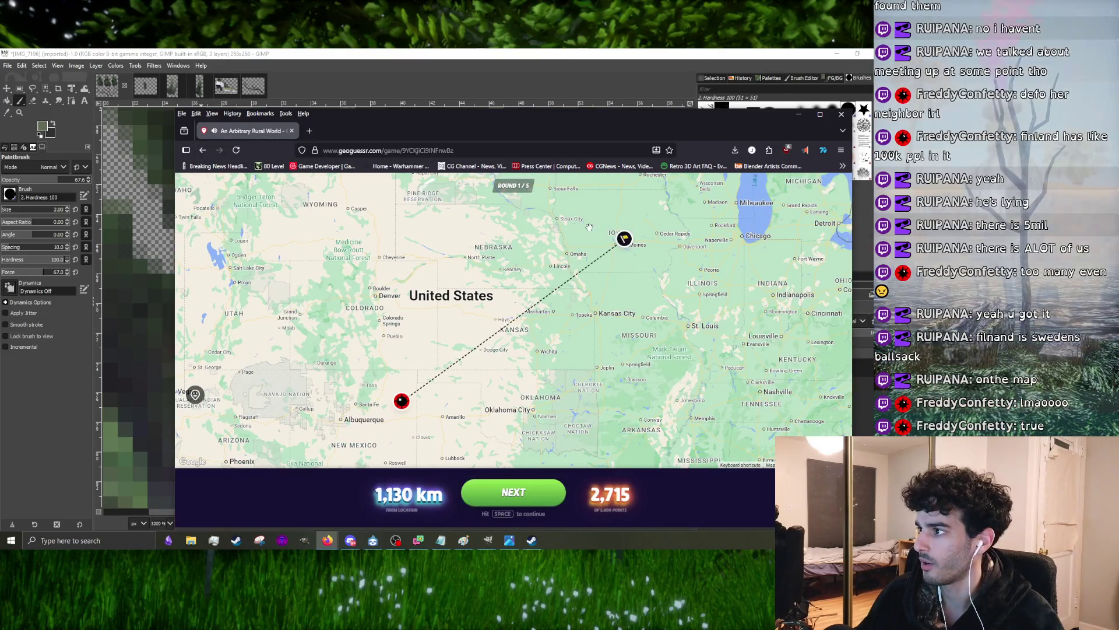
click(627, 242)
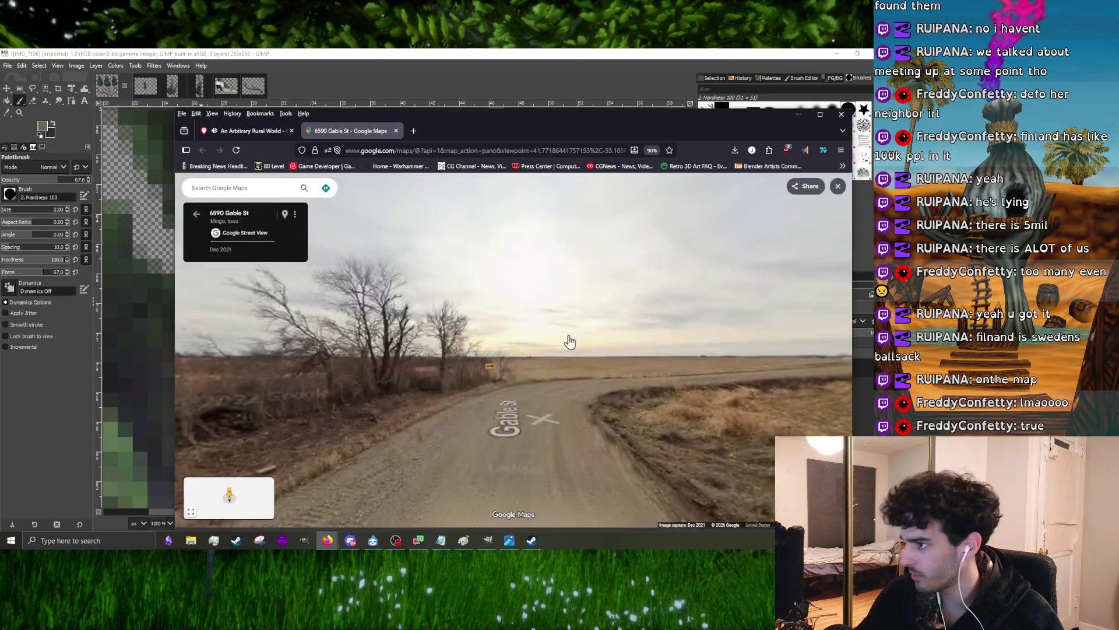
- Leave Street View and pan across the Atlantic to centre on Sweden and Finland
click(195, 213)
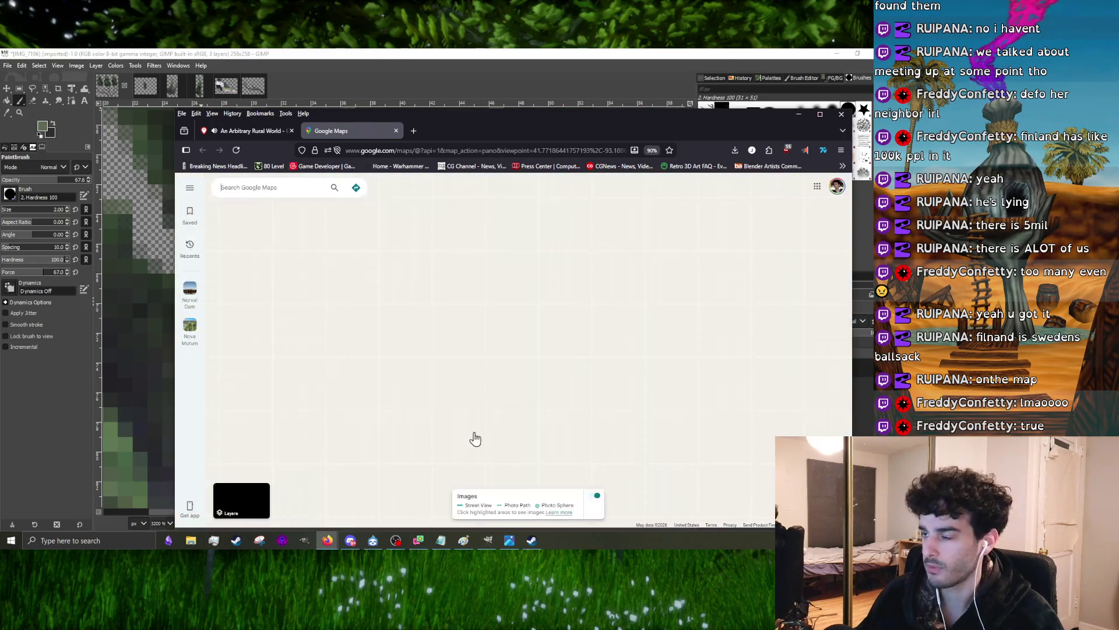
scroll(349, 371, down, 3)
scroll(330, 374, down, 3)
scroll(330, 374, down, 2)
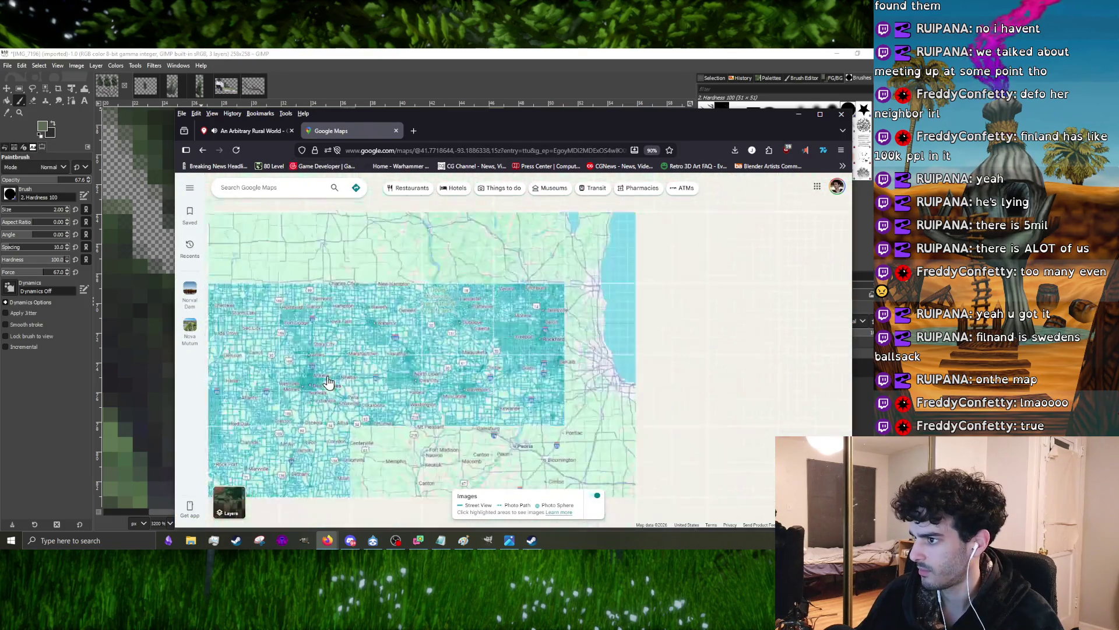
scroll(332, 376, down, 1)
scroll(336, 377, down, 1)
scroll(344, 382, down, 1)
drag(753, 289, 560, 323)
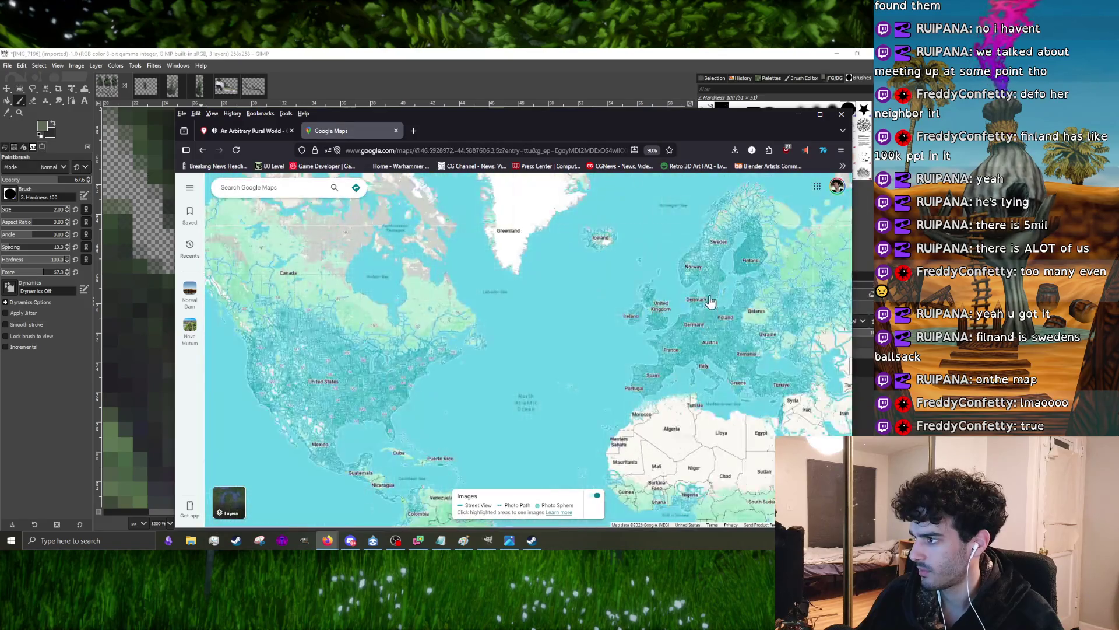
scroll(563, 324, up, 2)
scroll(578, 253, up, 1)
scroll(396, 324, up, 1)
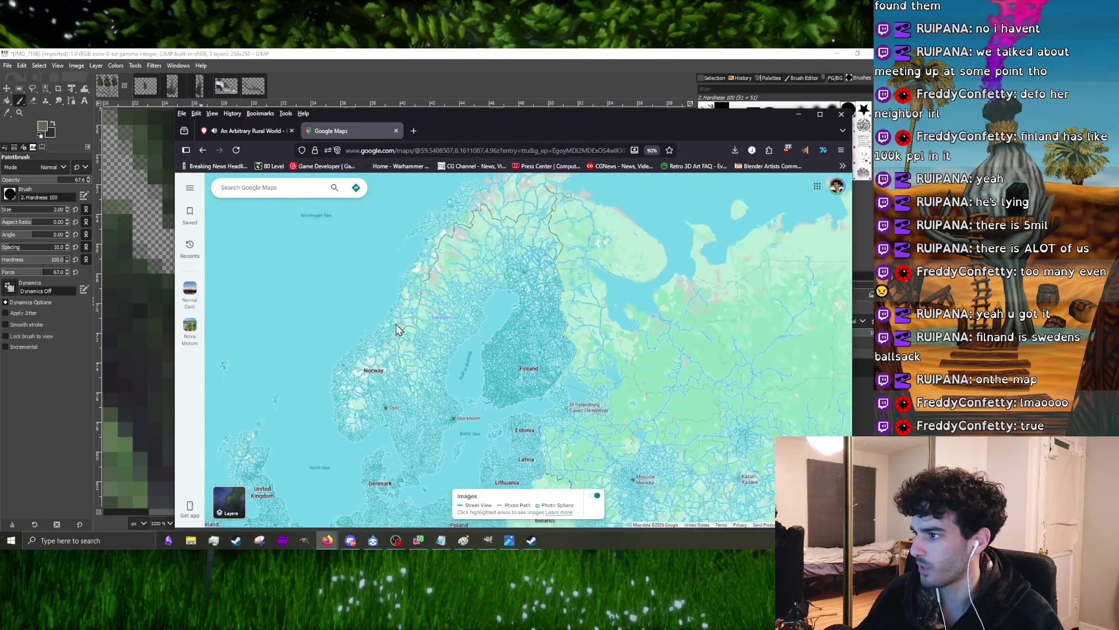
scroll(508, 283, up, 1)
scroll(490, 367, down, 1)
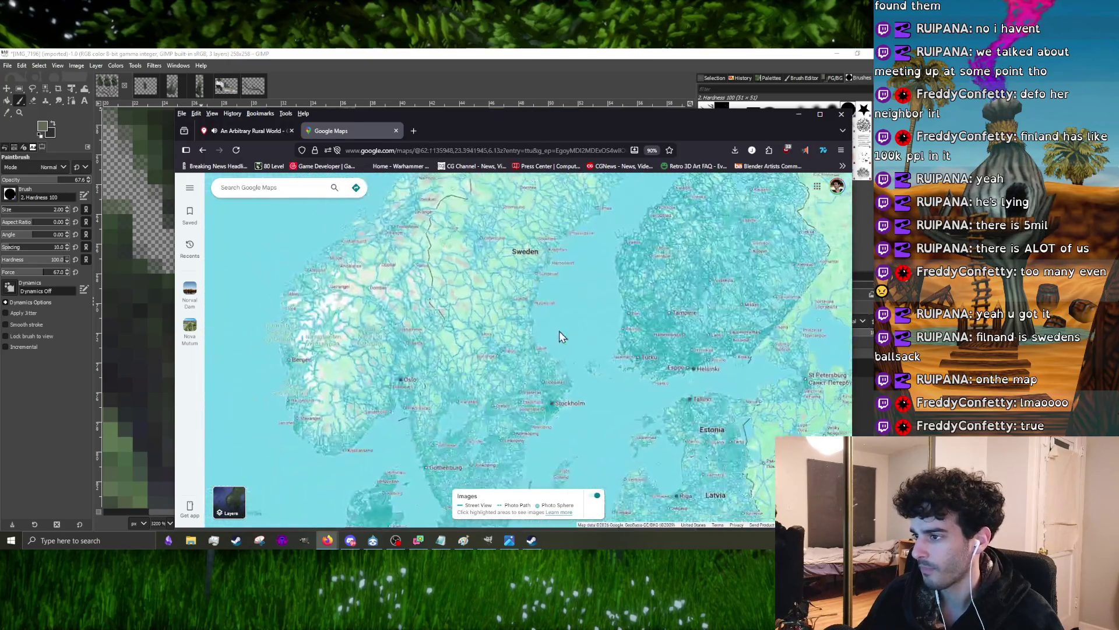
scroll(557, 332, down, 1)
scroll(554, 334, up, 1)
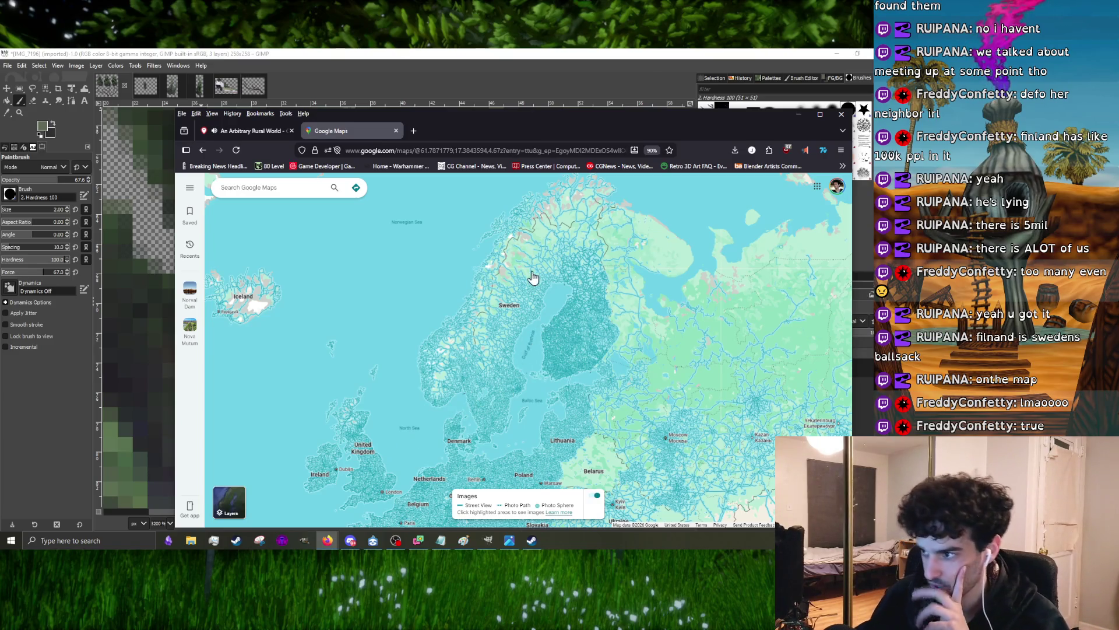
scroll(538, 267, up, 1)
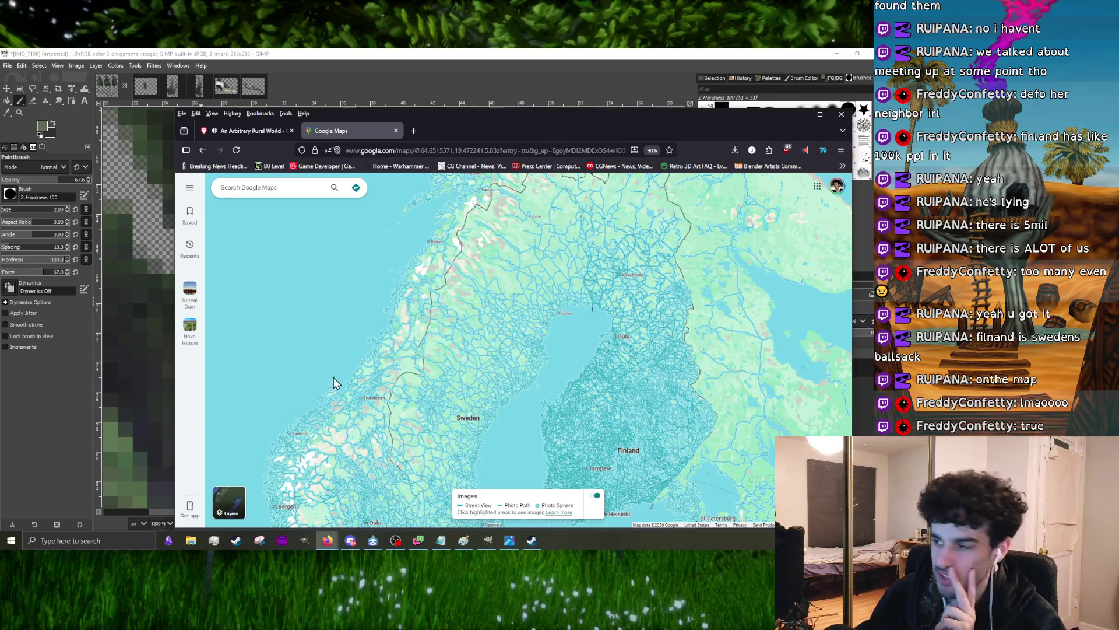
scroll(332, 382, down, 1)
click(215, 132)
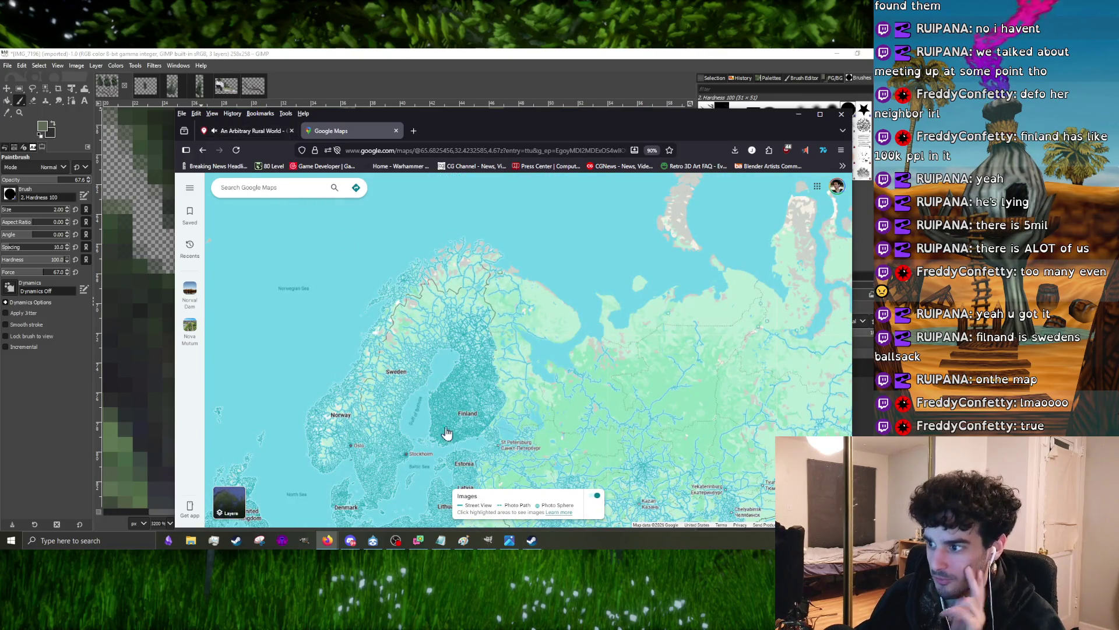
drag(416, 424, 443, 391)
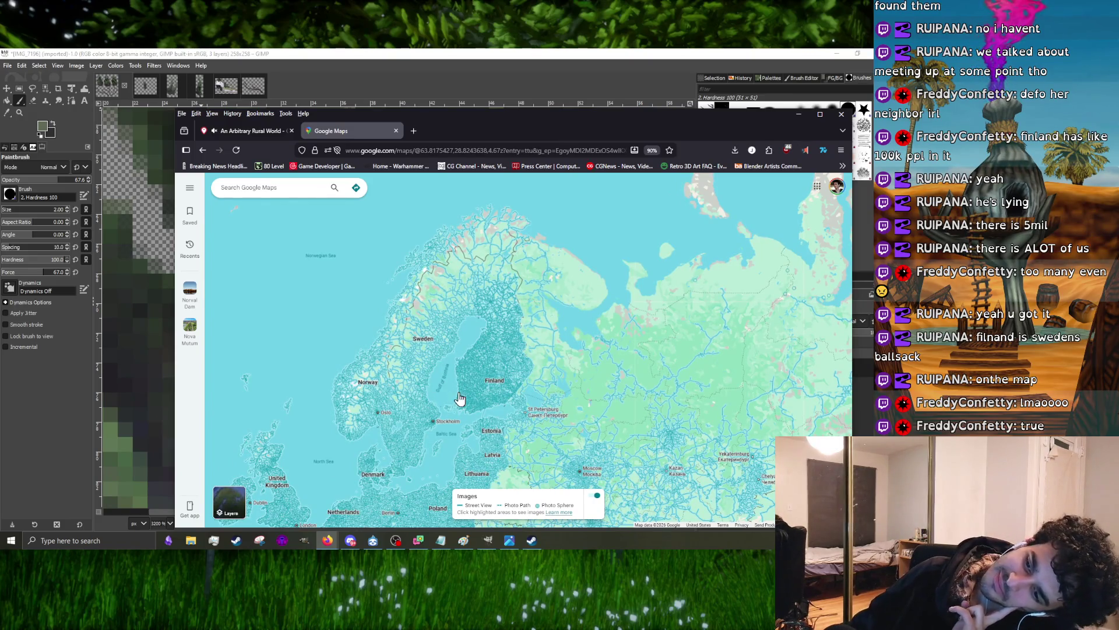
drag(449, 386, 461, 355)
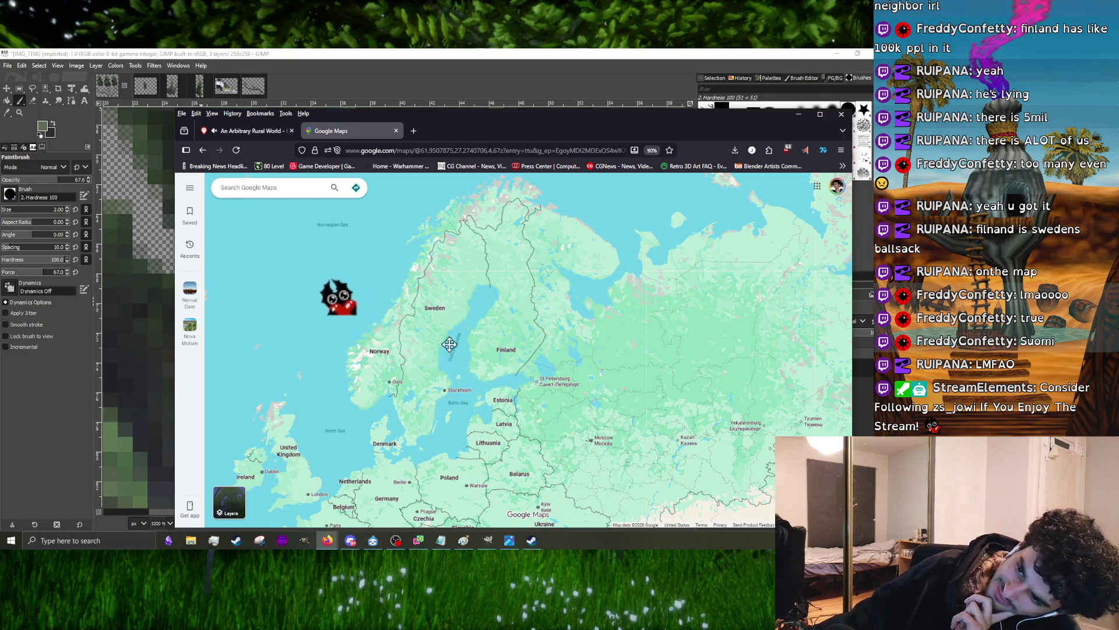
scroll(457, 322, down, 1)
scroll(456, 323, up, 2)
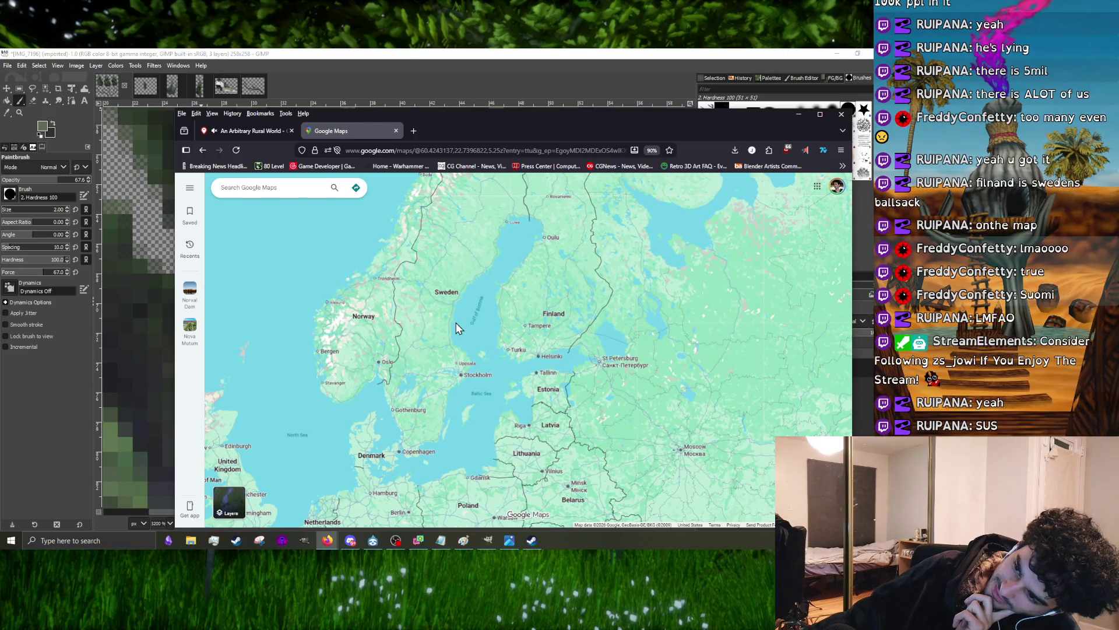
- Pan around northern Scandinavia, western Russia and the Kola Peninsula
drag(456, 327, 448, 392)
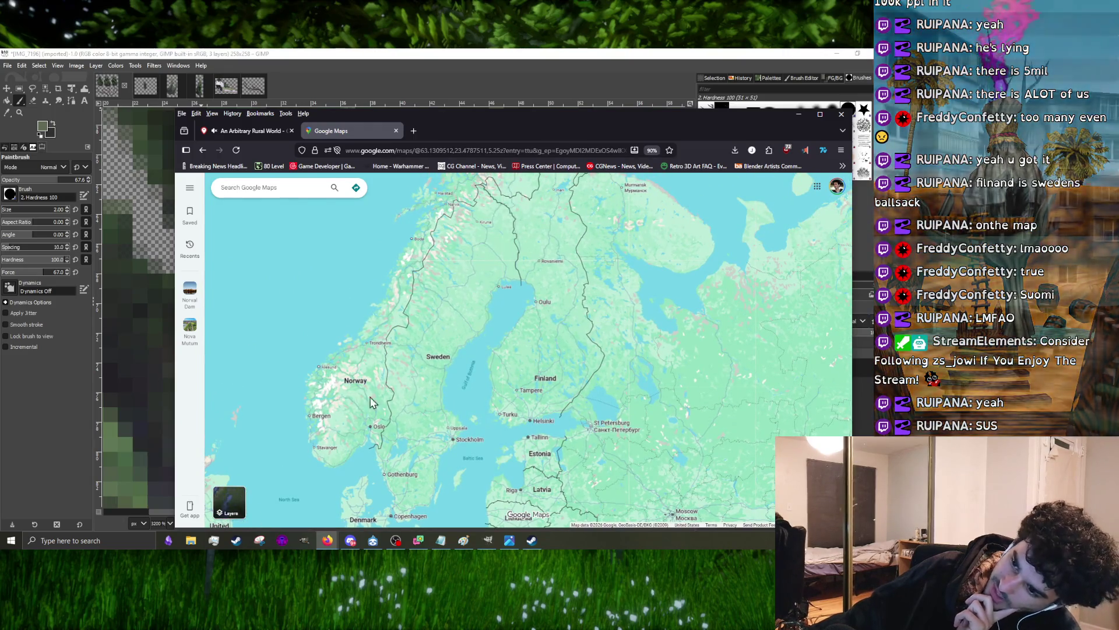
mouse_move(423, 392)
mouse_down()
mouse_move(379, 467)
mouse_move(327, 300)
mouse_up()
mouse_move(455, 406)
mouse_down()
mouse_move(346, 326)
mouse_move(490, 376)
mouse_up()
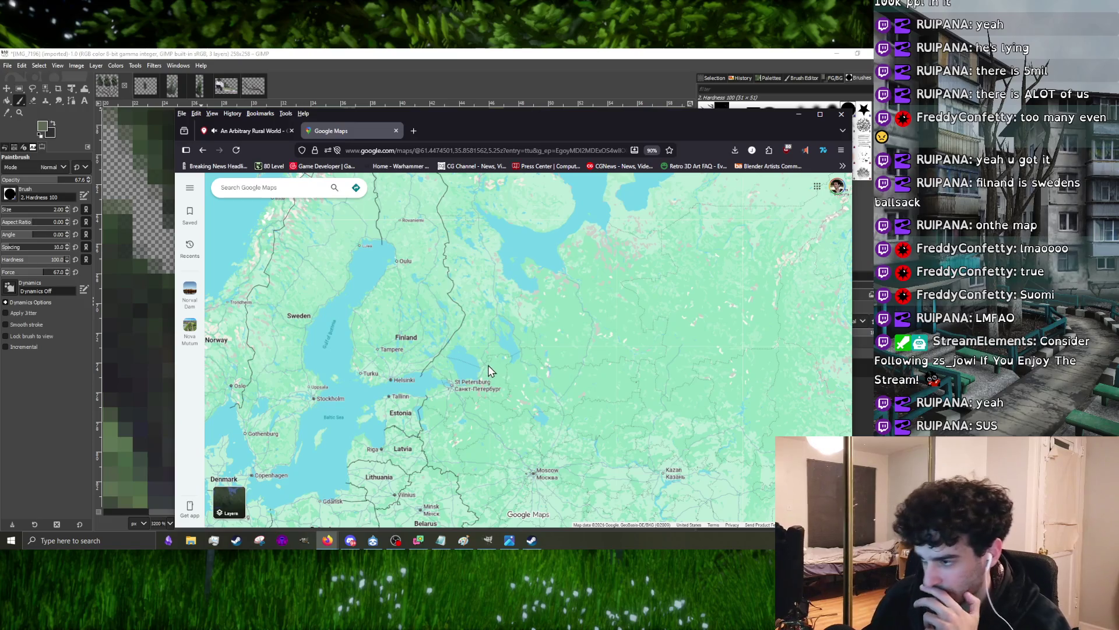
scroll(354, 405, down, 2)
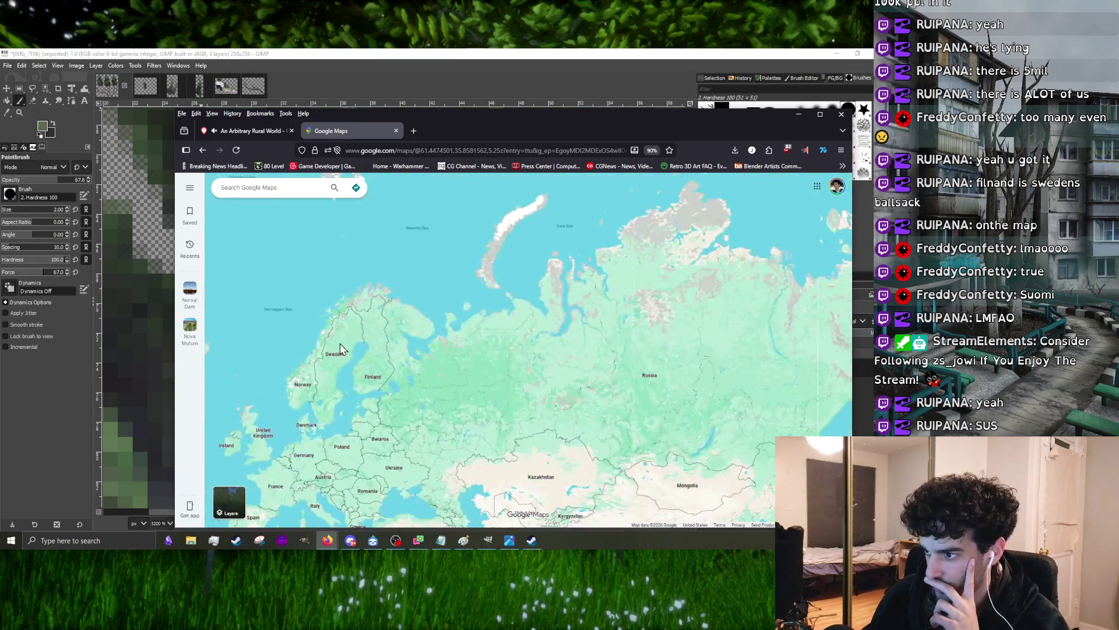
scroll(445, 378, up, 1)
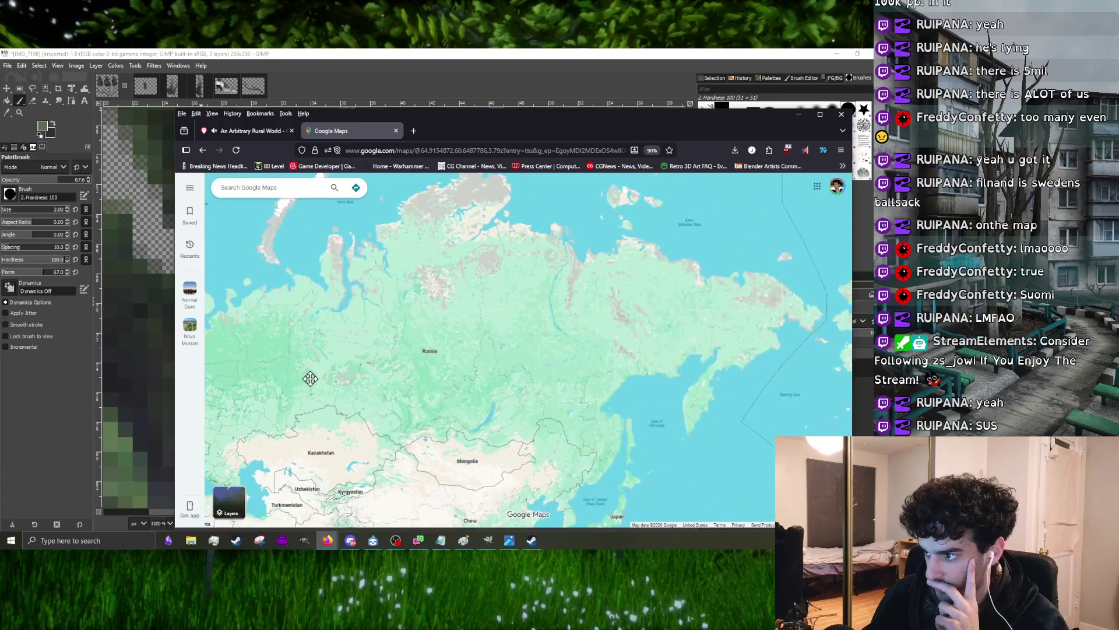
scroll(393, 376, up, 1)
scroll(356, 359, up, 1)
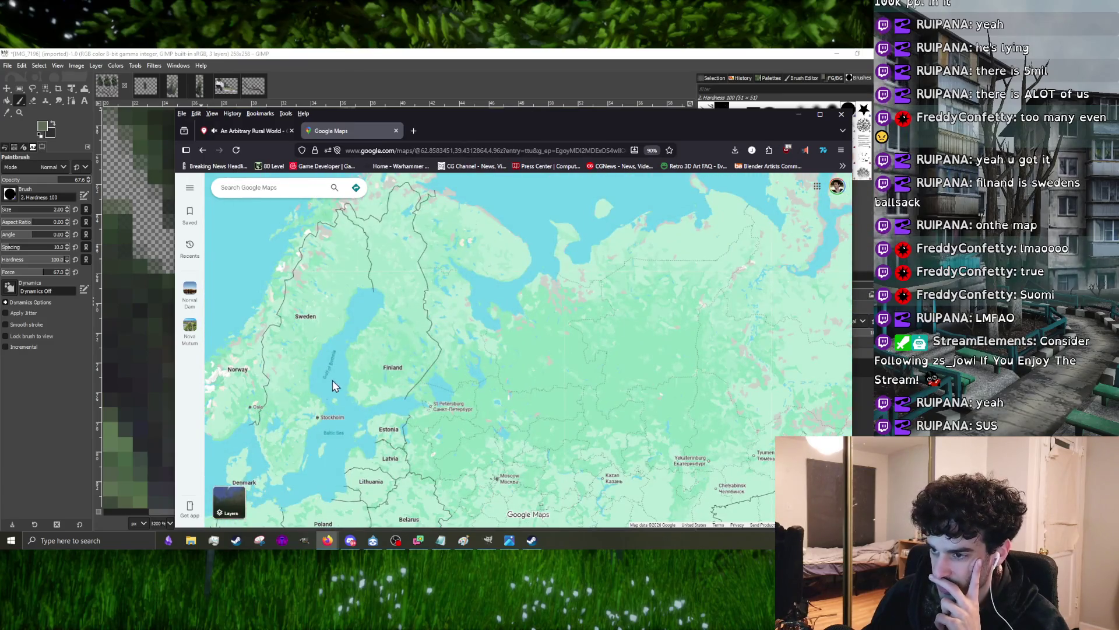
drag(332, 385, 441, 362)
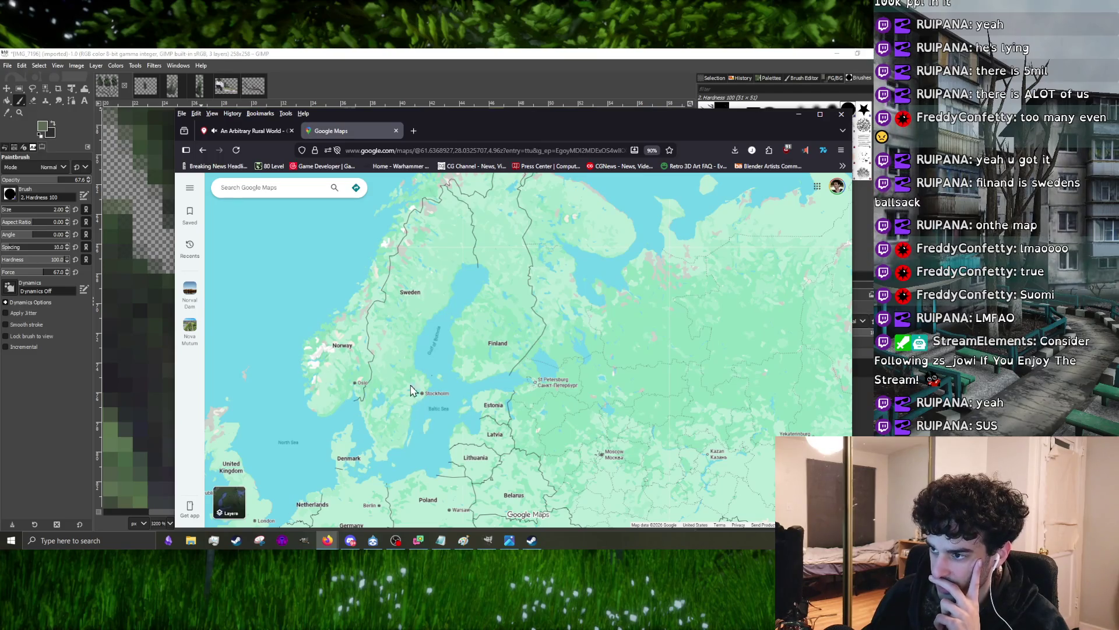
mouse_move(411, 390)
mouse_down()
mouse_move(454, 447)
mouse_move(468, 359)
mouse_up()
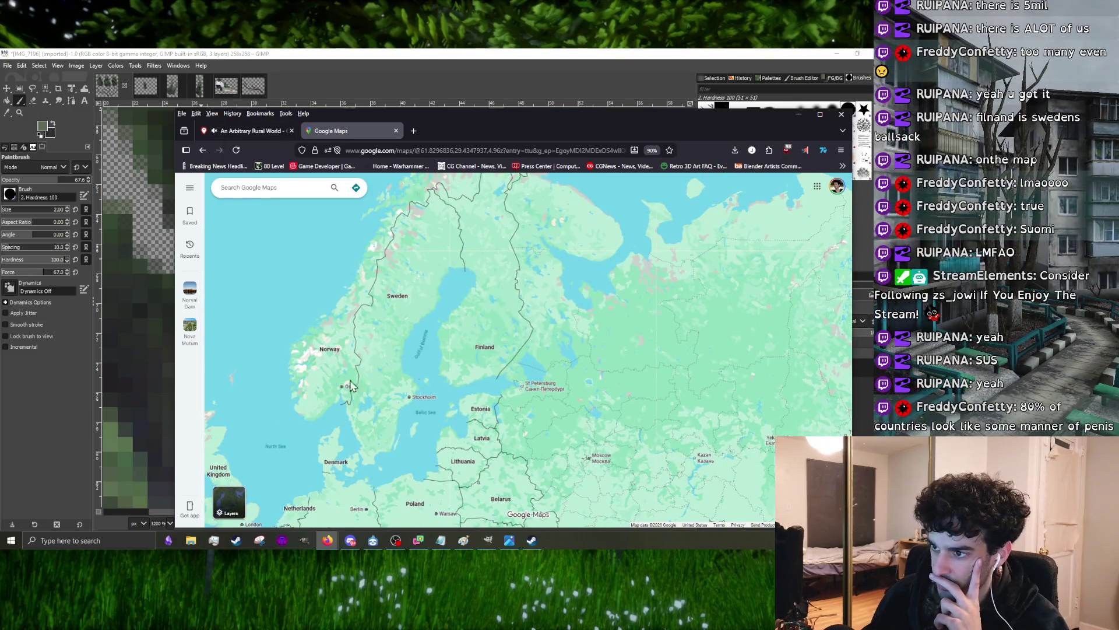
- Pan west across the North Sea to centre Iceland, the Faroe Islands and Norway
drag(333, 349, 511, 341)
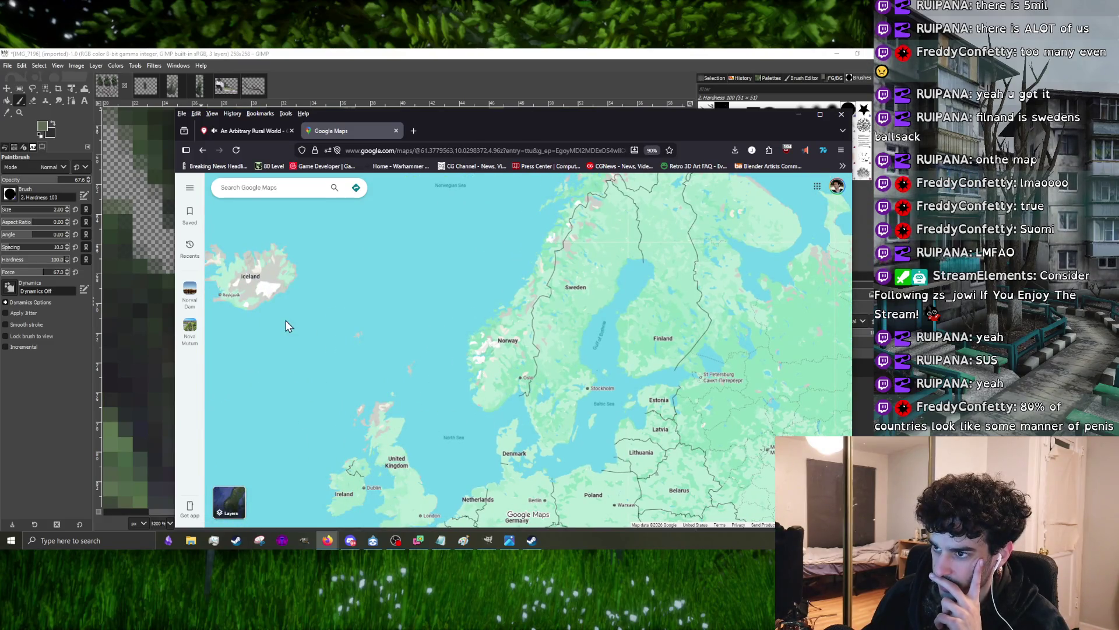
drag(438, 427, 465, 319)
scroll(465, 271, up, 2)
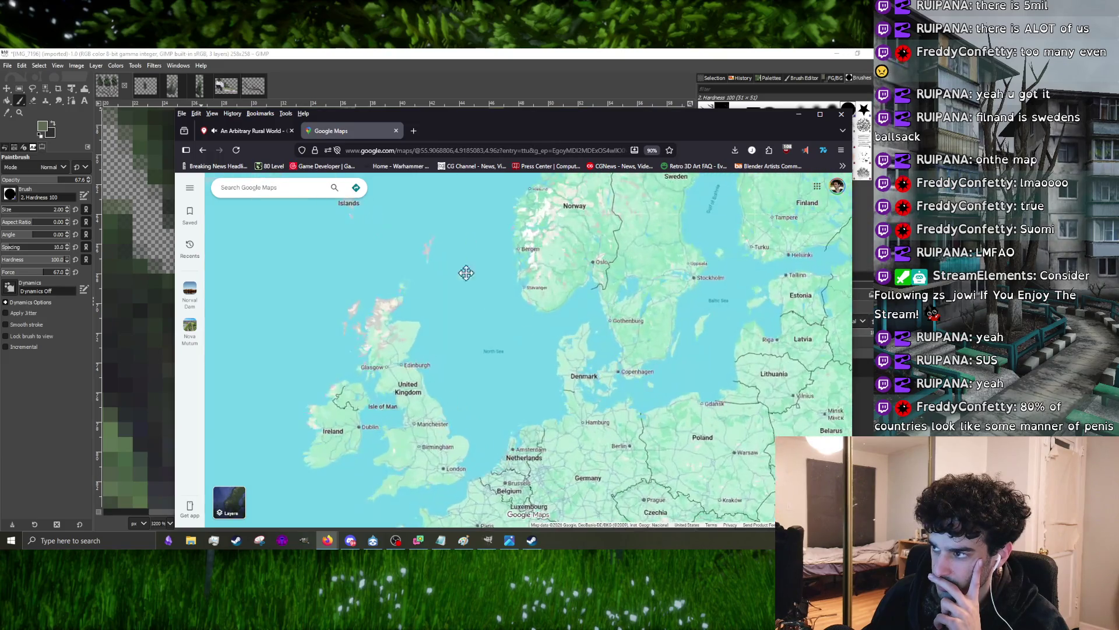
mouse_move(465, 271)
mouse_down()
mouse_move(502, 495)
mouse_move(555, 358)
mouse_up()
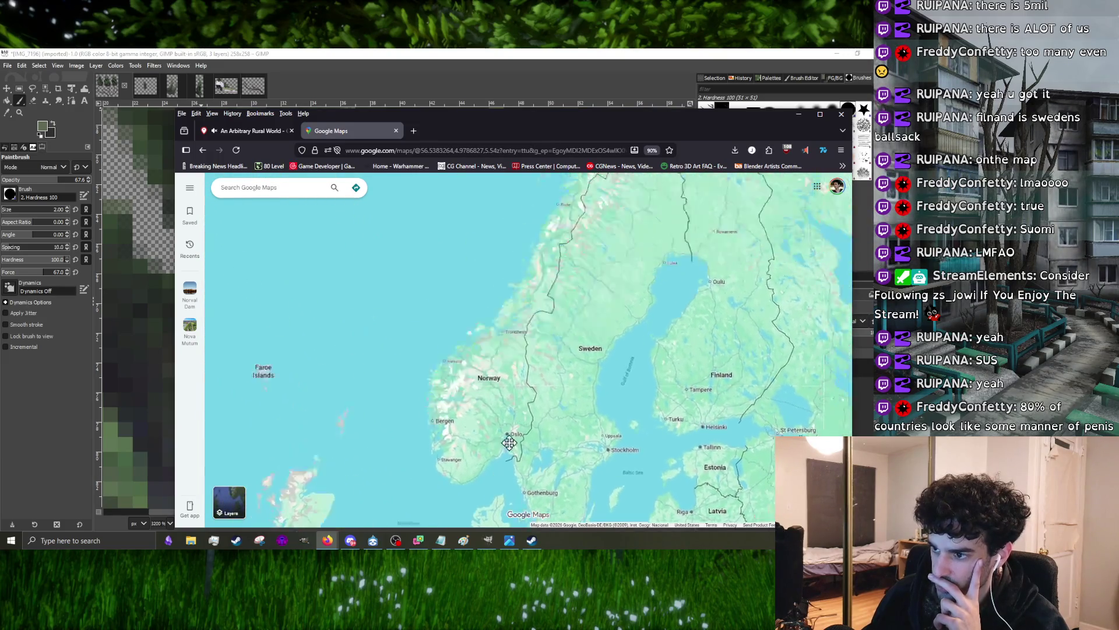
scroll(555, 358, down, 2)
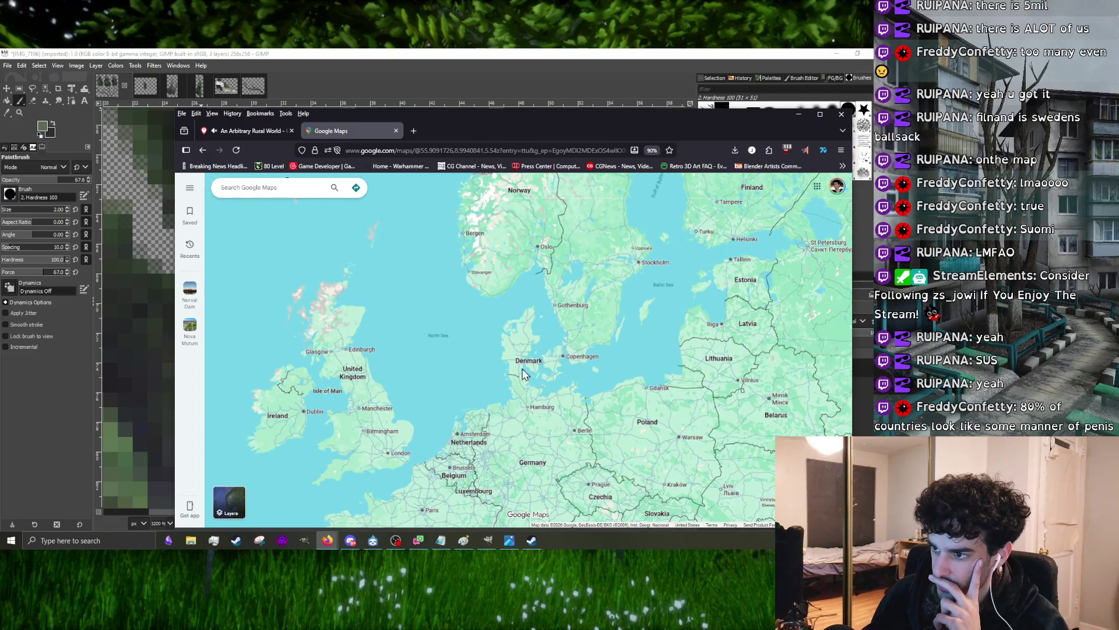
scroll(439, 416, up, 2)
scroll(437, 415, down, 2)
scroll(420, 410, up, 2)
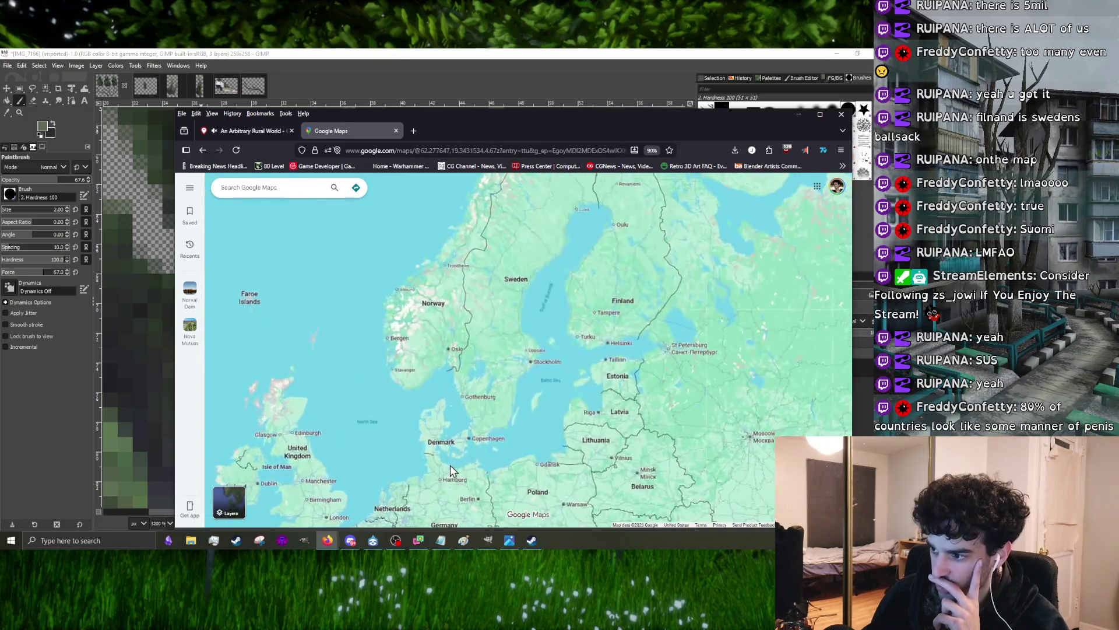
scroll(401, 454, down, 2)
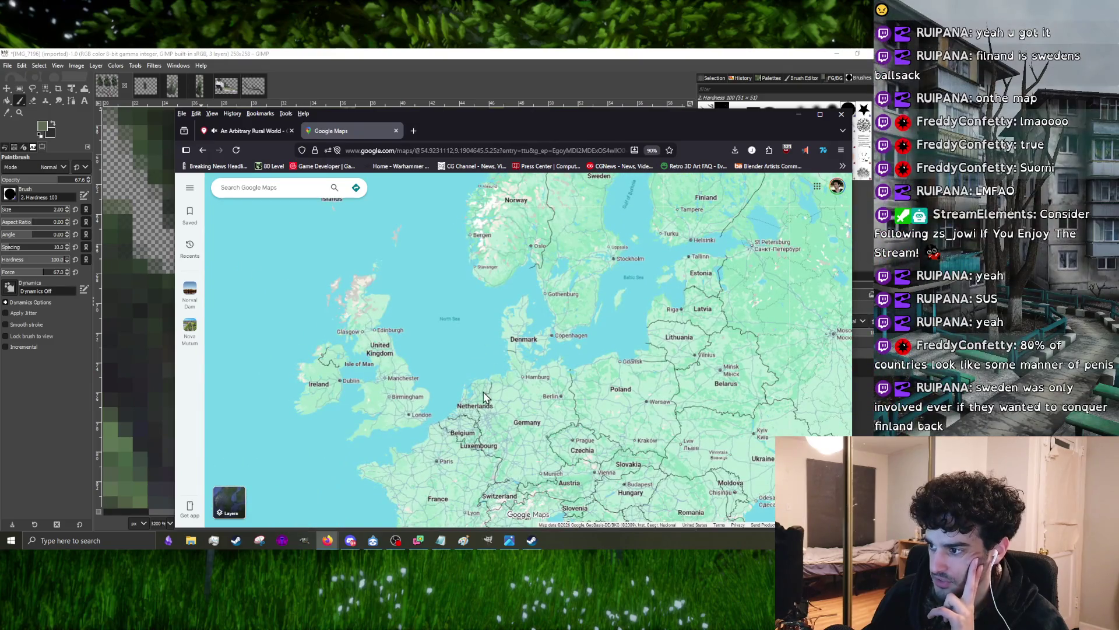
scroll(490, 403, up, 2)
scroll(490, 402, up, 1)
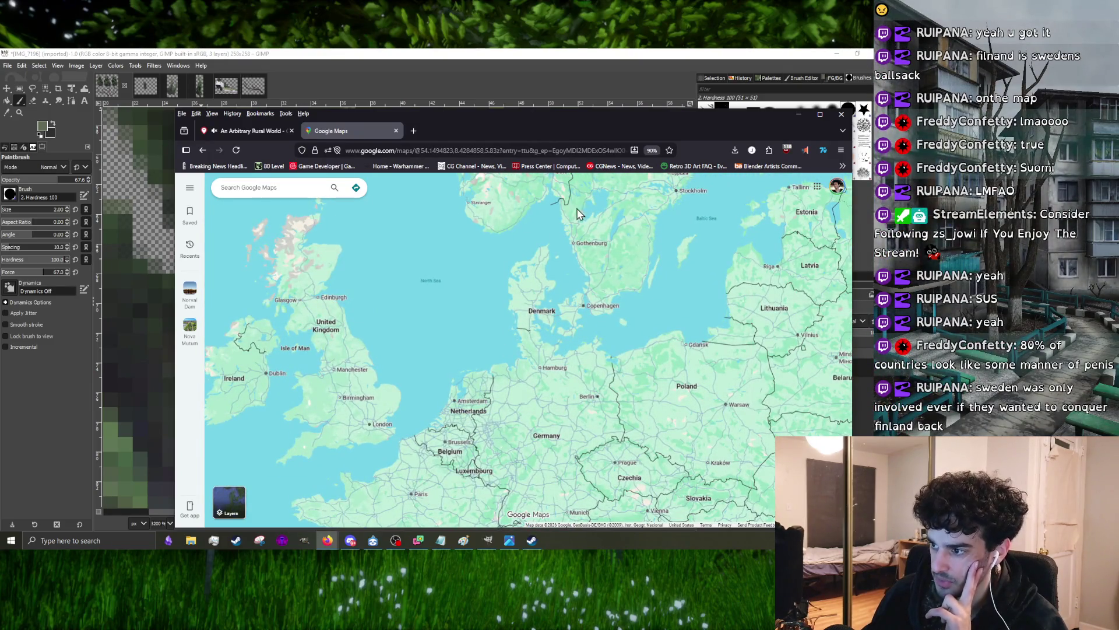
scroll(483, 285, down, 1)
drag(384, 362, 596, 438)
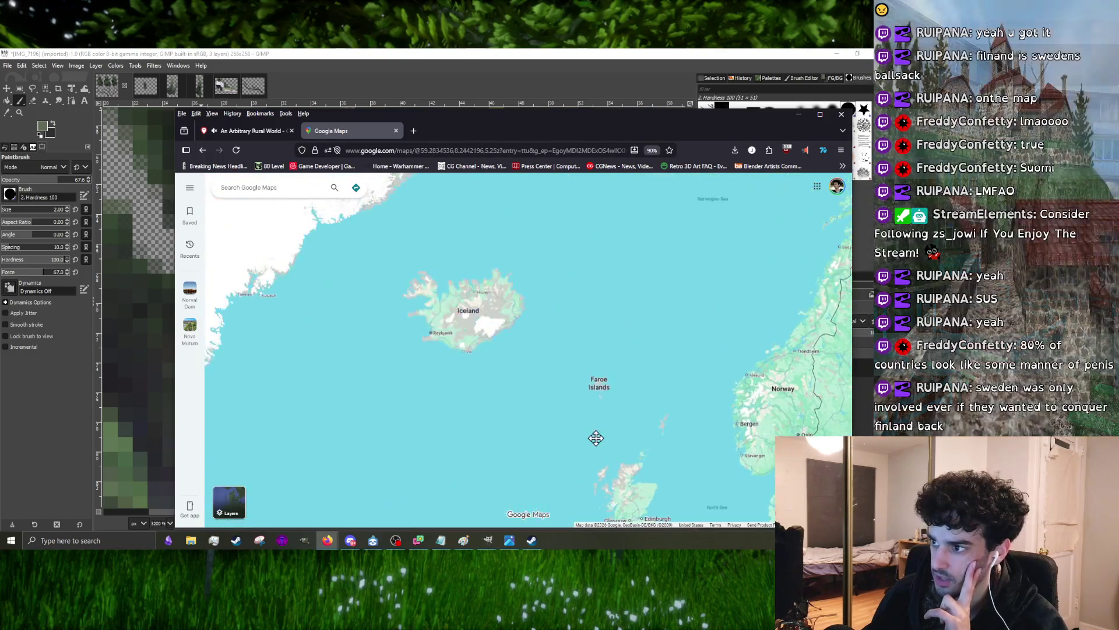
scroll(595, 437, down, 2)
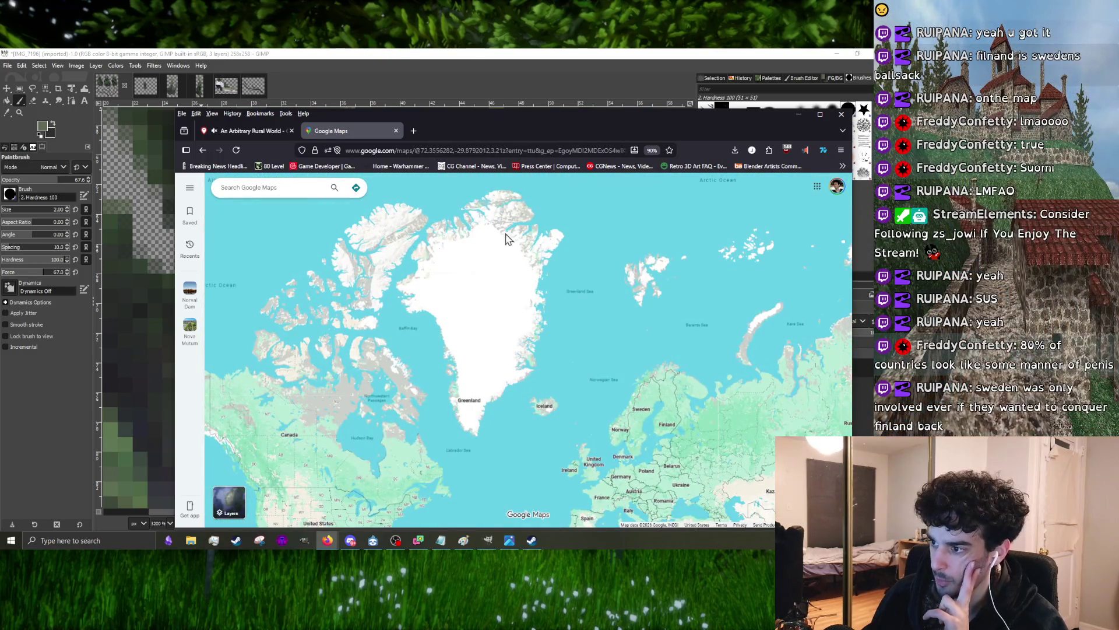
scroll(455, 348, down, 1)
scroll(455, 348, up, 1)
- Pan from Finland north to the Barents Sea coast and Murmansk
drag(561, 437, 461, 385)
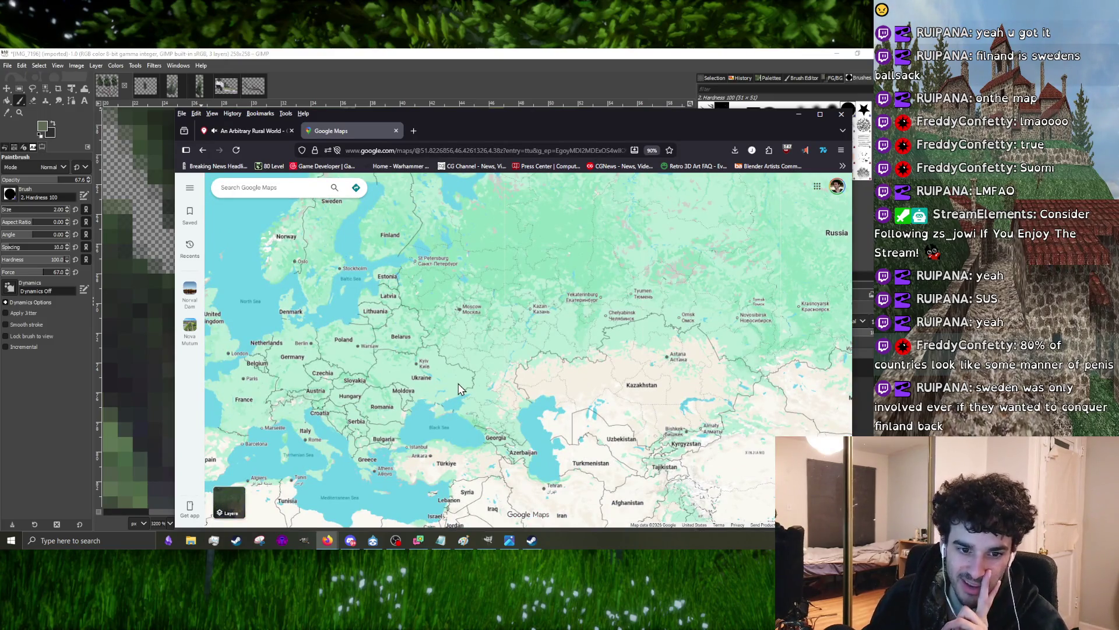
scroll(440, 397, down, 1)
scroll(440, 398, up, 1)
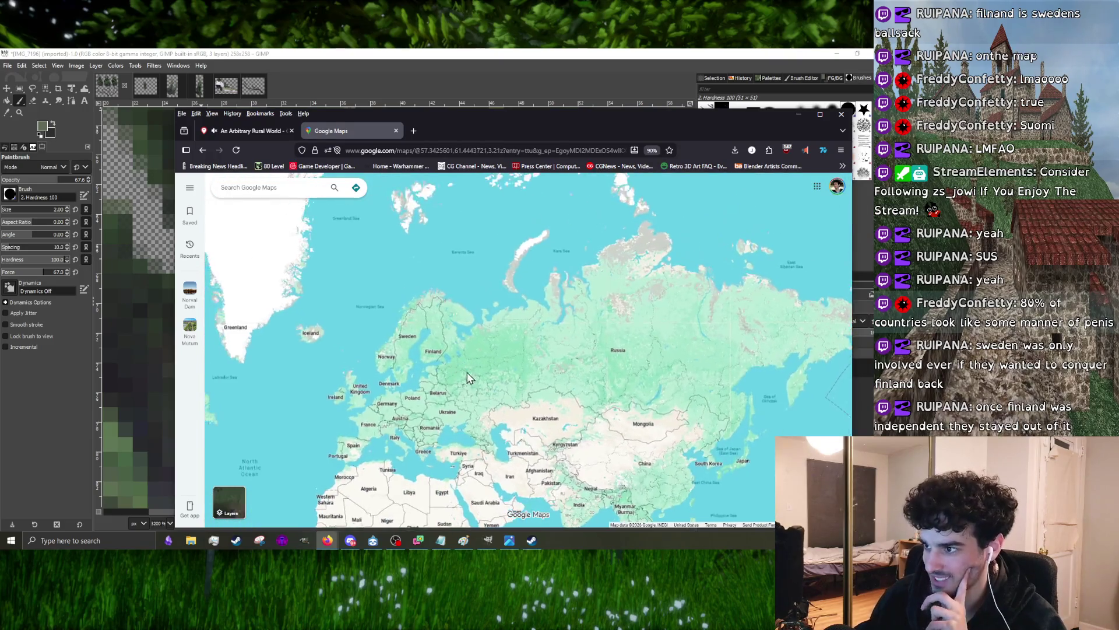
scroll(429, 310, up, 1)
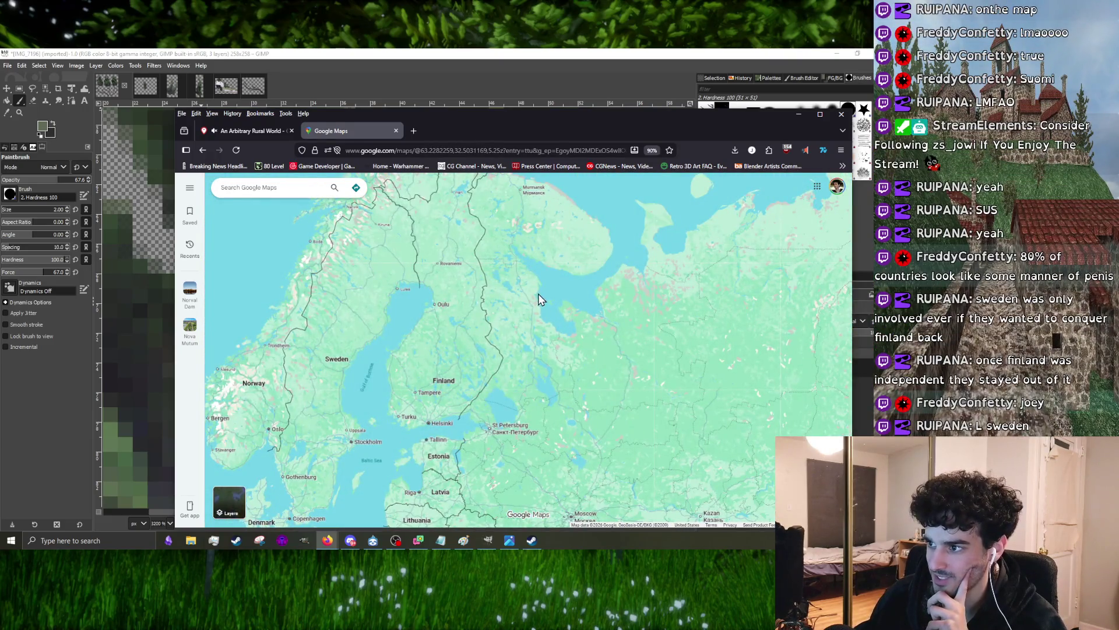
drag(538, 299, 596, 295)
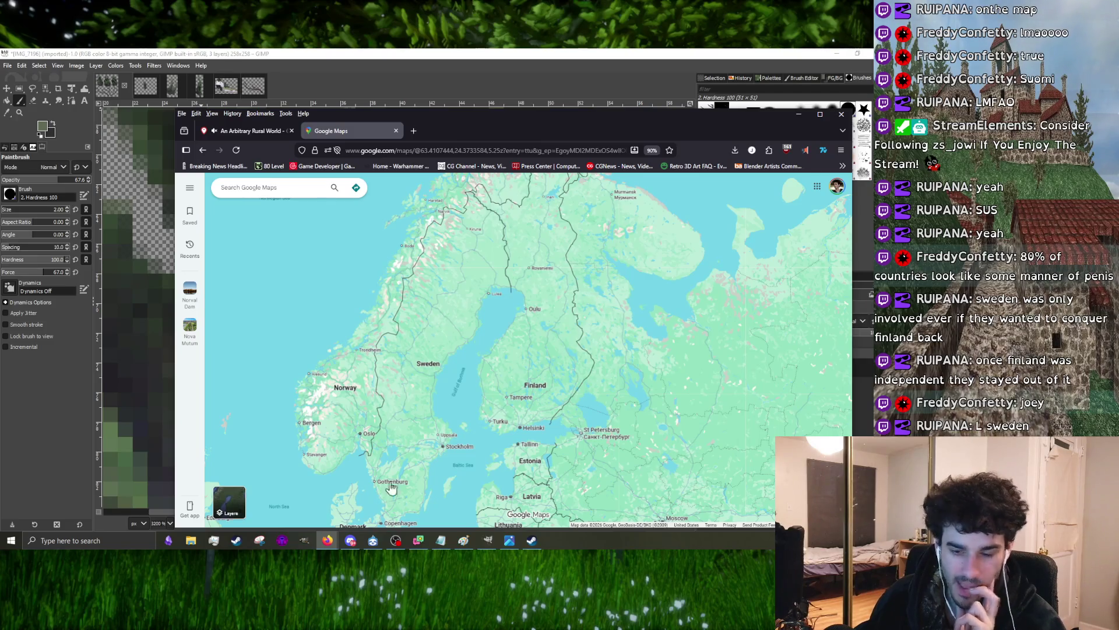
scroll(469, 427, down, 2)
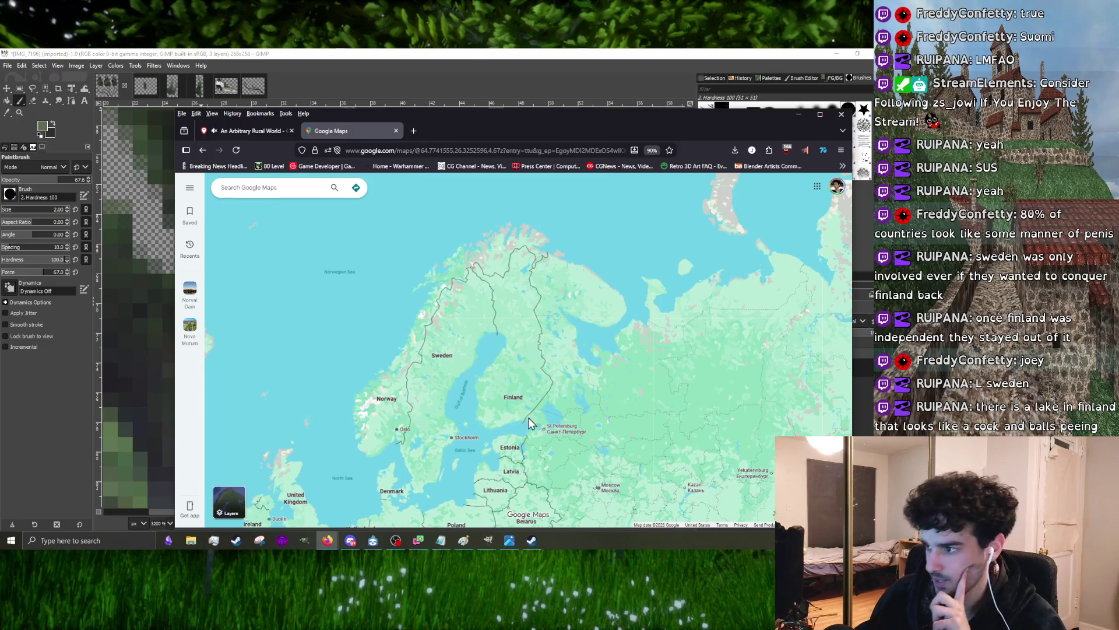
scroll(523, 407, up, 2)
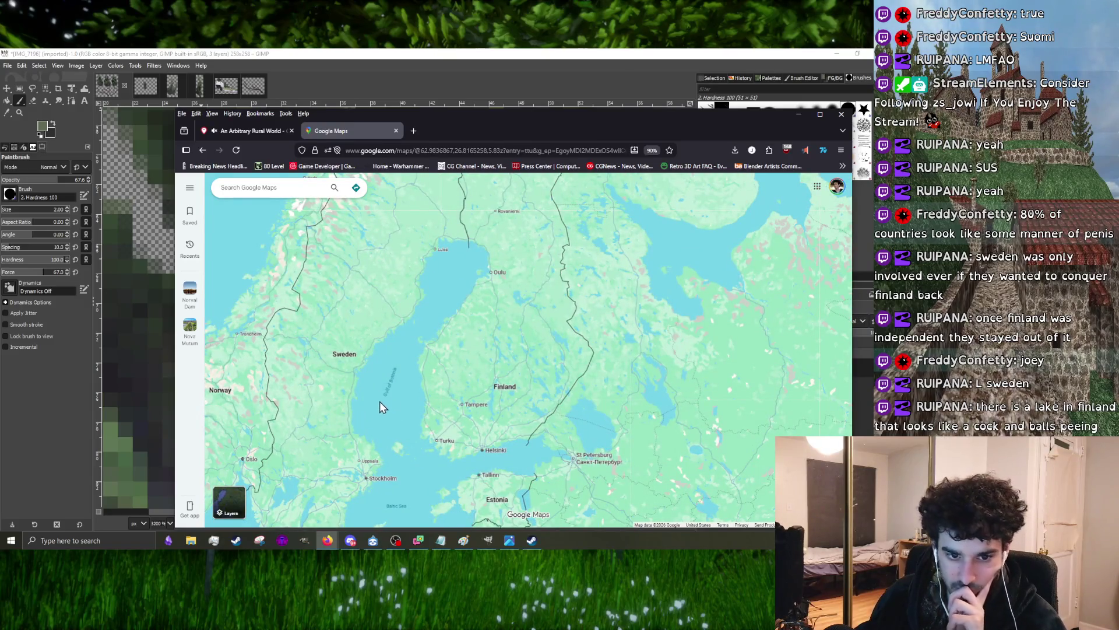
scroll(467, 405, up, 2)
drag(570, 395, 524, 458)
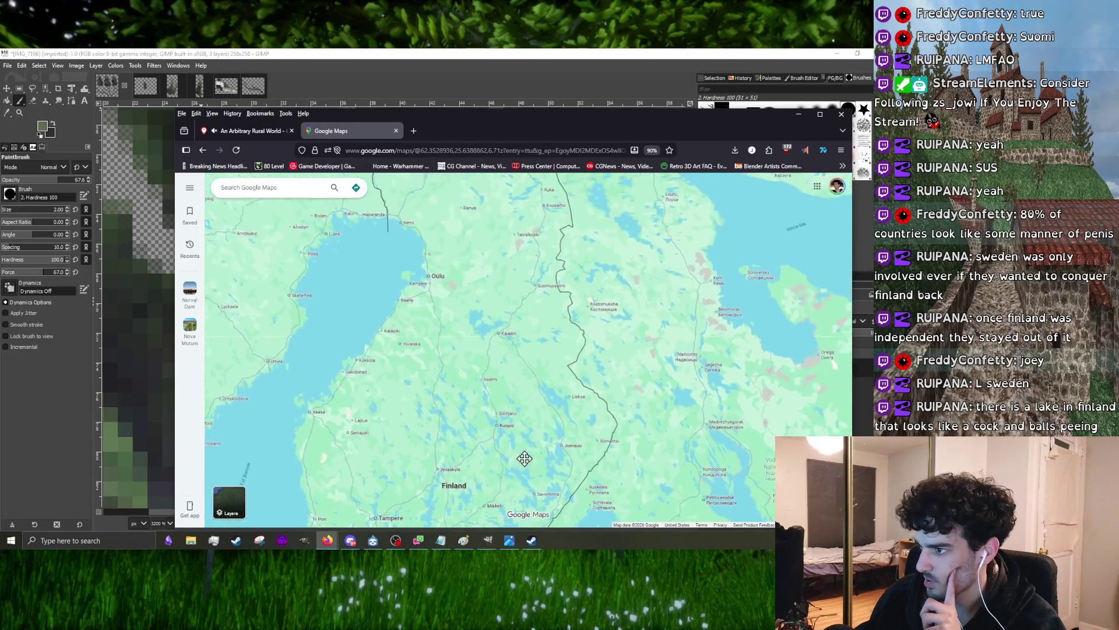
drag(516, 333, 491, 470)
drag(438, 263, 429, 394)
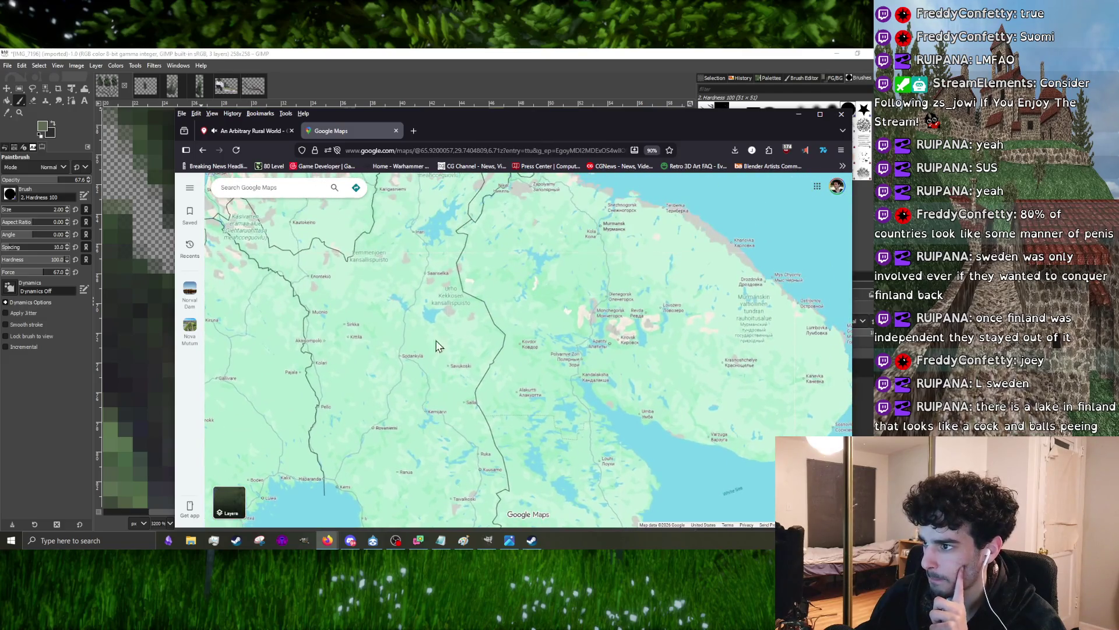
drag(437, 345, 413, 412)
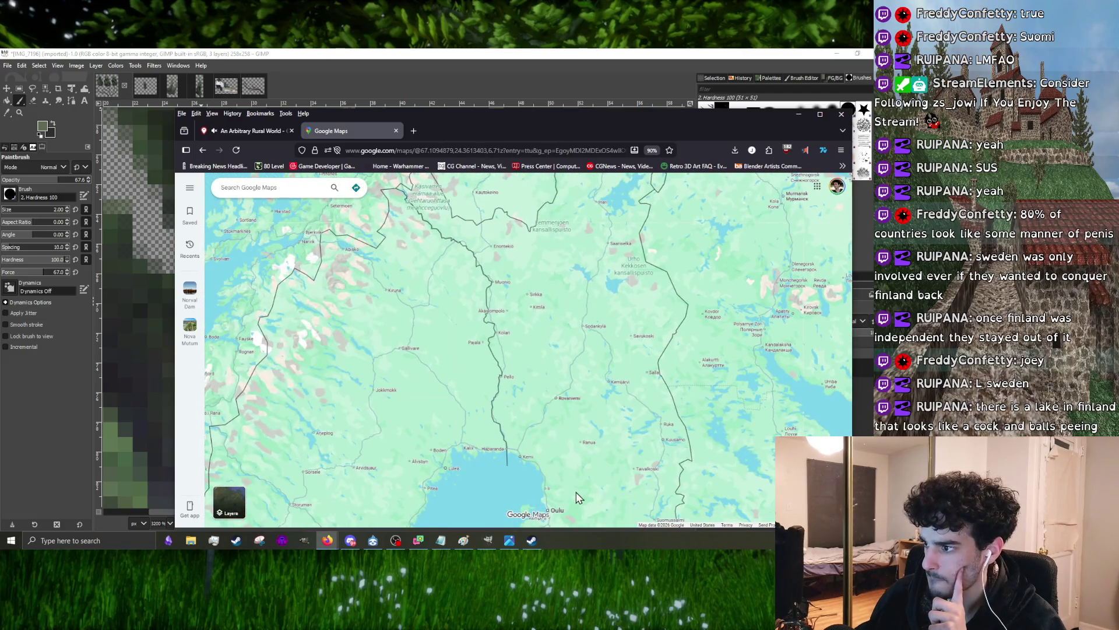
- Pan back south through central Finland toward the Tampere–Hämeenlinna region
drag(578, 493, 546, 425)
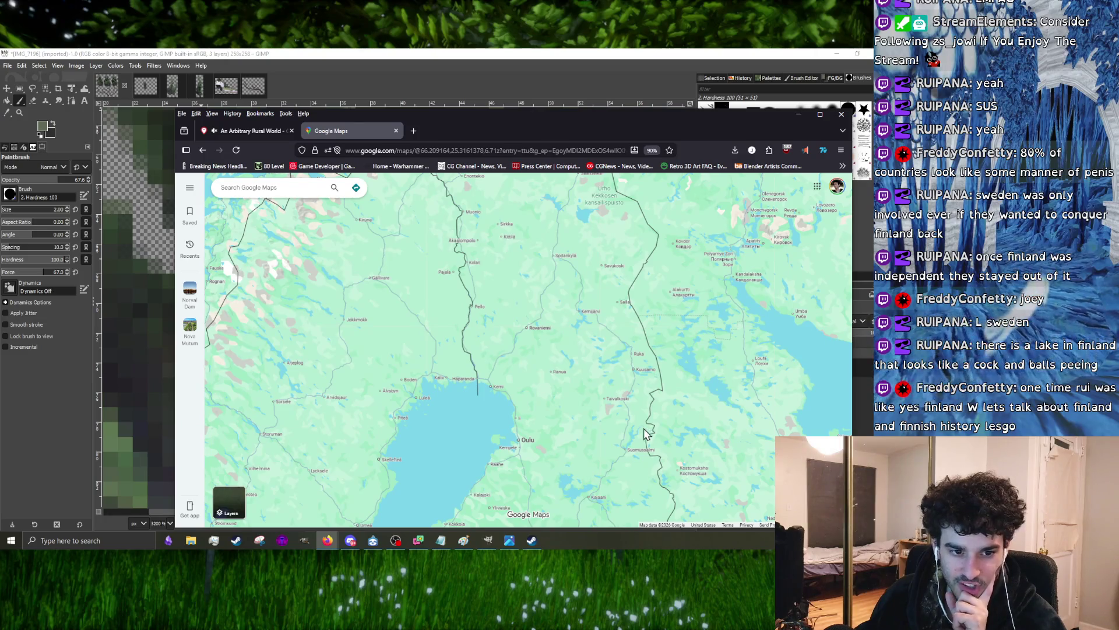
drag(626, 397, 555, 325)
drag(528, 437, 492, 350)
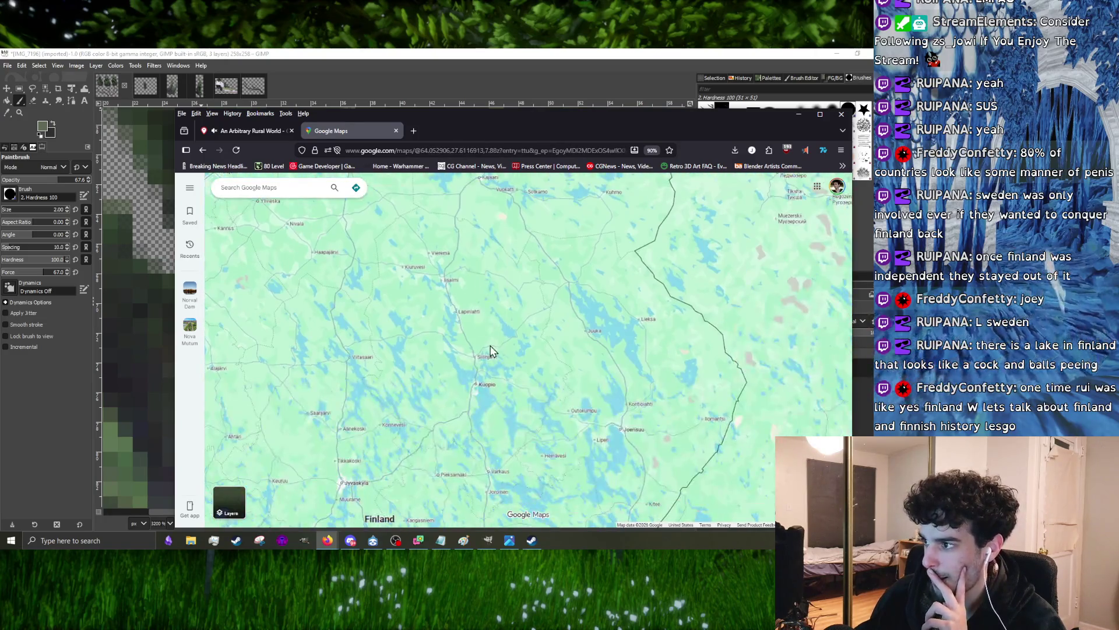
mouse_move(365, 478)
mouse_down()
mouse_move(487, 414)
mouse_move(487, 317)
mouse_up()
scroll(438, 333, down, 3)
scroll(393, 341, up, 3)
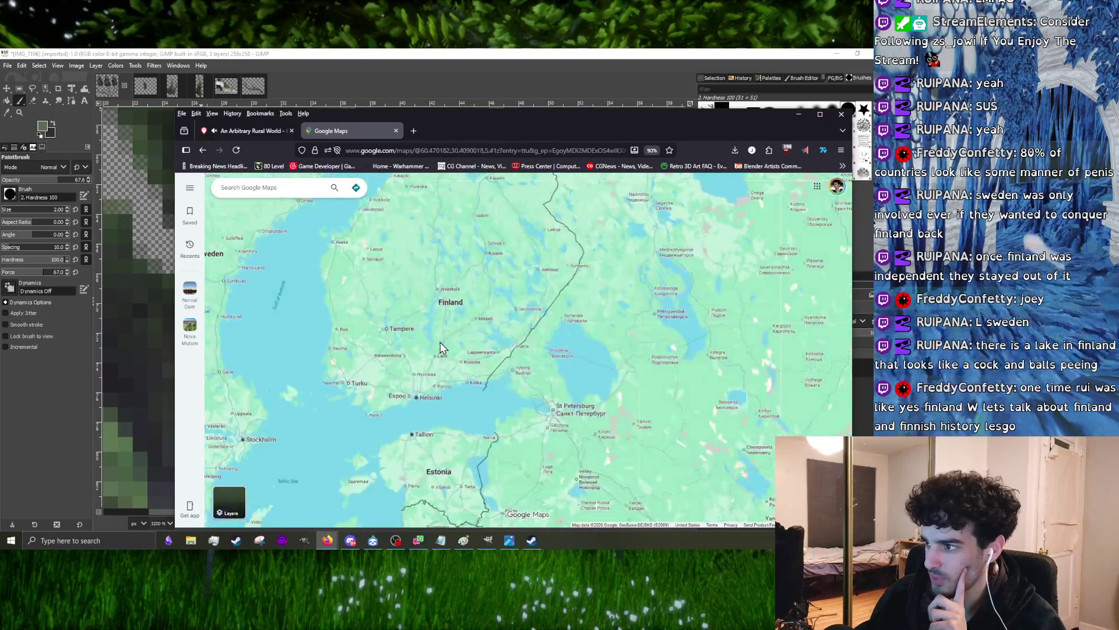
drag(381, 346, 530, 370)
scroll(533, 367, up, 2)
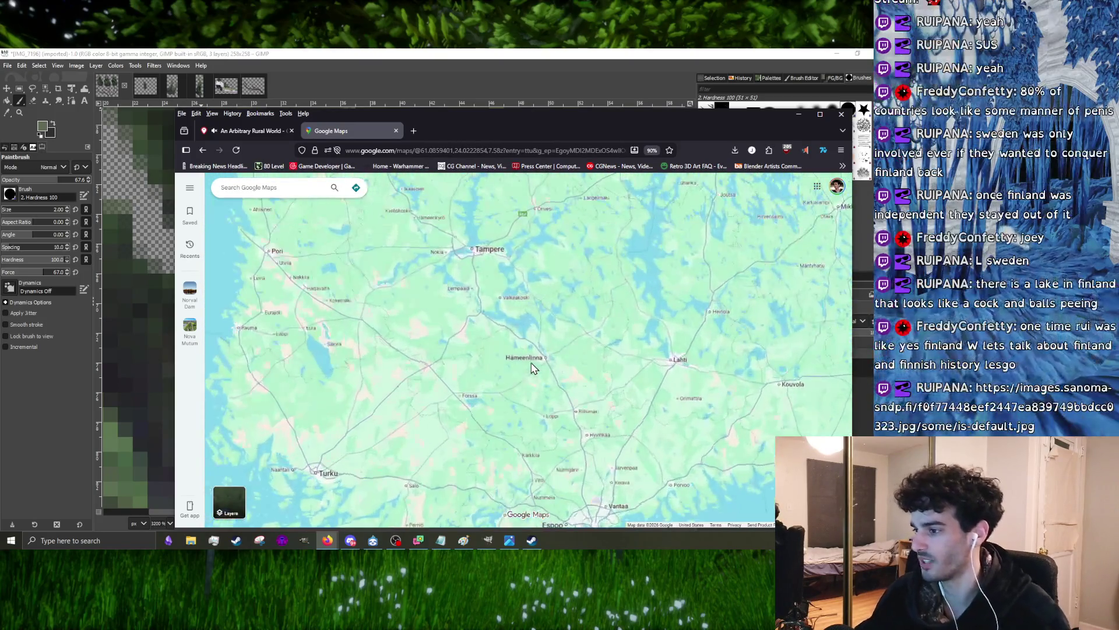
scroll(569, 316, down, 2)
scroll(439, 365, up, 3)
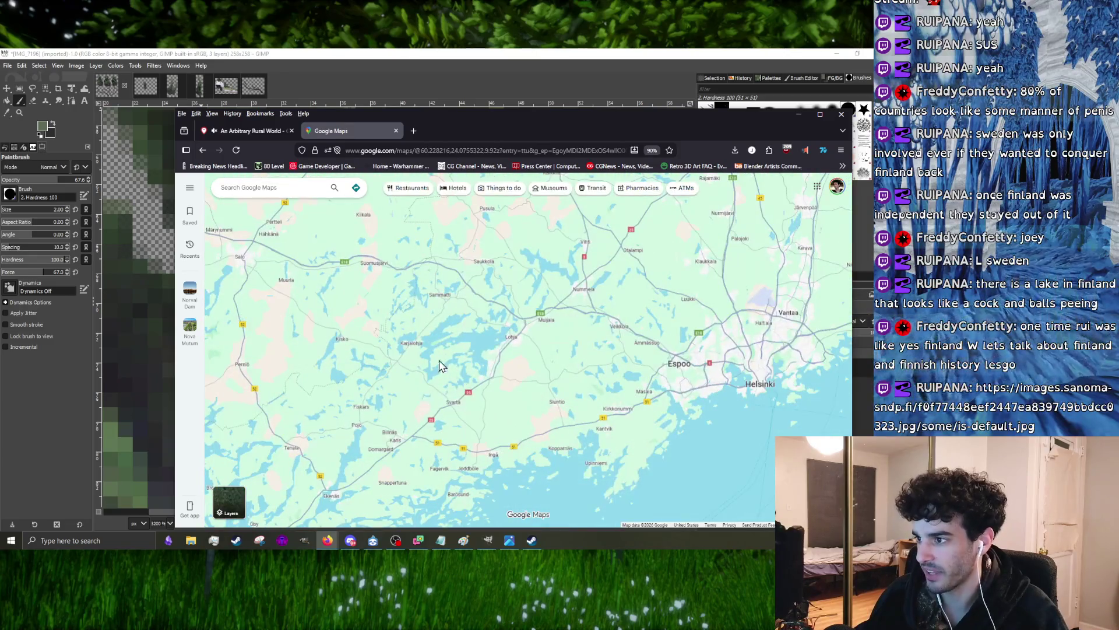
scroll(429, 374, down, 2)
scroll(423, 364, down, 2)
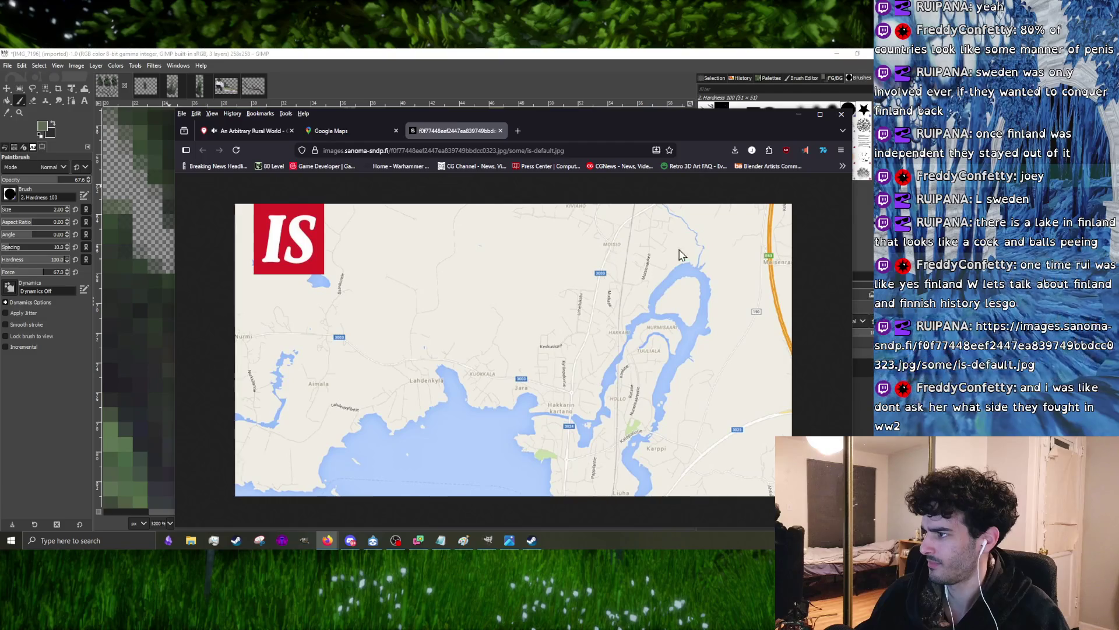
- Move the Firefox window up and left, then switch back to the Google Maps page
drag(701, 131, 617, 144)
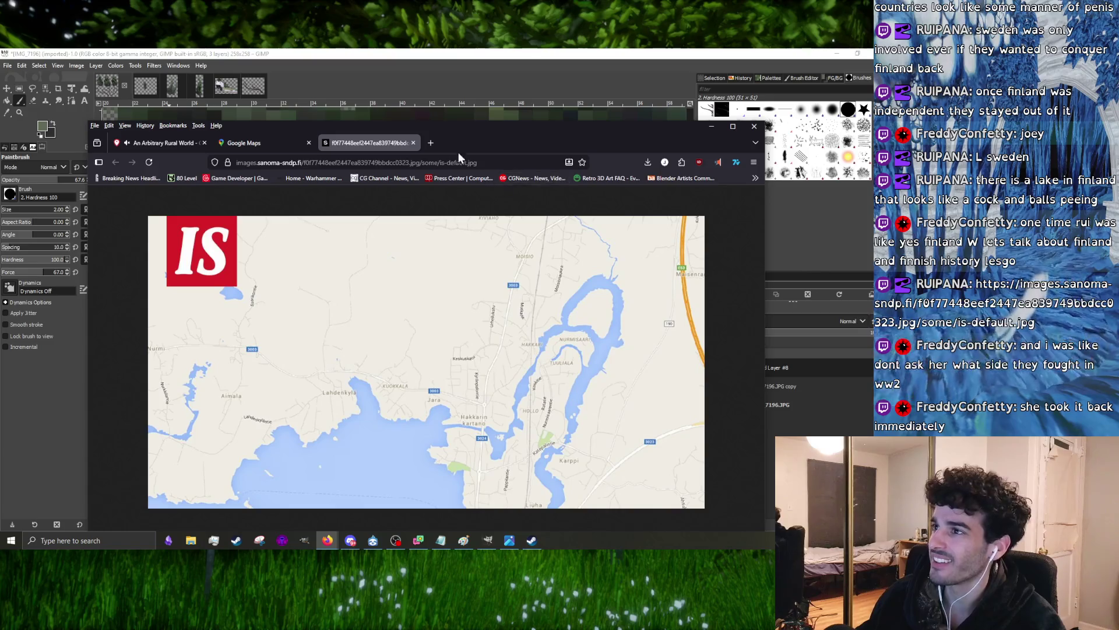
drag(486, 142, 471, 105)
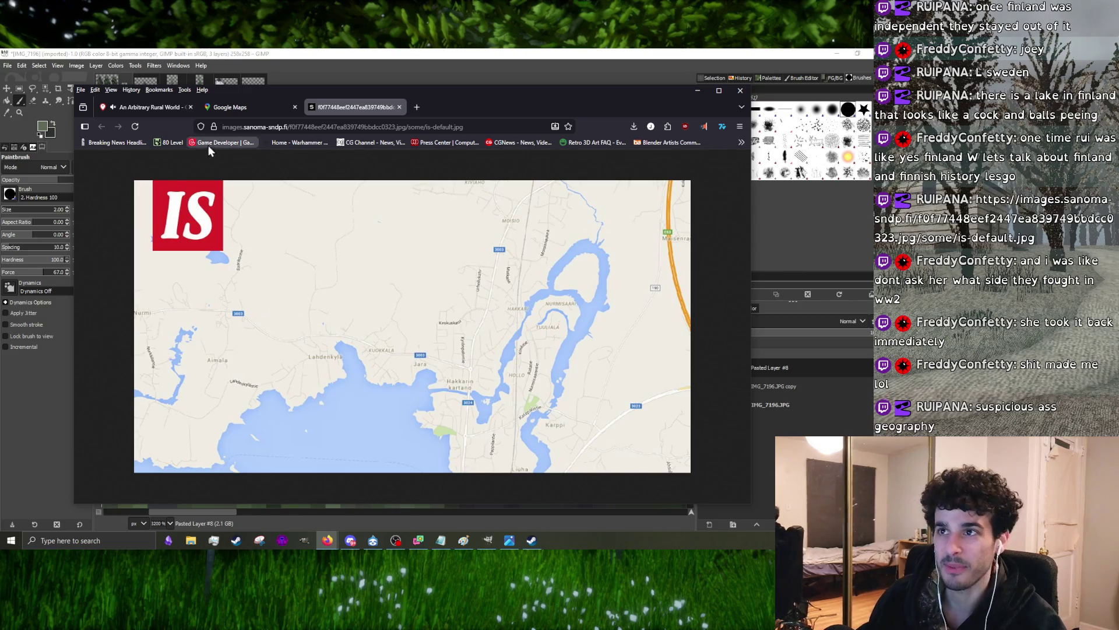
click(242, 107)
scroll(308, 311, down, 2)
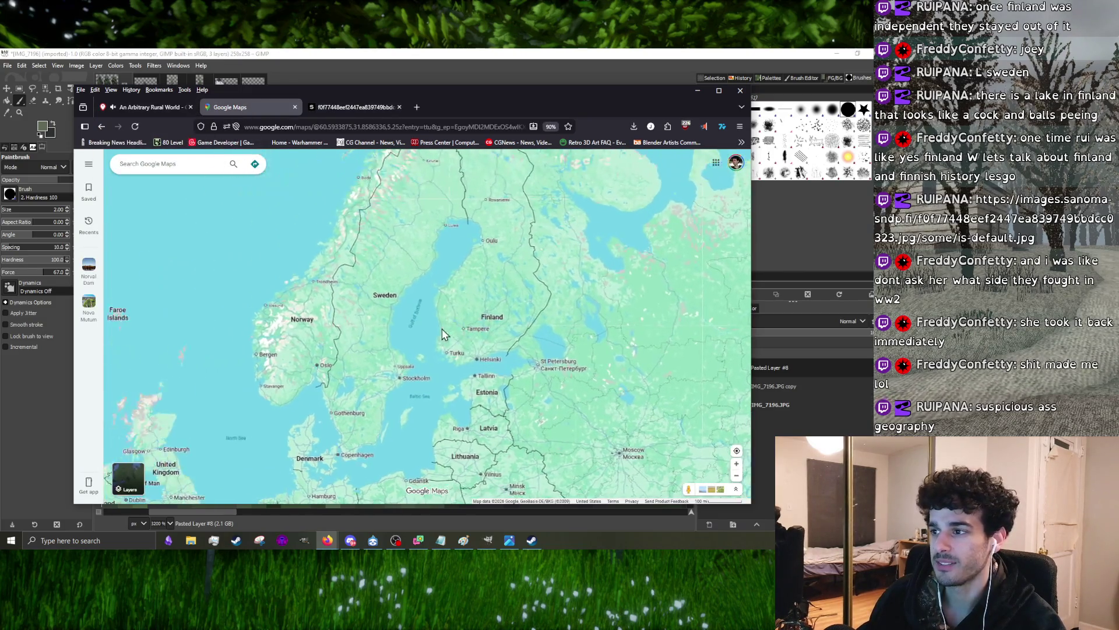
scroll(400, 267, down, 1)
scroll(394, 289, down, 2)
scroll(389, 316, down, 2)
scroll(388, 315, up, 2)
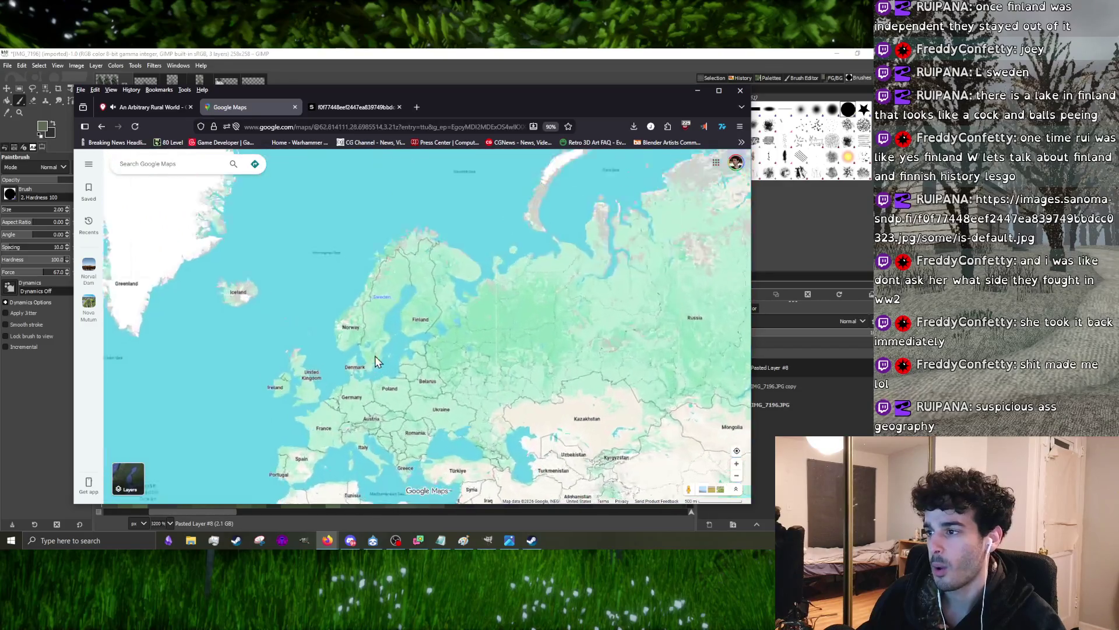
scroll(393, 271, up, 1)
scroll(406, 216, up, 2)
scroll(408, 309, down, 1)
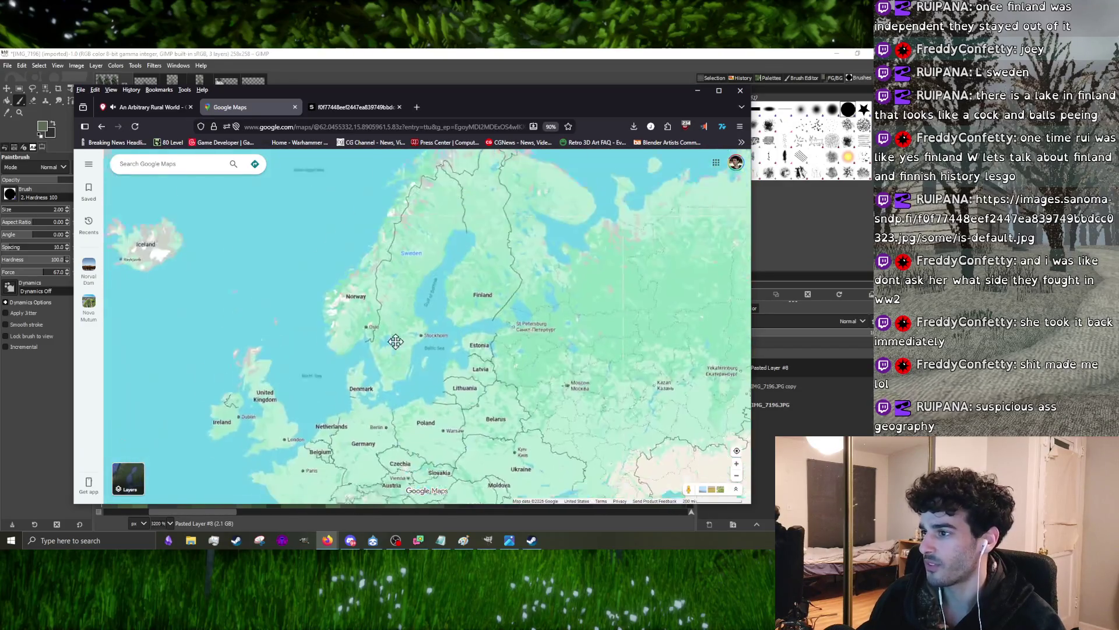
scroll(350, 298, down, 1)
scroll(262, 280, down, 1)
scroll(250, 278, up, 2)
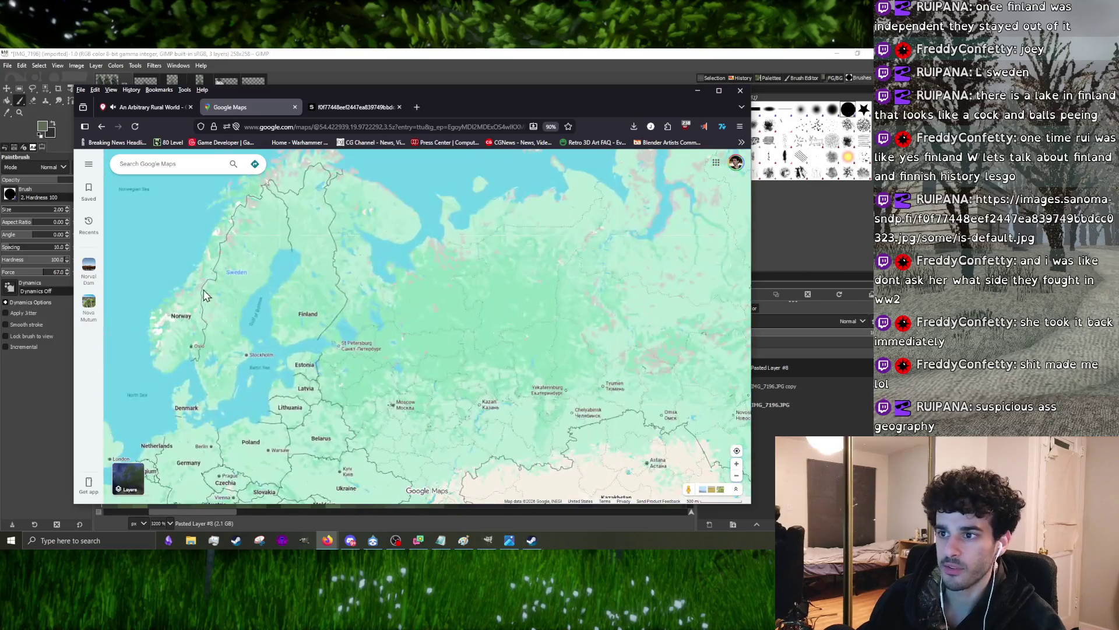
- Hide the browser to return to the cypress sprites in GIMP
click(734, 96)
scroll(320, 297, down, 5)
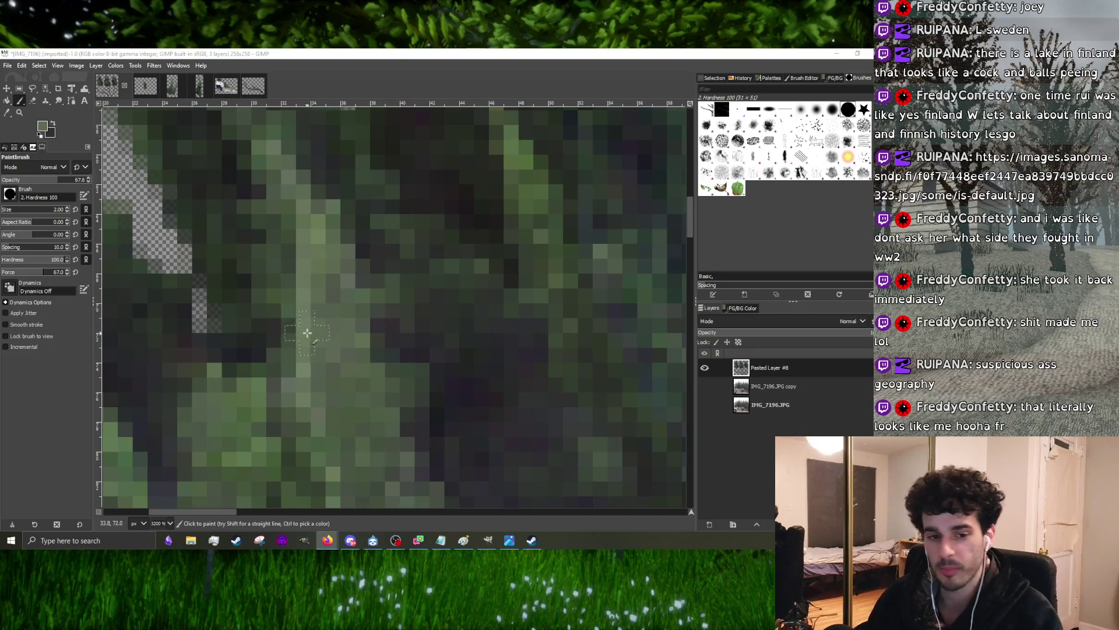
scroll(294, 297, up, 1)
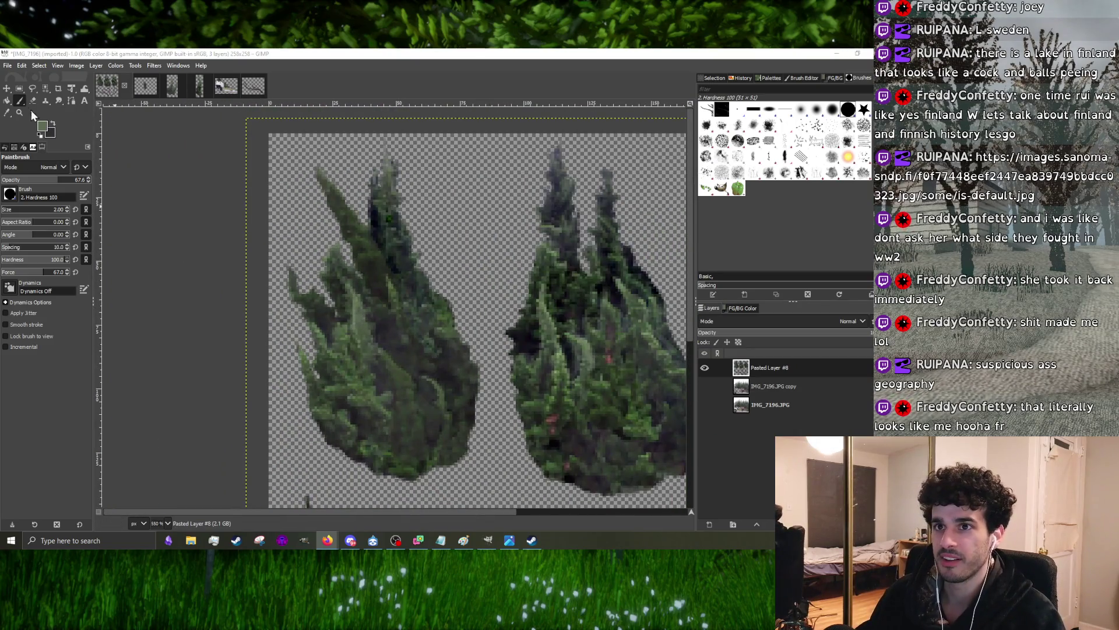
scroll(324, 301, up, 3)
- Shrink the paintbrush down to size 1 on the cypress canvas
key(bracketleft)
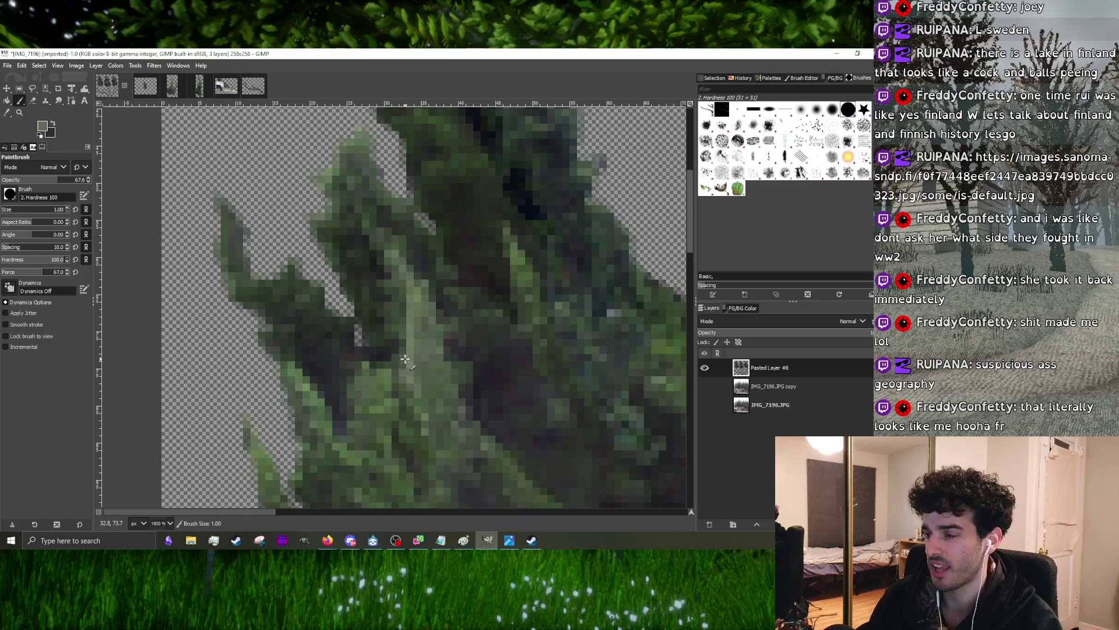
scroll(367, 354, down, 2)
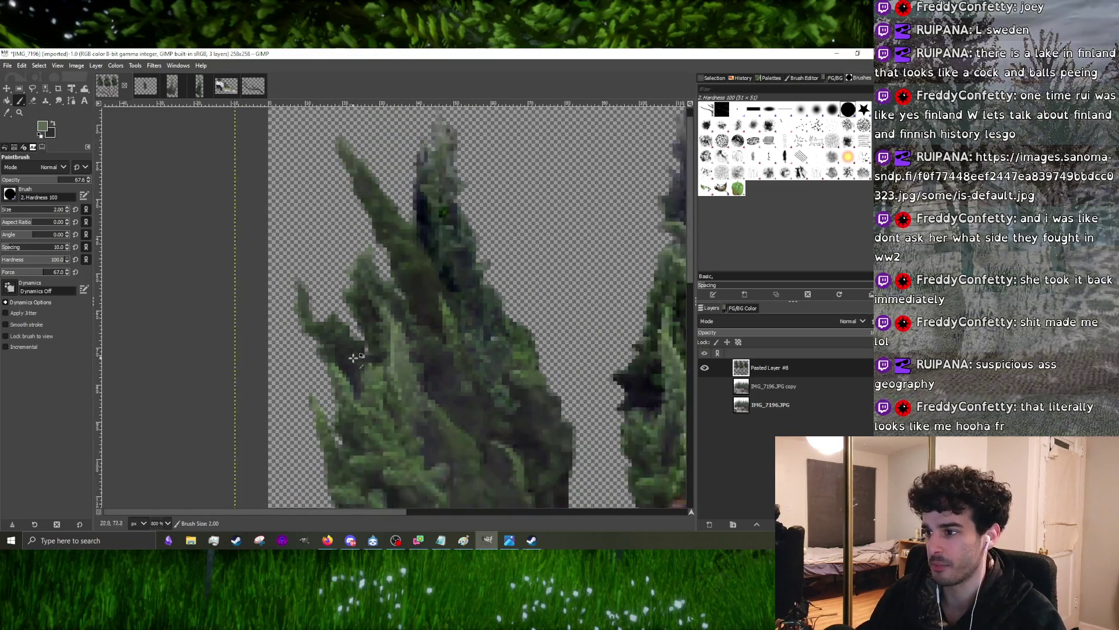
scroll(346, 346, up, 2)
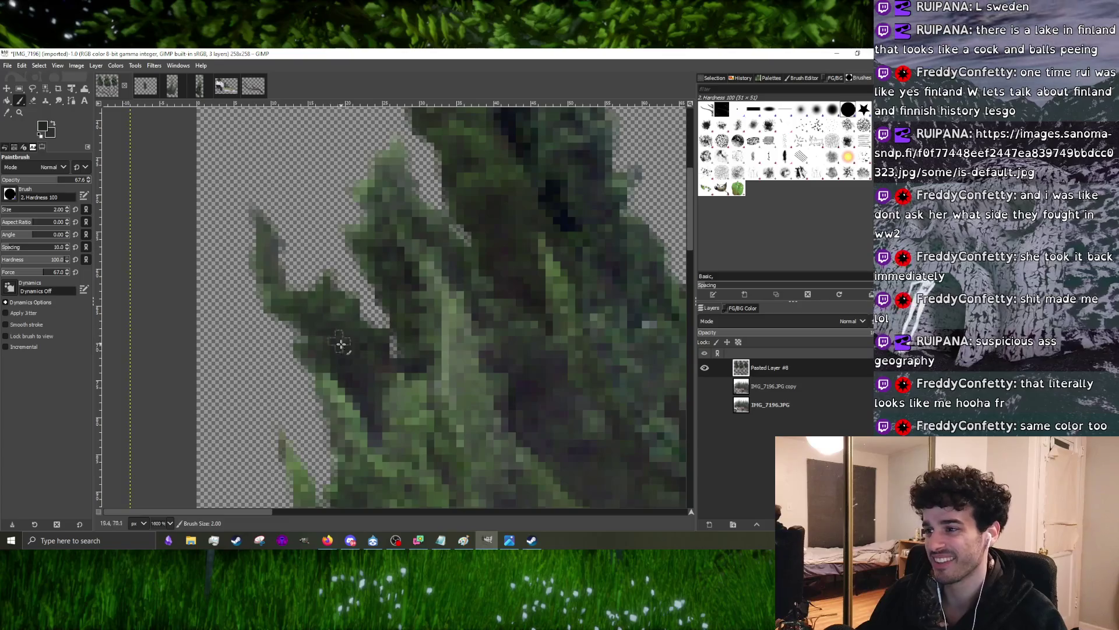
scroll(333, 341, down, 2)
scroll(363, 374, up, 2)
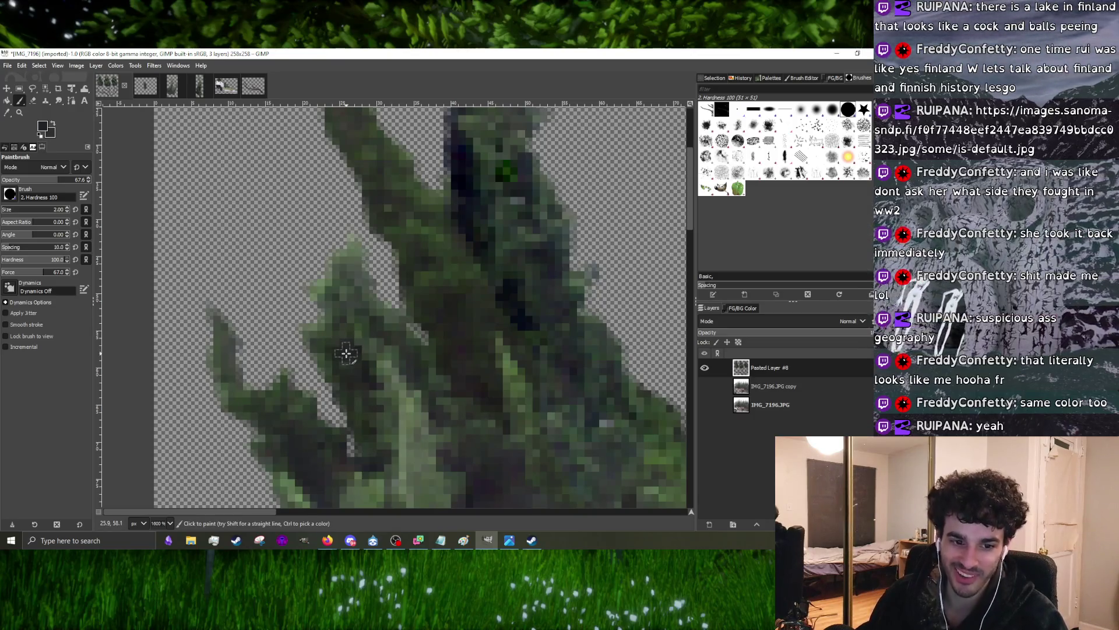
scroll(347, 352, down, 2)
scroll(359, 341, up, 2)
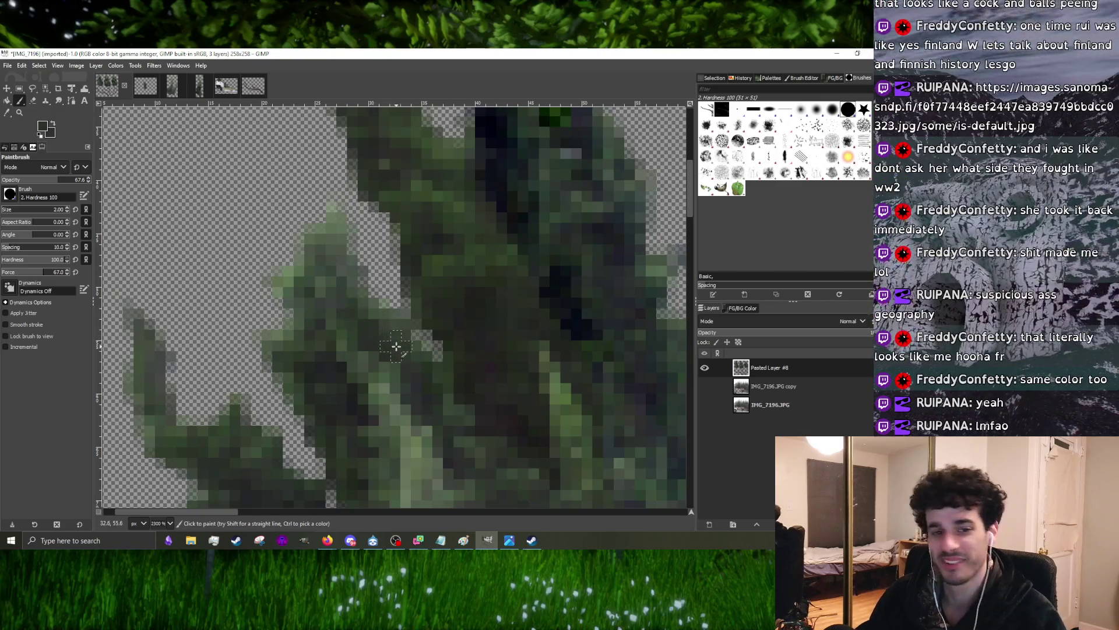
scroll(395, 346, down, 2)
scroll(354, 349, down, 2)
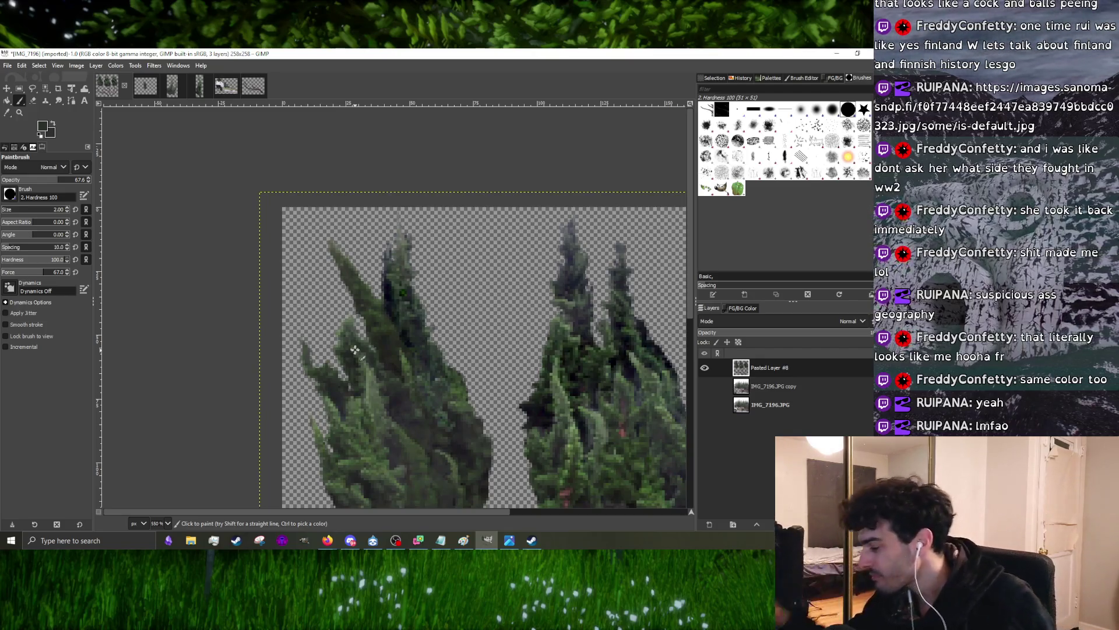
scroll(355, 350, up, 2)
scroll(407, 373, up, 5)
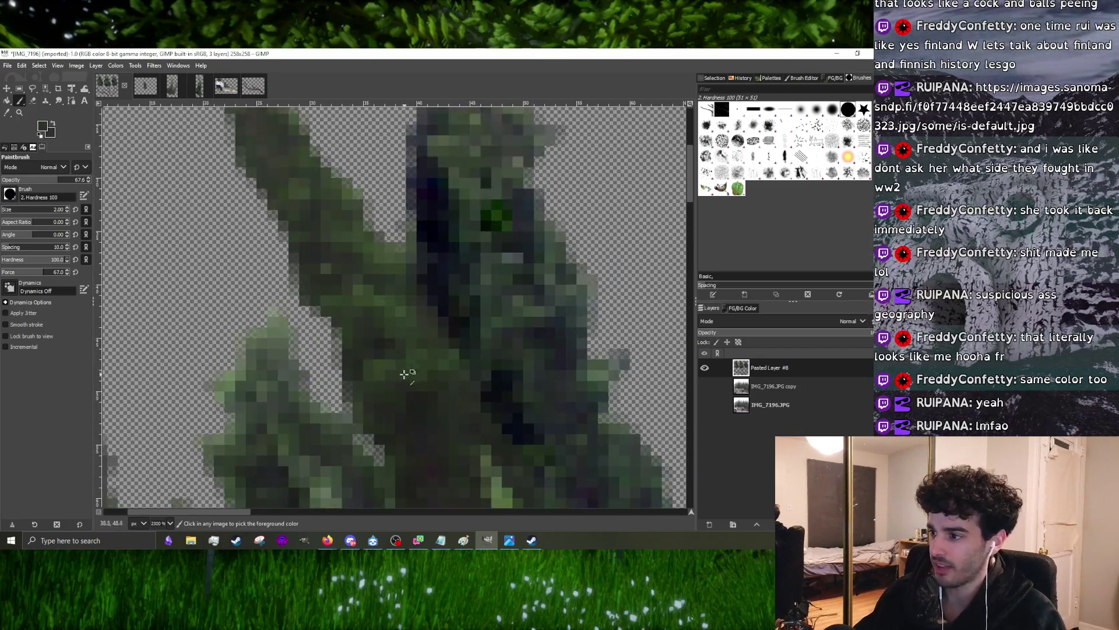
scroll(440, 420, down, 3)
scroll(475, 341, up, 2)
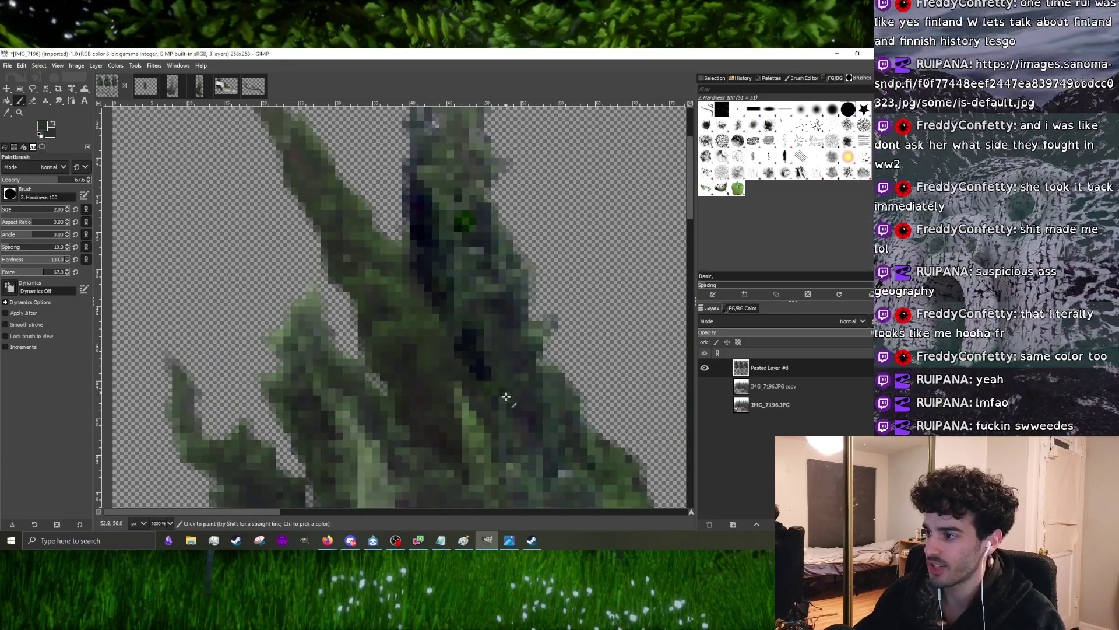
scroll(488, 387, down, 3)
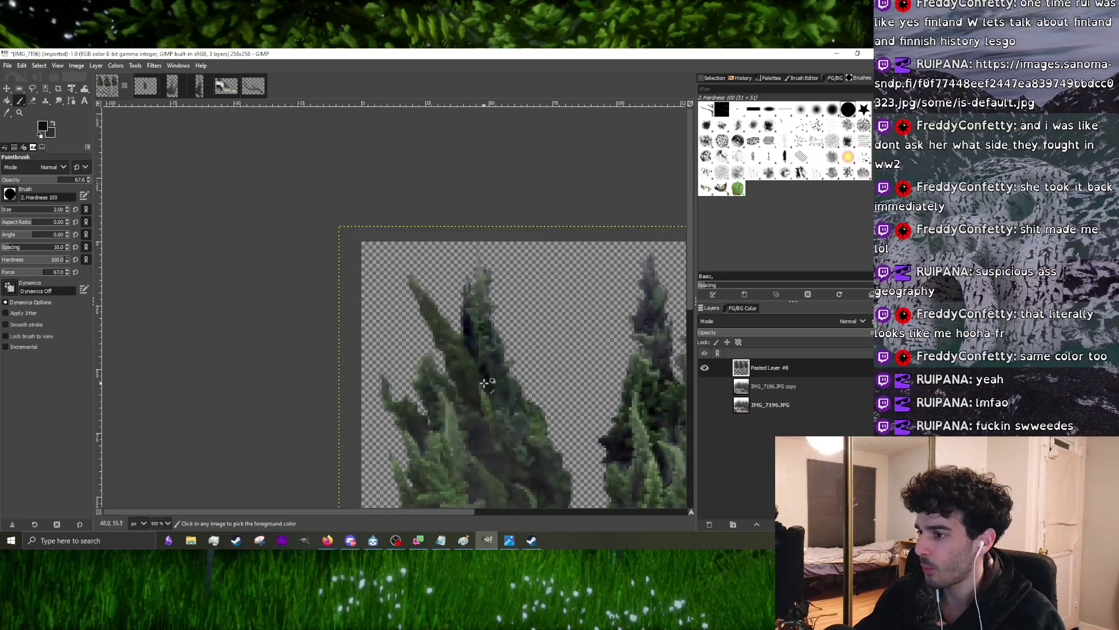
scroll(414, 410, up, 3)
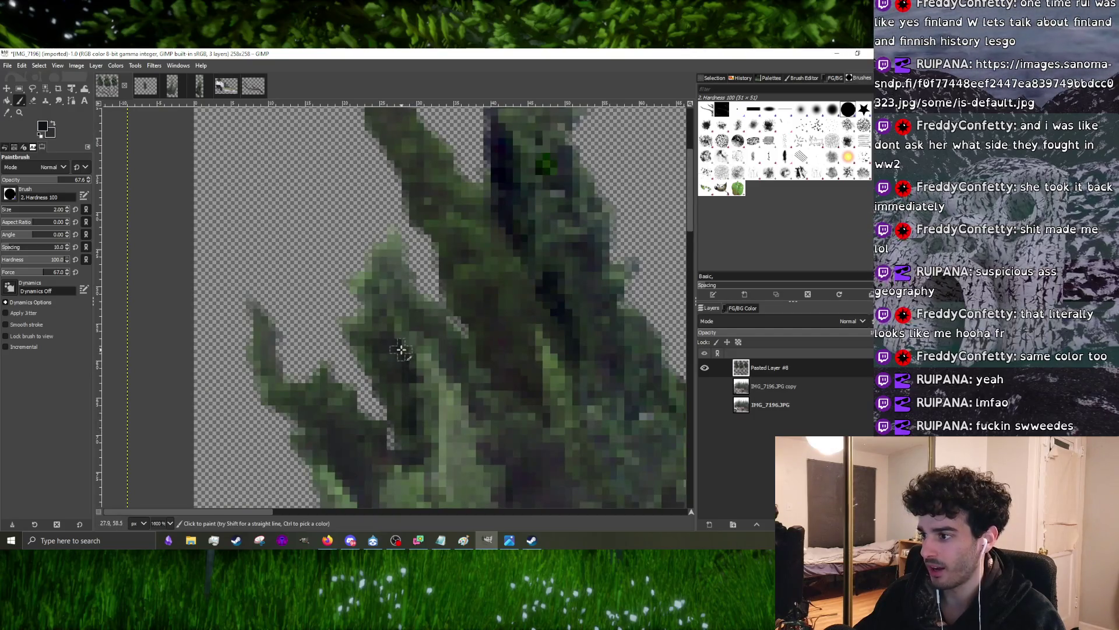
scroll(400, 350, down, 3)
scroll(390, 347, up, 4)
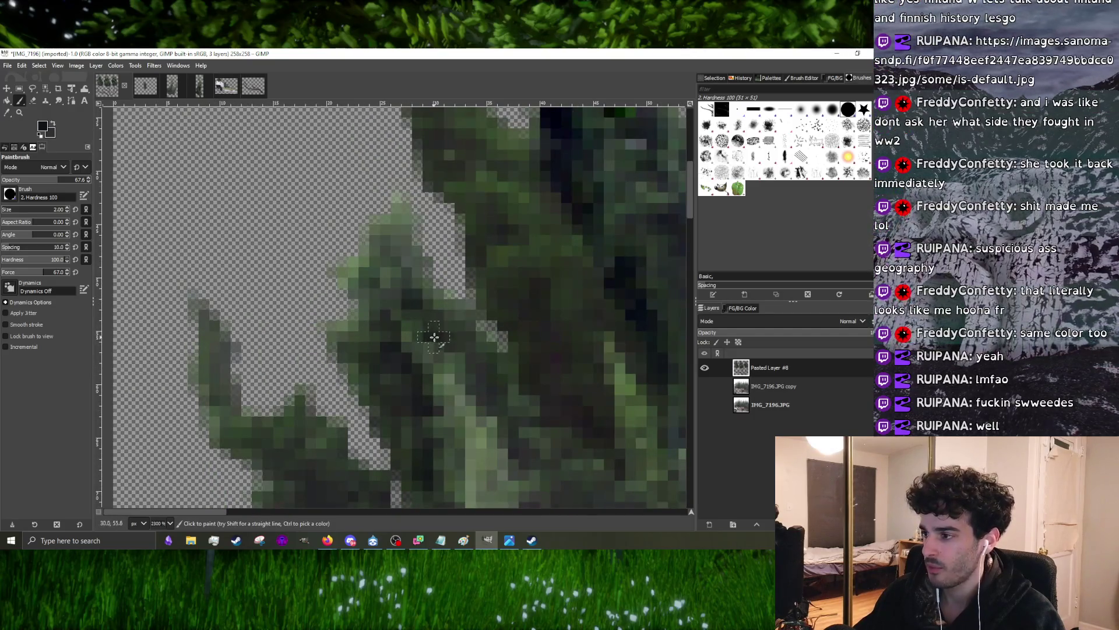
scroll(466, 376, down, 3)
scroll(467, 376, up, 3)
scroll(465, 375, down, 2)
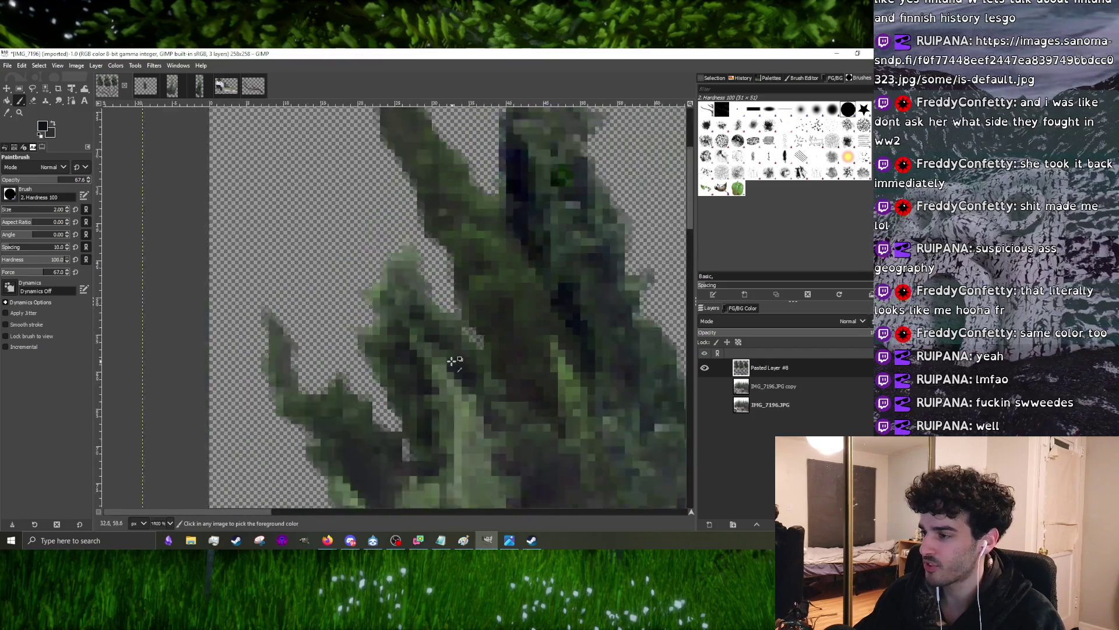
scroll(473, 360, up, 2)
scroll(464, 357, down, 3)
scroll(449, 370, up, 3)
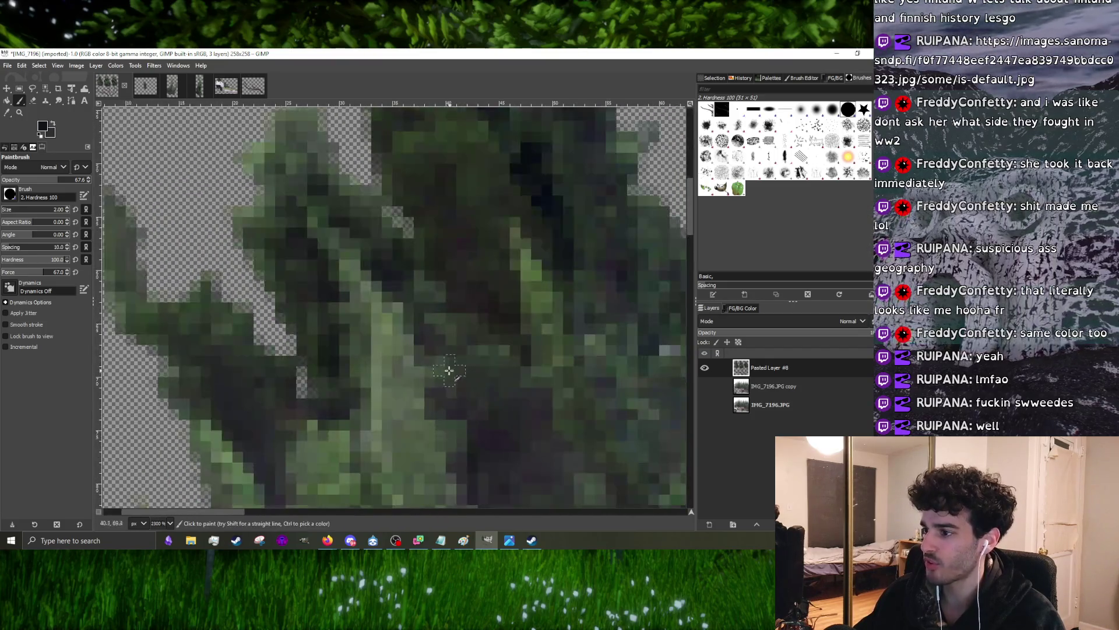
scroll(430, 326, down, 3)
scroll(453, 324, up, 2)
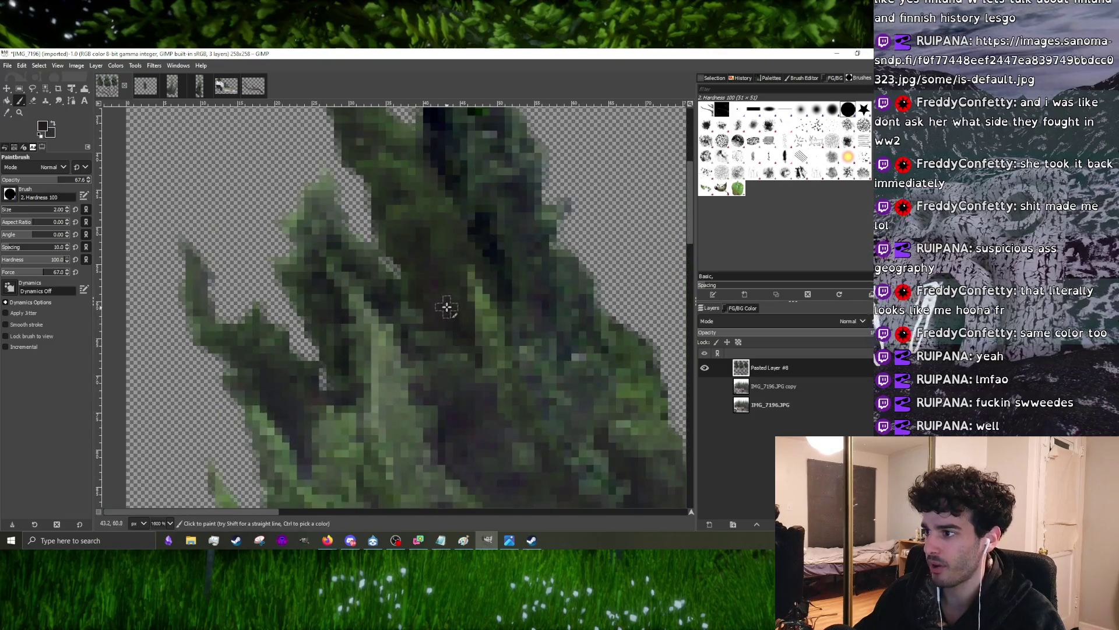
scroll(446, 307, down, 3)
scroll(438, 315, up, 3)
scroll(430, 332, down, 2)
scroll(422, 355, up, 2)
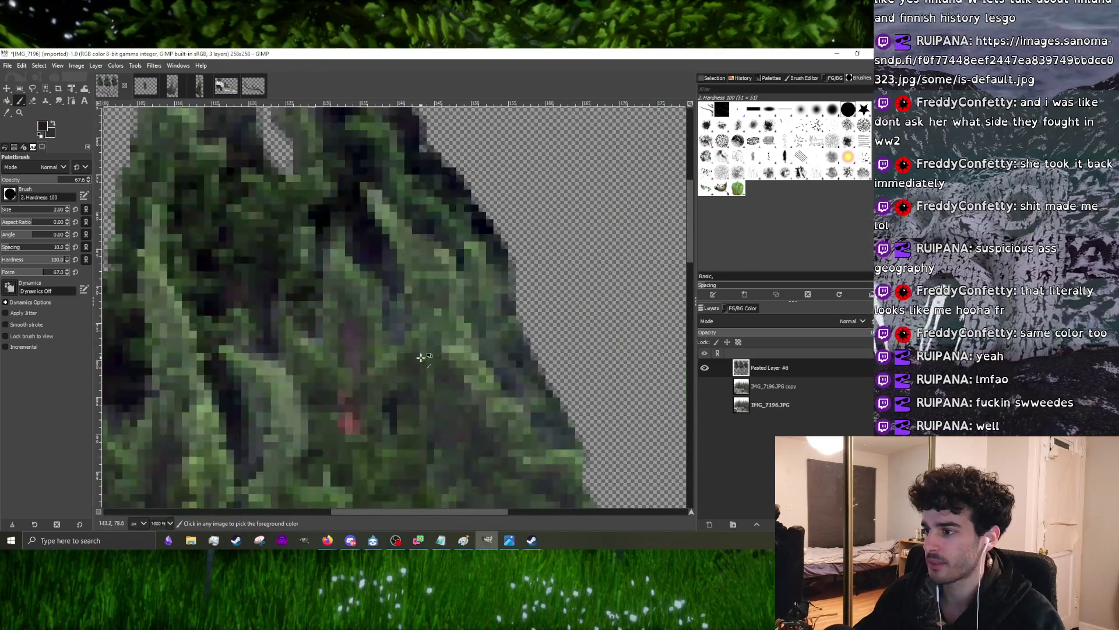
- Set the brush back to size 2 and darken pixels inside the middle cypress tree
key(bracketright)
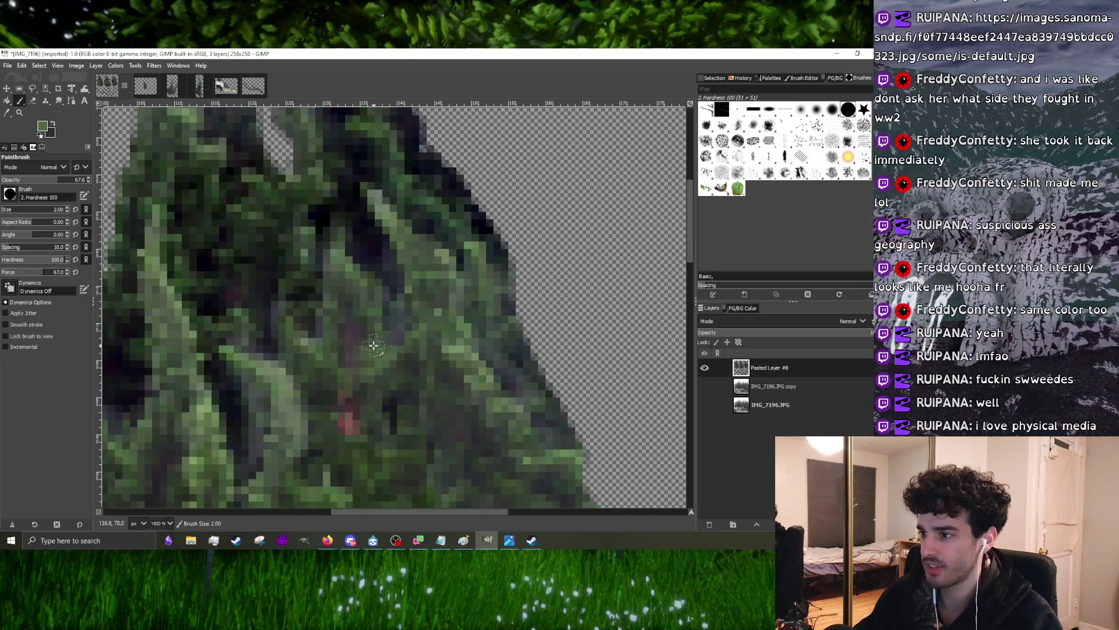
scroll(344, 341, down, 3)
scroll(352, 342, up, 4)
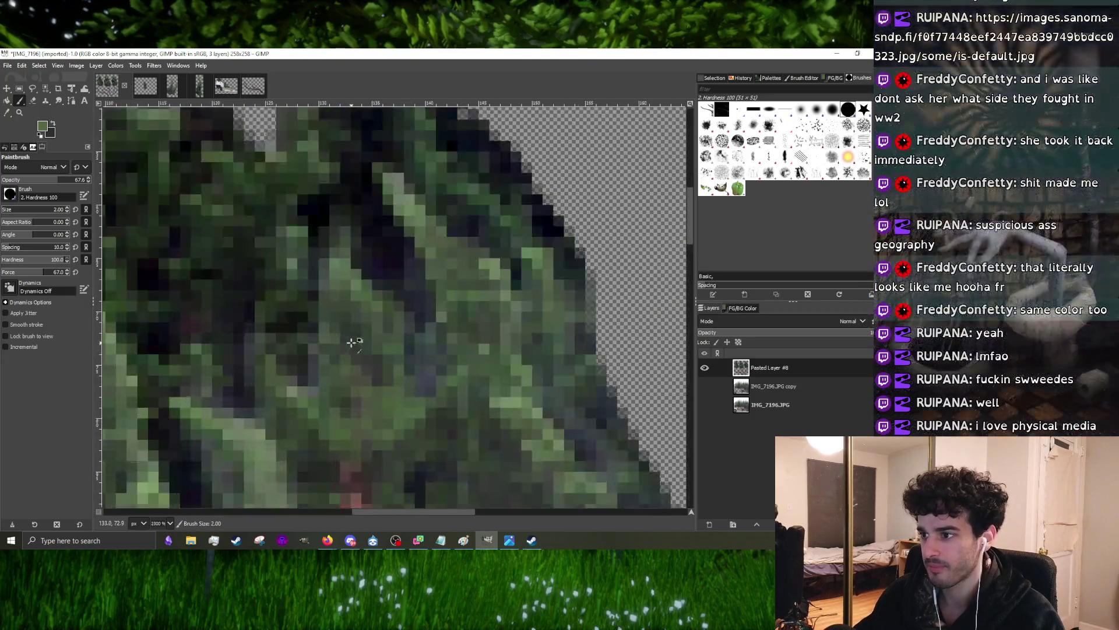
scroll(330, 355, down, 3)
scroll(346, 339, up, 3)
scroll(290, 368, down, 2)
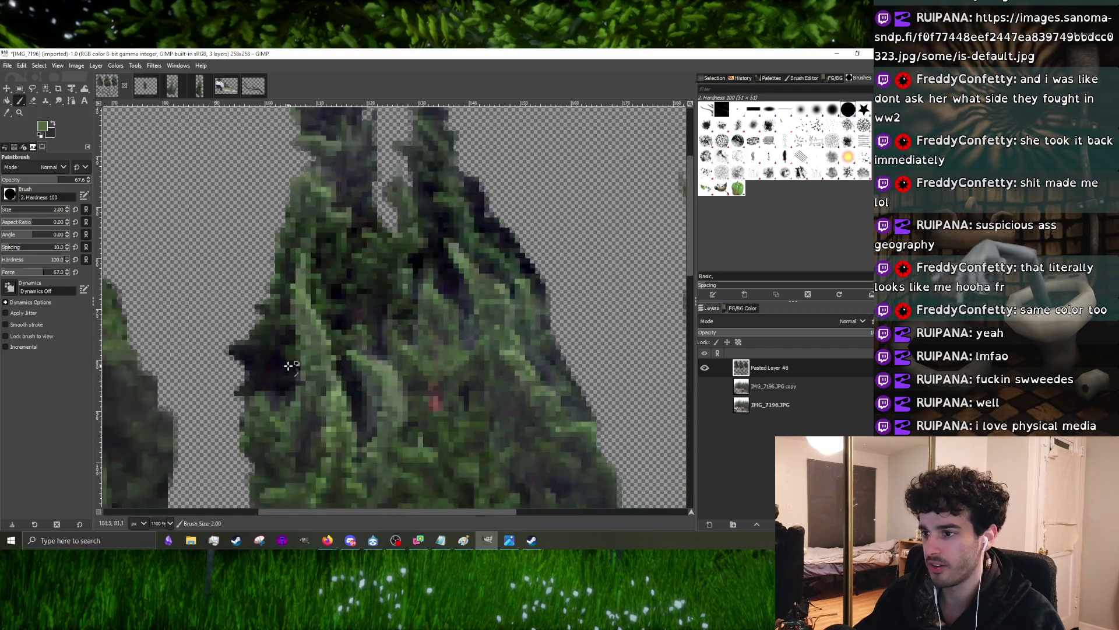
scroll(259, 369, up, 2)
scroll(260, 369, up, 2)
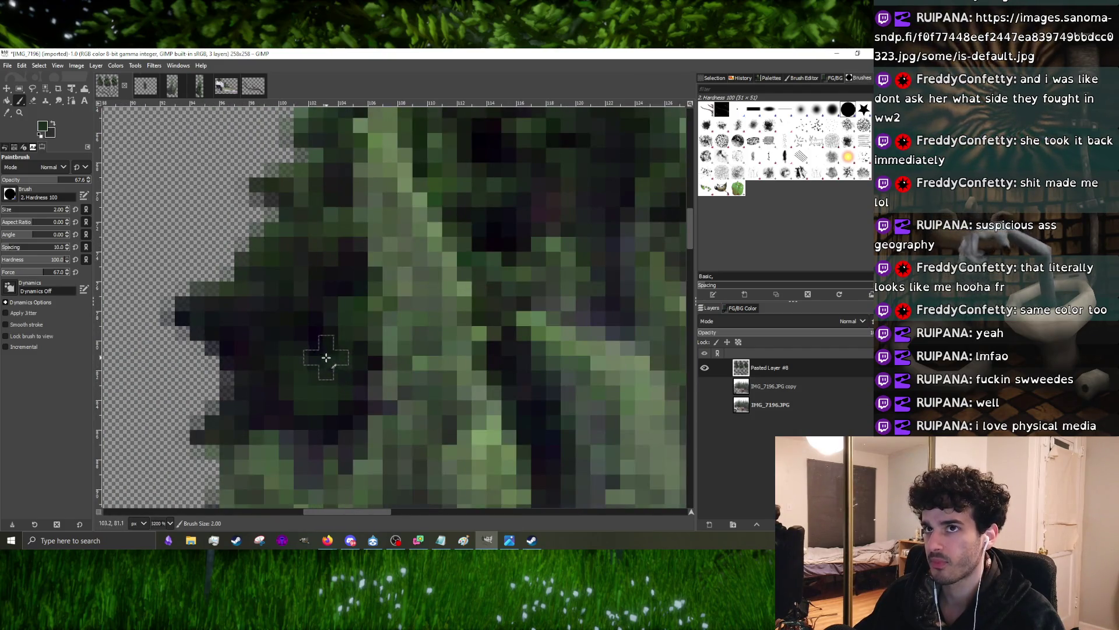
scroll(326, 357, down, 3)
scroll(362, 373, up, 1)
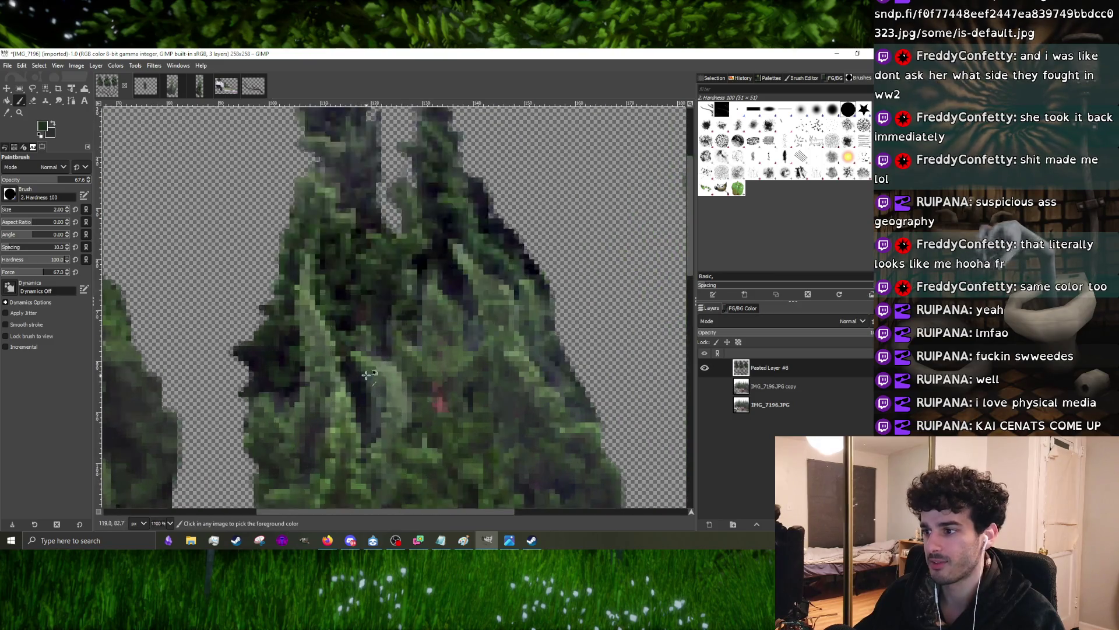
scroll(376, 385, up, 2)
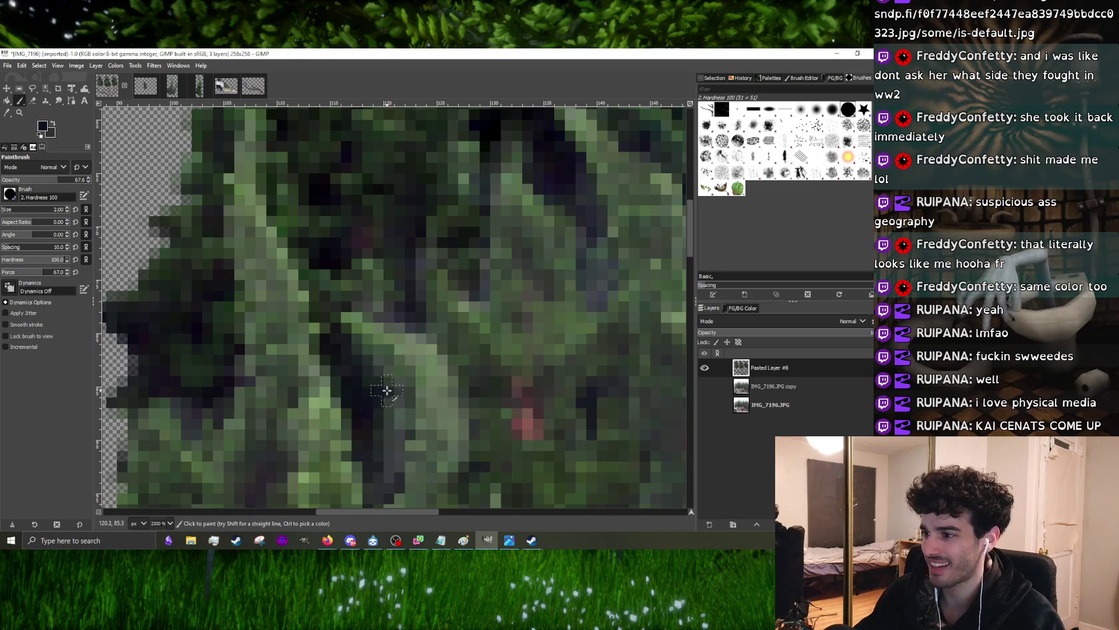
scroll(398, 411, up, 1)
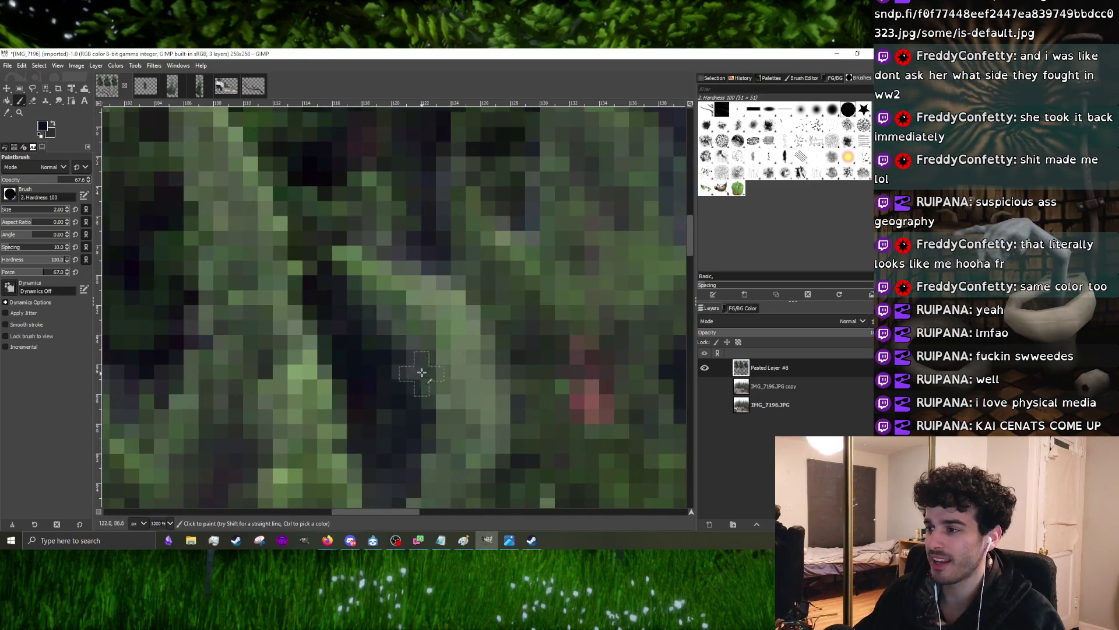
scroll(403, 394, down, 3)
scroll(394, 295, up, 2)
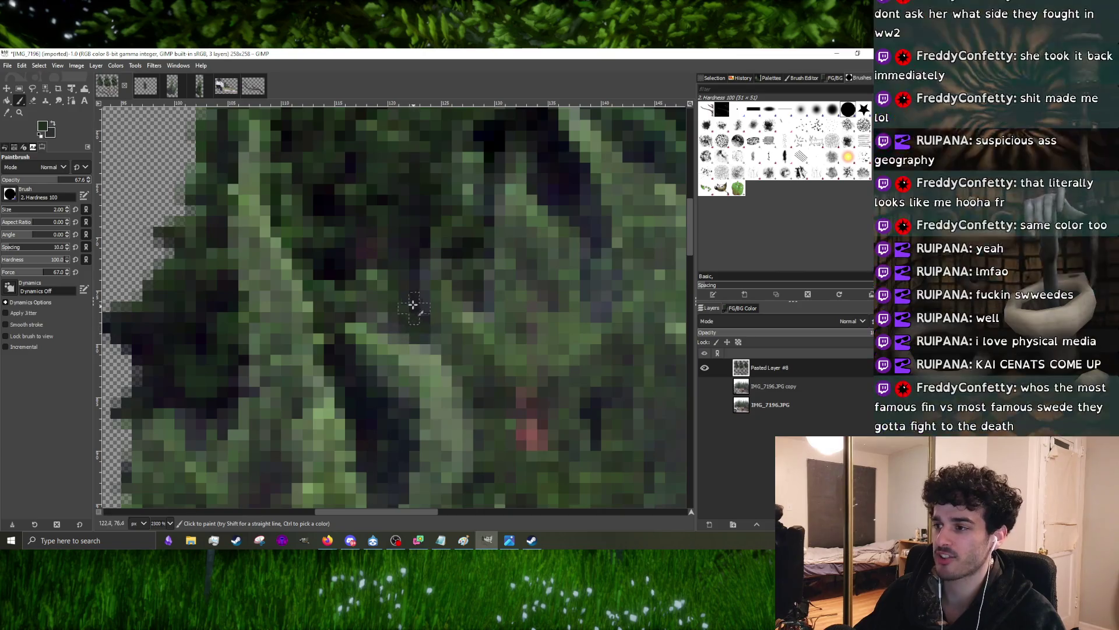
scroll(398, 297, down, 3)
scroll(440, 263, up, 4)
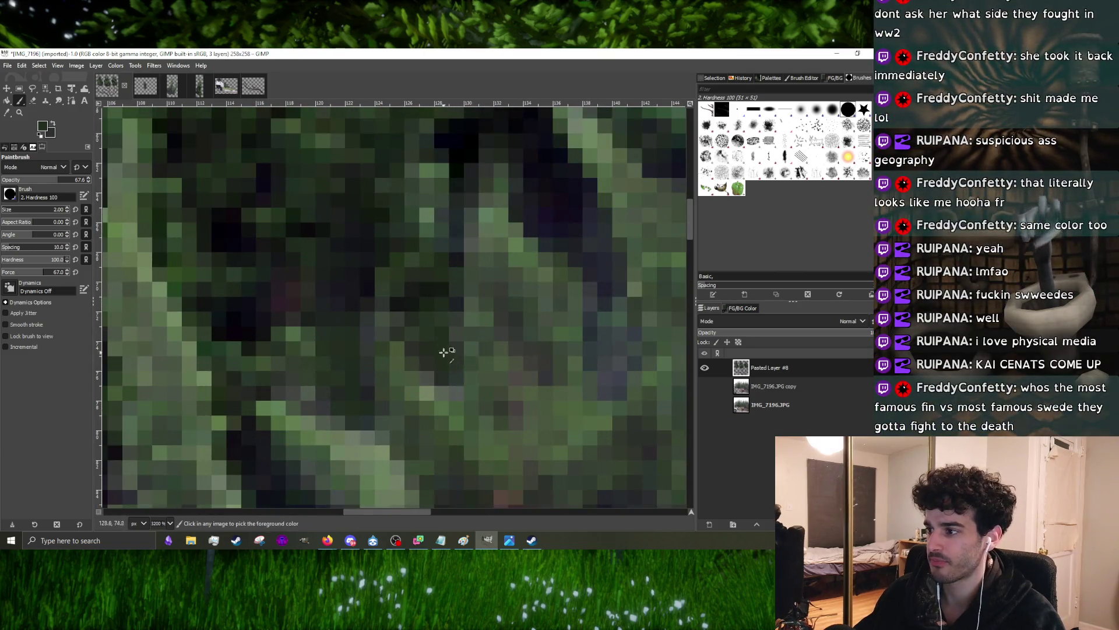
scroll(444, 350, down, 2)
drag(447, 351, 466, 398)
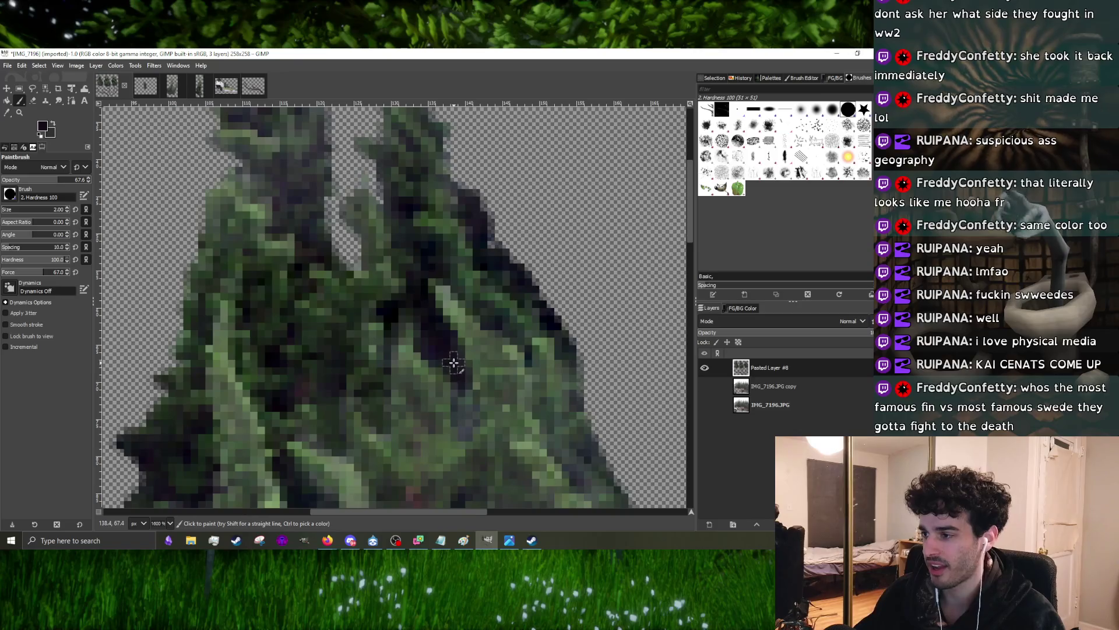
scroll(466, 398, down, 3)
scroll(481, 377, up, 4)
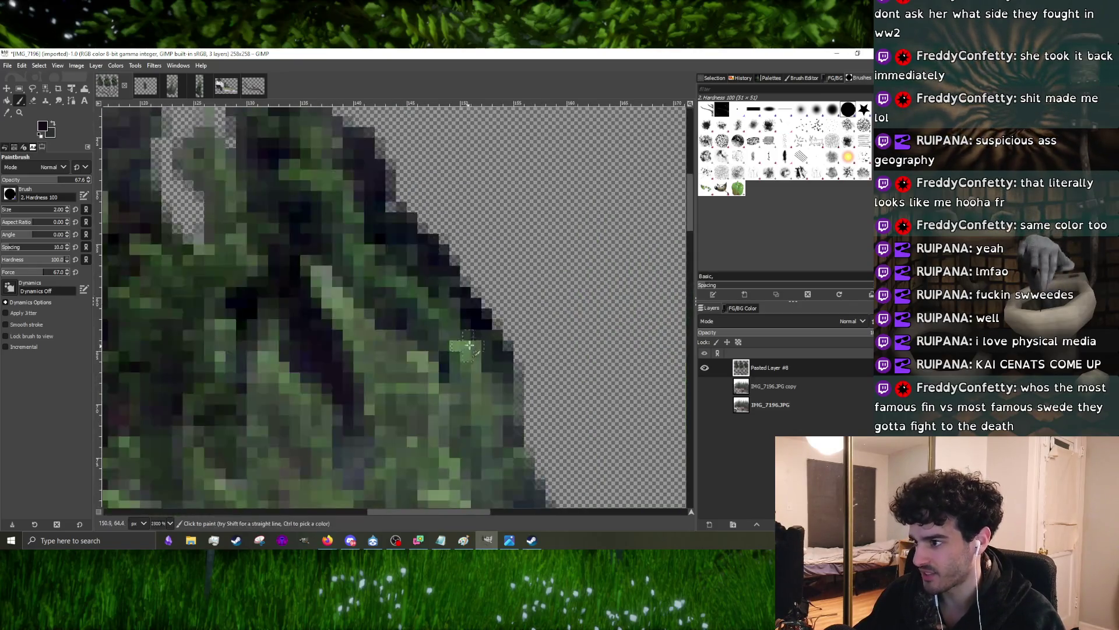
scroll(509, 381, down, 4)
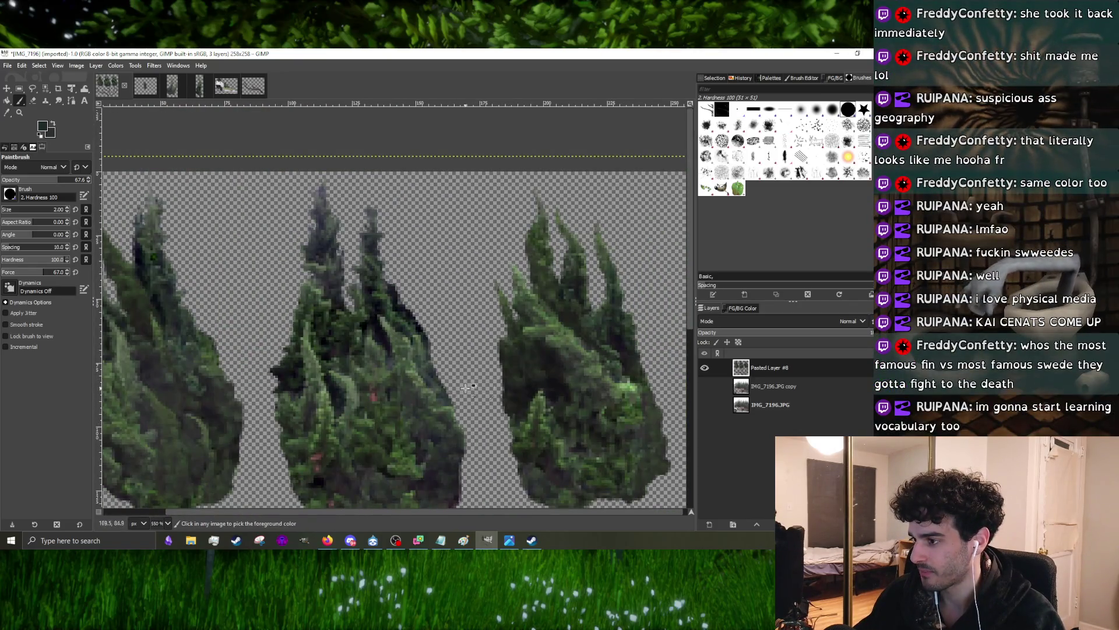
scroll(468, 387, up, 3)
scroll(340, 316, down, 4)
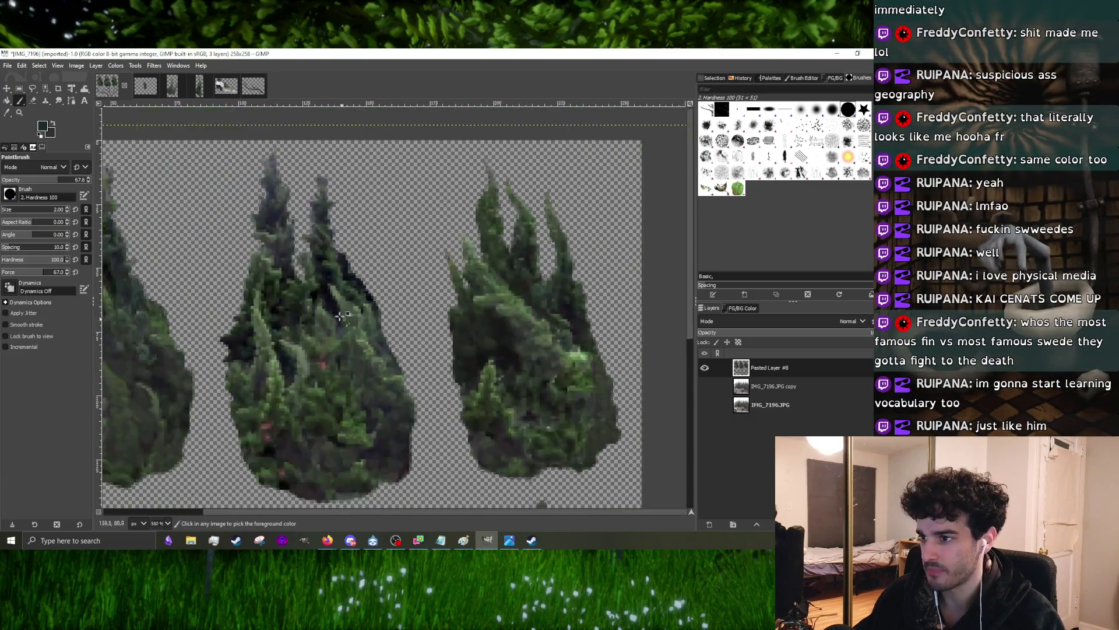
scroll(340, 316, up, 5)
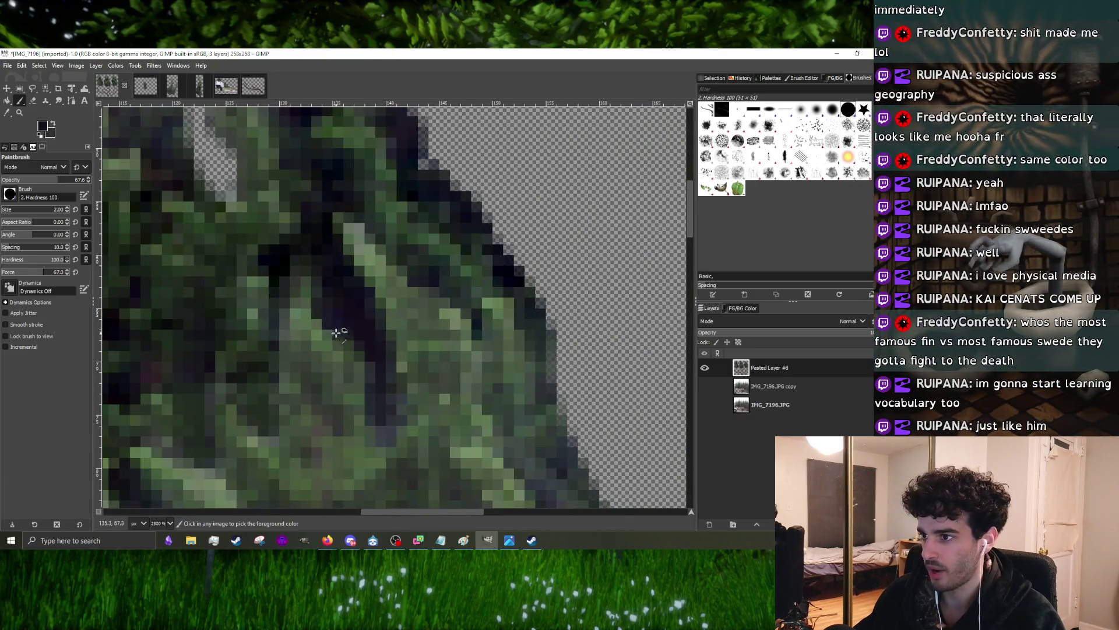
scroll(337, 333, down, 3)
scroll(324, 307, up, 3)
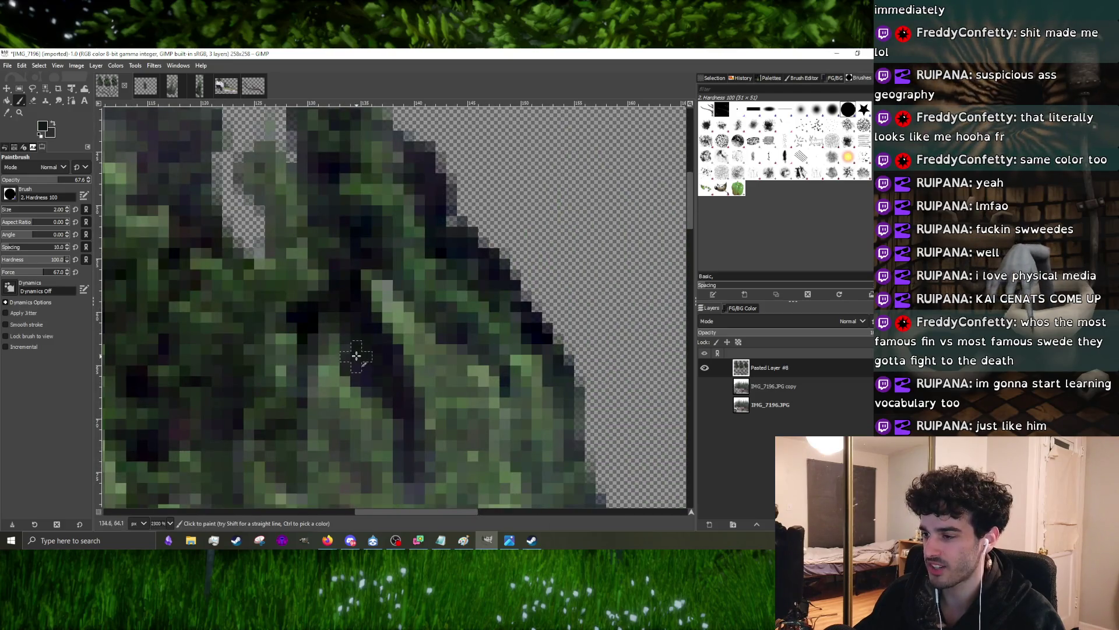
scroll(320, 331, down, 2)
scroll(320, 332, up, 3)
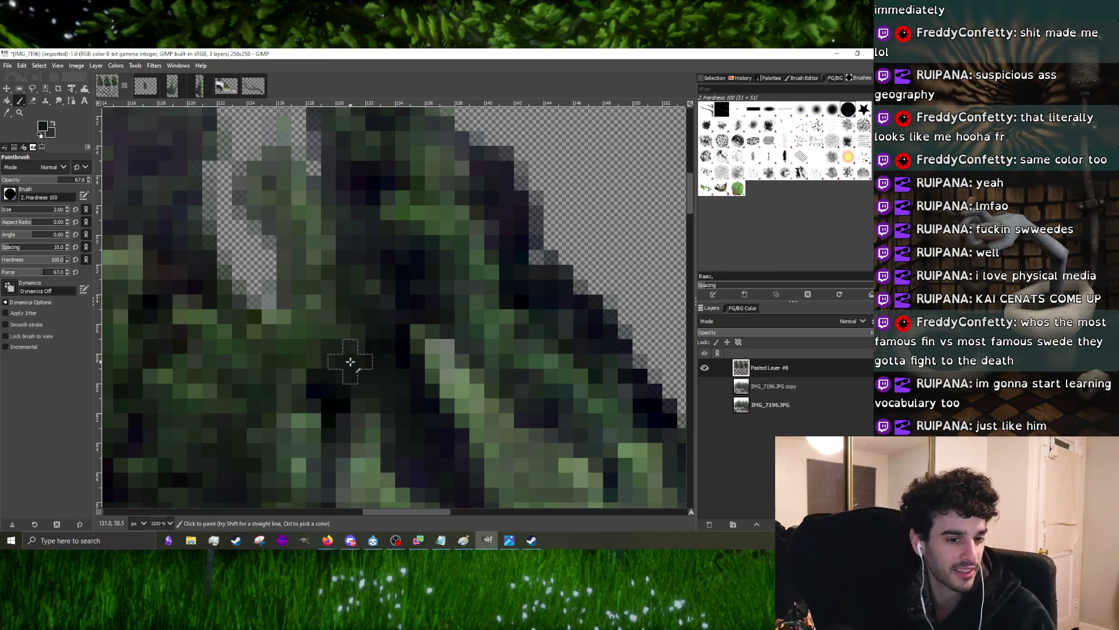
scroll(350, 361, down, 5)
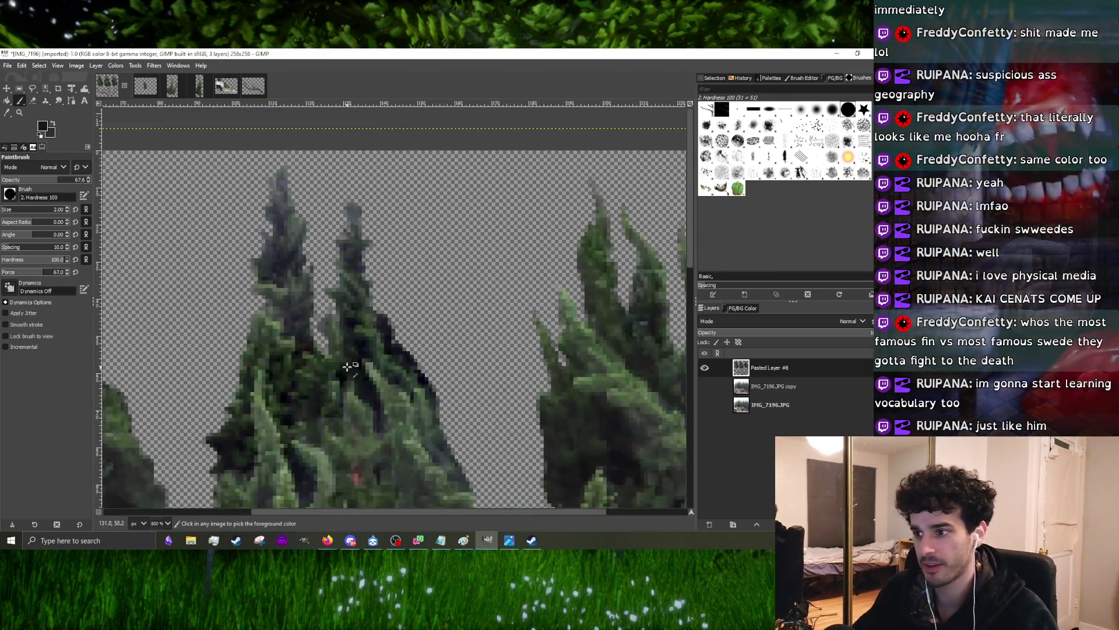
scroll(341, 350, up, 5)
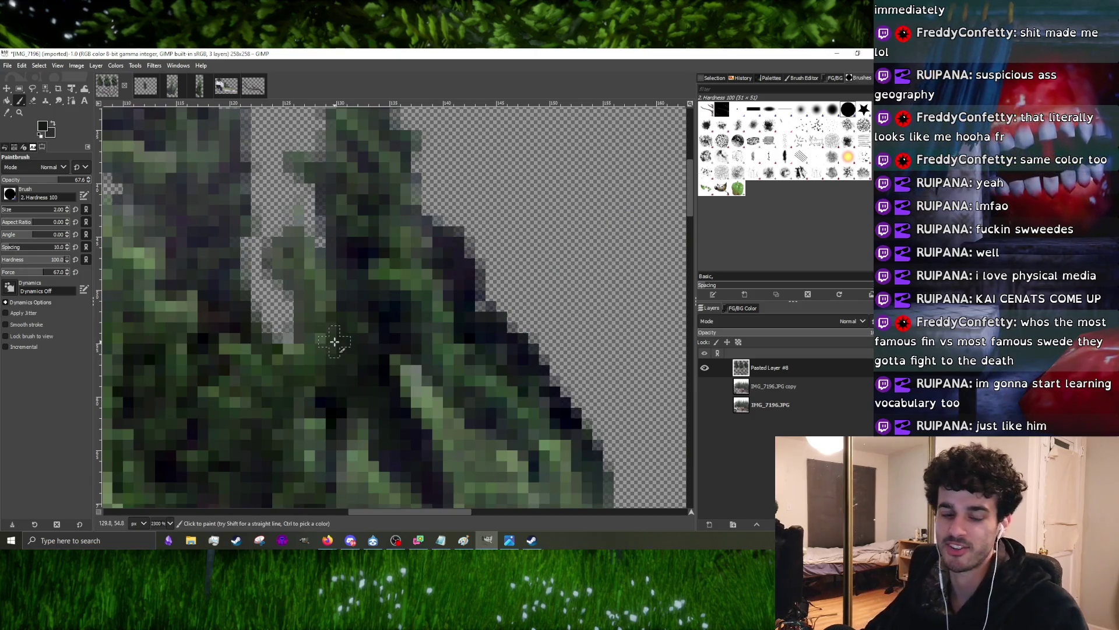
scroll(335, 341, down, 5)
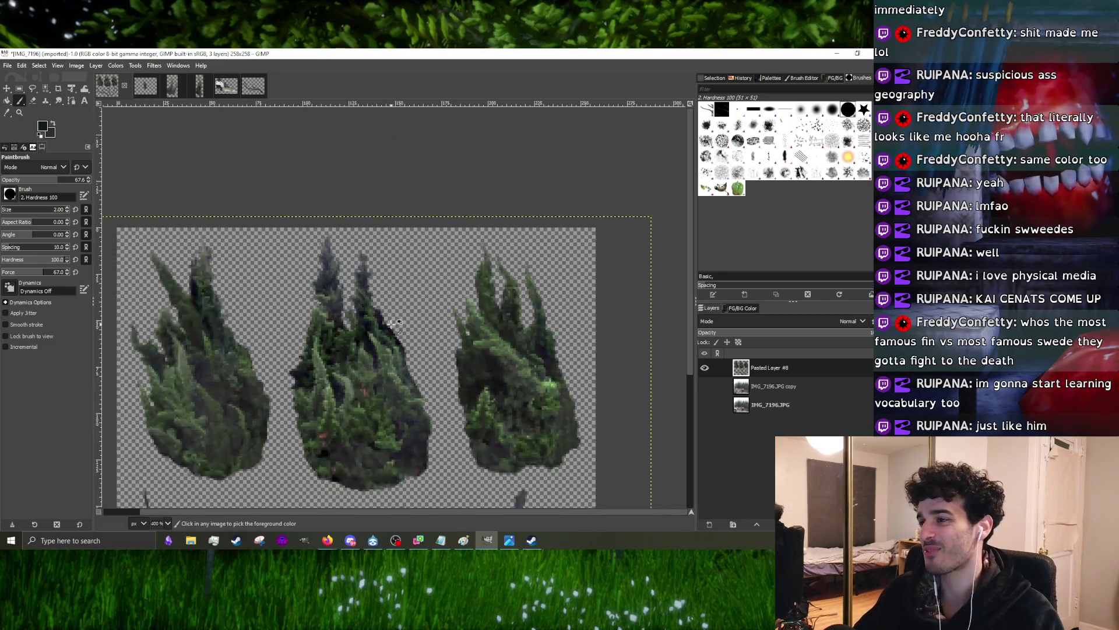
scroll(391, 323, up, 5)
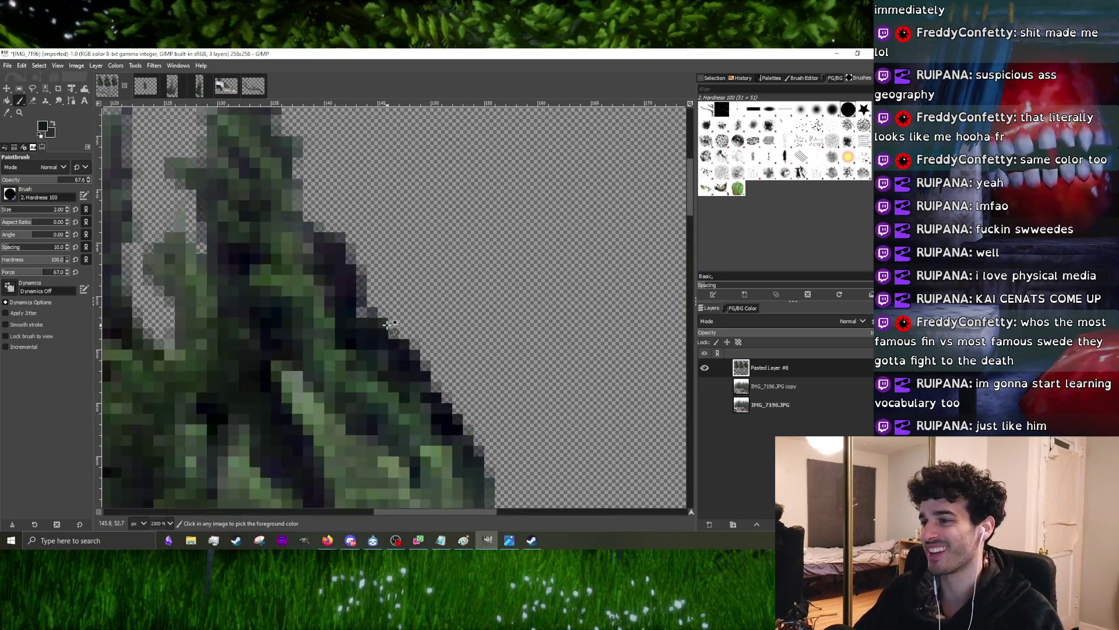
- Erase the stray dark pixels along the cypress edge, then return to the Paintbrush
click(34, 100)
drag(372, 276, 377, 300)
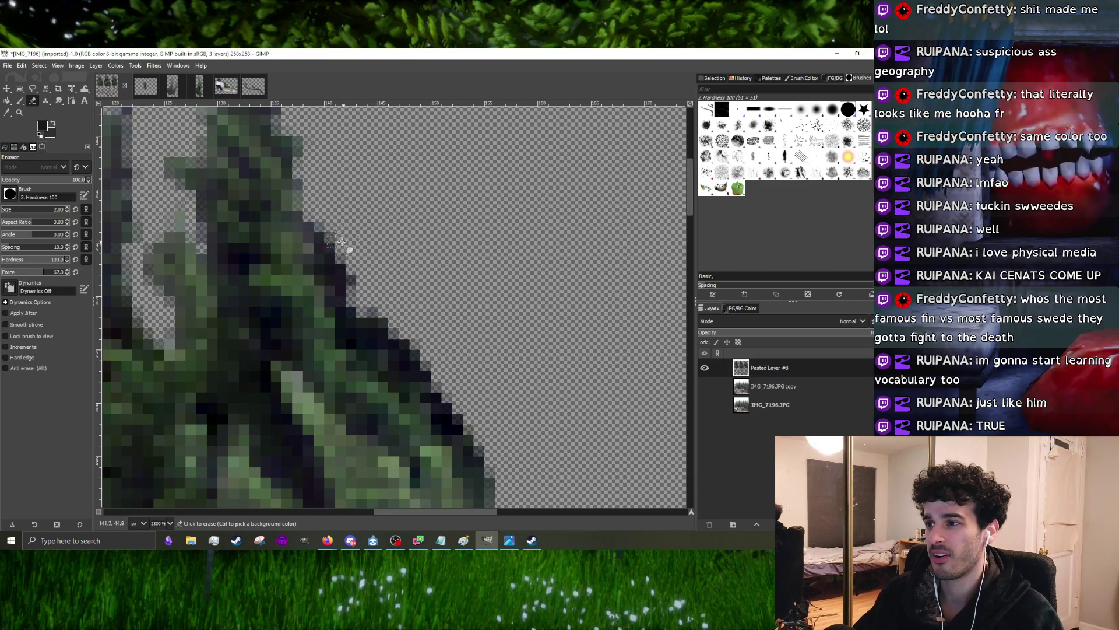
scroll(341, 243, down, 3)
scroll(348, 234, down, 2)
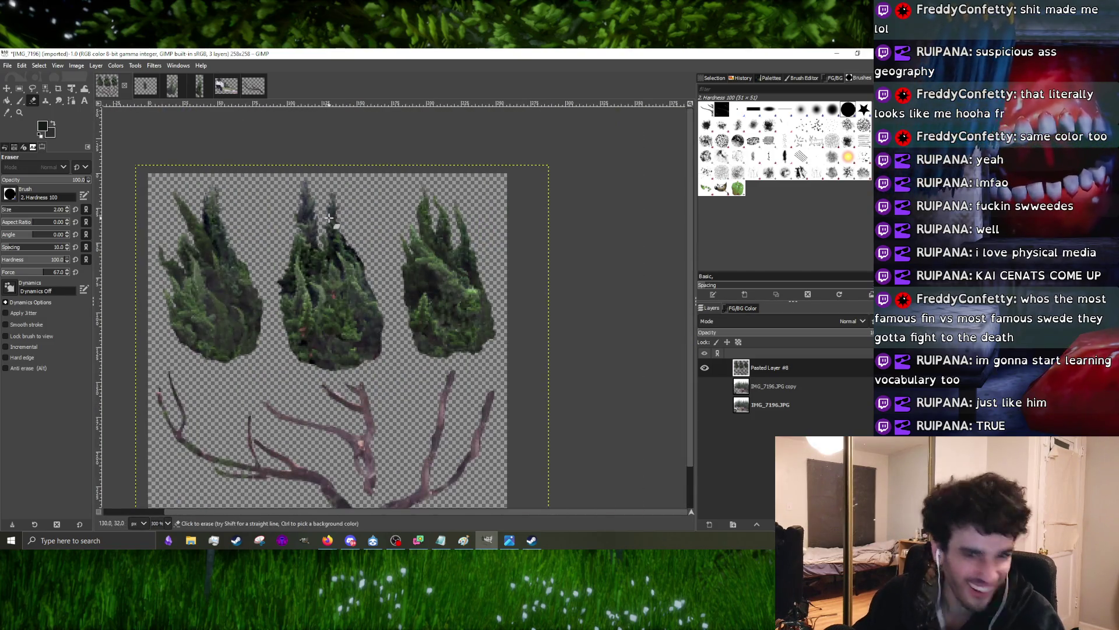
click(20, 101)
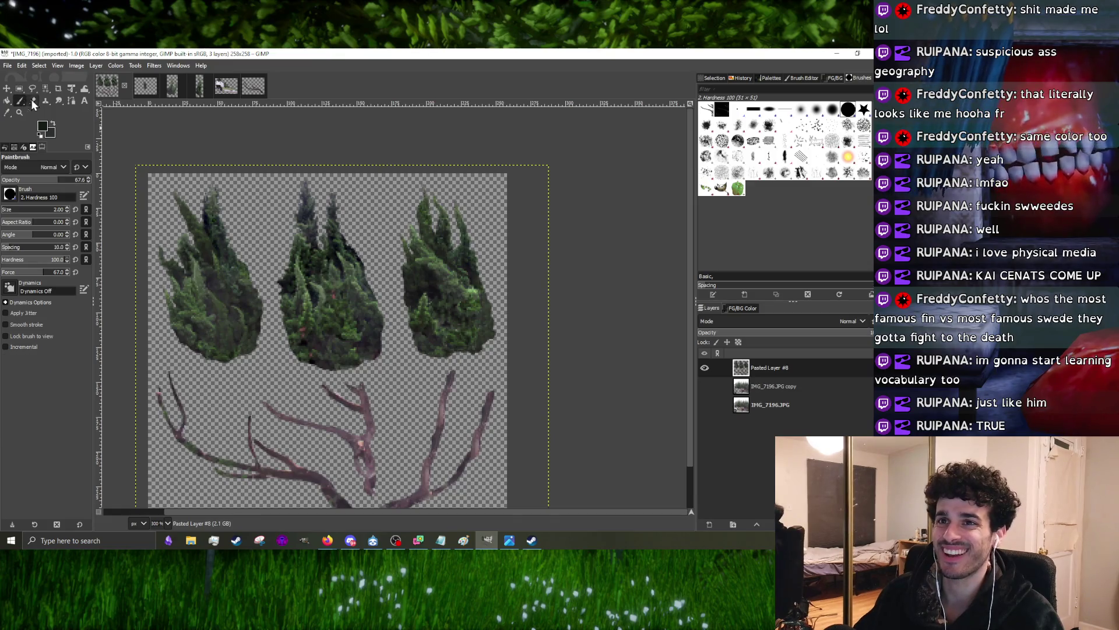
scroll(230, 221, up, 2)
scroll(230, 221, up, 1)
scroll(420, 218, down, 2)
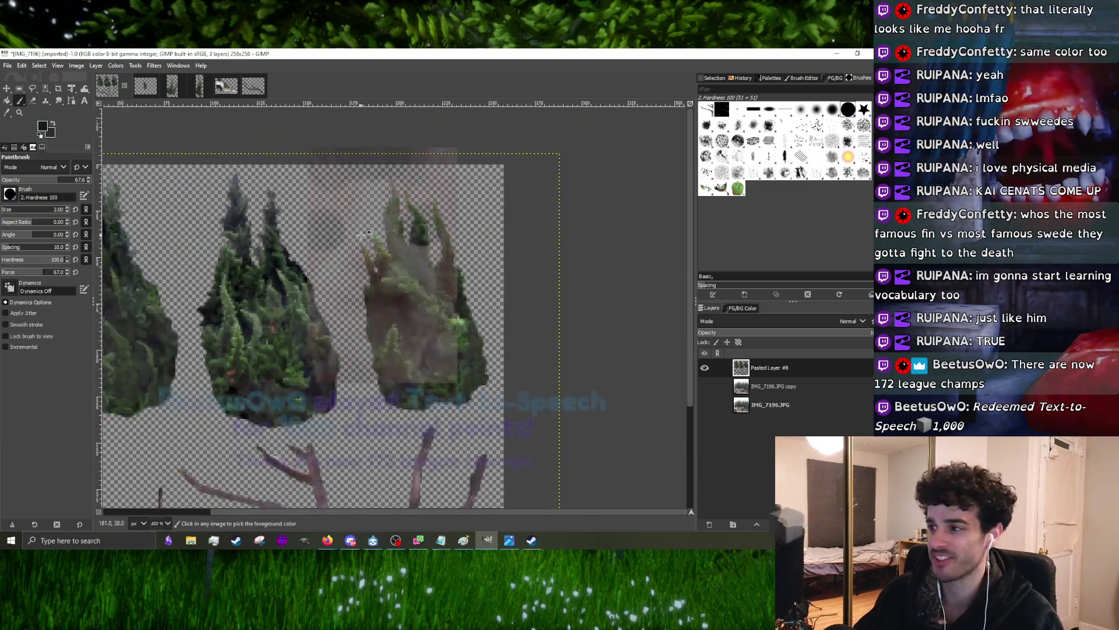
scroll(420, 219, up, 4)
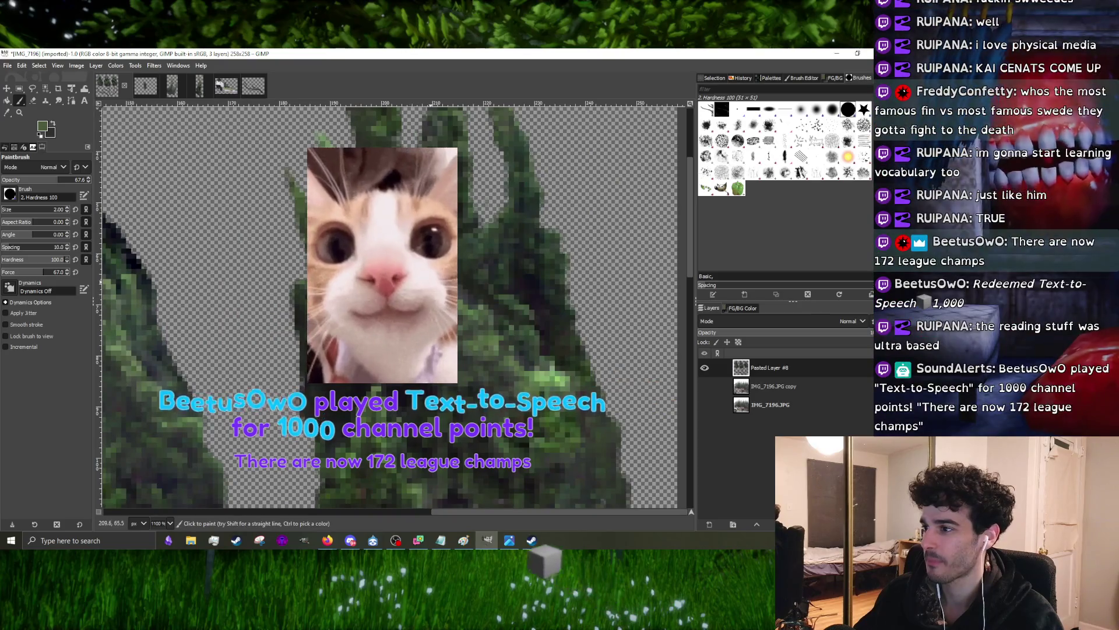
scroll(394, 306, down, 3)
scroll(393, 306, up, 4)
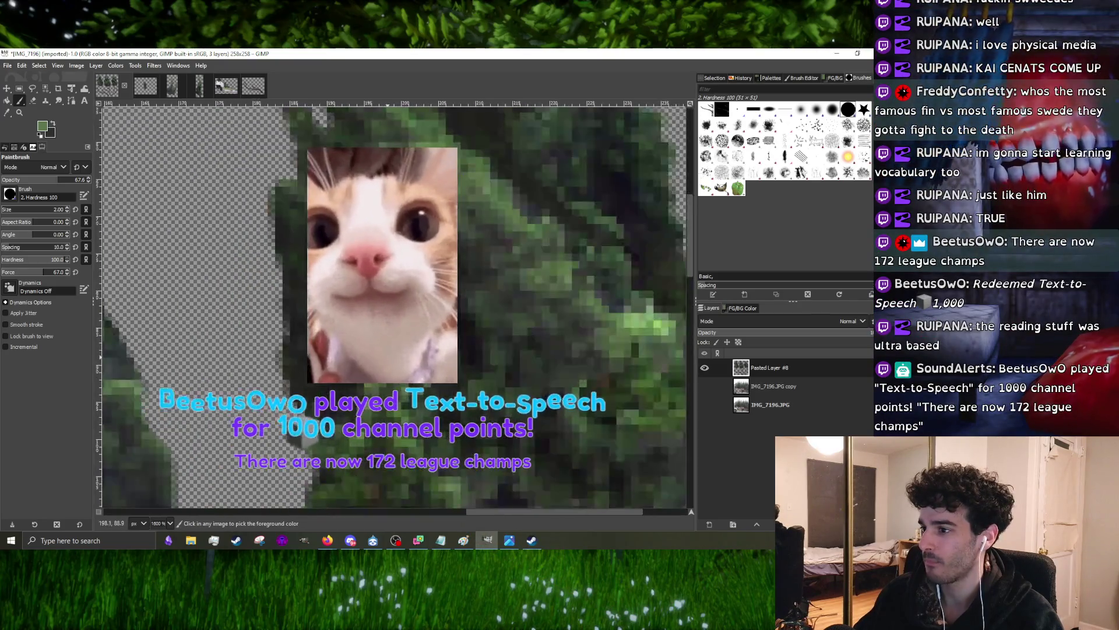
scroll(264, 342, down, 4)
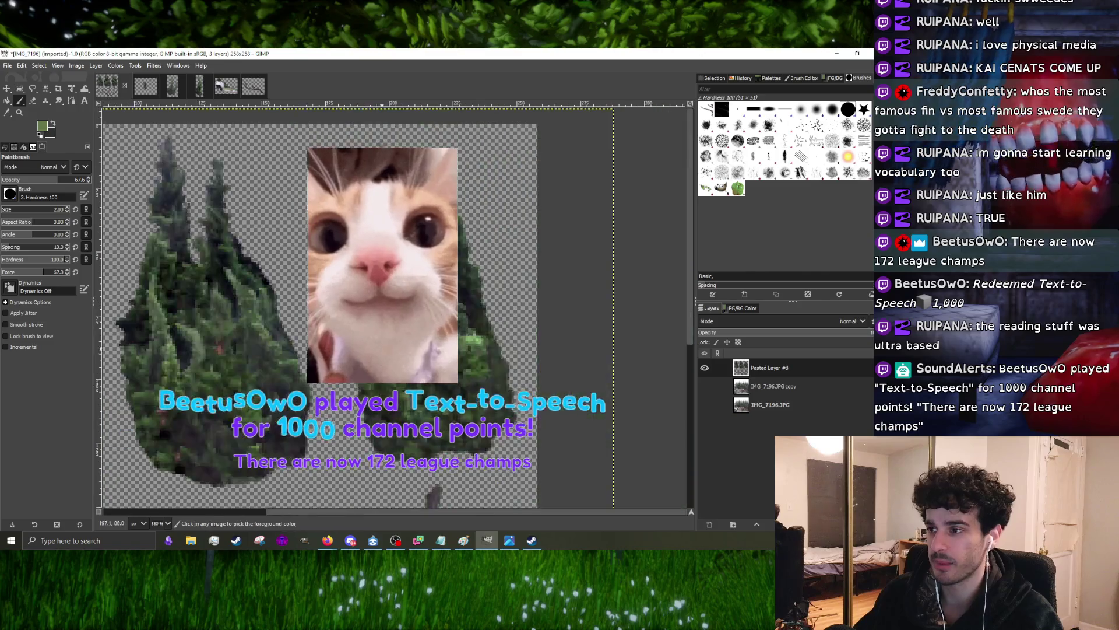
scroll(263, 342, down, 1)
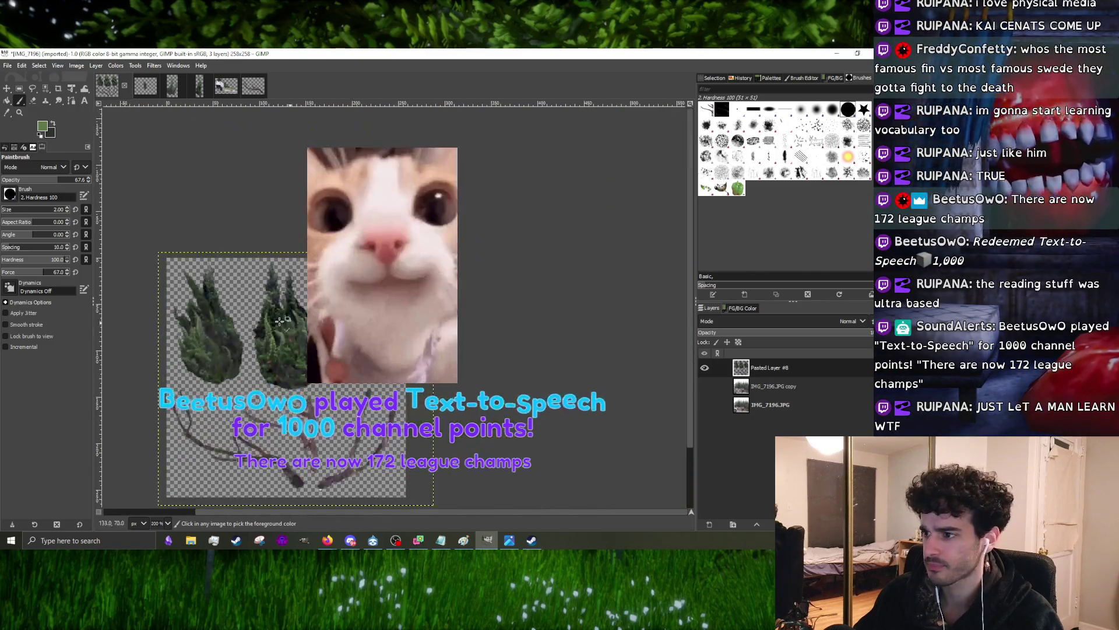
scroll(349, 349, up, 2)
scroll(420, 352, up, 2)
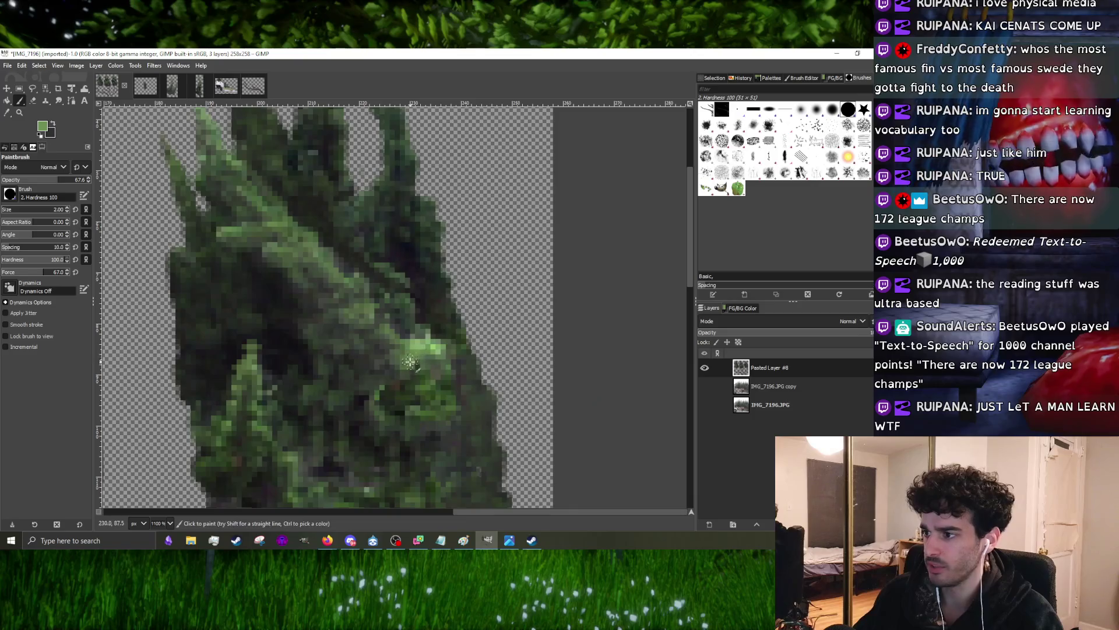
scroll(409, 362, up, 2)
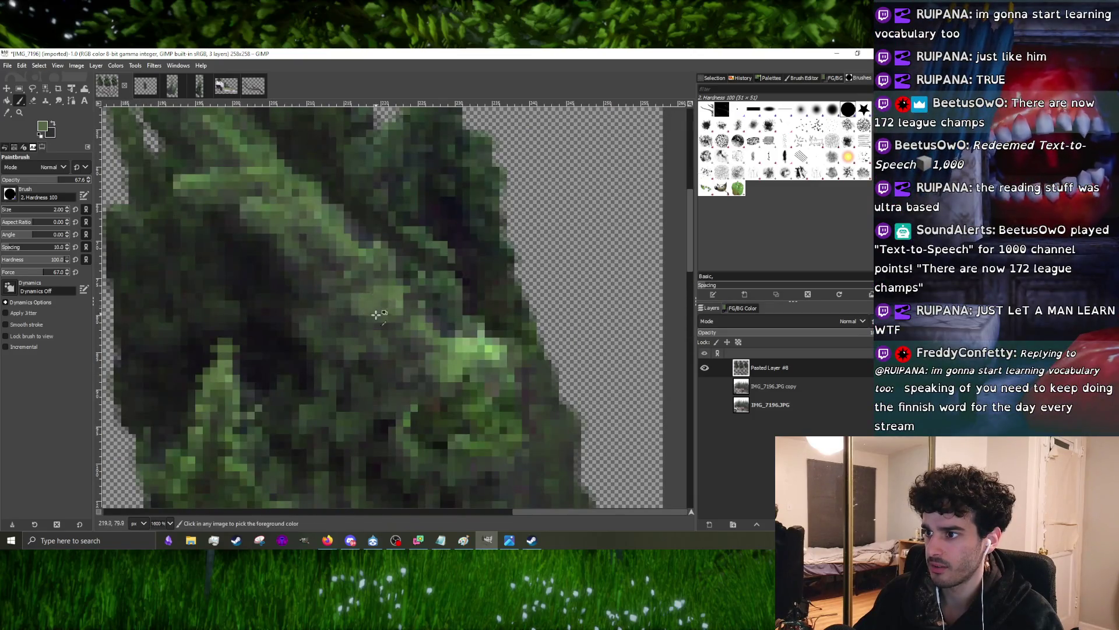
scroll(378, 313, down, 1)
scroll(385, 315, down, 2)
scroll(431, 336, up, 1)
scroll(431, 334, down, 1)
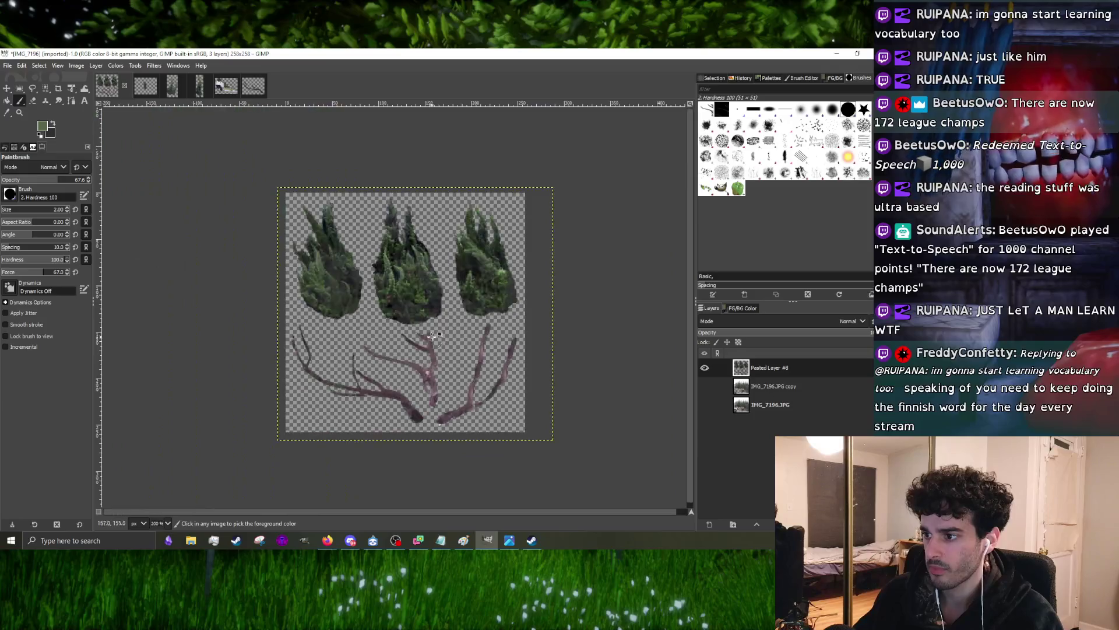
scroll(432, 334, up, 2)
- With a one-pixel brush, darken the branch's green section and extend the left stem upward
key(bracketleft)
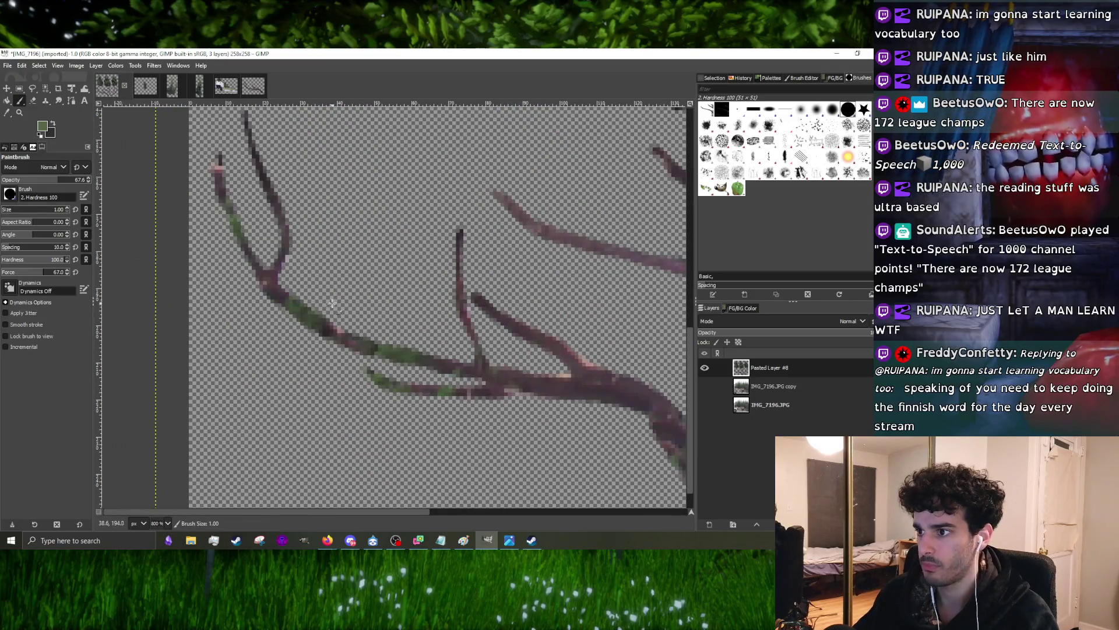
scroll(332, 302, down, 2)
scroll(307, 315, up, 3)
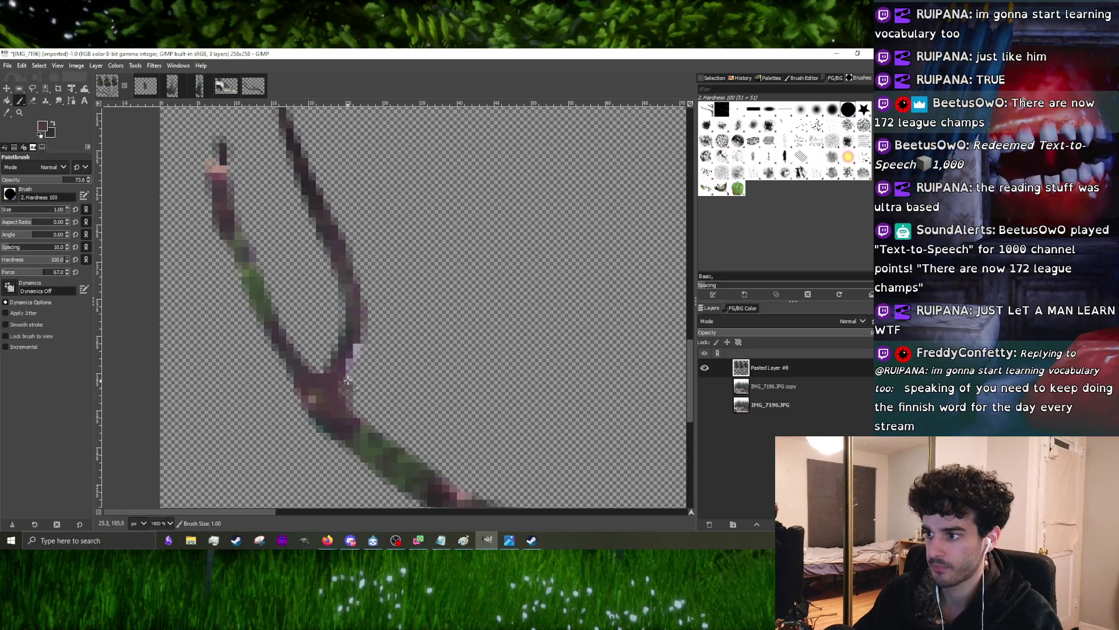
drag(366, 331, 366, 330)
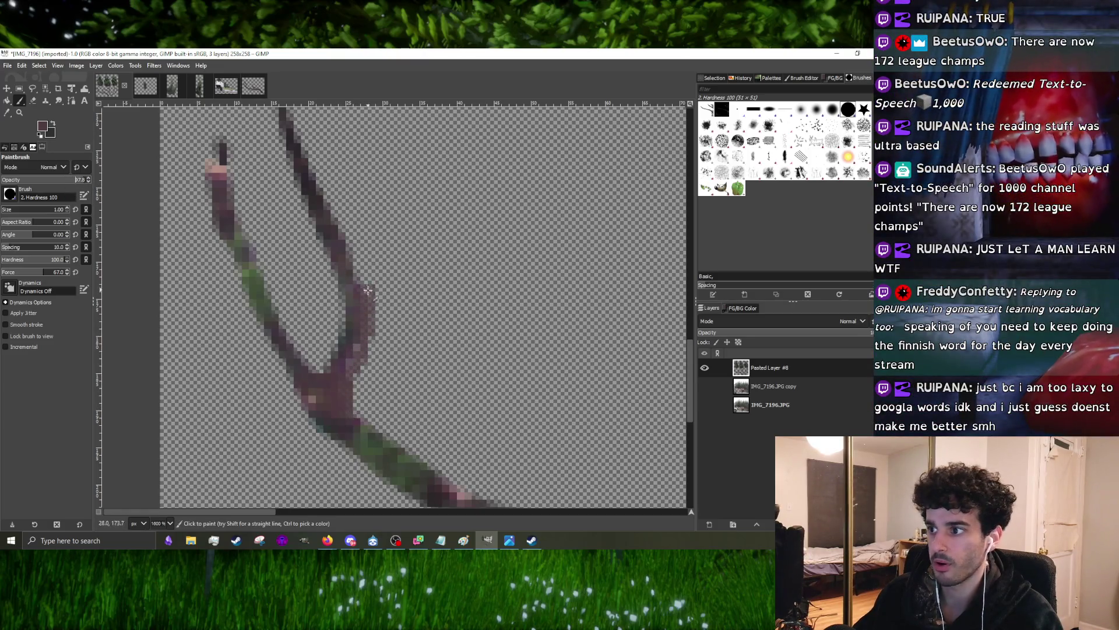
scroll(336, 292, left, 1)
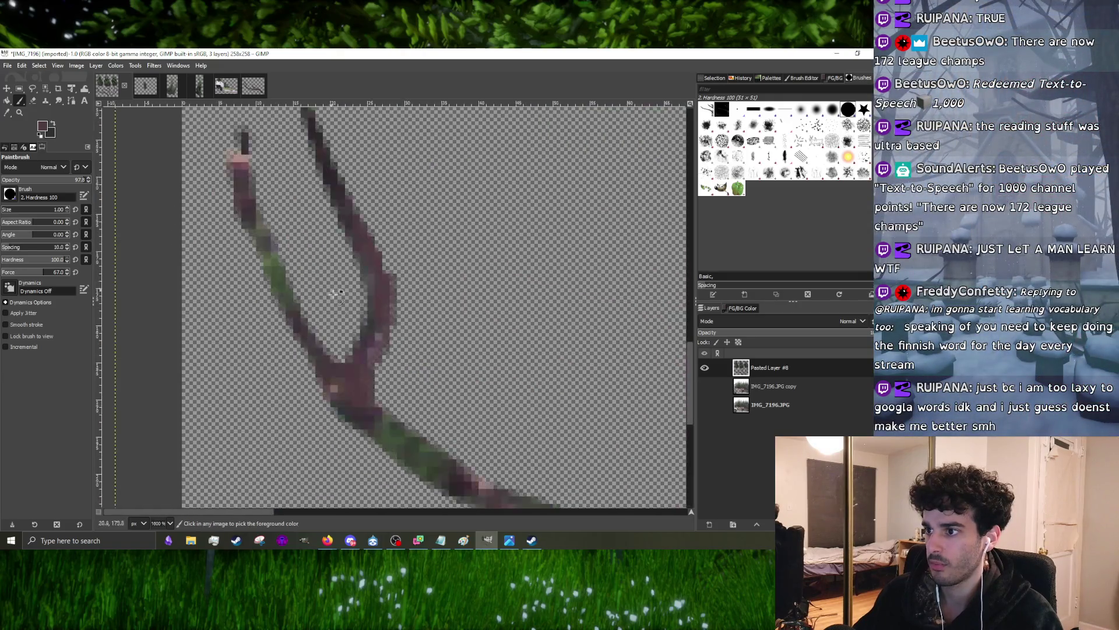
scroll(308, 323, down, 5)
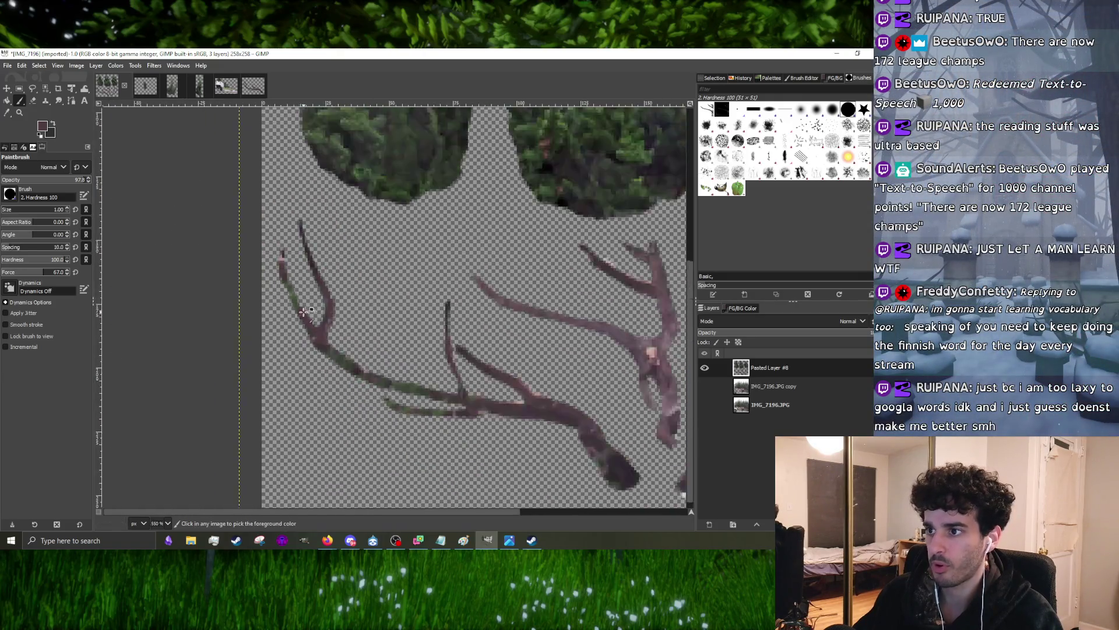
scroll(313, 341, up, 6)
click(330, 345)
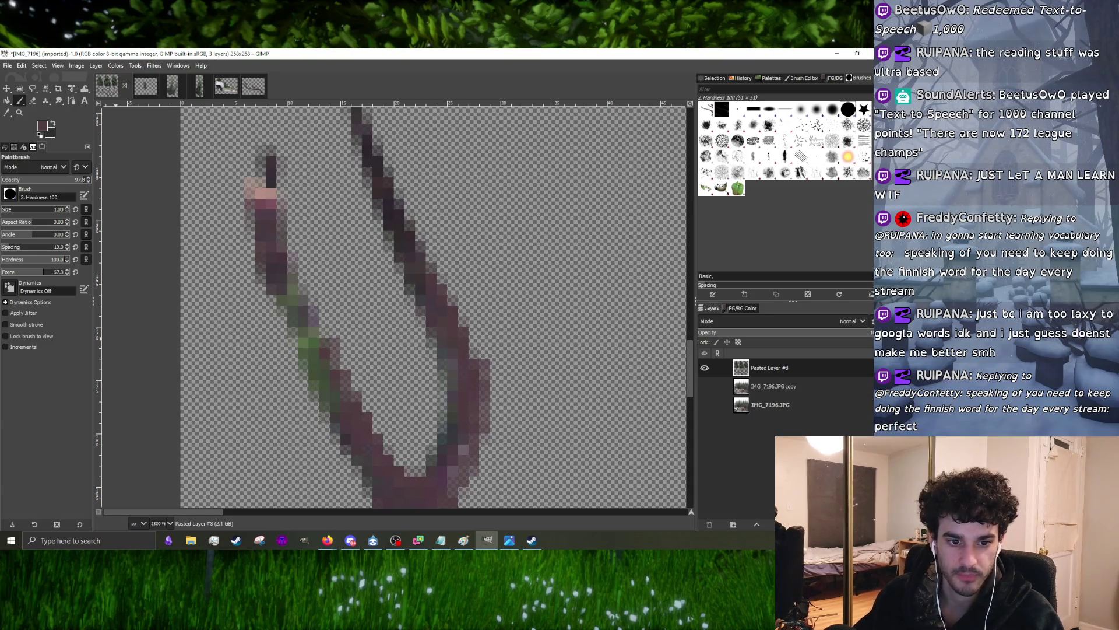
scroll(432, 339, down, 1)
scroll(432, 339, up, 1)
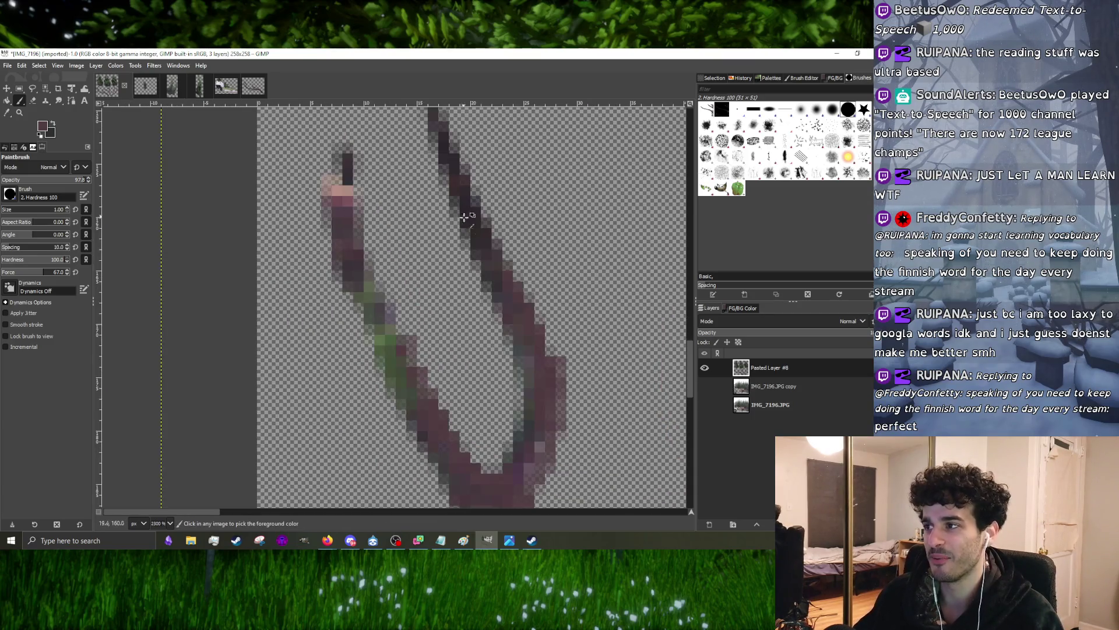
drag(389, 383, 359, 329)
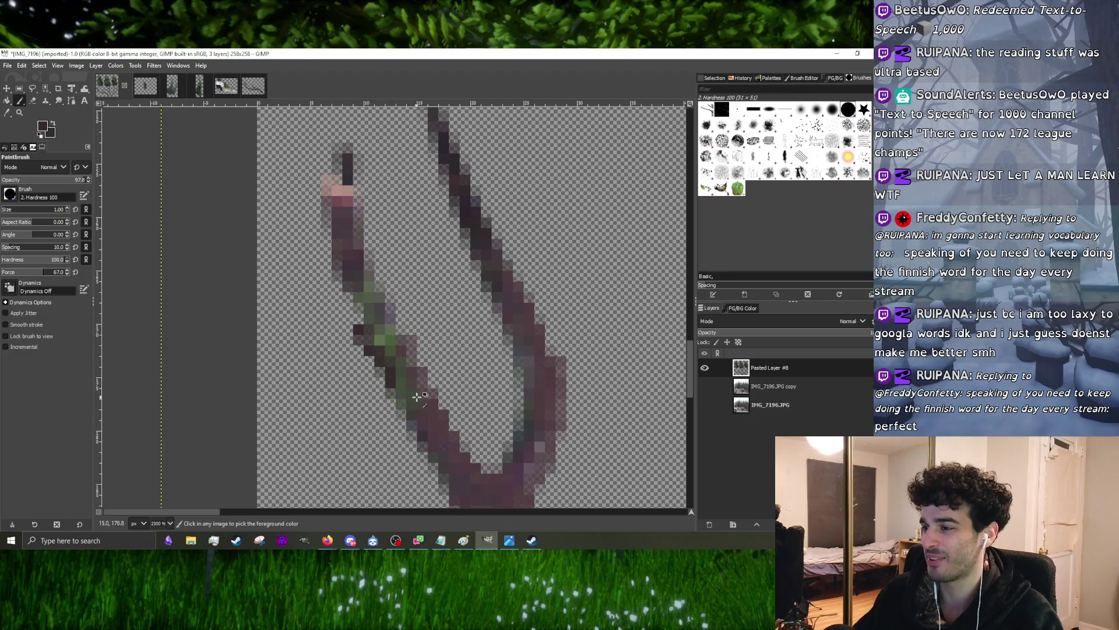
scroll(359, 320, down, 3)
scroll(373, 351, up, 2)
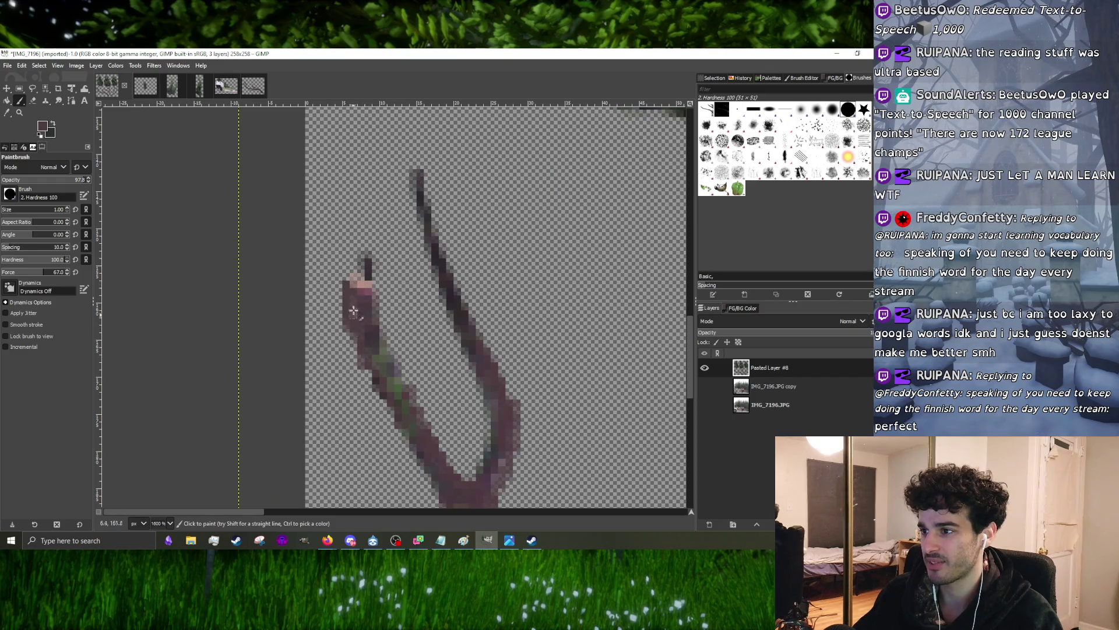
drag(359, 258, 355, 235)
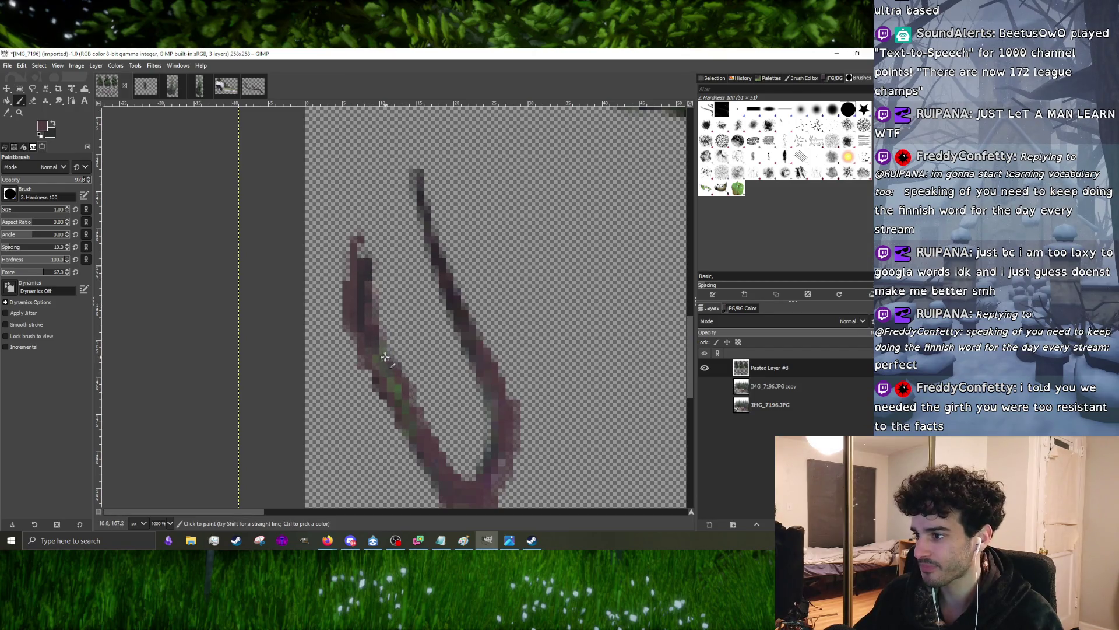
scroll(385, 357, down, 3)
scroll(432, 438, up, 3)
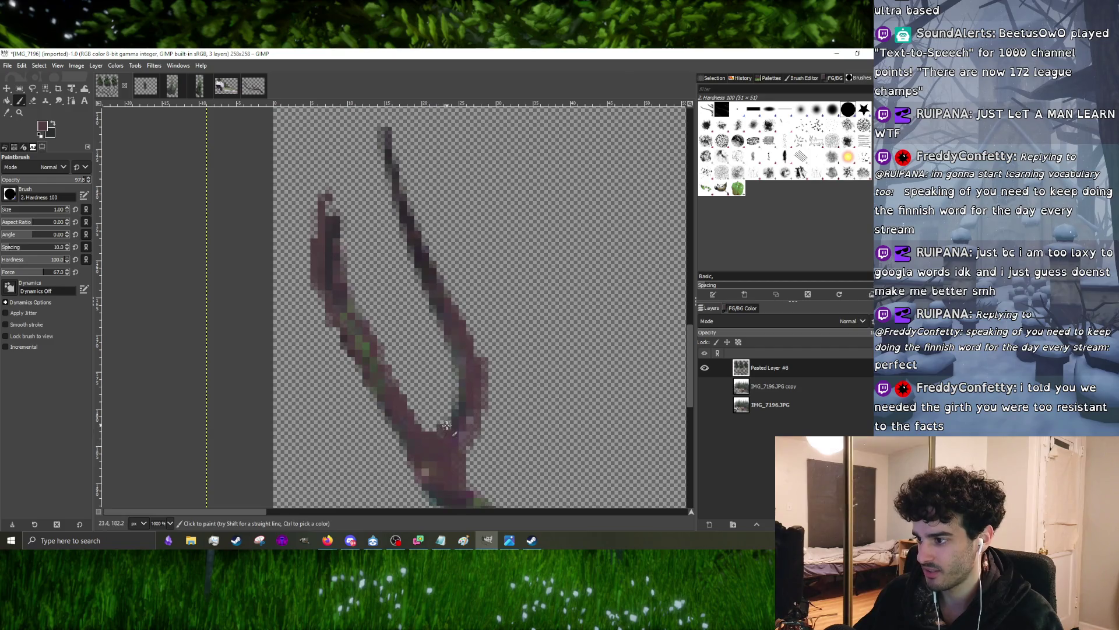
scroll(442, 425, down, 3)
scroll(437, 419, up, 4)
scroll(437, 420, down, 3)
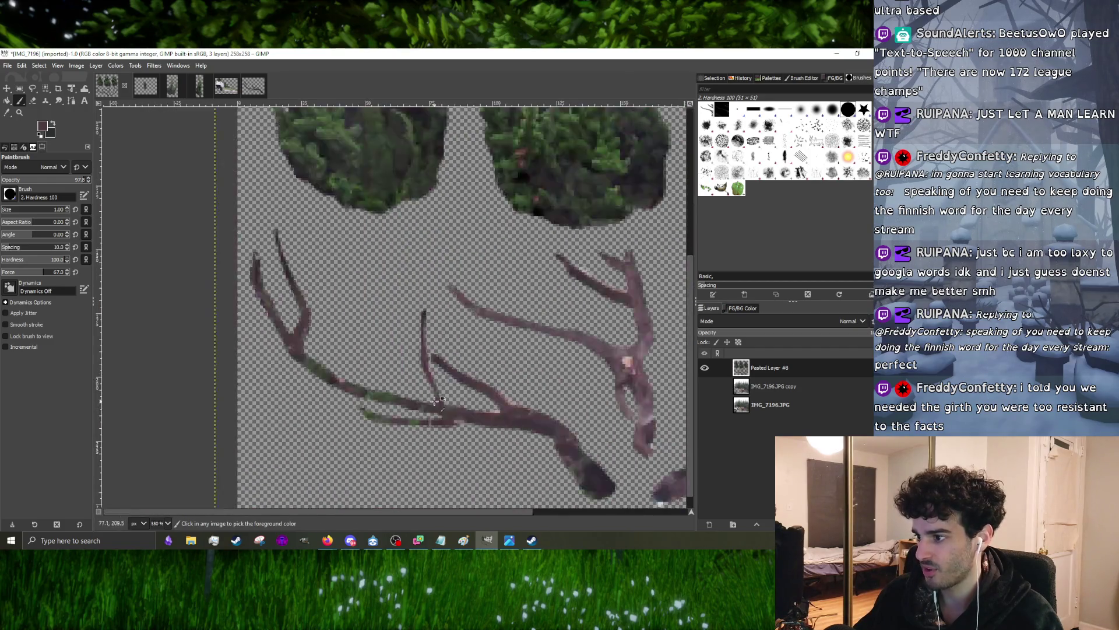
scroll(436, 415, up, 3)
- Fill the vertical branch with dark paint and sample its pinkish colour
drag(436, 415, 427, 402)
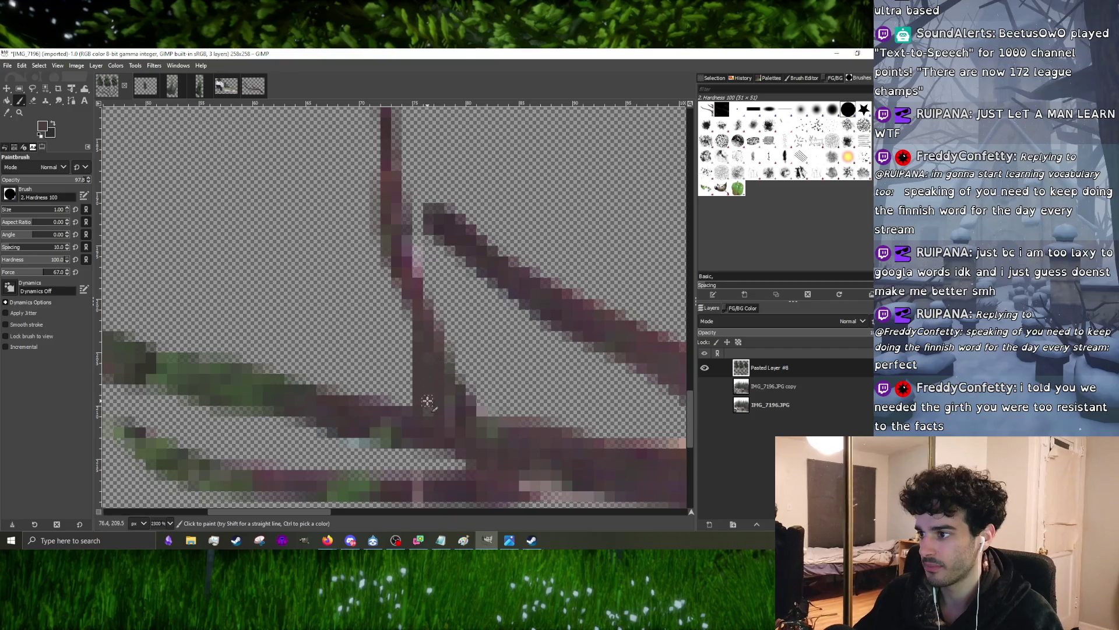
drag(392, 282, 413, 358)
scroll(390, 281, down, 2)
scroll(388, 282, up, 2)
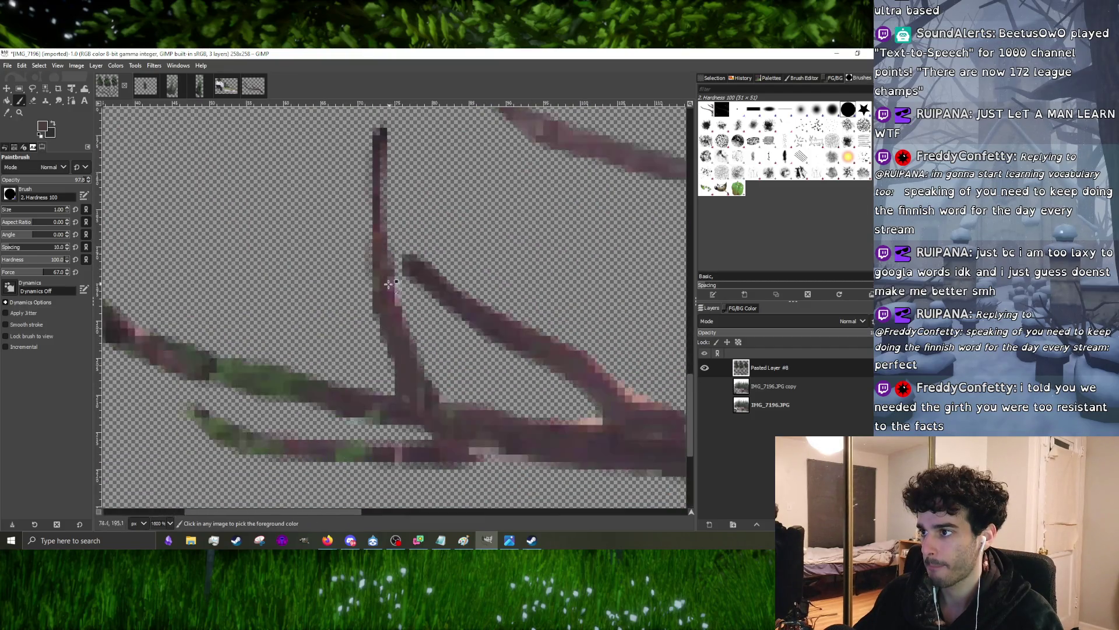
scroll(374, 224, down, 2)
scroll(367, 243, up, 2)
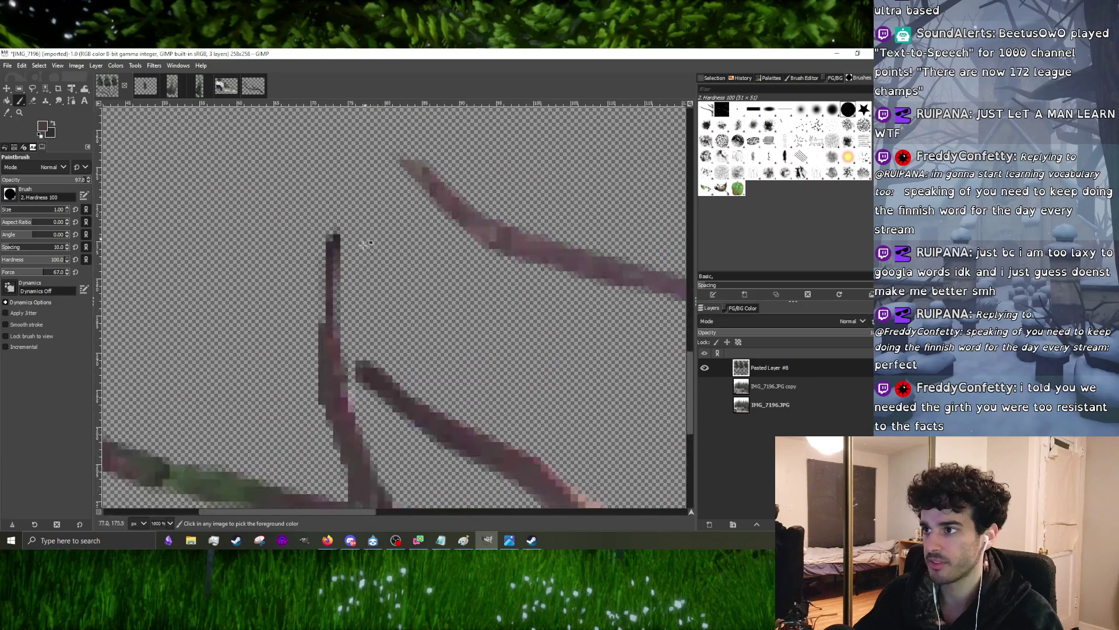
ctrl+click(327, 331)
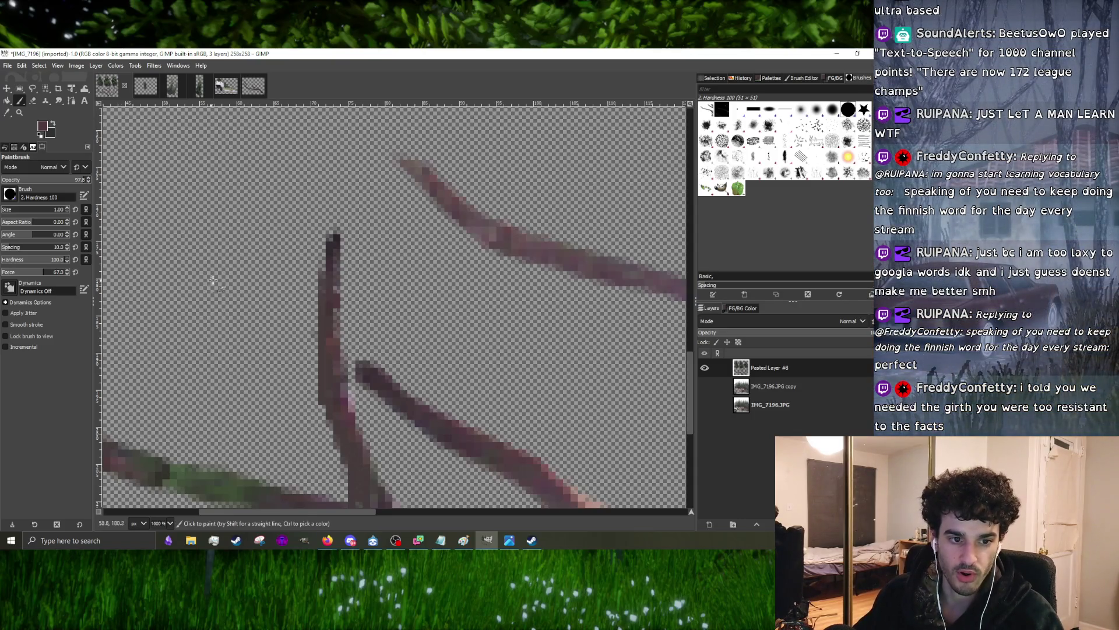
ctrl+scroll(280, 295, down, 5)
ctrl+scroll(330, 364, up, 5)
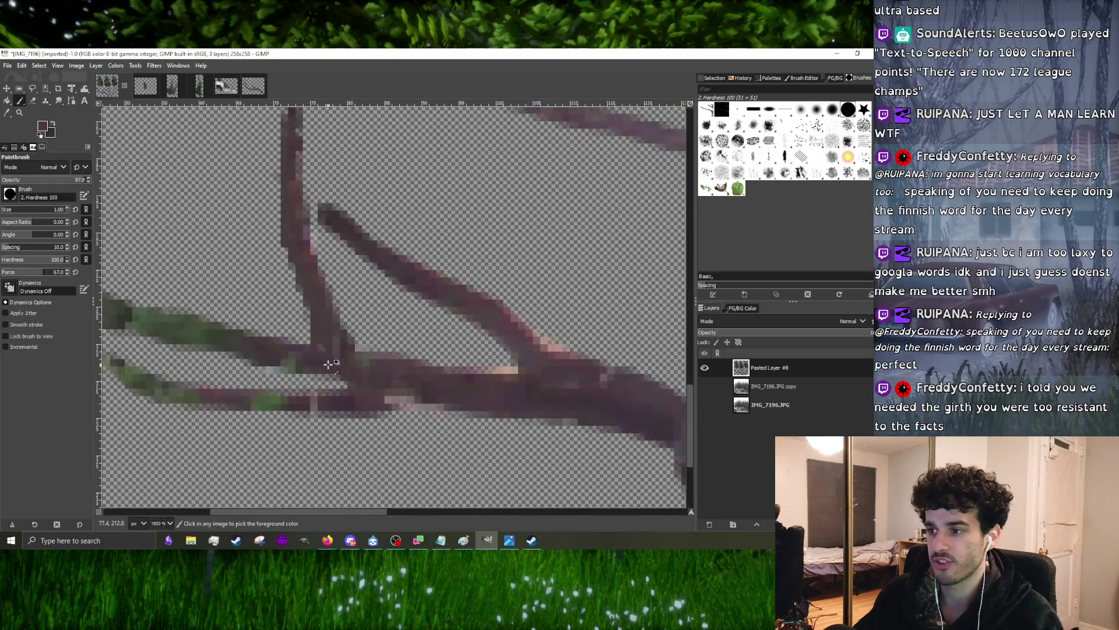
ctrl+scroll(262, 337, down, 2)
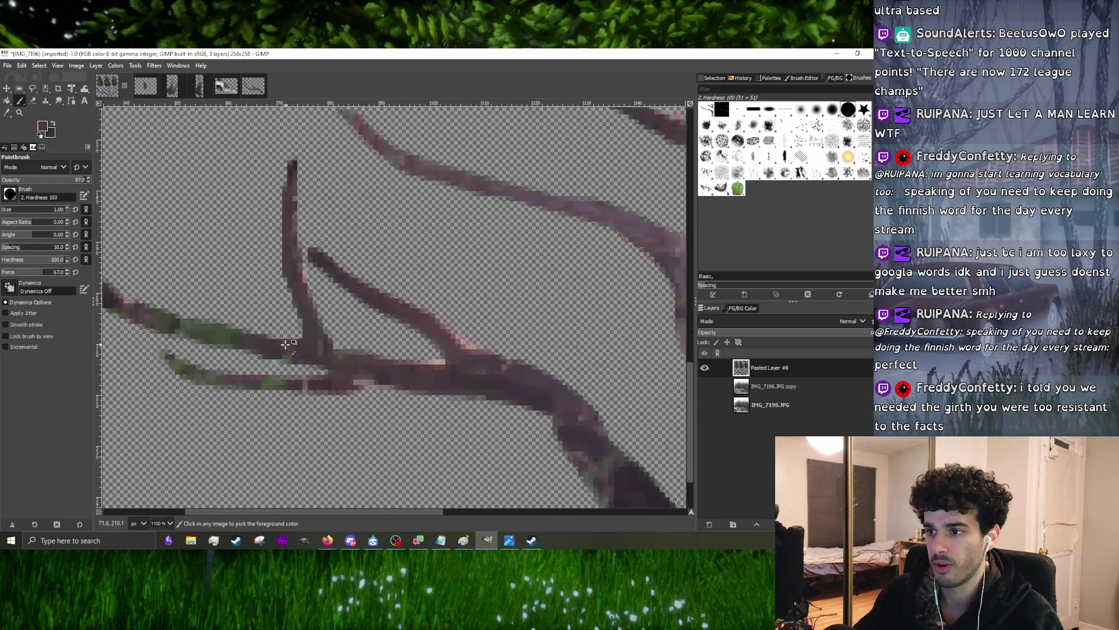
ctrl+scroll(201, 330, up, 3)
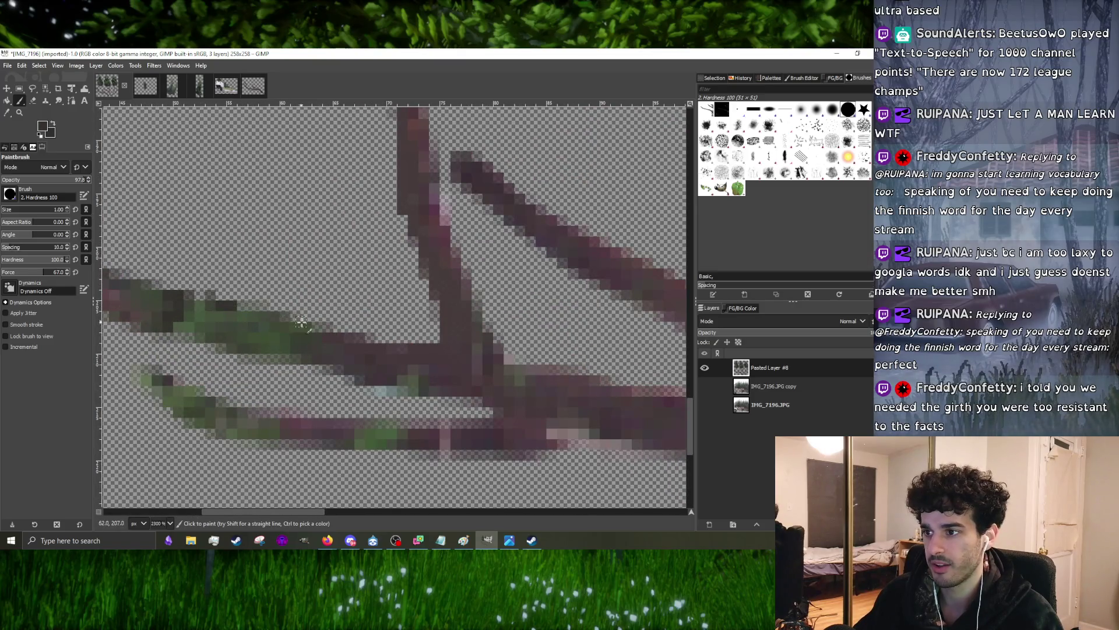
- Cover the broken branch section and its right edge with the sampled colour
drag(301, 325, 385, 344)
ctrl+scroll(429, 362, down, 2)
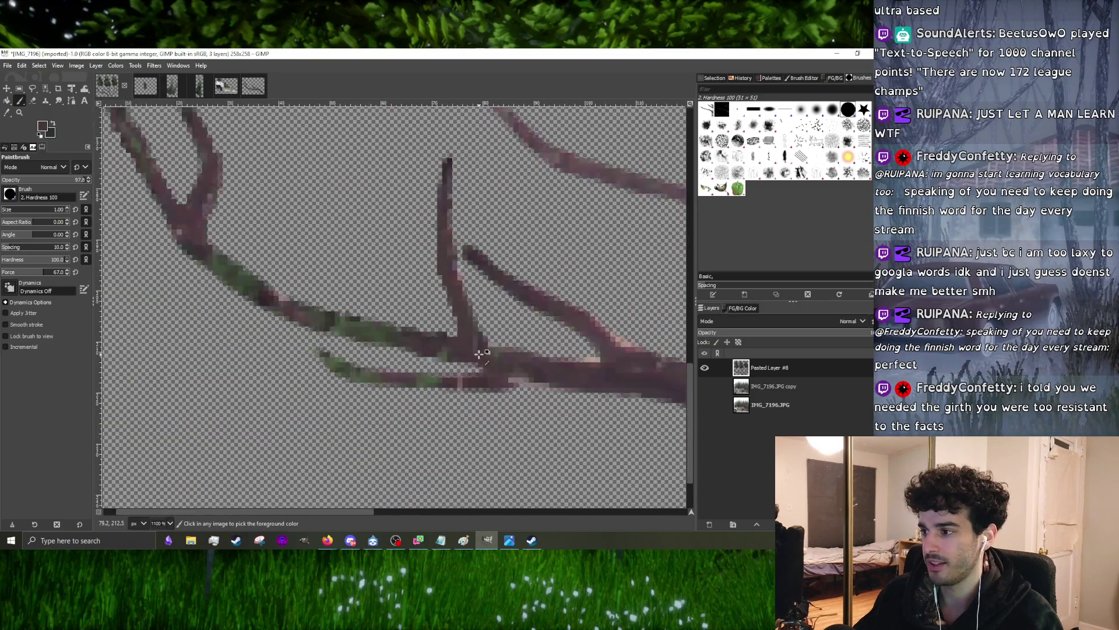
ctrl+scroll(479, 368, up, 2)
ctrl+scroll(475, 377, down, 2)
ctrl+scroll(494, 372, up, 2)
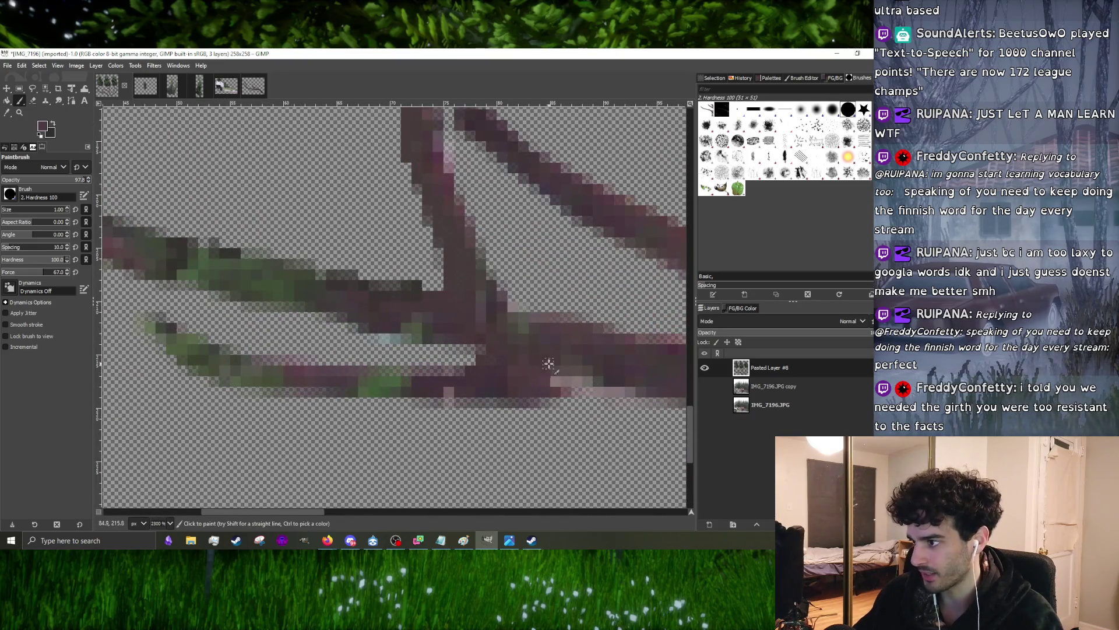
ctrl+scroll(468, 389, down, 1)
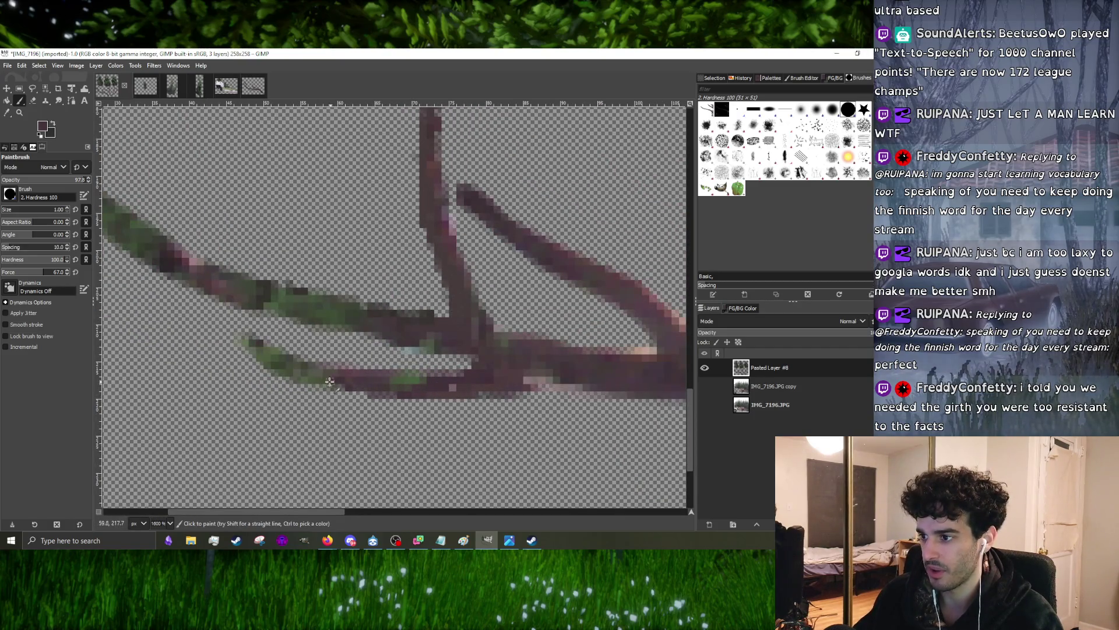
ctrl+scroll(300, 377, down, 4)
ctrl+scroll(468, 387, up, 4)
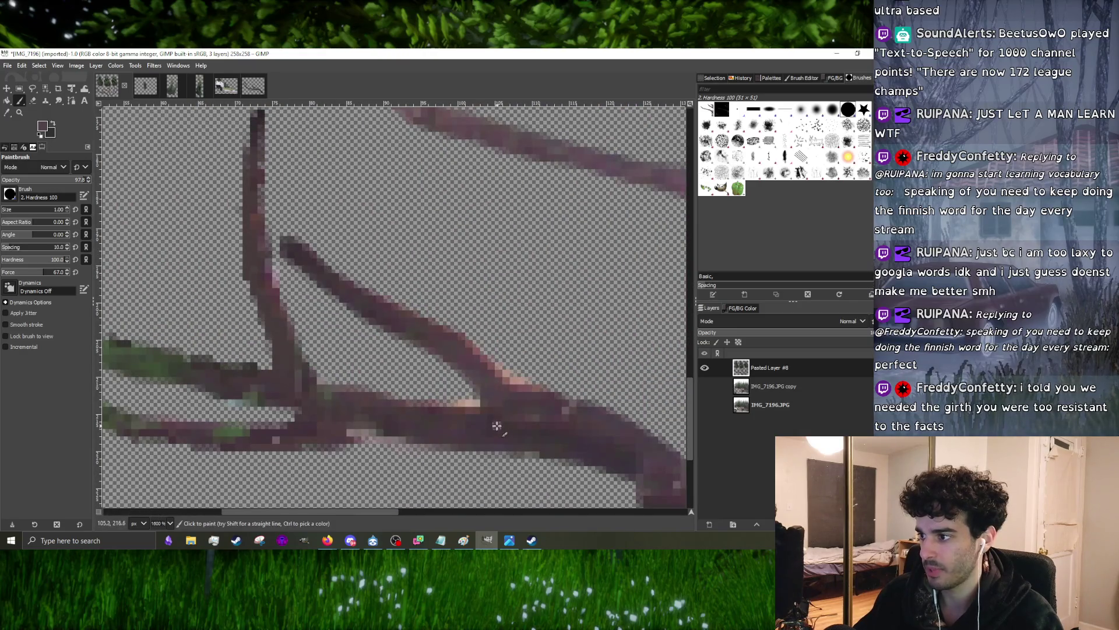
ctrl+scroll(445, 339, down, 2)
ctrl+scroll(376, 351, down, 2)
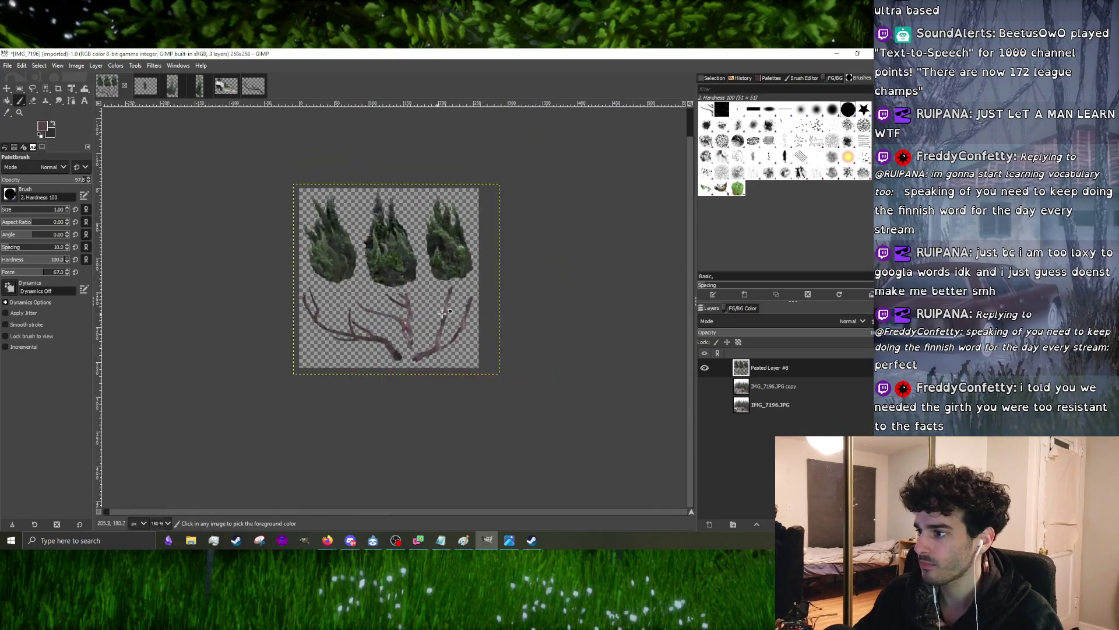
ctrl+scroll(299, 351, up, 3)
ctrl+scroll(299, 382, up, 1)
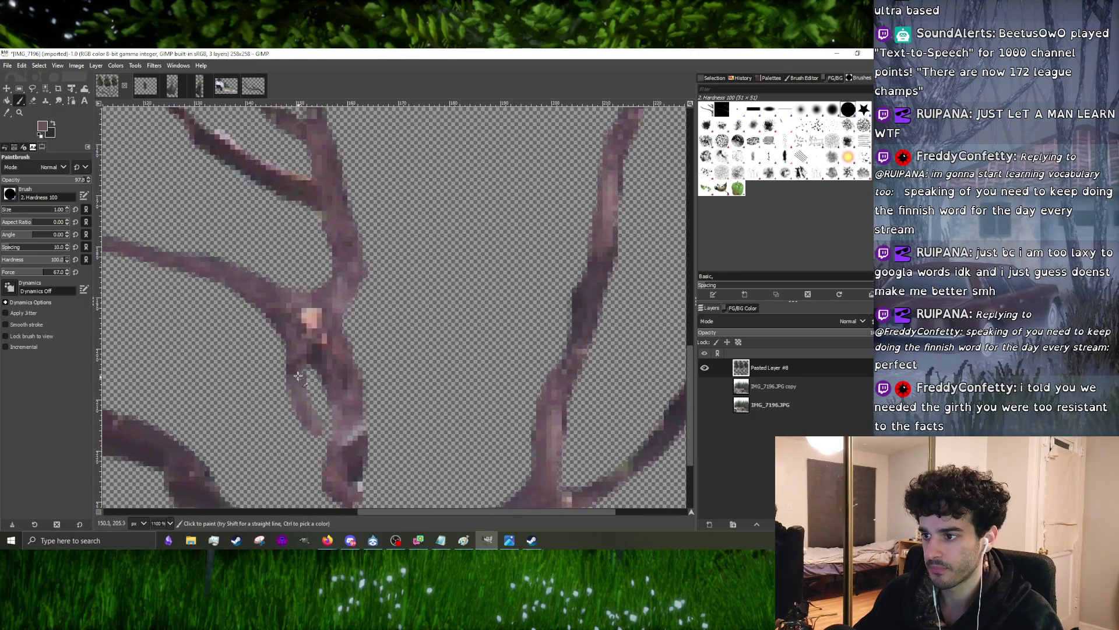
ctrl+scroll(298, 376, down, 2)
ctrl+scroll(218, 311, up, 1)
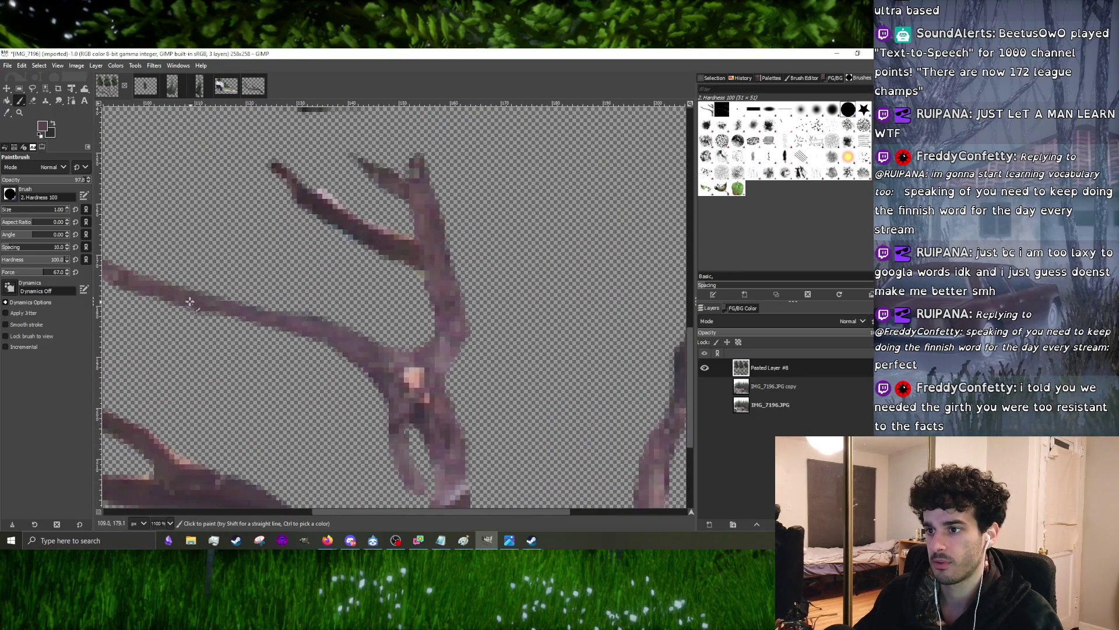
ctrl+scroll(256, 322, down, 1)
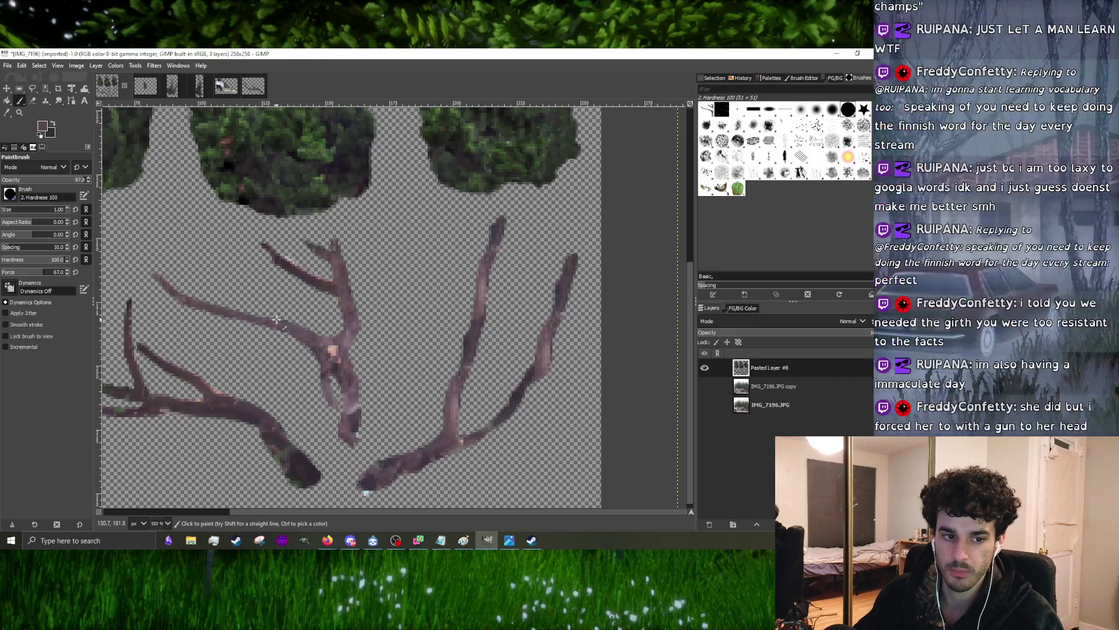
ctrl+scroll(390, 370, down, 2)
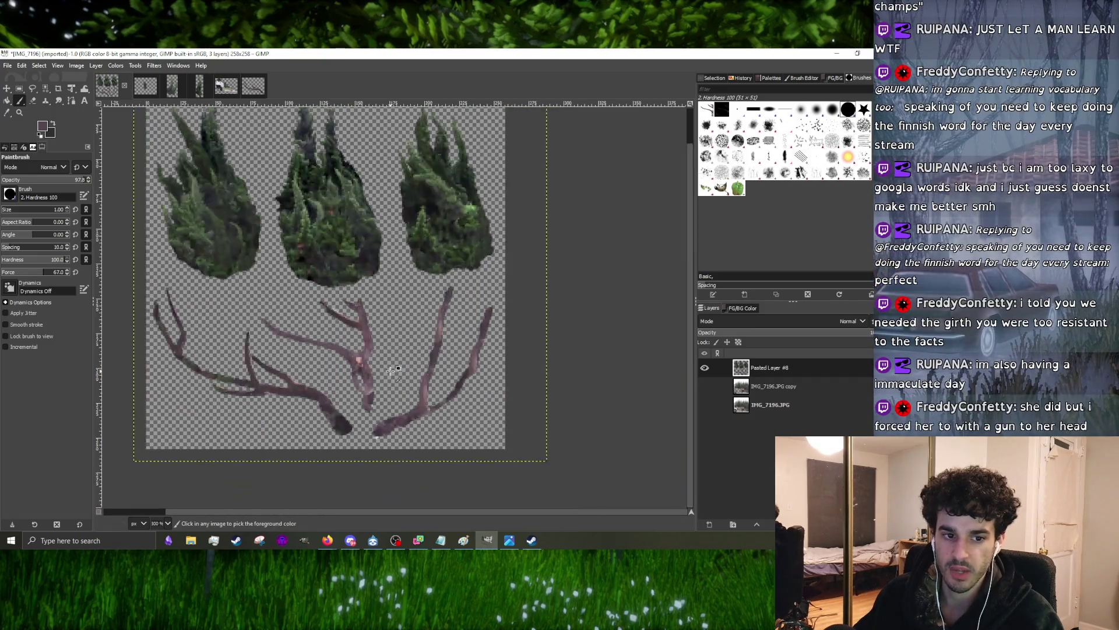
ctrl+scroll(368, 352, up, 5)
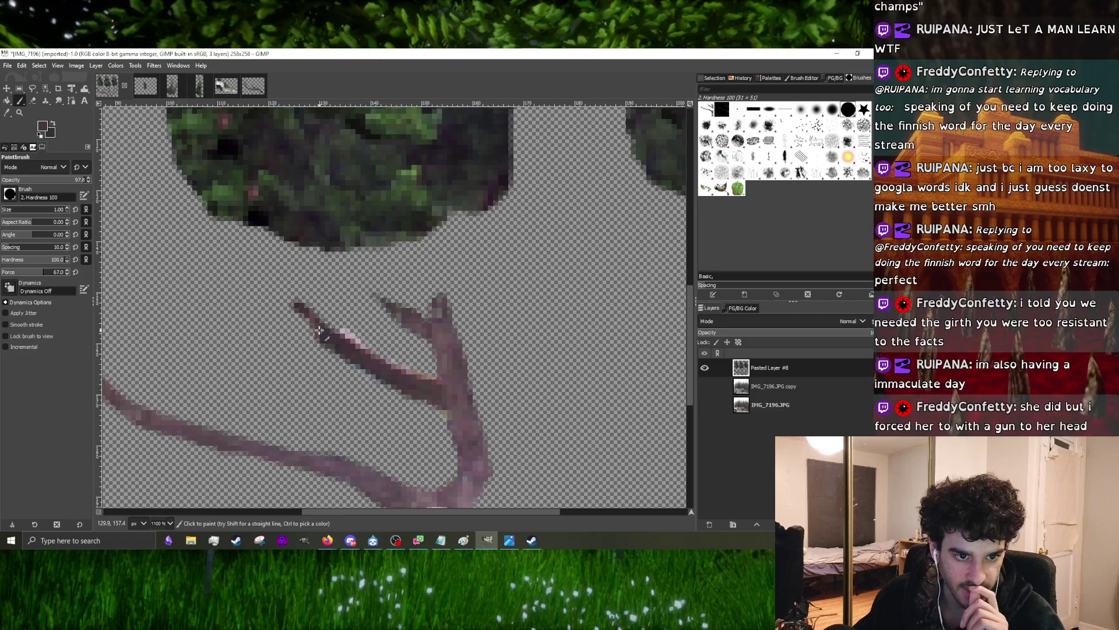
ctrl+scroll(318, 331, down, 2)
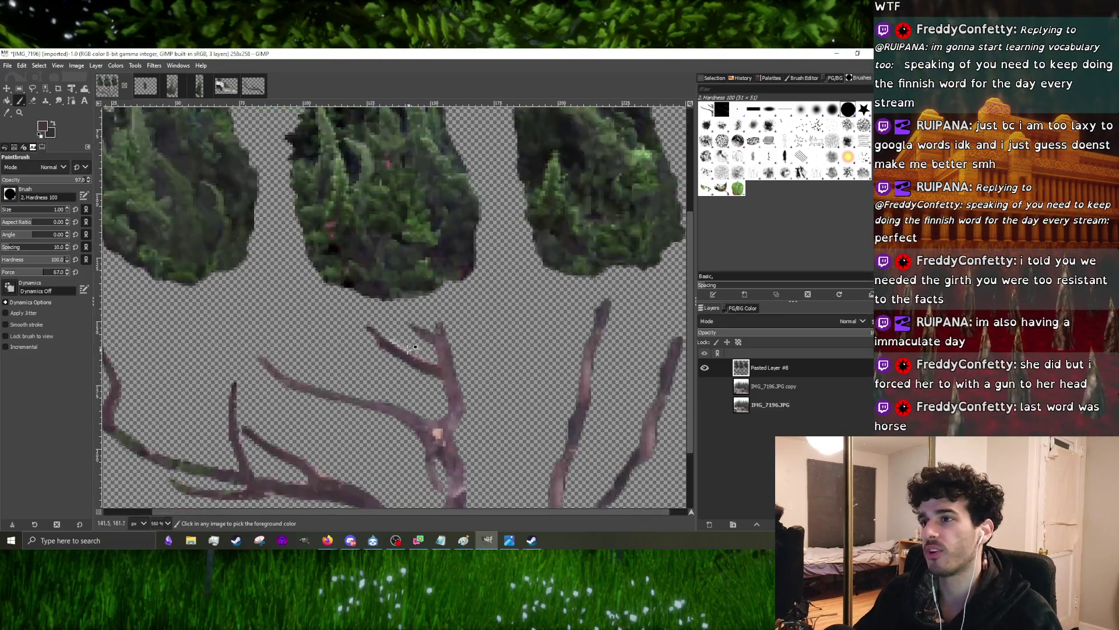
ctrl+scroll(370, 339, up, 3)
ctrl+scroll(391, 330, up, 1)
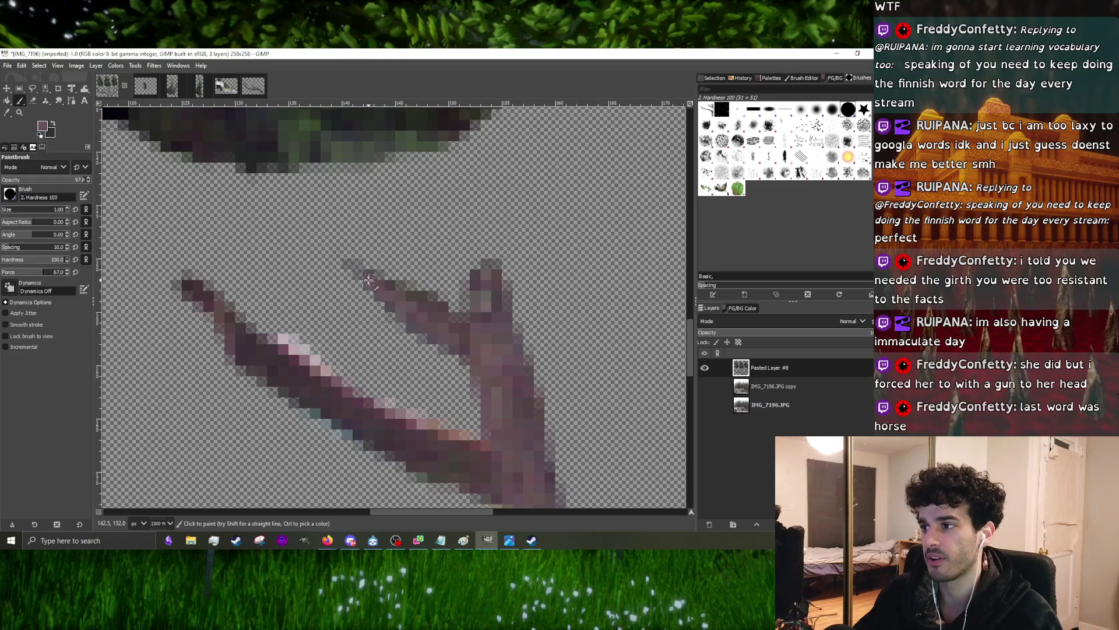
ctrl+scroll(454, 336, down, 3)
ctrl+scroll(445, 329, up, 3)
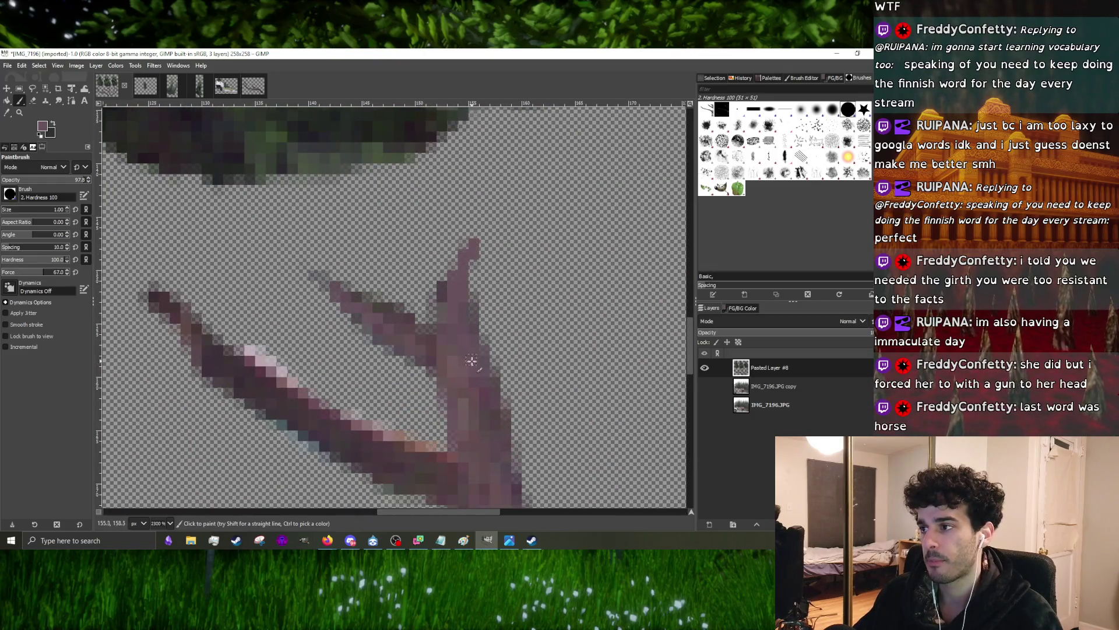
drag(472, 360, 477, 260)
ctrl+scroll(457, 247, down, 4)
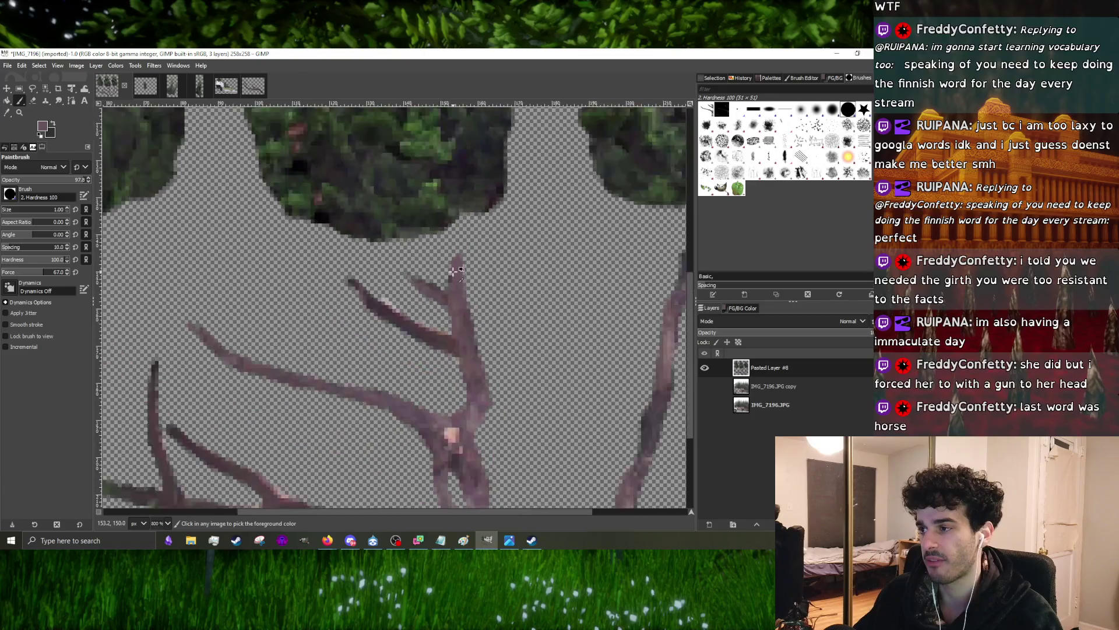
ctrl+scroll(446, 280, up, 3)
key(shift+e)
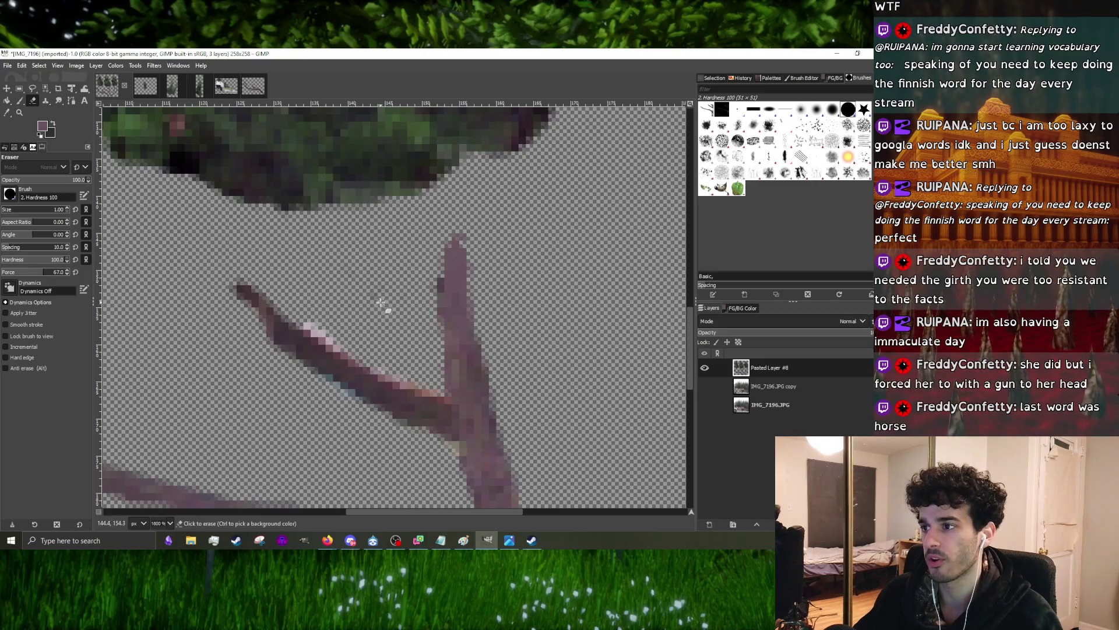
ctrl+scroll(386, 286, down, 3)
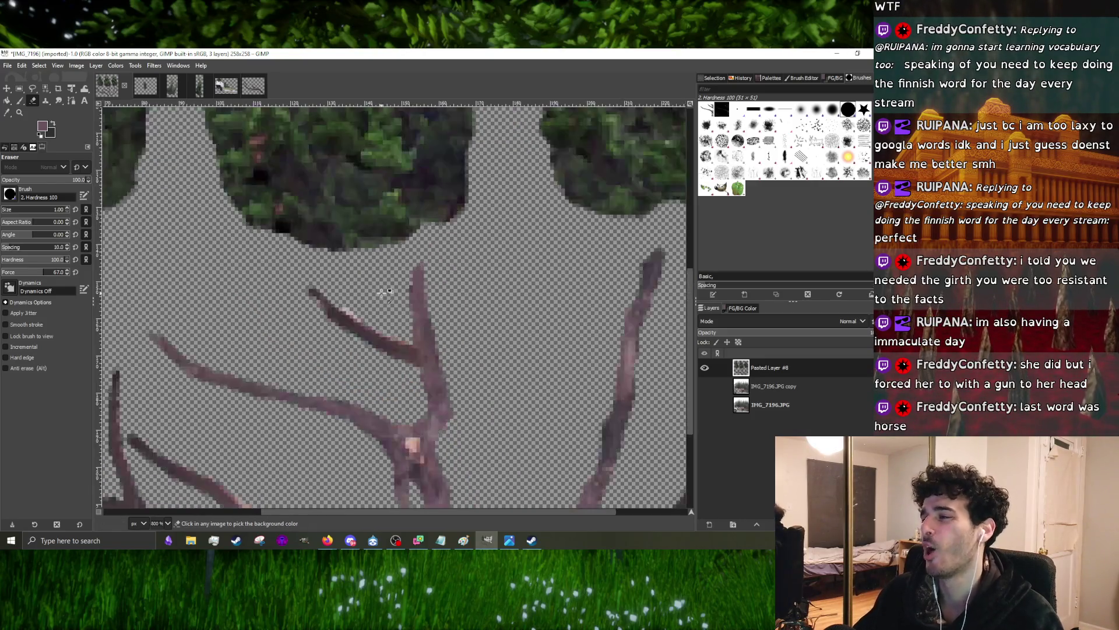
ctrl+scroll(382, 322, up, 3)
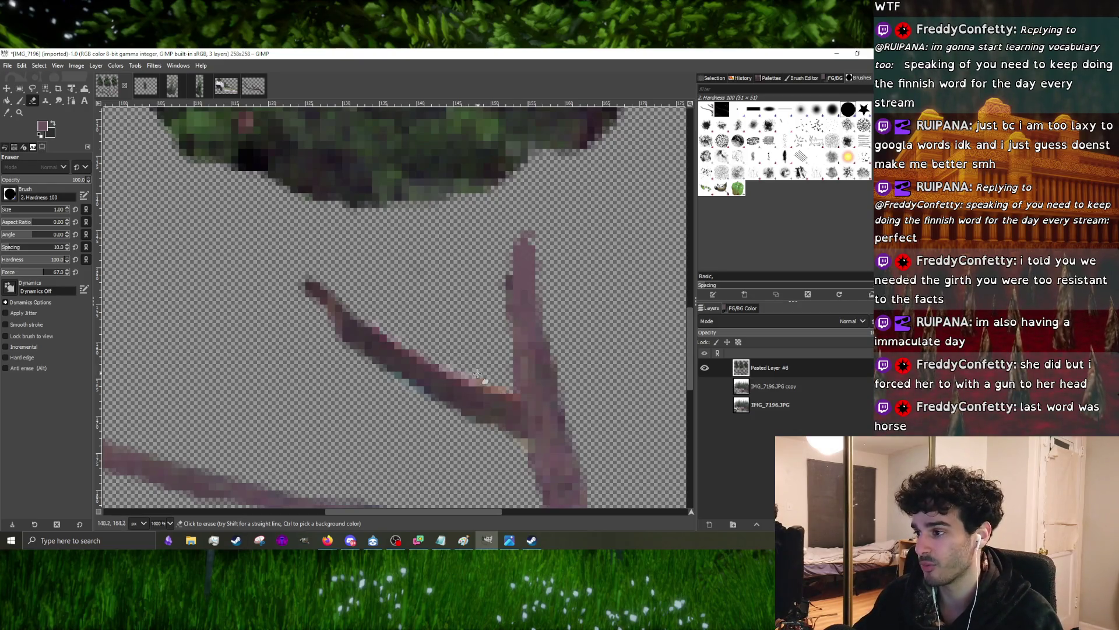
ctrl+scroll(457, 374, down, 3)
ctrl+scroll(411, 366, up, 3)
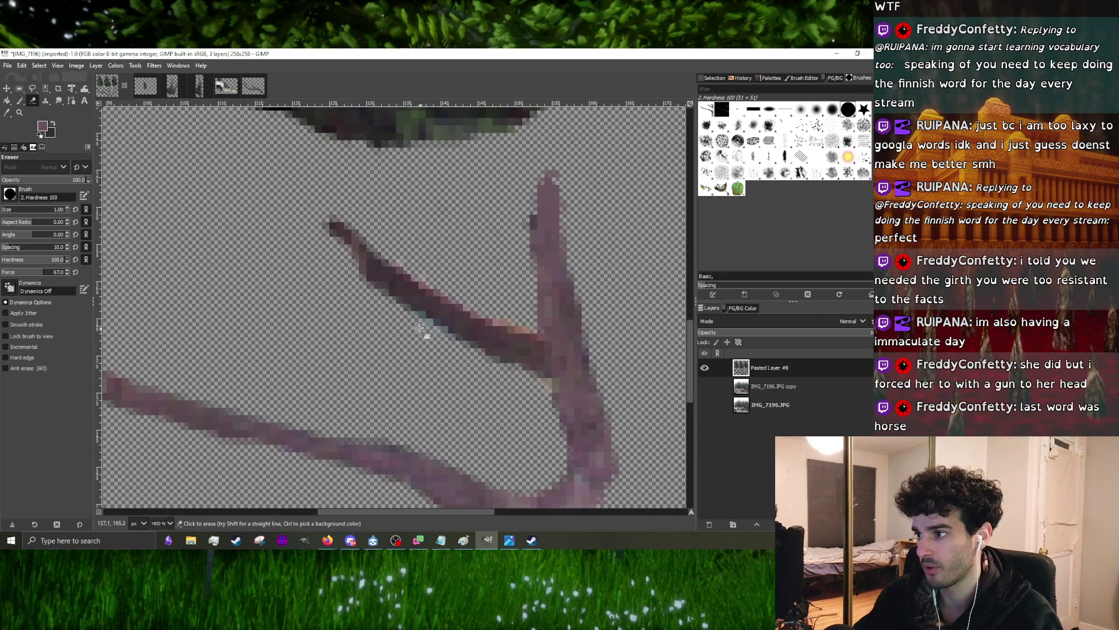
ctrl+scroll(433, 328, down, 3)
ctrl+scroll(449, 425, up, 1)
ctrl+scroll(449, 425, up, 1)
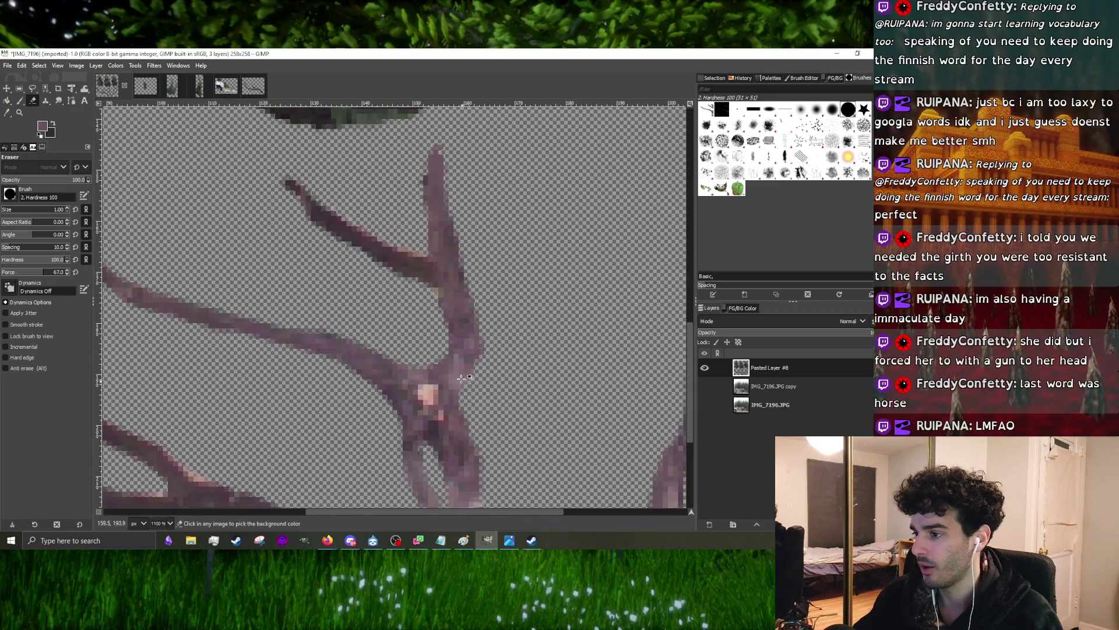
ctrl+scroll(450, 425, up, 1)
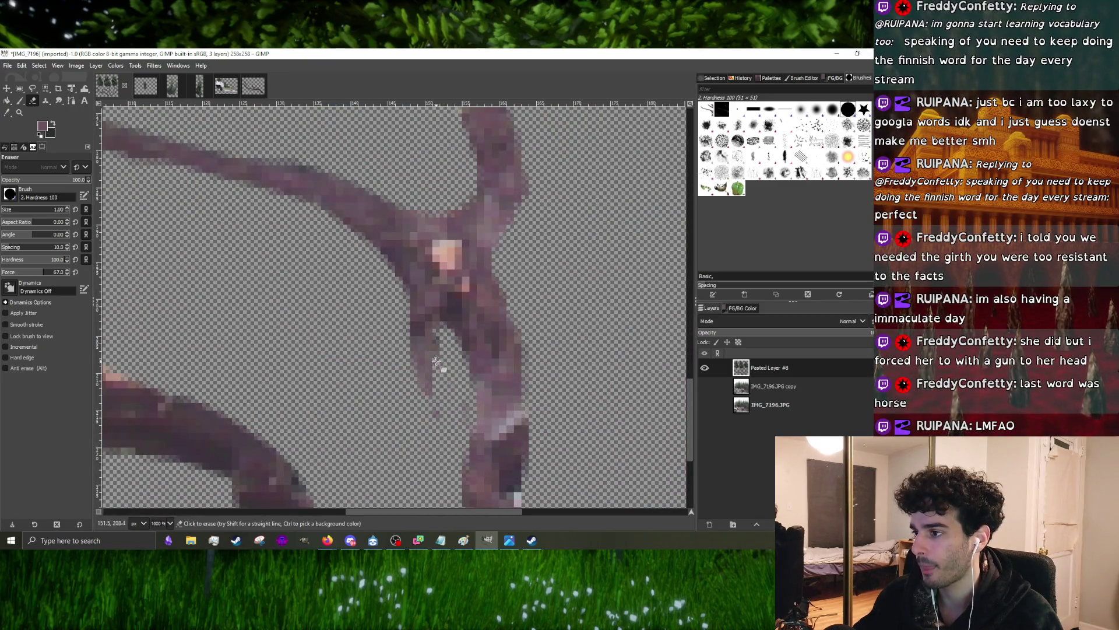
- Erase the stray purple pixels at the branch tip, then return to painting
drag(437, 361, 418, 366)
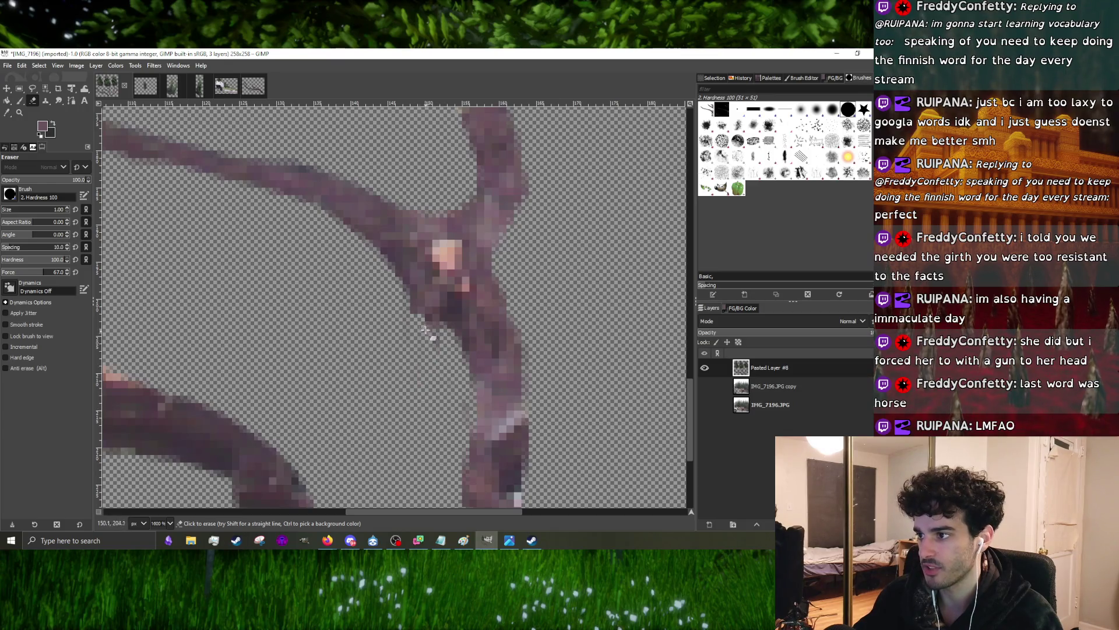
ctrl+scroll(452, 382, down, 4)
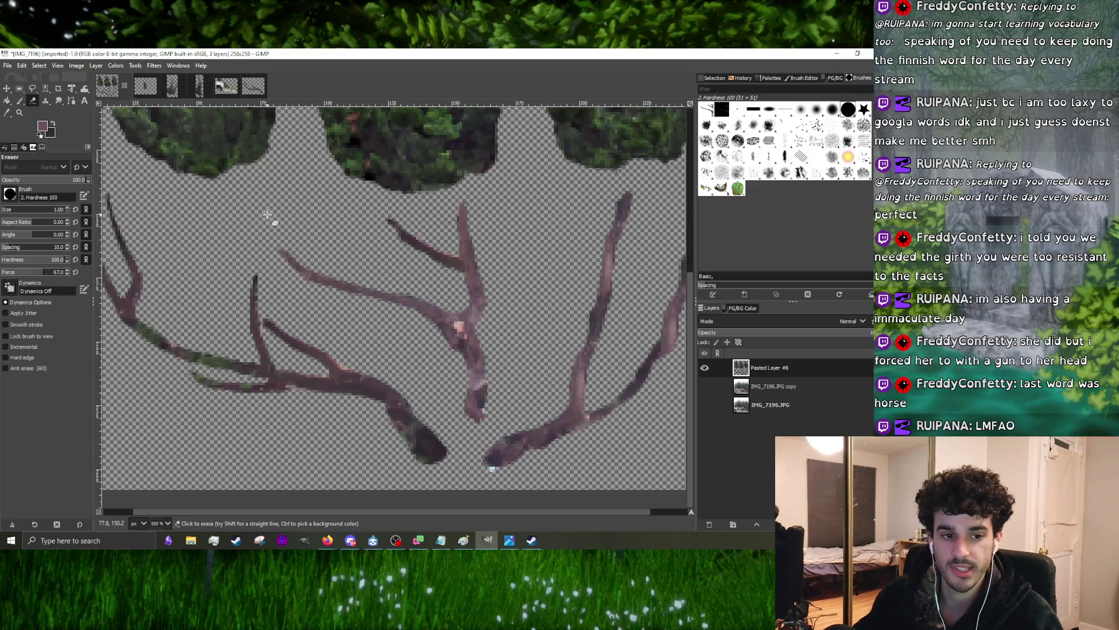
click(27, 100)
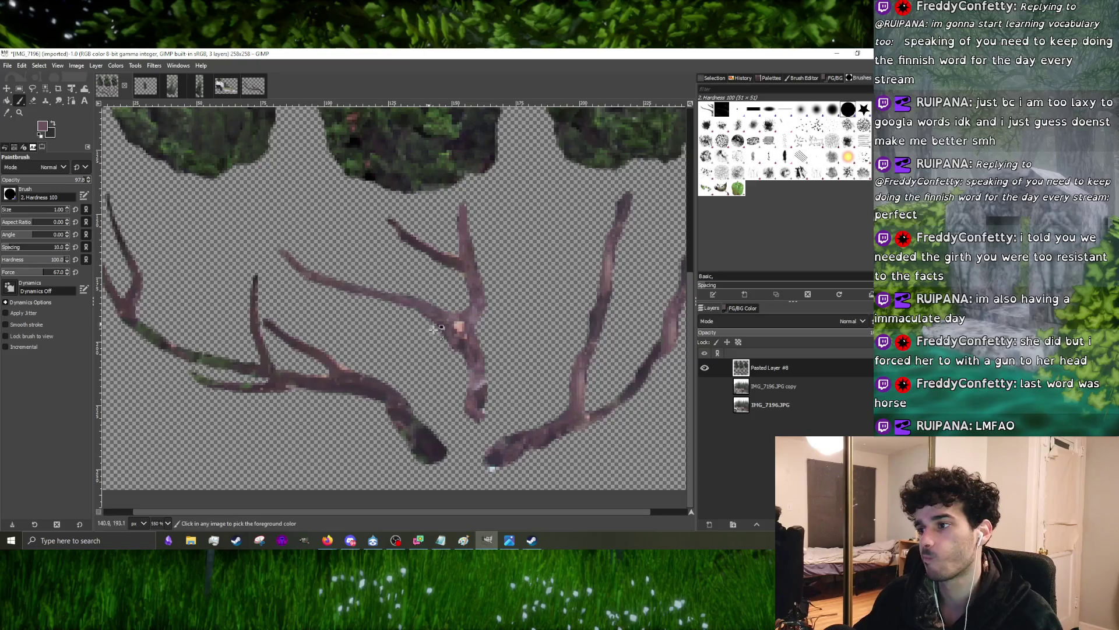
scroll(423, 313, up, 1)
scroll(424, 312, up, 1)
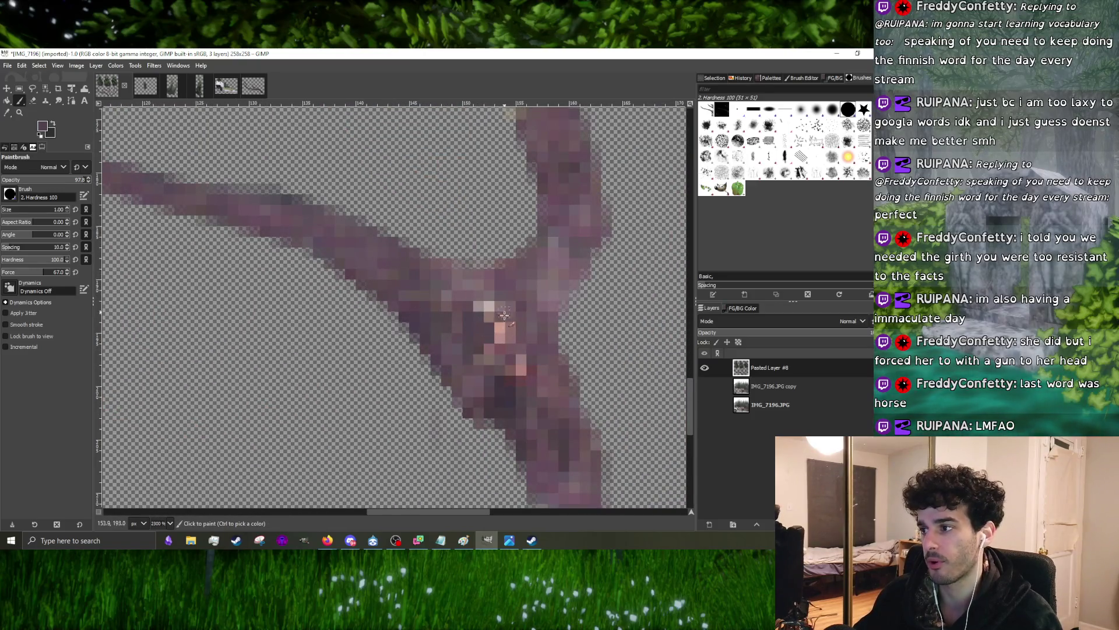
- Cover the peach patch at the fork with purple sampled from the branch
drag(472, 337, 520, 372)
ctrl+click(480, 292)
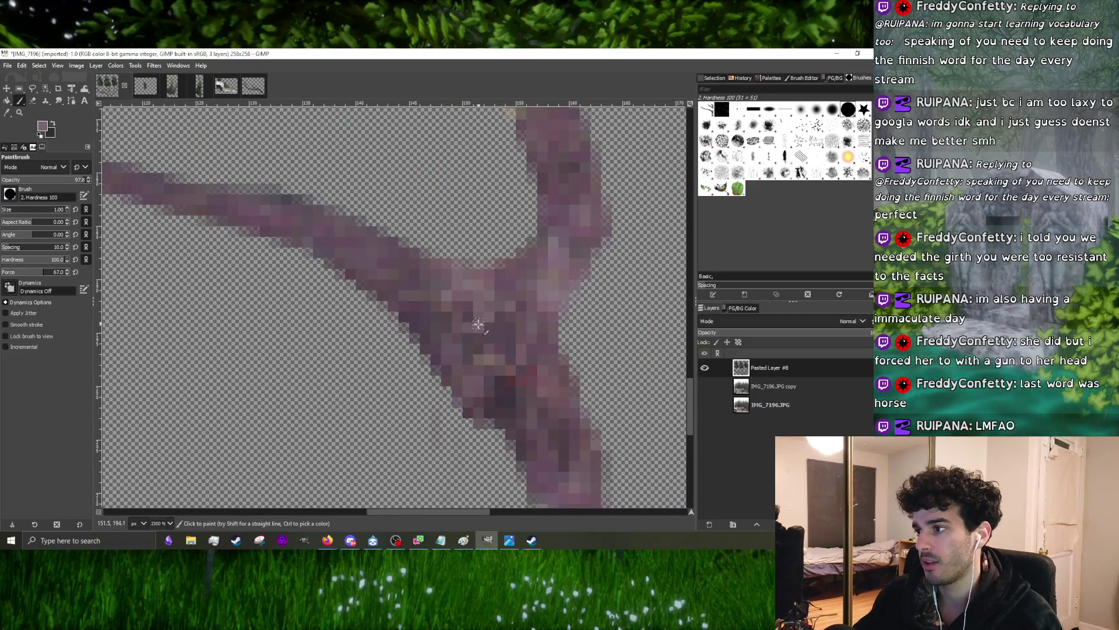
drag(490, 320, 459, 293)
ctrl+click(544, 283)
- Darken the branch junction with a greyer purple sampled nearby
drag(516, 341, 498, 308)
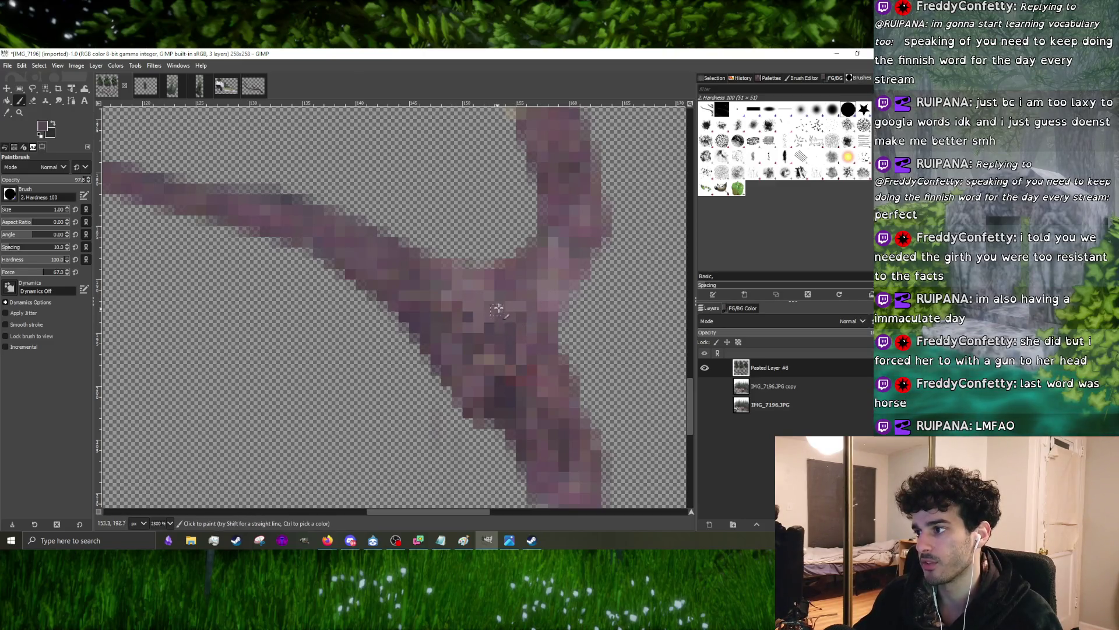
ctrl+click(473, 317)
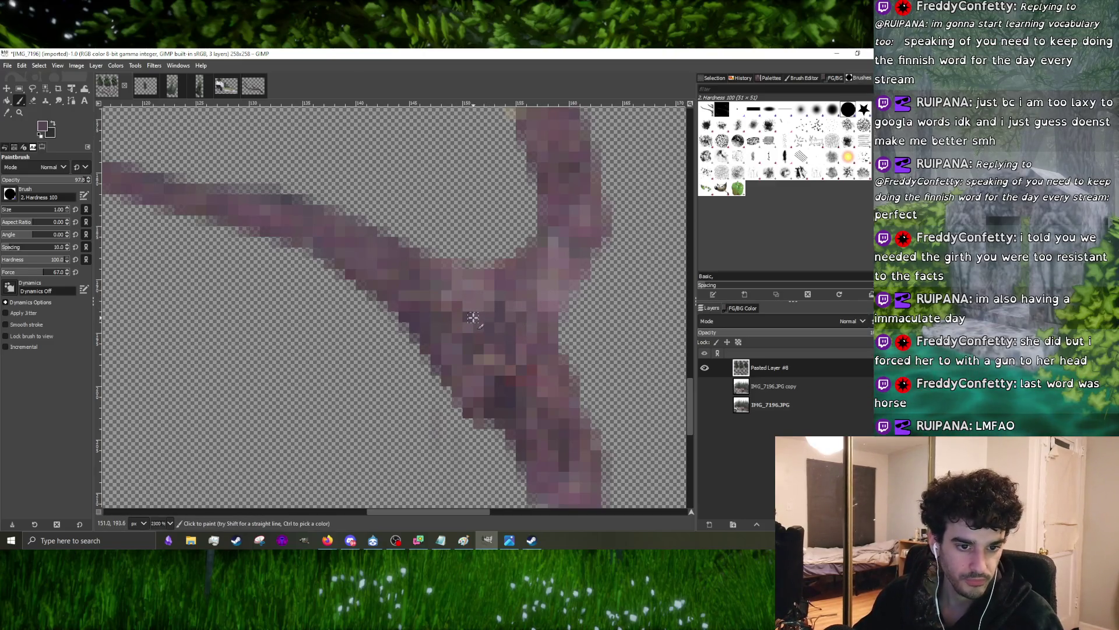
ctrl+scroll(472, 318, down, 1)
ctrl+scroll(472, 318, down, 2)
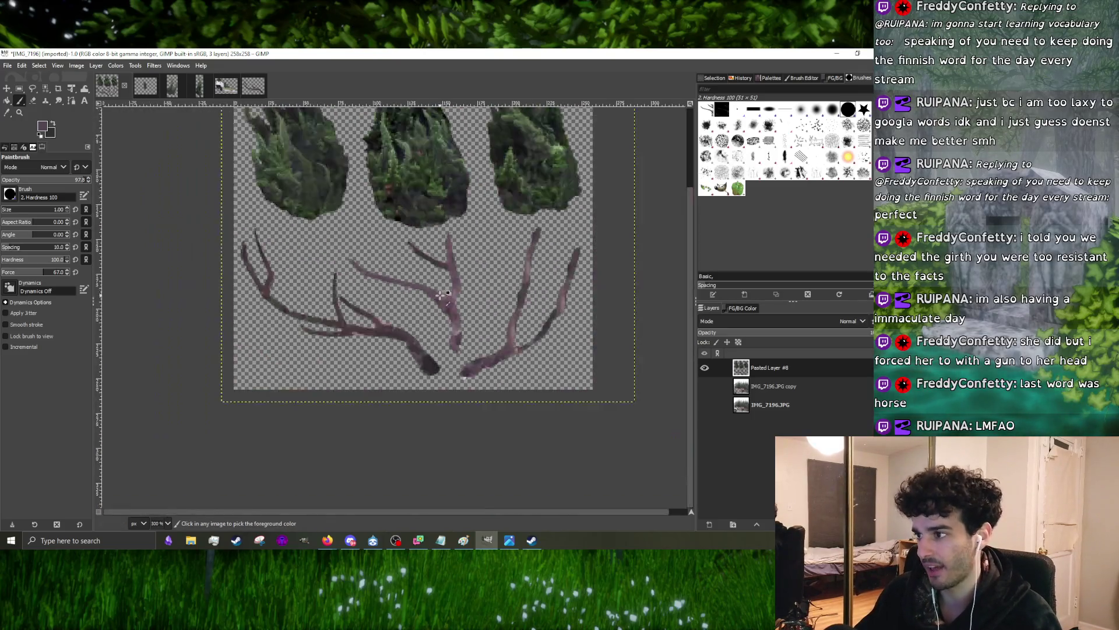
ctrl+scroll(452, 324, up, 3)
drag(452, 324, 448, 366)
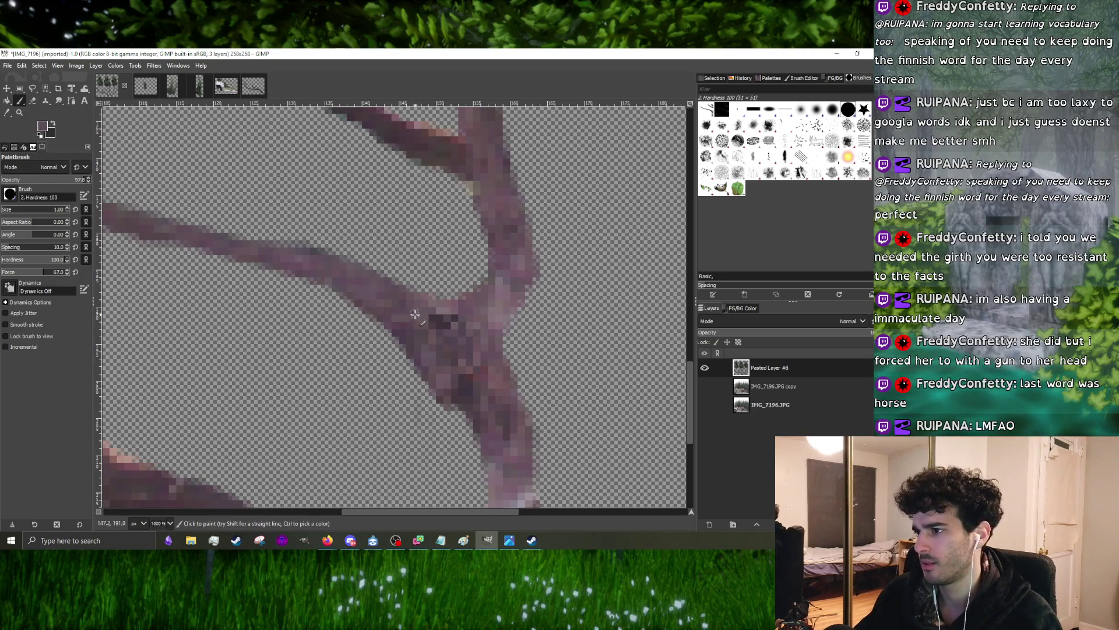
ctrl+scroll(440, 325, down, 3)
ctrl+scroll(510, 332, up, 1)
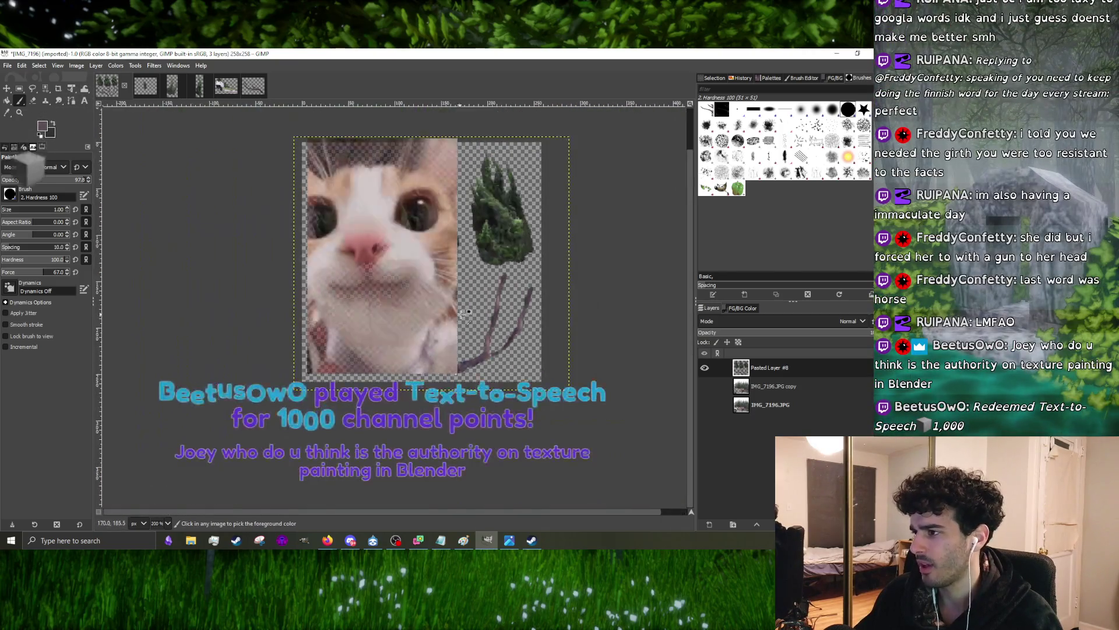
ctrl+scroll(510, 332, up, 5)
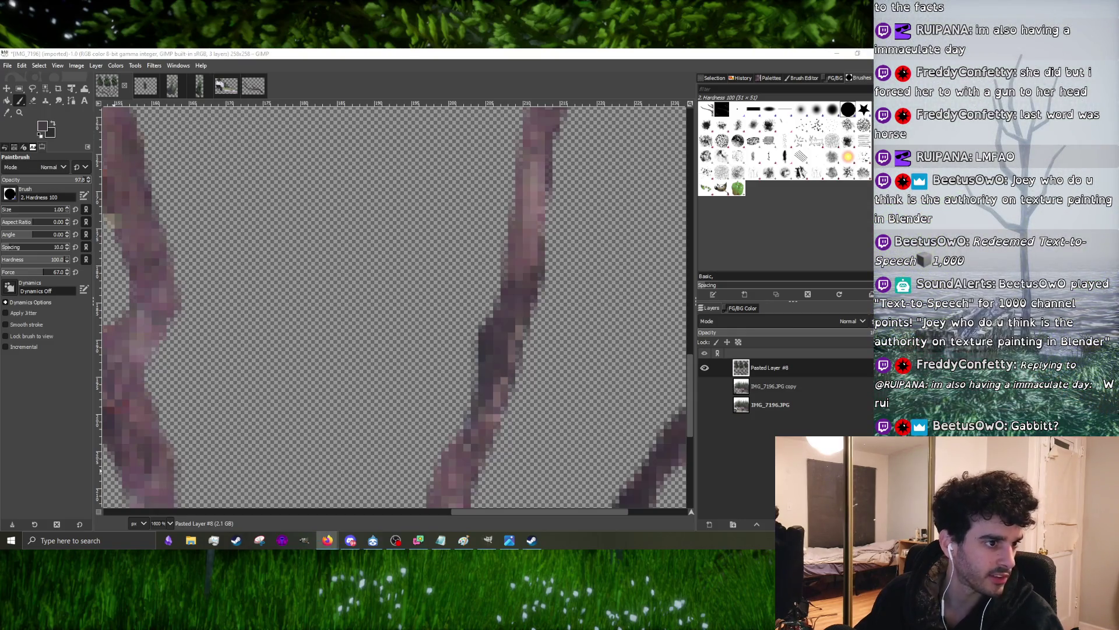
- Bring up the soldier timelapse in Firefox at 3:05 and watch it full screen
click(327, 540)
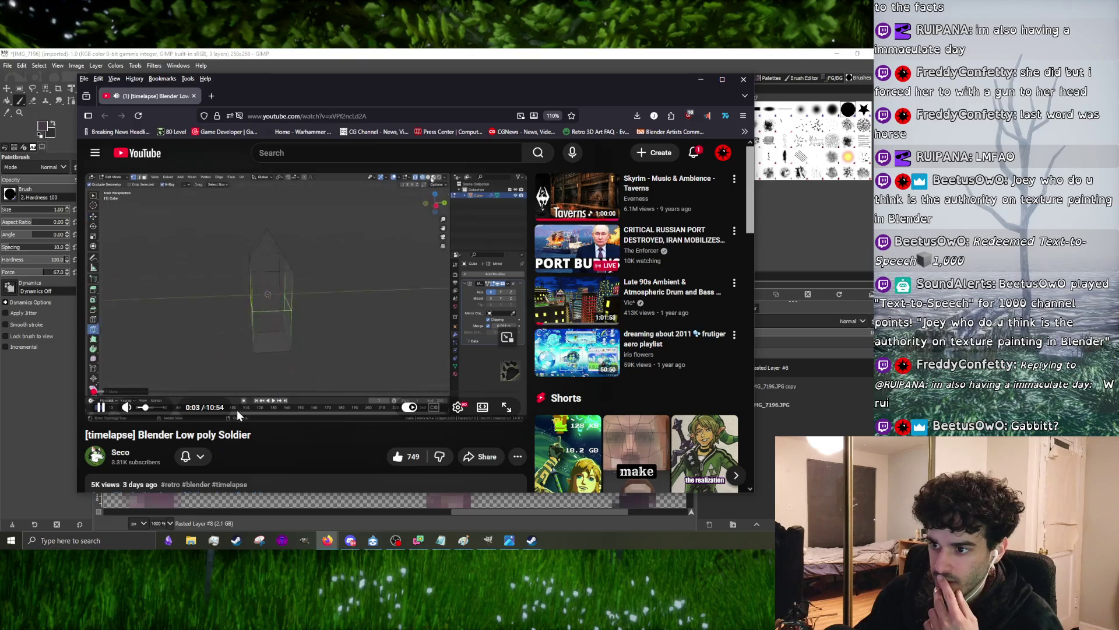
click(213, 399)
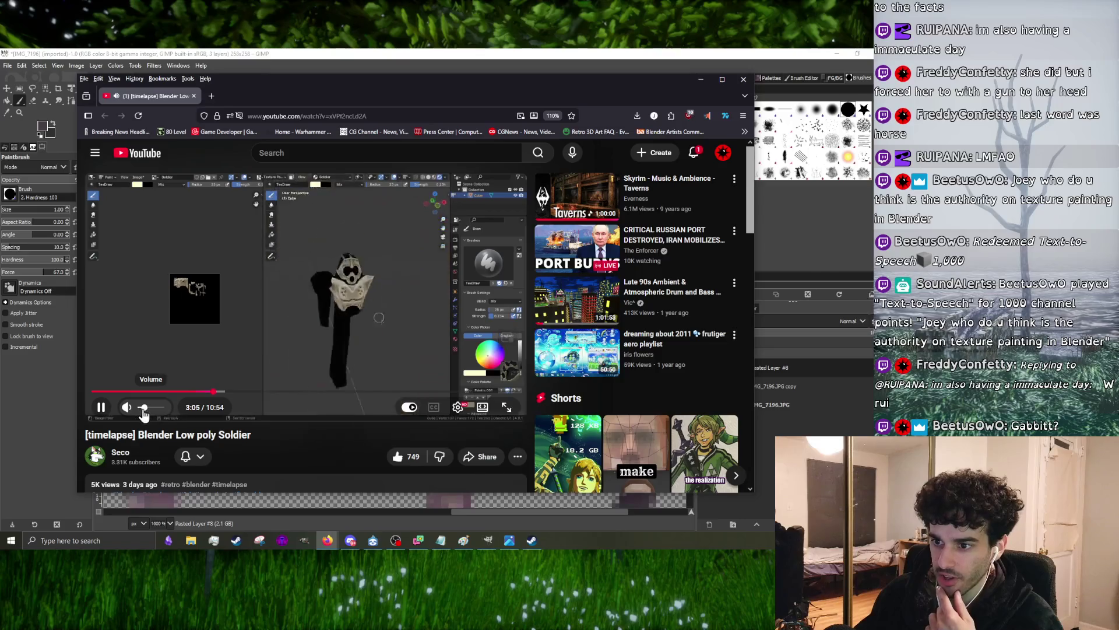
click(505, 407)
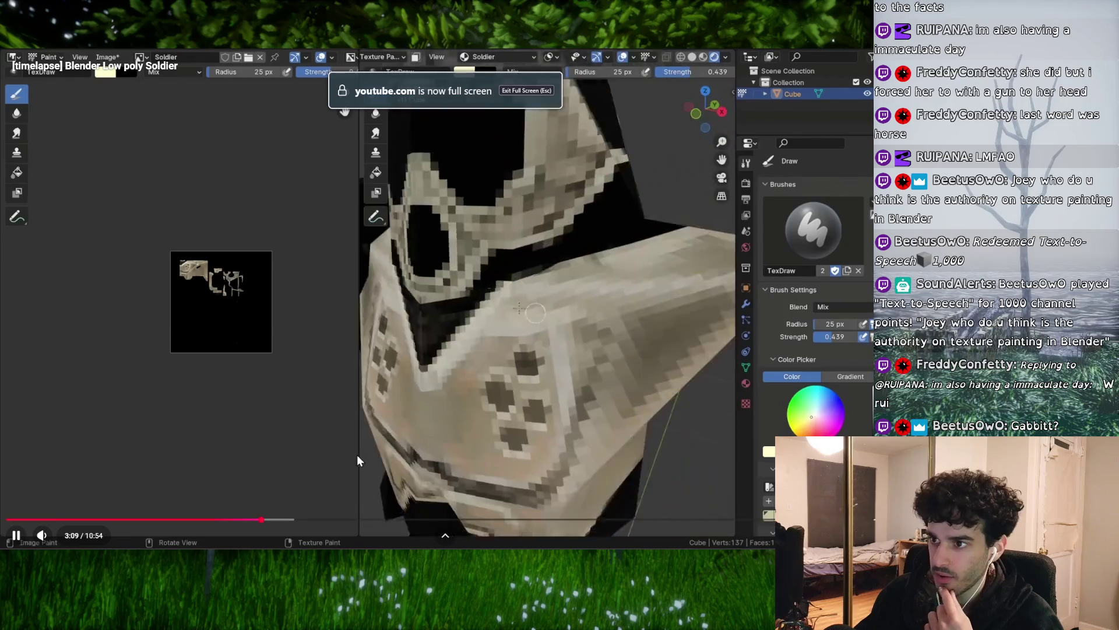
- Skip the timelapse forward in jumps to the texture-painting part and pause around 7:11
click(343, 519)
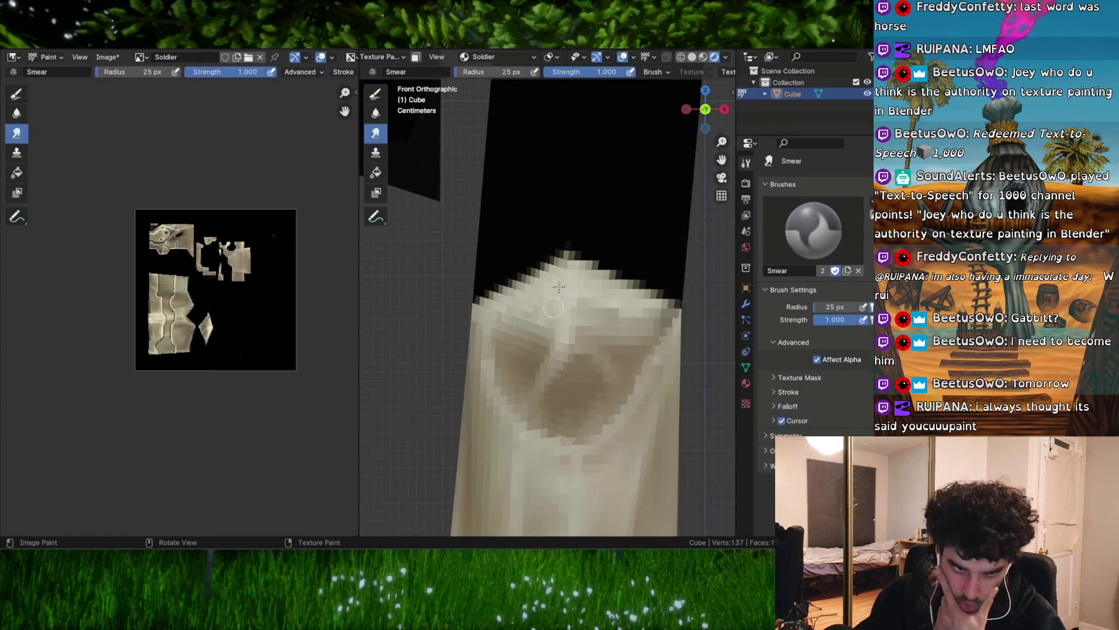
click(376, 93)
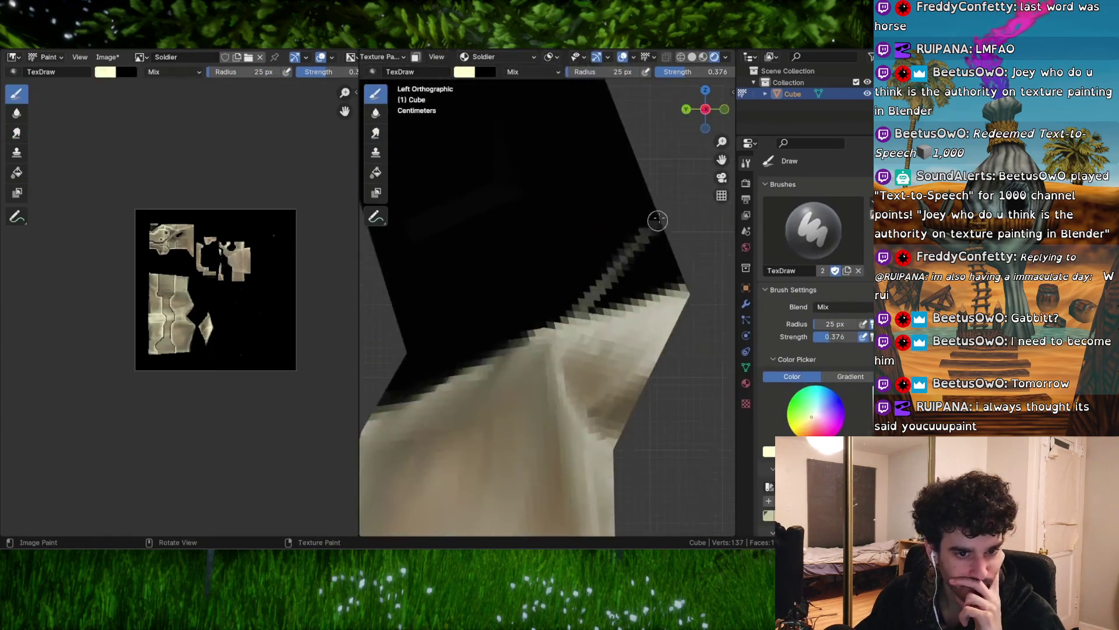
mouse_move(526, 262)
mouse_down()
mouse_move(683, 180)
mouse_move(562, 329)
mouse_up()
scroll(683, 180, up, 5)
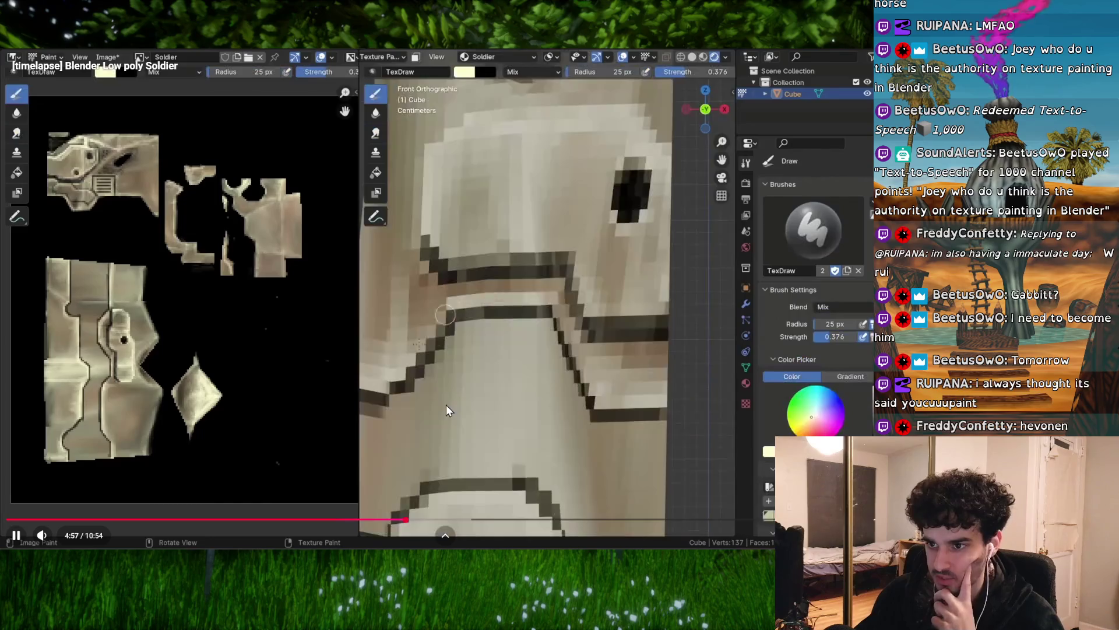
click(445, 522)
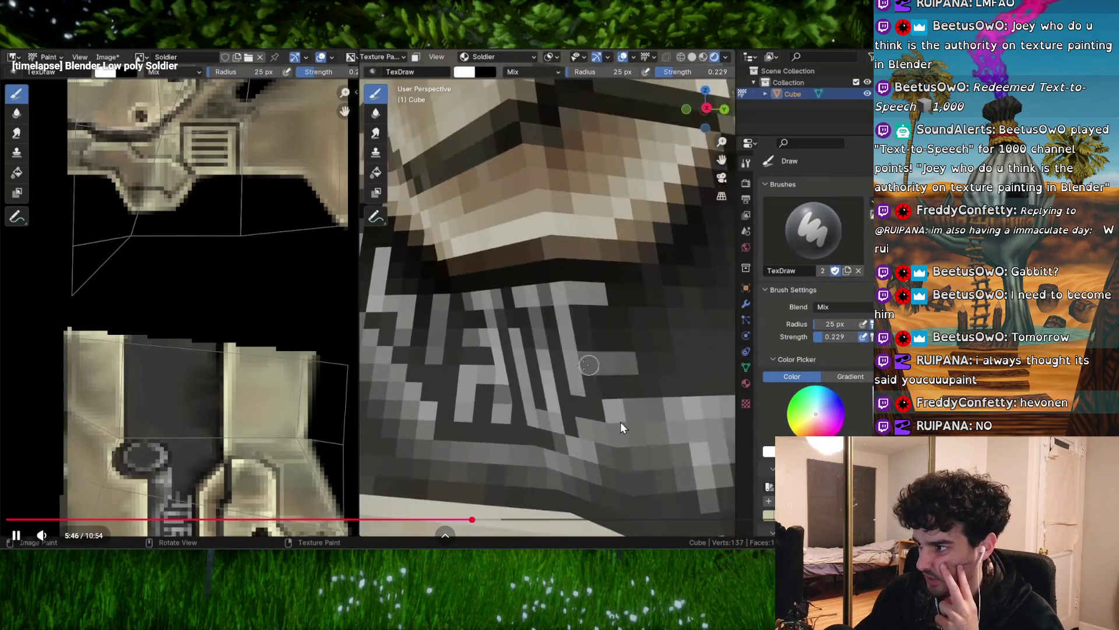
key(space)
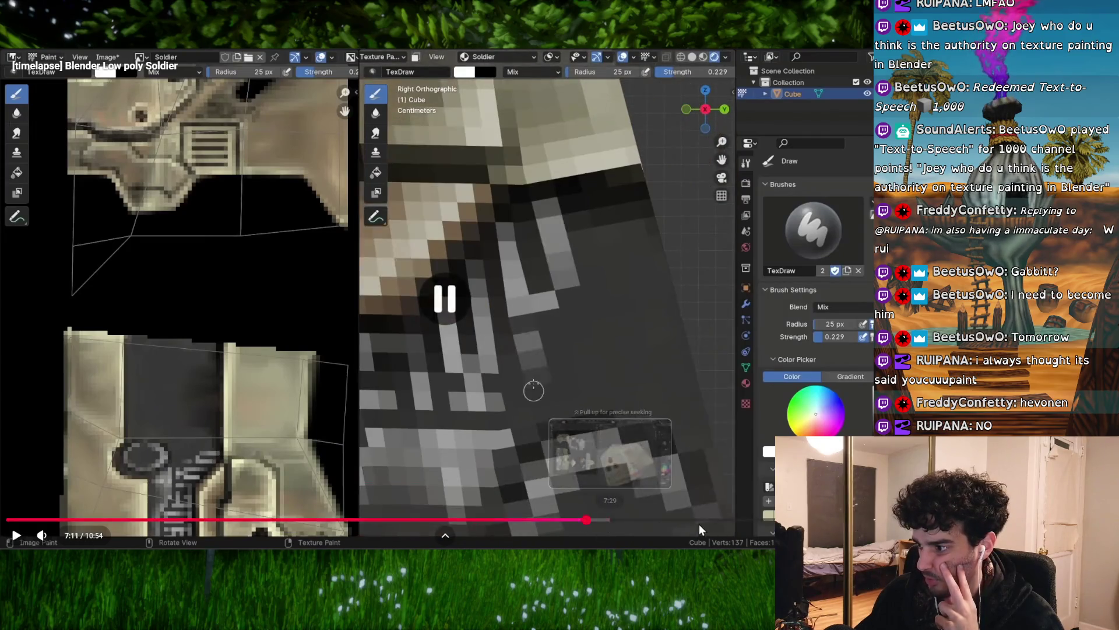
- Resume playback and jump between 9:29, 7:52 and 8:43 to replay the trouser painting
click(710, 524)
key(space)
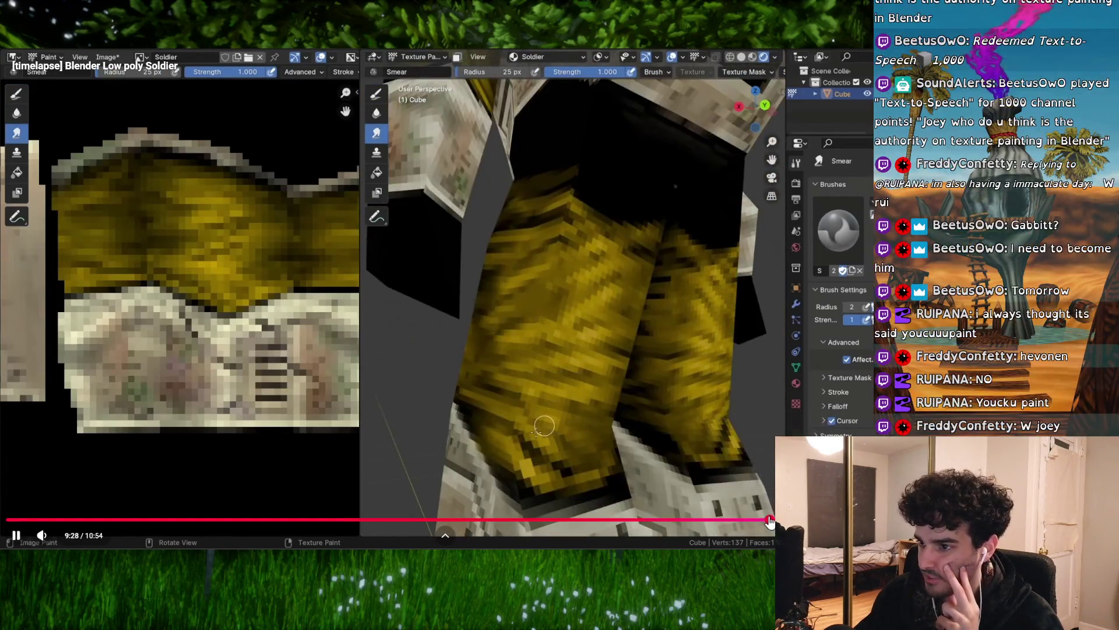
click(770, 523)
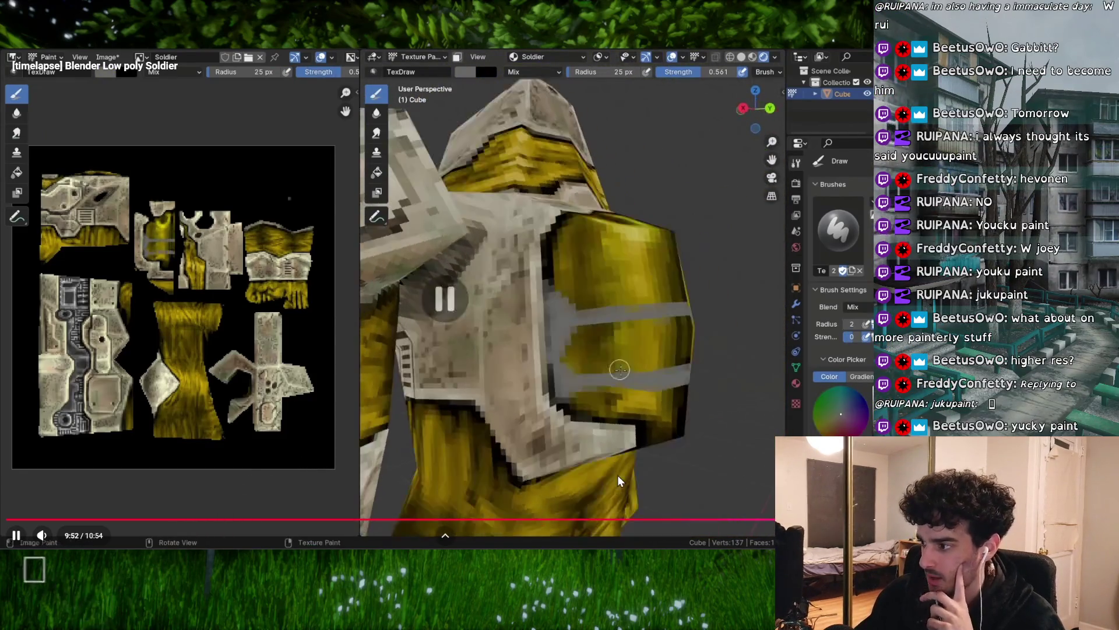
drag(640, 523, 640, 524)
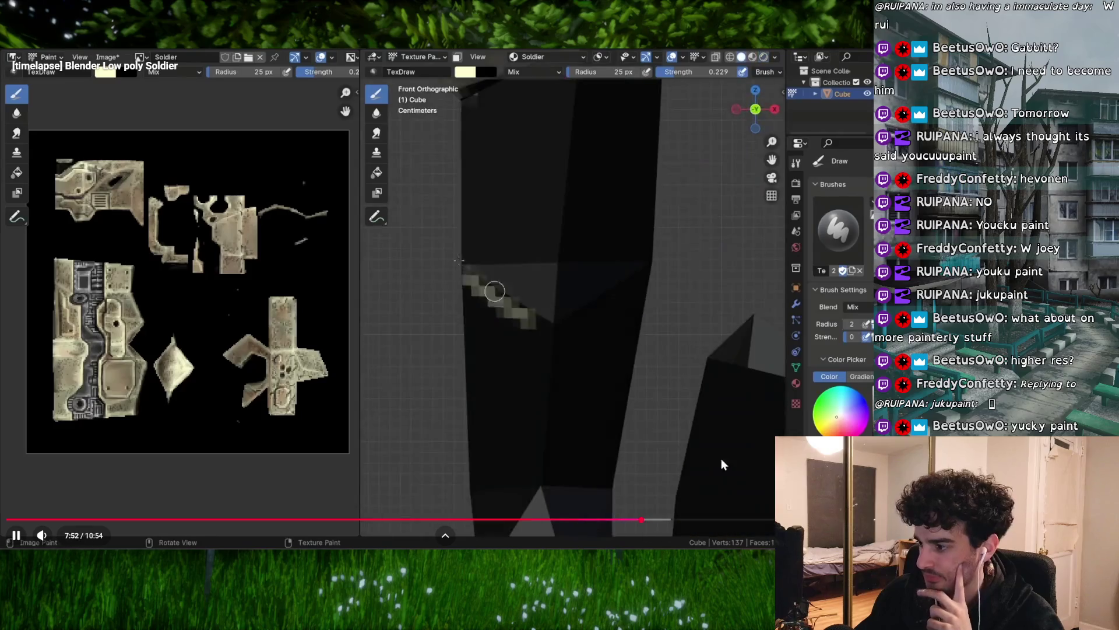
click(708, 522)
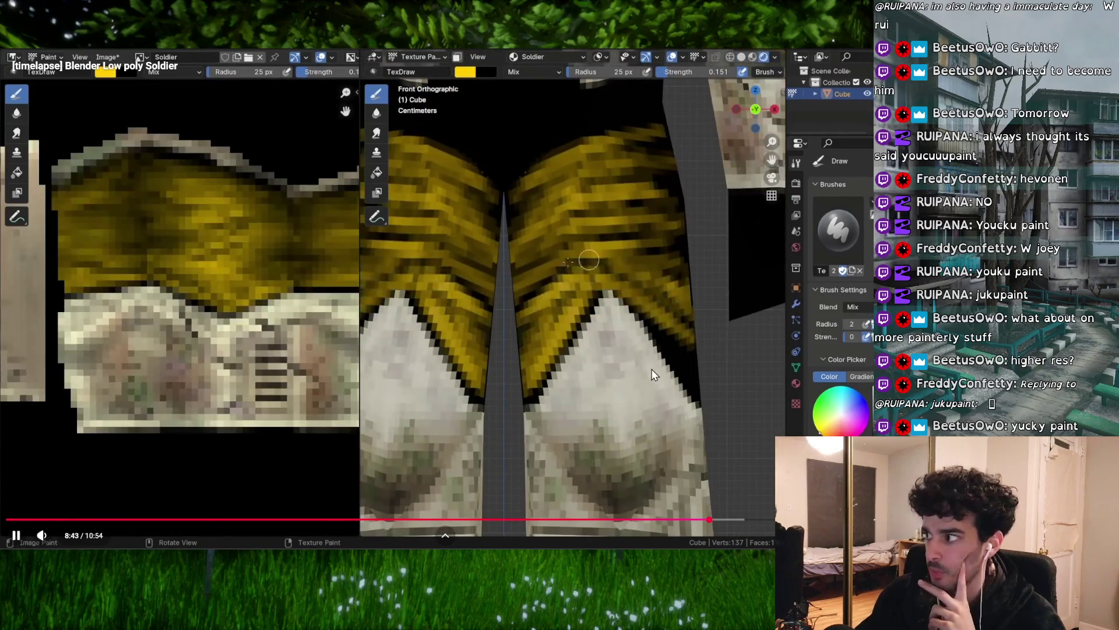
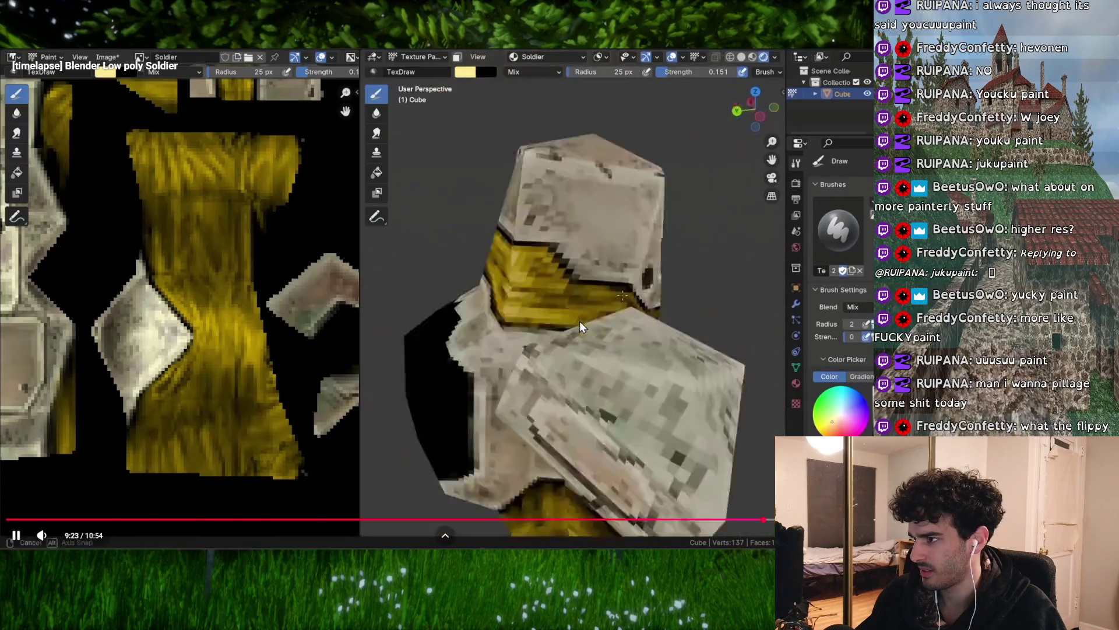
- Exit full screen, pause the timelapse at 9:25, then peek at and dismiss the account menu
key(Escape)
click(348, 348)
scroll(349, 347, down, 5)
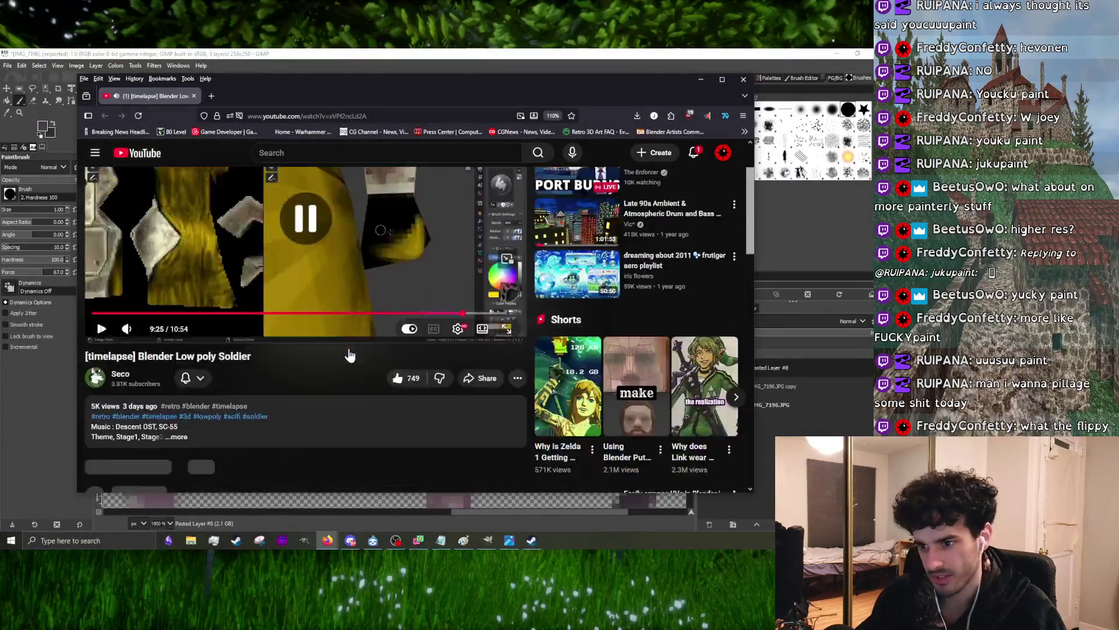
scroll(349, 347, up, 5)
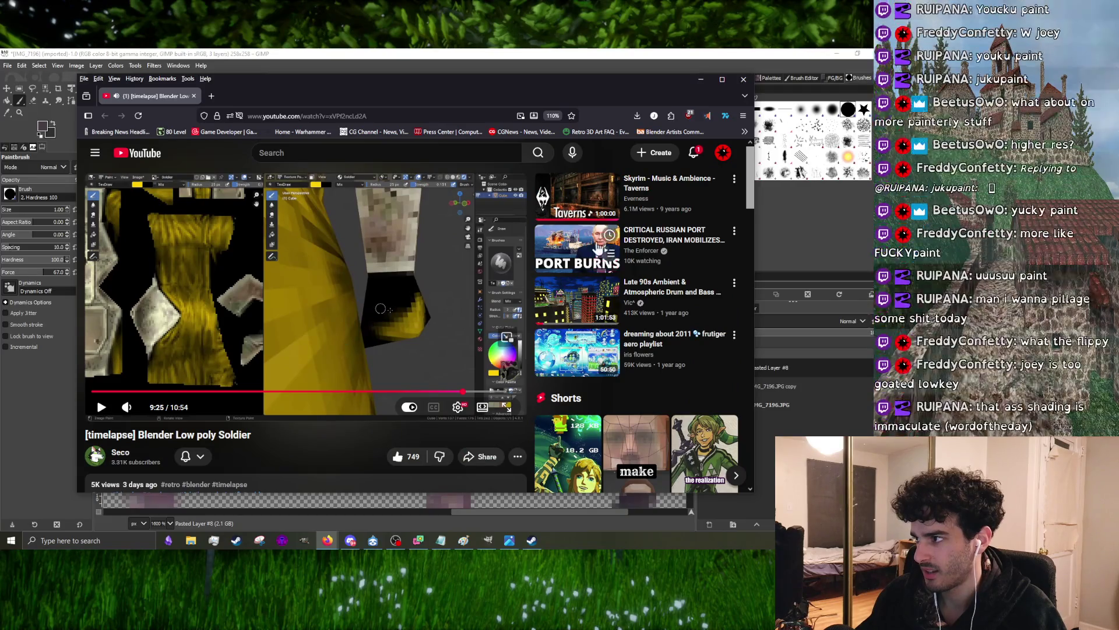
scroll(341, 341, down, 3)
scroll(340, 341, up, 3)
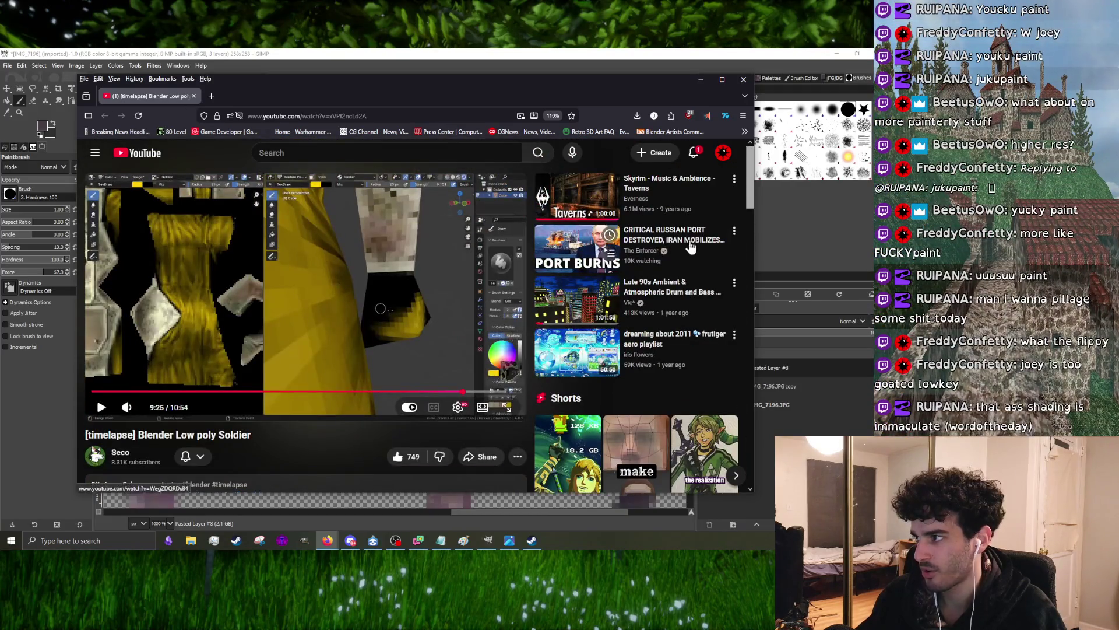
scroll(525, 286, down, 5)
scroll(455, 288, down, 3)
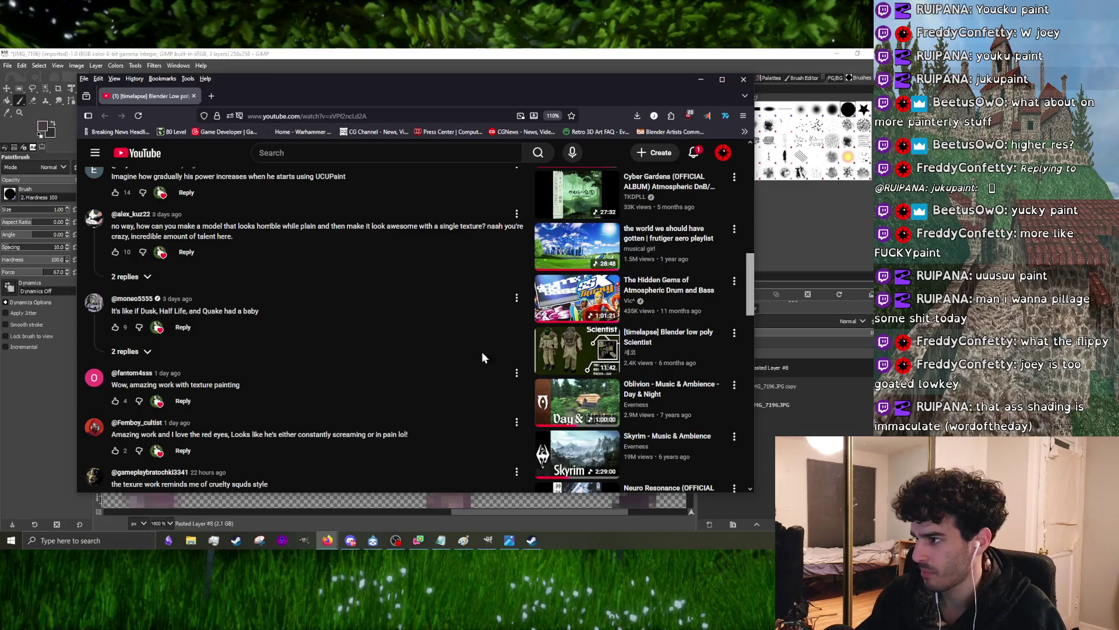
scroll(542, 354, up, 5)
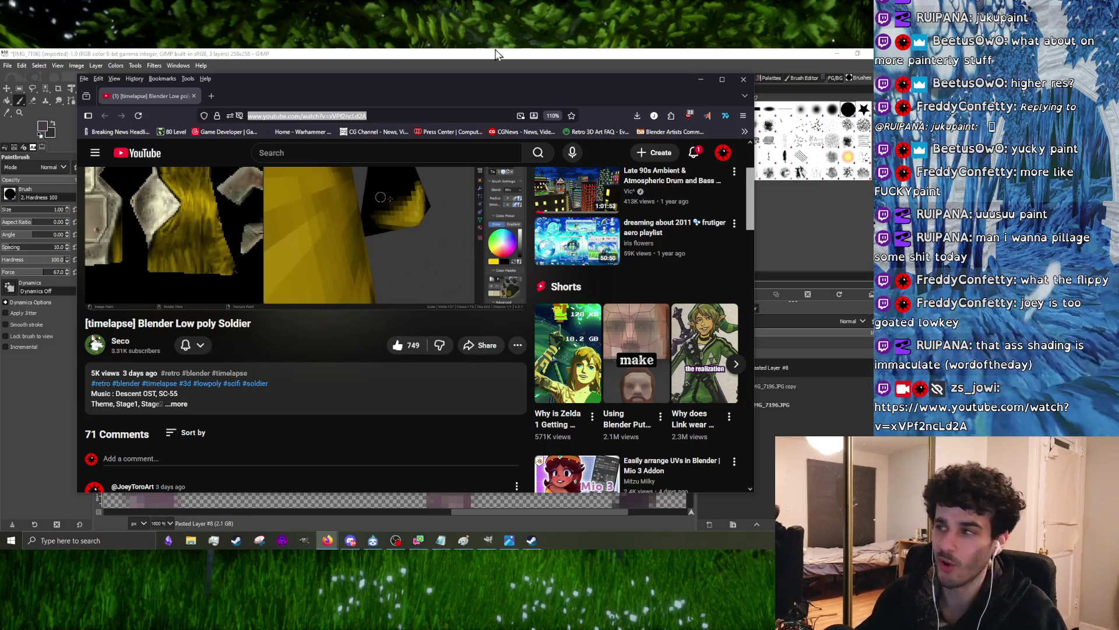
scroll(553, 329, up, 3)
scroll(489, 341, down, 5)
scroll(455, 352, up, 4)
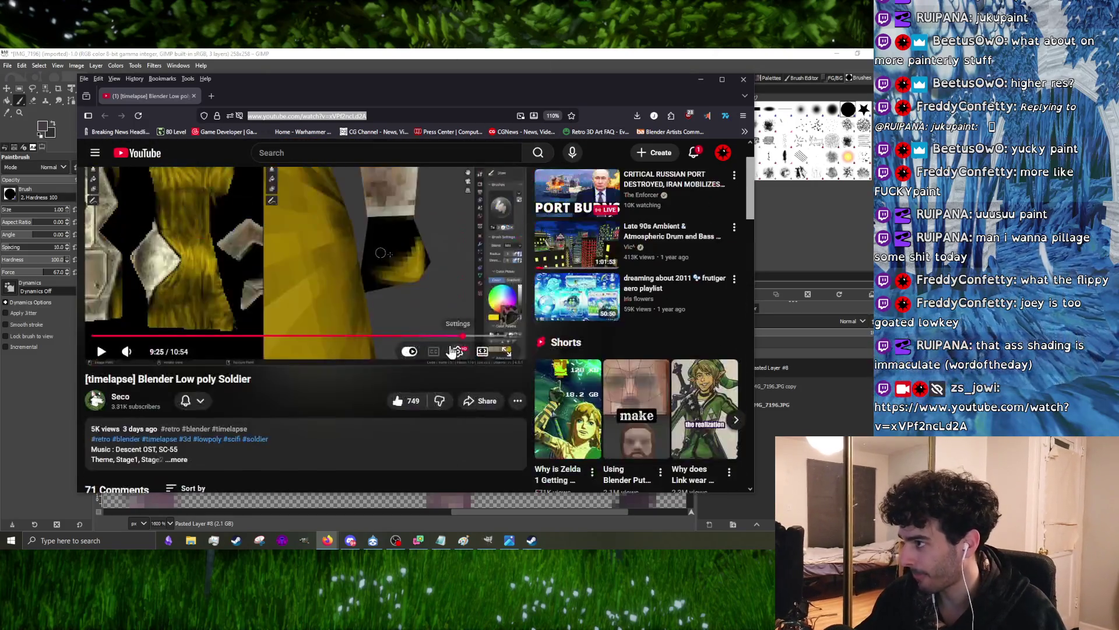
scroll(402, 367, down, 1)
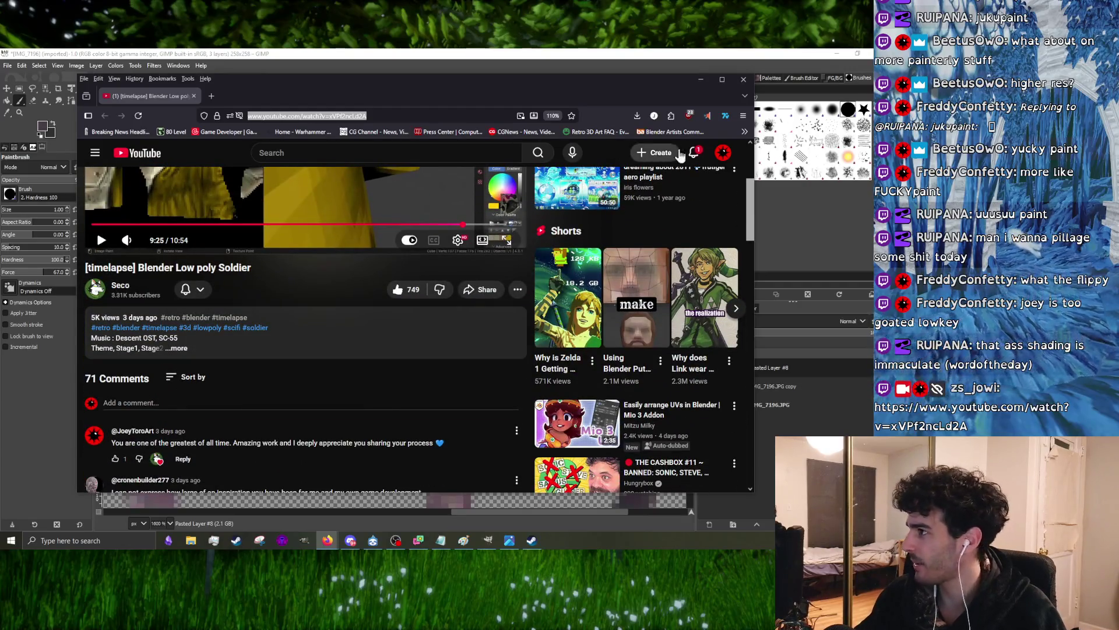
click(723, 154)
click(722, 154)
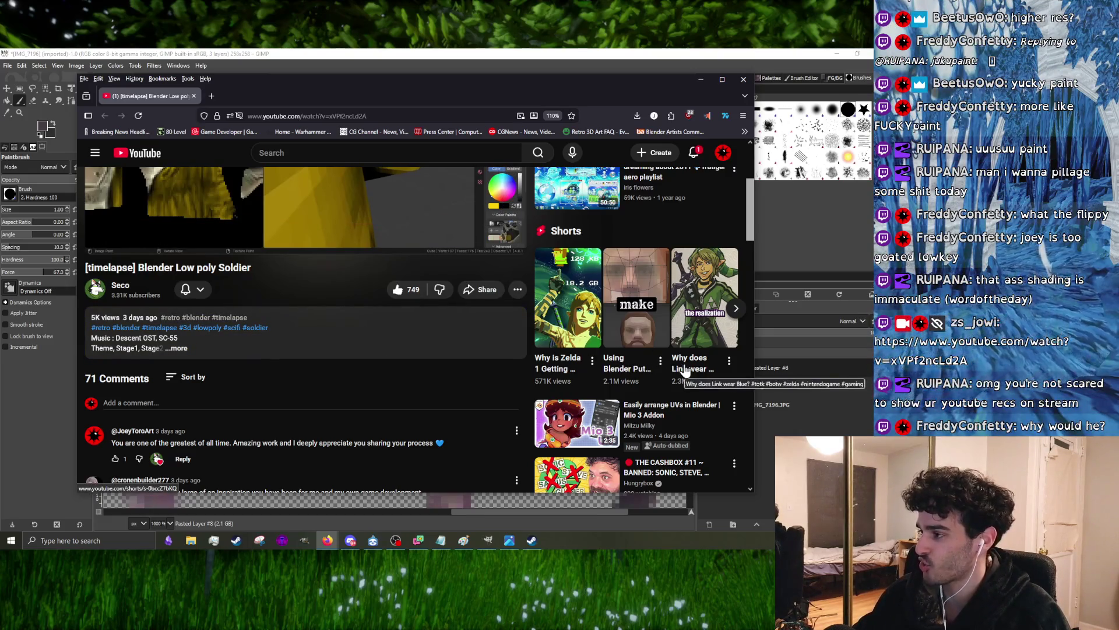
scroll(642, 198, down, 5)
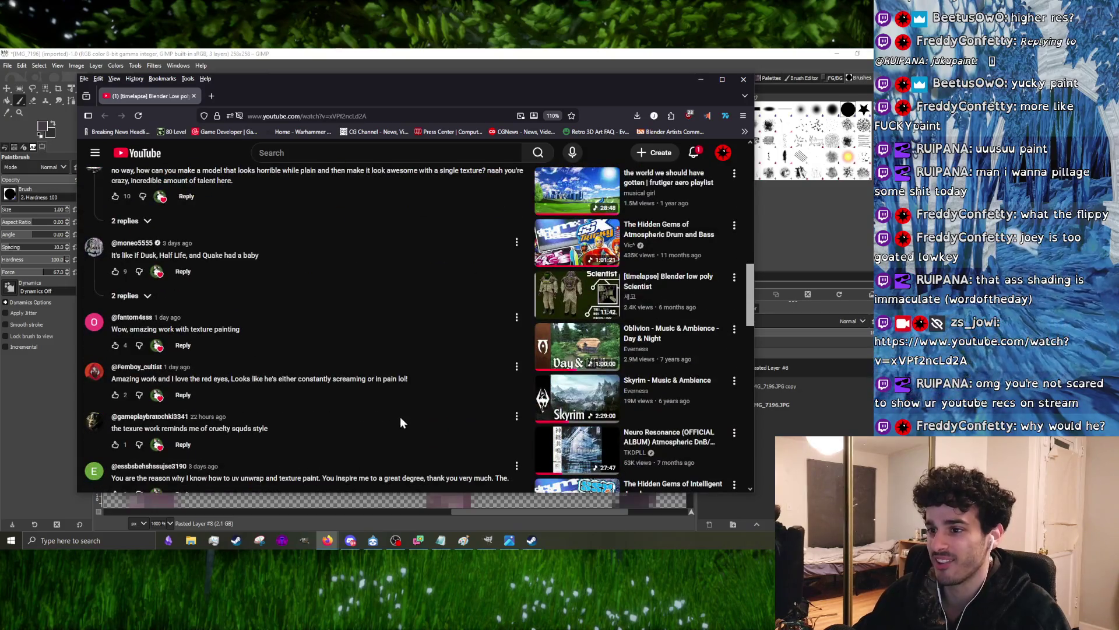
scroll(609, 420, up, 2)
scroll(610, 419, up, 3)
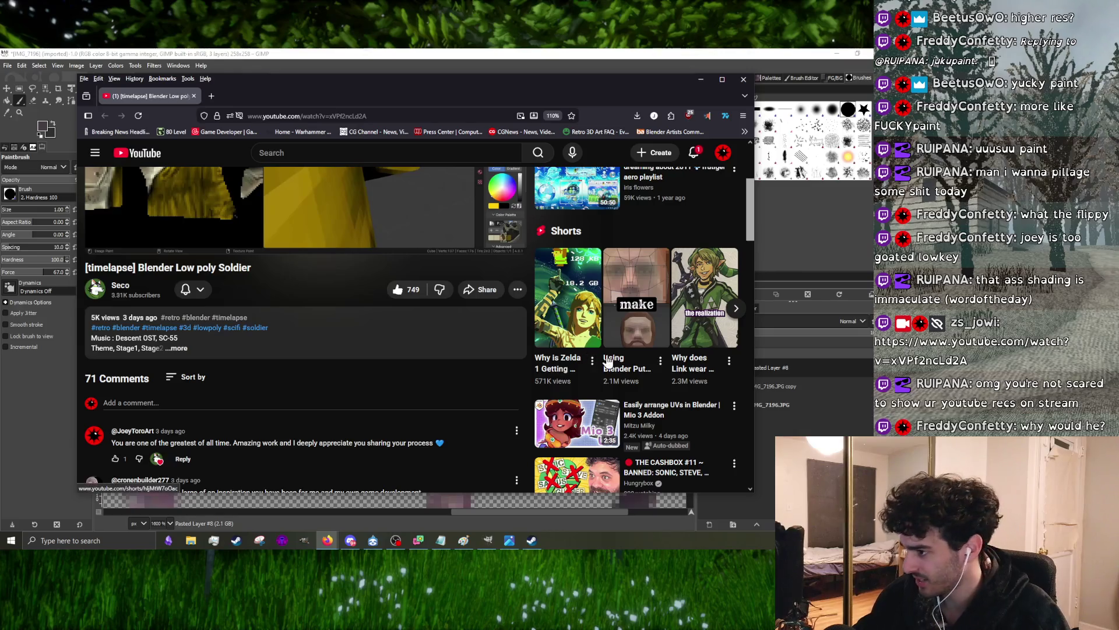
scroll(608, 361, down, 2)
scroll(607, 360, down, 4)
scroll(557, 368, up, 8)
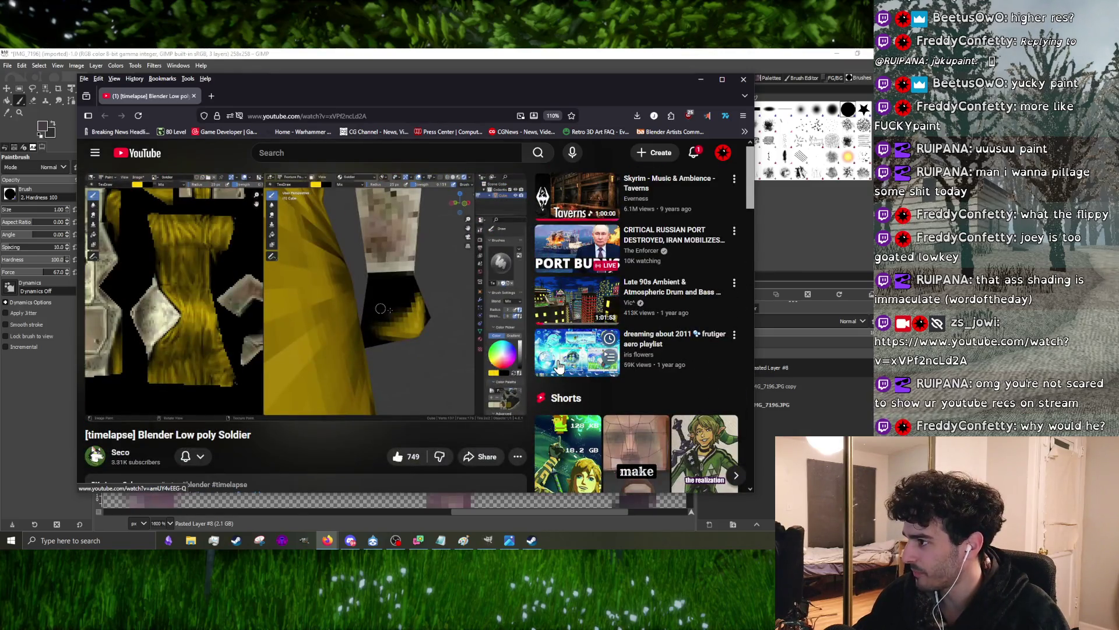
mouse_move(344, 346)
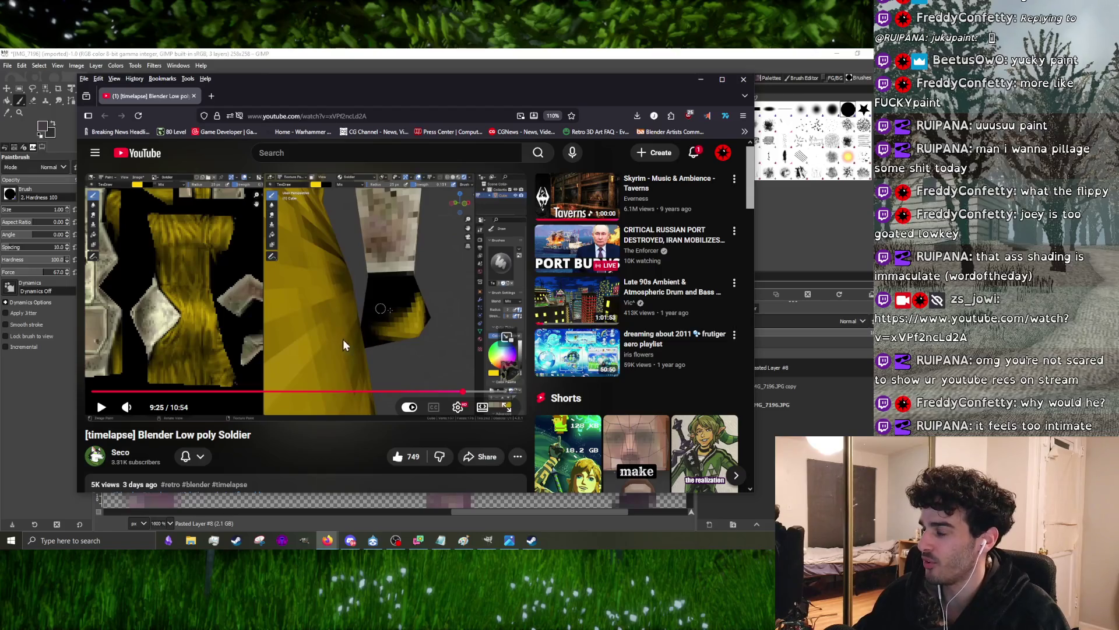
scroll(548, 248, down, 5)
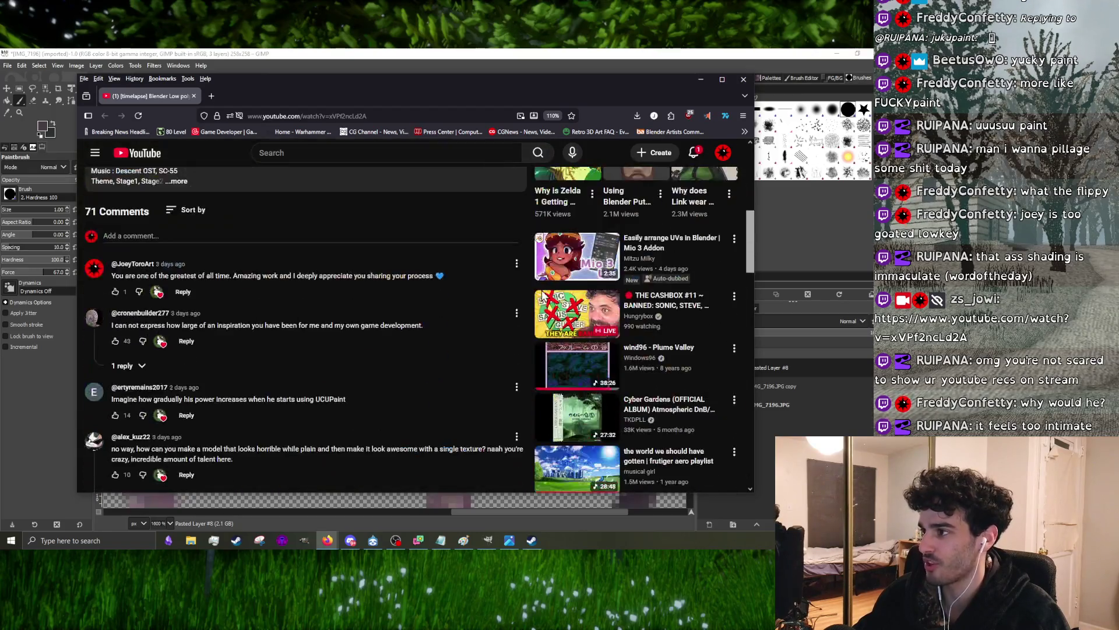
scroll(547, 298, down, 3)
scroll(516, 338, down, 2)
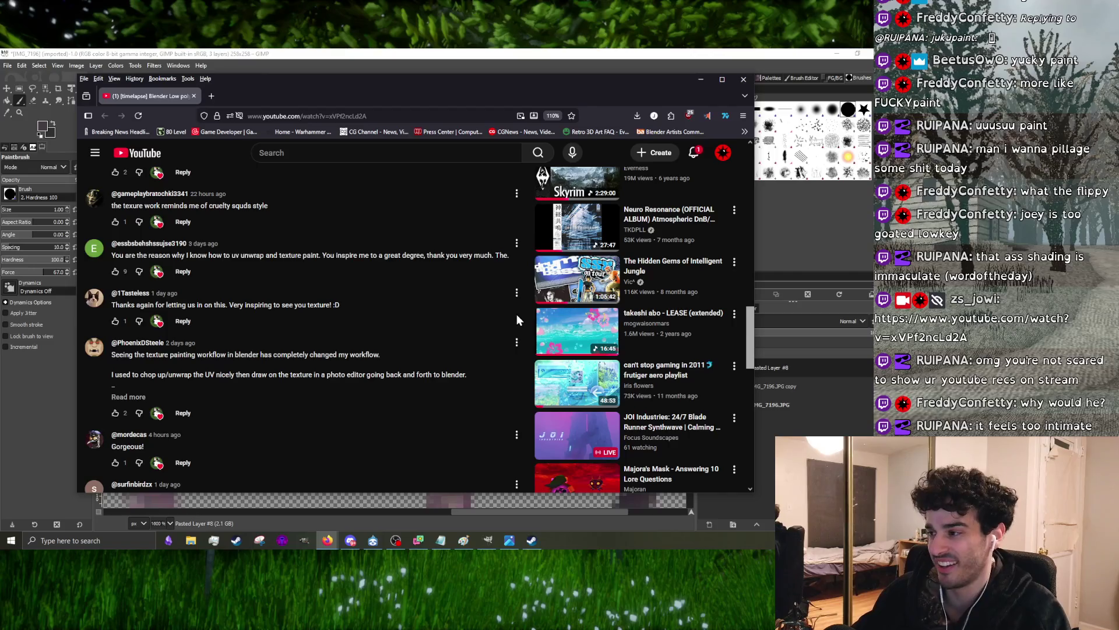
scroll(516, 315, down, 2)
scroll(513, 302, down, 3)
scroll(517, 300, down, 3)
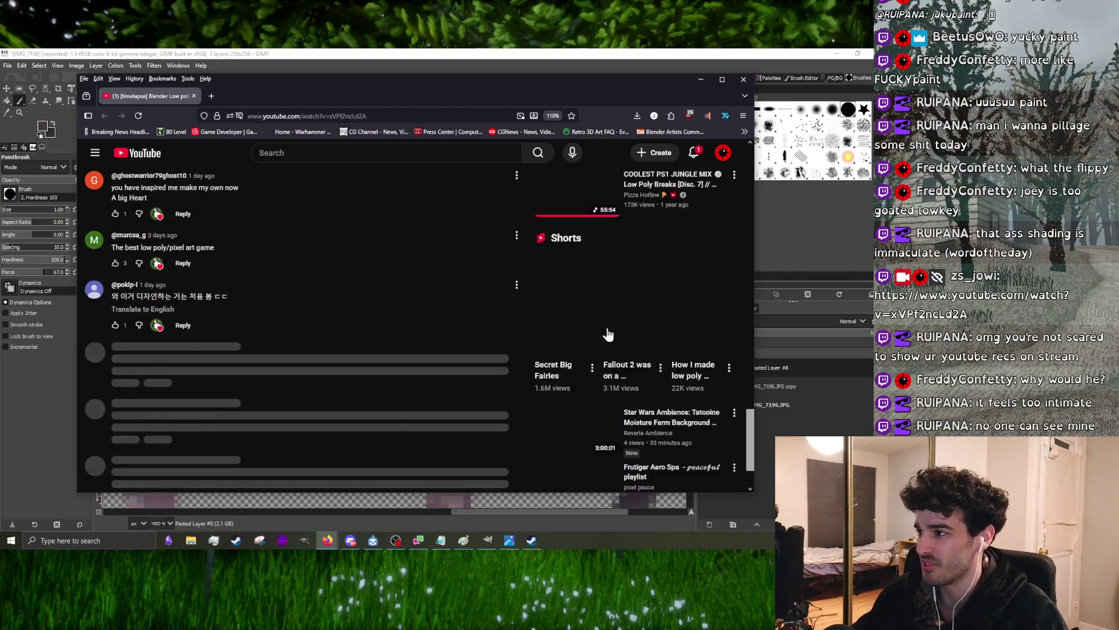
scroll(609, 335, up, 2)
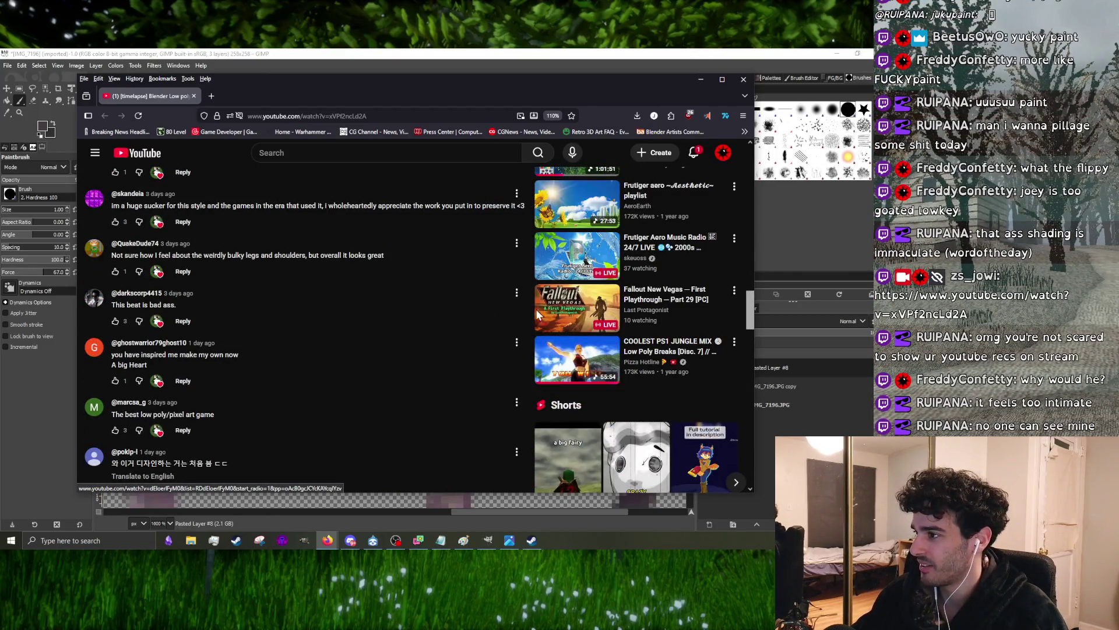
scroll(507, 325, down, 3)
scroll(479, 336, down, 2)
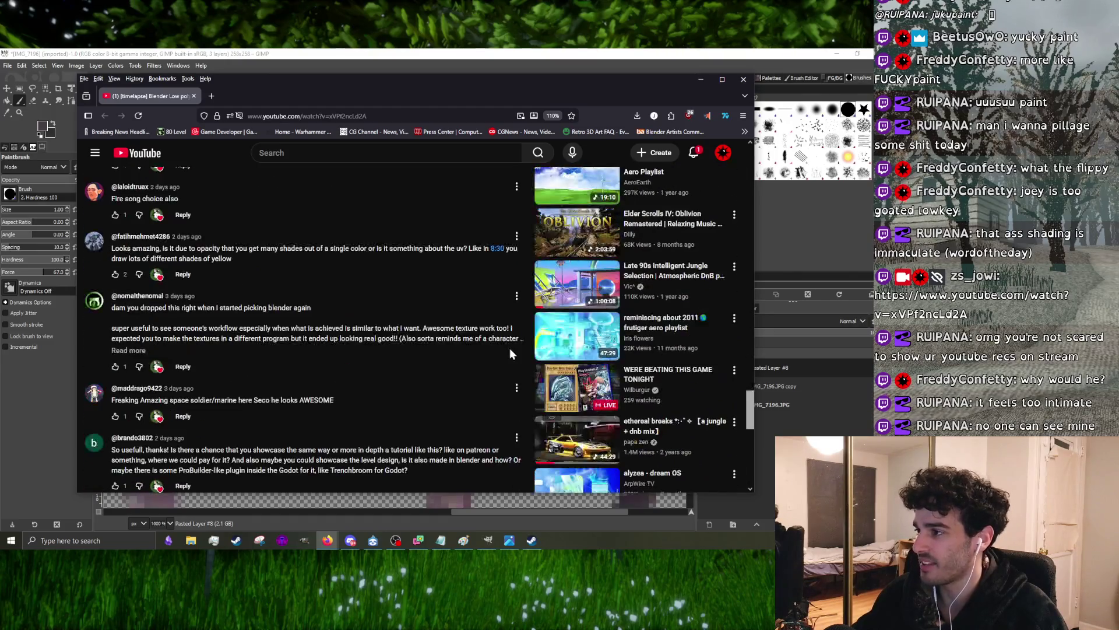
scroll(510, 349, up, 5)
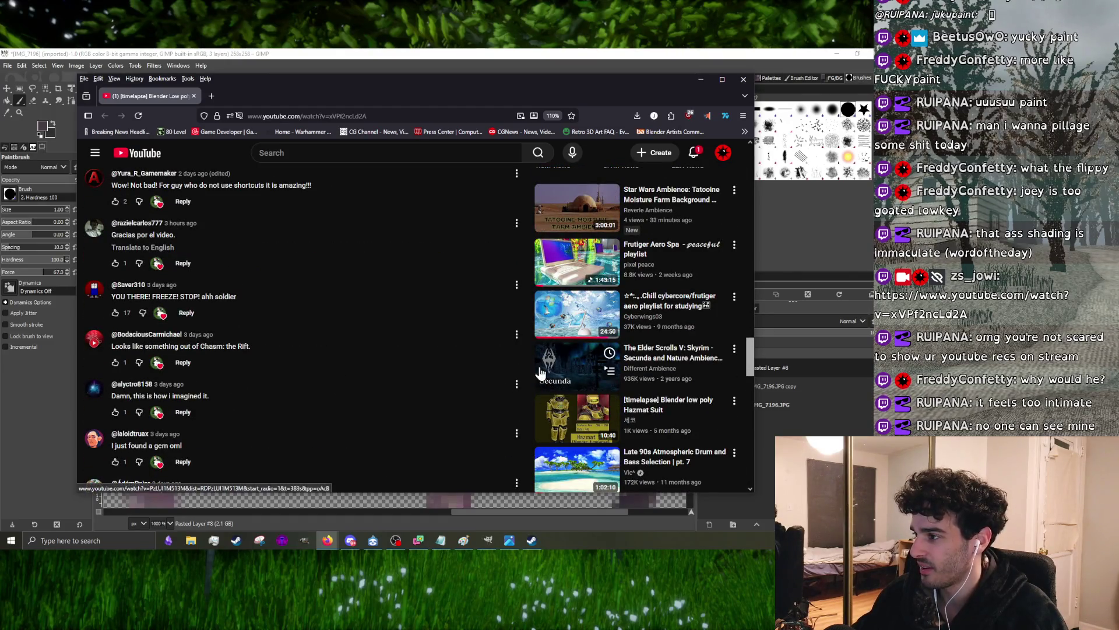
scroll(482, 359, up, 3)
scroll(512, 332, up, 3)
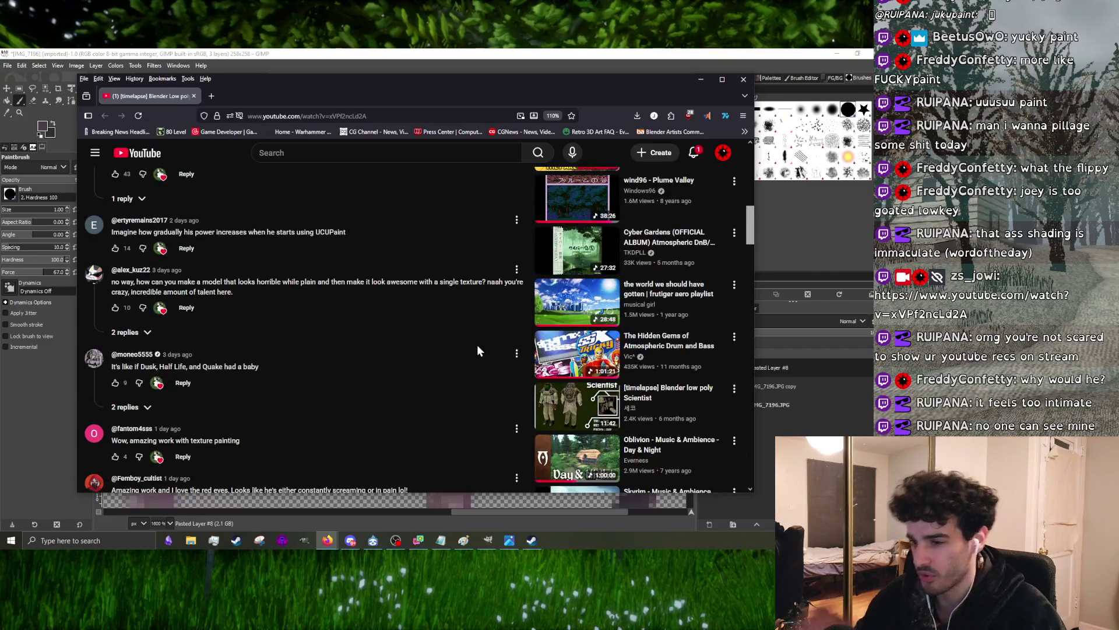
mouse_move(576, 353)
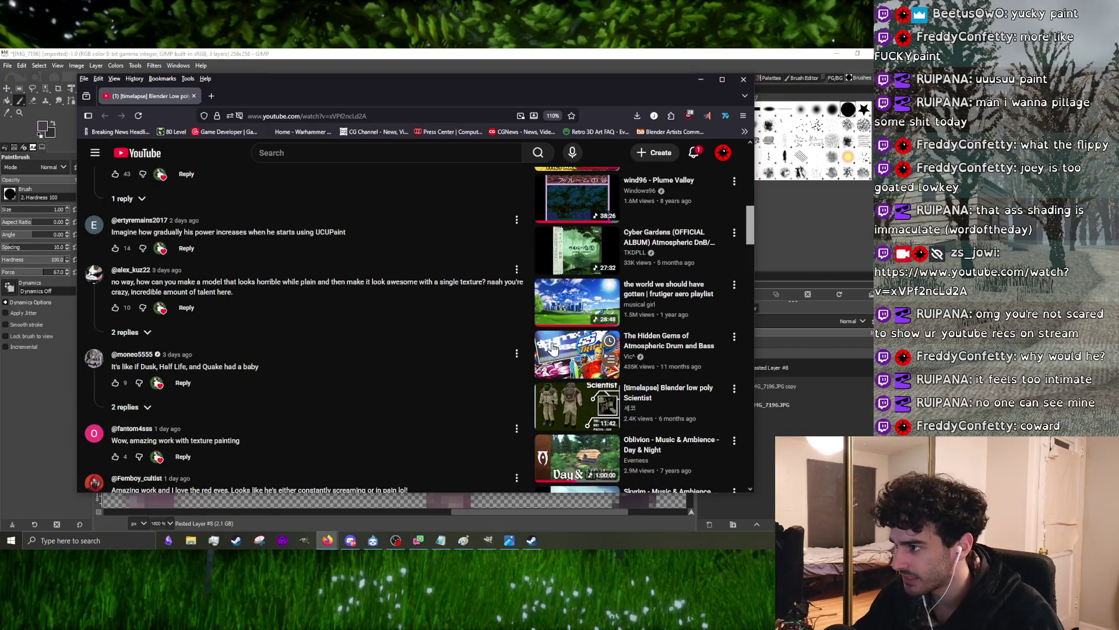
scroll(565, 317, up, 2)
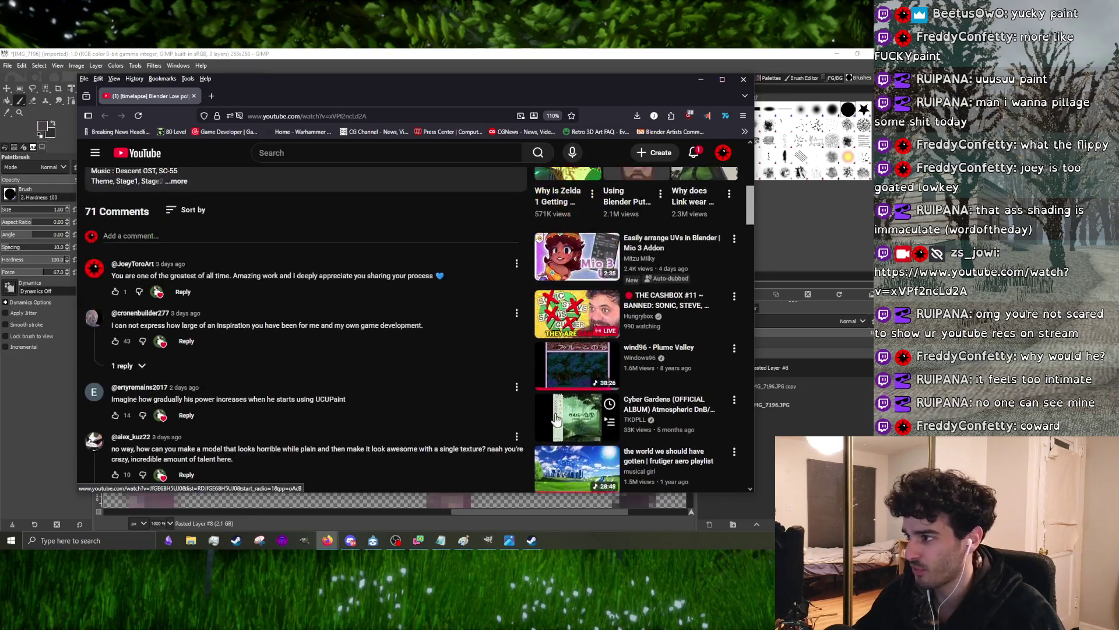
scroll(566, 353, up, 2)
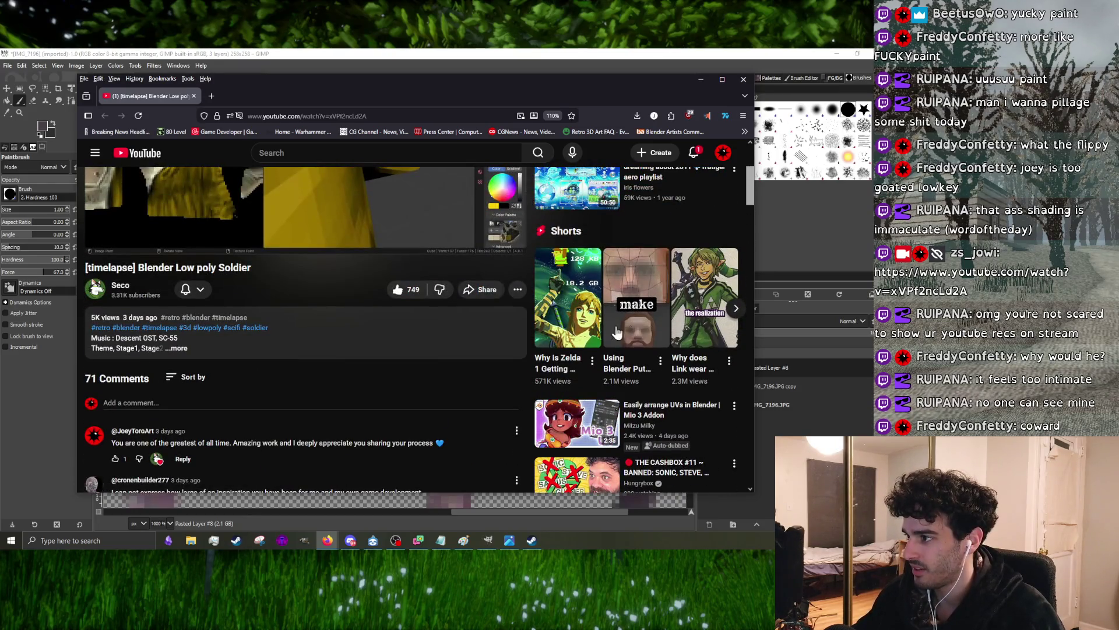
scroll(617, 332, up, 3)
scroll(589, 391, down, 2)
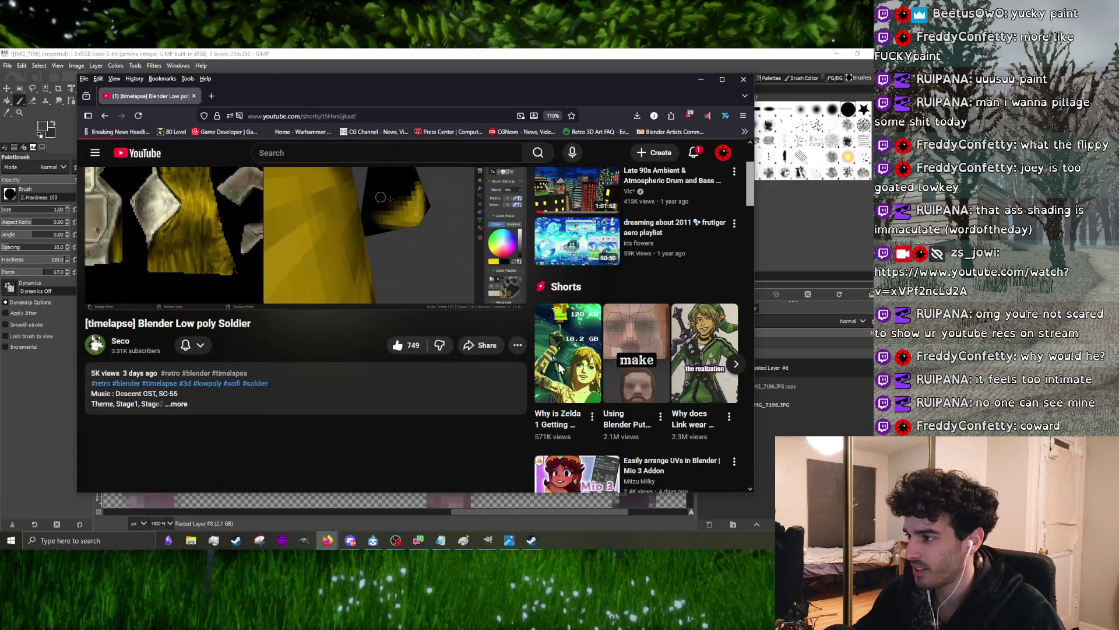
- Watch the recommended Zelda short, then close the video browser to return to the texture
click(563, 367)
scroll(449, 333, down, 1)
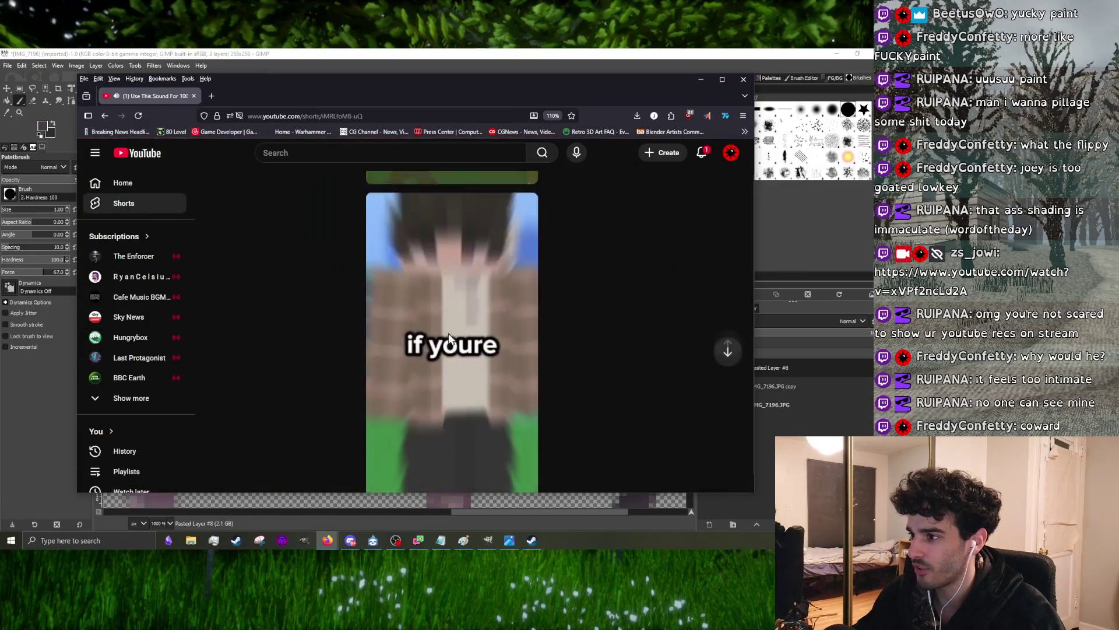
scroll(449, 334, up, 1)
scroll(447, 333, down, 1)
scroll(445, 335, down, 1)
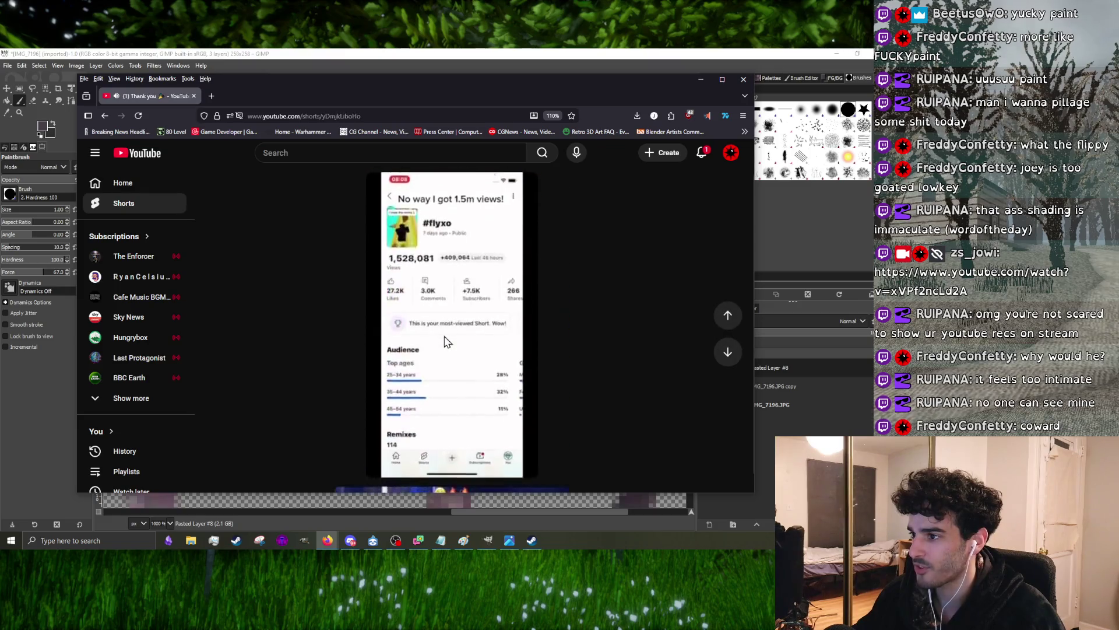
scroll(445, 339, down, 1)
scroll(444, 339, down, 1)
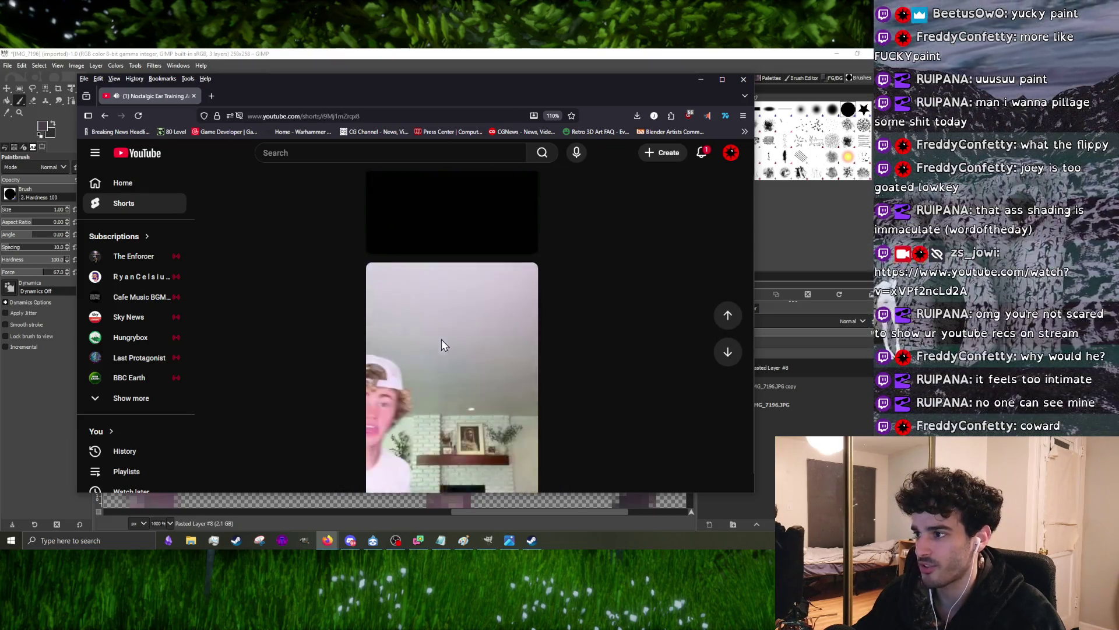
scroll(441, 345, down, 1)
scroll(440, 346, down, 1)
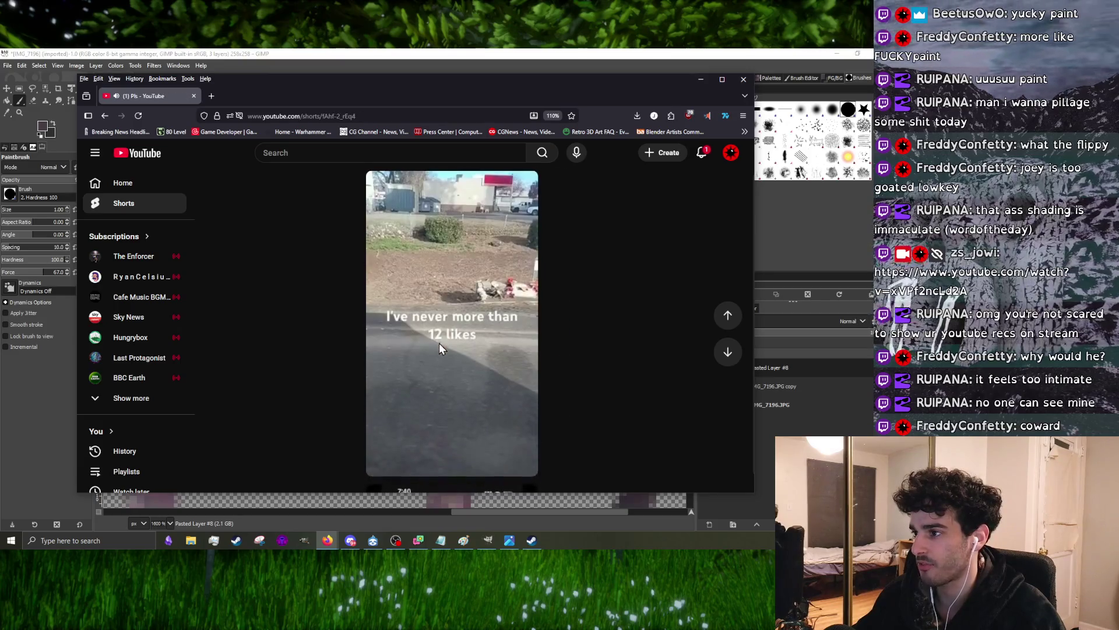
scroll(402, 335, down, 1)
scroll(407, 341, down, 1)
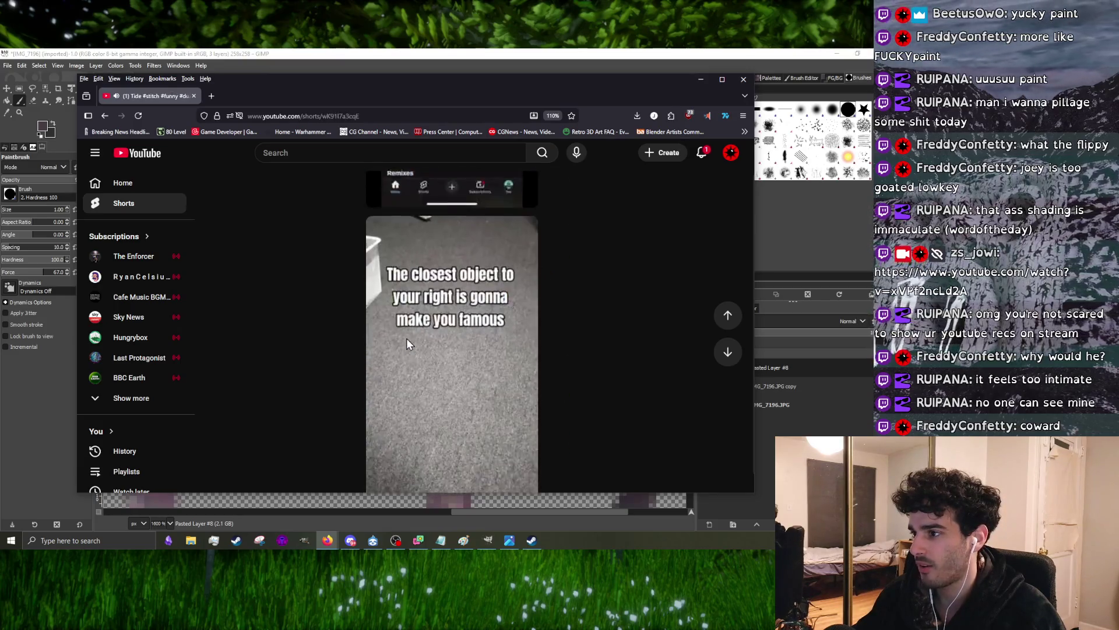
scroll(407, 341, down, 1)
scroll(407, 340, down, 1)
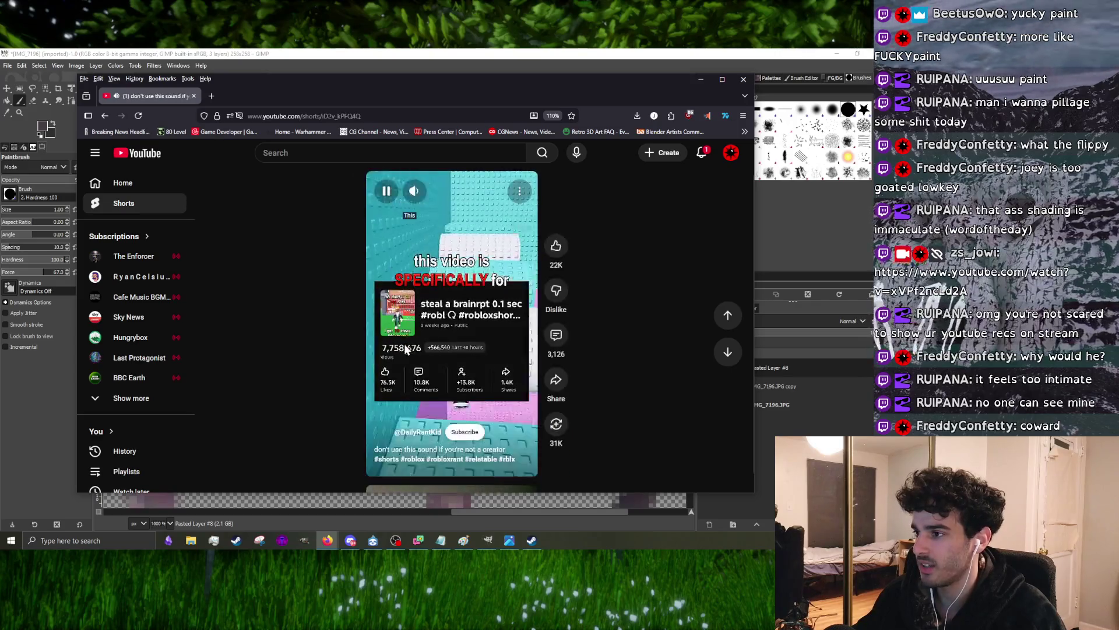
scroll(404, 344, down, 1)
scroll(401, 347, down, 1)
scroll(401, 350, down, 1)
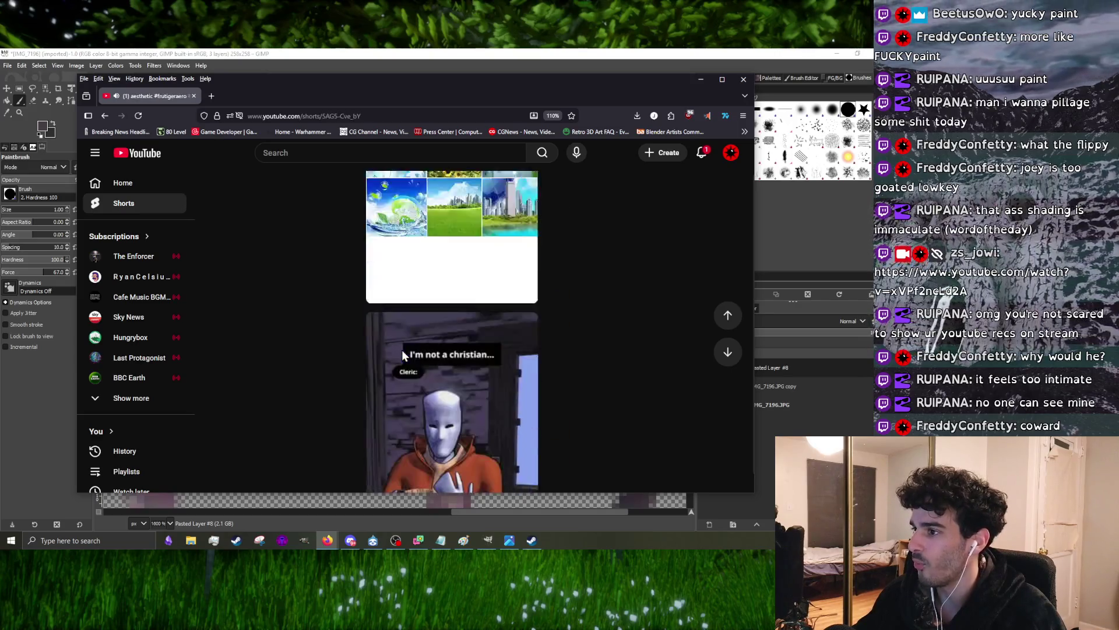
scroll(401, 349, down, 1)
scroll(402, 350, down, 1)
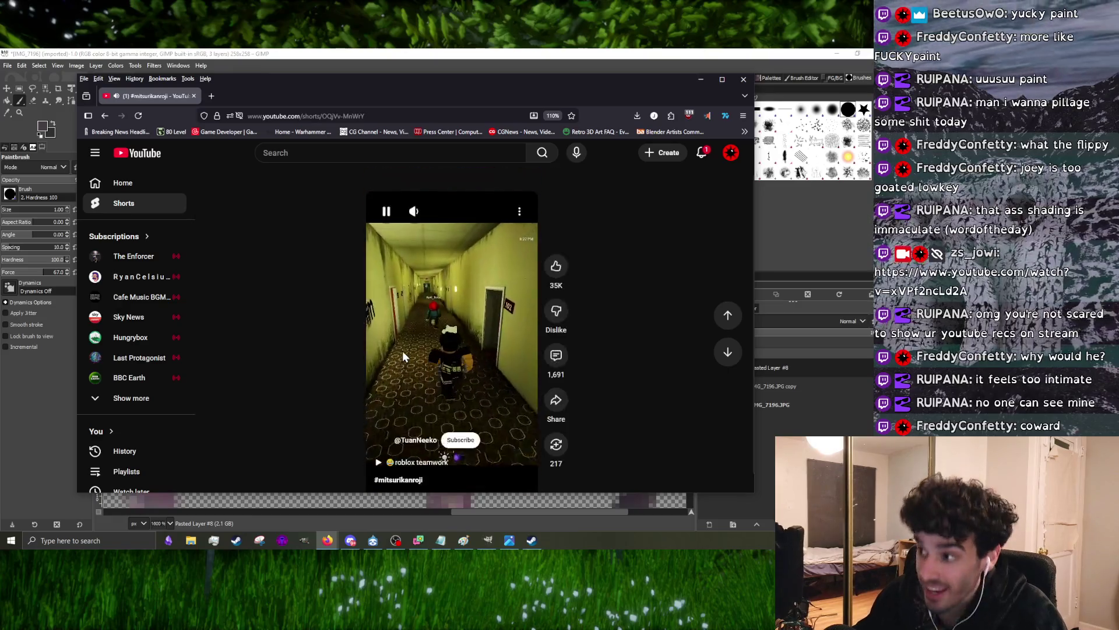
scroll(400, 355, down, 1)
scroll(402, 357, down, 1)
scroll(411, 360, down, 1)
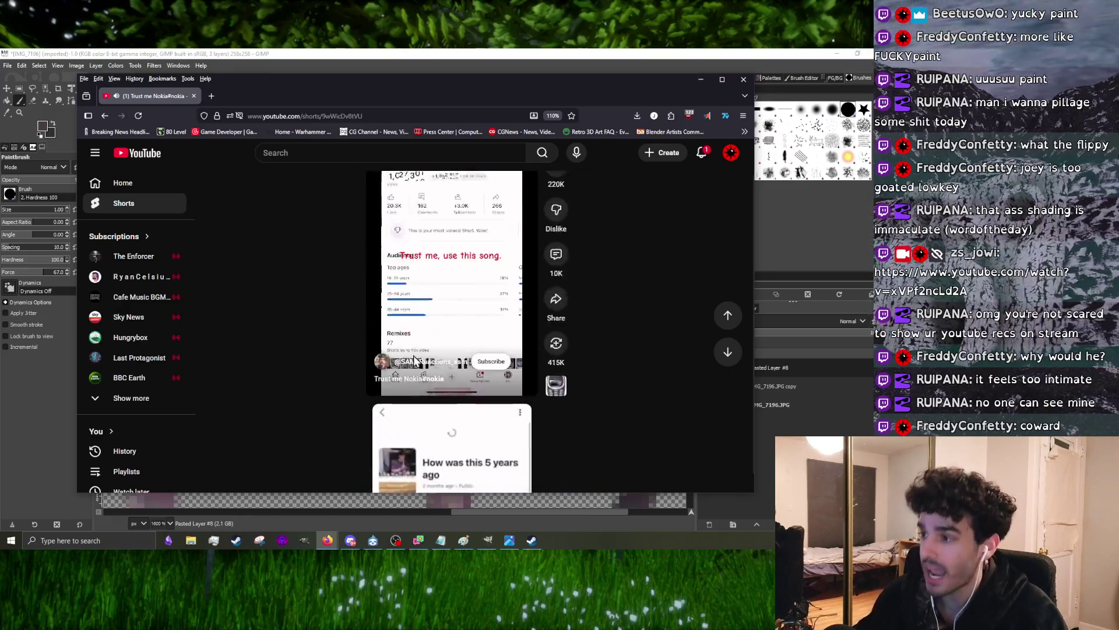
scroll(414, 361, down, 1)
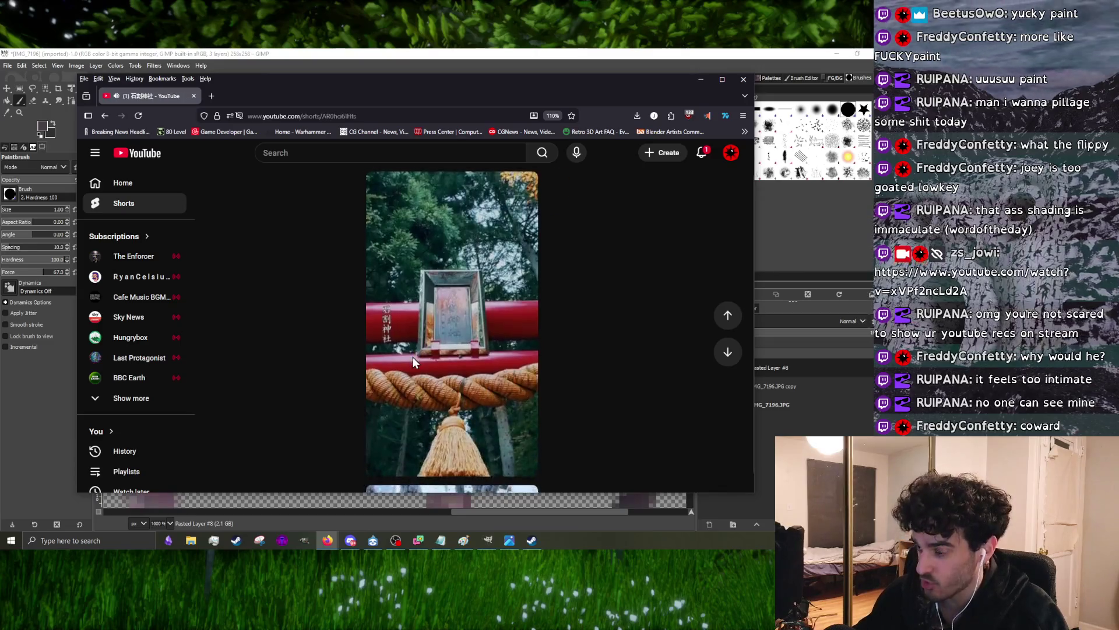
scroll(412, 357, down, 1)
scroll(412, 358, down, 1)
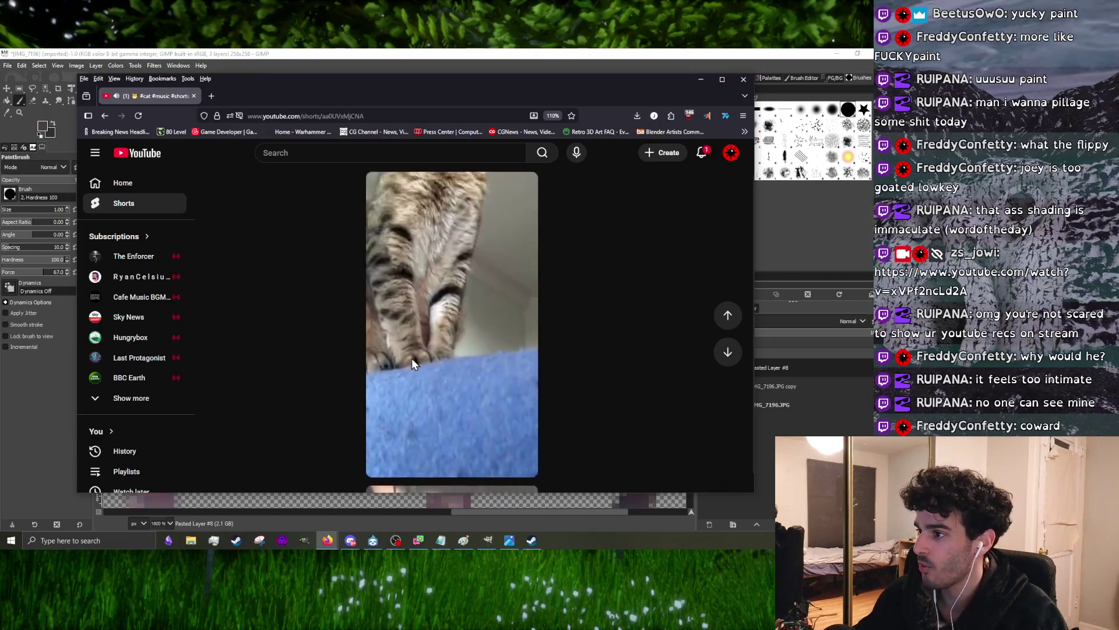
scroll(411, 358, down, 1)
scroll(411, 360, down, 1)
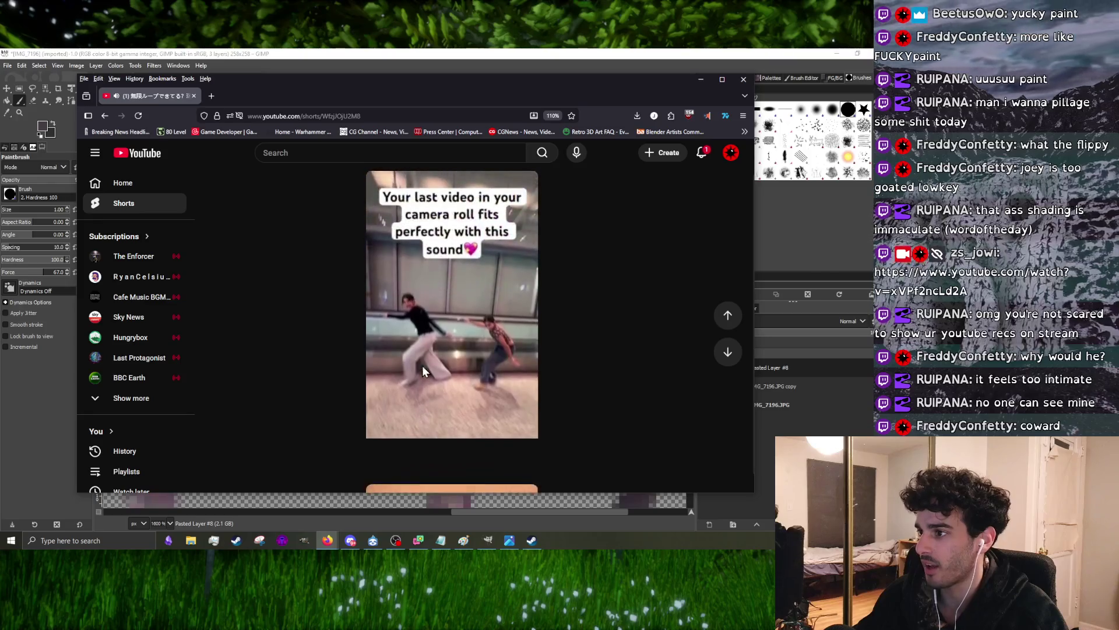
scroll(424, 365, down, 1)
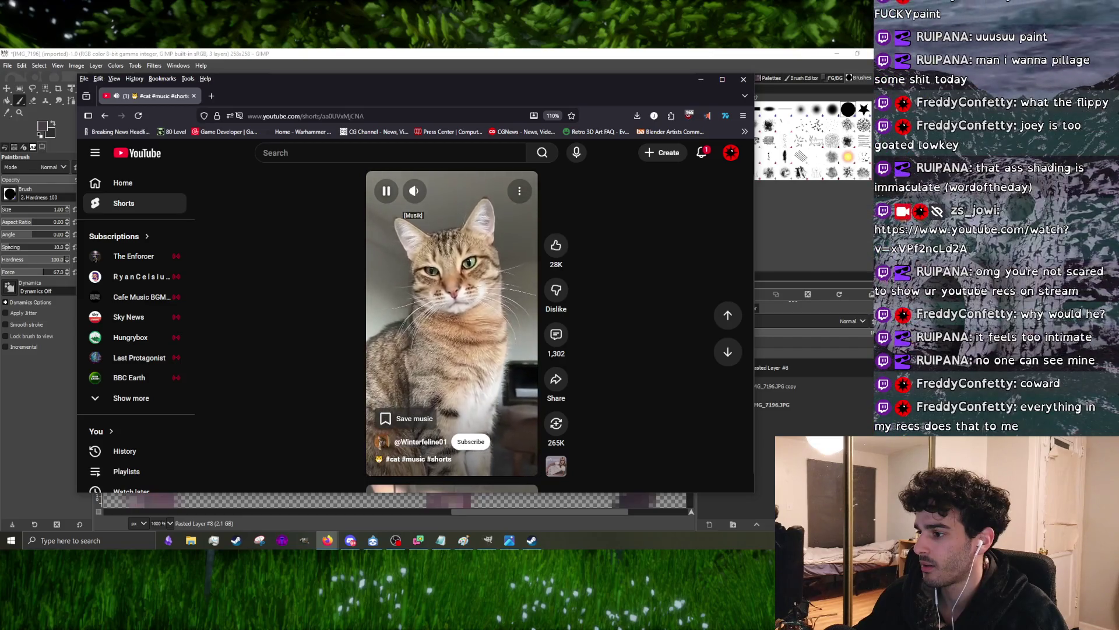
scroll(508, 333, down, 2)
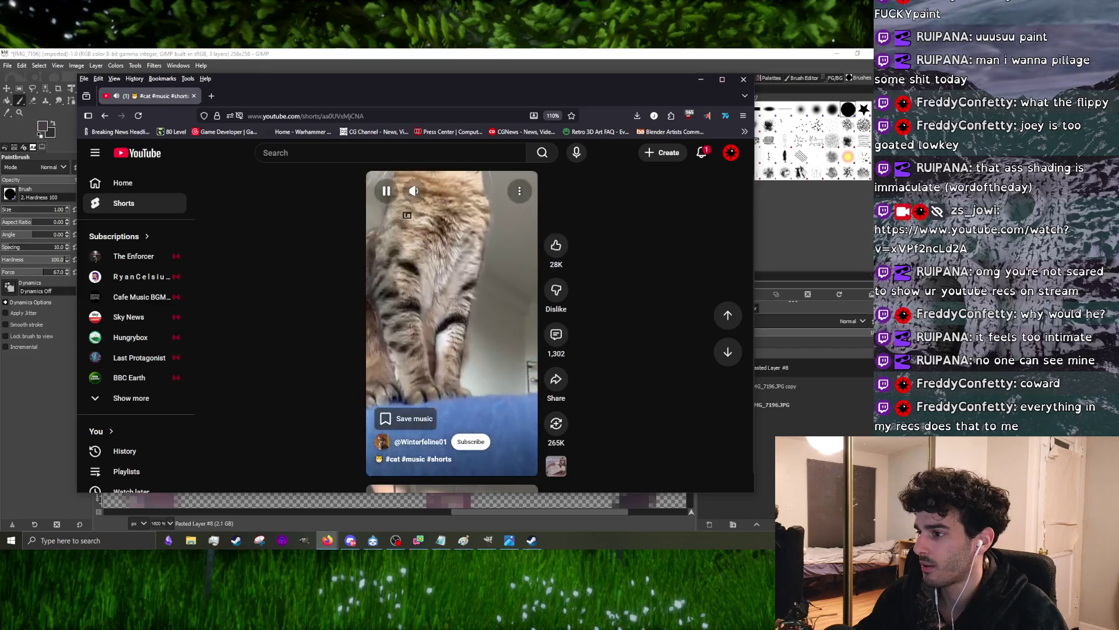
scroll(507, 332, down, 2)
click(743, 80)
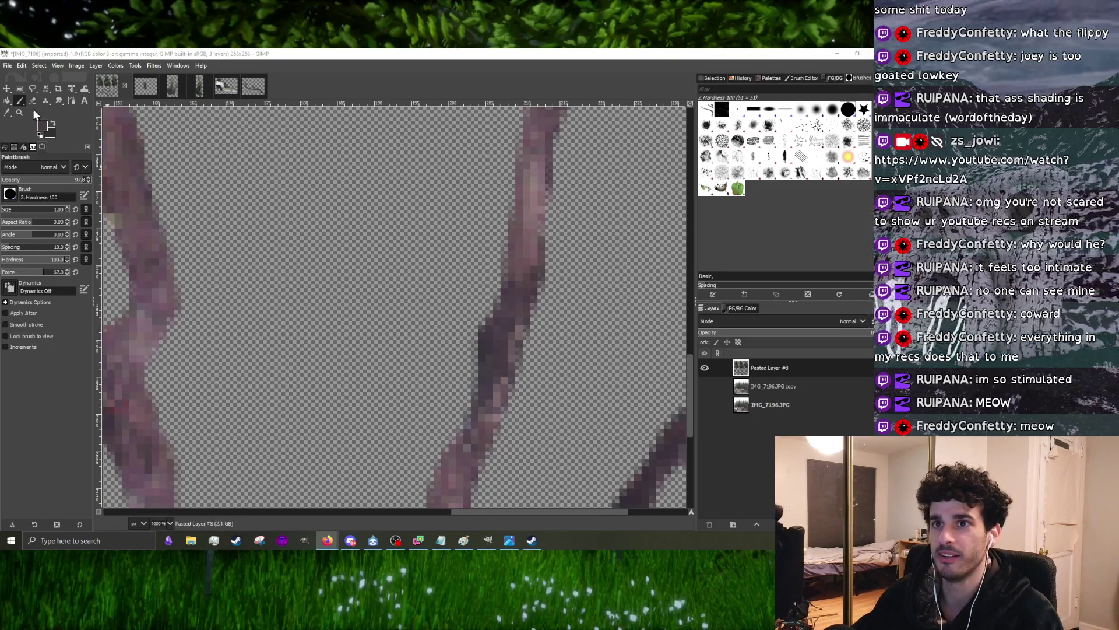
ctrl+scroll(264, 334, down, 5)
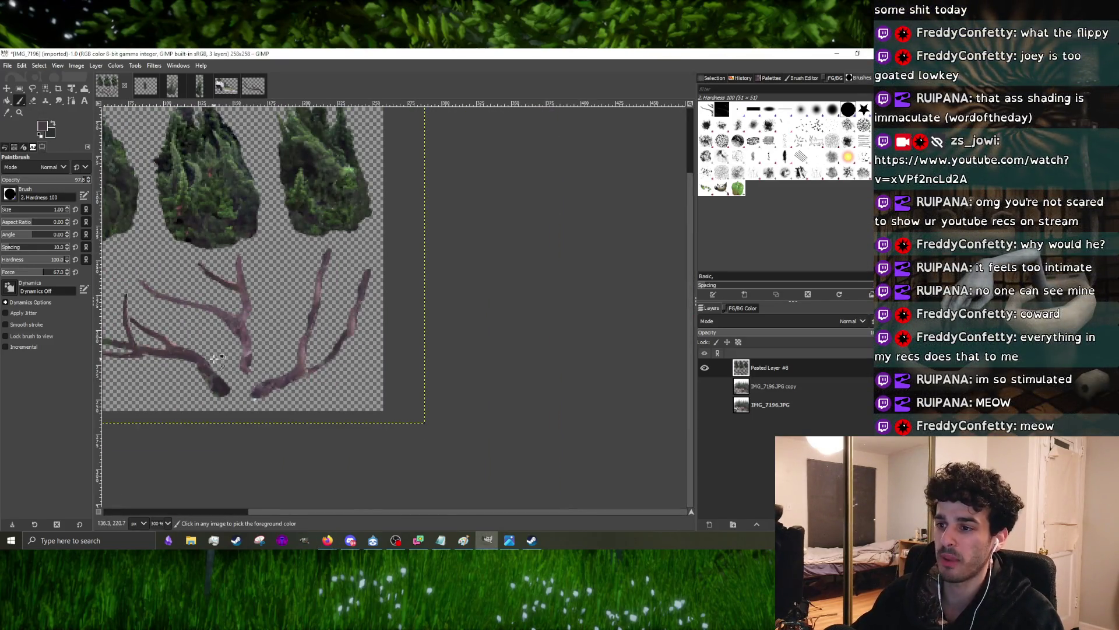
ctrl+scroll(221, 358, up, 2)
ctrl+scroll(318, 346, up, 1)
ctrl+scroll(332, 380, up, 1)
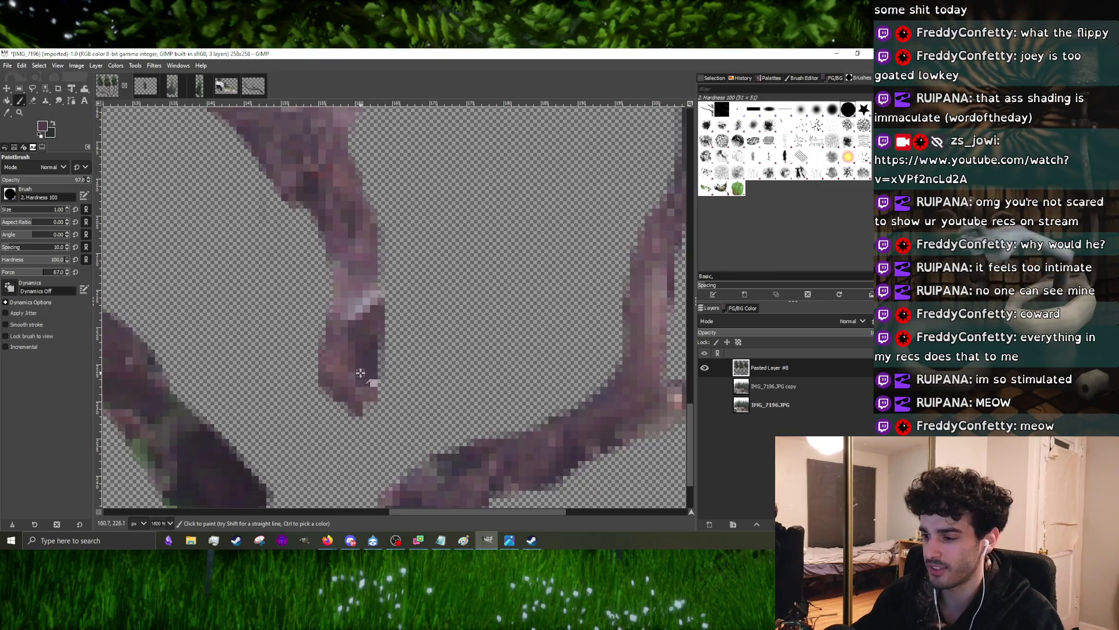
scroll(374, 383, down, 5)
scroll(385, 372, up, 7)
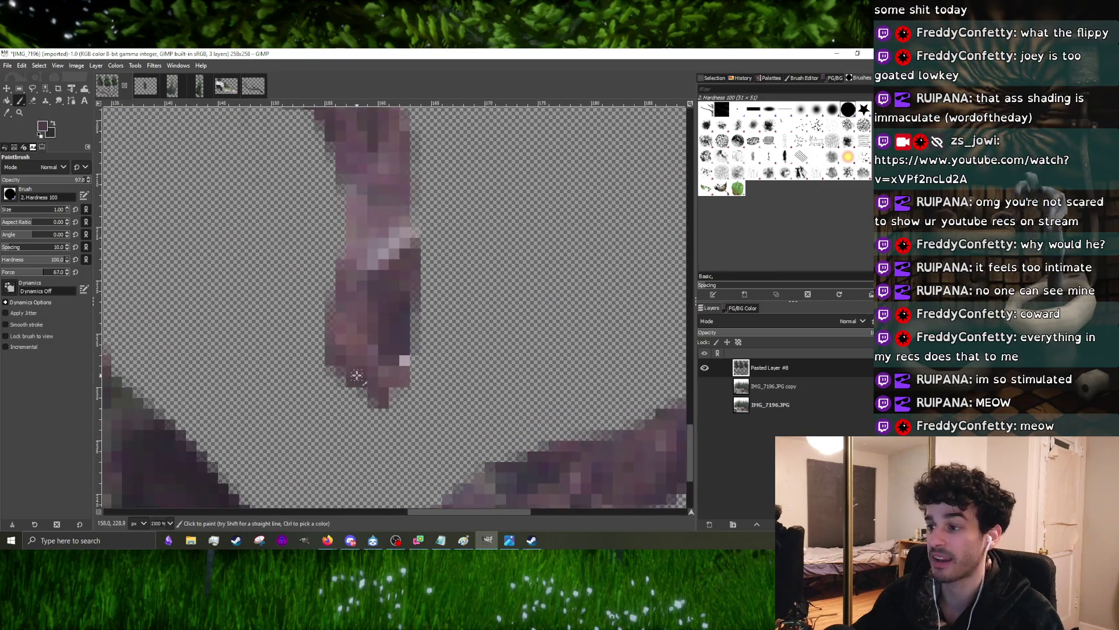
scroll(395, 375, up, 2)
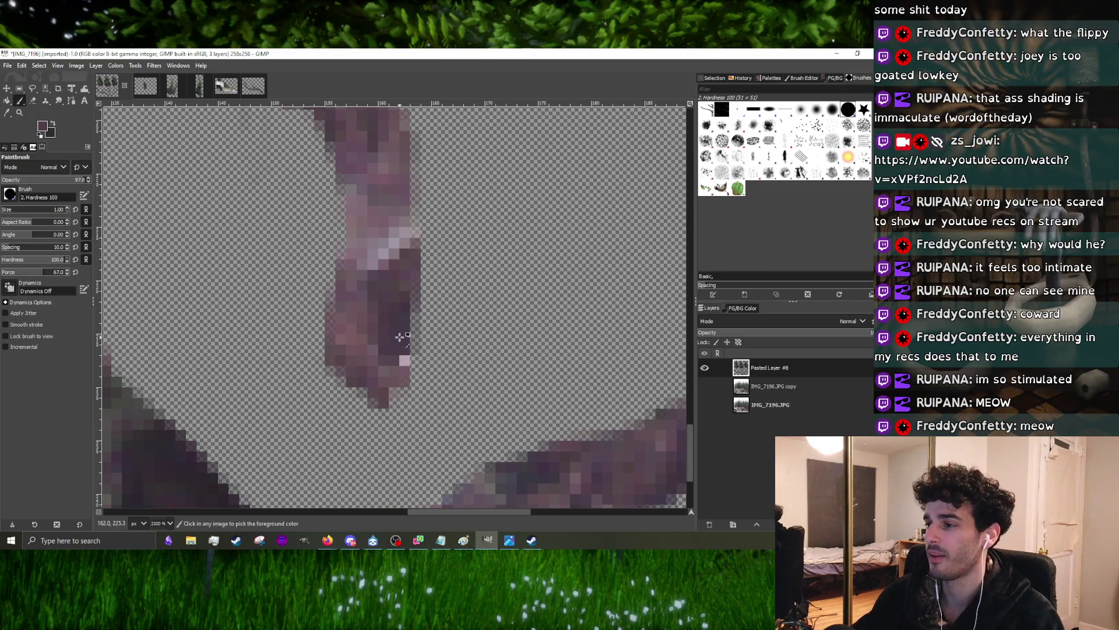
scroll(395, 375, down, 2)
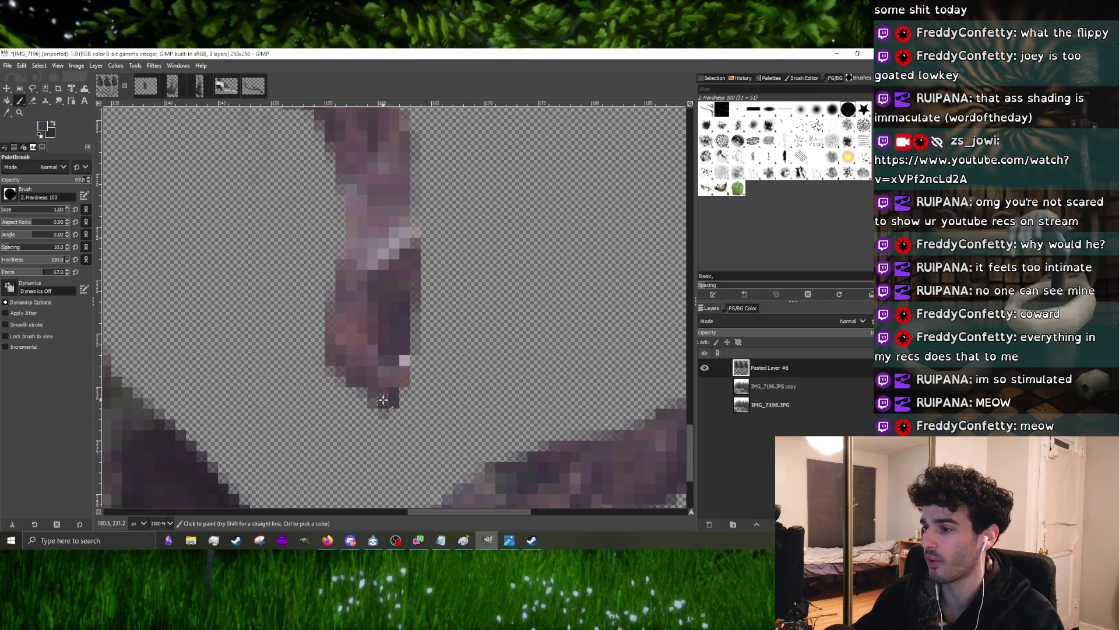
- Paint matching purple below the branch tip, sample a colour, then switch to the browser
drag(395, 401, 356, 388)
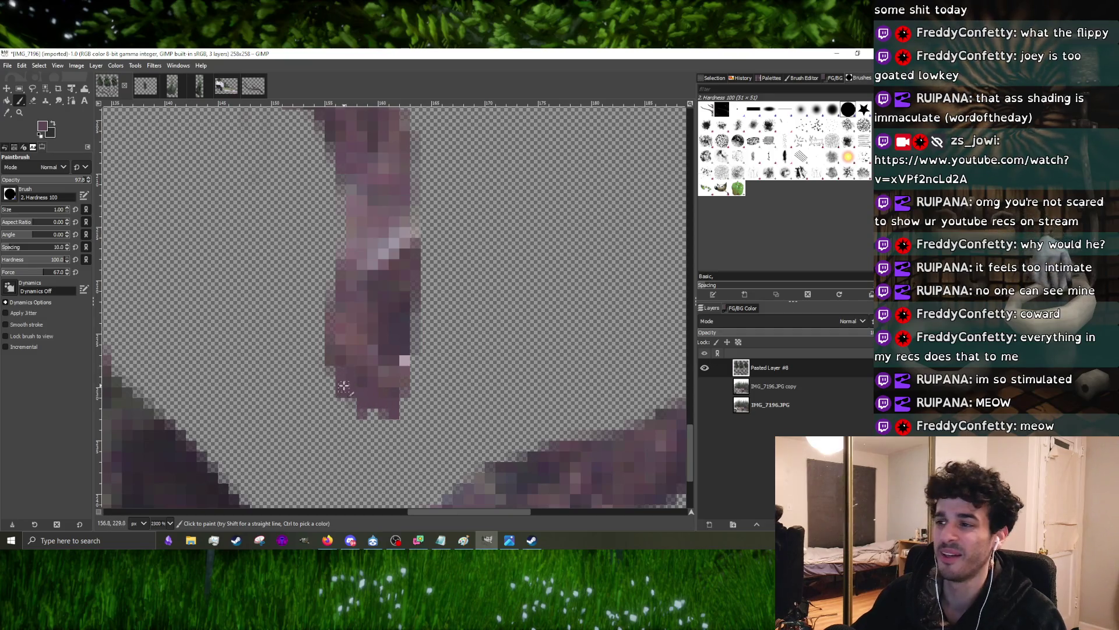
key(ctrl)
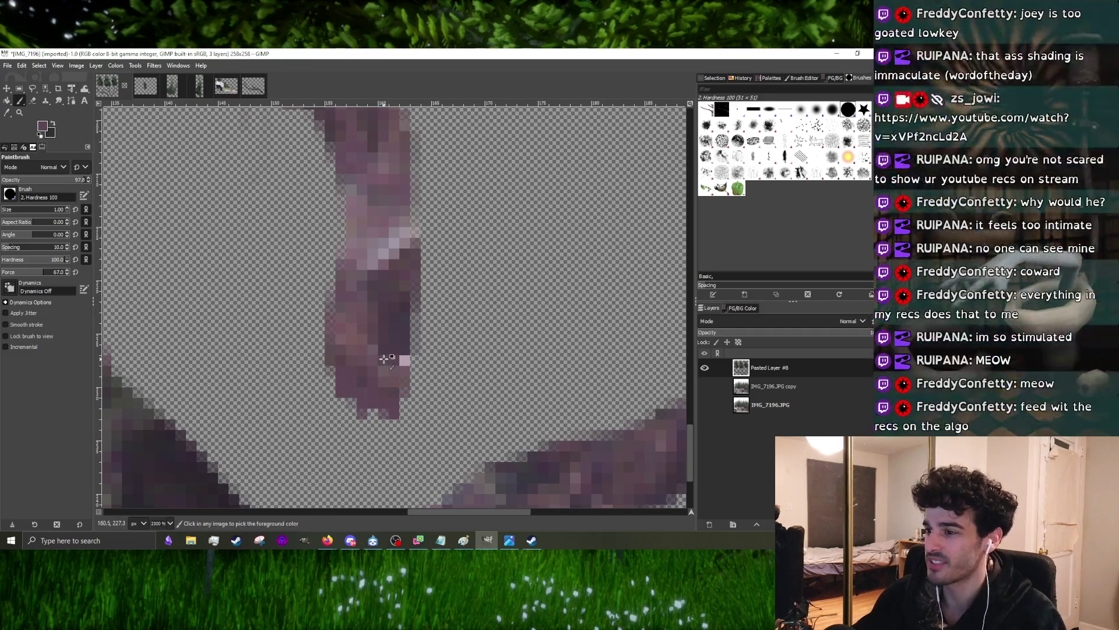
ctrl+scroll(398, 394, down, 3)
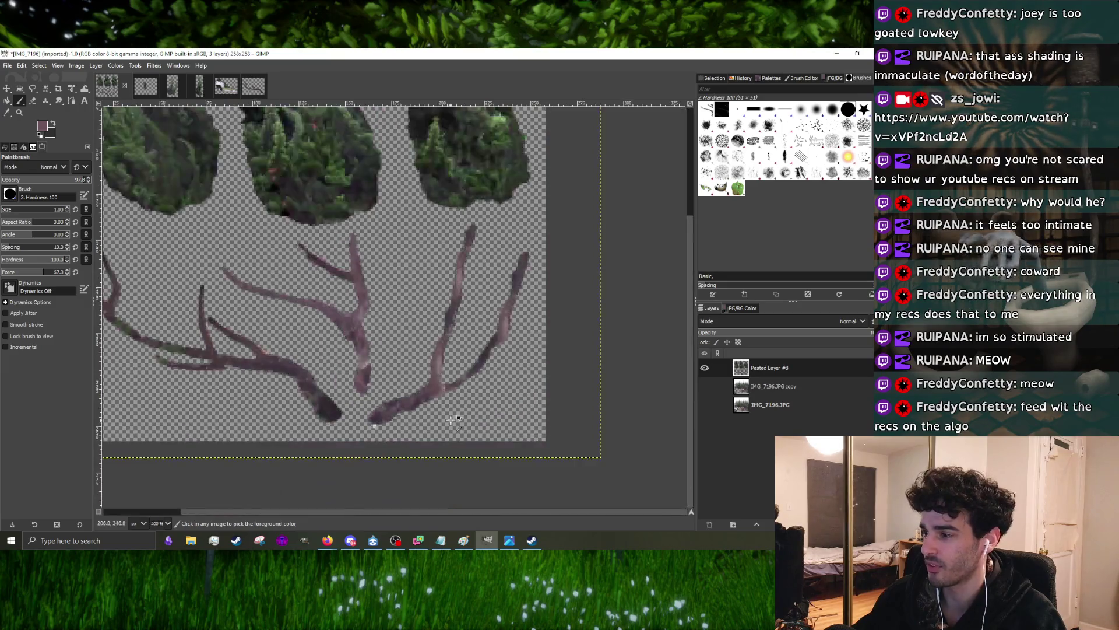
ctrl+scroll(320, 372, up, 3)
ctrl+scroll(302, 367, down, 3)
ctrl+scroll(261, 385, up, 3)
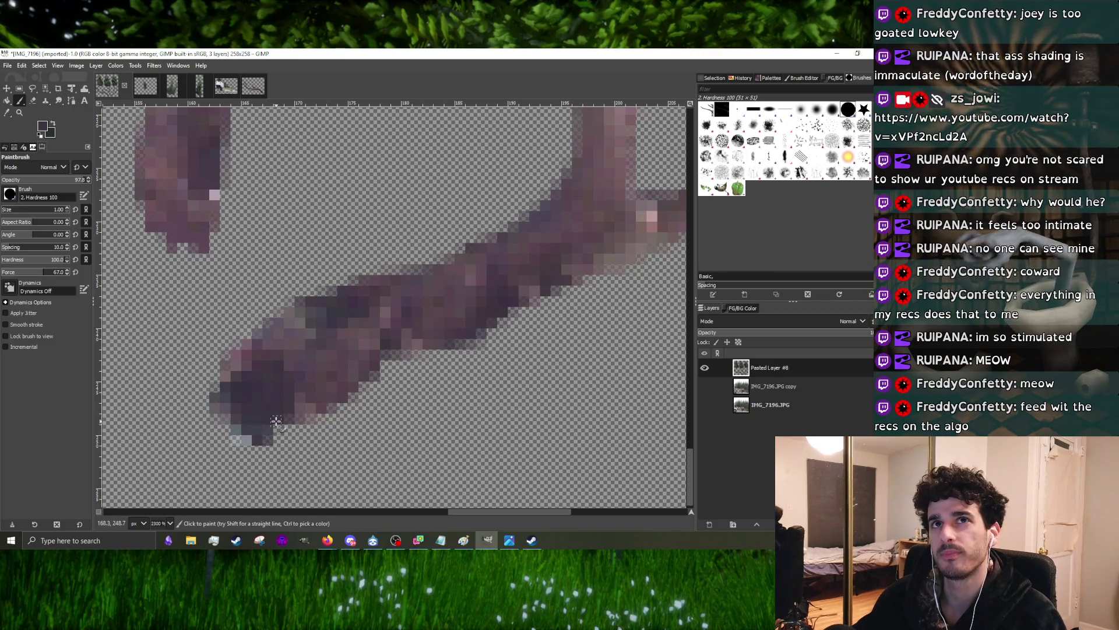
ctrl+scroll(290, 405, down, 2)
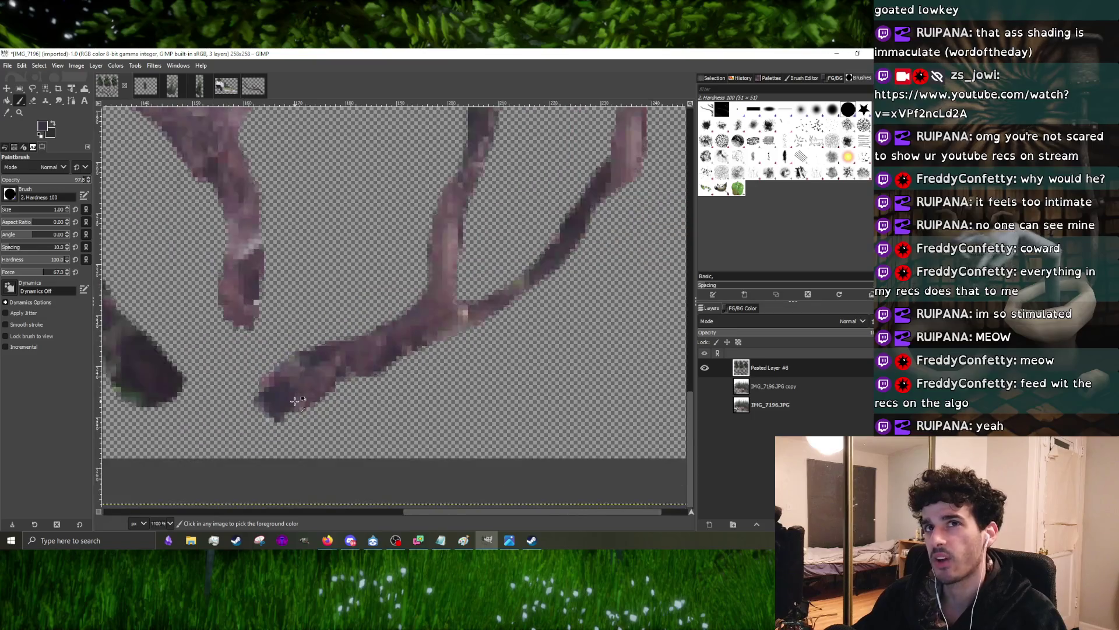
ctrl+scroll(275, 400, down, 1)
ctrl+scroll(387, 316, up, 1)
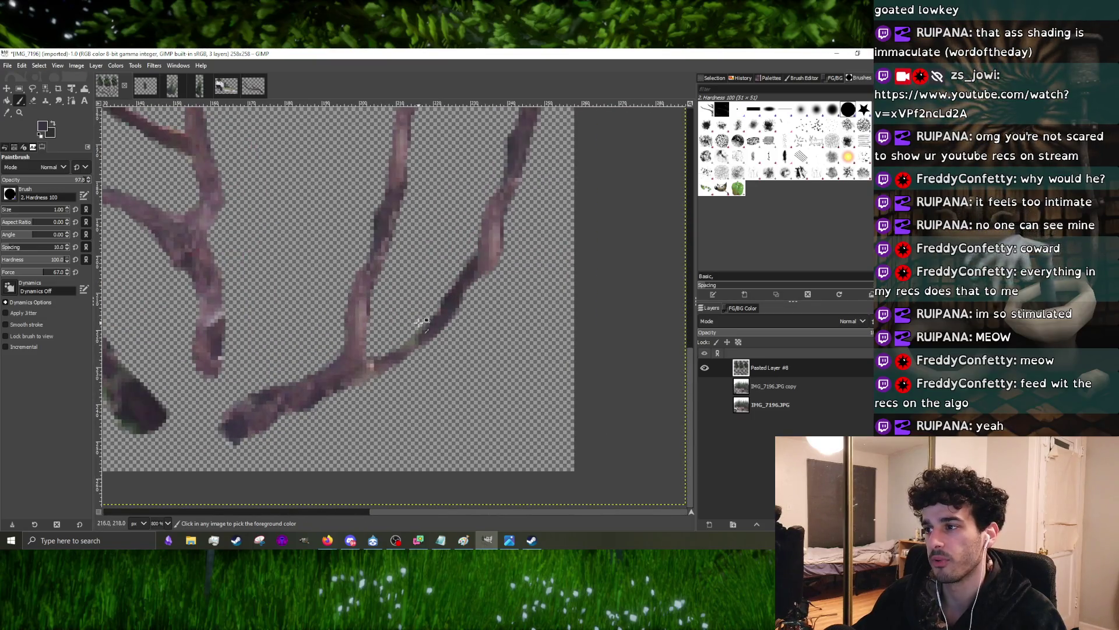
ctrl+scroll(423, 321, up, 1)
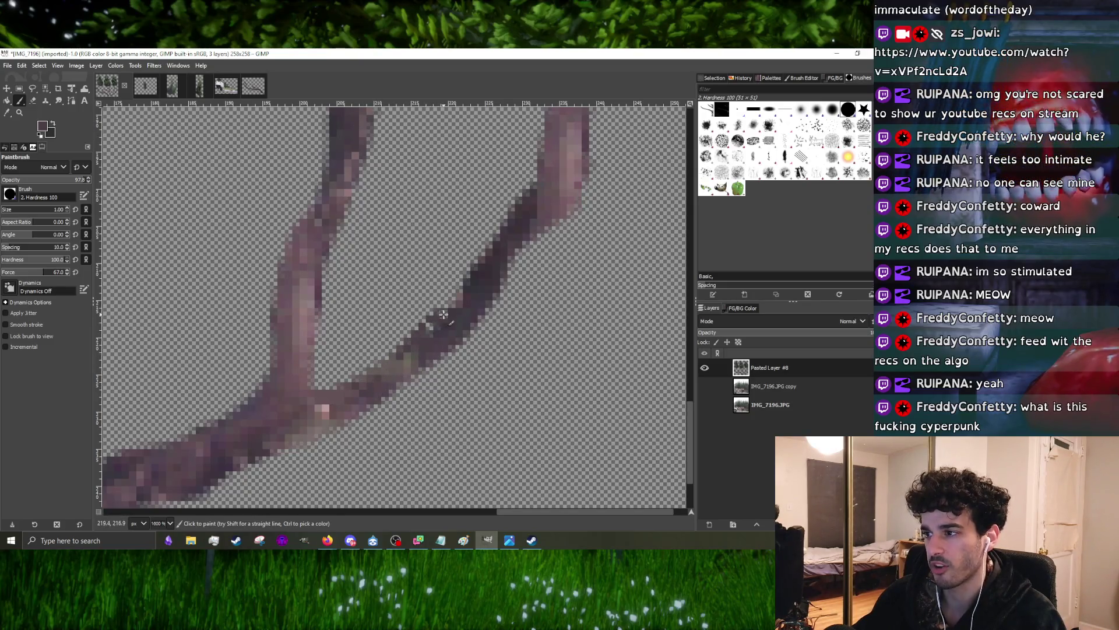
scroll(423, 342, down, 1)
scroll(411, 352, up, 2)
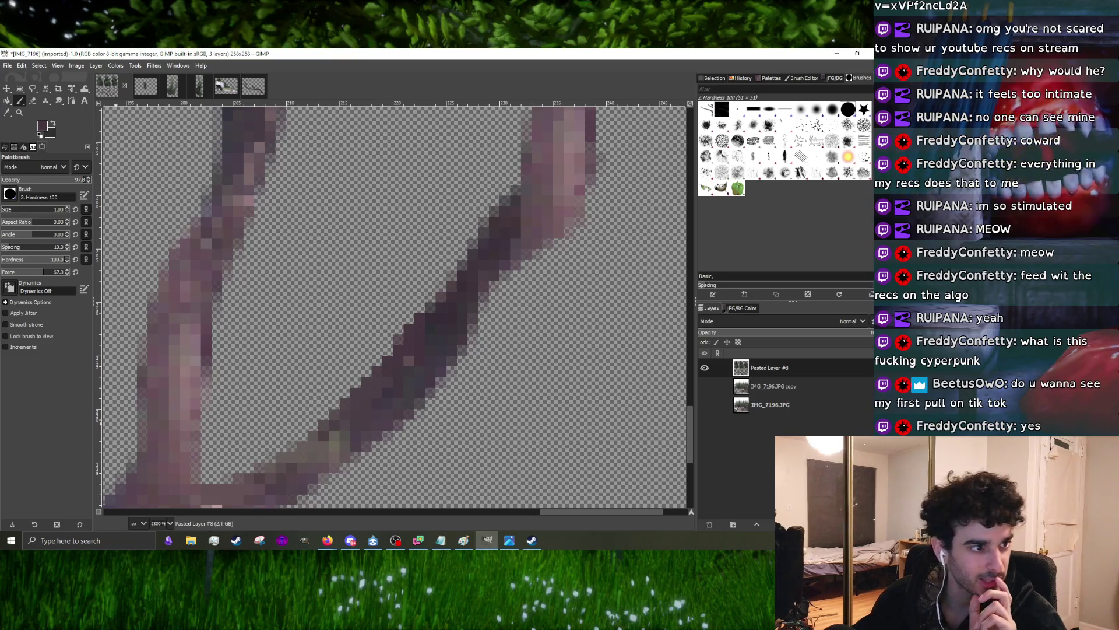
key(alt+Tab)
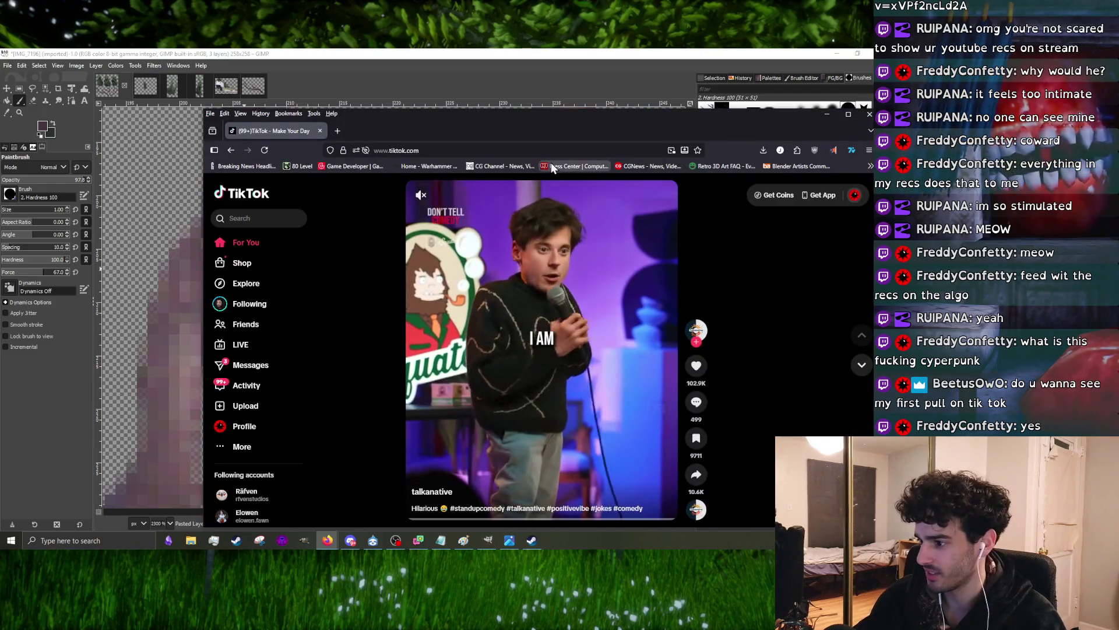
- Maximize the TikTok window and unmute the video with raised volume
drag(546, 123, 378, 69)
scroll(376, 288, down, 1)
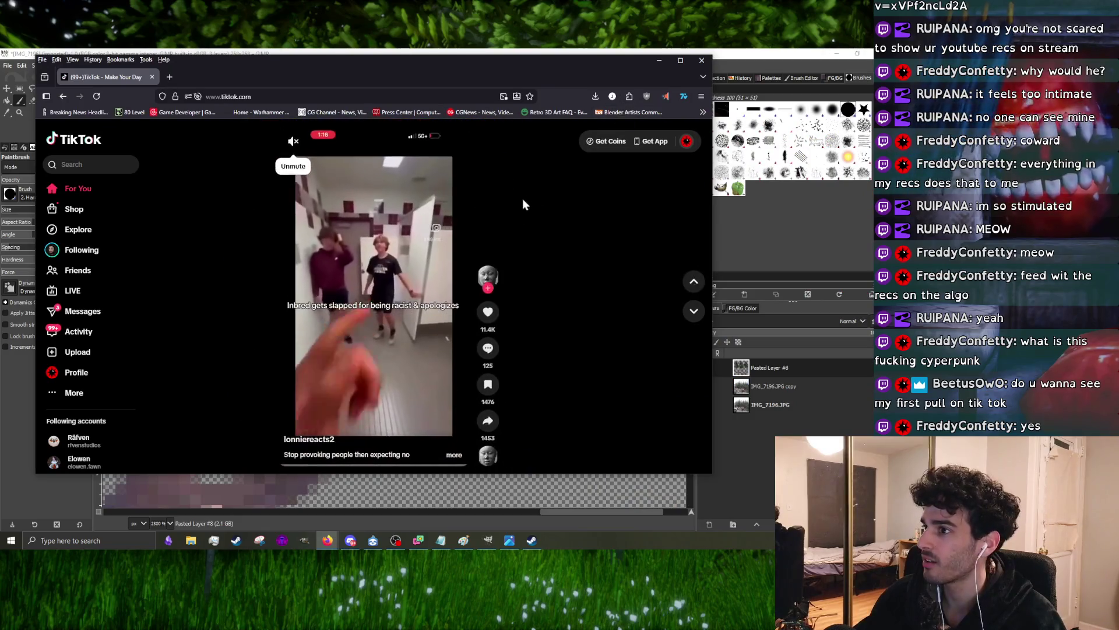
click(678, 60)
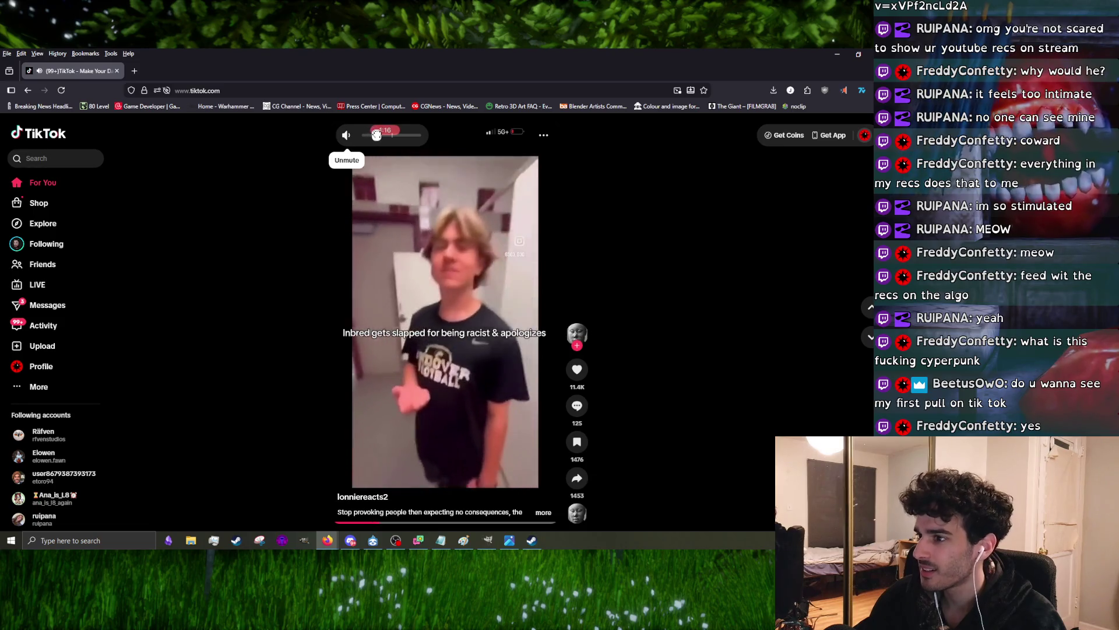
drag(363, 135, 380, 135)
scroll(378, 225, down, 1)
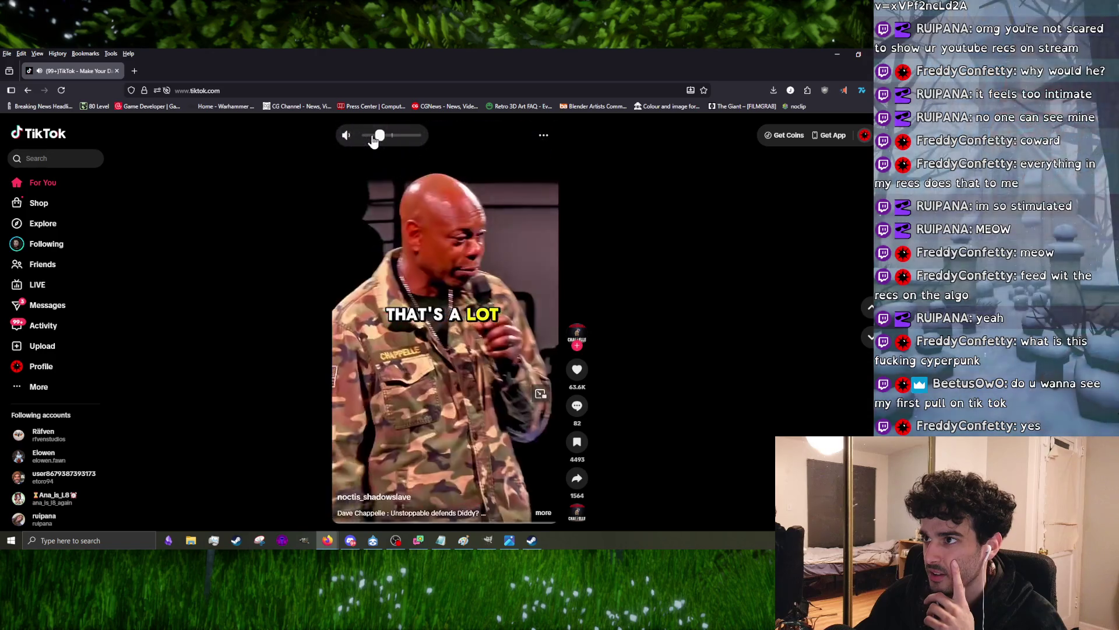
scroll(423, 343, down, 1)
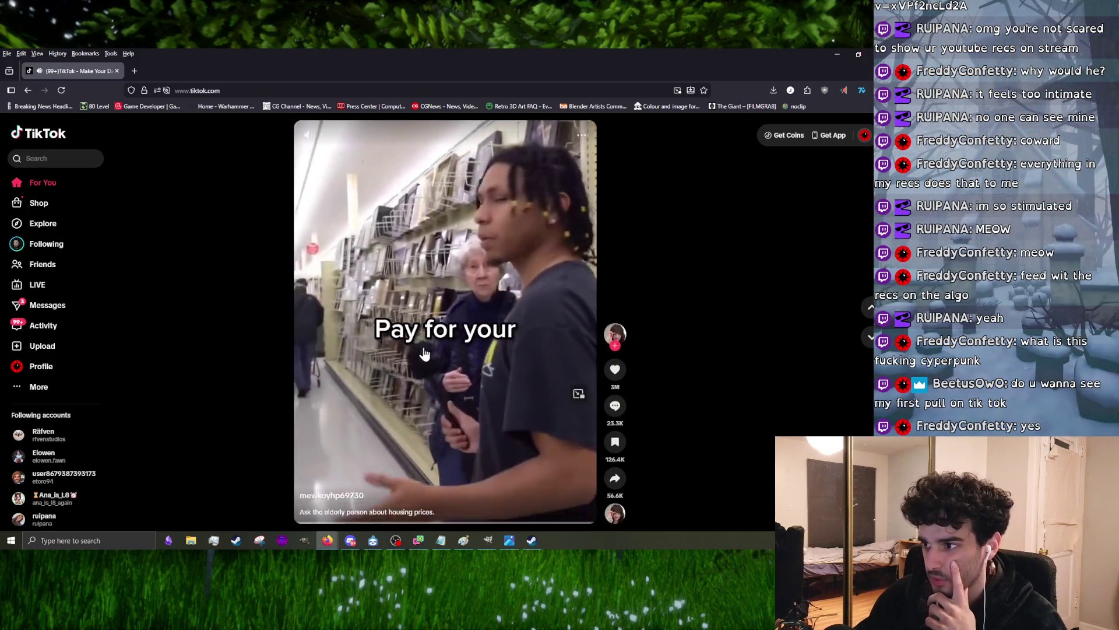
scroll(447, 375, down, 1)
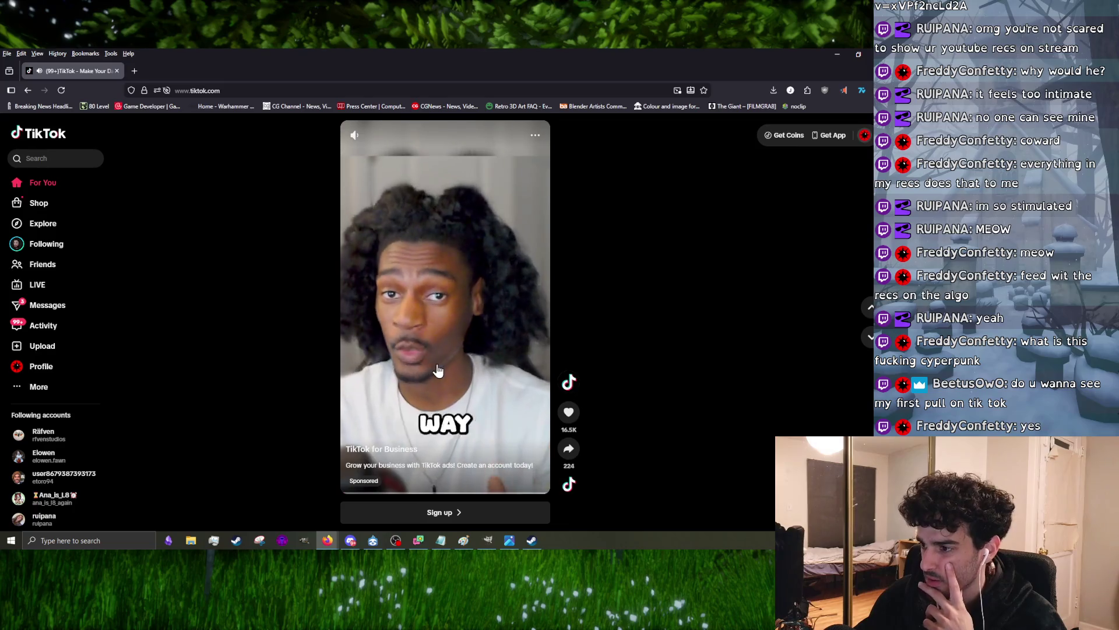
scroll(442, 372, down, 1)
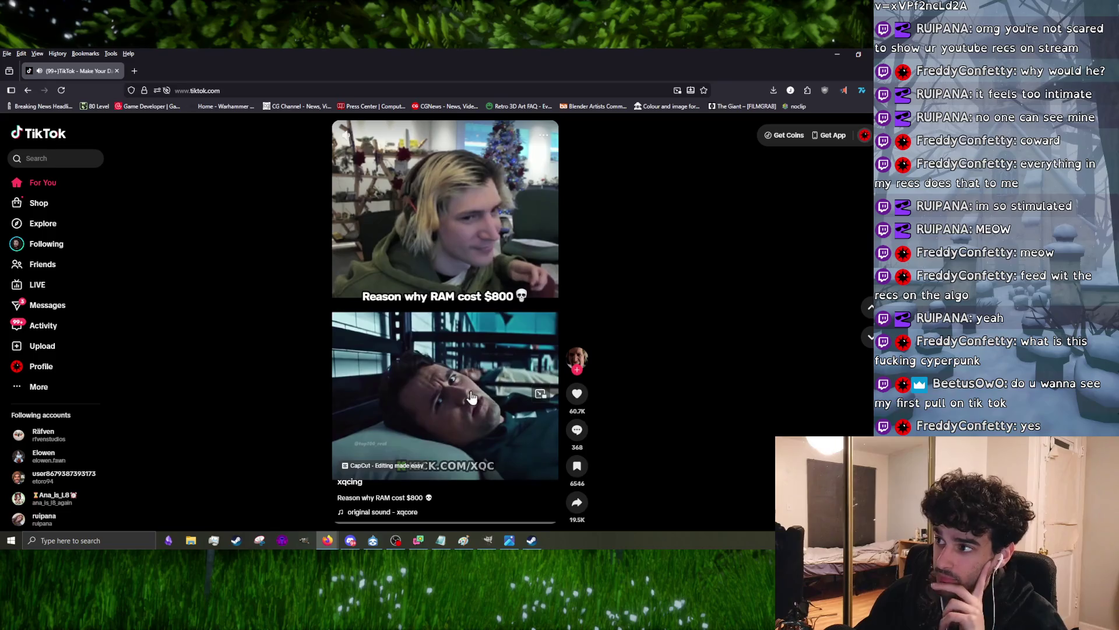
scroll(526, 394, down, 1)
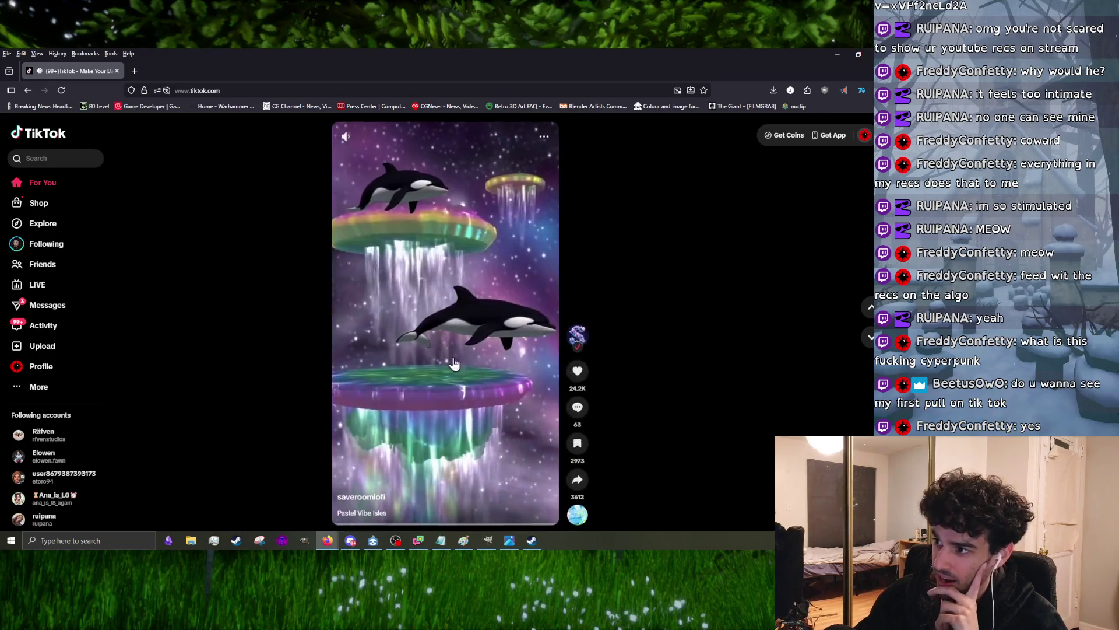
scroll(534, 409, down, 1)
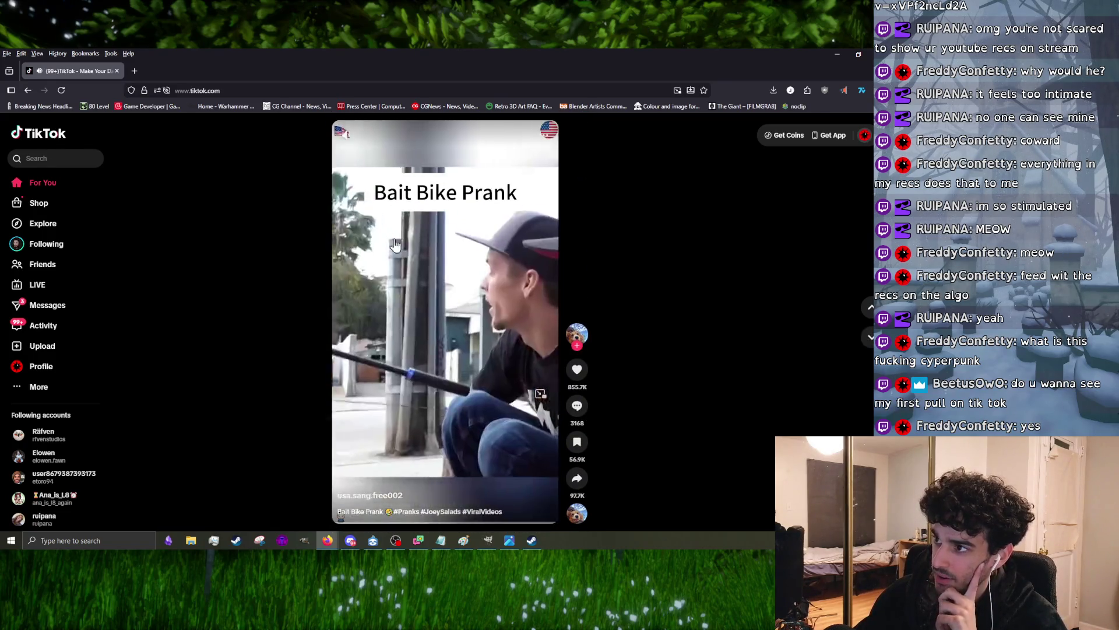
scroll(455, 262, down, 1)
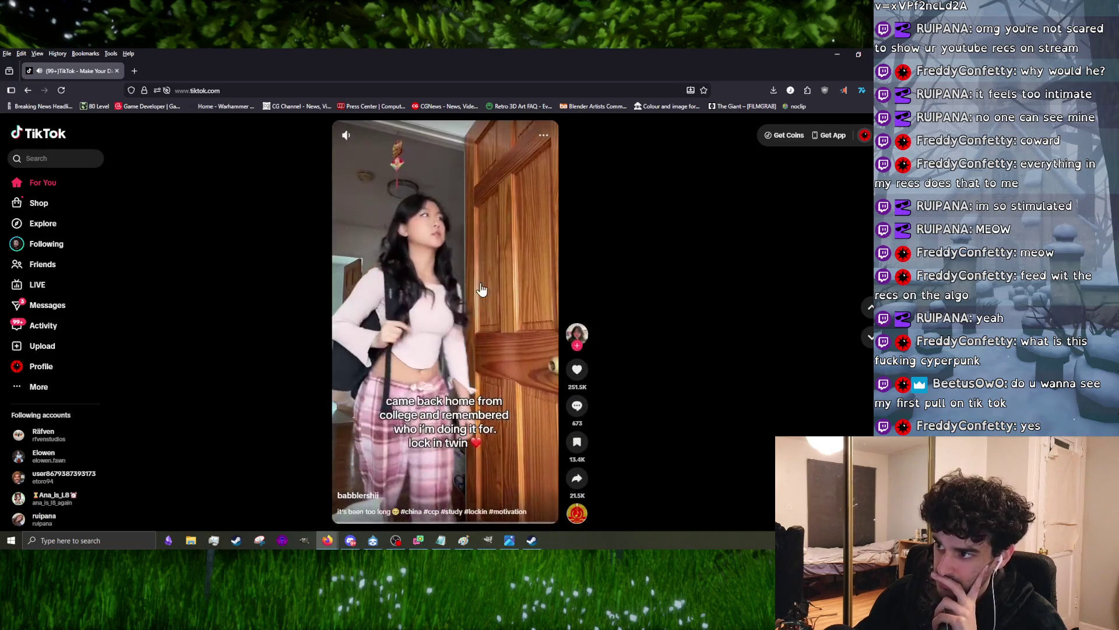
scroll(480, 290, down, 1)
scroll(480, 290, up, 1)
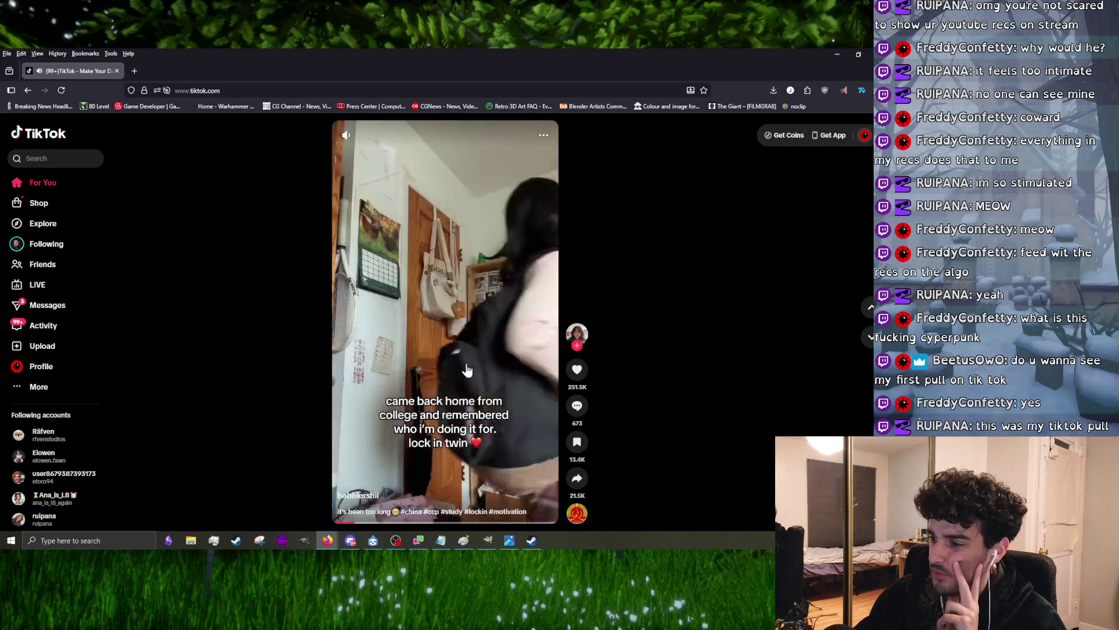
scroll(472, 350, down, 1)
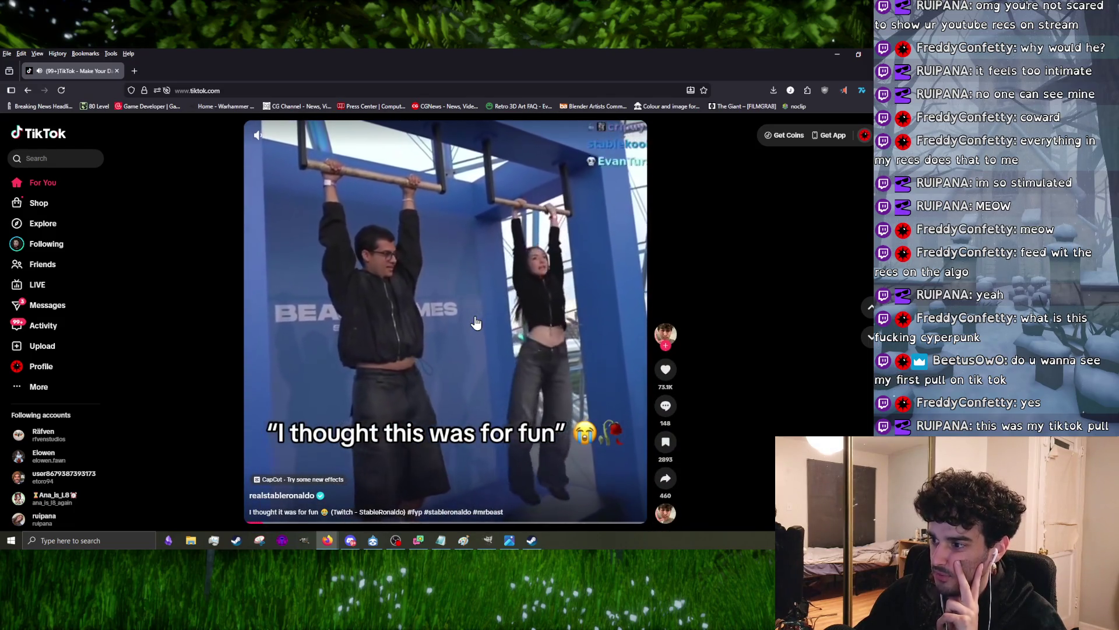
scroll(475, 322, down, 1)
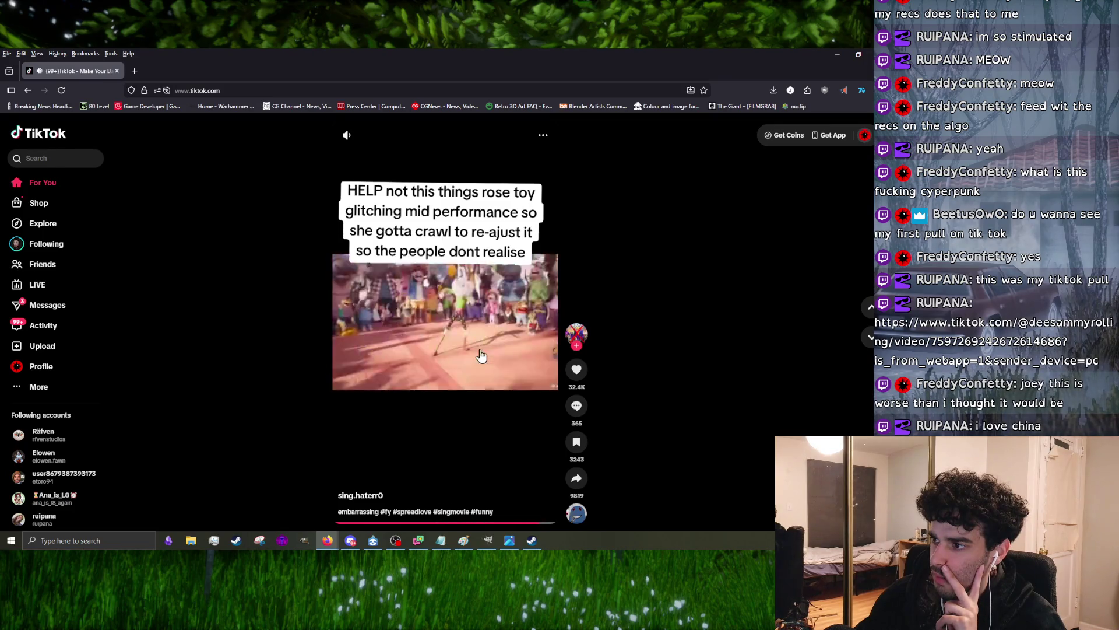
scroll(479, 355, down, 1)
scroll(480, 356, down, 1)
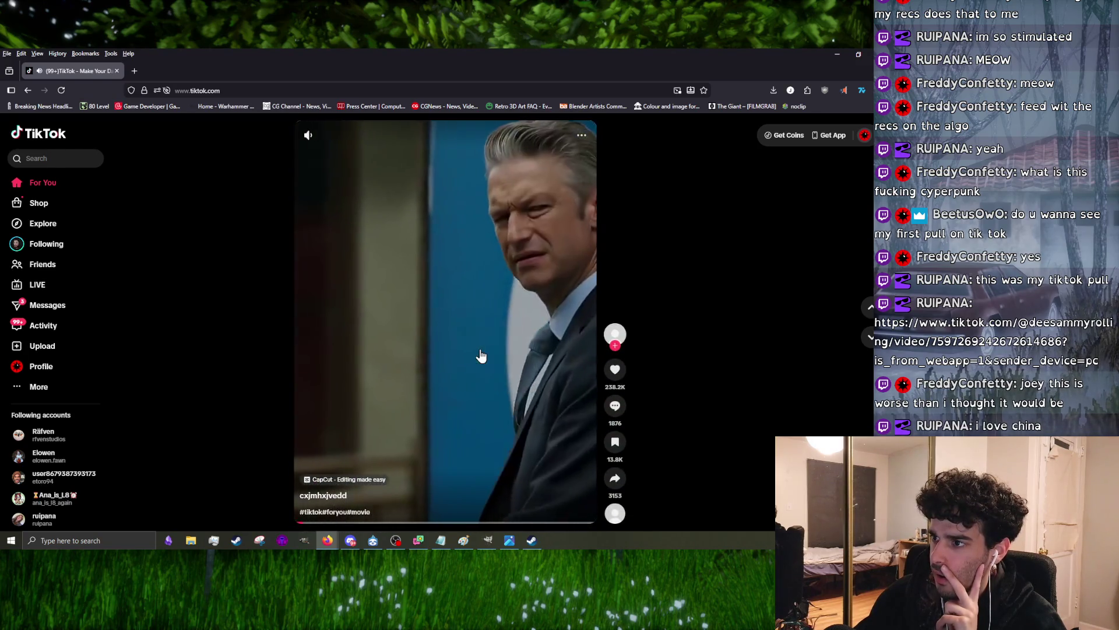
scroll(479, 356, down, 1)
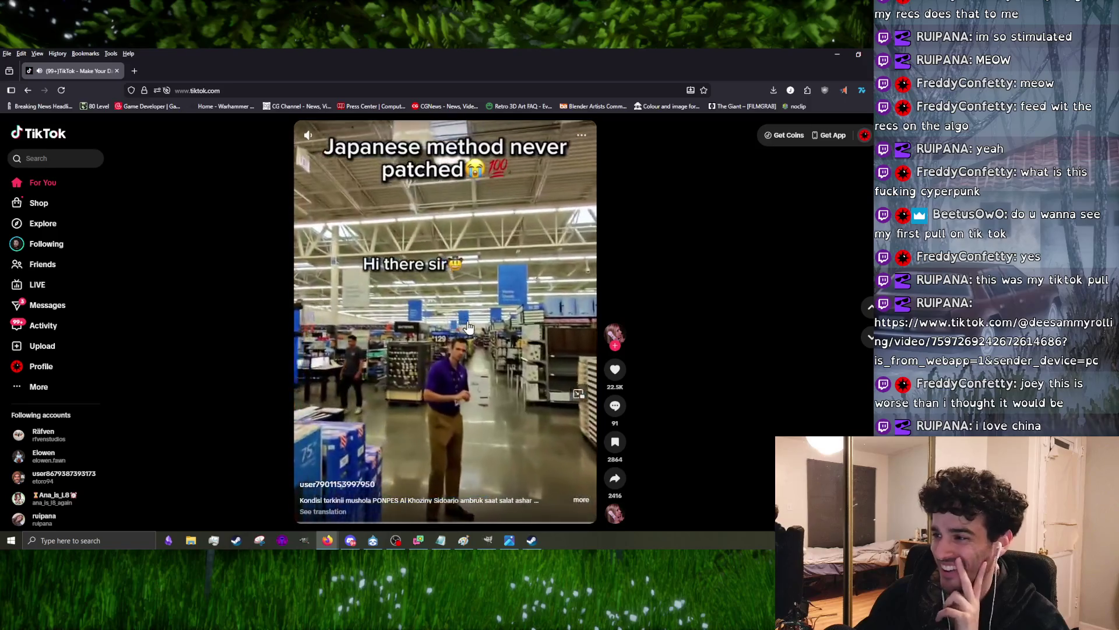
scroll(472, 329, down, 1)
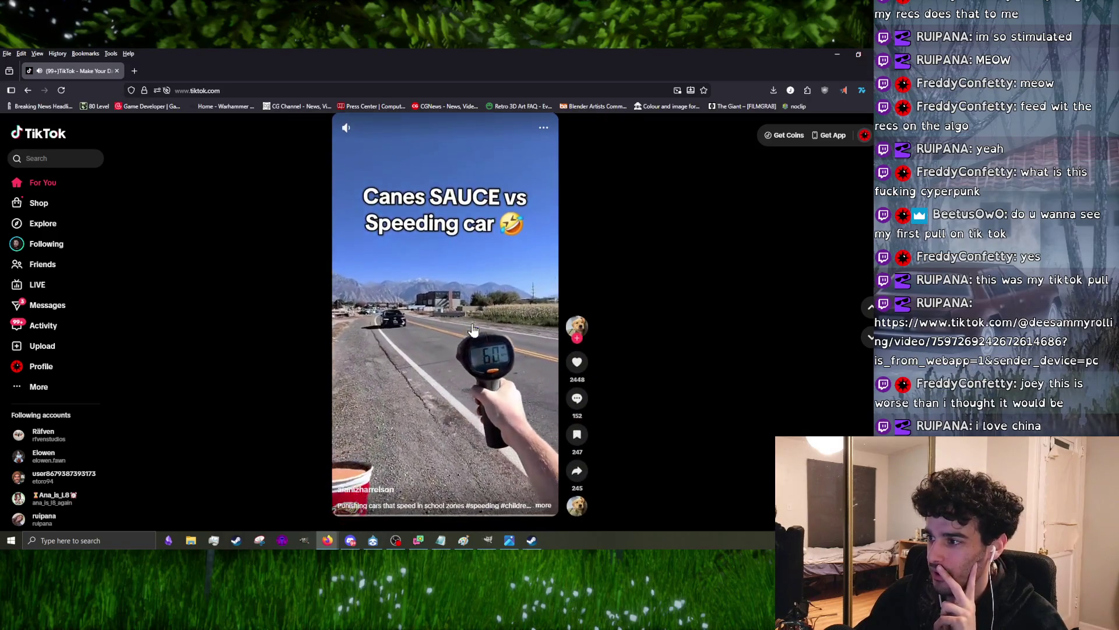
scroll(473, 329, down, 1)
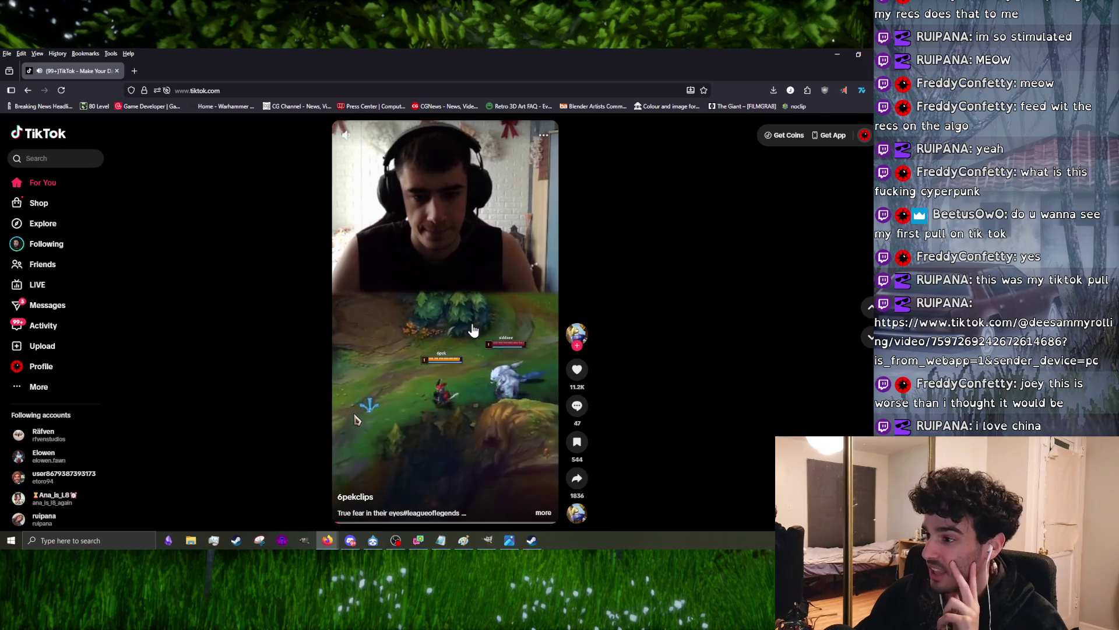
scroll(473, 330, down, 1)
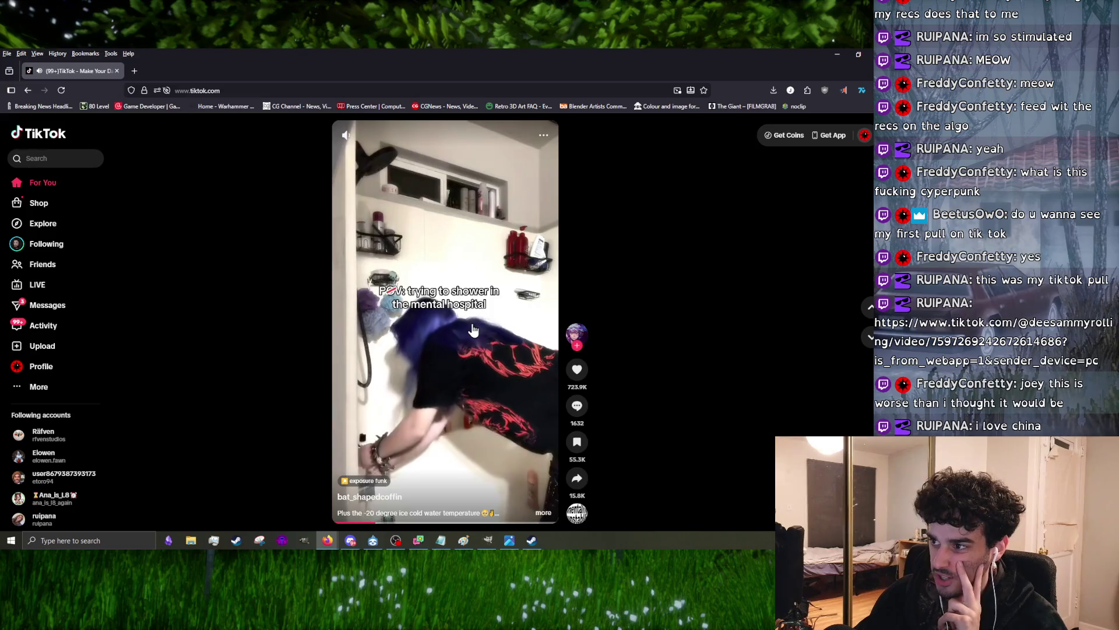
scroll(472, 330, down, 1)
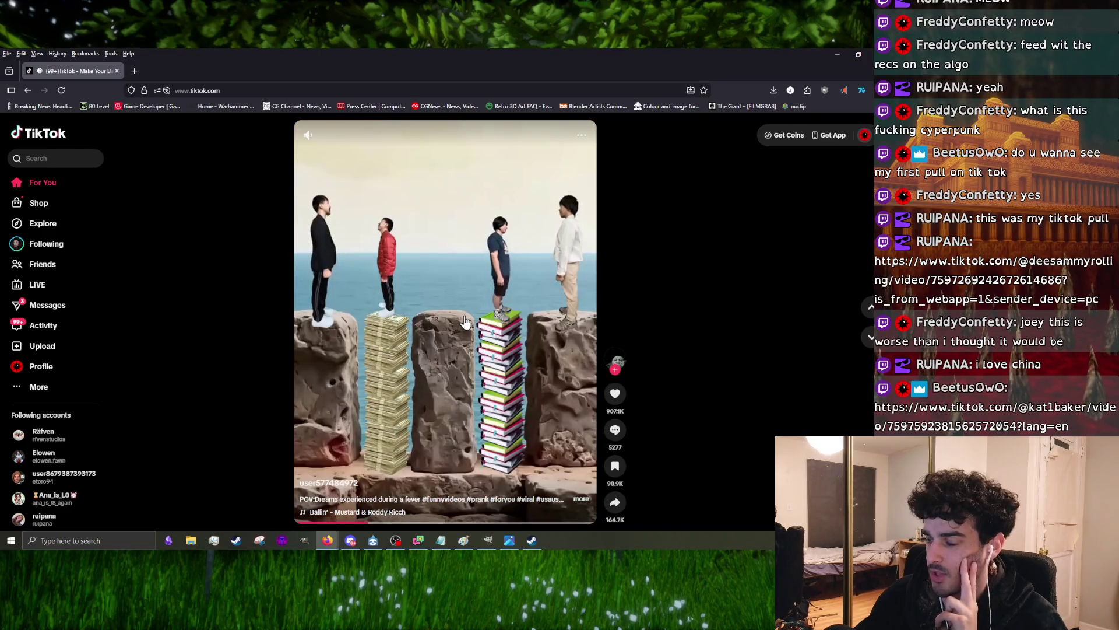
mouse_move(460, 308)
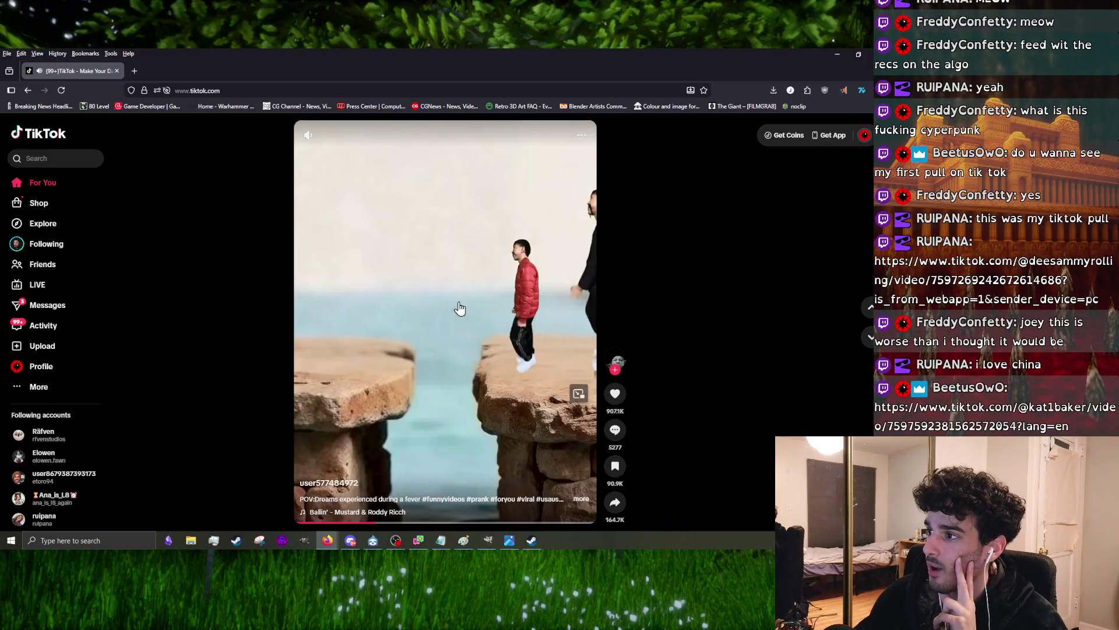
- Pause the fever-dreams video on the money scene, resume it, then return to GIMP
click(450, 335)
click(425, 351)
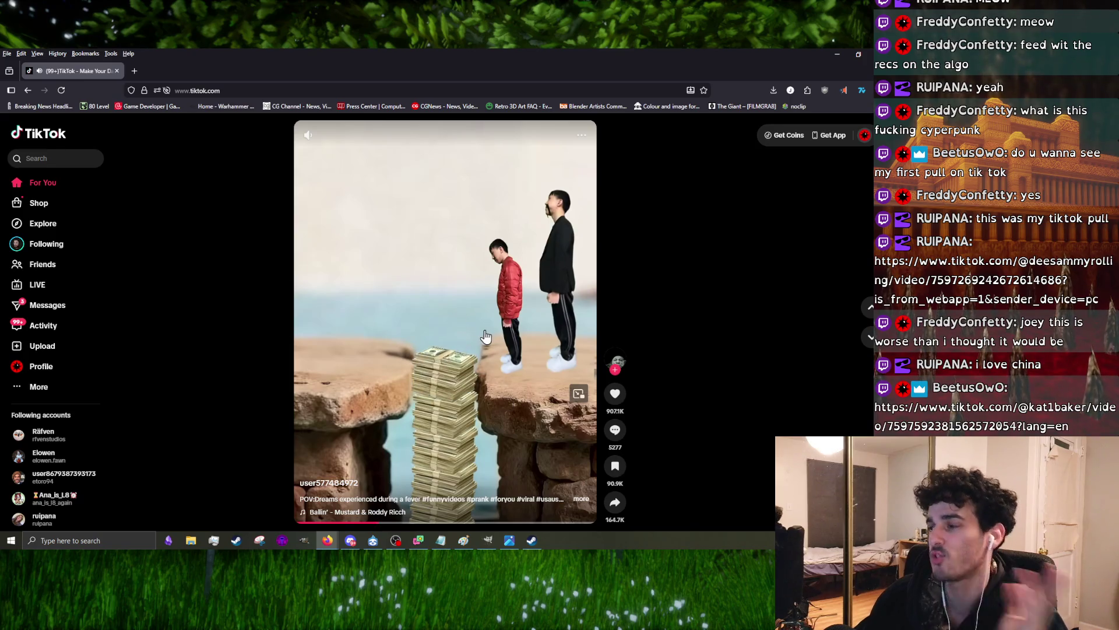
click(454, 341)
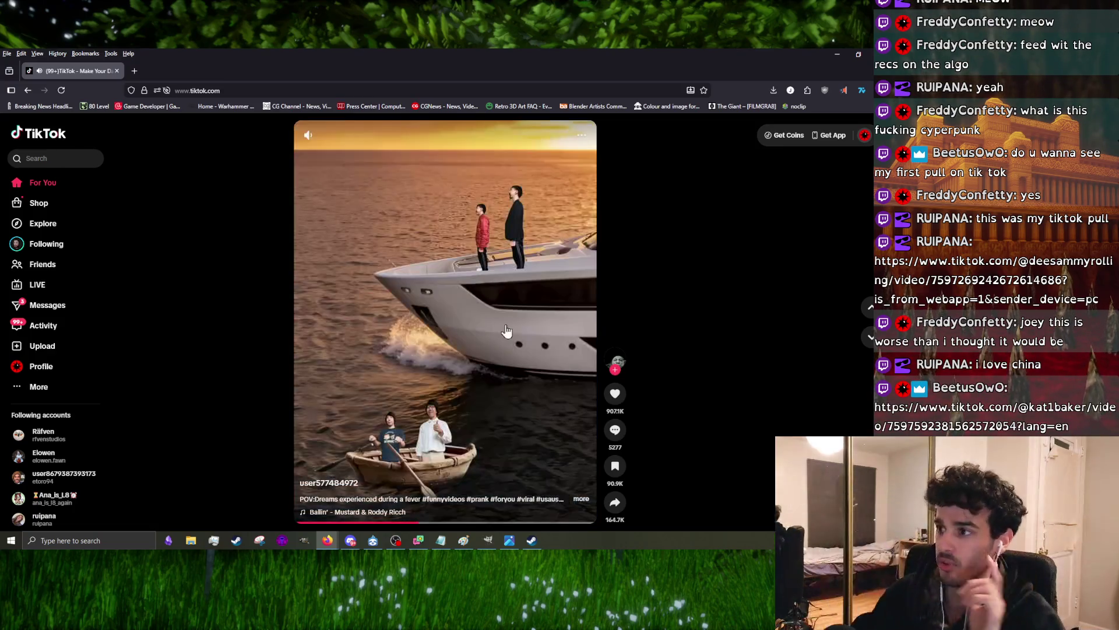
key(alt+Tab)
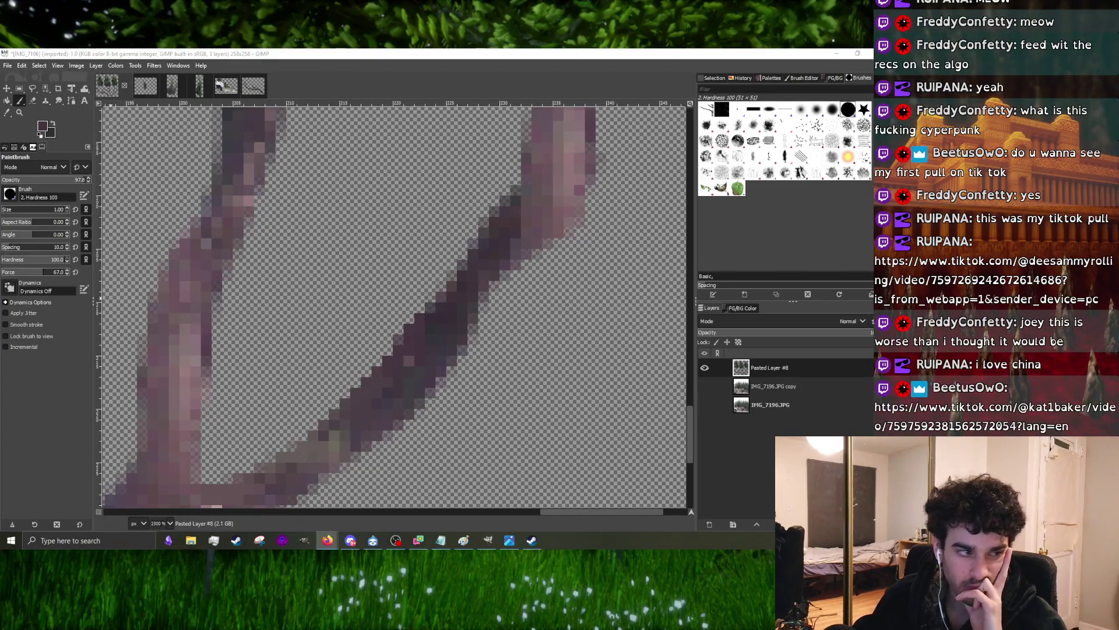
- Maximize the browser with the shared horse-riding video and pause, resume, pause it
key(alt+Tab)
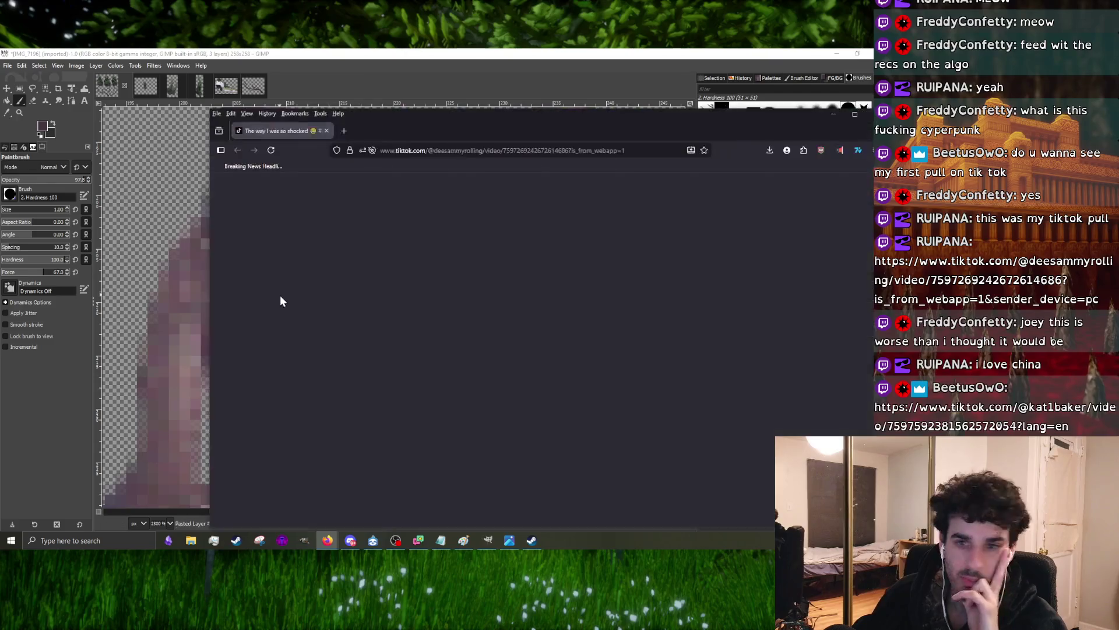
drag(472, 132, 286, 74)
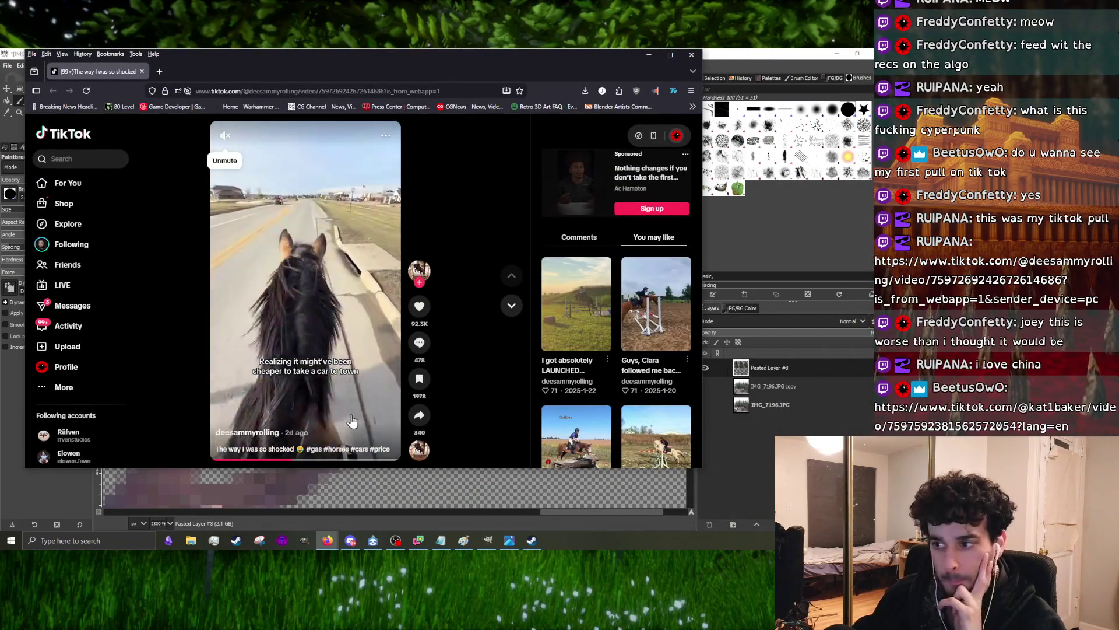
click(671, 55)
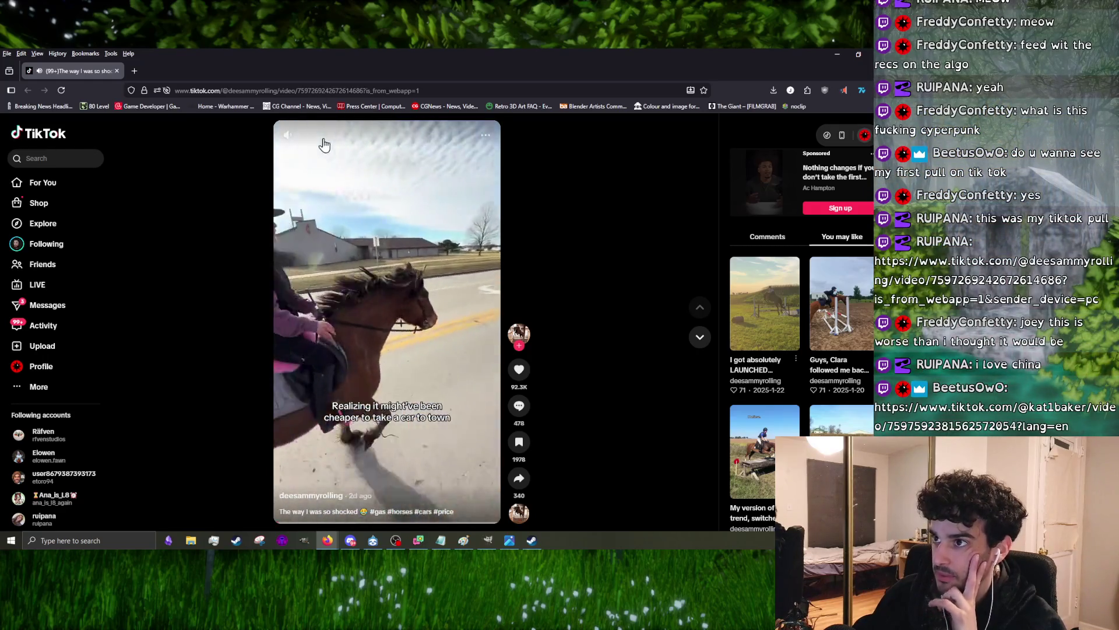
click(389, 417)
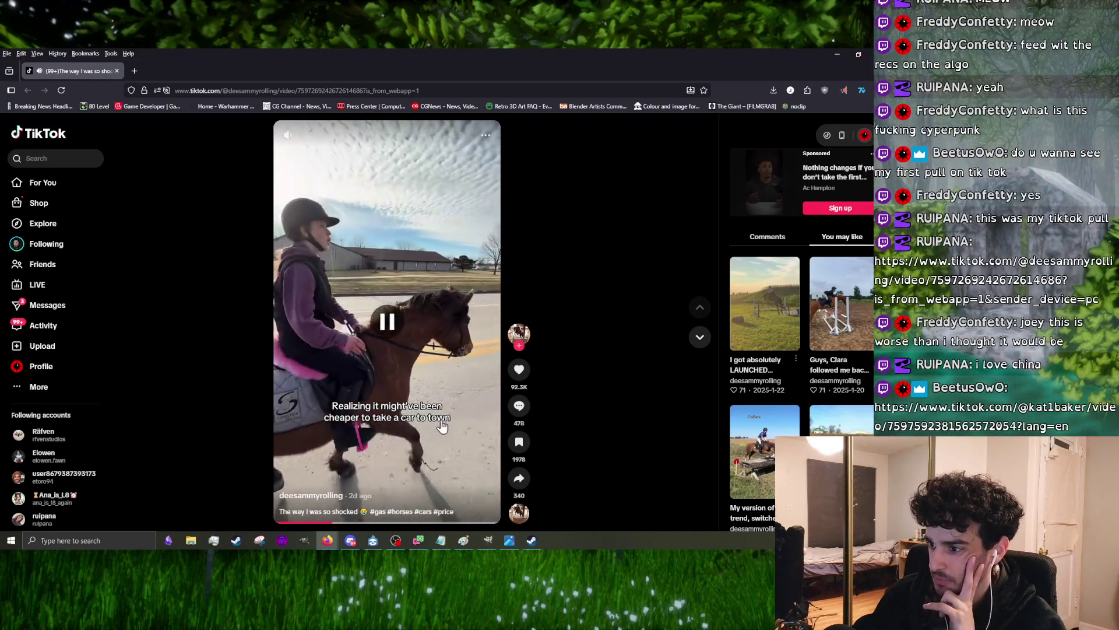
click(287, 229)
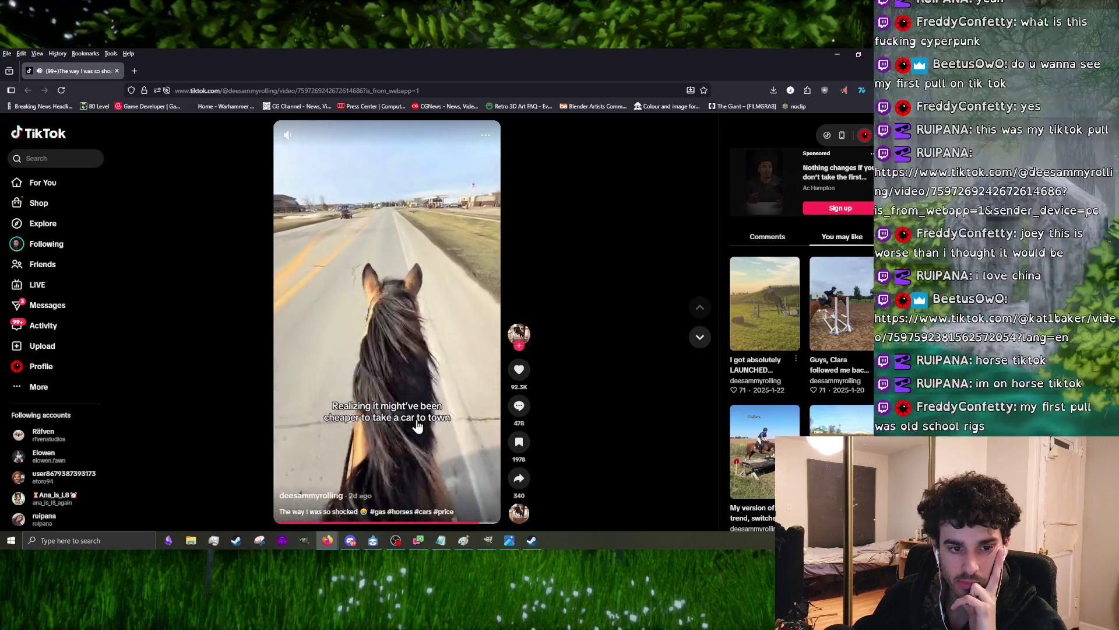
click(442, 353)
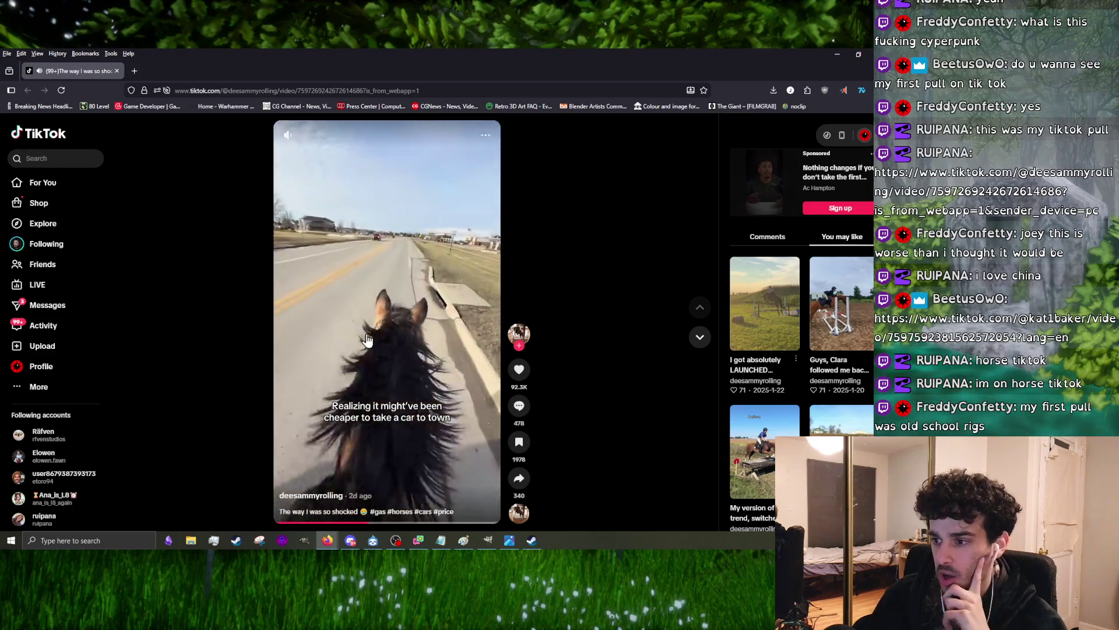
scroll(369, 341, down, 1)
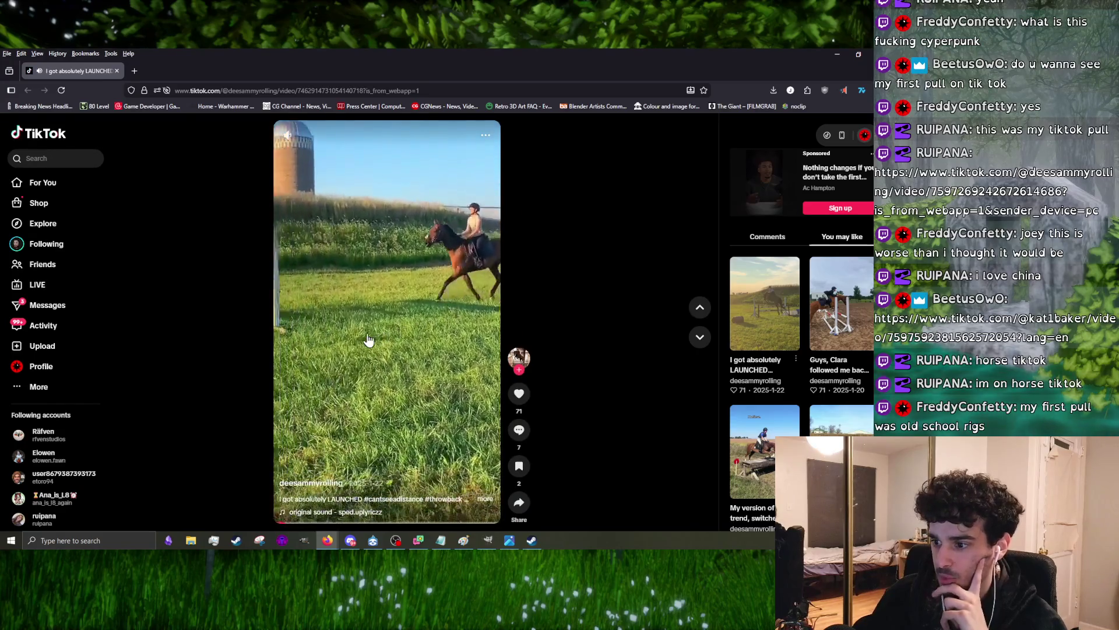
scroll(369, 340, down, 1)
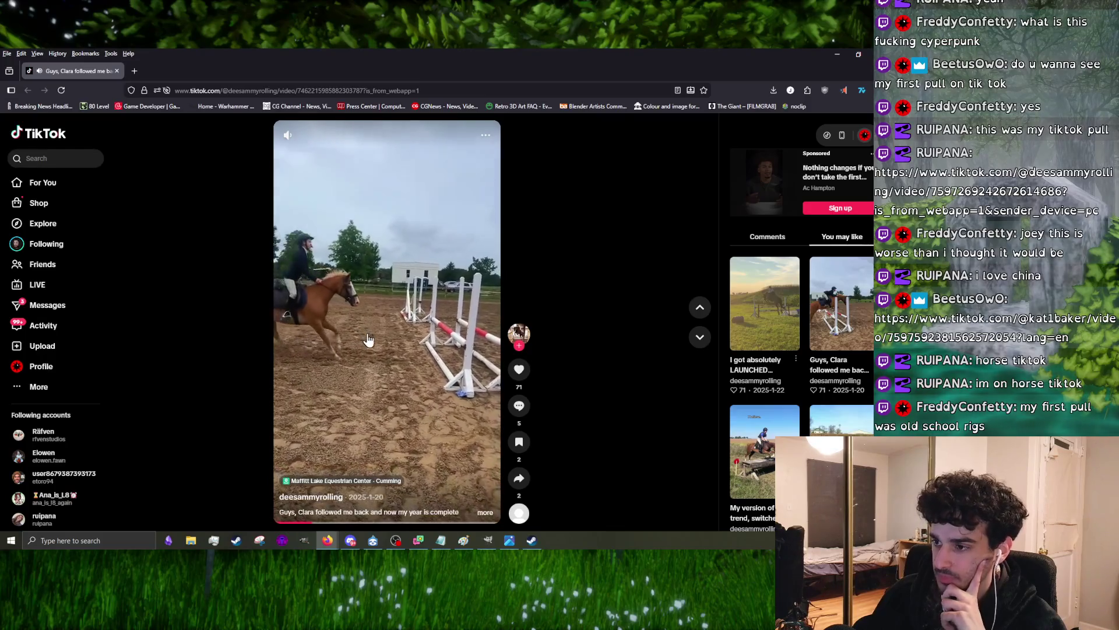
scroll(369, 340, down, 1)
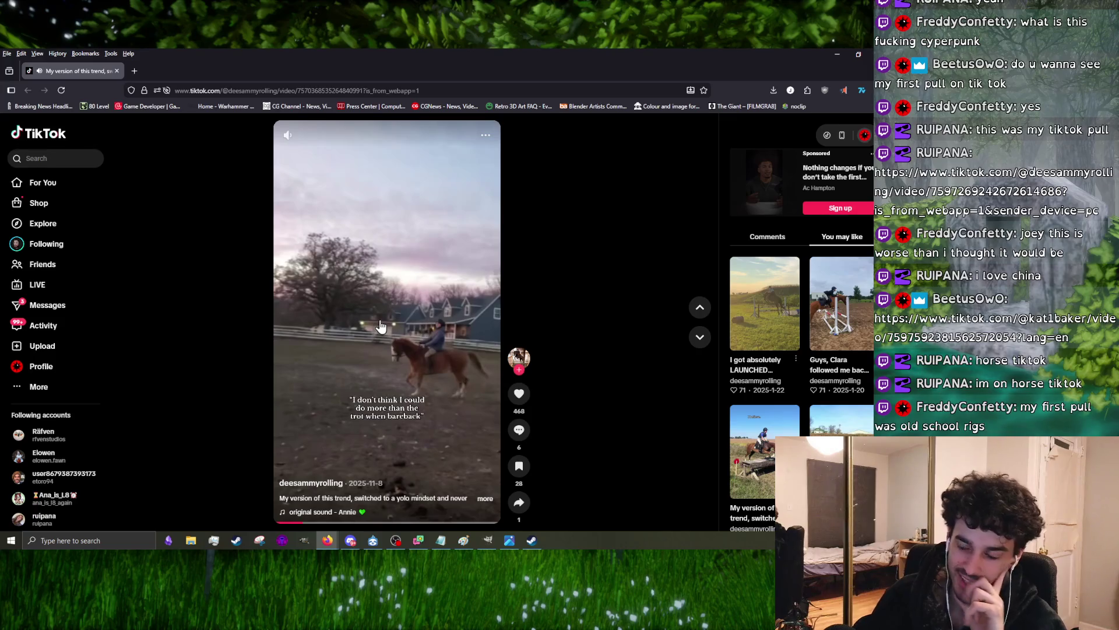
scroll(380, 326, down, 1)
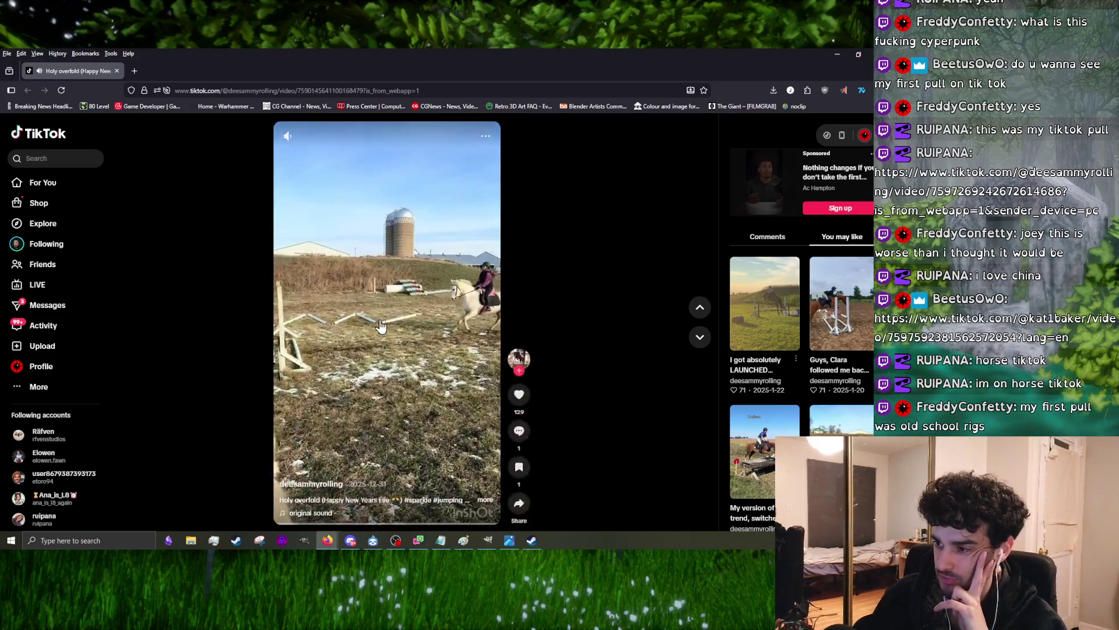
scroll(381, 326, down, 1)
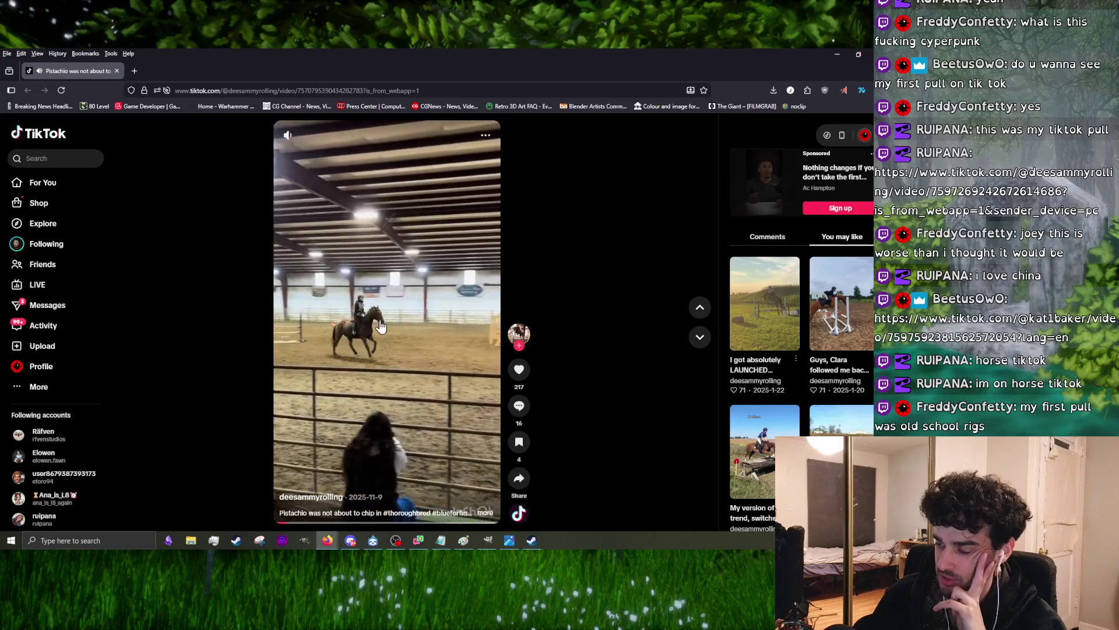
scroll(380, 326, down, 1)
scroll(380, 325, down, 1)
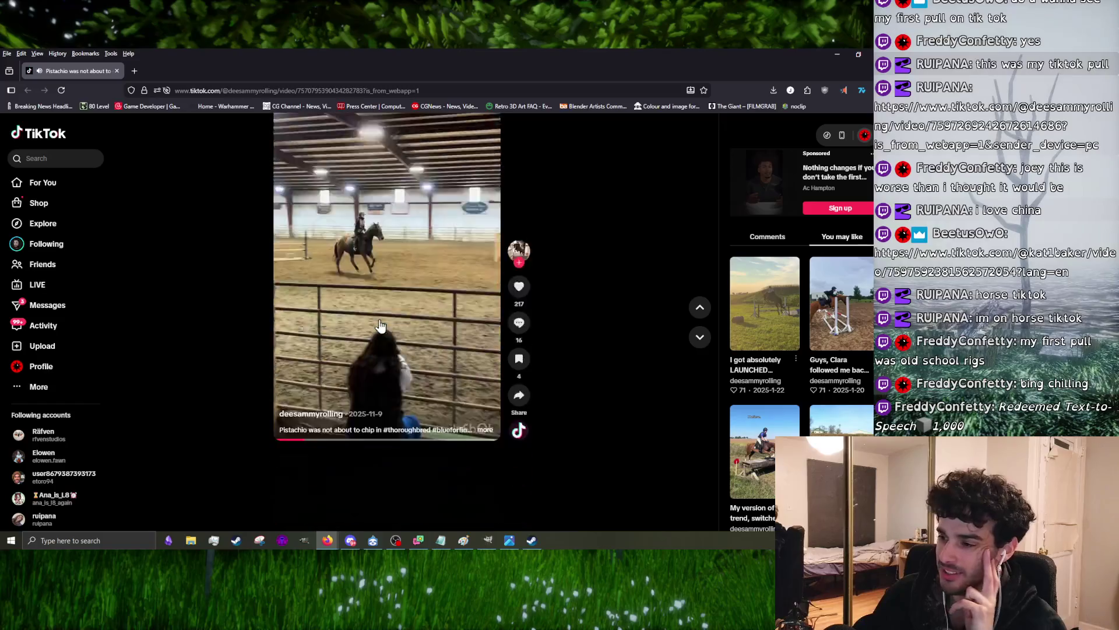
scroll(381, 326, down, 1)
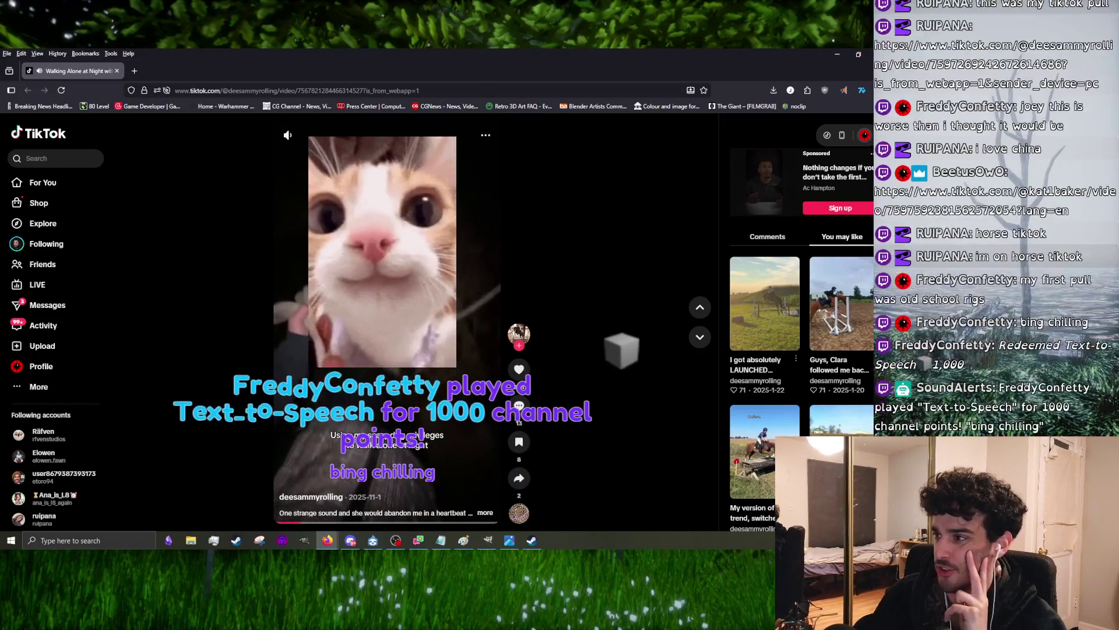
- Switch back from the TikTok cat clip to the GIMP branch image
key(alt+Tab)
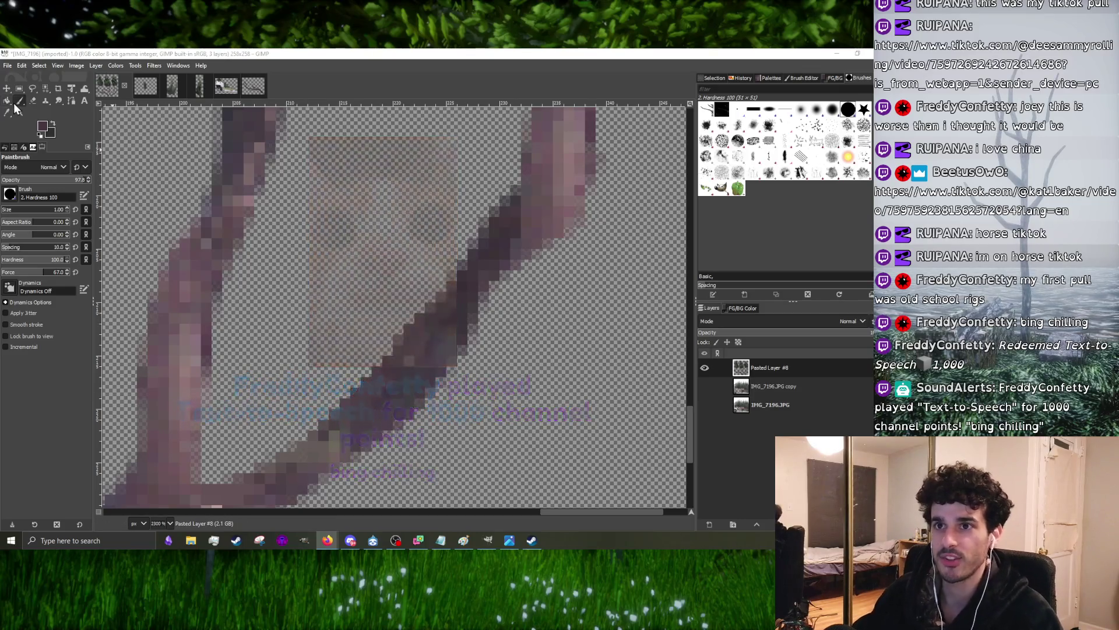
ctrl+scroll(407, 330, down, 4)
ctrl+scroll(406, 330, down, 1)
ctrl+scroll(339, 387, up, 2)
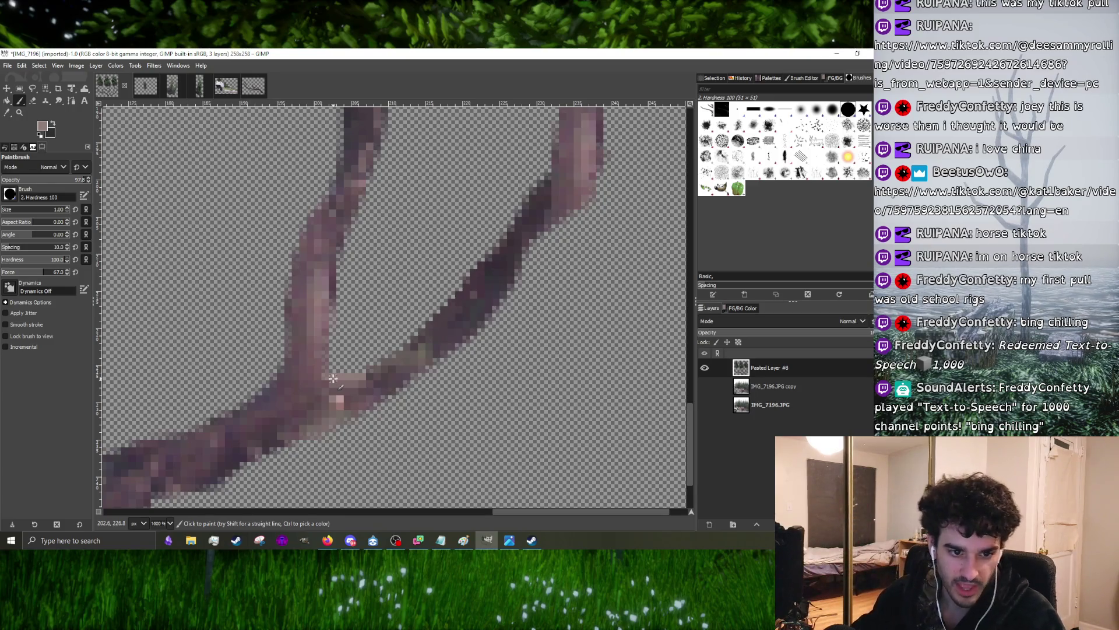
ctrl+scroll(330, 382, down, 3)
ctrl+scroll(335, 356, up, 4)
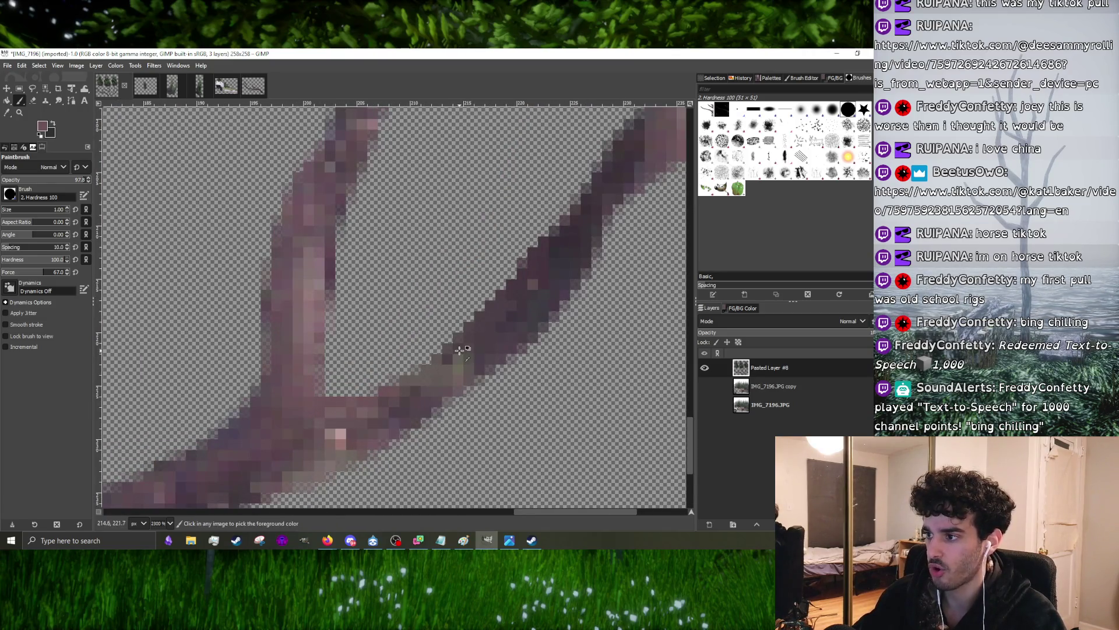
- Ctrl-sample a purple colour from the branch as the paintbrush foreground
key(ctrl)
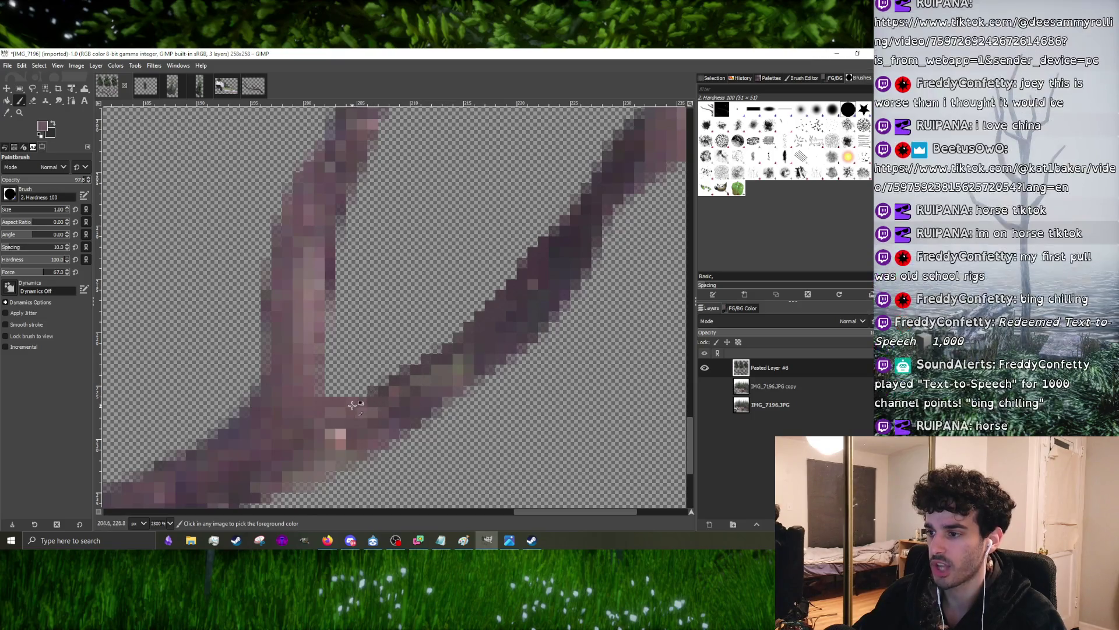
ctrl+scroll(399, 382, down, 3)
ctrl+scroll(409, 372, up, 2)
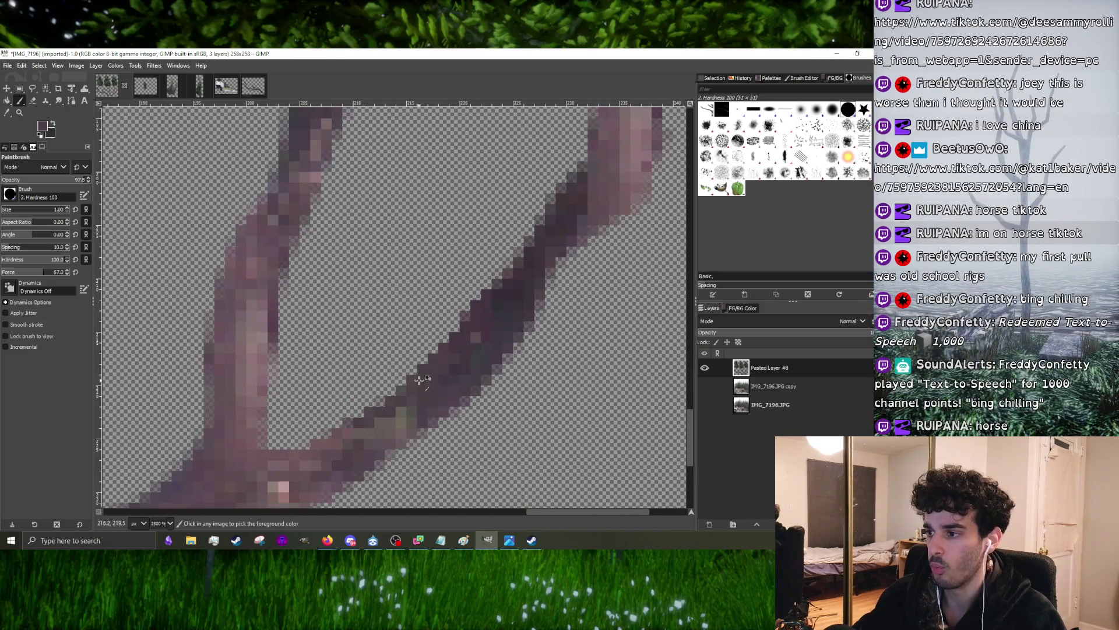
ctrl+scroll(368, 423, down, 3)
ctrl+scroll(395, 397, up, 1)
ctrl+scroll(407, 387, up, 2)
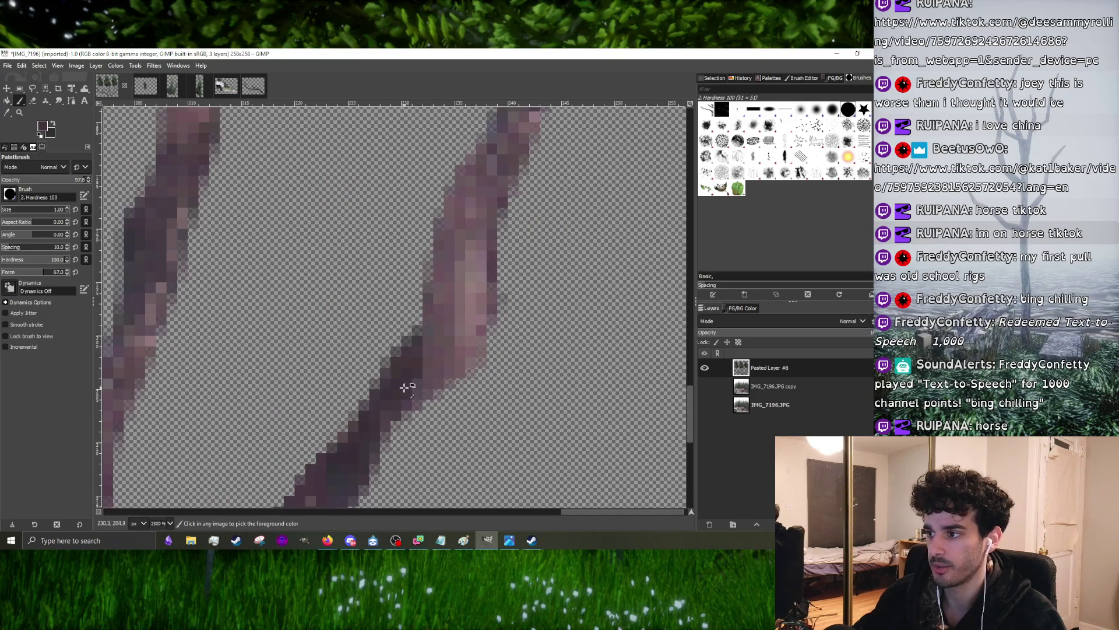
ctrl+scroll(434, 303, down, 3)
ctrl+scroll(426, 326, up, 2)
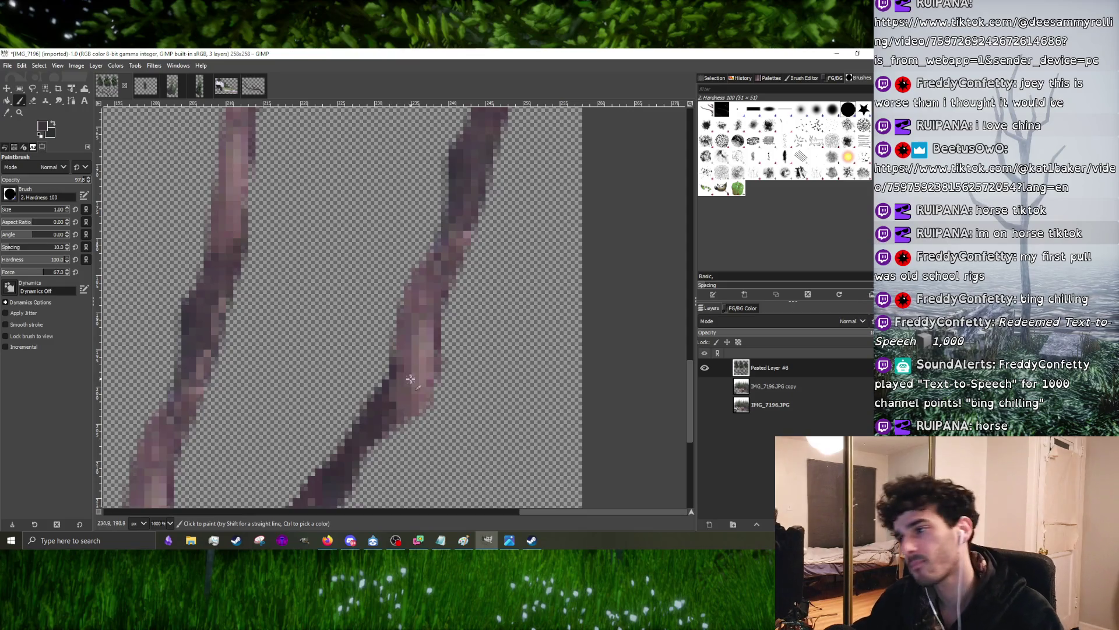
ctrl+scroll(407, 367, down, 1)
ctrl+scroll(376, 398, up, 2)
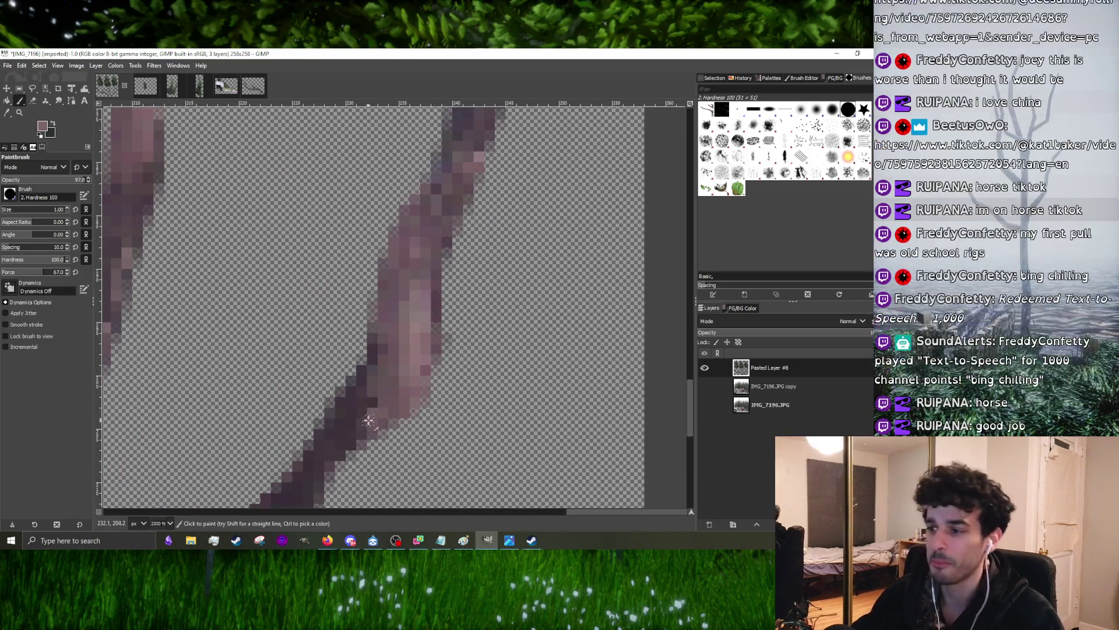
ctrl+click(374, 400)
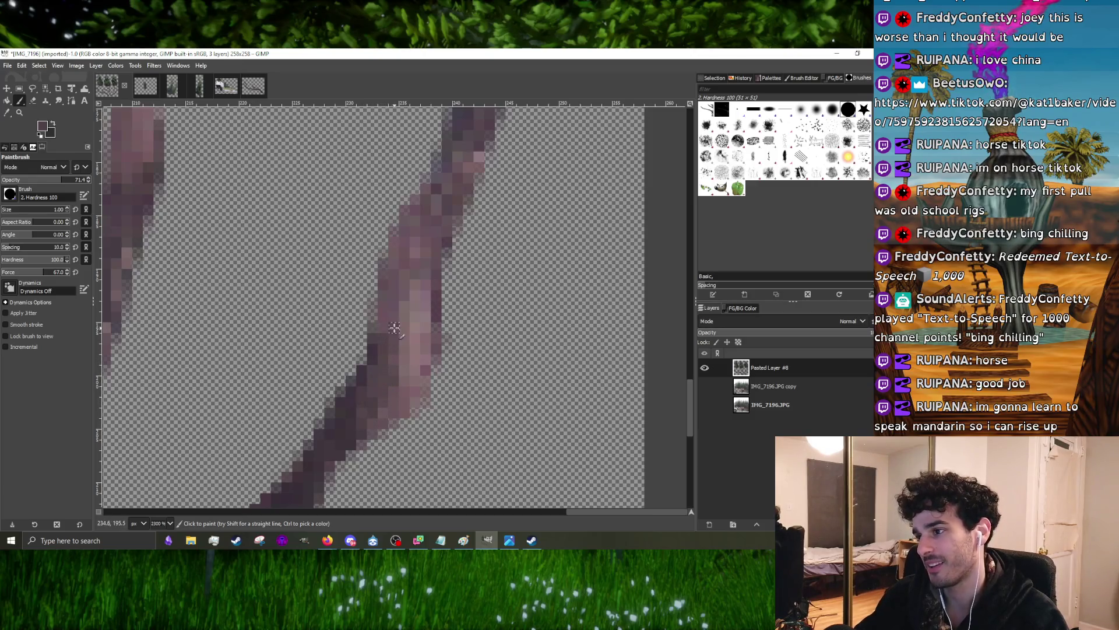
scroll(394, 327, down, 3)
scroll(371, 376, up, 2)
scroll(377, 376, up, 2)
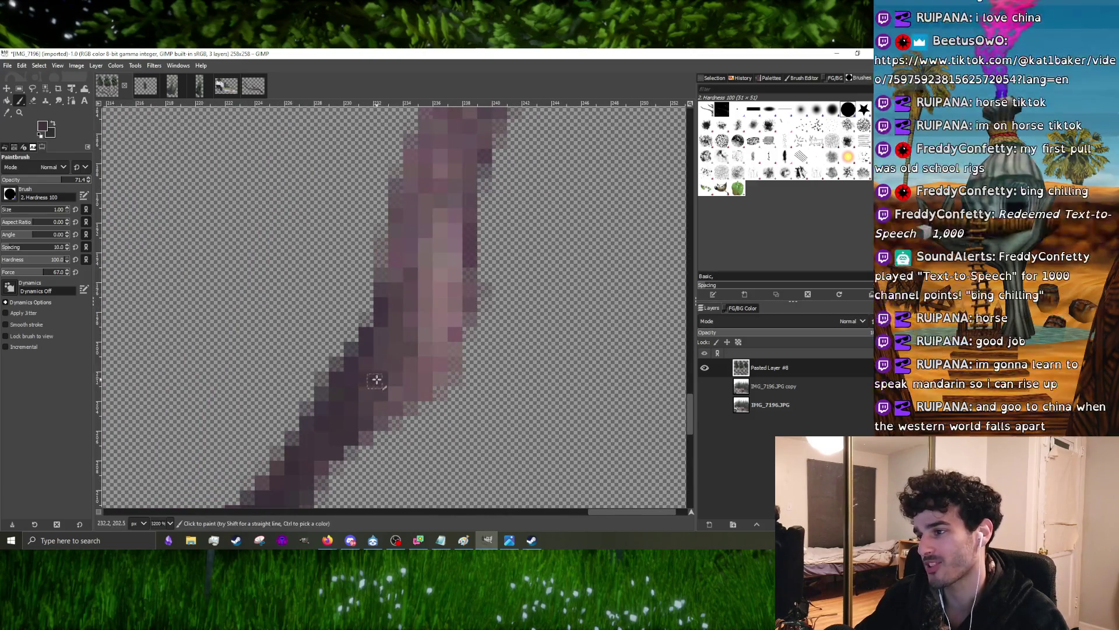
- Paint dark strokes along the branch edges and extend one branch tip upward
drag(376, 379, 409, 324)
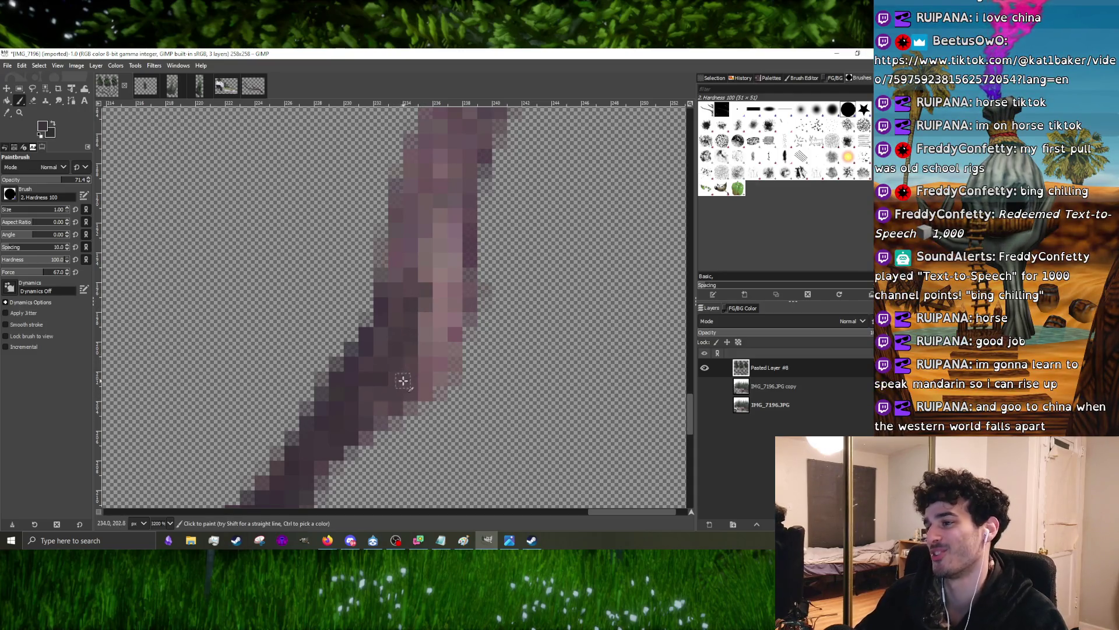
drag(402, 381, 432, 322)
scroll(411, 333, down, 3)
scroll(394, 333, up, 3)
drag(385, 352, 411, 256)
scroll(383, 326, up, 1)
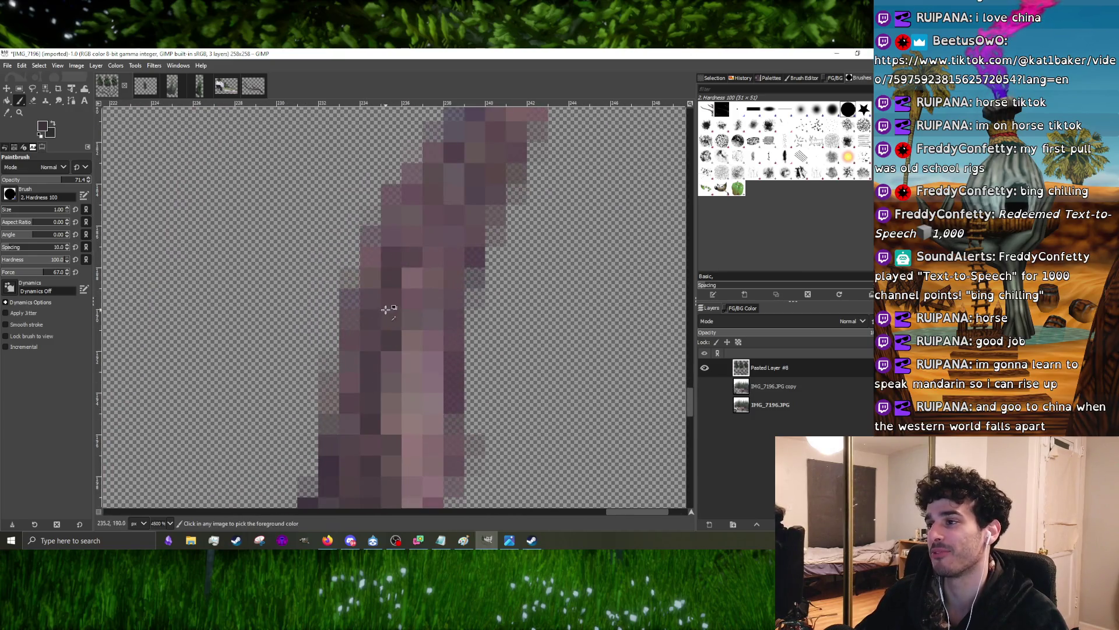
scroll(398, 288, down, 1)
drag(371, 328, 419, 232)
scroll(390, 292, down, 2)
scroll(392, 291, up, 2)
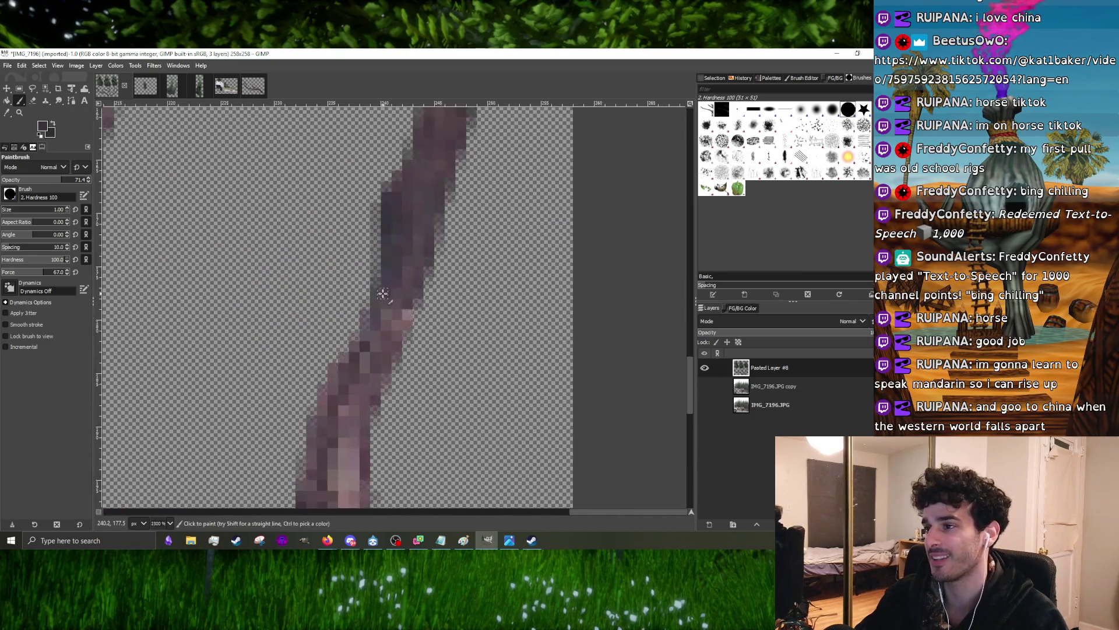
drag(383, 293, 358, 340)
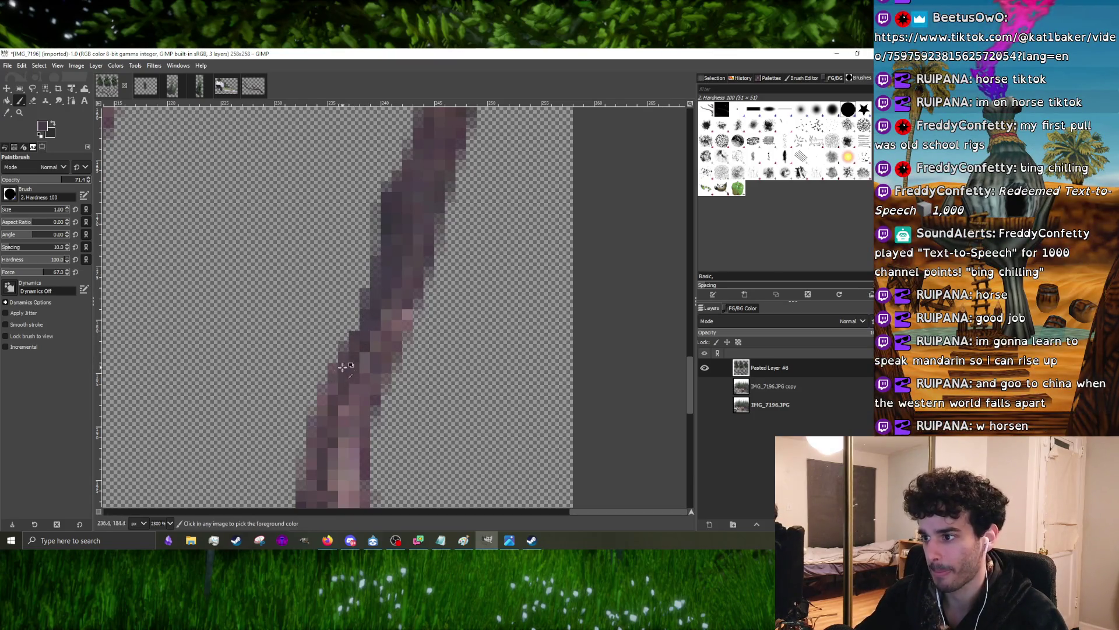
scroll(346, 365, up, 2)
scroll(363, 306, down, 1)
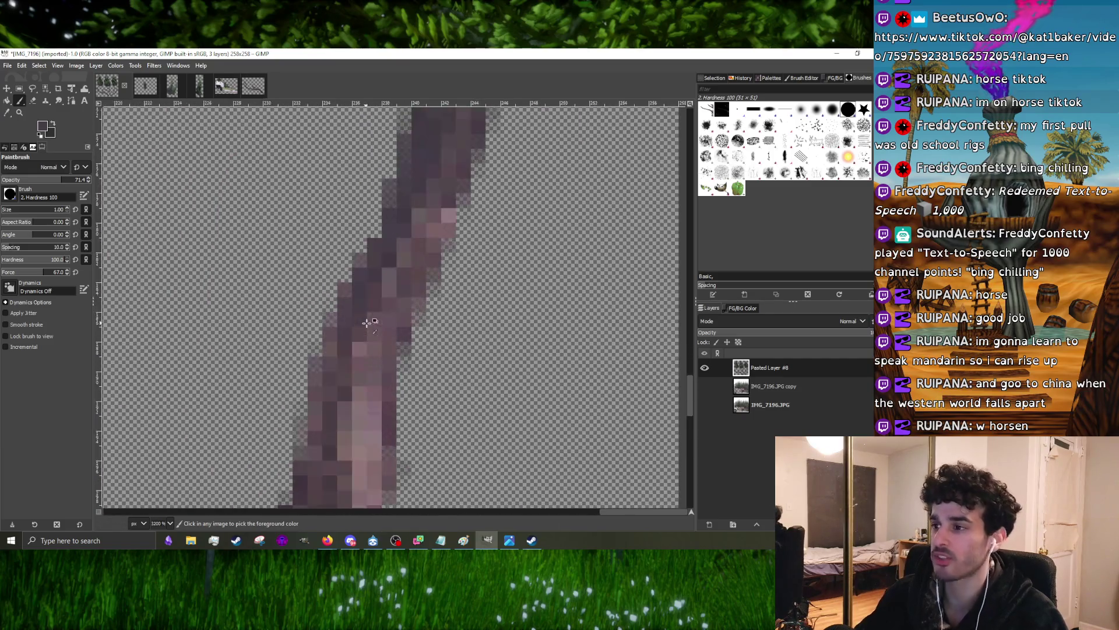
scroll(346, 291, down, 2)
scroll(351, 321, up, 2)
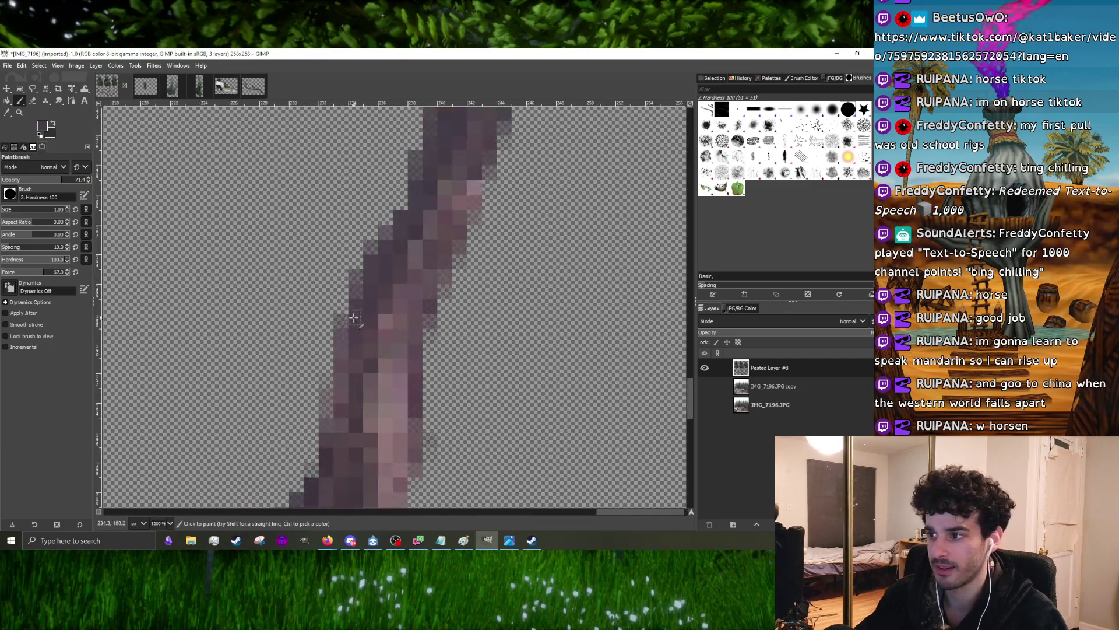
scroll(352, 368, down, 1)
scroll(356, 367, up, 1)
scroll(368, 372, down, 1)
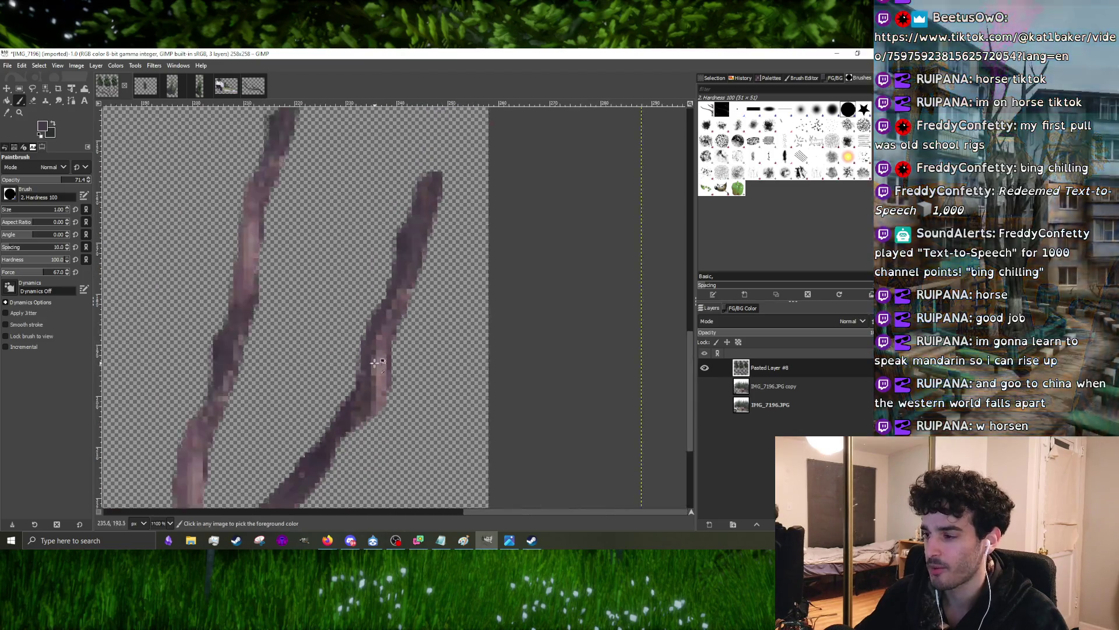
scroll(378, 377, up, 1)
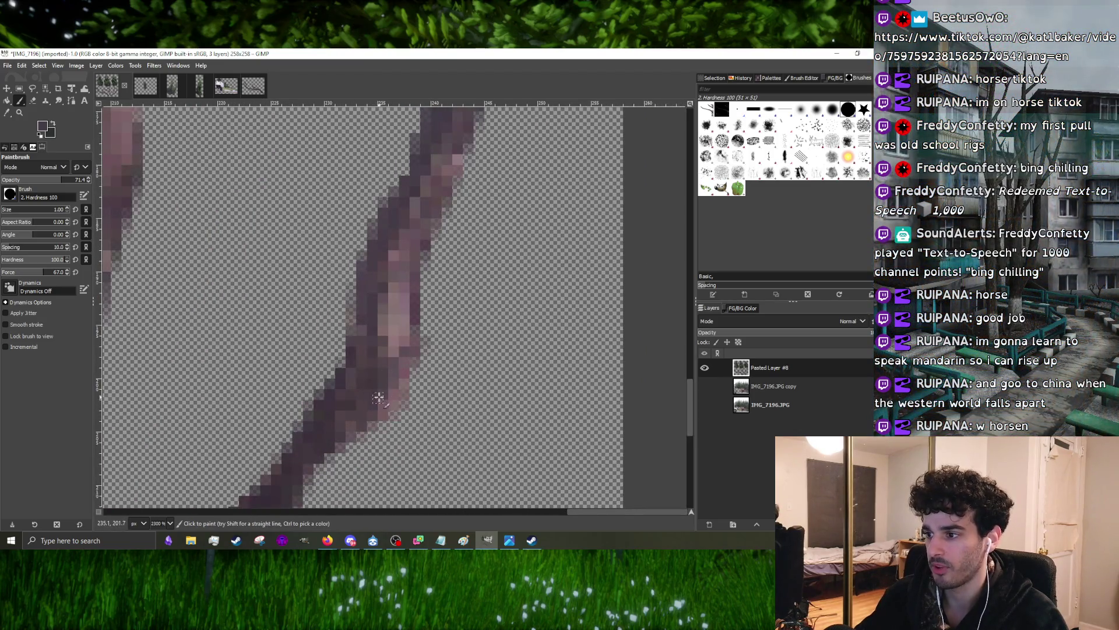
scroll(372, 412, down, 1)
scroll(347, 418, up, 1)
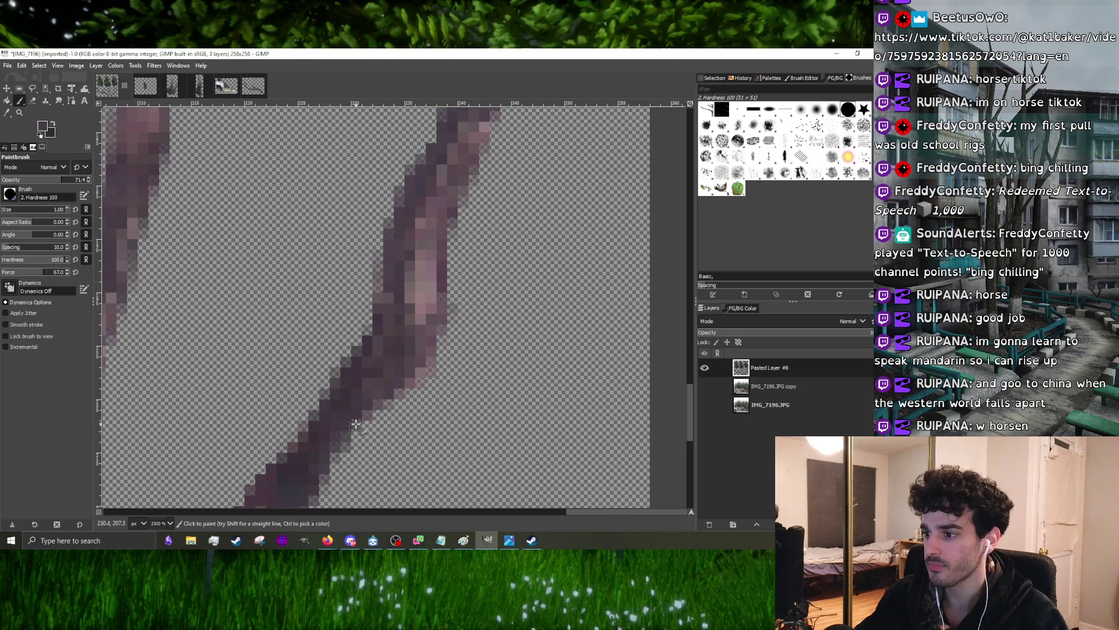
scroll(356, 424, down, 1)
scroll(354, 427, up, 1)
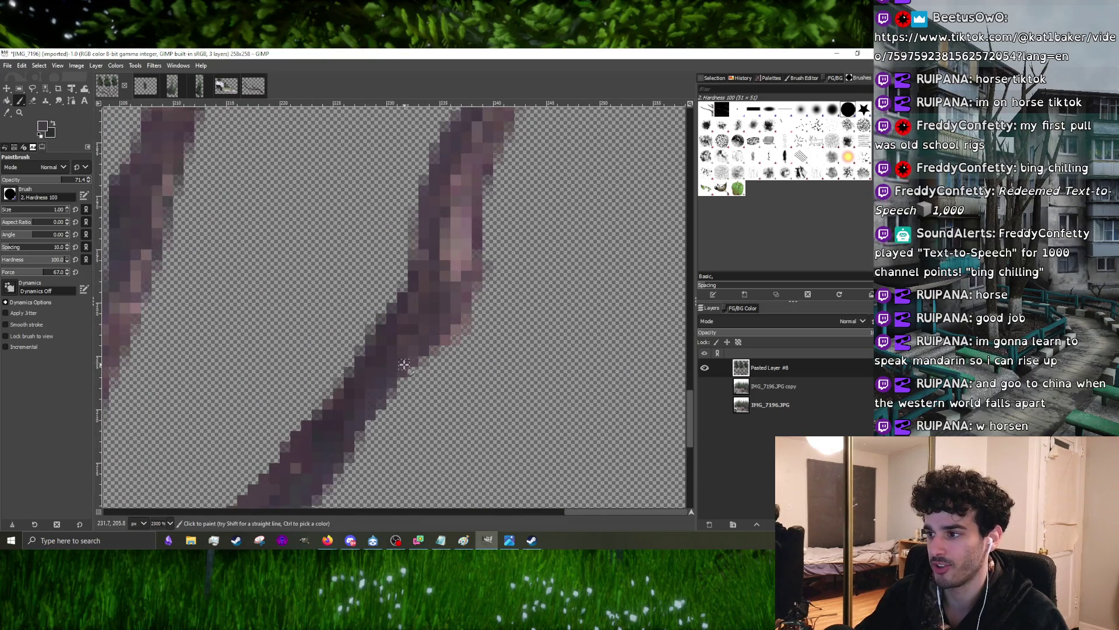
scroll(361, 426, down, 1)
scroll(395, 368, up, 1)
scroll(433, 308, up, 1)
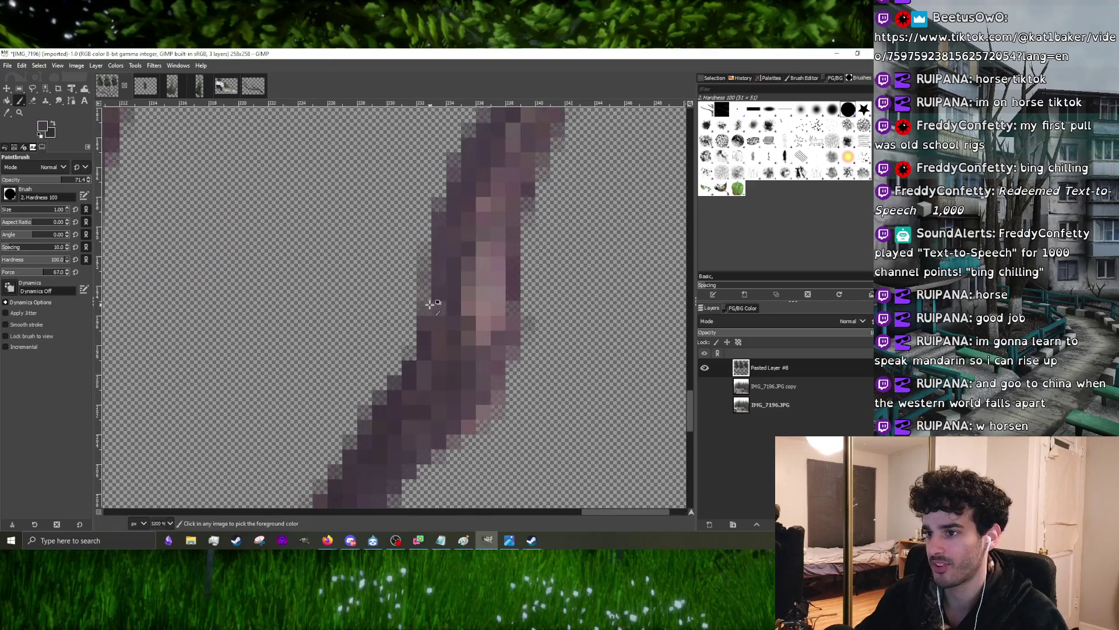
scroll(418, 350, down, 1)
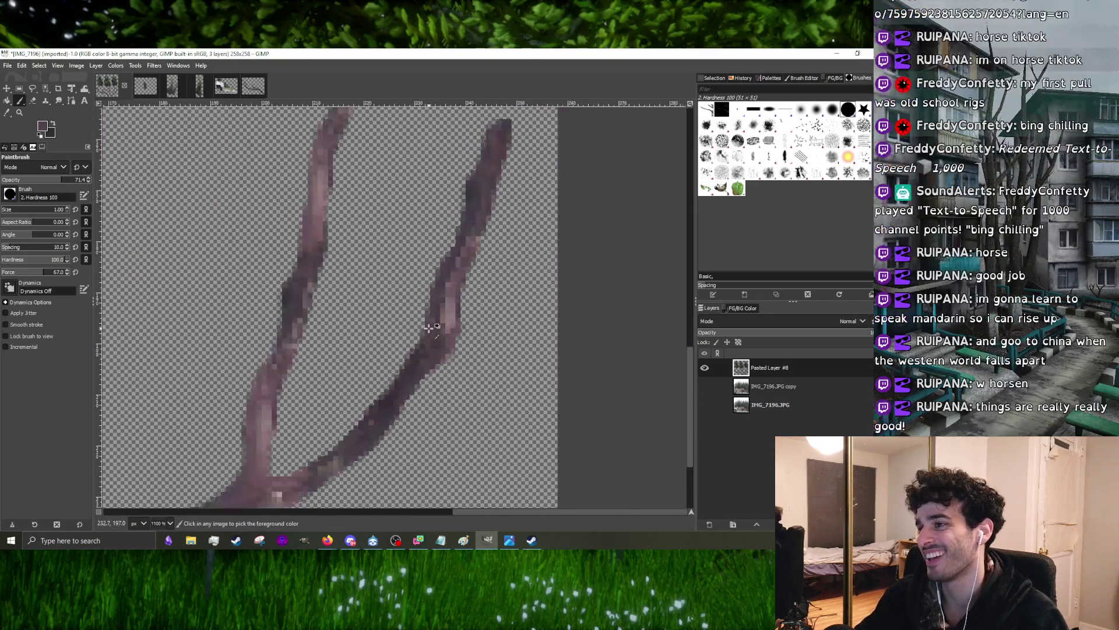
scroll(421, 352, up, 1)
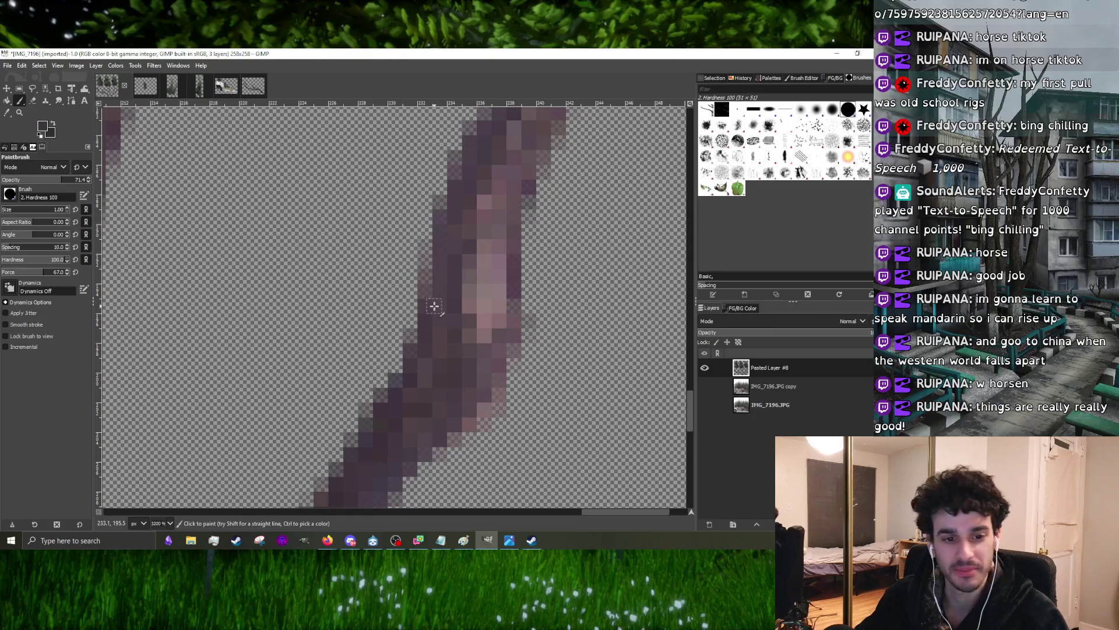
scroll(434, 306, down, 1)
scroll(432, 311, up, 1)
scroll(432, 315, down, 1)
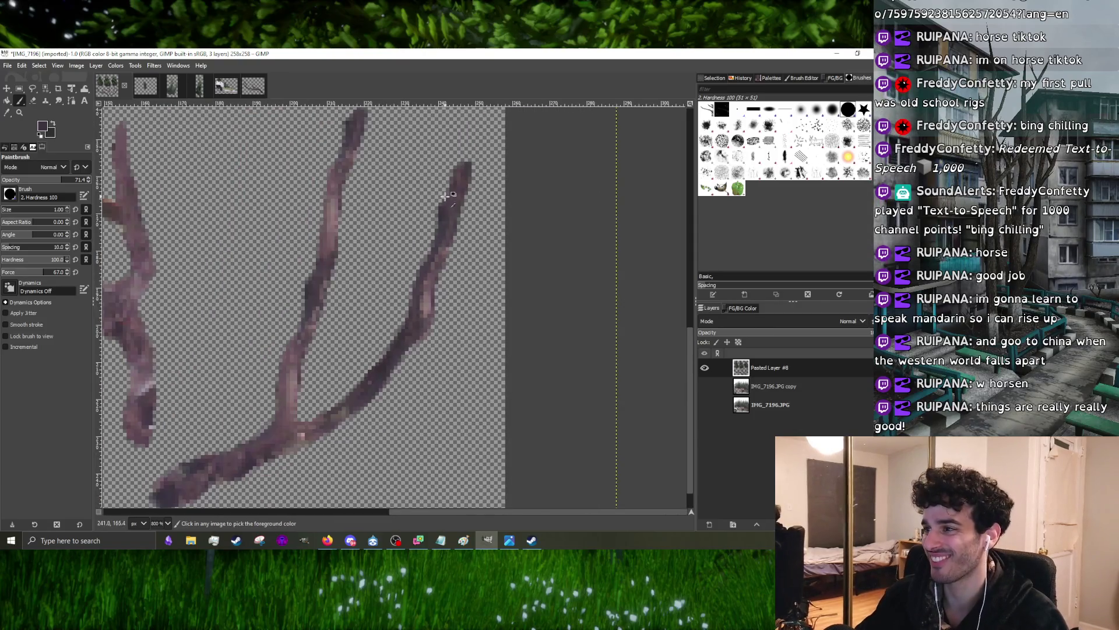
scroll(431, 322, up, 1)
scroll(431, 322, down, 1)
scroll(433, 342, up, 1)
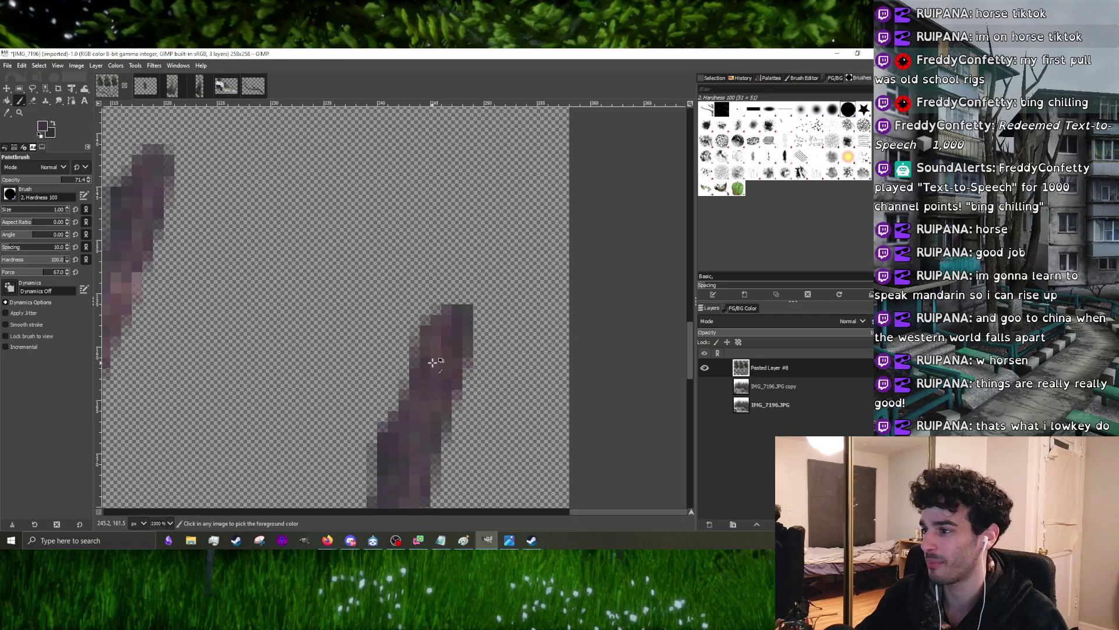
drag(465, 320, 467, 266)
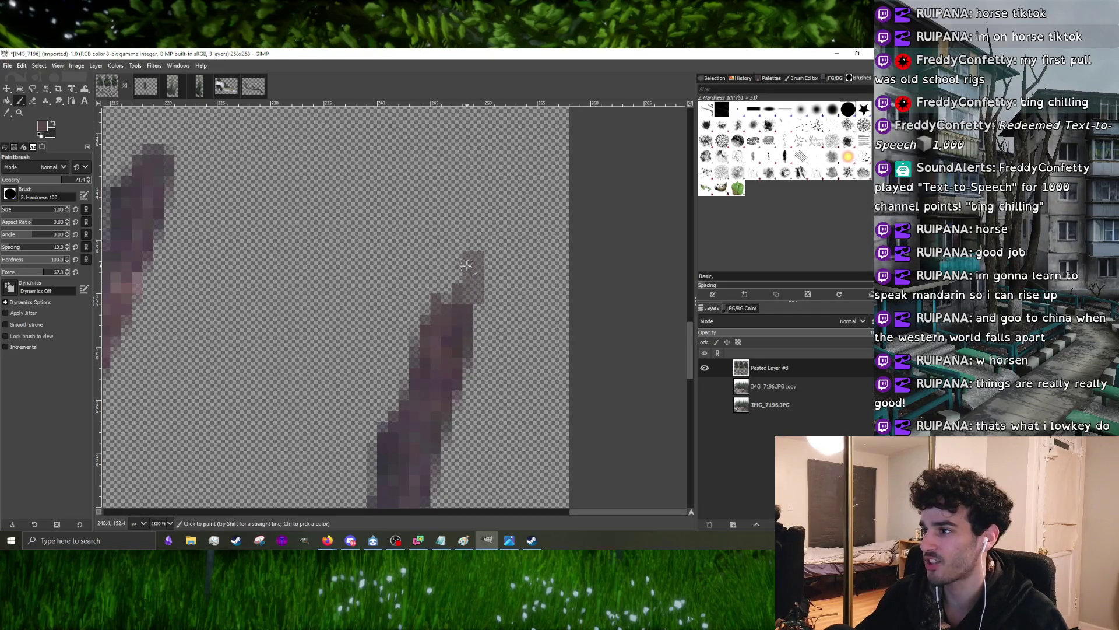
scroll(453, 262, down, 1)
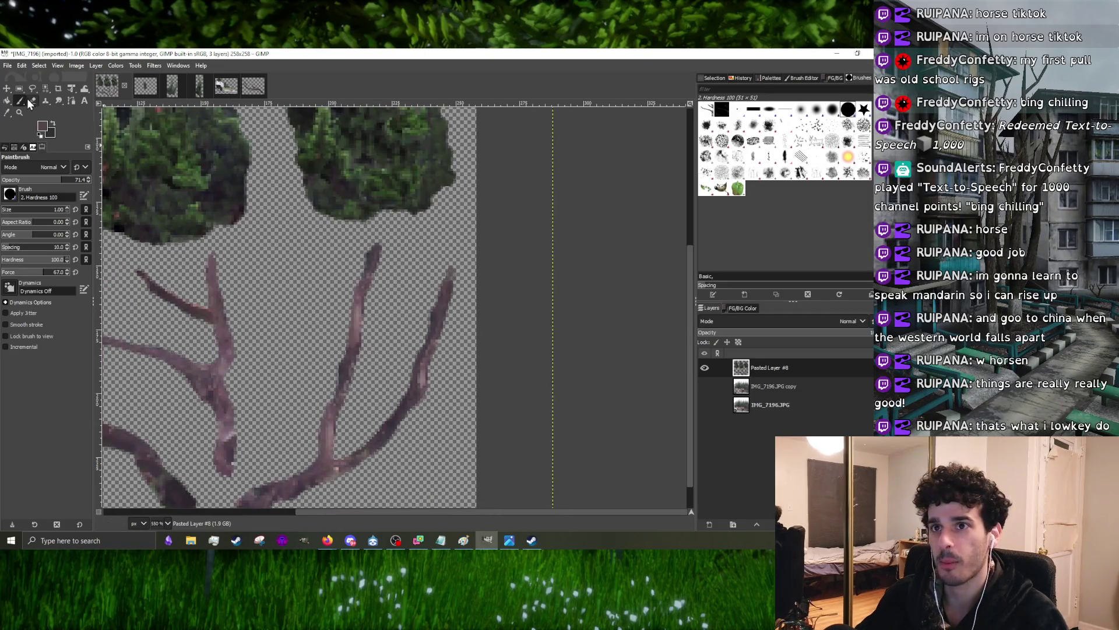
scroll(410, 280, up, 1)
scroll(411, 280, down, 1)
scroll(455, 289, up, 2)
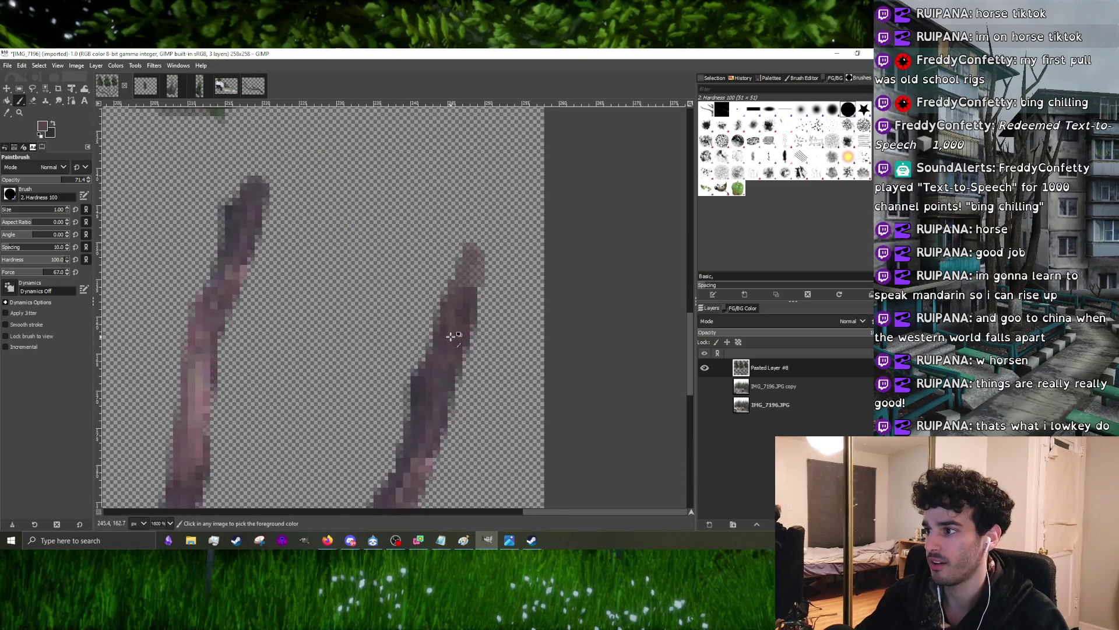
- Reset the foreground and background colours to defaults
ctrl+click(254, 243)
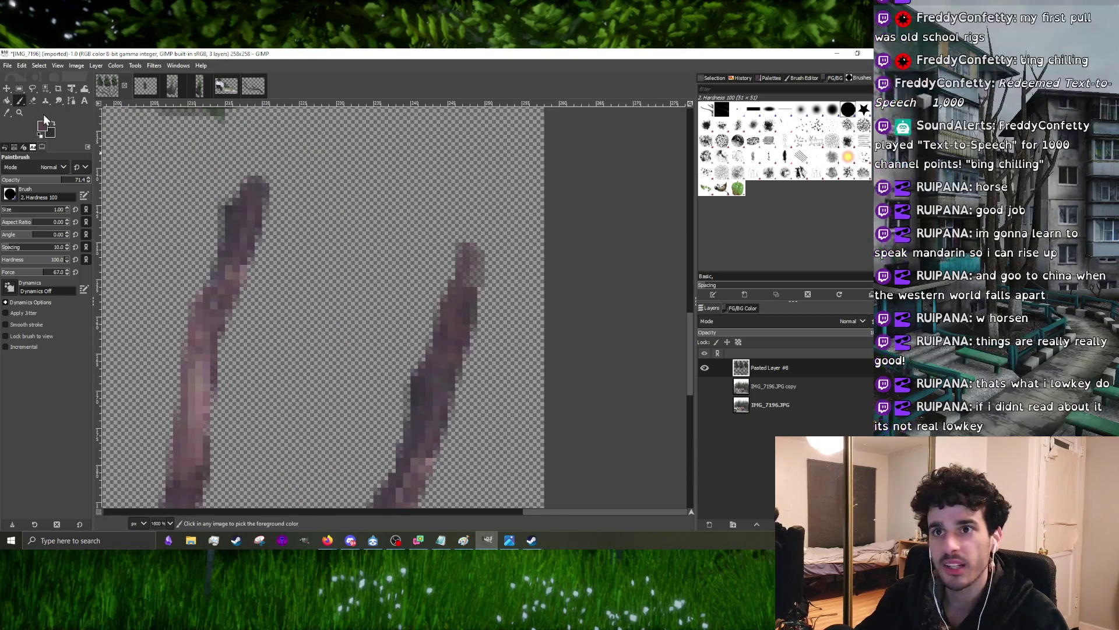
scroll(262, 262, down, 1)
scroll(375, 299, up, 2)
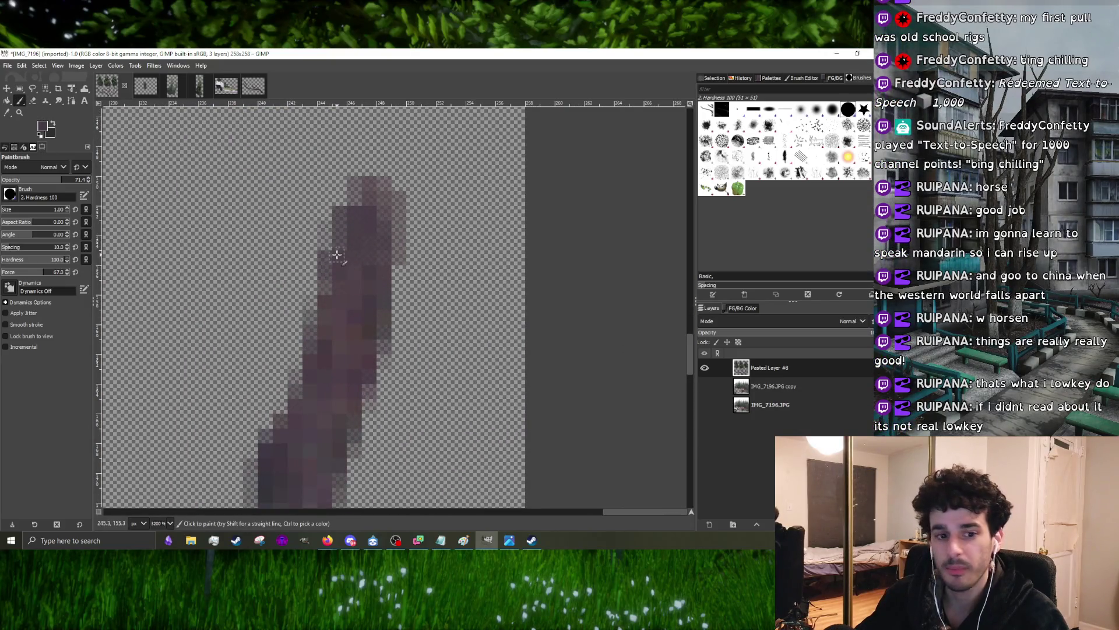
scroll(336, 266, down, 3)
scroll(336, 266, down, 4)
scroll(188, 274, up, 2)
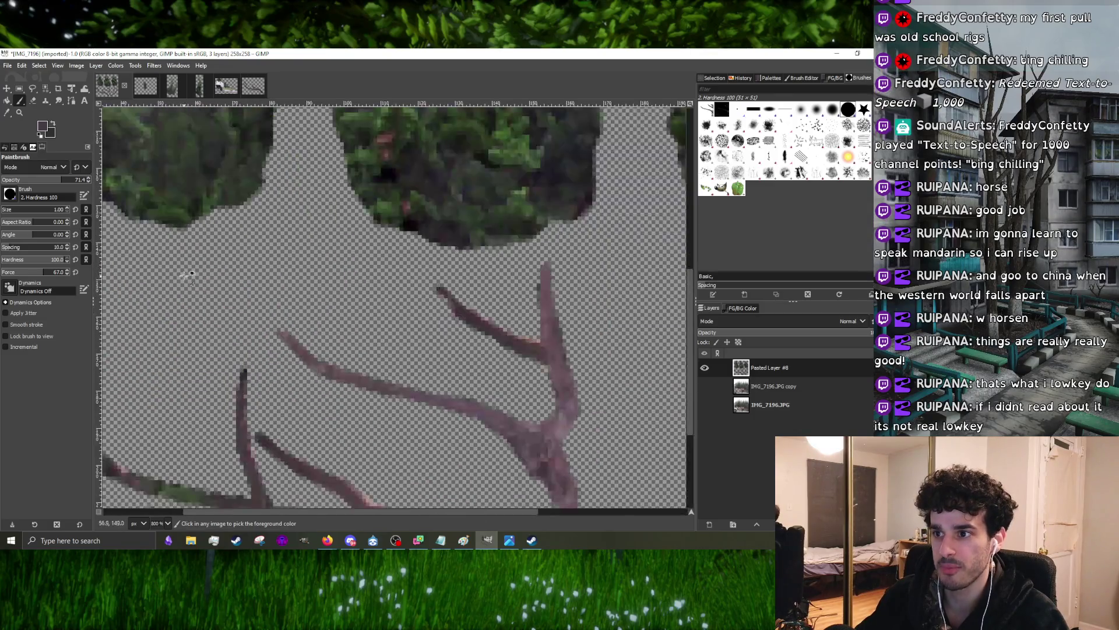
scroll(343, 329, up, 6)
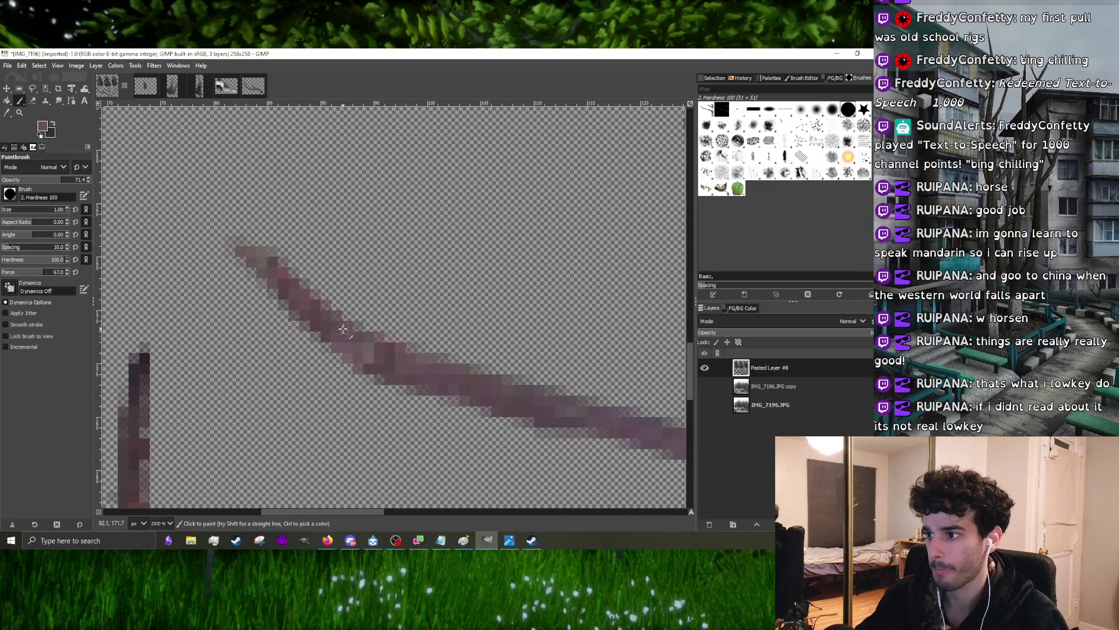
scroll(327, 305, down, 1)
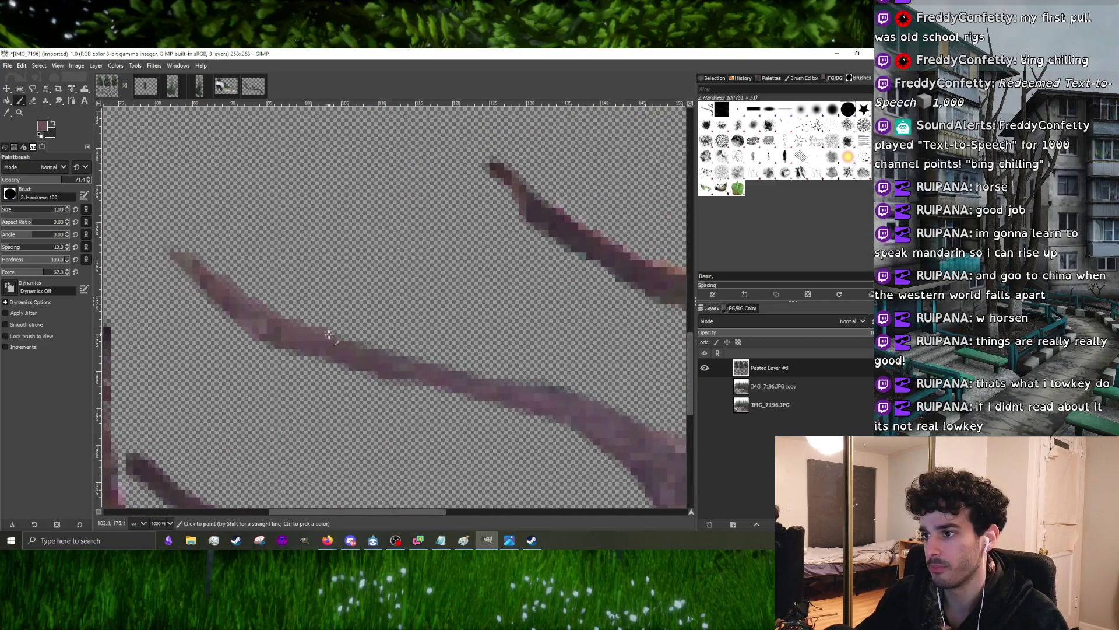
scroll(346, 343, down, 5)
scroll(318, 332, up, 5)
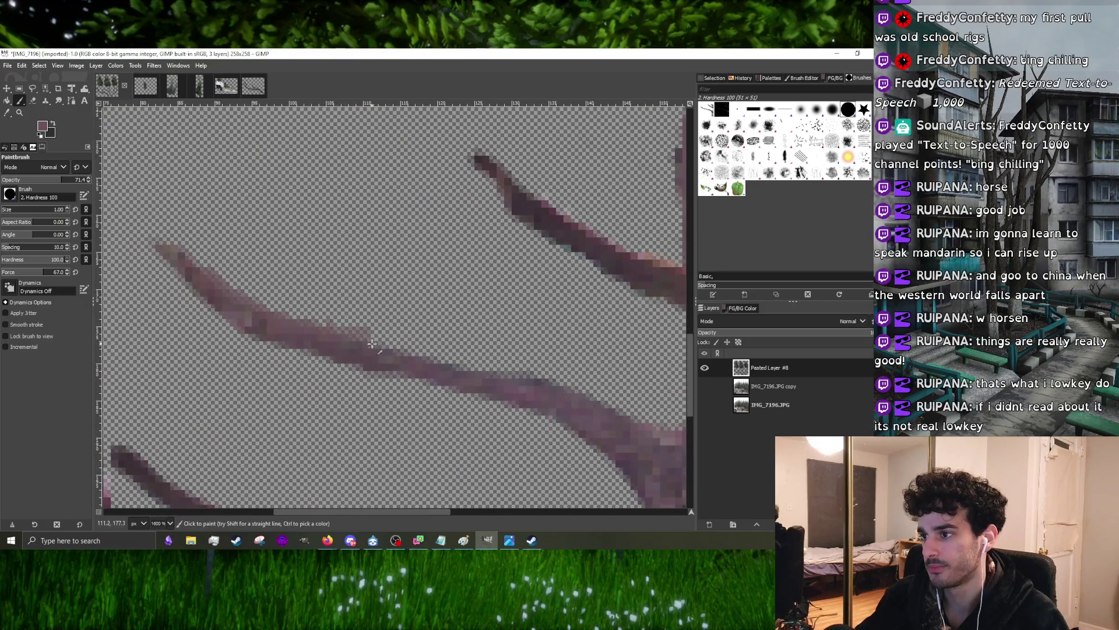
scroll(356, 350, up, 1)
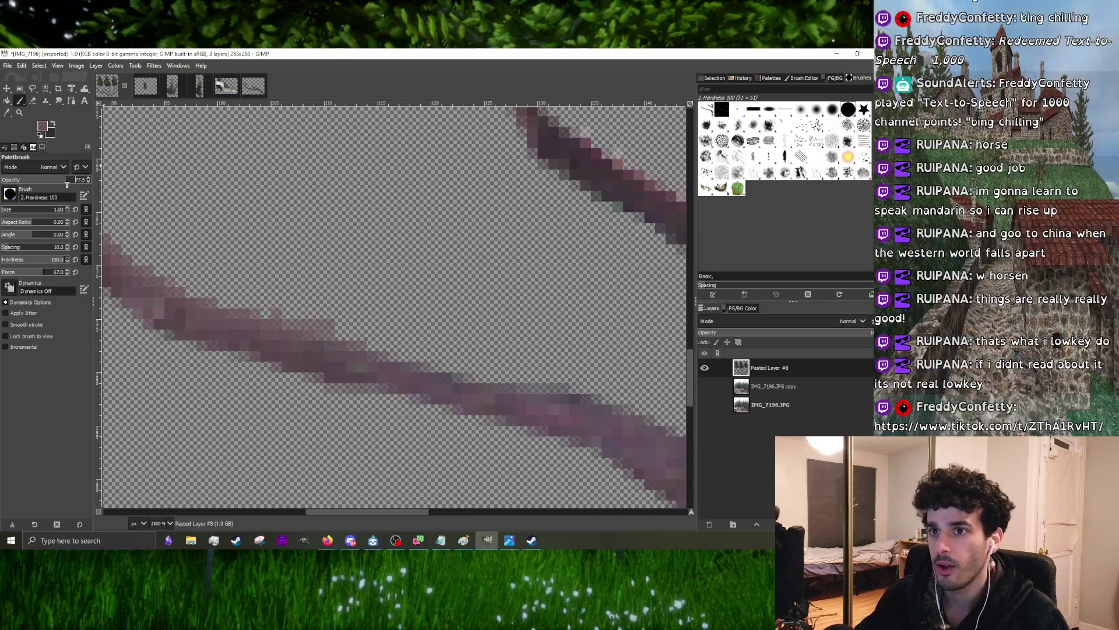
- Raise the paintbrush opacity for touching up the branch edges
click(67, 183)
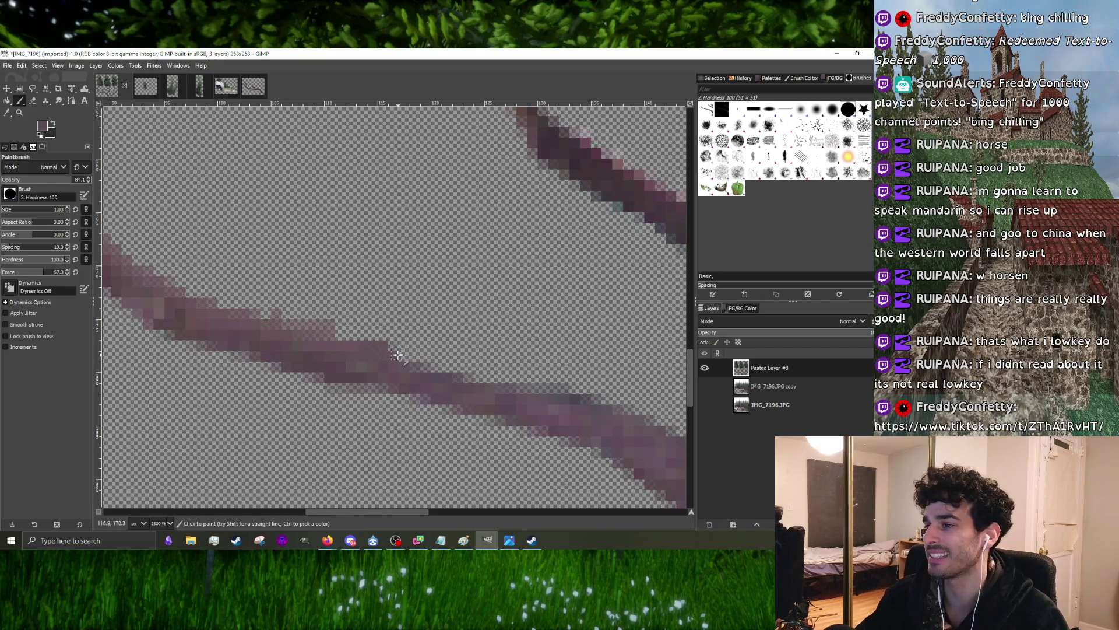
scroll(416, 364, down, 5)
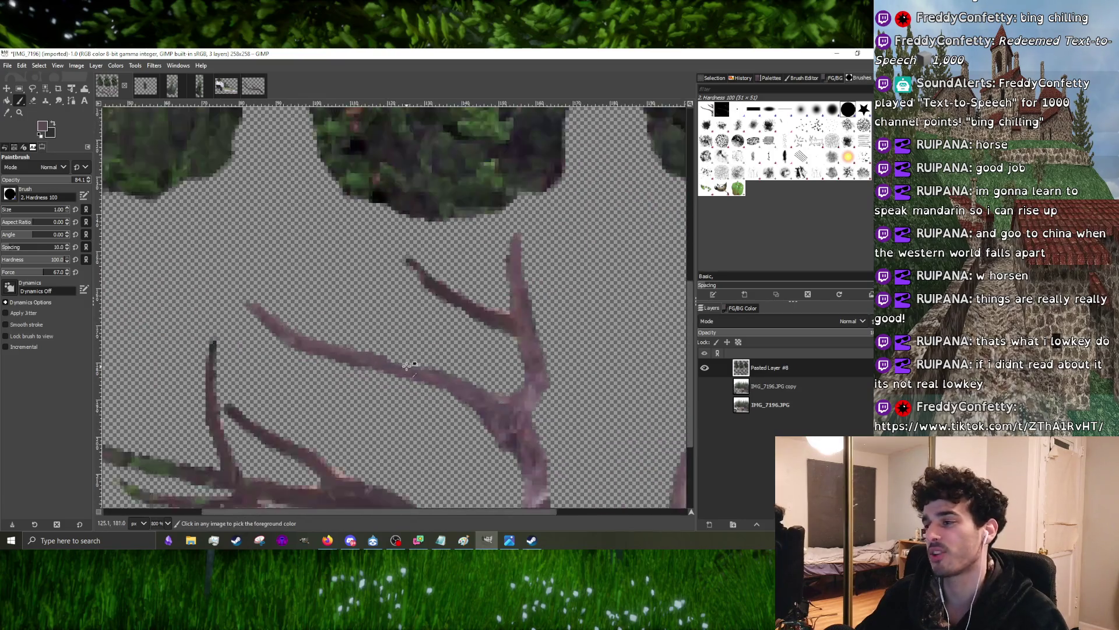
scroll(366, 364, up, 5)
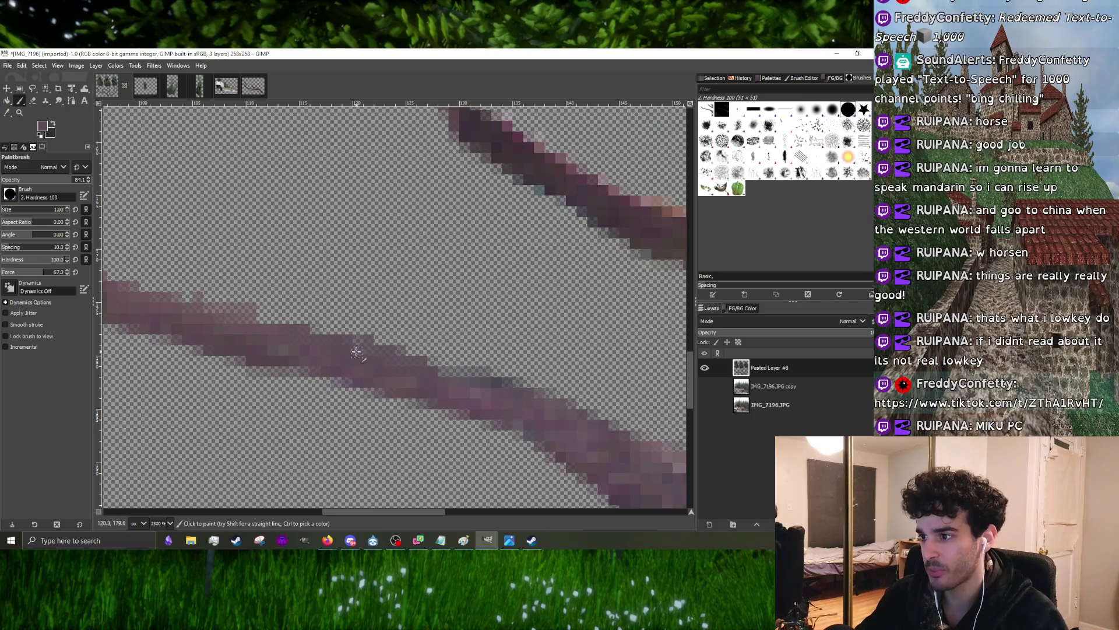
scroll(339, 346, down, 1)
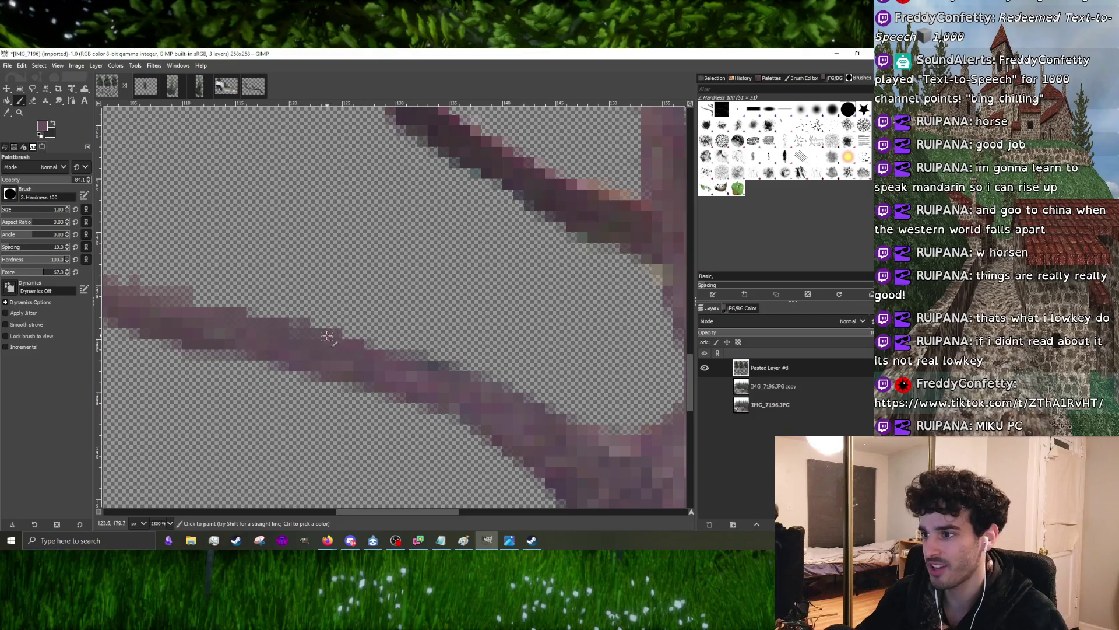
scroll(425, 361, down, 3)
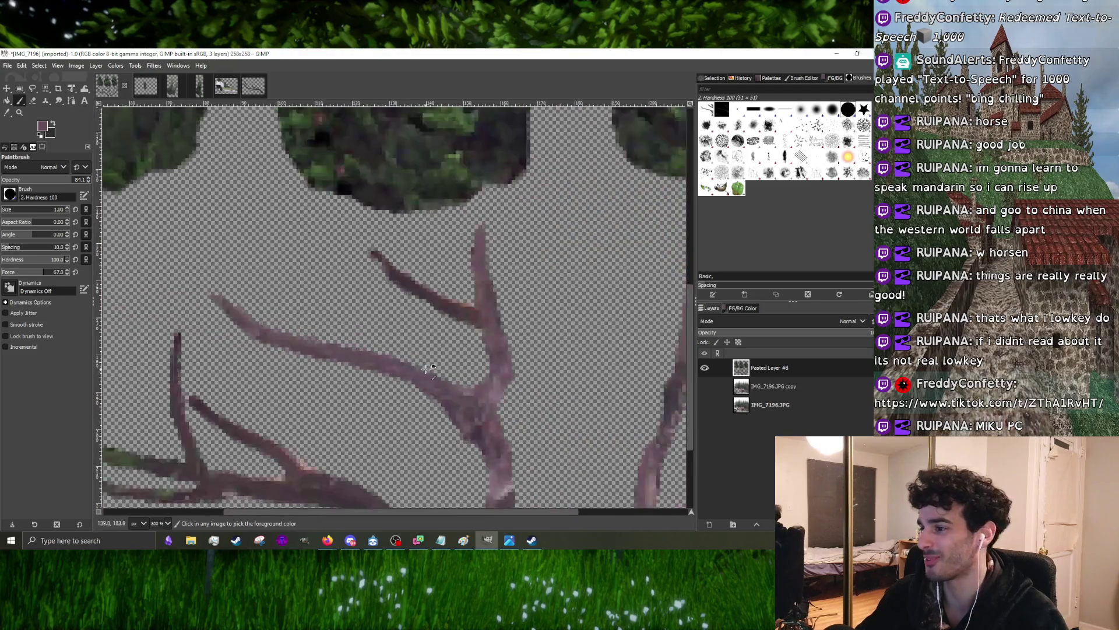
scroll(418, 368, up, 2)
scroll(375, 352, down, 3)
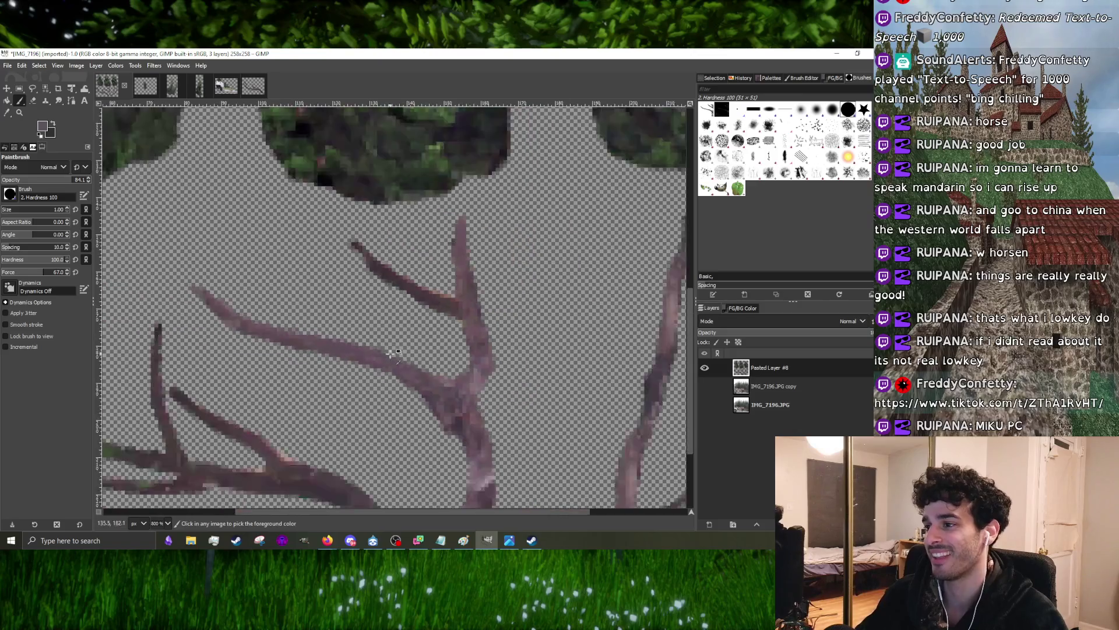
scroll(376, 355, up, 5)
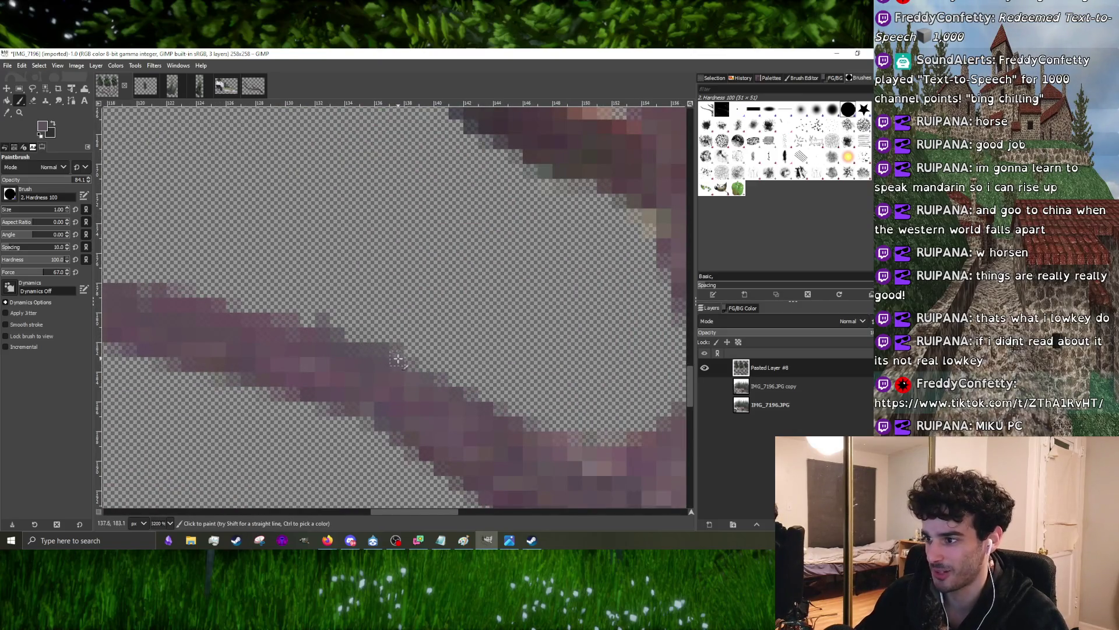
scroll(267, 318, down, 3)
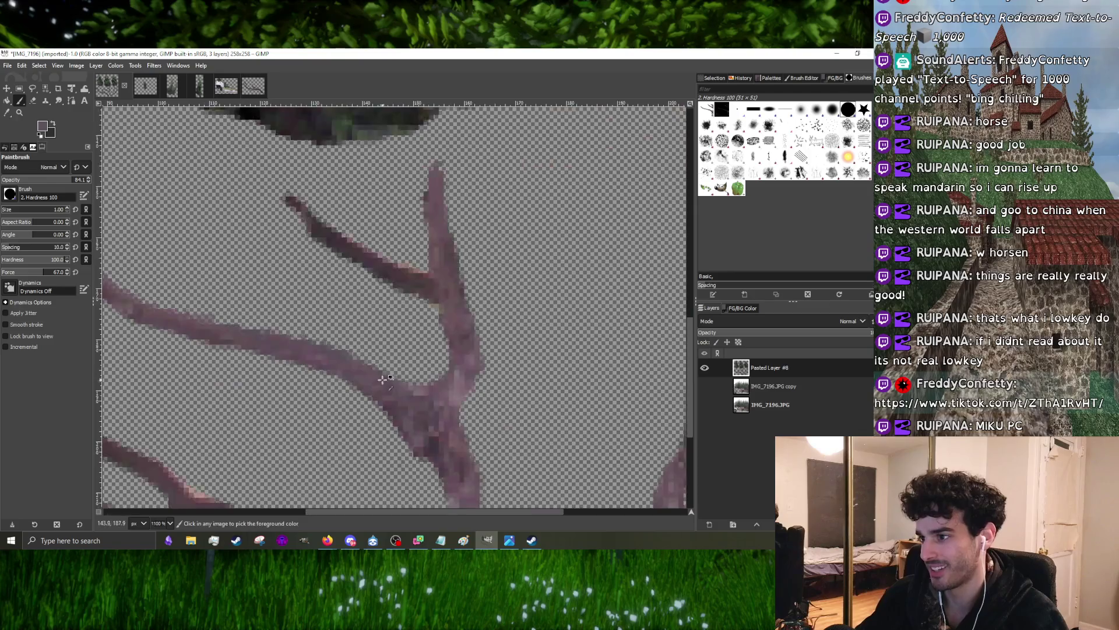
scroll(351, 362, up, 3)
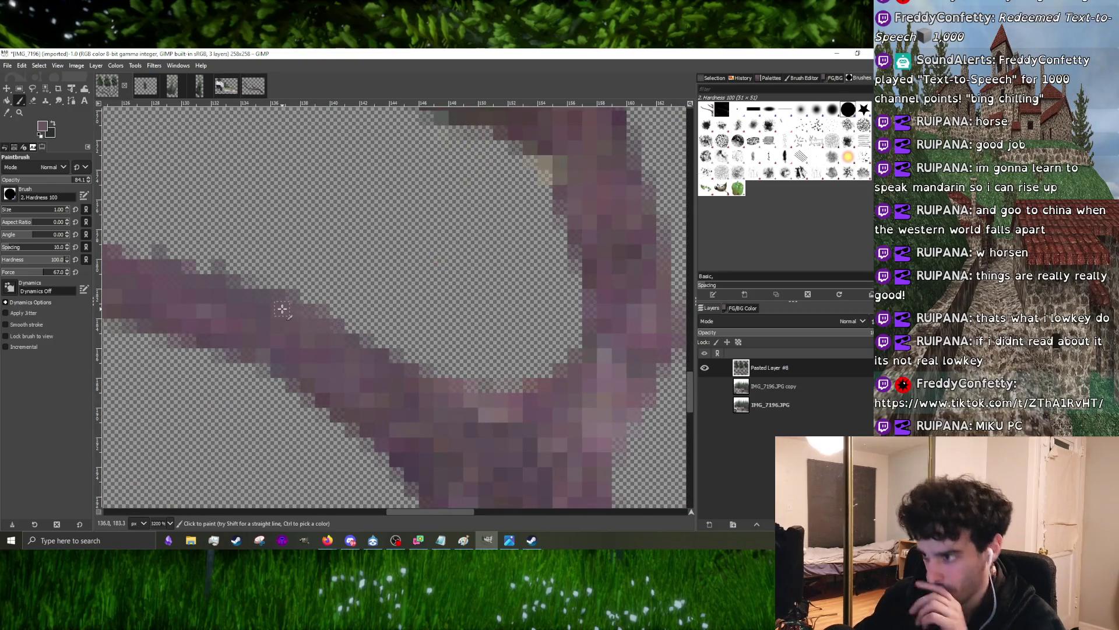
scroll(394, 307, down, 1)
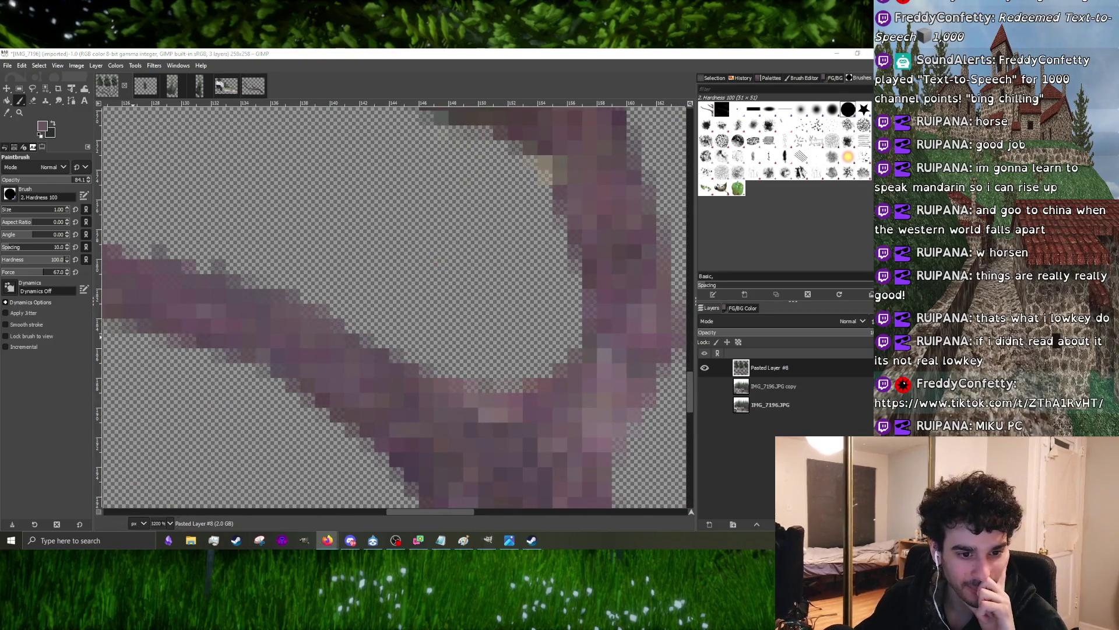
- Bring the Firefox window with the TikTok video forward and reposition it over the canvas
key(alt+Tab)
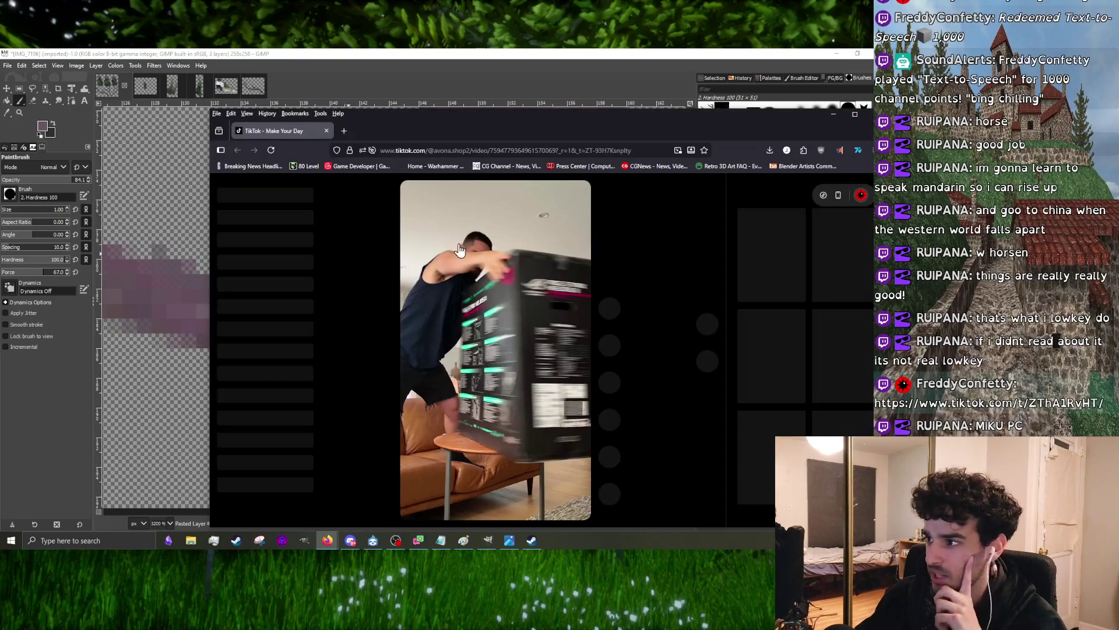
drag(472, 118, 344, 88)
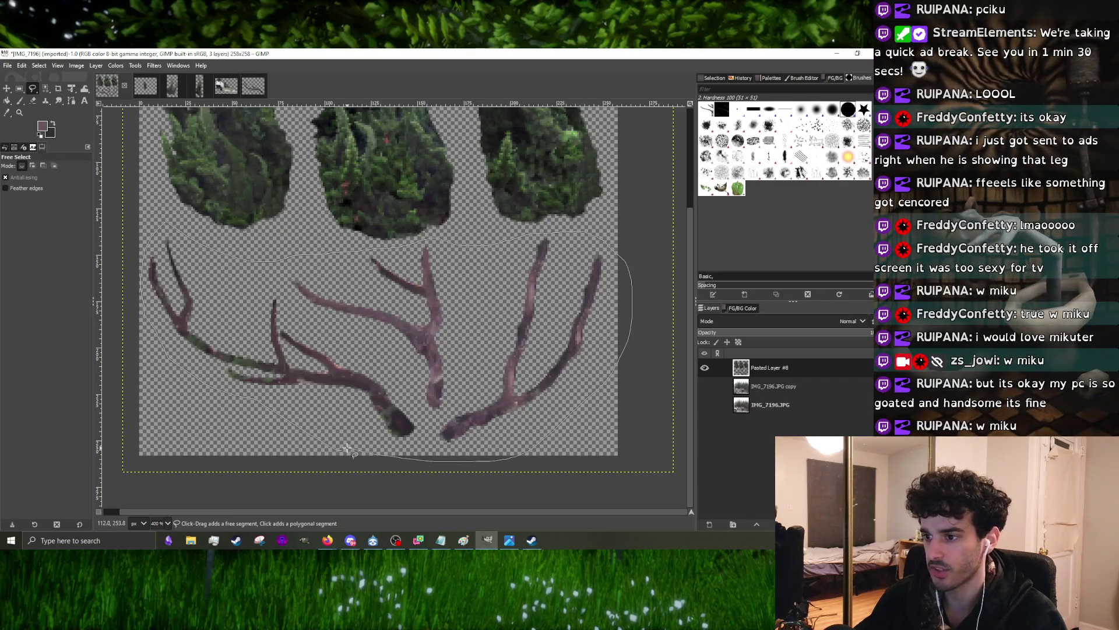
- Finish the Free Select outline around the purple branches and cut-paste them onto their own new layer
drag(544, 438, 144, 241)
key(Return)
key(ctrl+x)
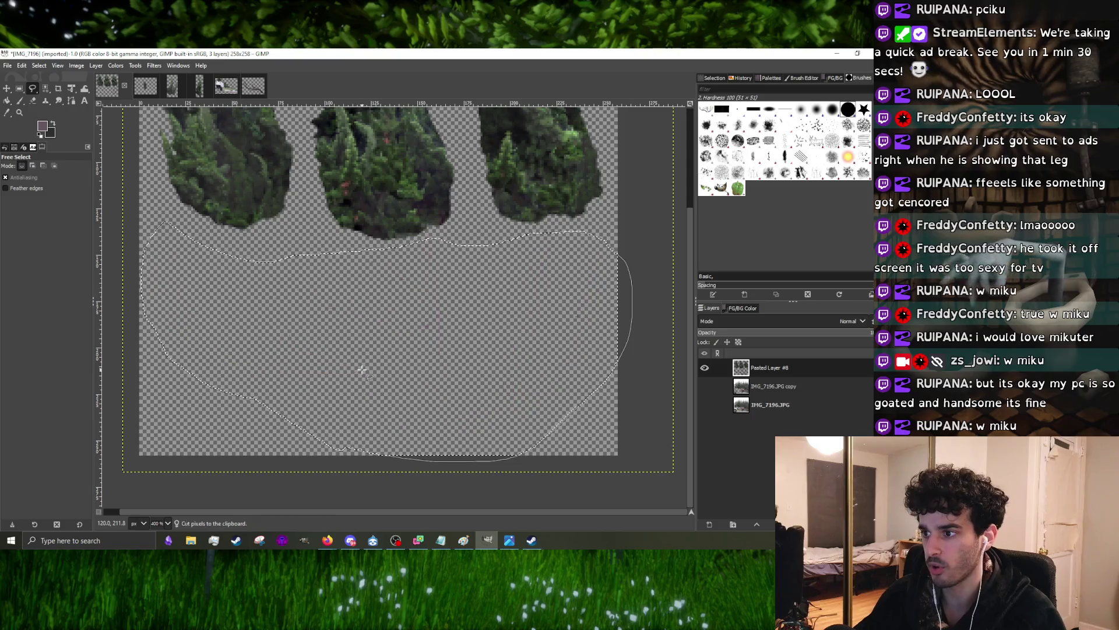
key(ctrl+v)
key(ctrl+shift+n)
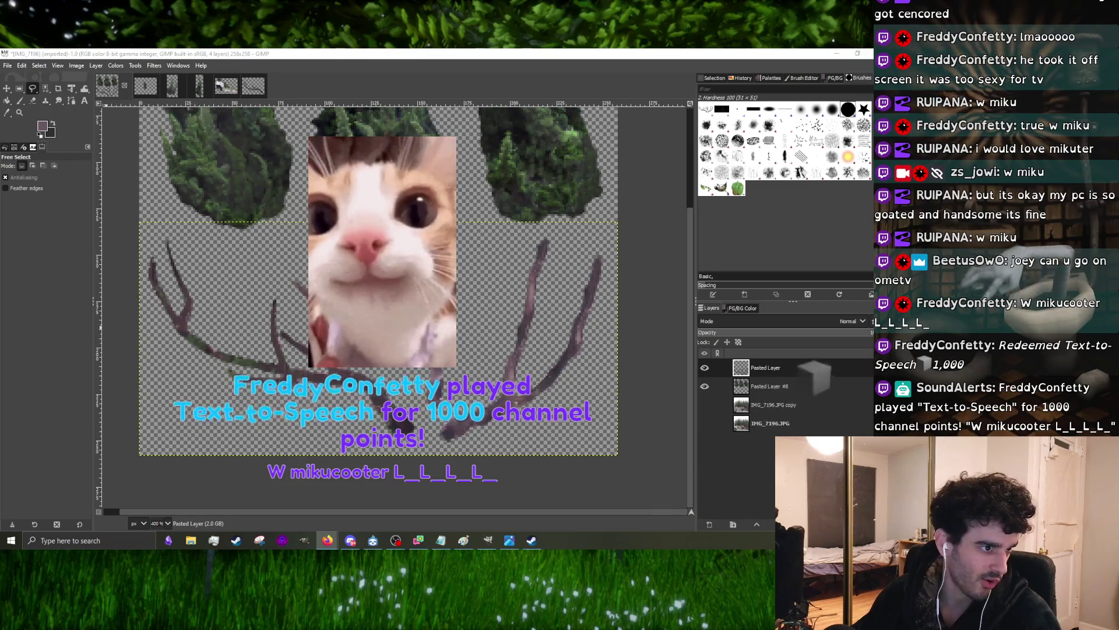
- Bring the Miku Worldwide site forward and move the browser window up and left
key(alt+Tab)
drag(456, 112, 357, 102)
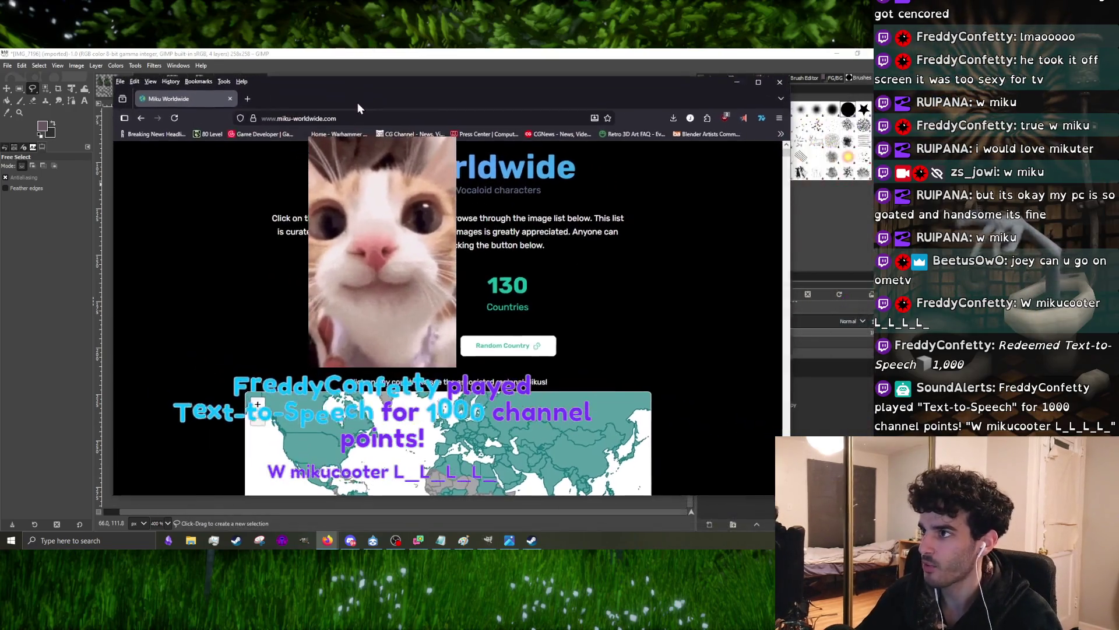
- Maximize the browser, pan the world map across northern and central Europe, and show Poland's Miku artwork
click(752, 101)
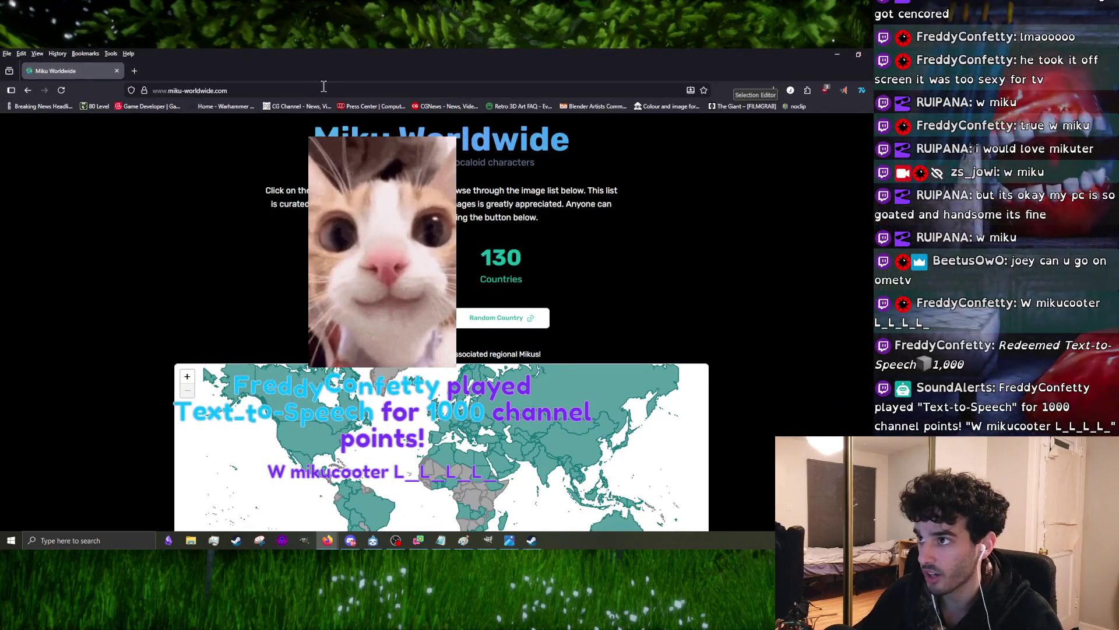
scroll(104, 266, down, 10)
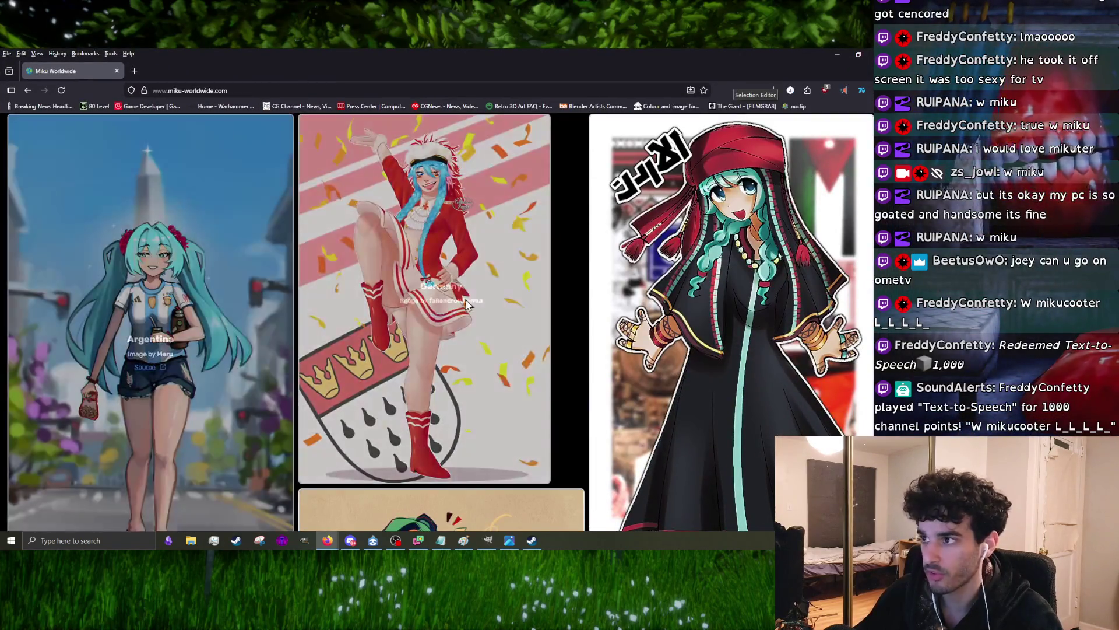
scroll(162, 315, down, 3)
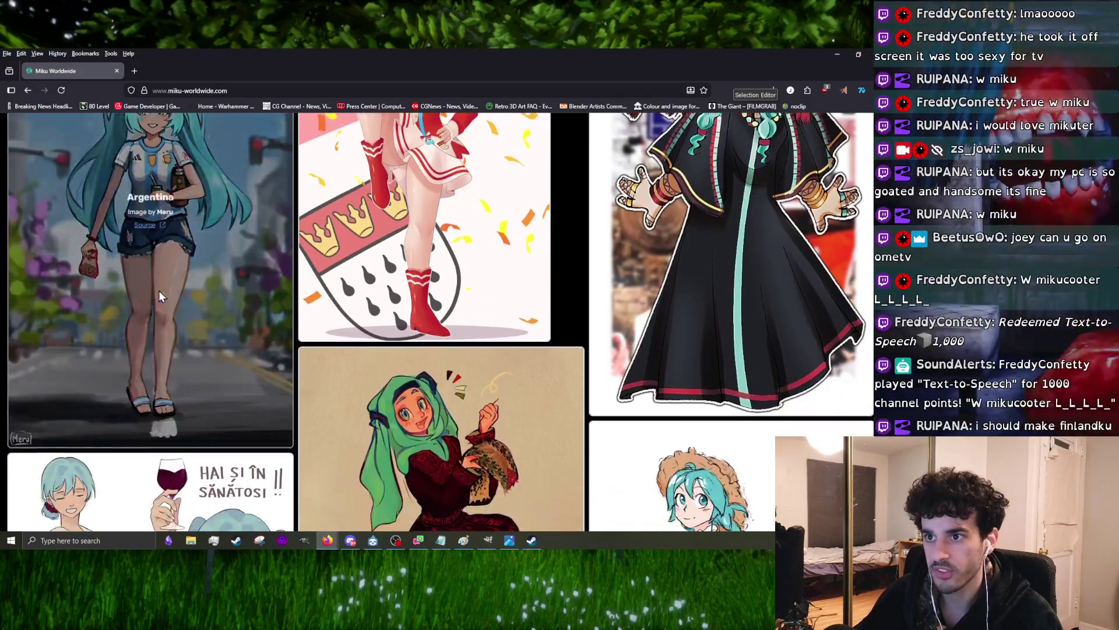
scroll(277, 352, up, 3)
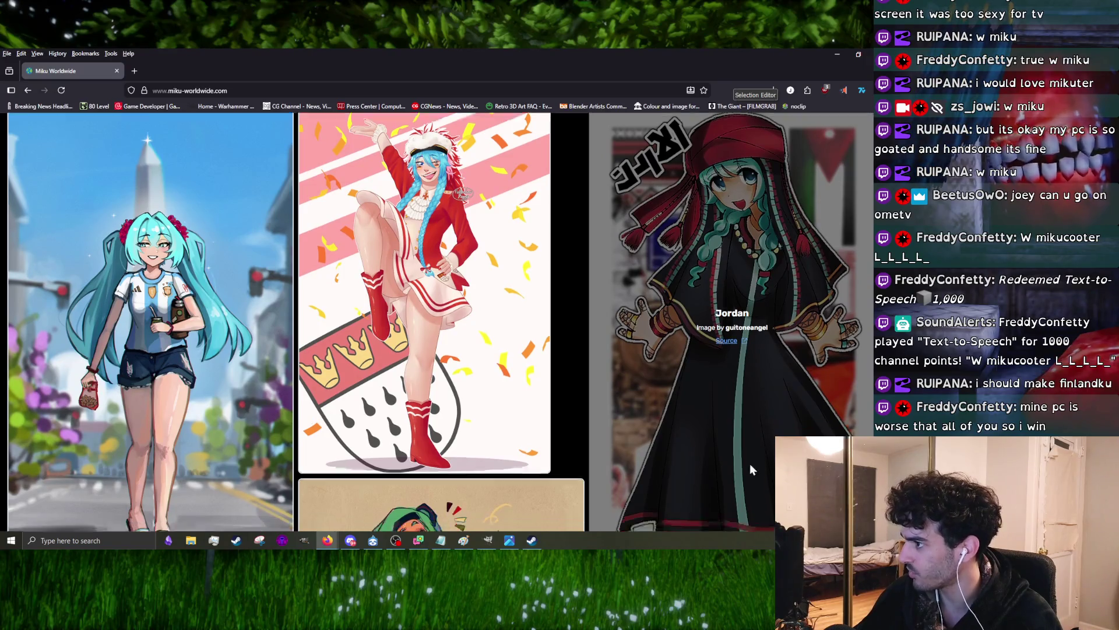
scroll(749, 464, down, 4)
scroll(264, 444, down, 1)
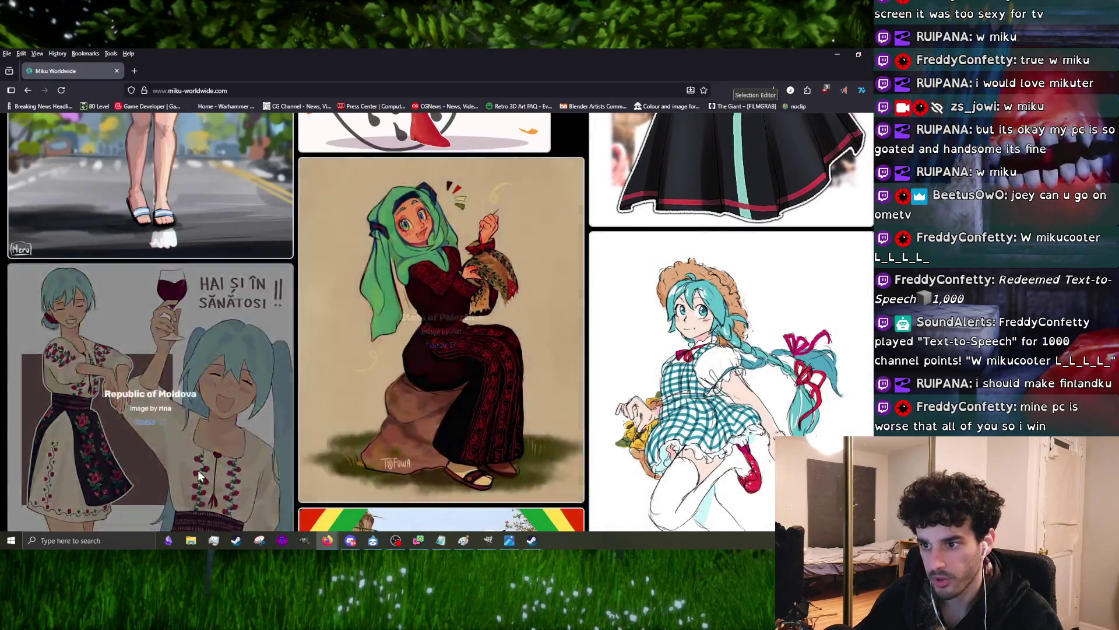
scroll(172, 465, down, 1)
scroll(570, 326, down, 3)
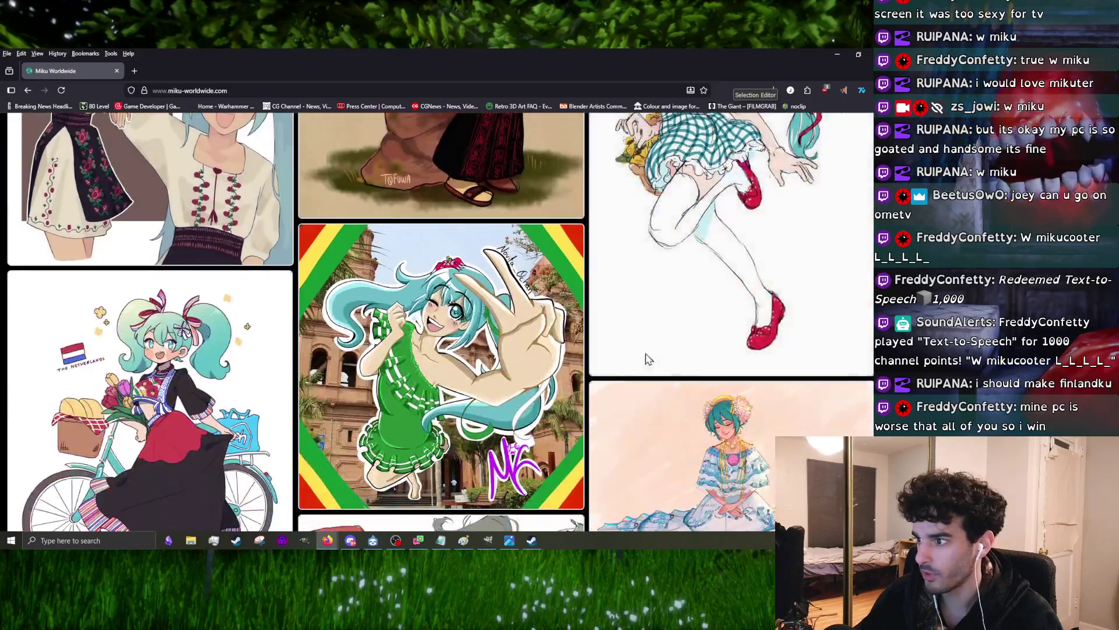
scroll(440, 433, down, 2)
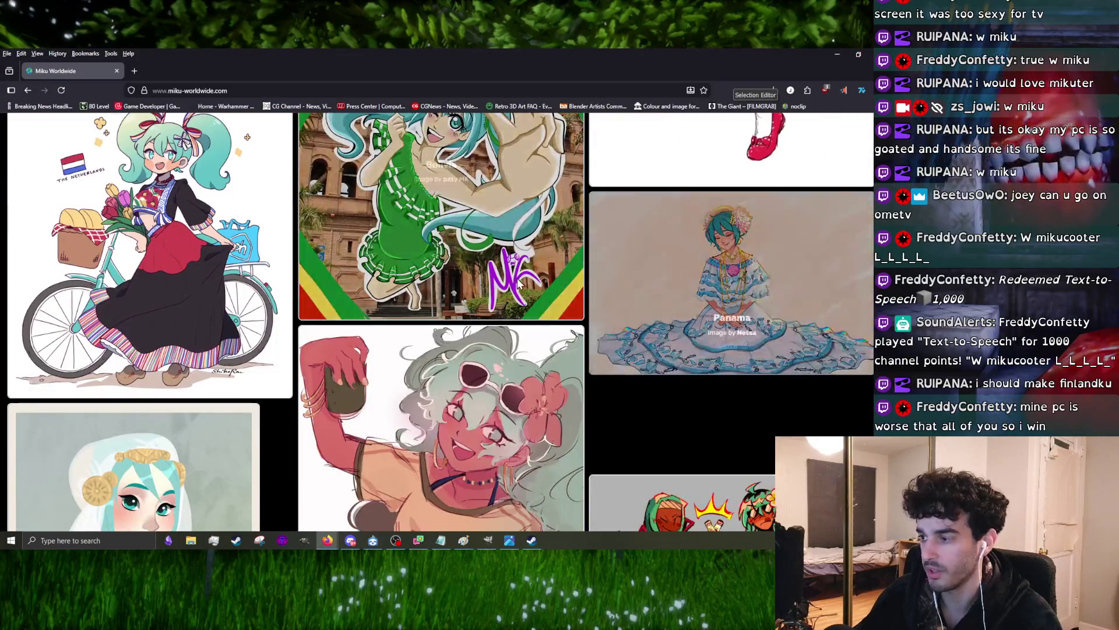
scroll(273, 429, down, 3)
scroll(299, 411, up, 1)
scroll(300, 412, up, 5)
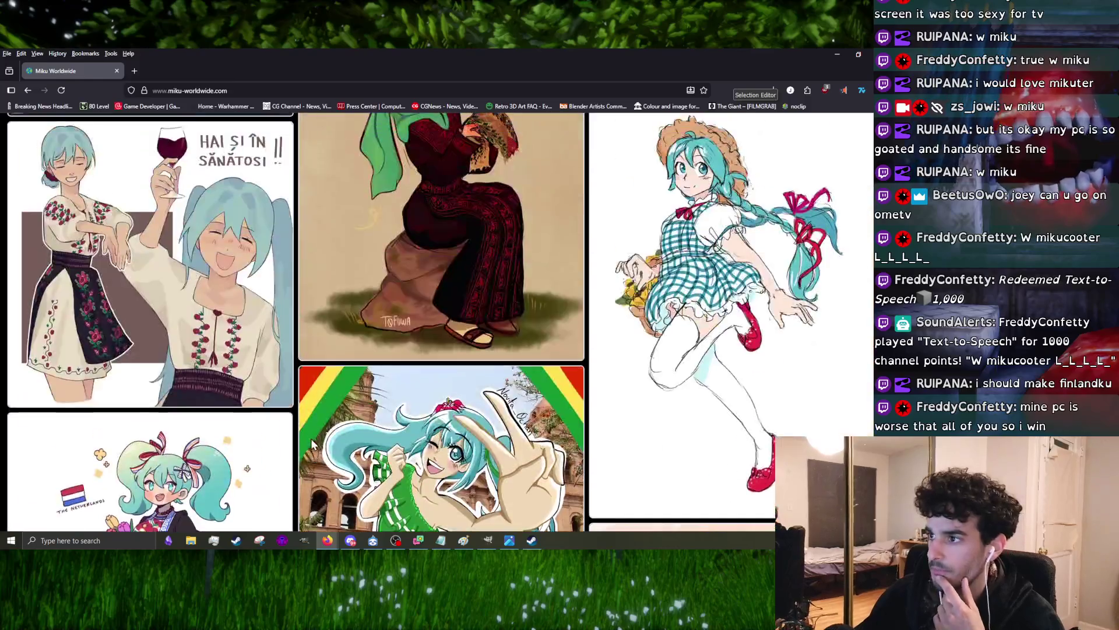
scroll(301, 432, up, 5)
scroll(301, 431, up, 3)
drag(468, 426, 406, 461)
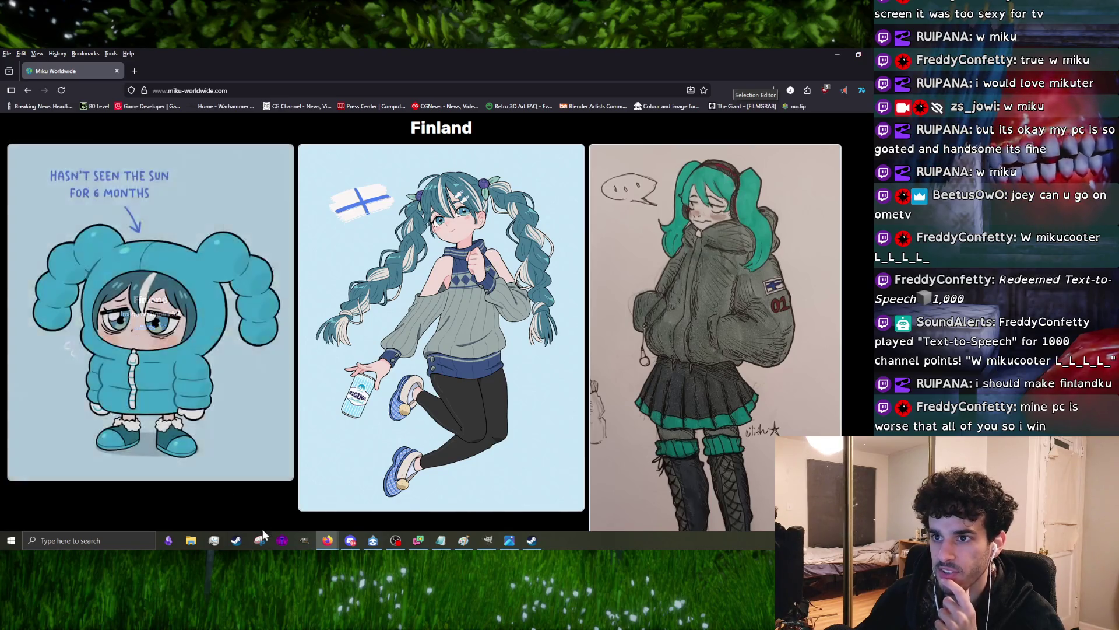
scroll(566, 330, up, 3)
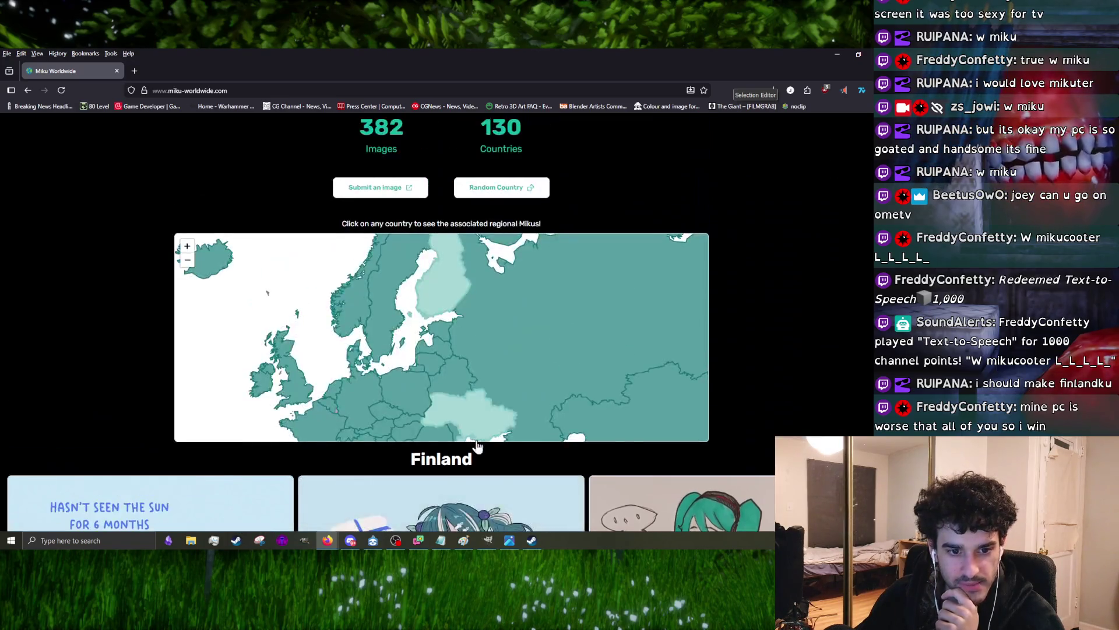
scroll(462, 420, up, 2)
scroll(463, 420, down, 2)
drag(377, 354, 424, 306)
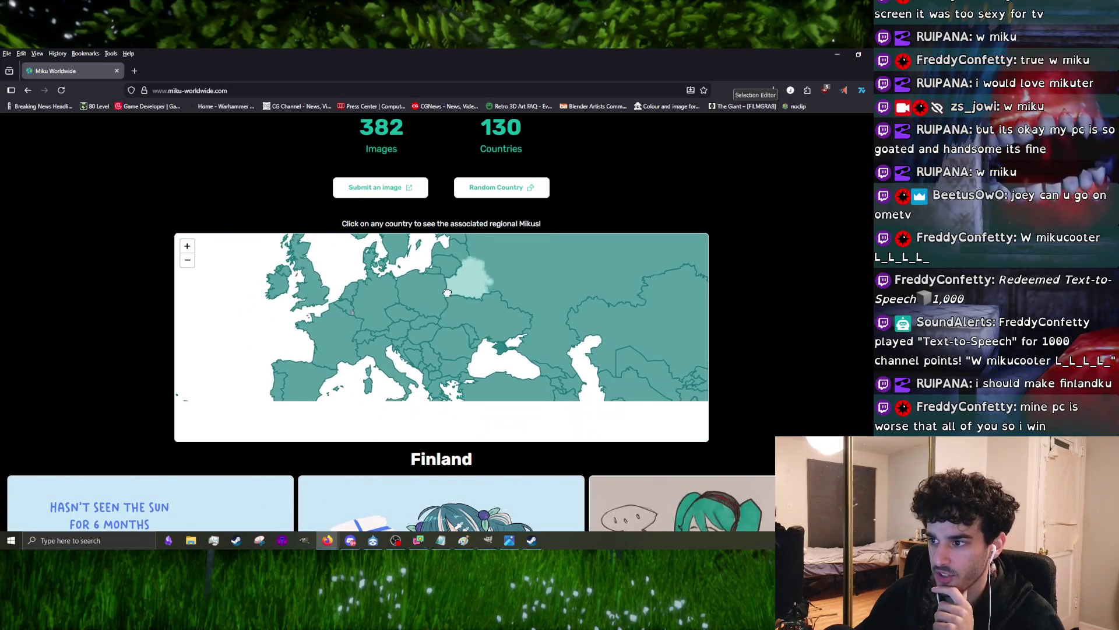
click(420, 297)
scroll(85, 264, down, 3)
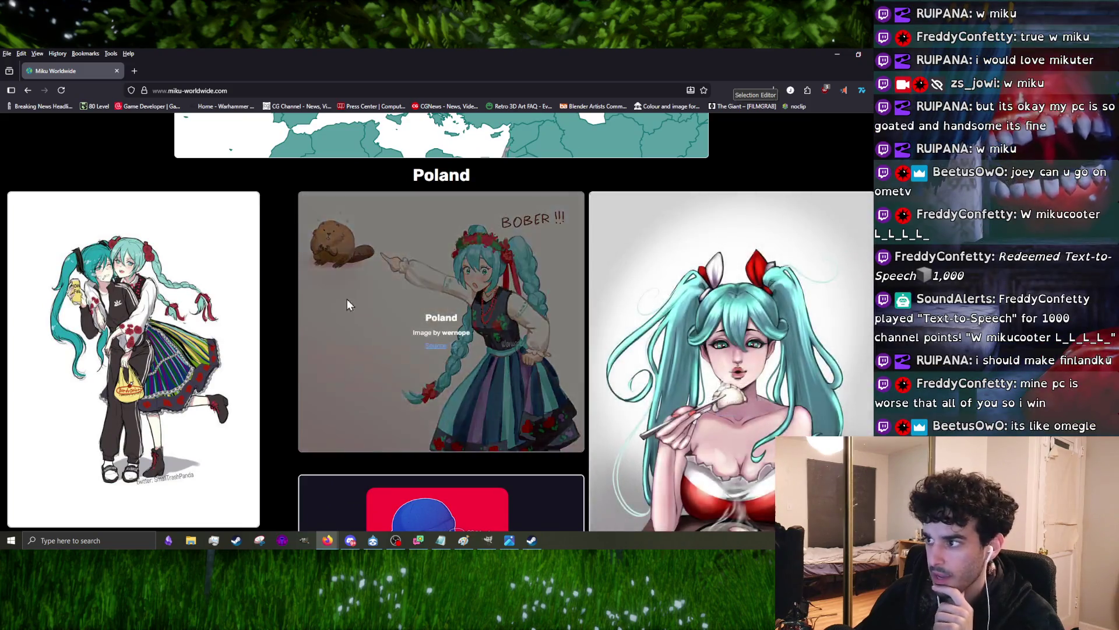
scroll(475, 308, down, 2)
scroll(317, 277, up, 3)
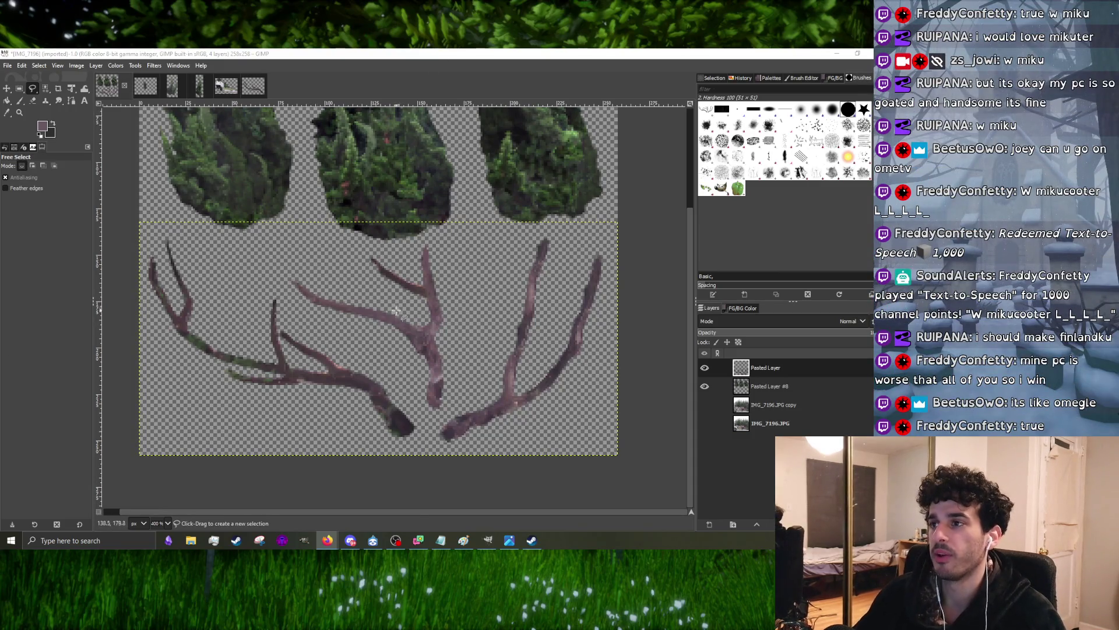
- Apply an Exposure adjustment to the branches, raising exposure and black level slightly
key(ctrl+z)
scroll(324, 182, up, 2)
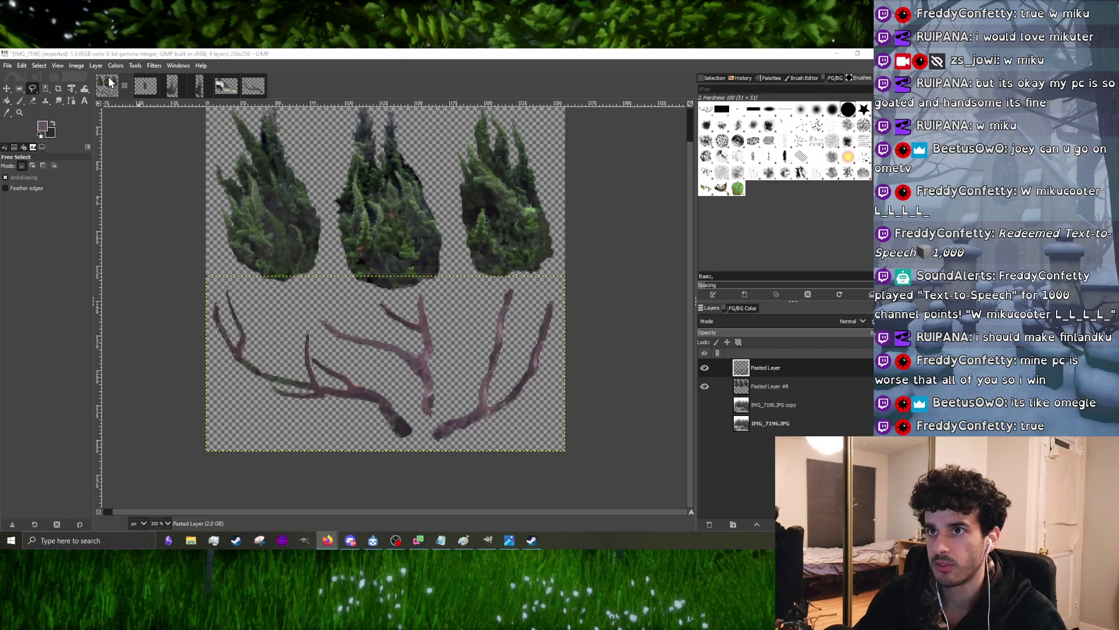
click(77, 66)
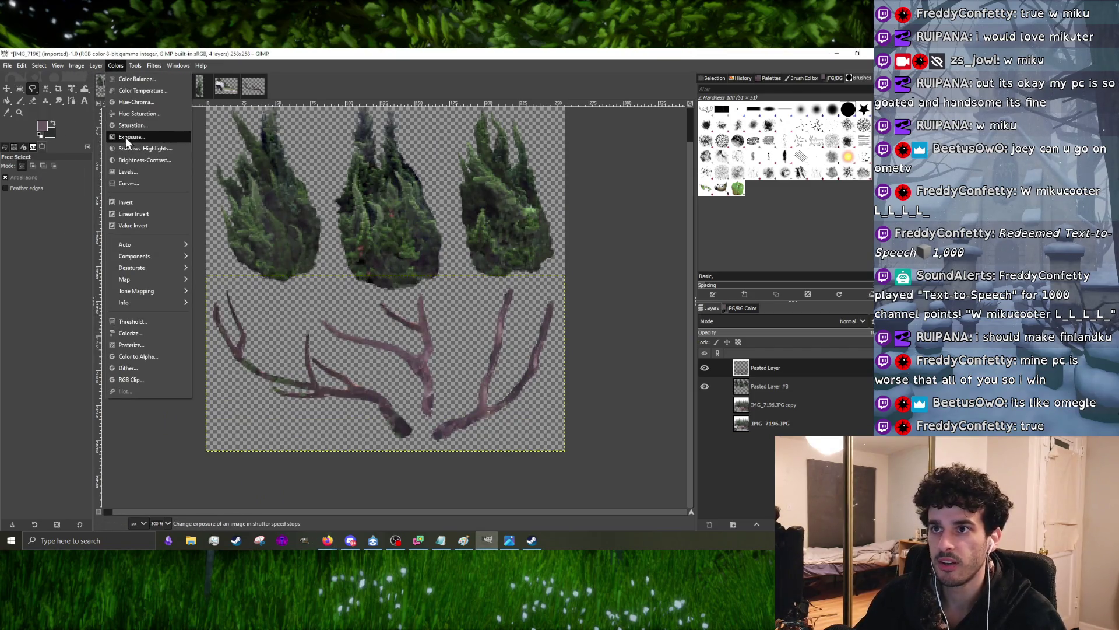
click(128, 137)
click(486, 197)
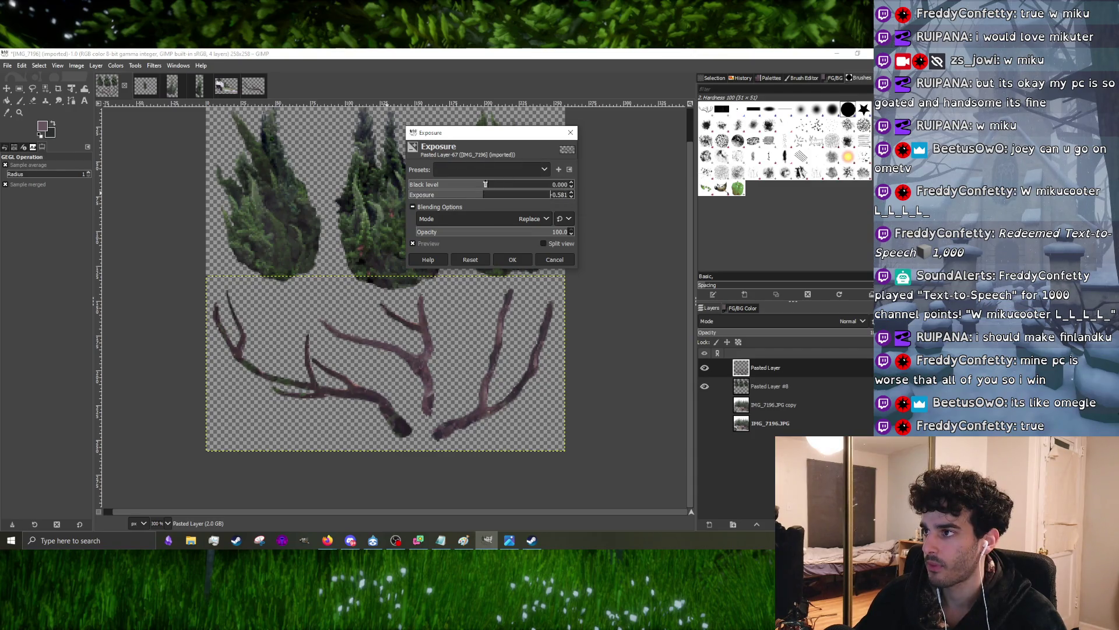
drag(495, 195, 501, 195)
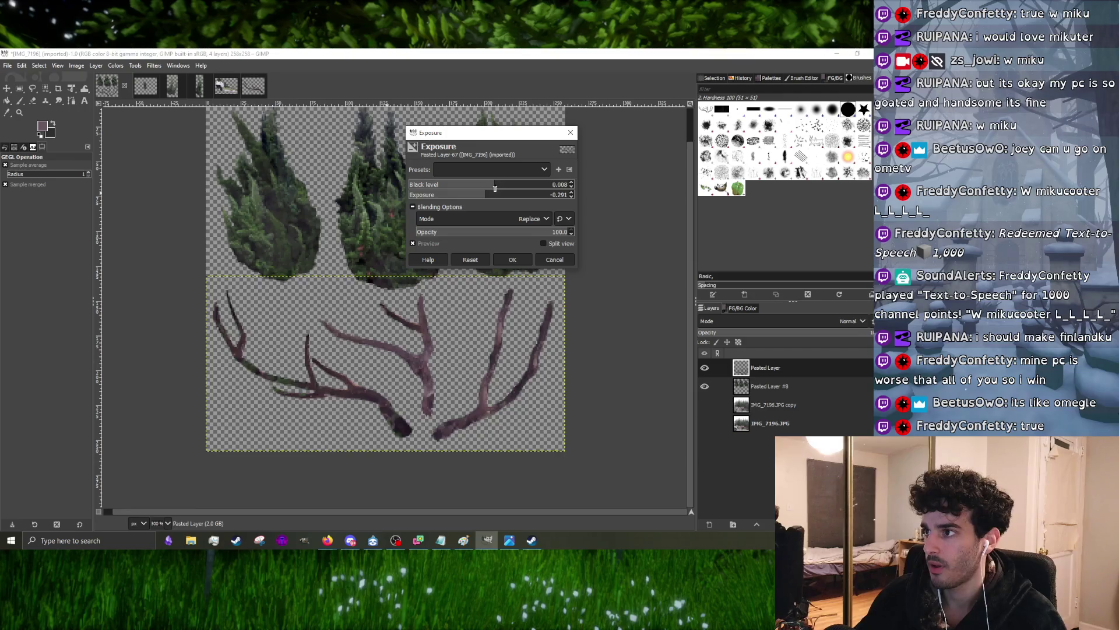
drag(486, 199, 492, 200)
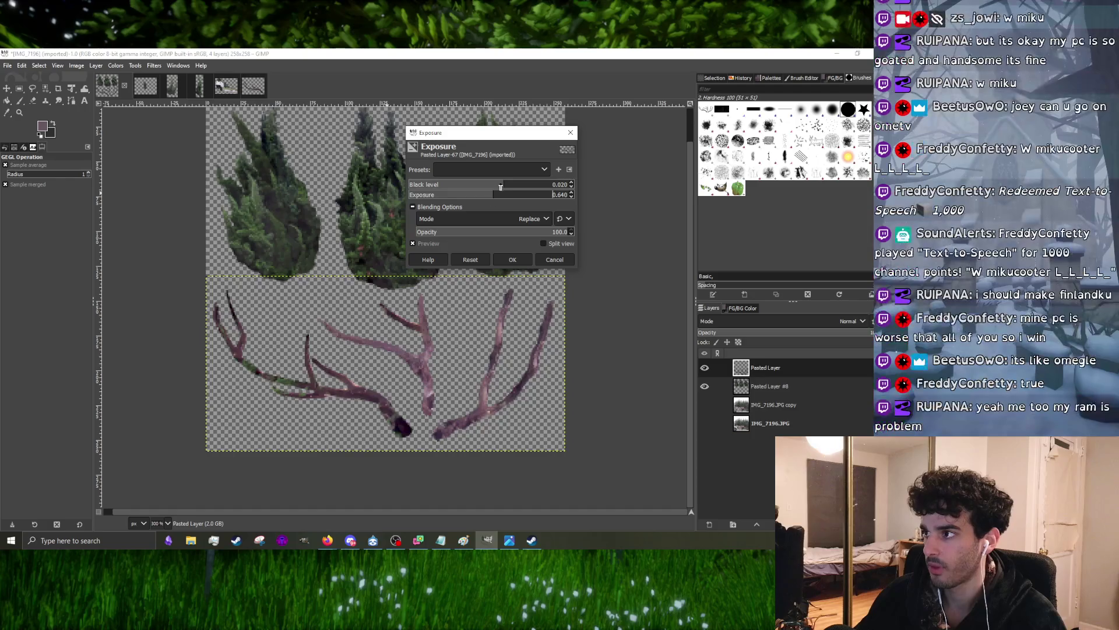
click(512, 260)
- Apply a Color Temperature adjustment with a lowered intended temperature to make the branches more violet
click(116, 65)
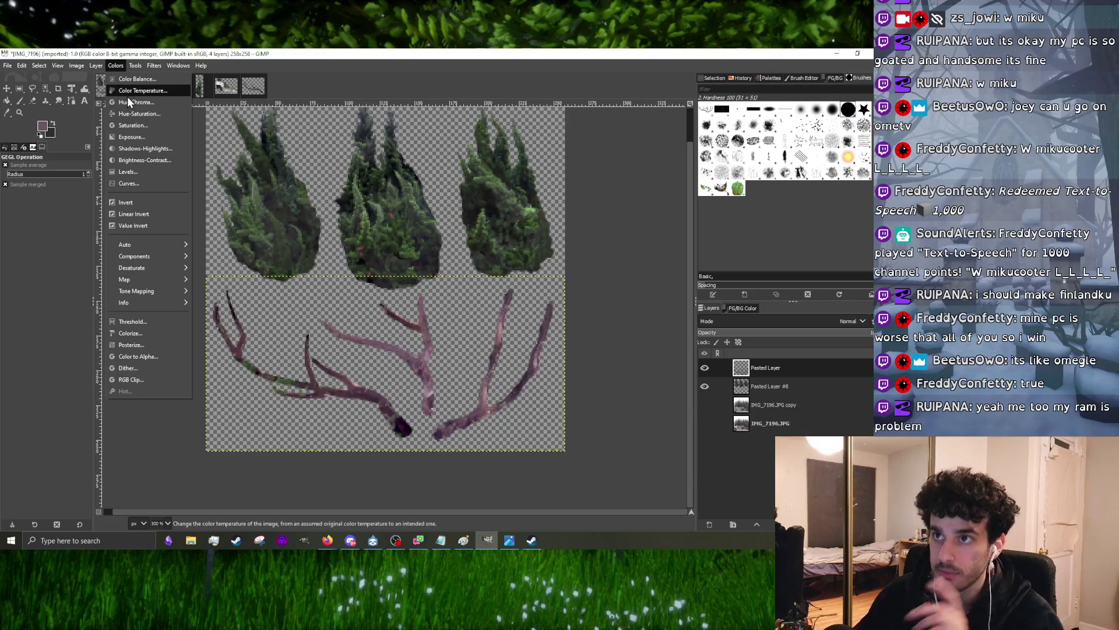
click(153, 83)
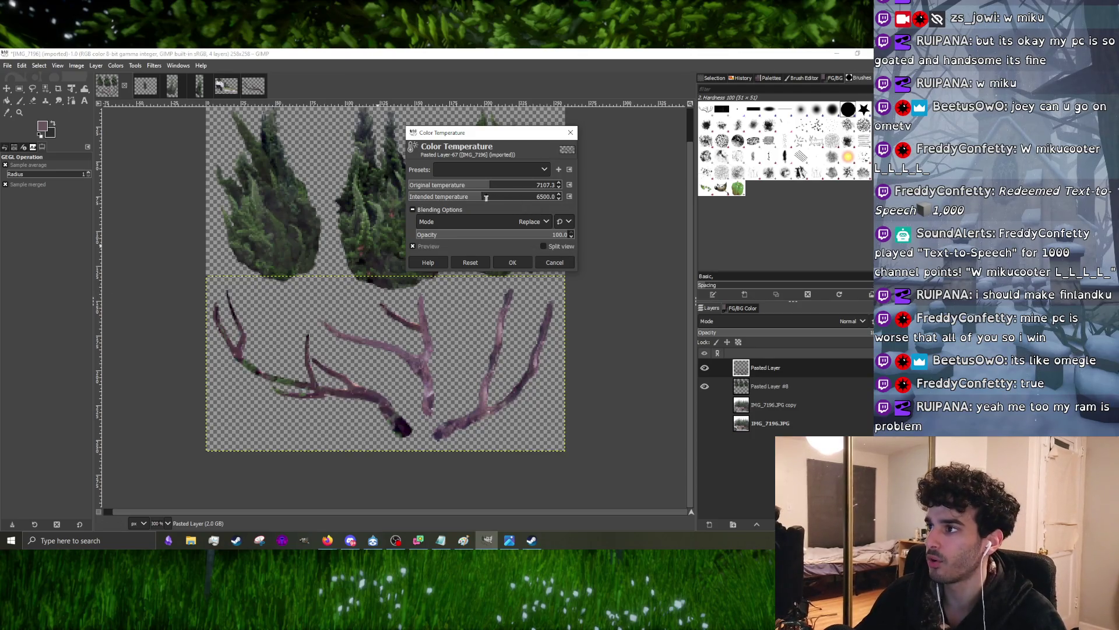
drag(481, 199, 471, 206)
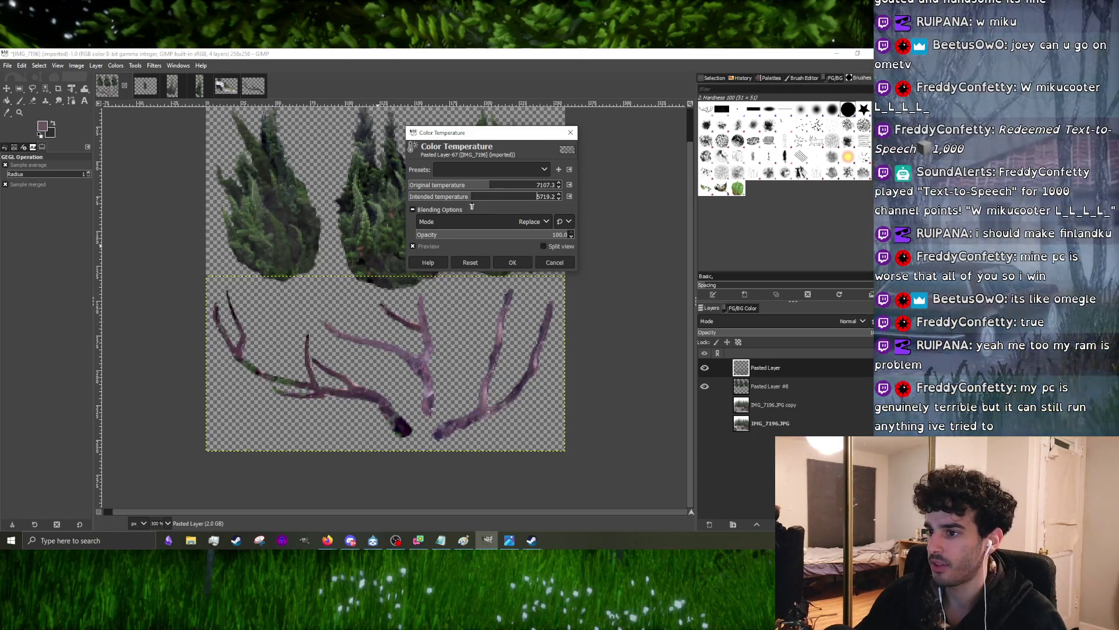
click(523, 260)
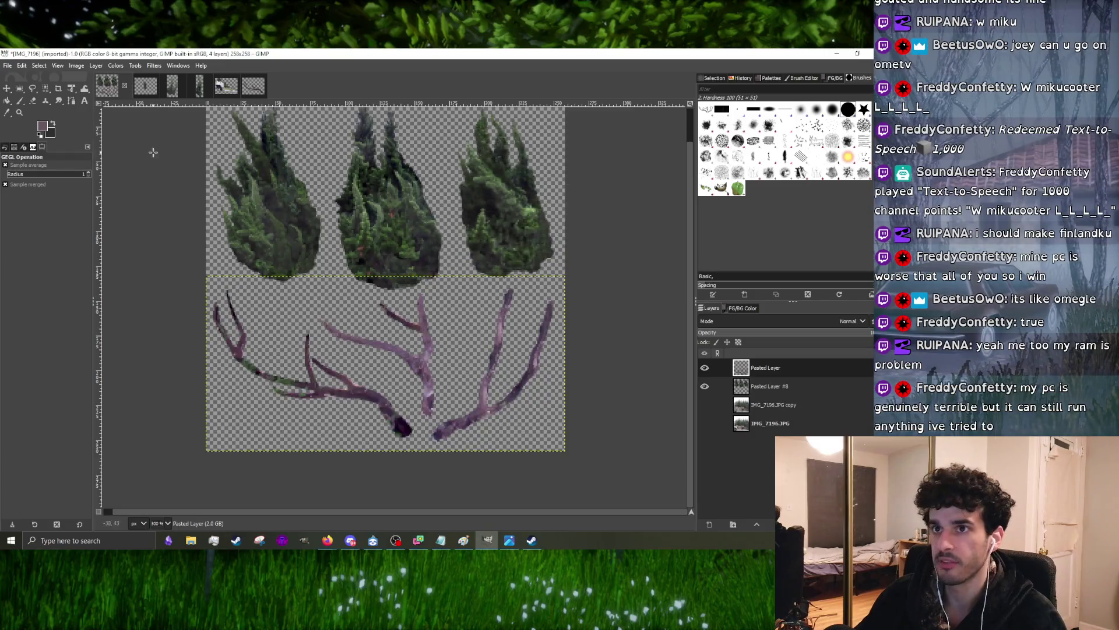
click(20, 101)
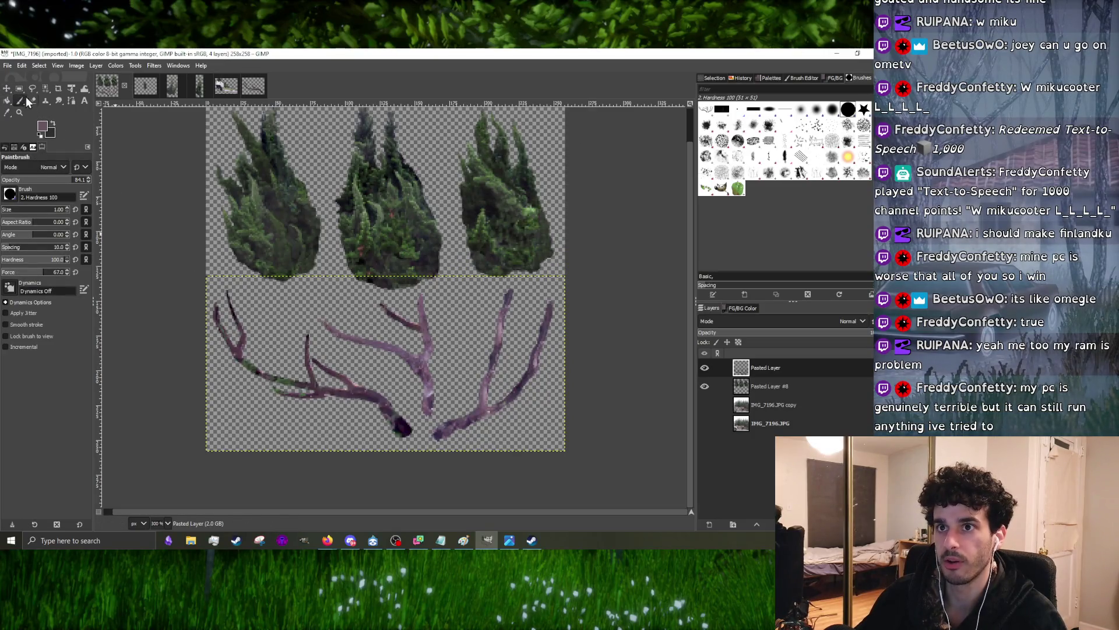
- With the Paintbrush, sample branch colours and paint over the stray green and pink pixels on the branch tips
click(45, 101)
scroll(298, 358, up, 1)
scroll(297, 359, up, 1)
scroll(297, 358, up, 1)
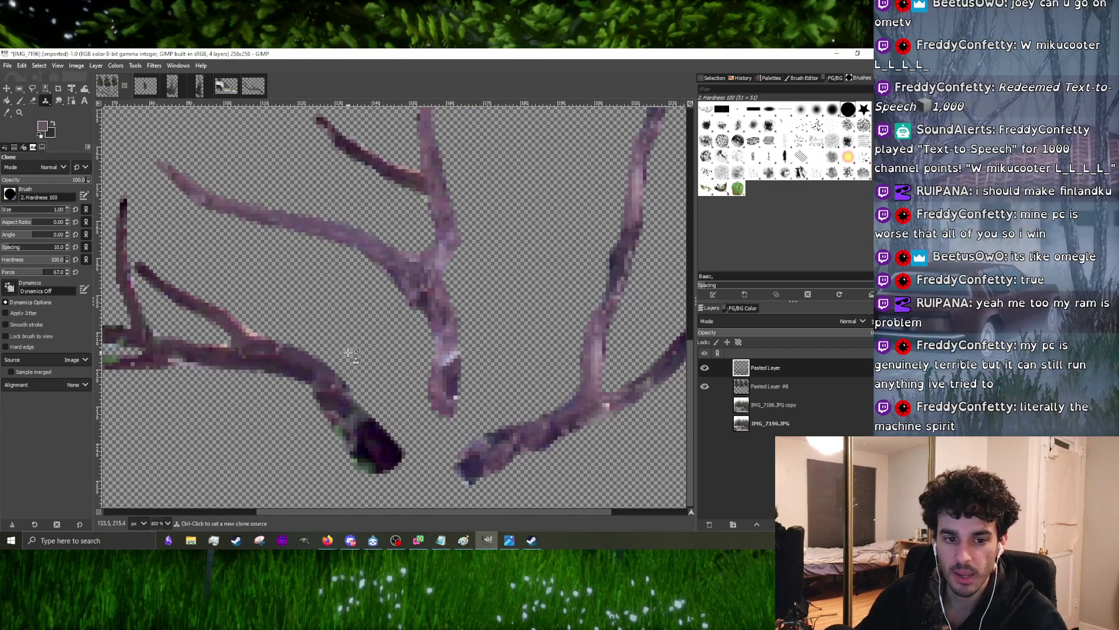
click(20, 101)
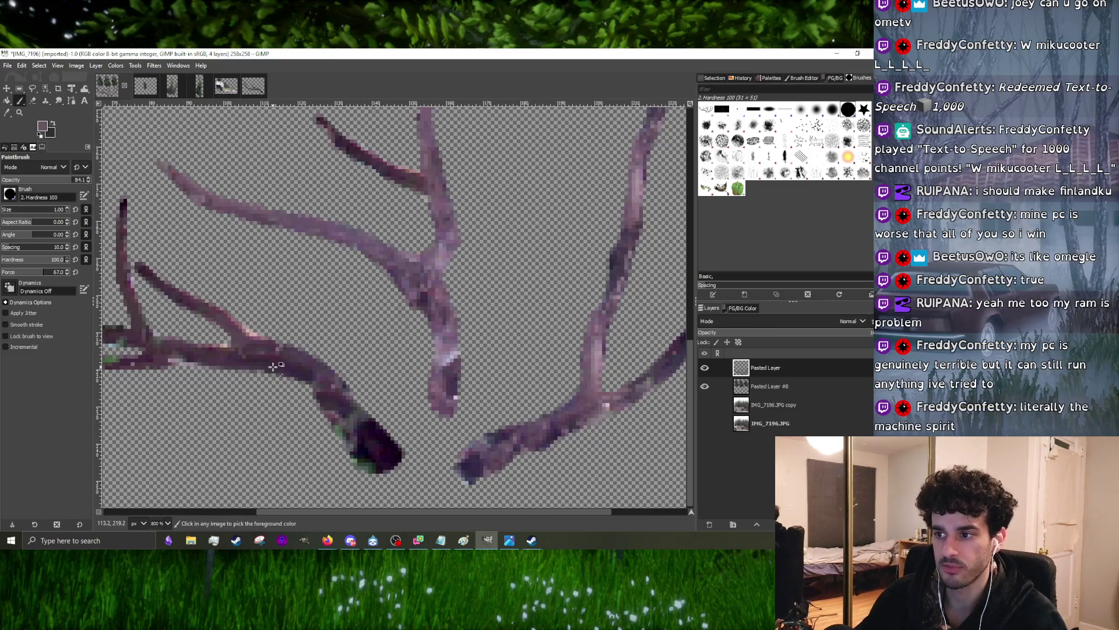
scroll(274, 366, up, 2)
scroll(263, 368, down, 2)
scroll(245, 371, up, 2)
scroll(225, 377, up, 2)
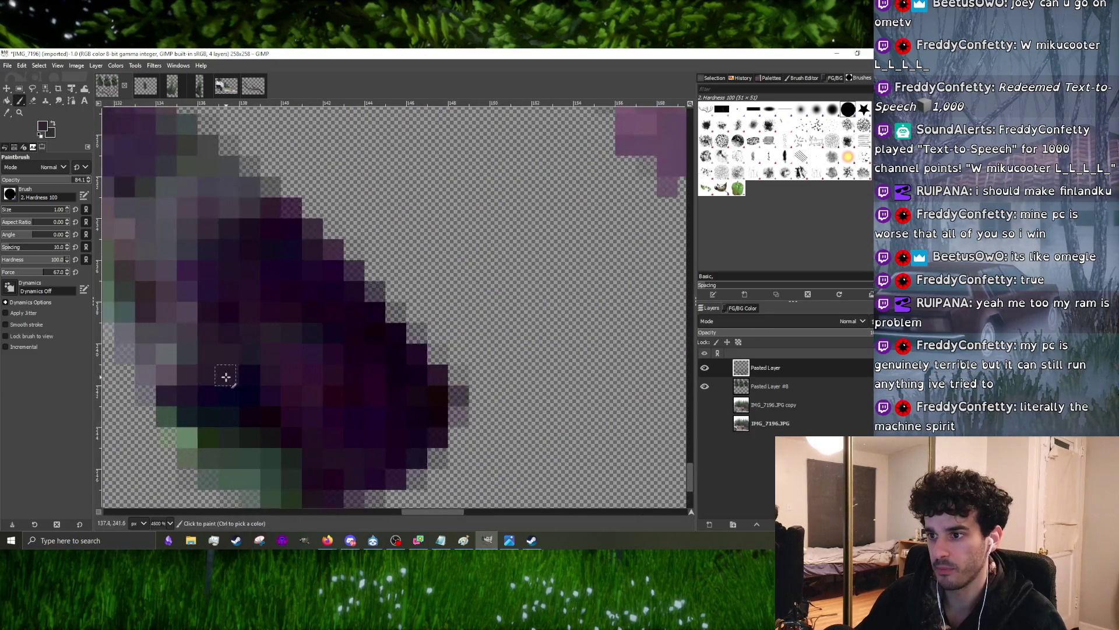
scroll(377, 424, down, 2)
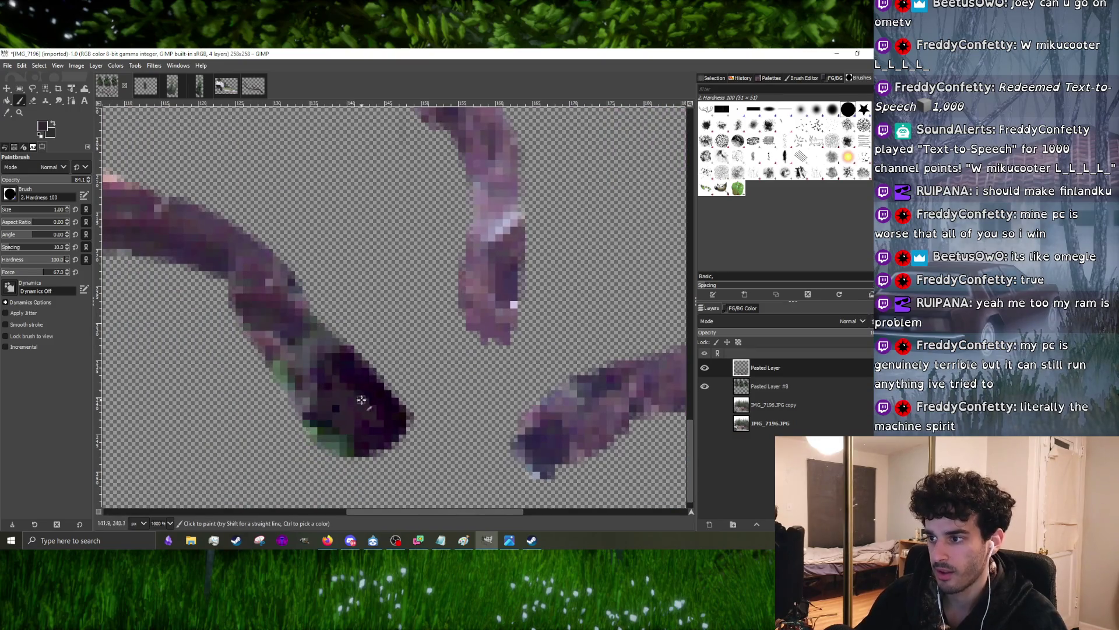
scroll(364, 313, down, 1)
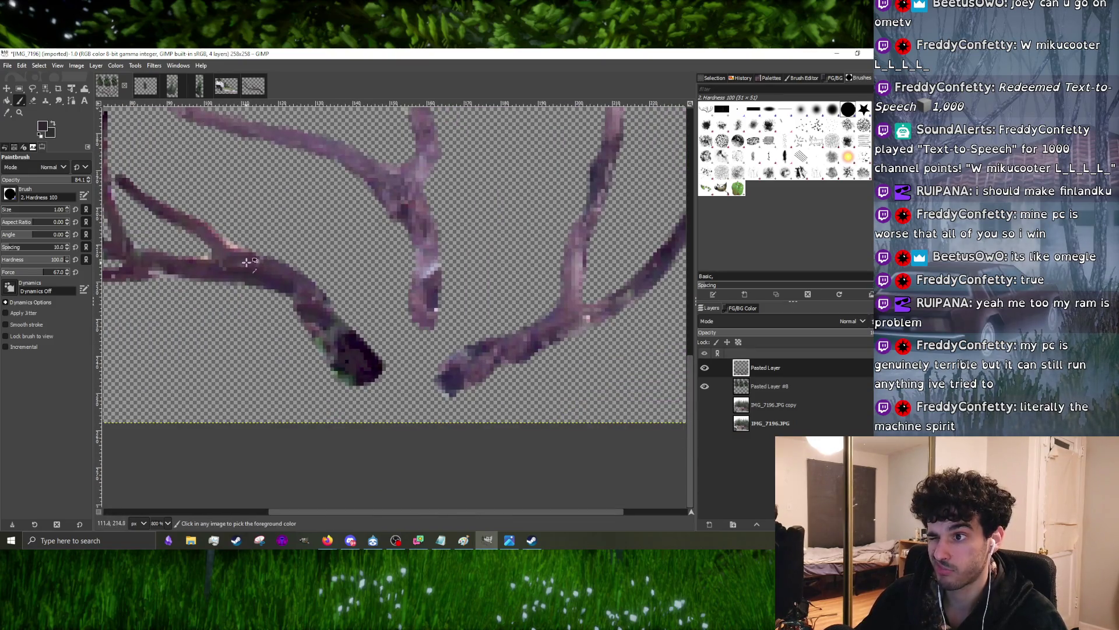
scroll(341, 308, up, 1)
scroll(385, 393, up, 1)
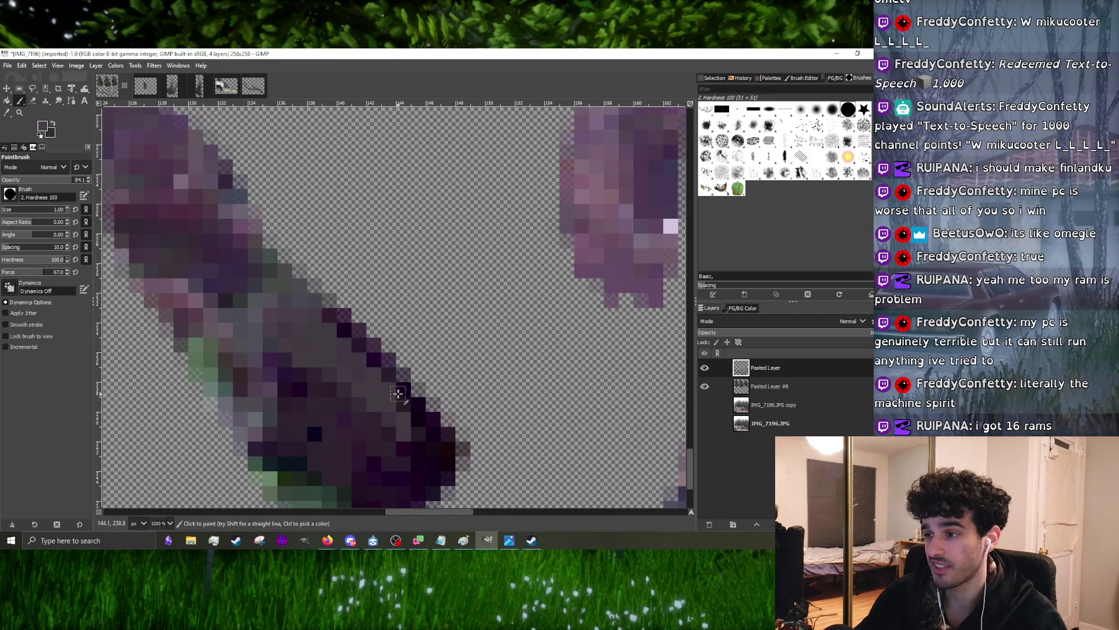
scroll(370, 350, down, 2)
scroll(363, 359, up, 1)
scroll(340, 344, up, 1)
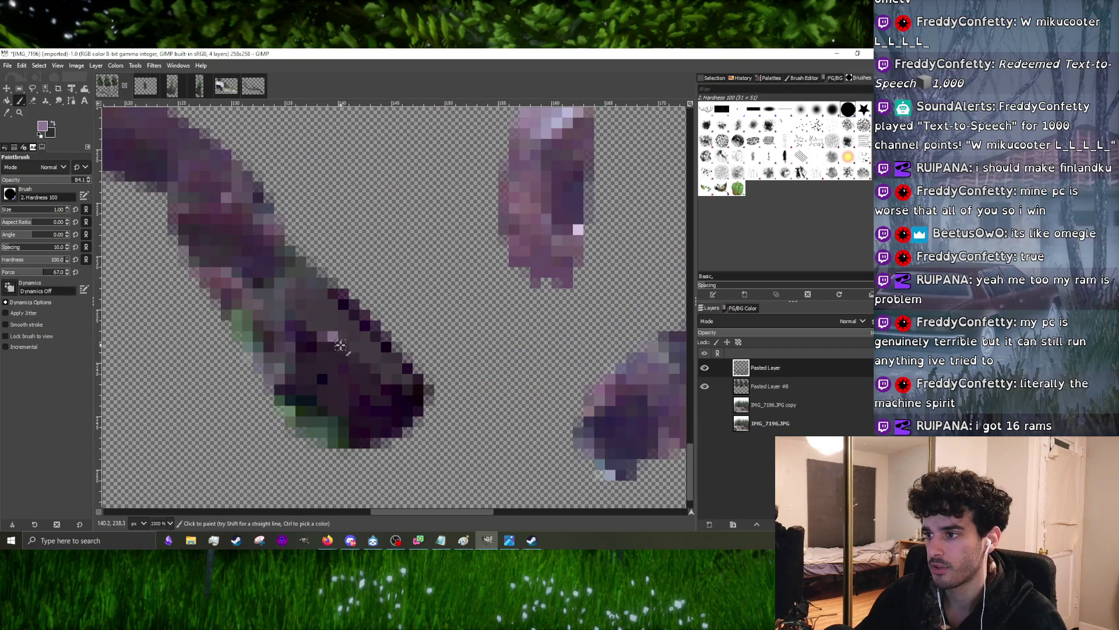
scroll(561, 399, down, 2)
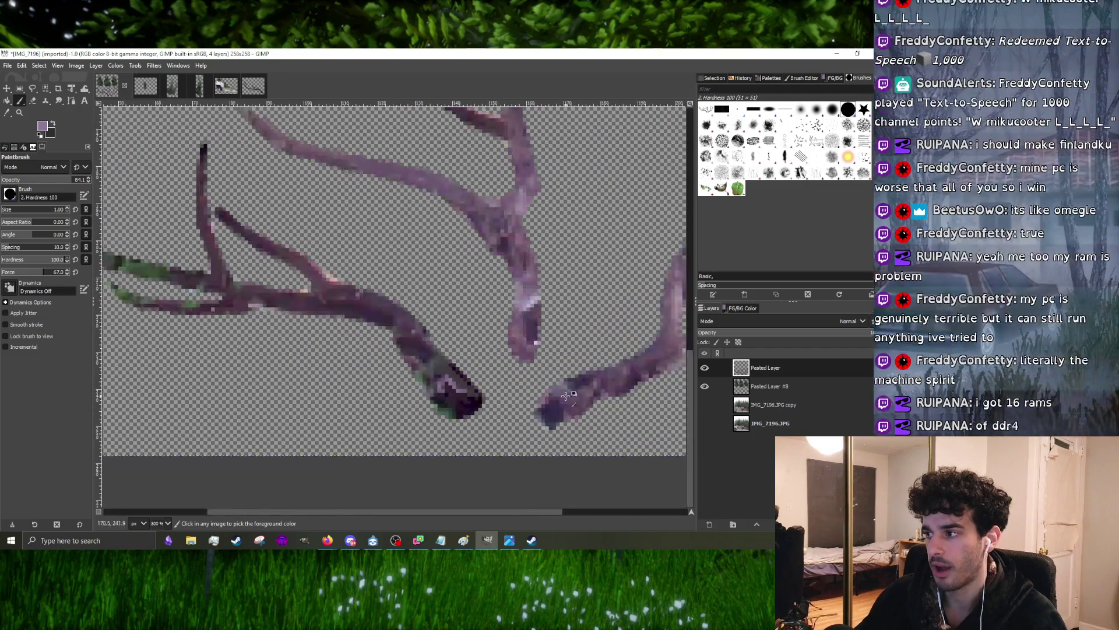
scroll(572, 399, up, 1)
scroll(455, 391, up, 1)
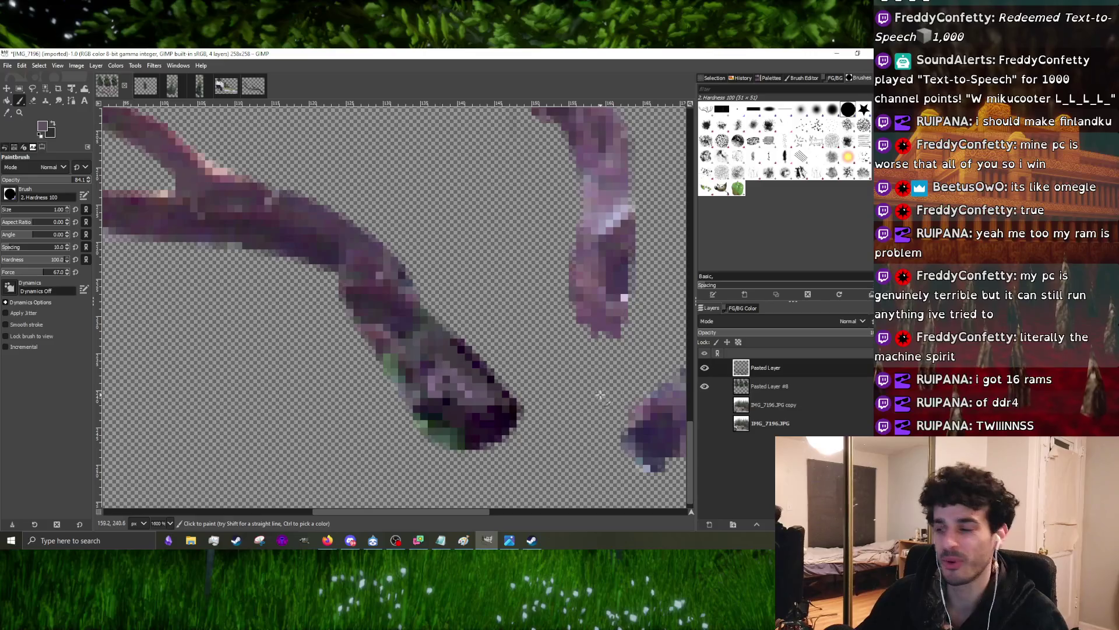
scroll(600, 396, down, 2)
scroll(470, 400, up, 2)
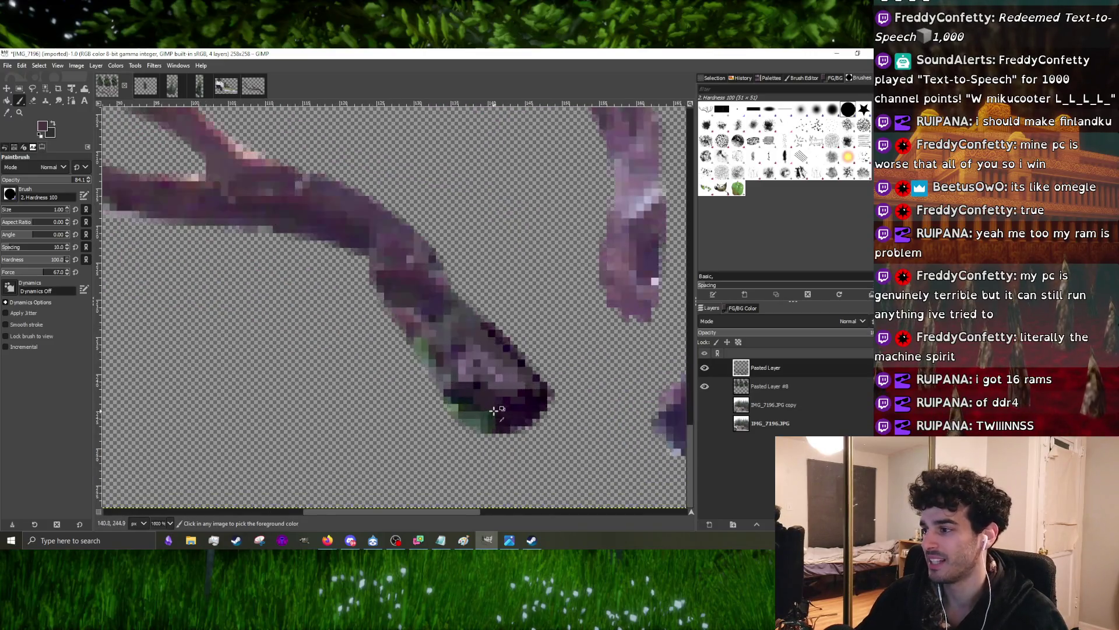
drag(453, 387, 437, 367)
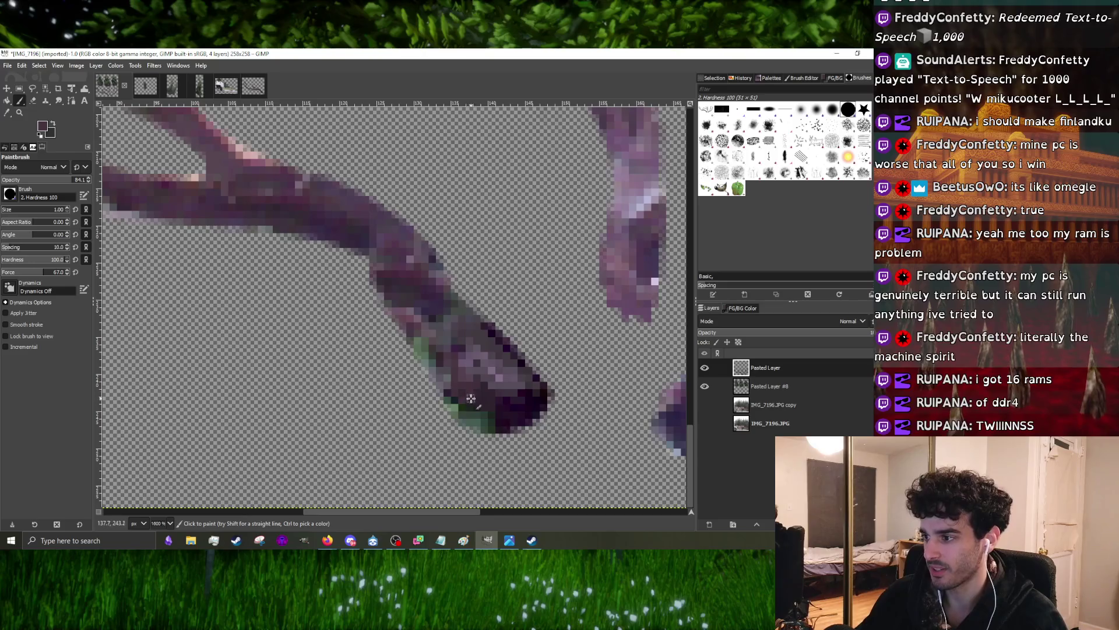
scroll(438, 368, down, 4)
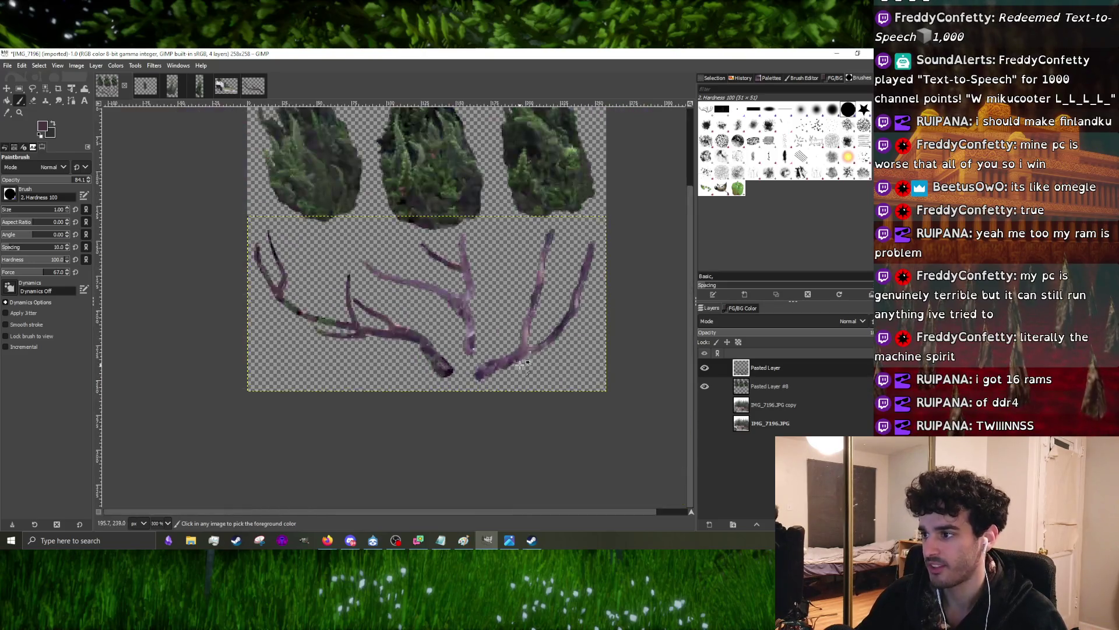
scroll(262, 420, up, 3)
scroll(258, 429, up, 2)
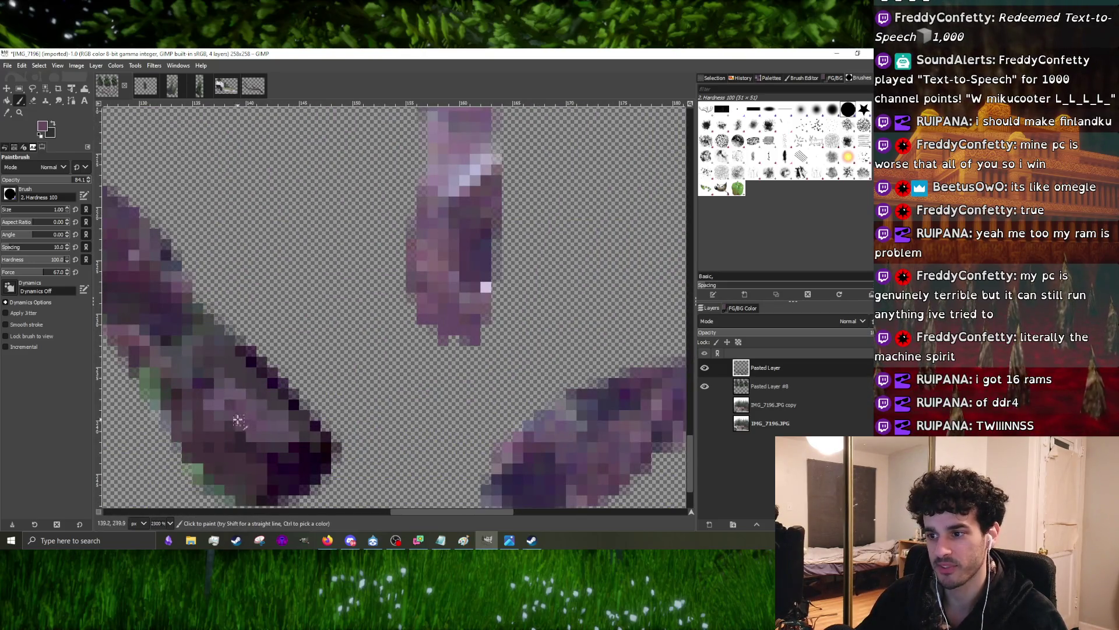
scroll(245, 423, down, 4)
scroll(281, 366, up, 3)
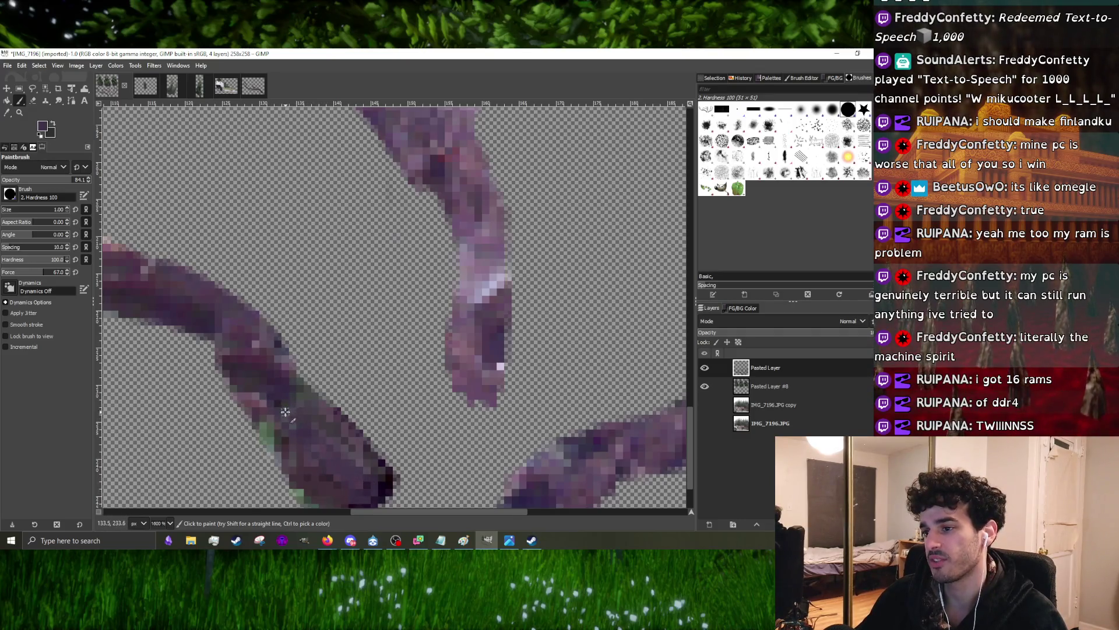
scroll(275, 398, down, 3)
scroll(253, 385, up, 4)
scroll(237, 376, down, 2)
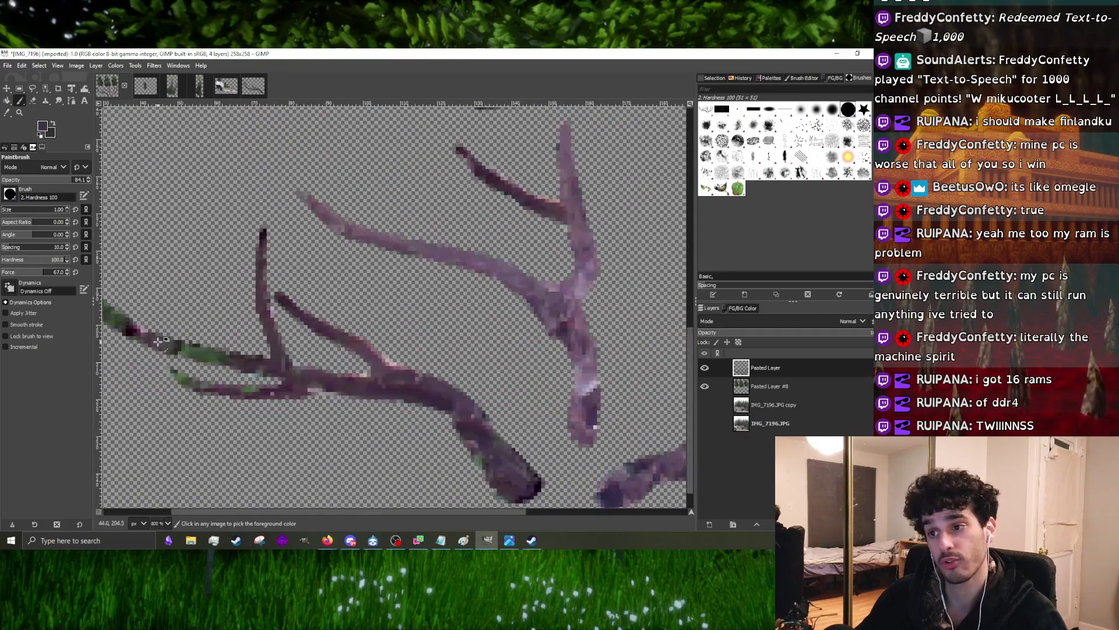
scroll(227, 369, up, 2)
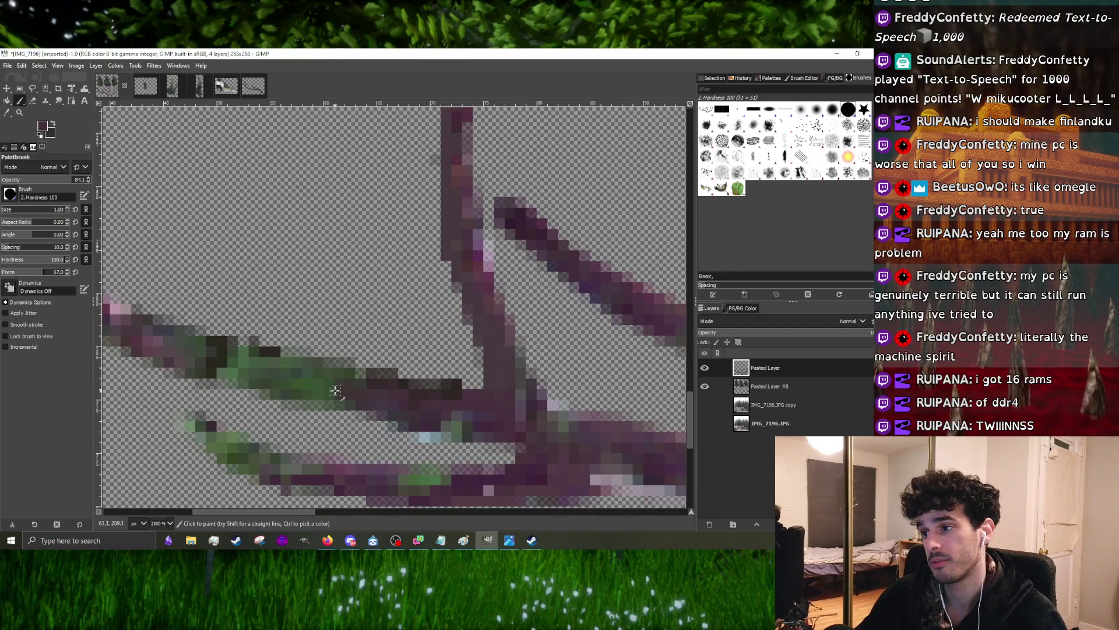
scroll(219, 355, down, 2)
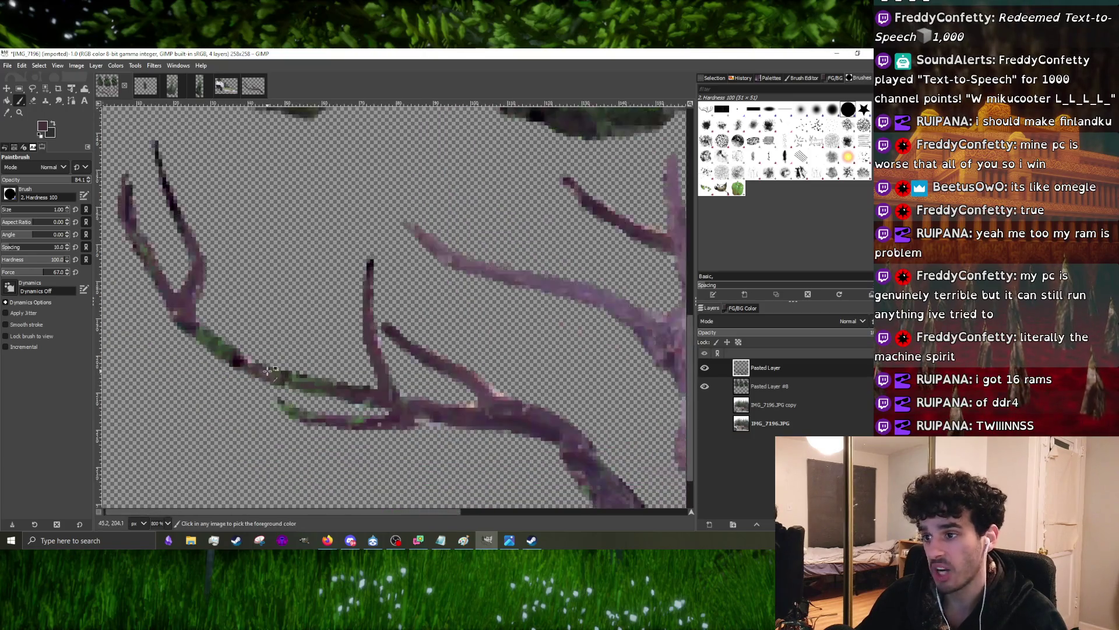
scroll(214, 336, up, 2)
scroll(237, 334, down, 2)
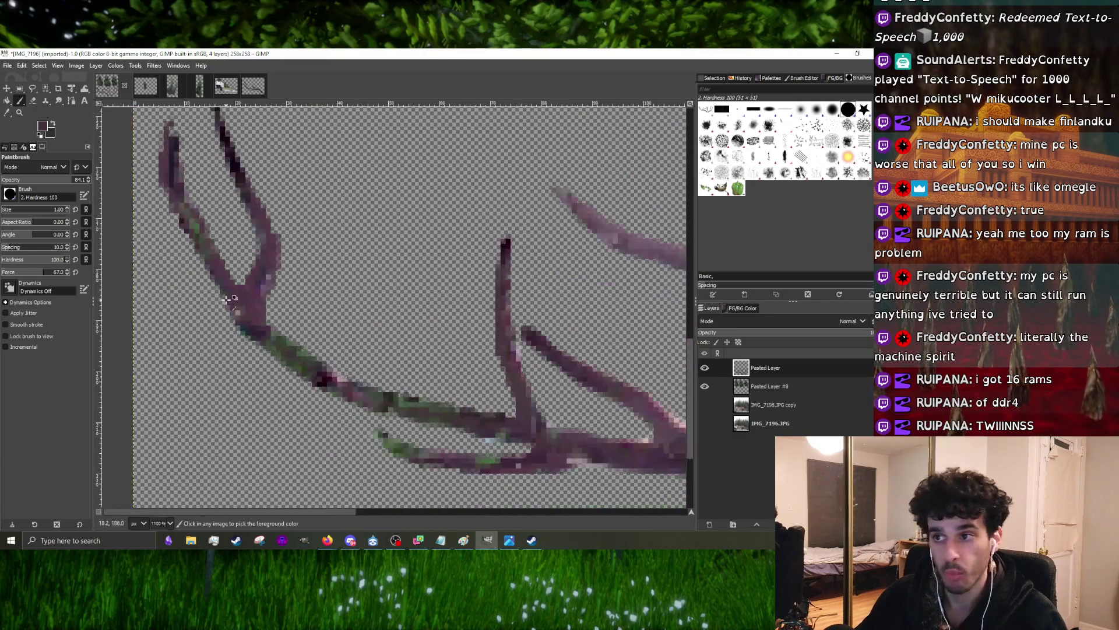
scroll(261, 333, up, 1)
scroll(262, 332, up, 1)
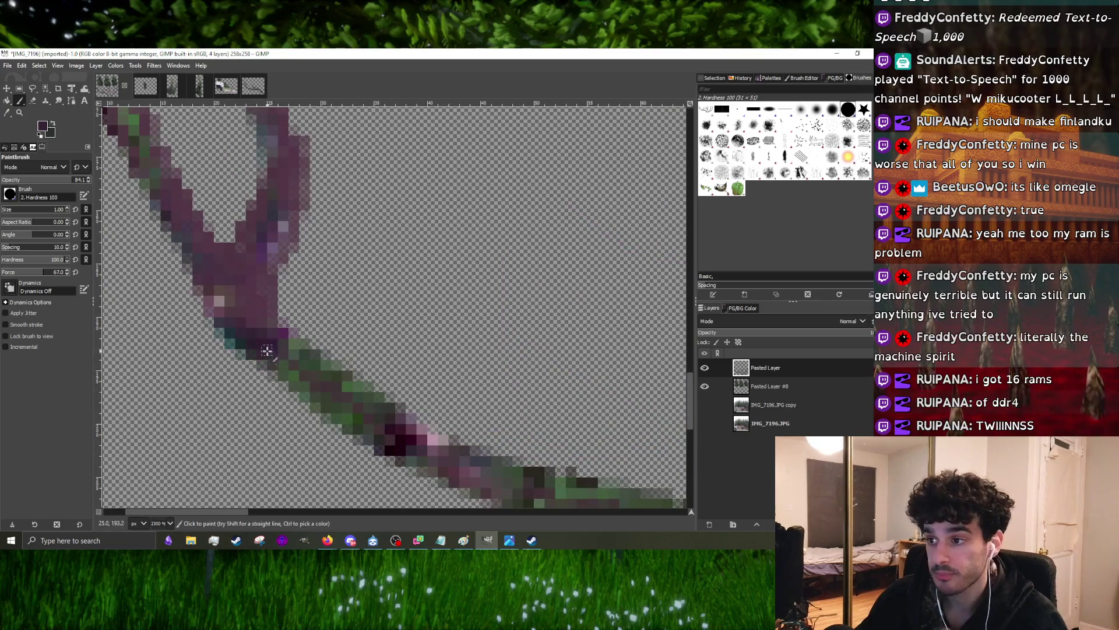
ctrl+click(434, 437)
mouse_move(402, 420)
mouse_down()
mouse_move(346, 383)
mouse_move(407, 433)
mouse_move(315, 374)
mouse_up()
ctrl+click(287, 338)
scroll(313, 373, down, 3)
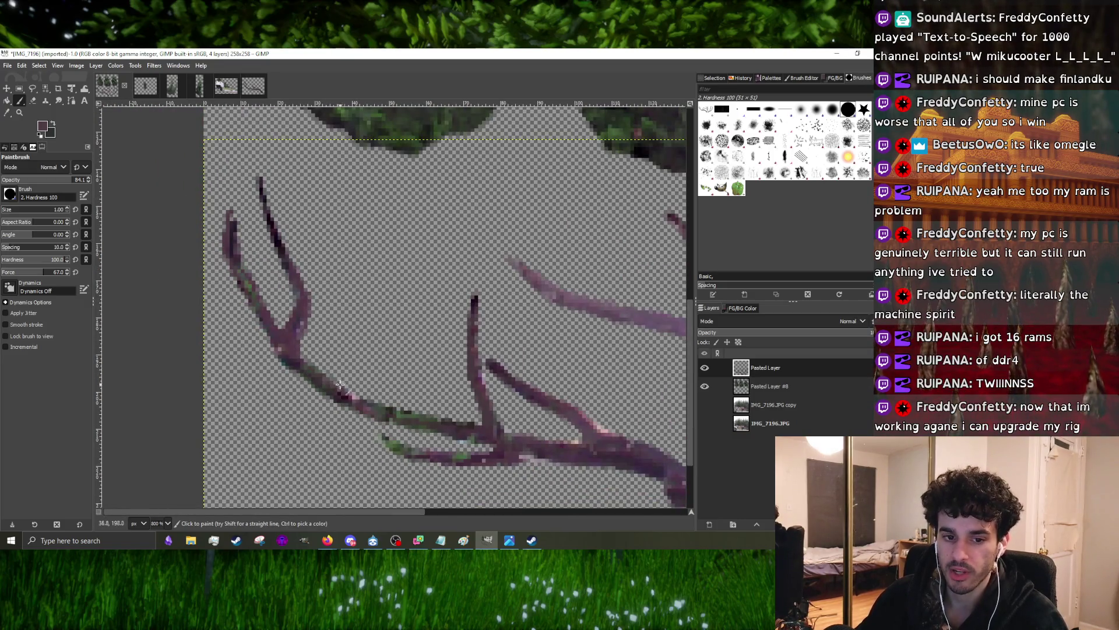
scroll(393, 376, up, 2)
scroll(429, 385, up, 2)
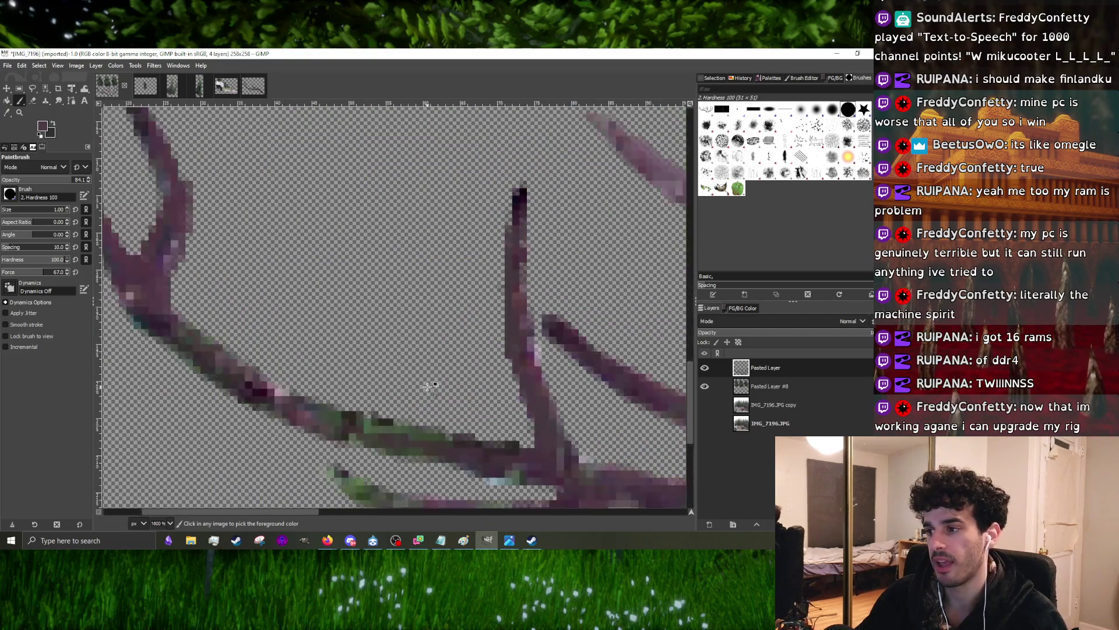
scroll(350, 409, down, 2)
scroll(394, 402, up, 2)
scroll(464, 438, up, 1)
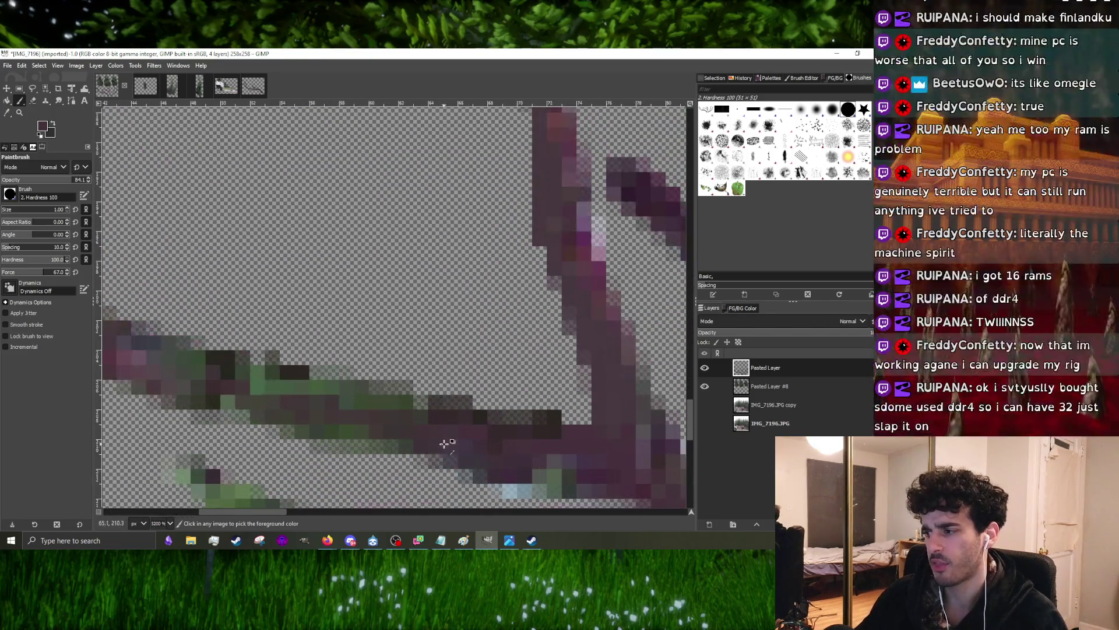
scroll(288, 411, down, 3)
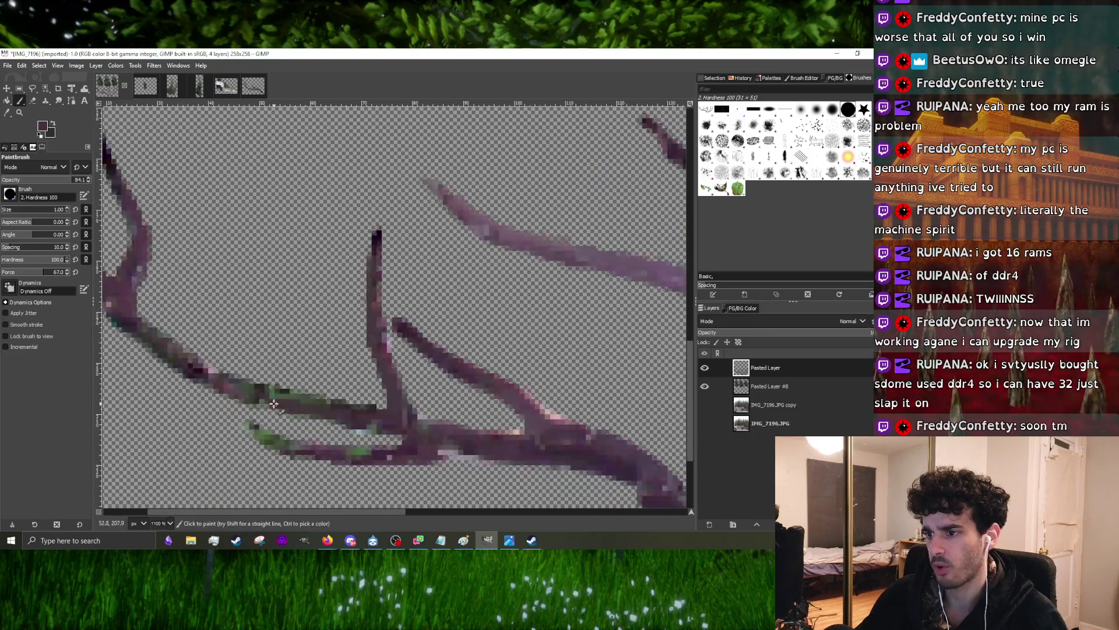
key(ctrl)
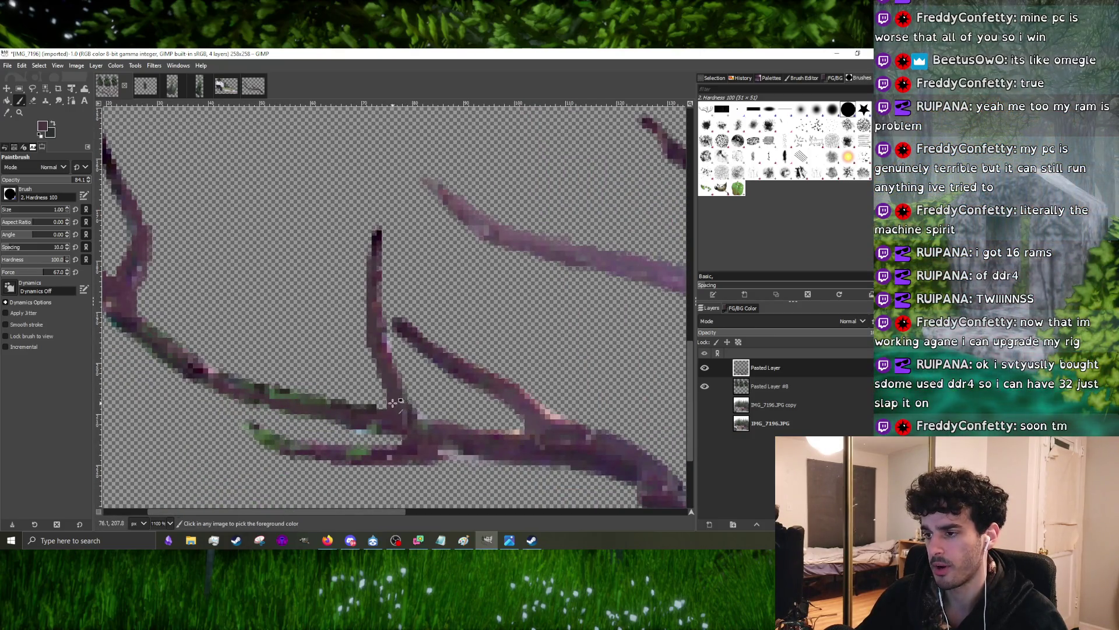
scroll(394, 402, up, 1)
scroll(289, 393, down, 2)
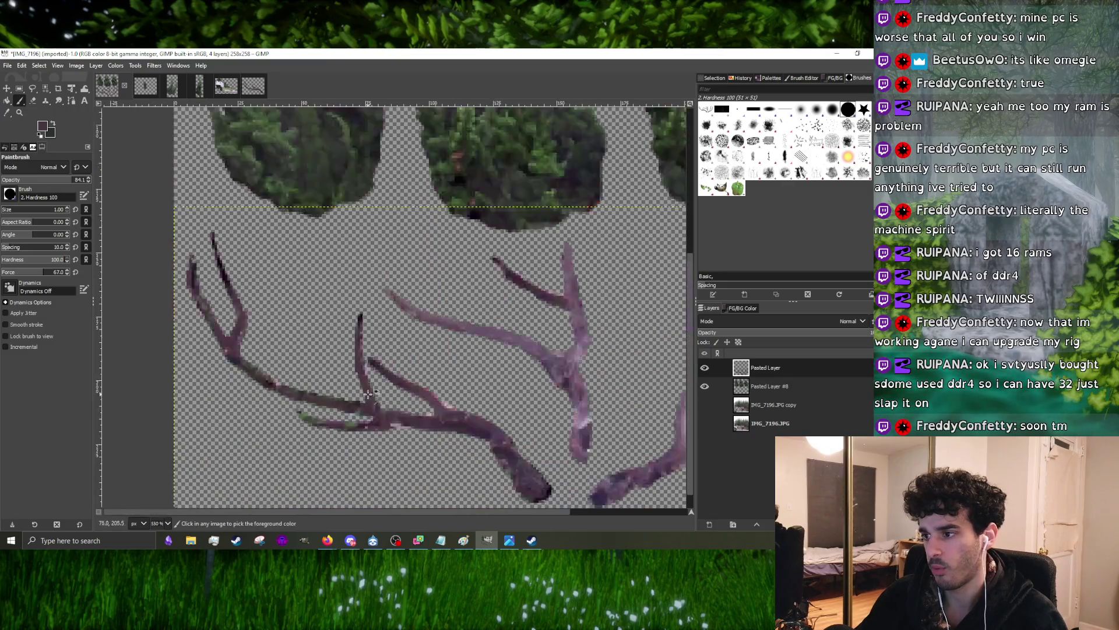
scroll(368, 395, down, 1)
scroll(393, 391, up, 3)
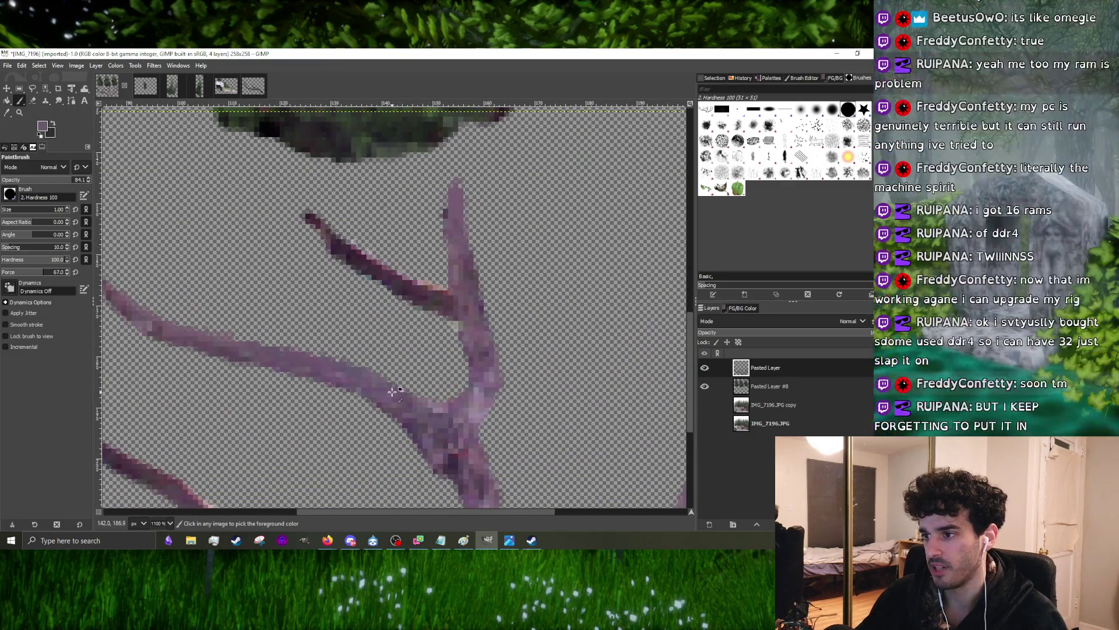
scroll(394, 390, down, 4)
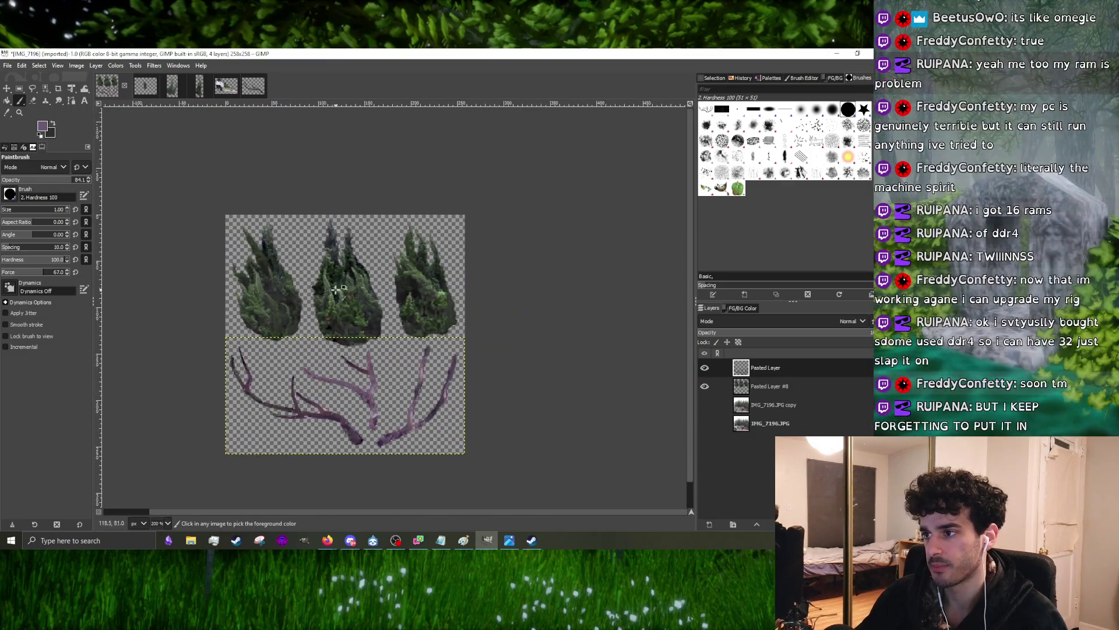
- On Pasted Layer #8, try a slight Hue-Saturation boost for the foliage and dismiss it
click(792, 385)
scroll(319, 141, up, 2)
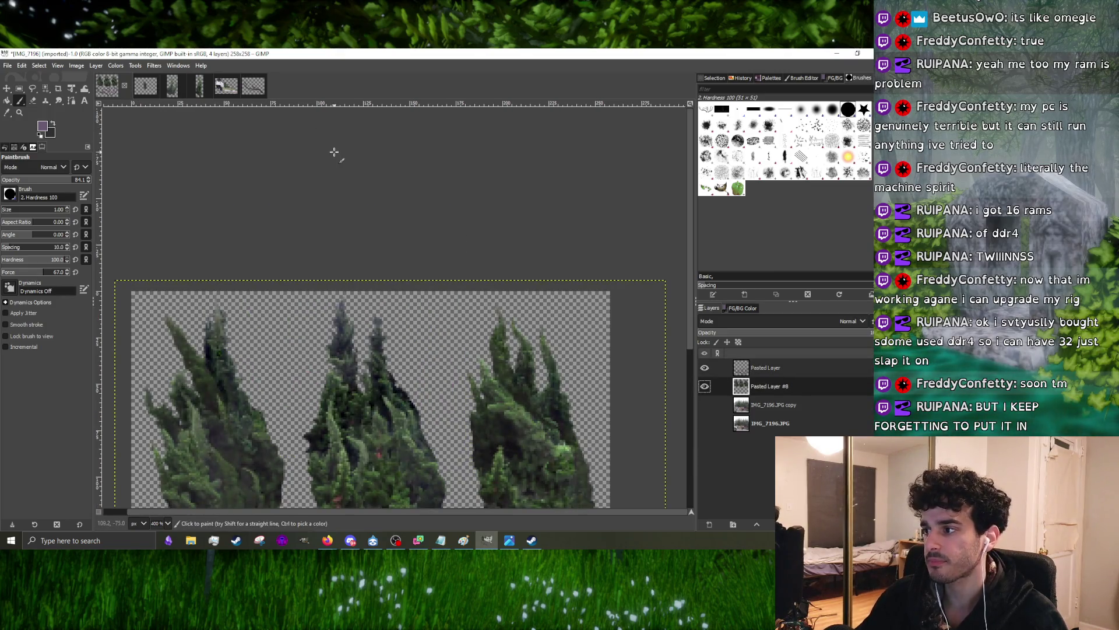
scroll(294, 190, down, 2)
click(116, 66)
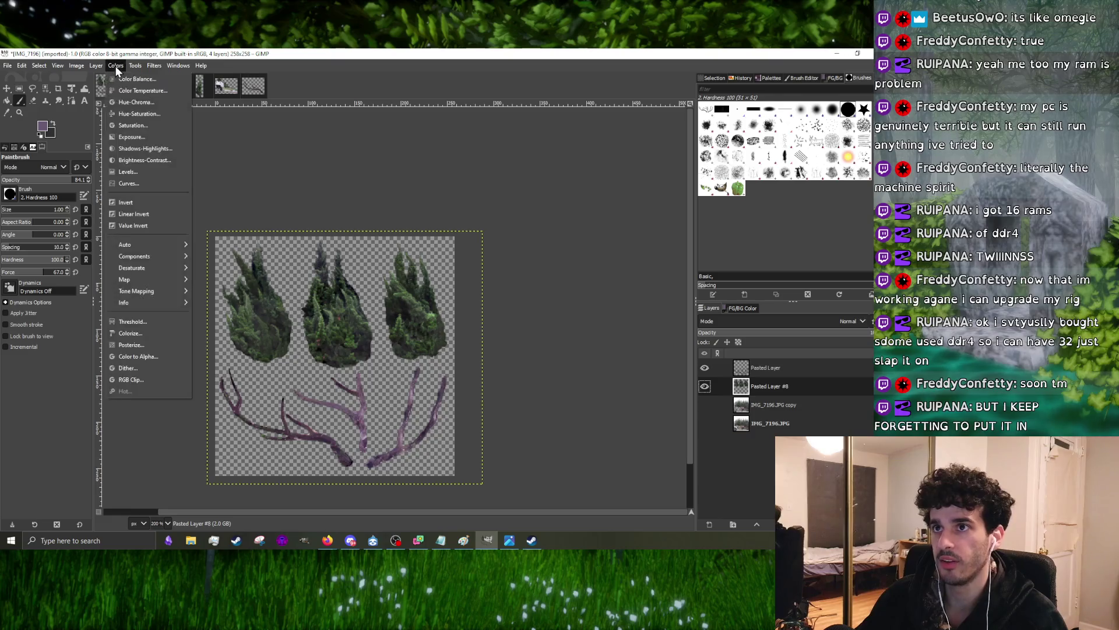
click(139, 114)
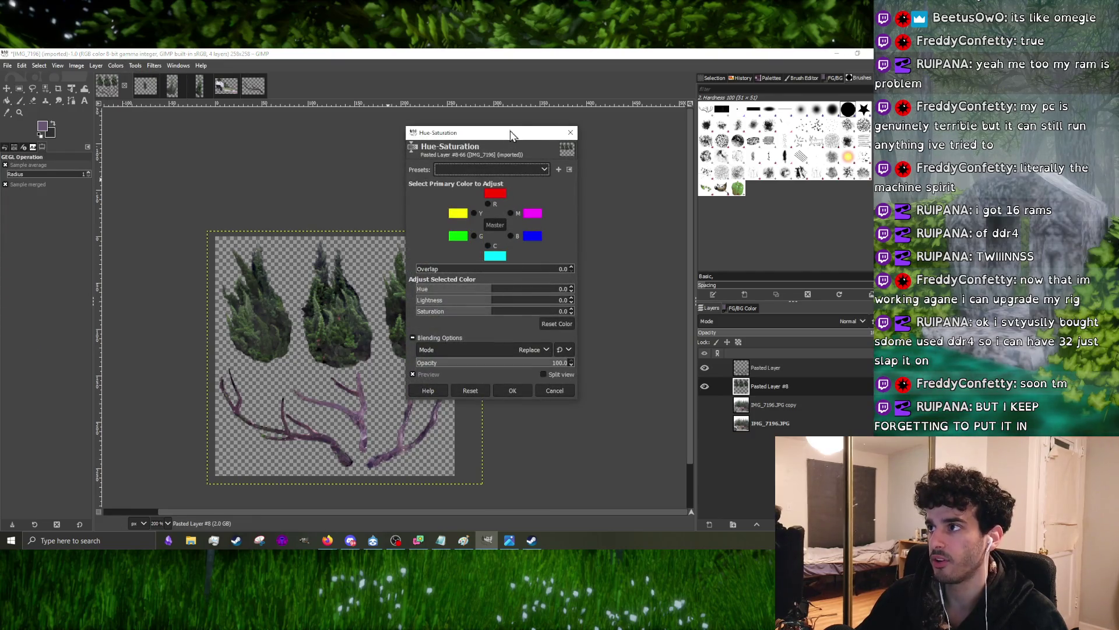
drag(512, 134, 580, 128)
drag(556, 308, 561, 306)
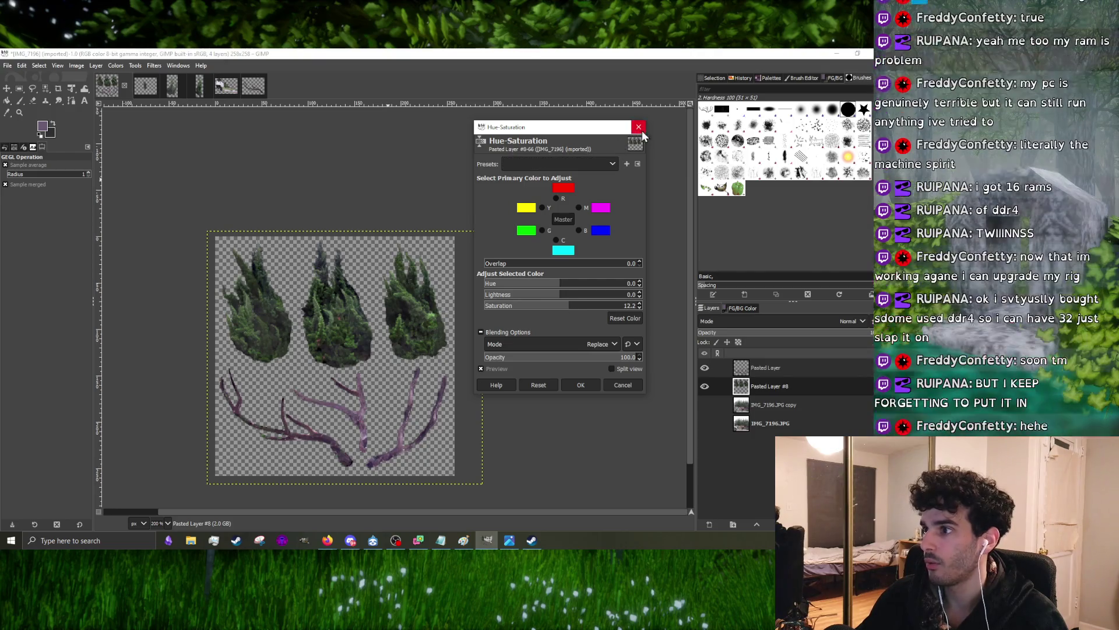
click(639, 127)
click(75, 65)
mouse_move(144, 160)
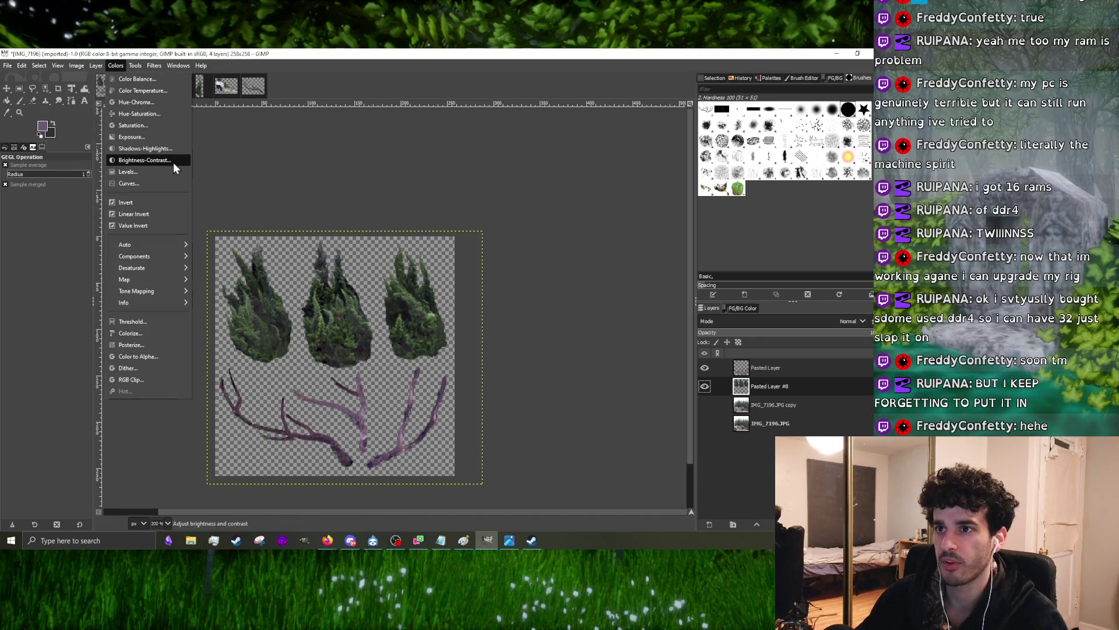
- Apply Brightness-Contrast to the foliage layer with contrast raised to about 26
click(174, 162)
key(3)
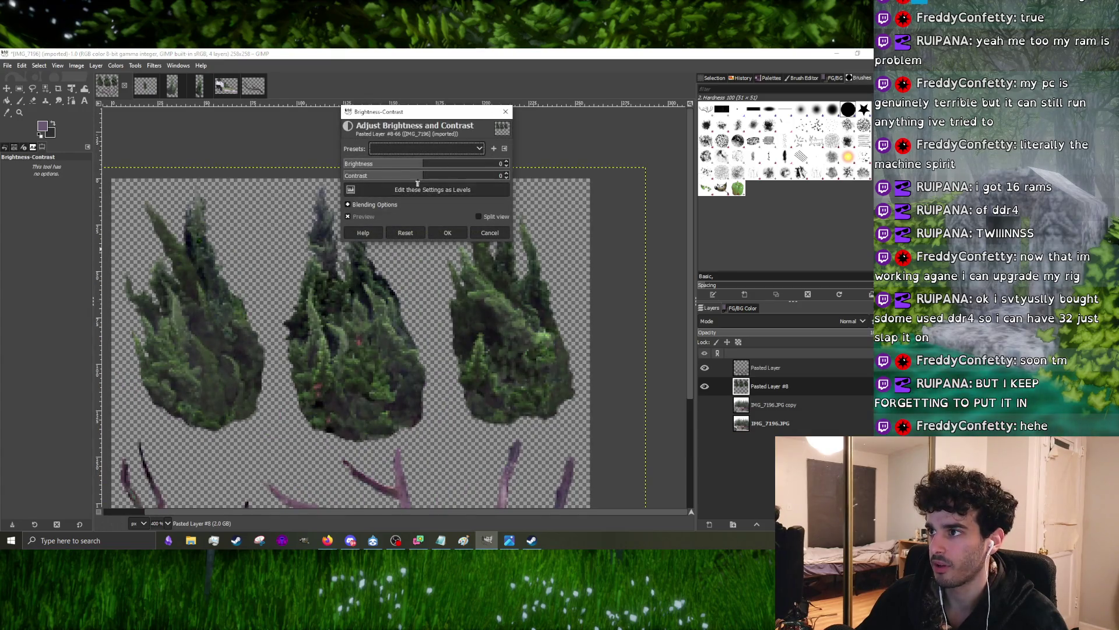
click(423, 178)
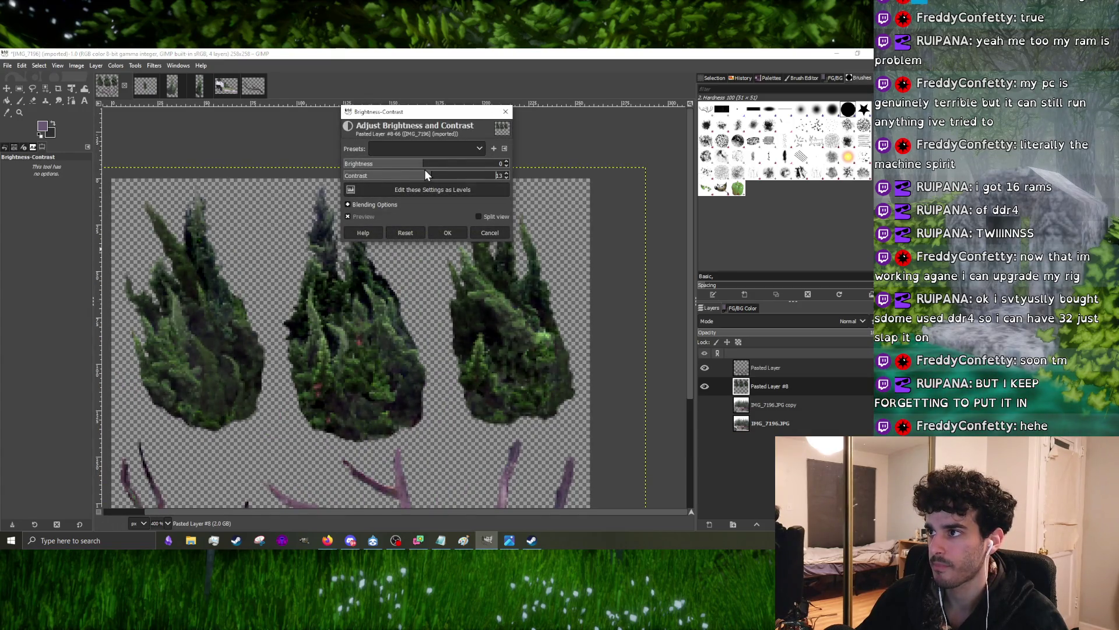
drag(421, 164, 440, 165)
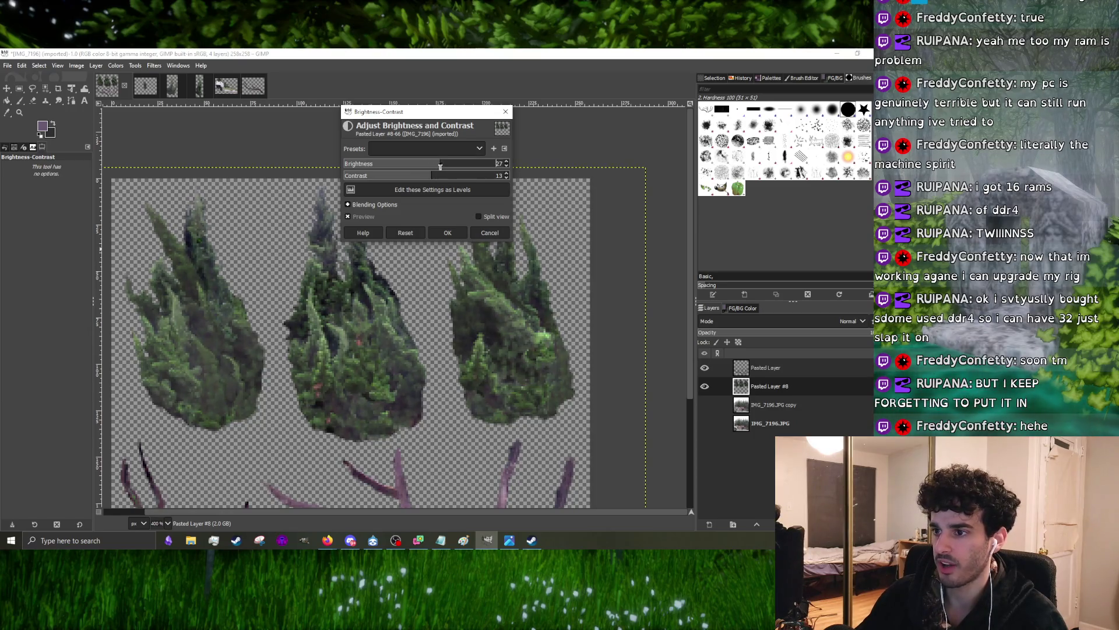
click(440, 176)
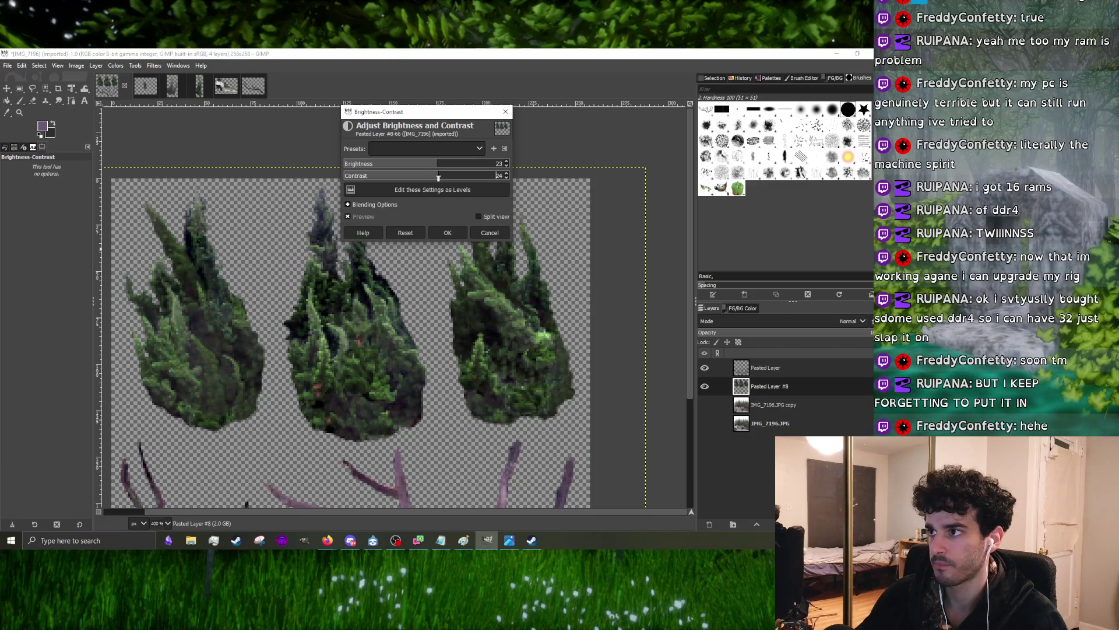
click(448, 232)
click(116, 66)
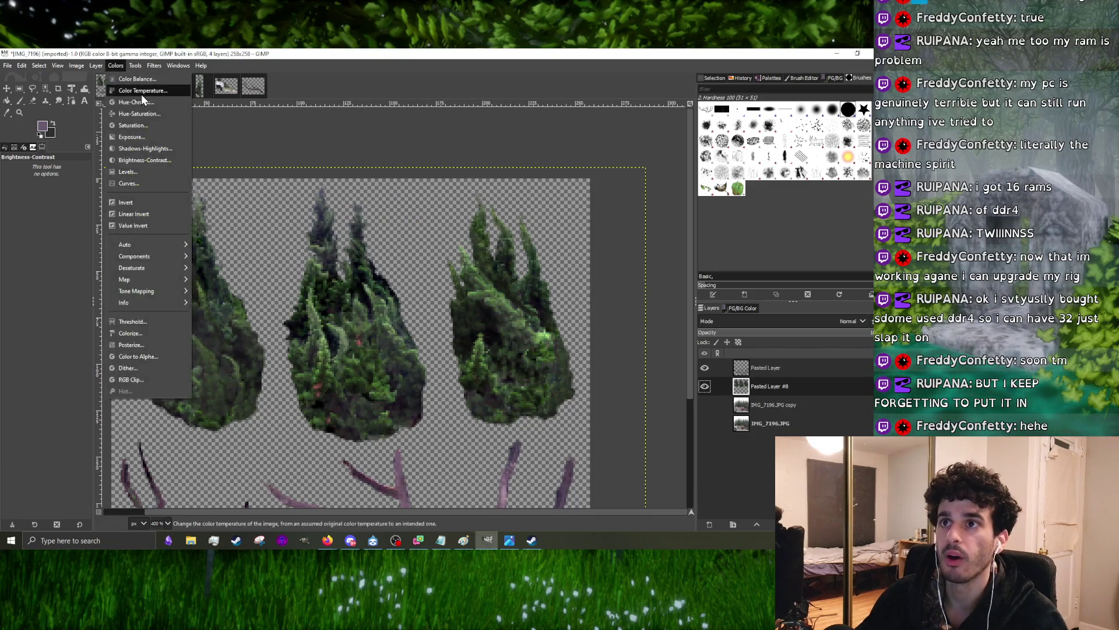
- Preview a cooler Color Temperature on the foliage layer, then switch over to the browser
click(141, 94)
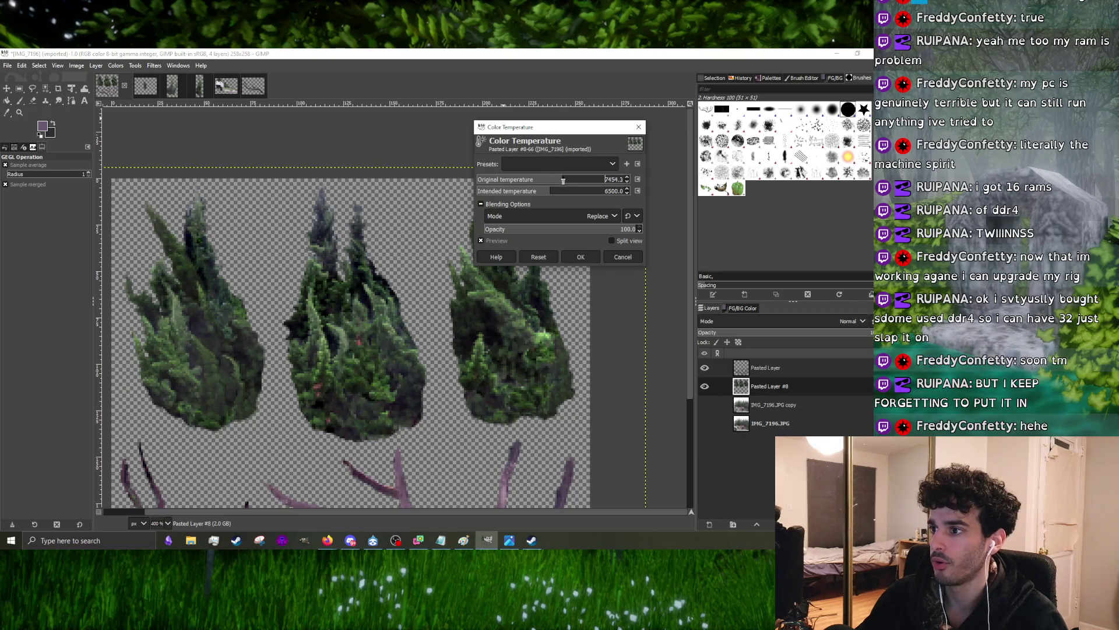
drag(579, 182, 544, 193)
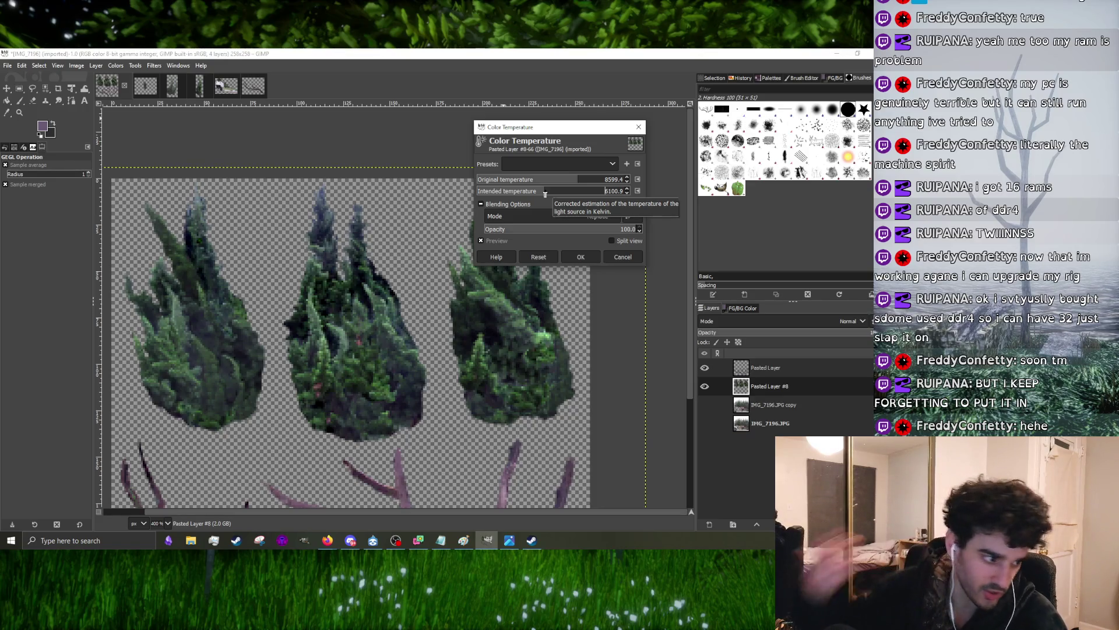
drag(334, 285, 387, 235)
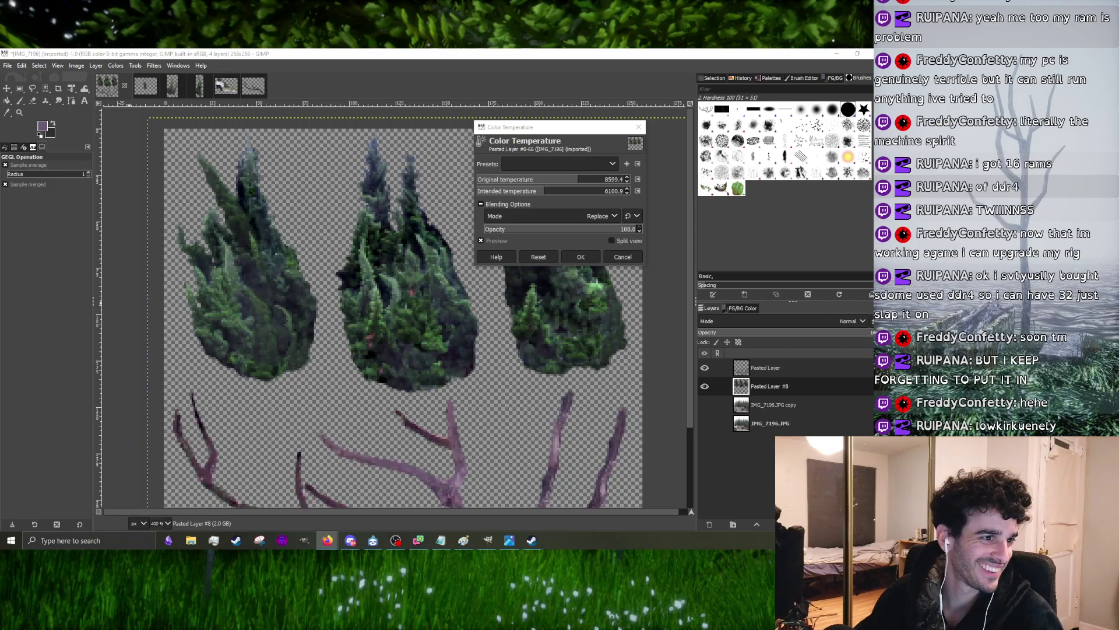
key(alt+Tab)
drag(471, 102, 377, 75)
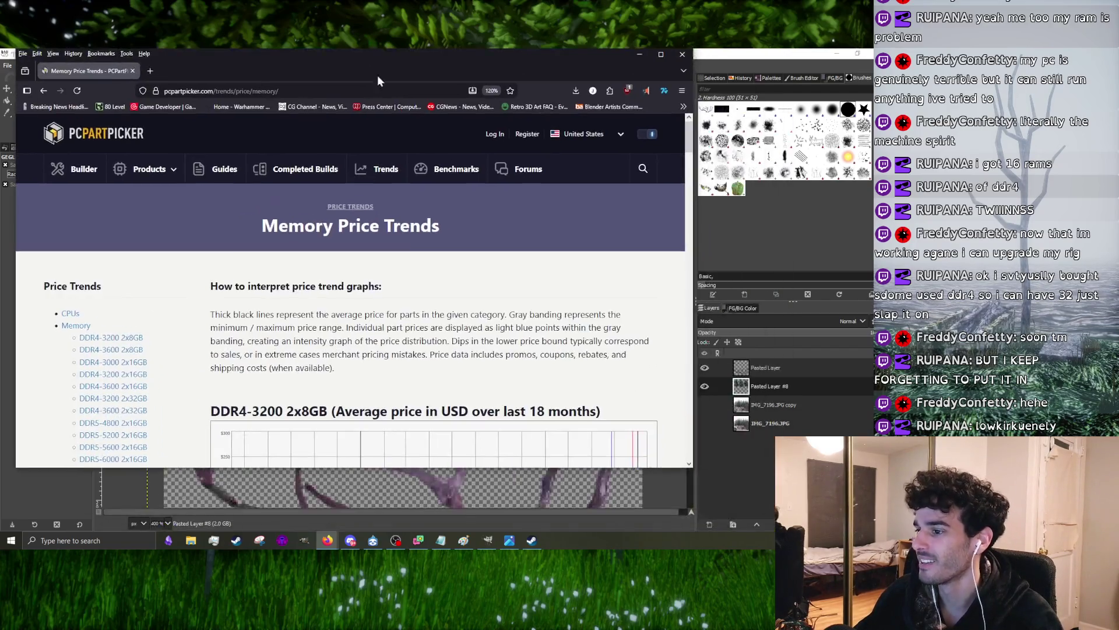
scroll(403, 331, down, 5)
scroll(403, 331, down, 2)
scroll(412, 314, down, 5)
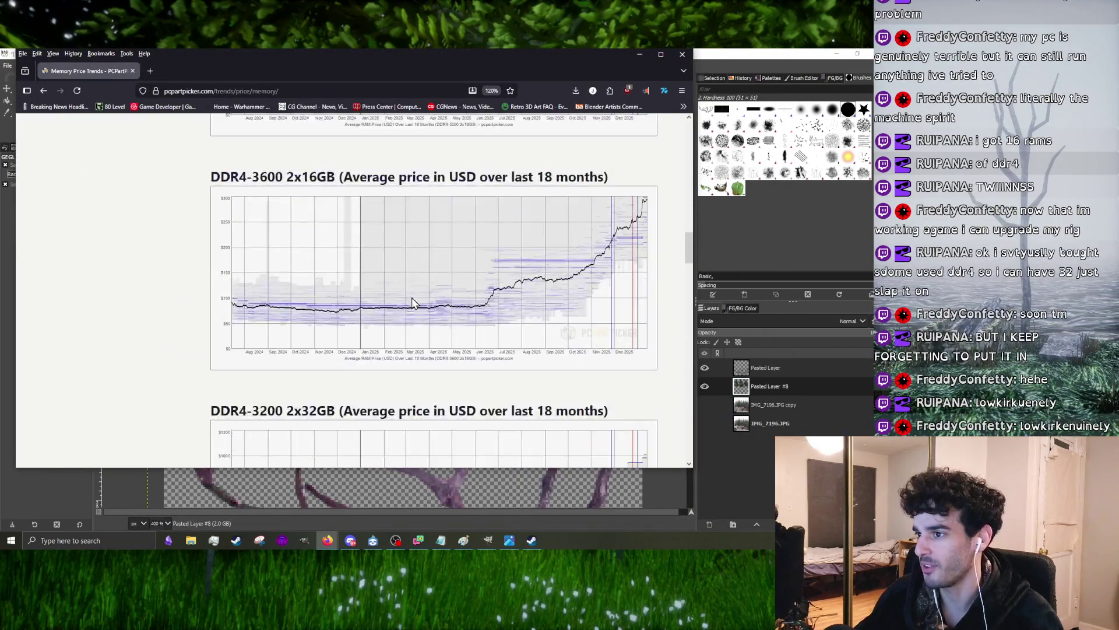
scroll(189, 309, up, 5)
scroll(210, 368, up, 5)
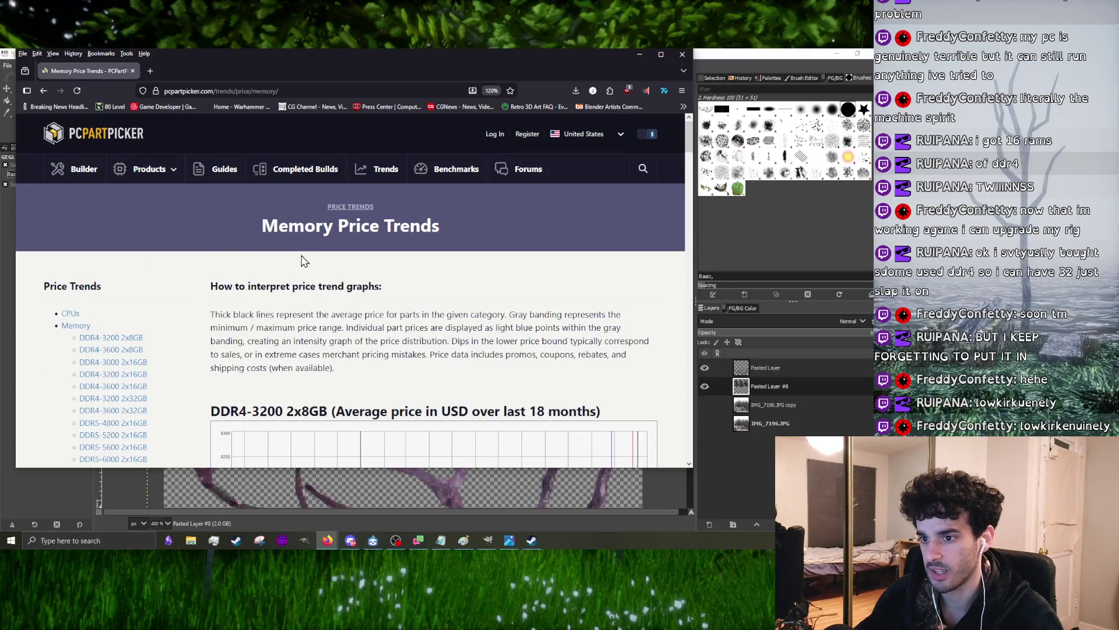
scroll(114, 262, down, 2)
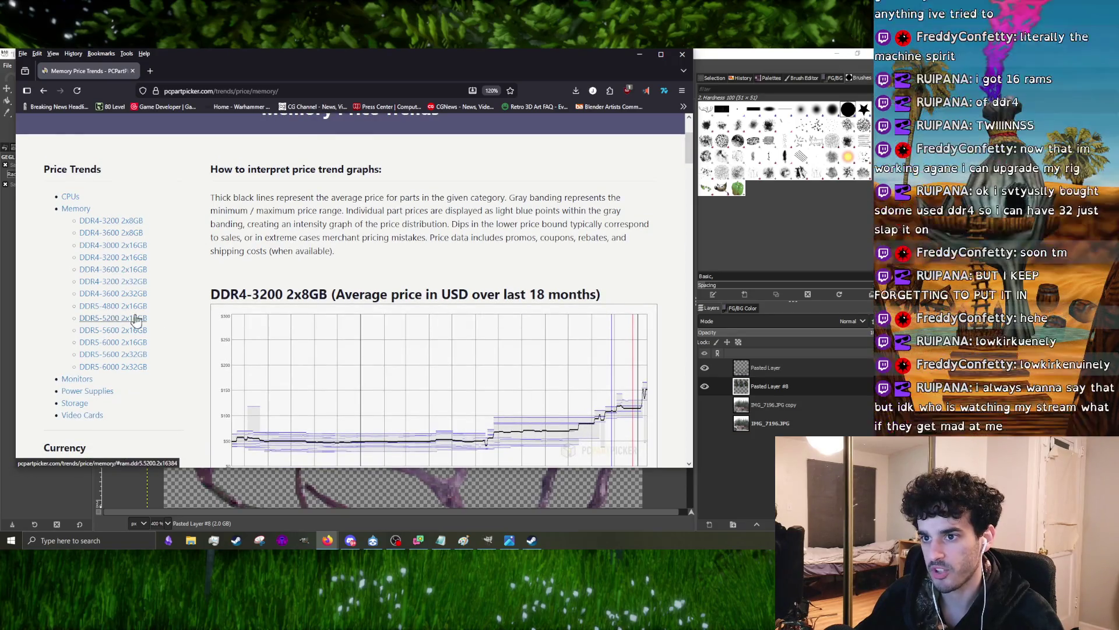
scroll(525, 400, down, 5)
scroll(517, 400, down, 4)
scroll(498, 341, down, 2)
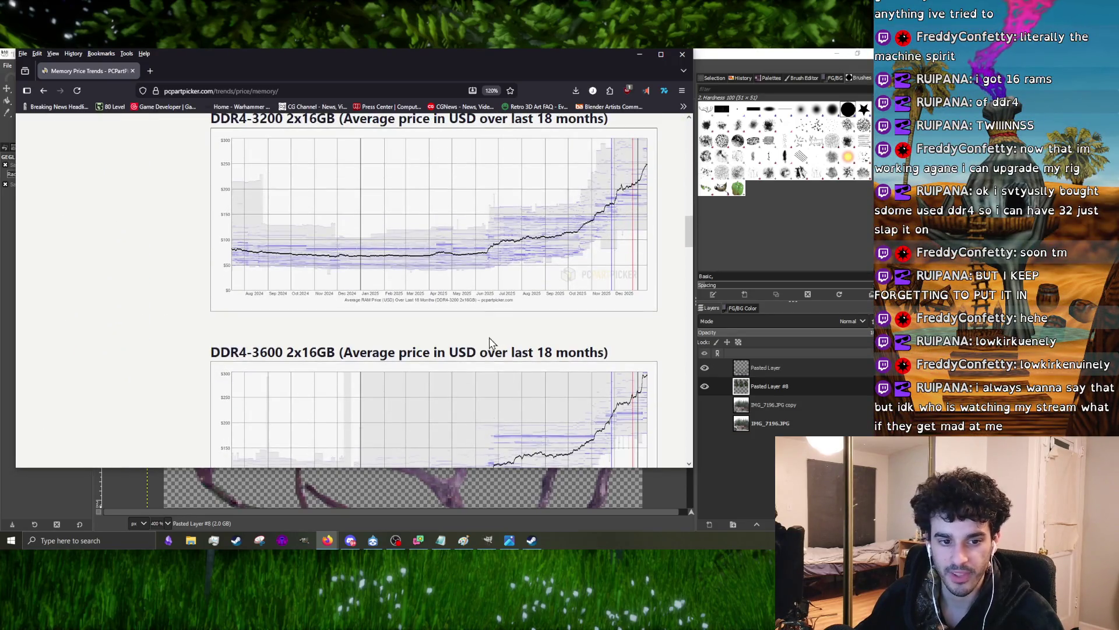
scroll(489, 341, up, 5)
scroll(476, 345, up, 3)
scroll(467, 350, down, 5)
scroll(463, 351, down, 2)
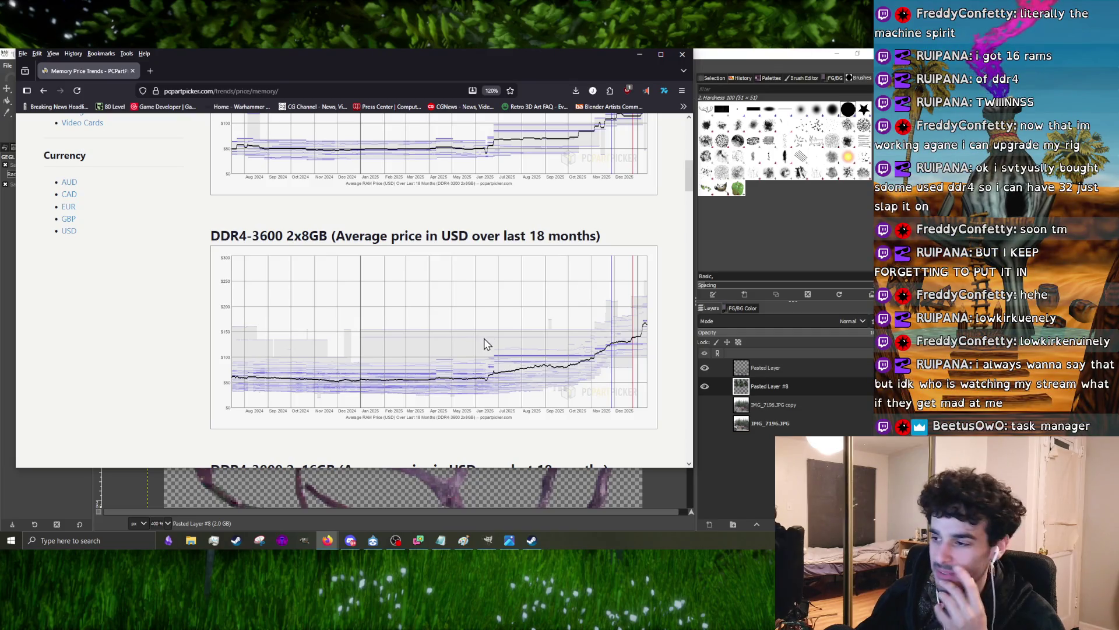
scroll(484, 346, down, 2)
scroll(476, 344, down, 2)
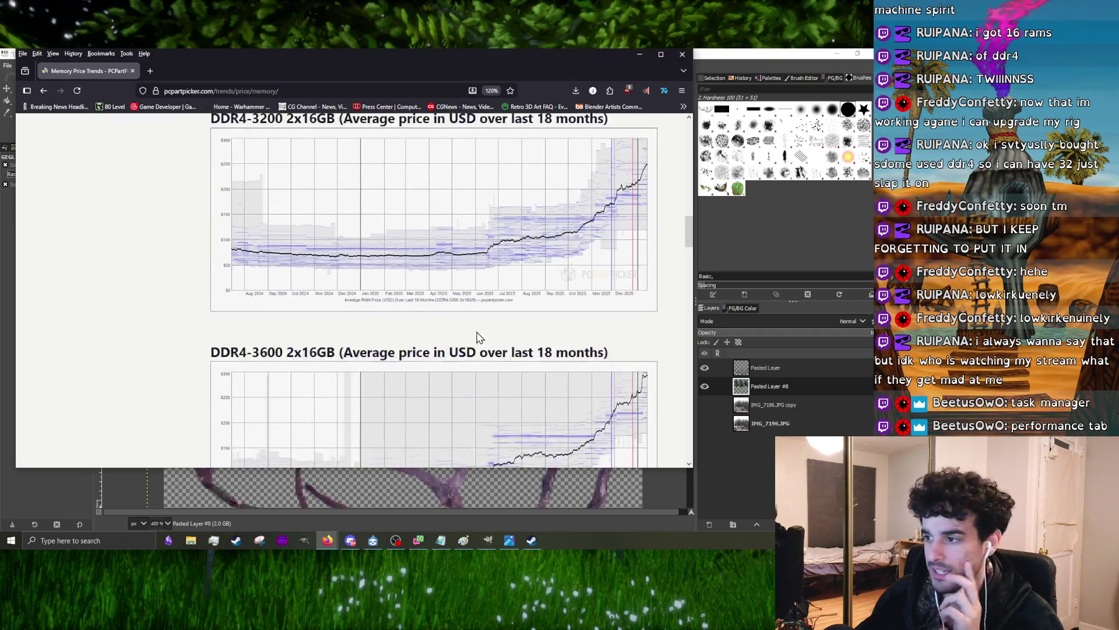
scroll(478, 333, down, 4)
scroll(478, 332, down, 4)
scroll(480, 331, down, 4)
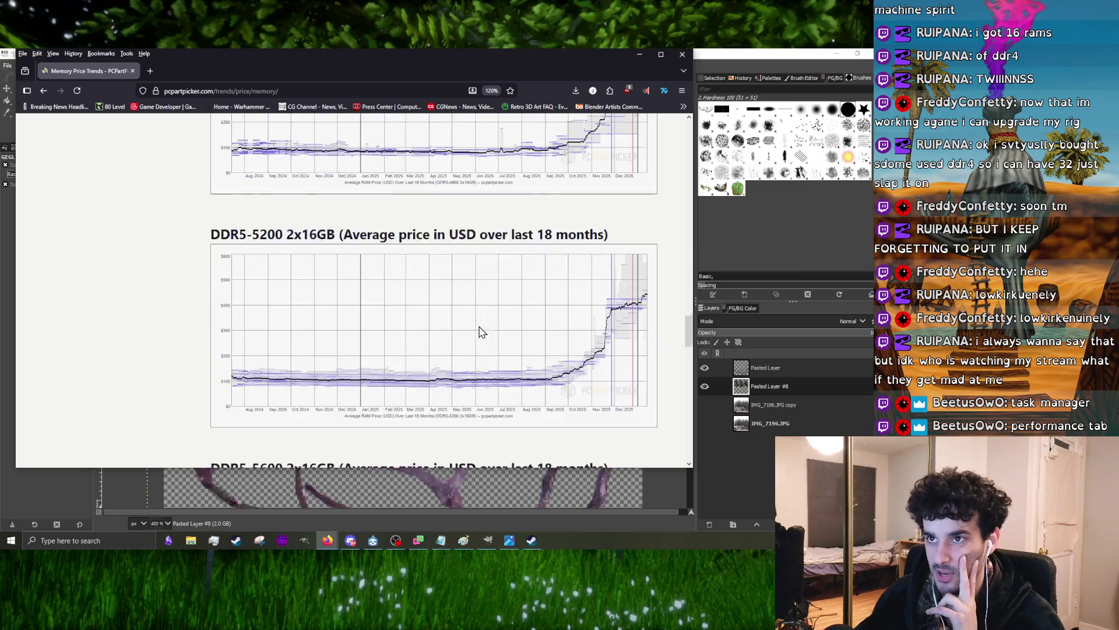
scroll(470, 332, down, 3)
scroll(470, 332, down, 3)
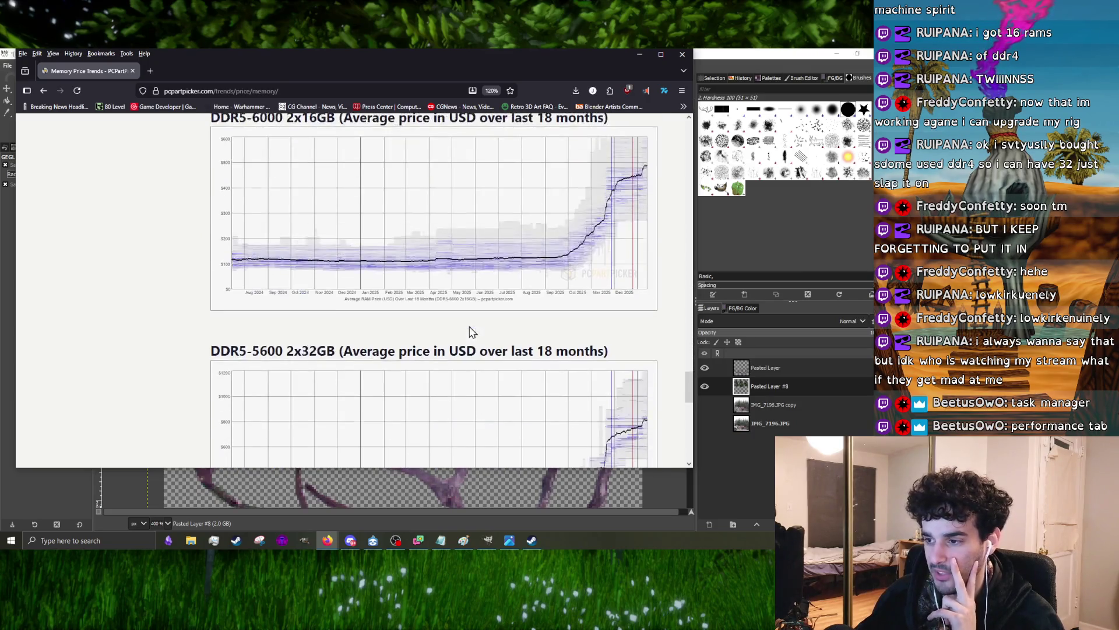
scroll(468, 331, down, 3)
scroll(468, 324, down, 2)
scroll(468, 325, down, 1)
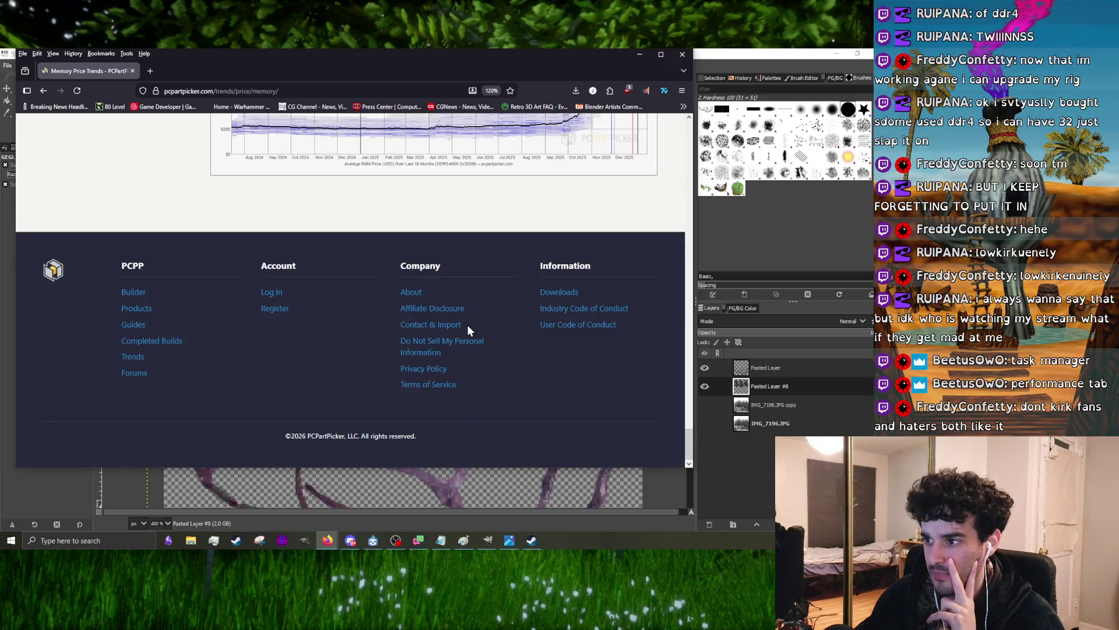
scroll(468, 325, up, 4)
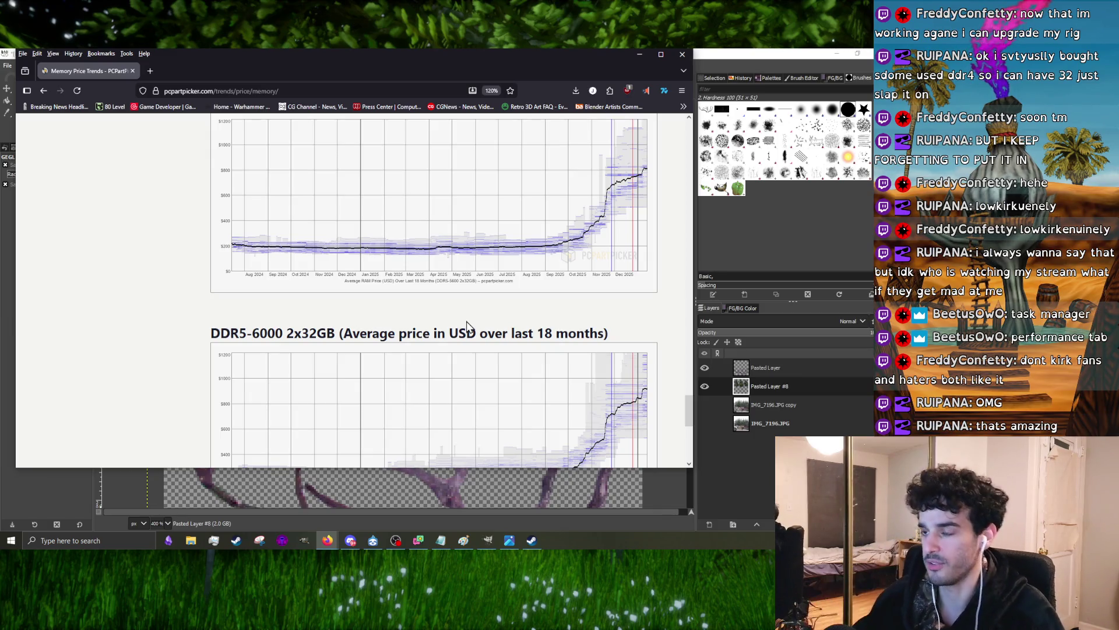
scroll(467, 326, up, 4)
scroll(368, 232, up, 3)
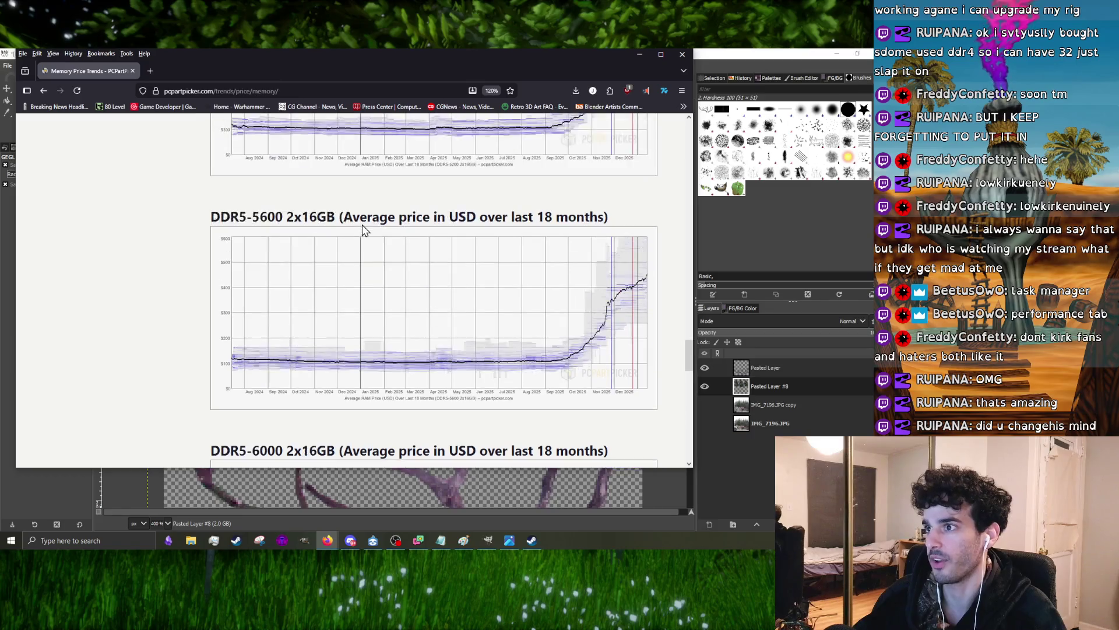
scroll(462, 303, up, 6)
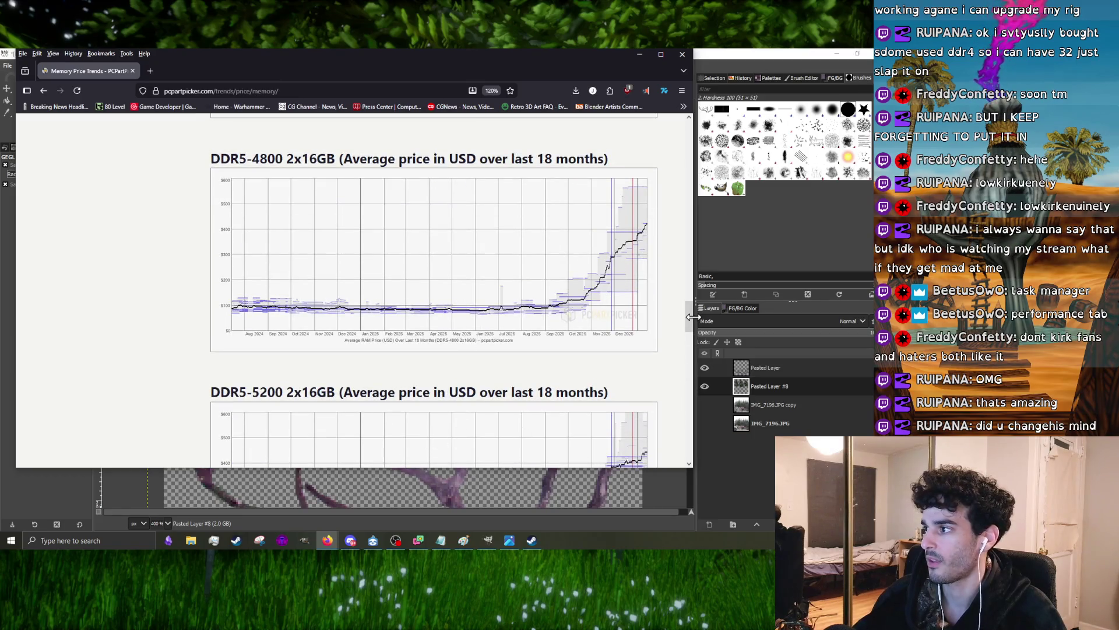
drag(690, 276, 689, 276)
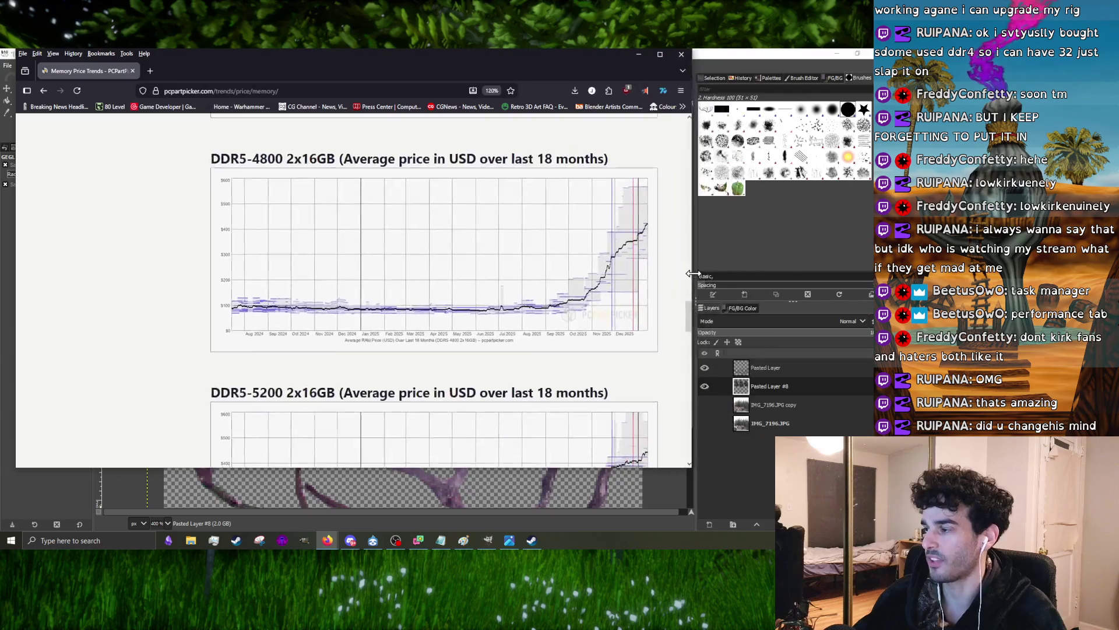
scroll(479, 313, down, 4)
scroll(578, 352, down, 5)
scroll(574, 349, down, 5)
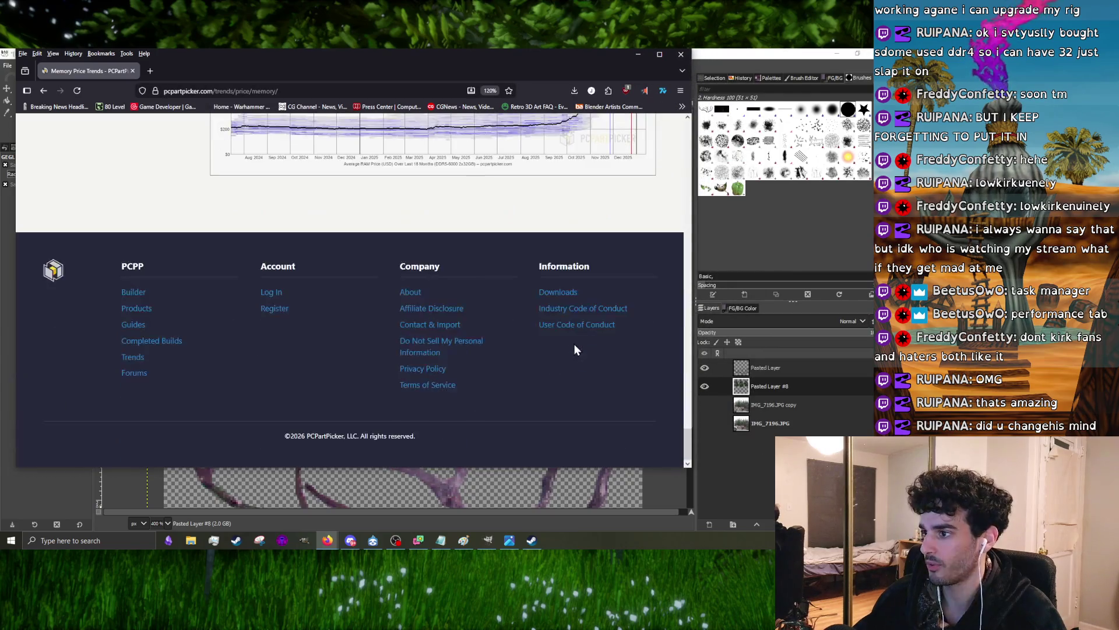
scroll(574, 350, up, 4)
scroll(575, 352, down, 1)
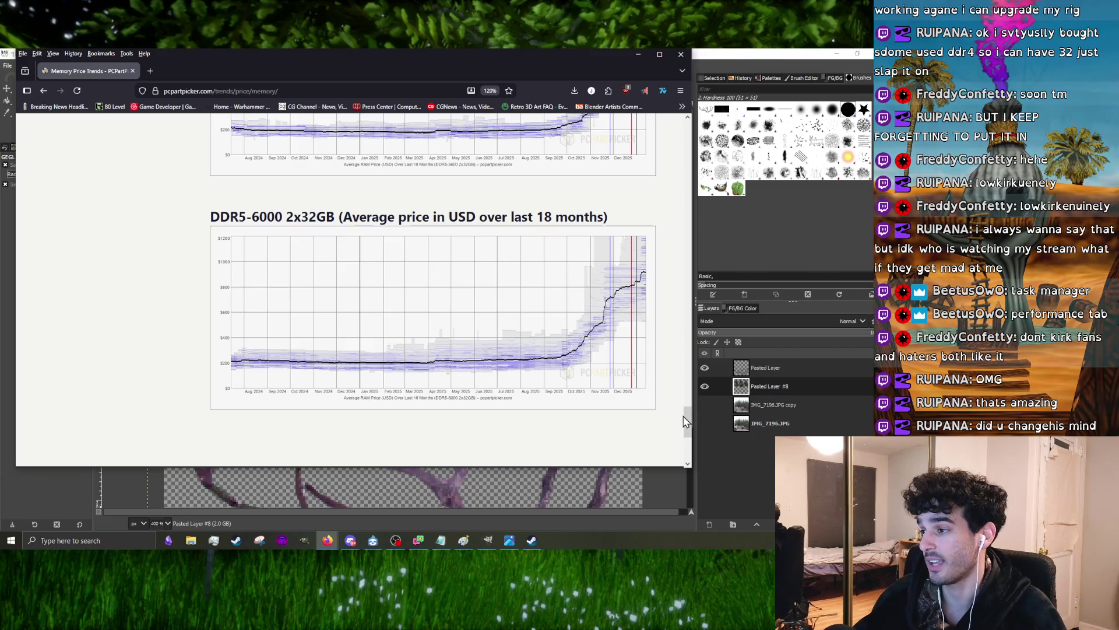
drag(688, 418, 683, 415)
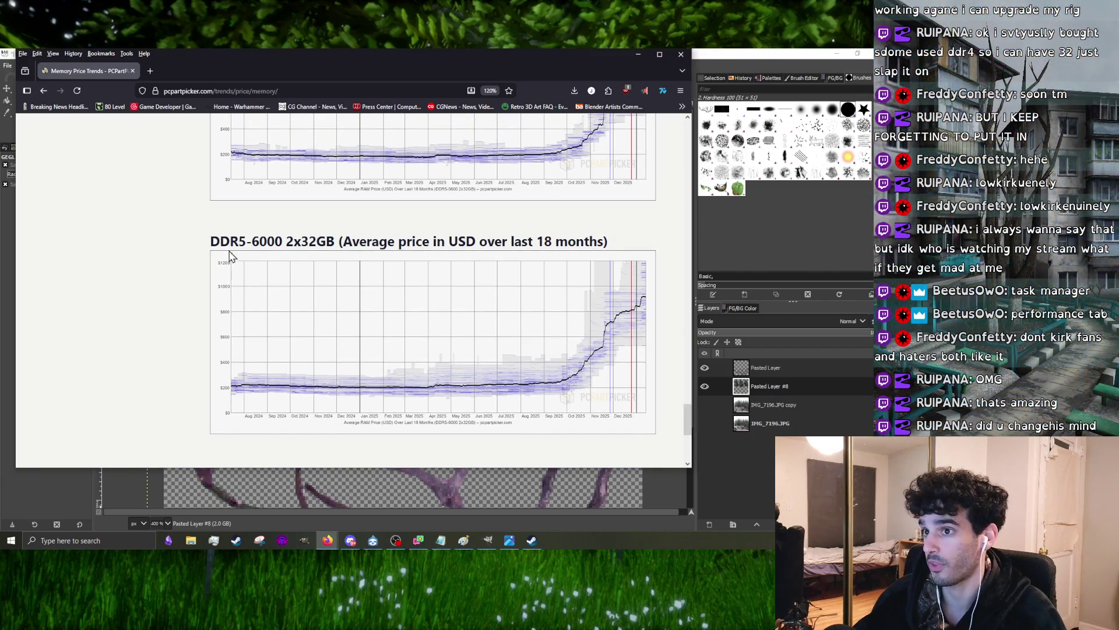
- Browse the PCPartPicker DDR5 memory price charts, ending on DDR5-6000 2x32GB, then close the browser
drag(210, 243, 407, 242)
scroll(393, 290, up, 1)
scroll(388, 305, up, 4)
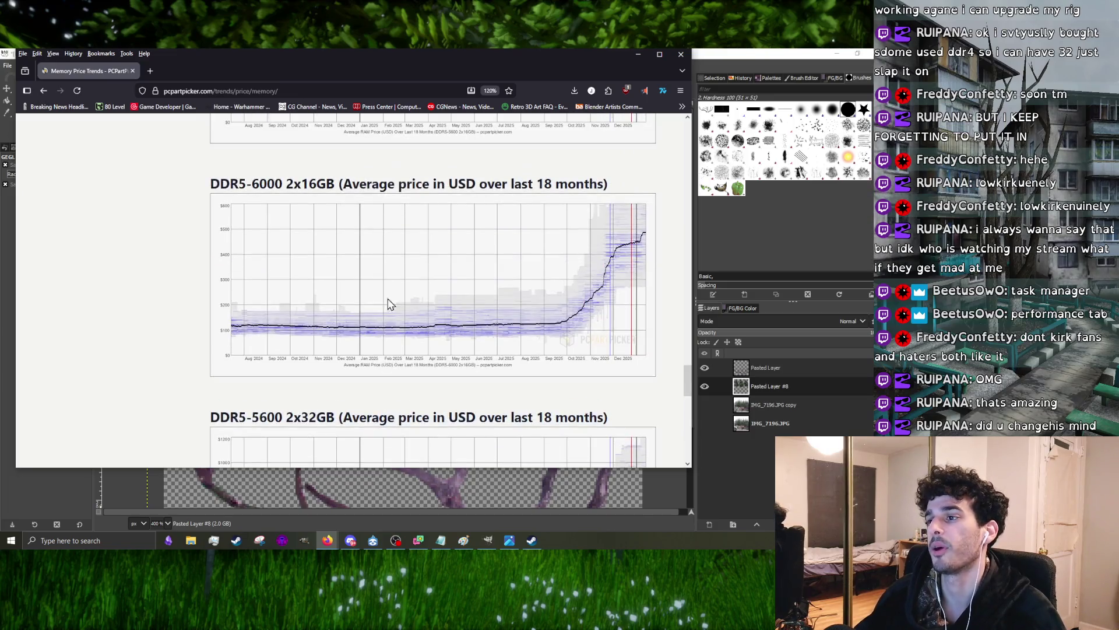
triple_click(373, 411)
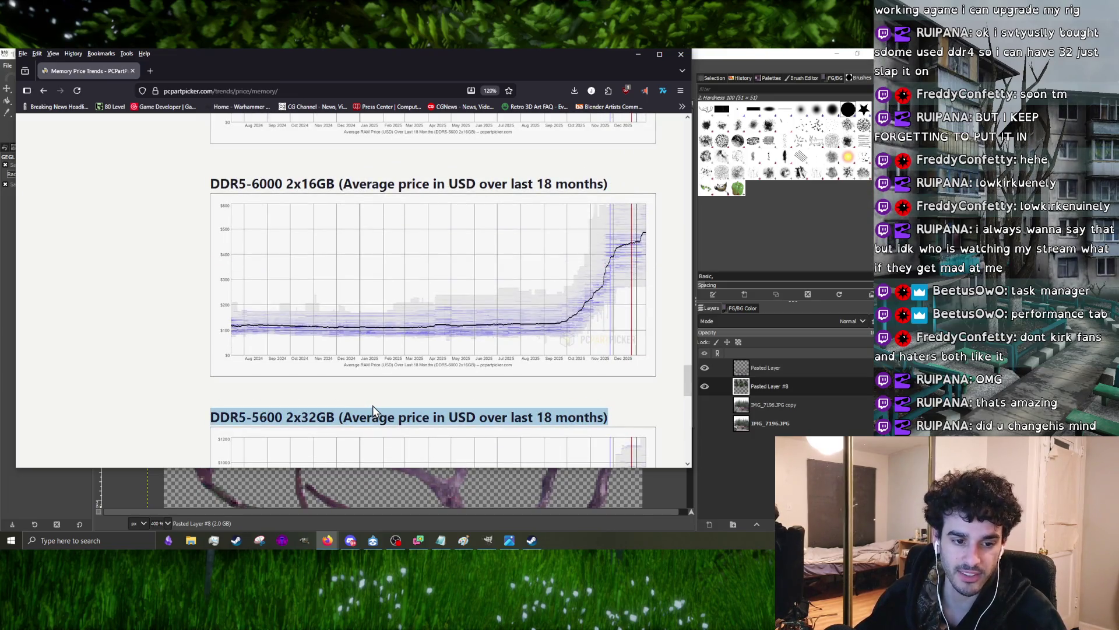
scroll(372, 405, down, 3)
triple_click(386, 359)
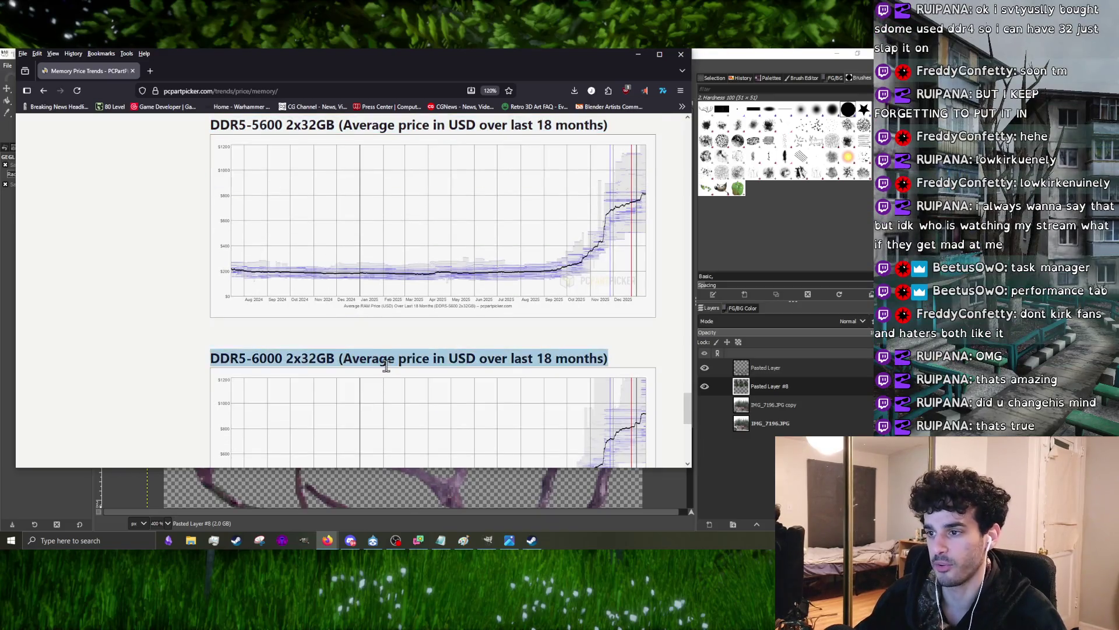
scroll(378, 372, down, 4)
scroll(378, 368, up, 3)
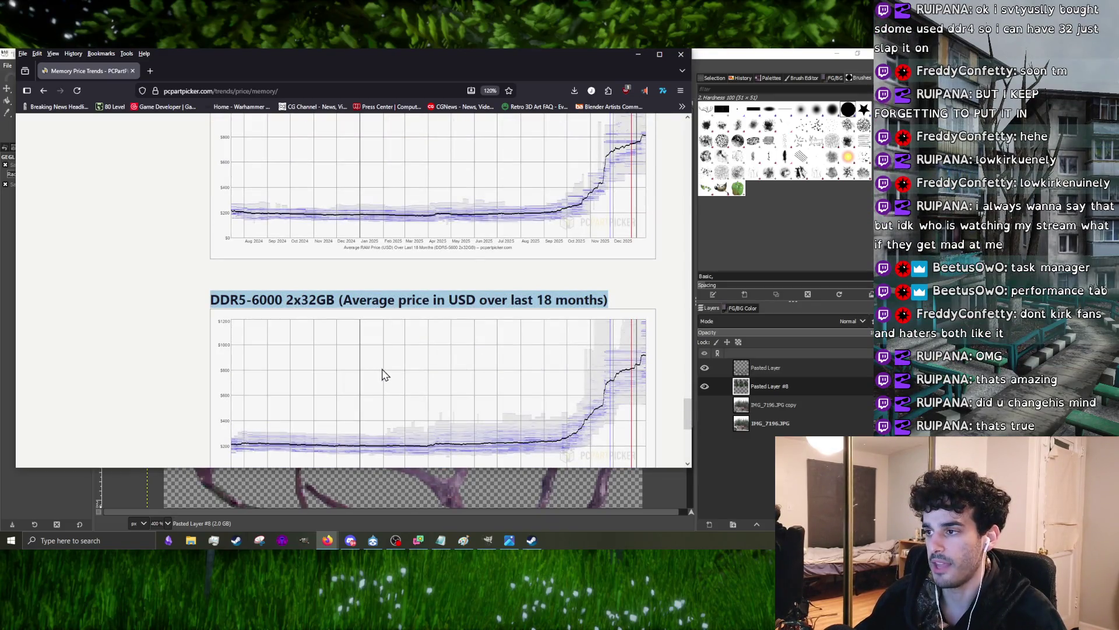
scroll(372, 350, up, 4)
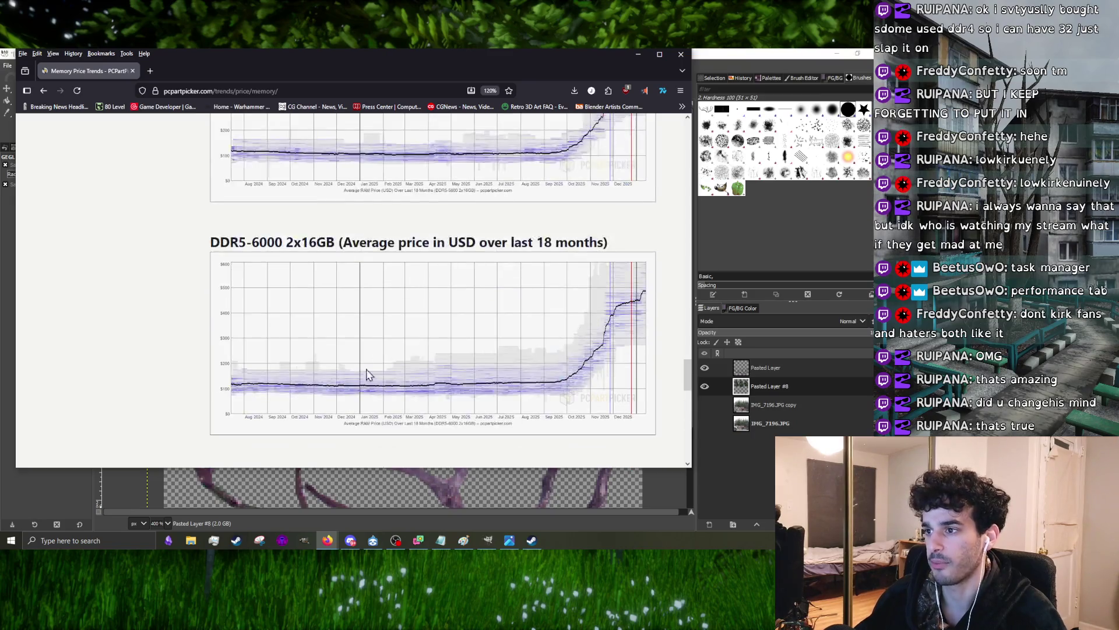
scroll(366, 389, down, 3)
triple_click(360, 179)
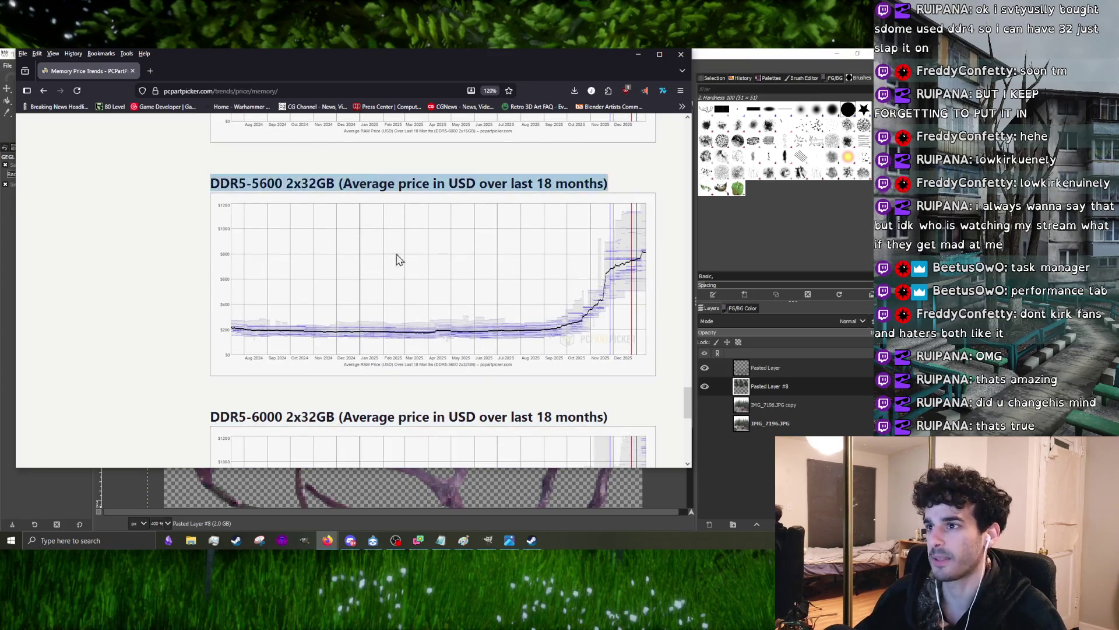
scroll(396, 260, up, 5)
click(388, 377)
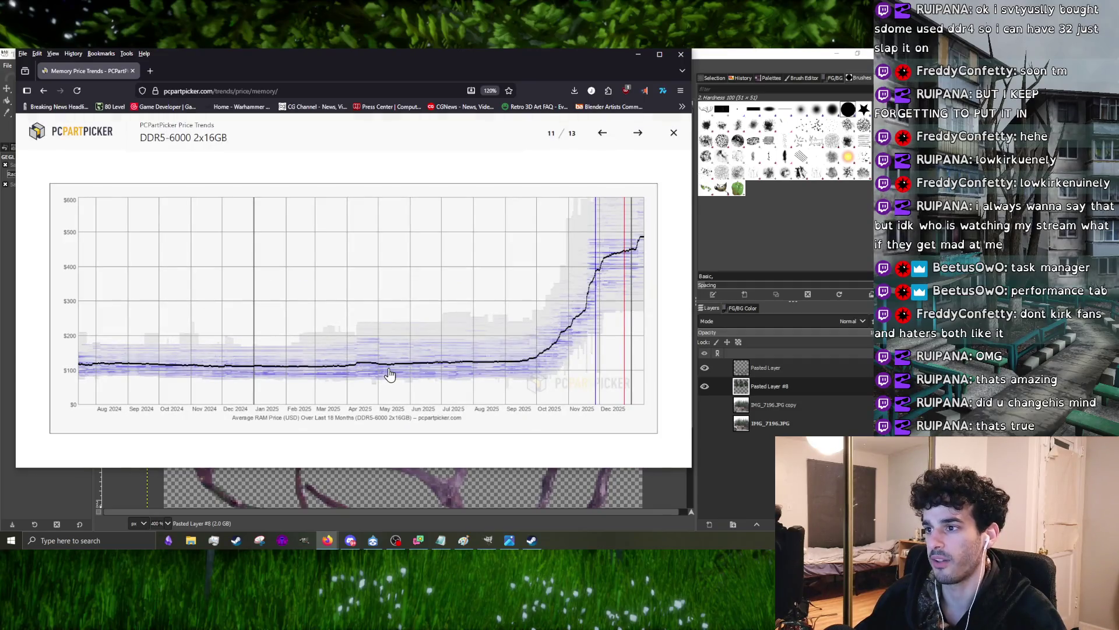
click(673, 132)
scroll(431, 335, down, 5)
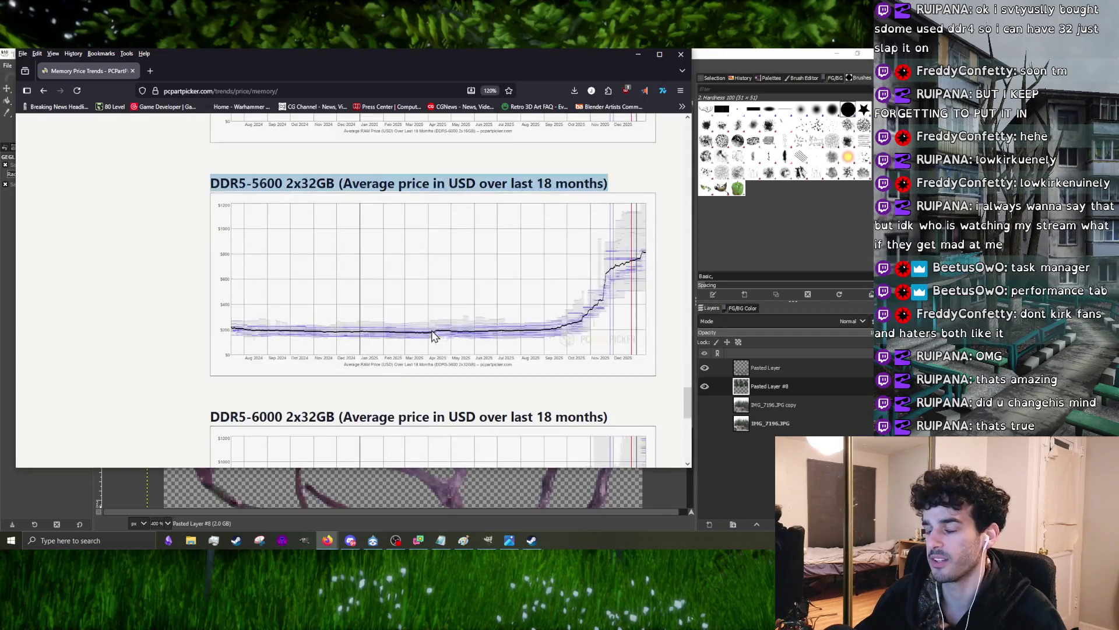
click(385, 407)
triple_click(385, 414)
scroll(397, 402, down, 3)
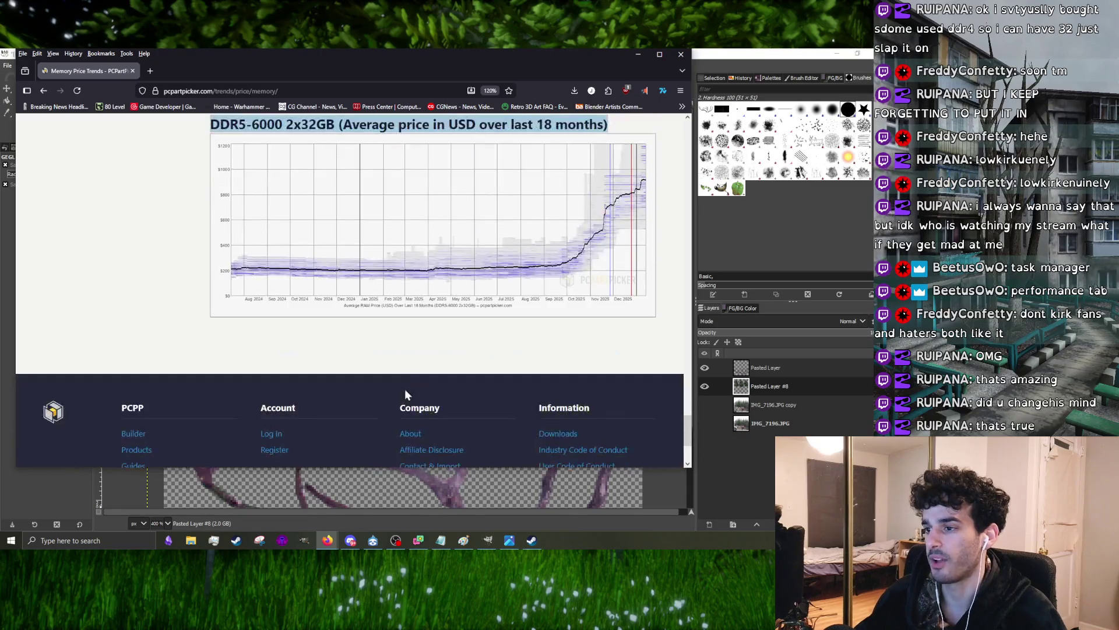
scroll(409, 367, up, 4)
click(677, 59)
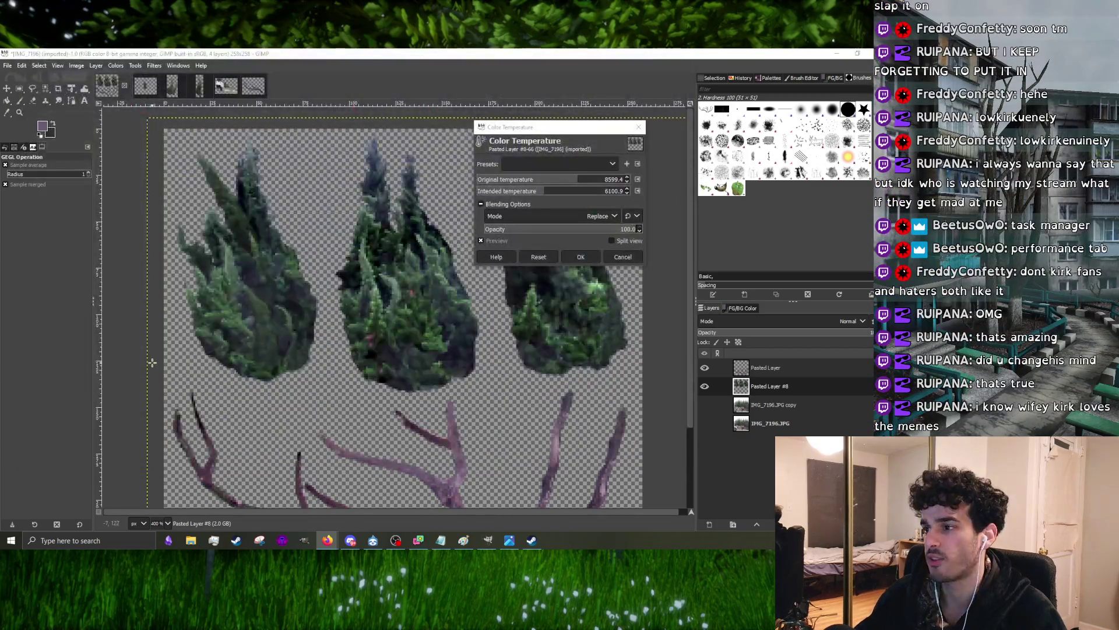
- Cancel the colour temperature change and apply Hue-Chroma with slightly raised lightness and chroma to the foliage
click(579, 257)
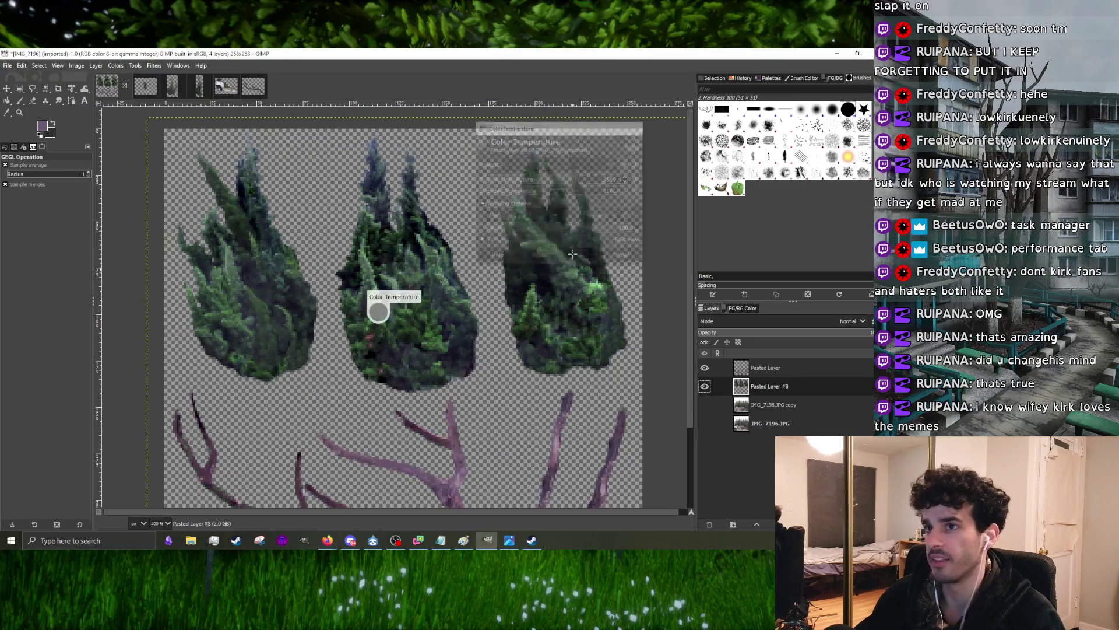
click(116, 66)
click(131, 102)
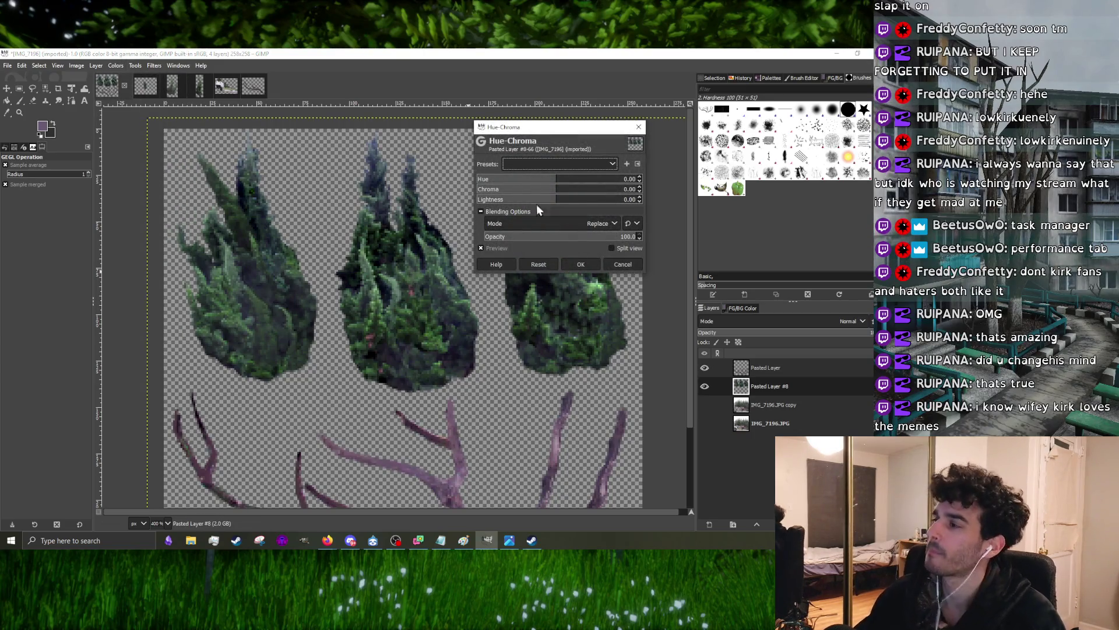
click(559, 201)
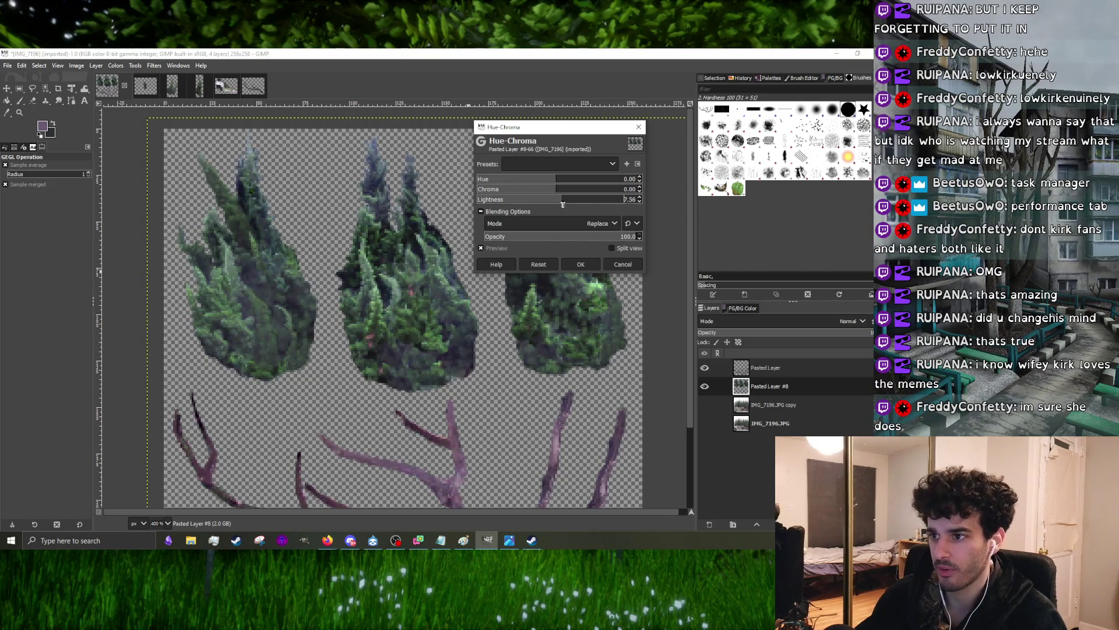
drag(562, 204, 560, 203)
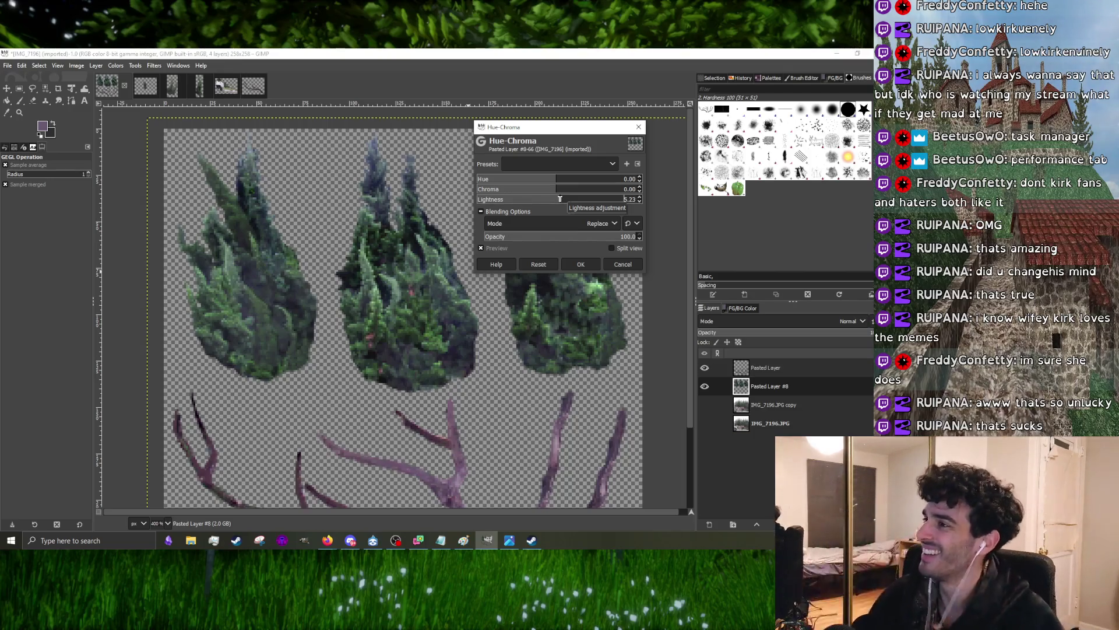
drag(560, 199, 563, 199)
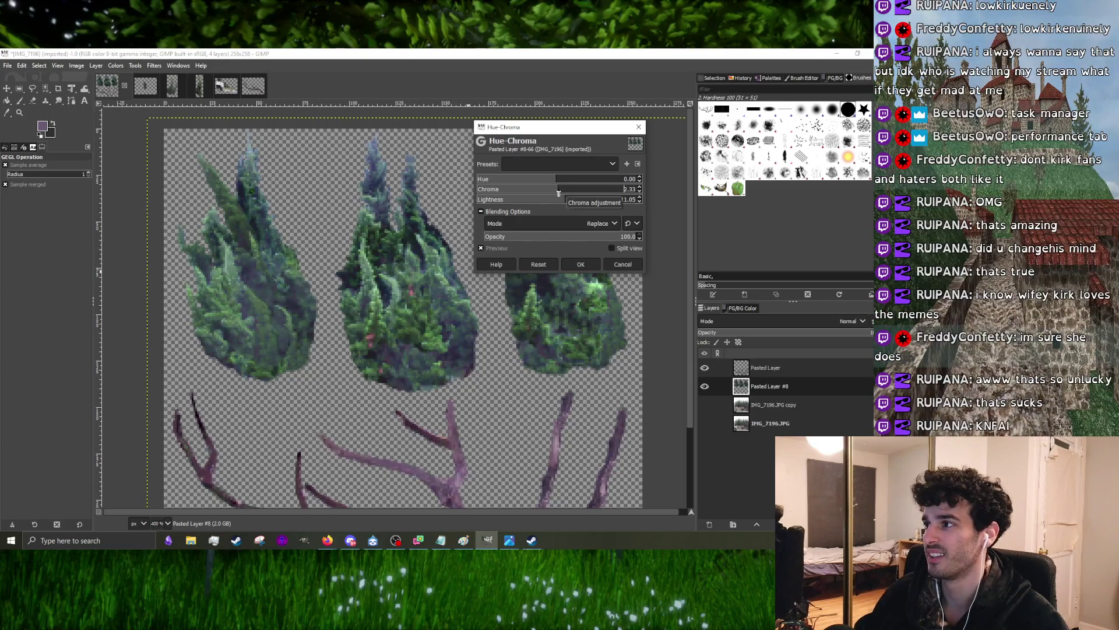
click(575, 262)
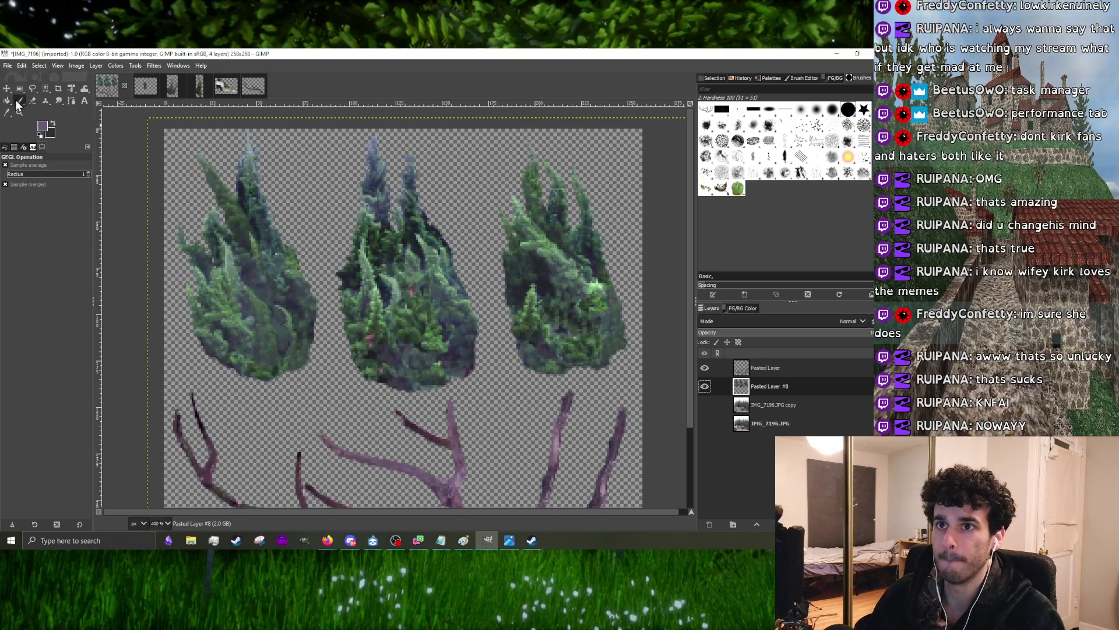
- Take the Paintbrush at size 2 for foliage touch-ups, then bring up Task Manager
click(14, 100)
scroll(275, 228, up, 3)
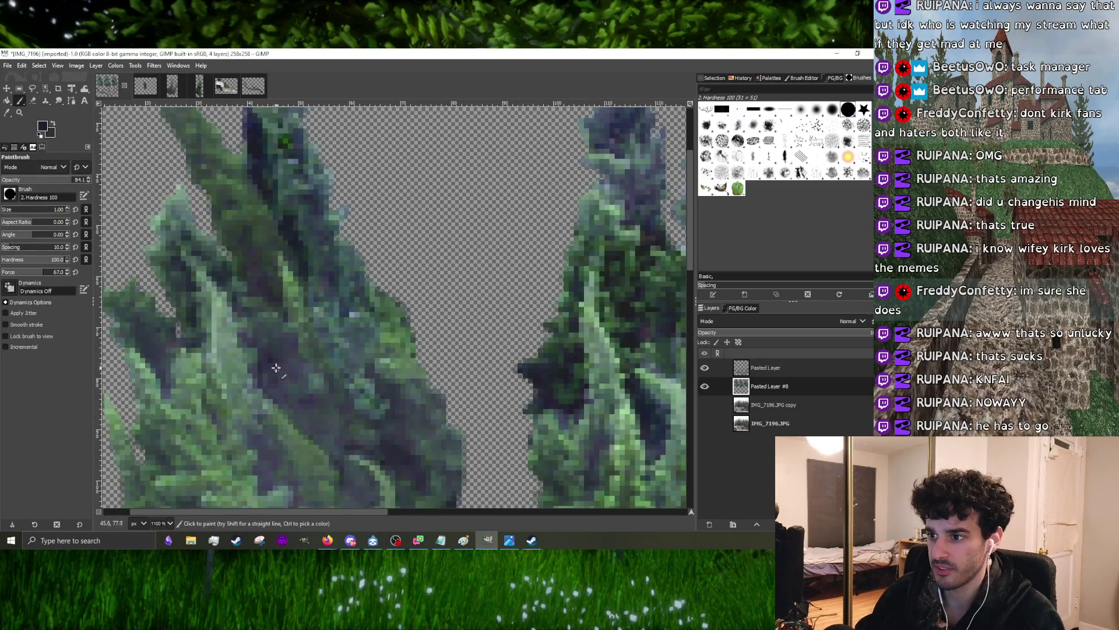
key(bracketright)
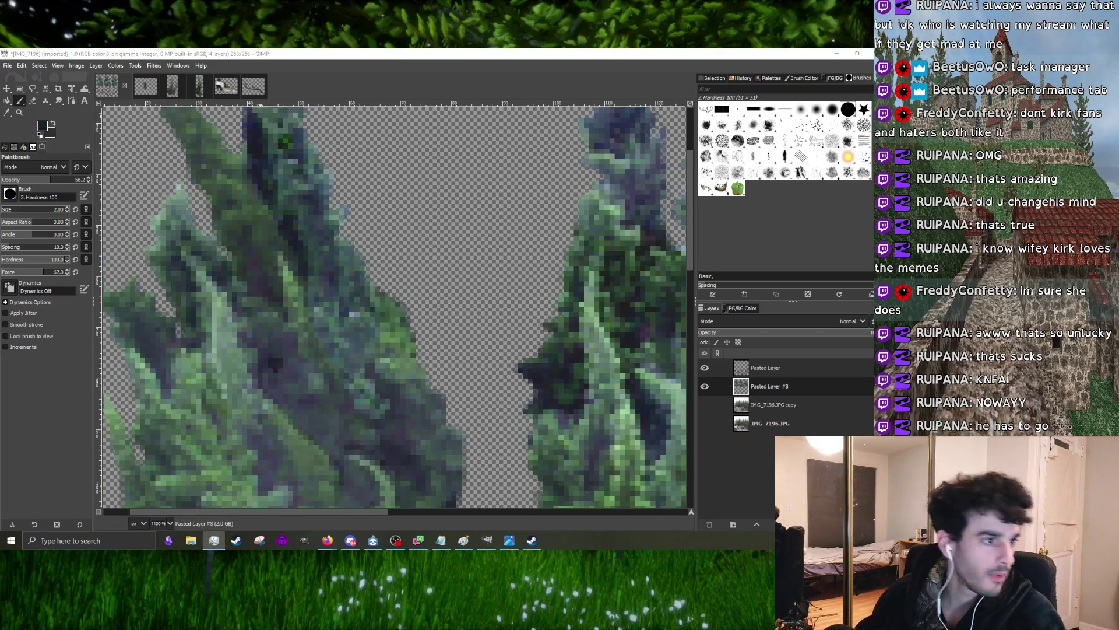
key(ctrl+shift+Escape)
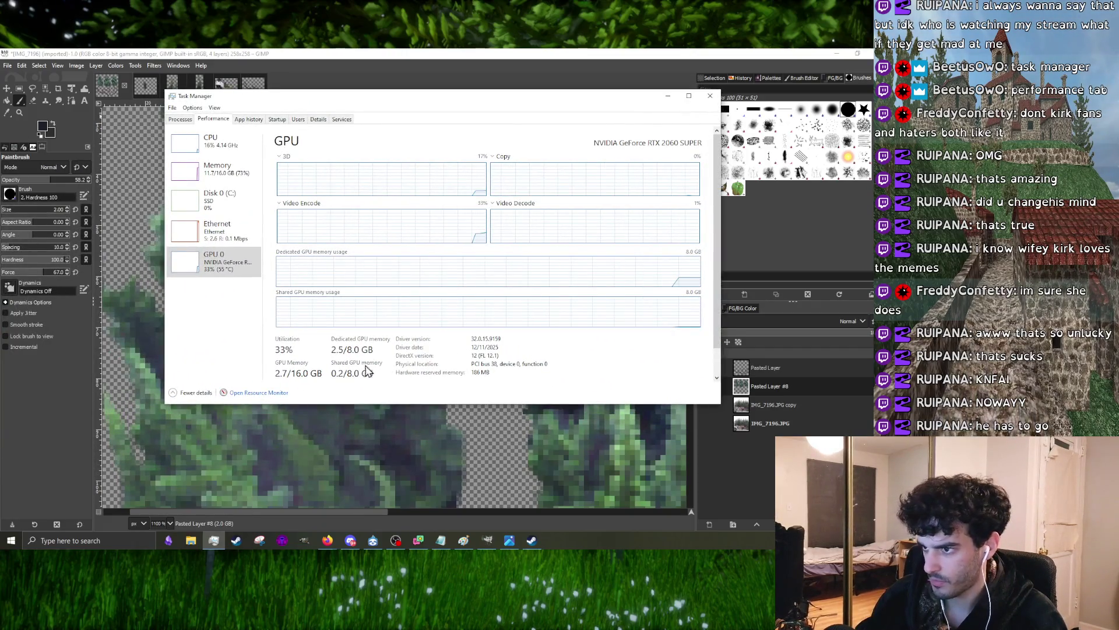
- View memory usage in the compact graph-only view, enlarged, then return to the full view
click(231, 174)
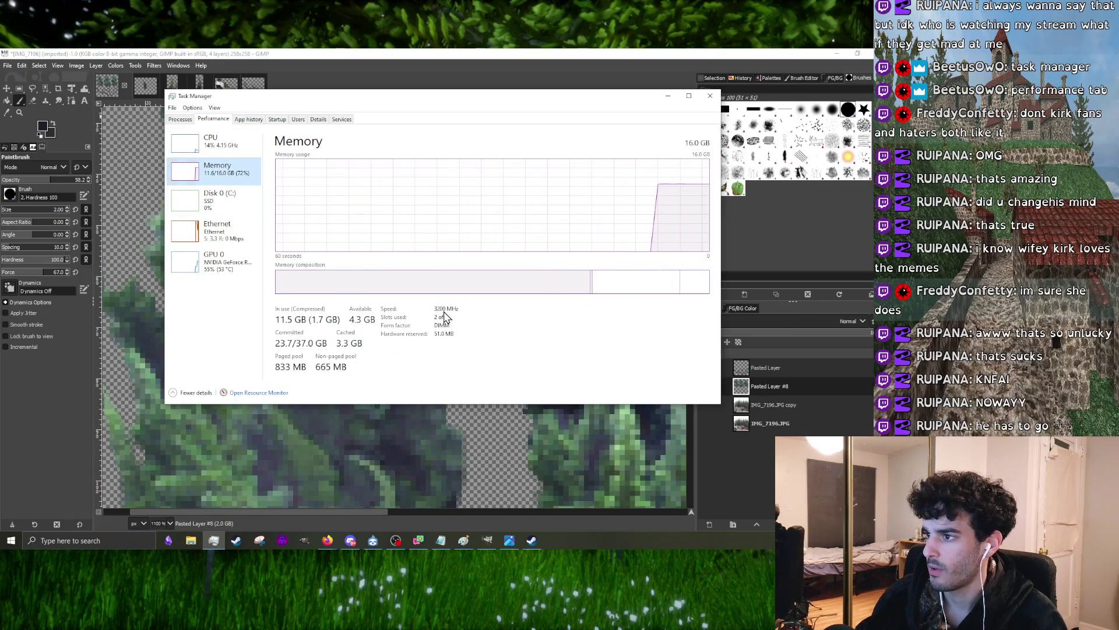
double_click(444, 317)
drag(389, 292, 383, 439)
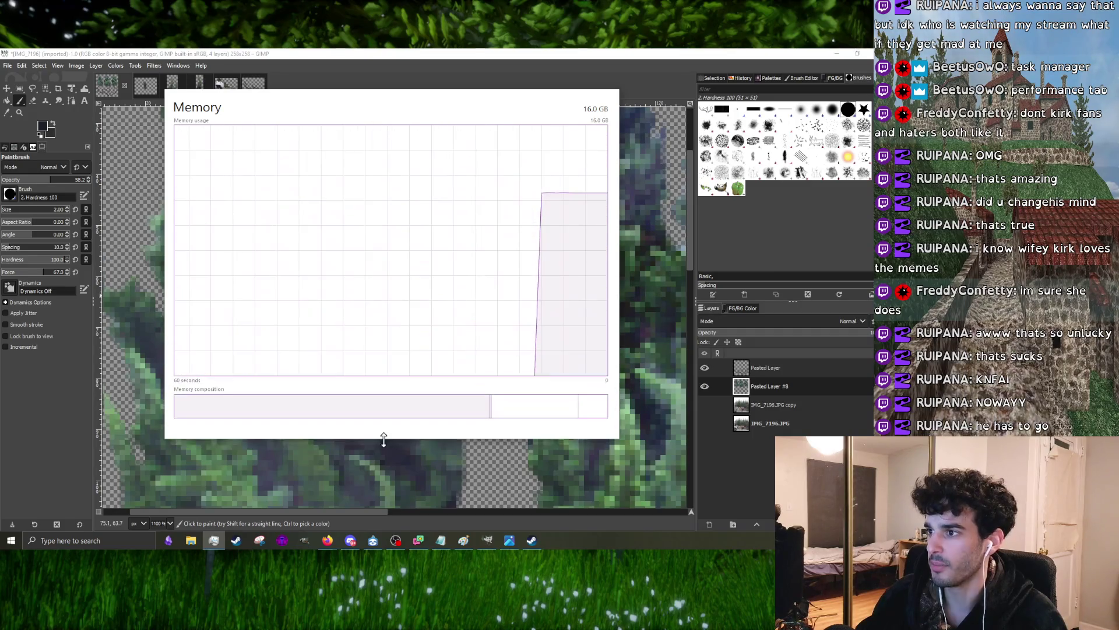
double_click(255, 215)
- Check disk and CPU usage, end on the memory readout, and switch to another window
click(252, 208)
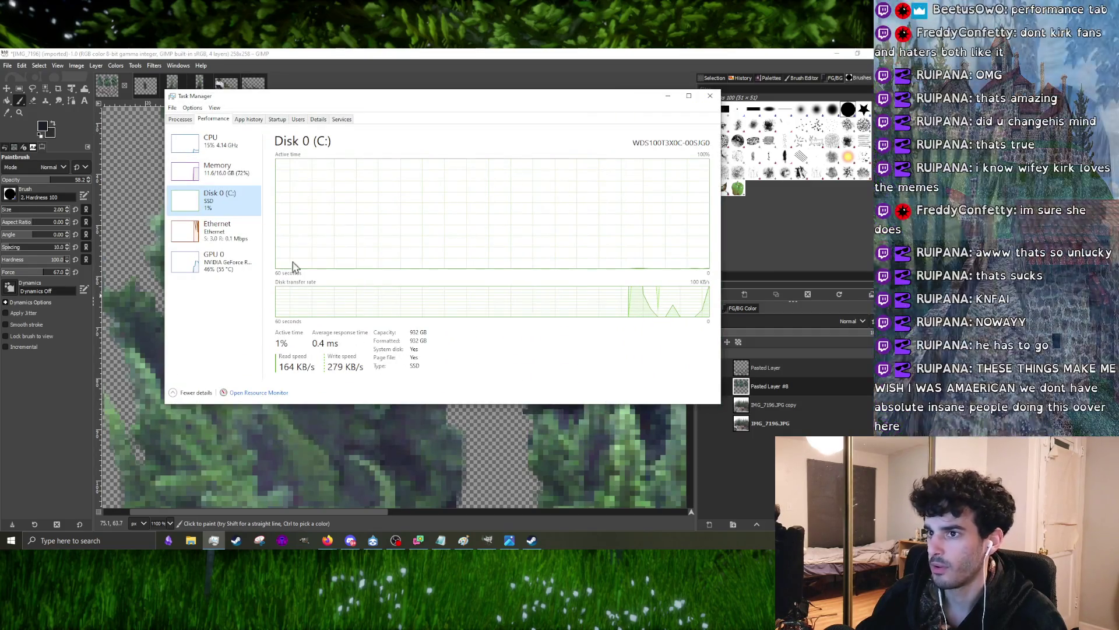
click(207, 144)
click(220, 171)
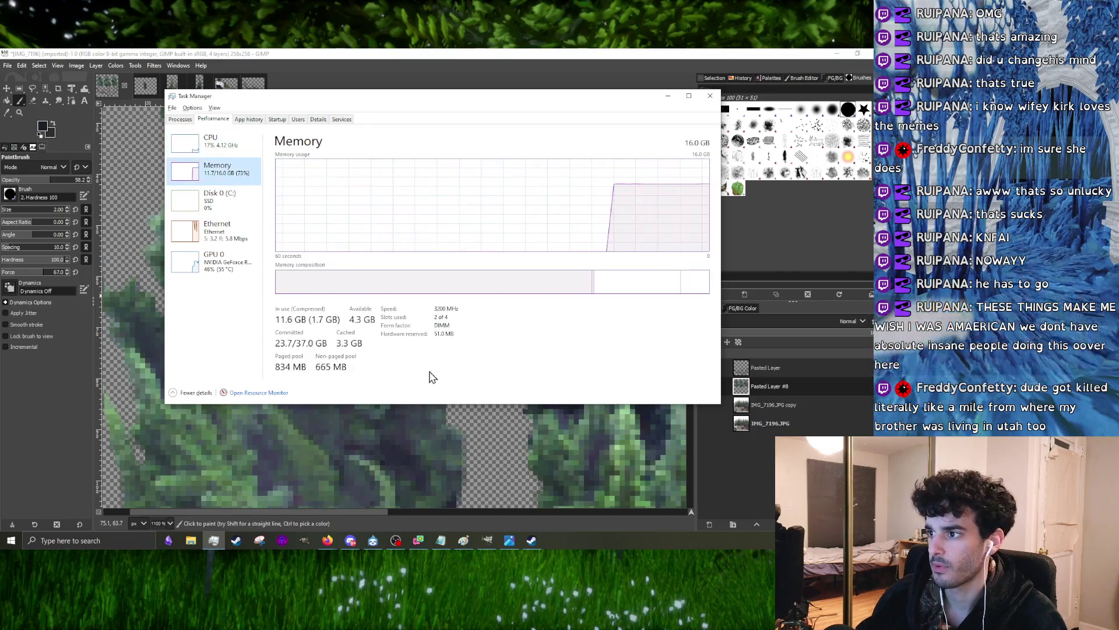
key(alt+Tab)
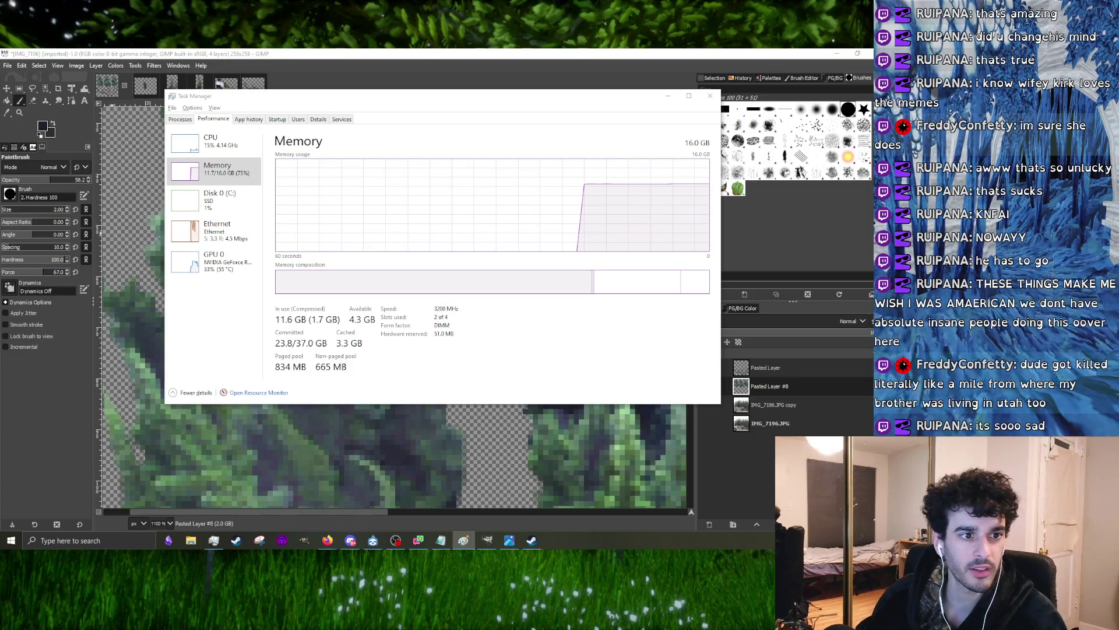
drag(359, 122, 723, 331)
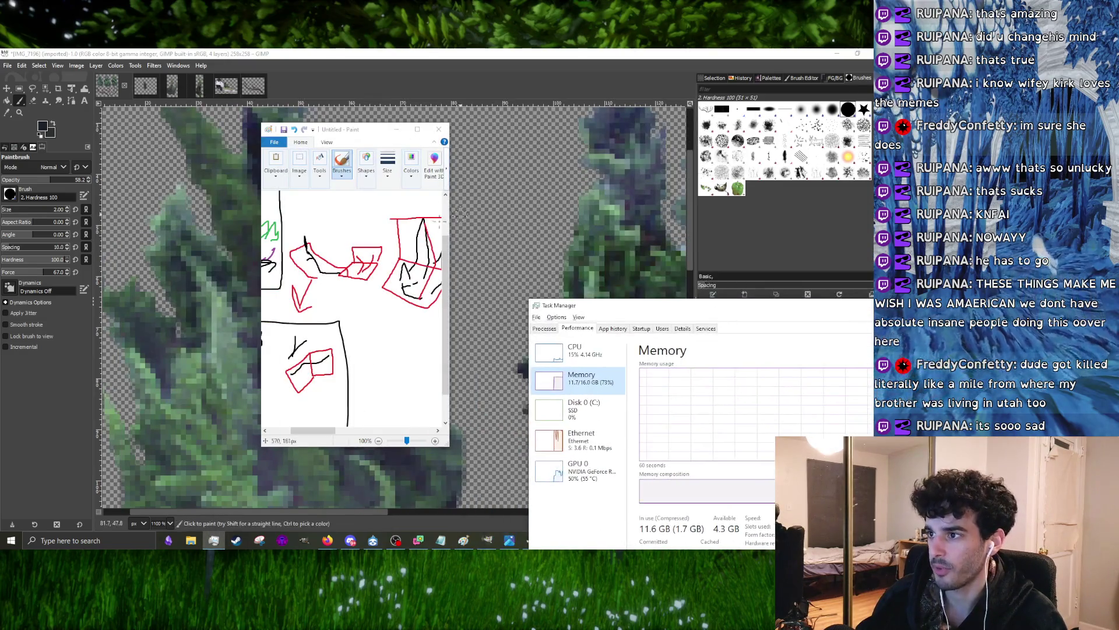
scroll(358, 331, down, 1)
drag(329, 432, 358, 432)
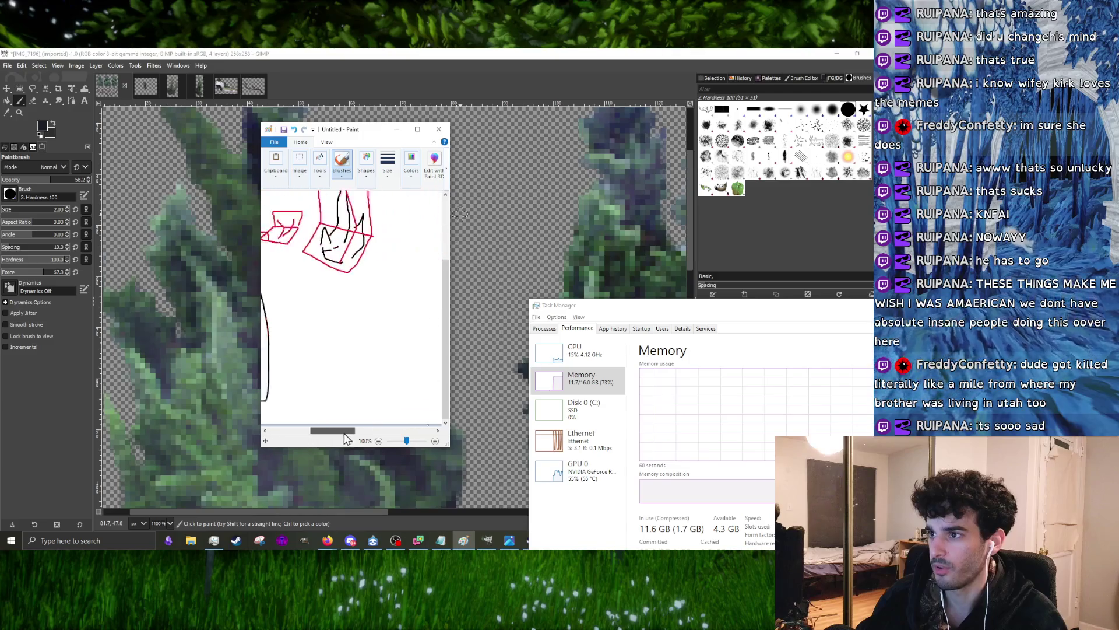
- Look over the Paint sketches, close Task Manager and minimize Paint to return to GIMP
key(alt+Tab)
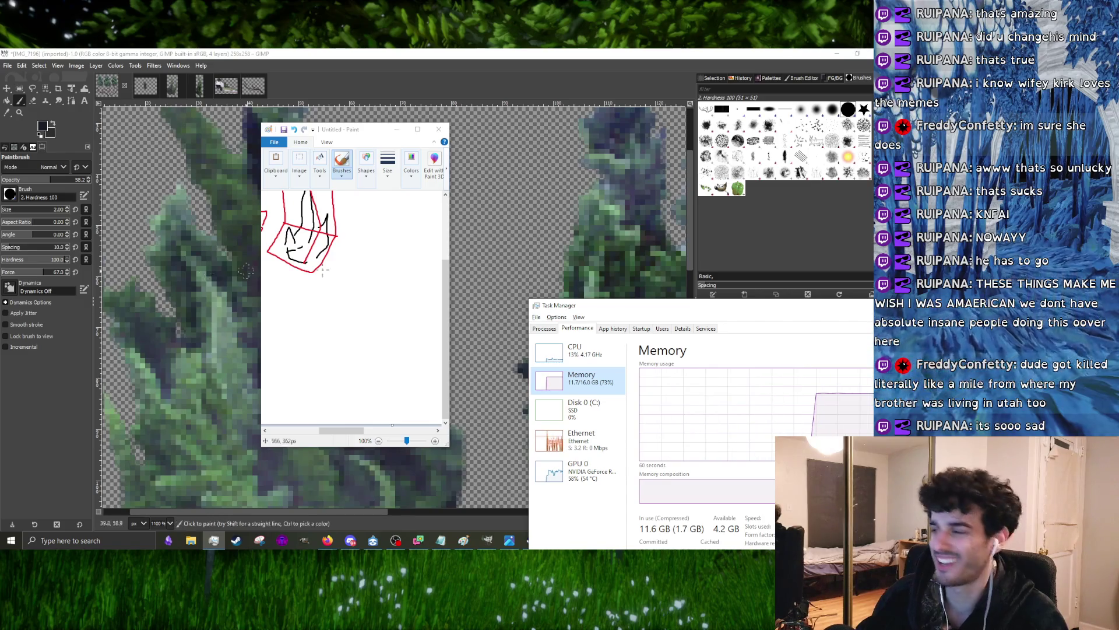
mouse_move(654, 318)
mouse_down()
mouse_move(267, 144)
mouse_move(359, 144)
mouse_up()
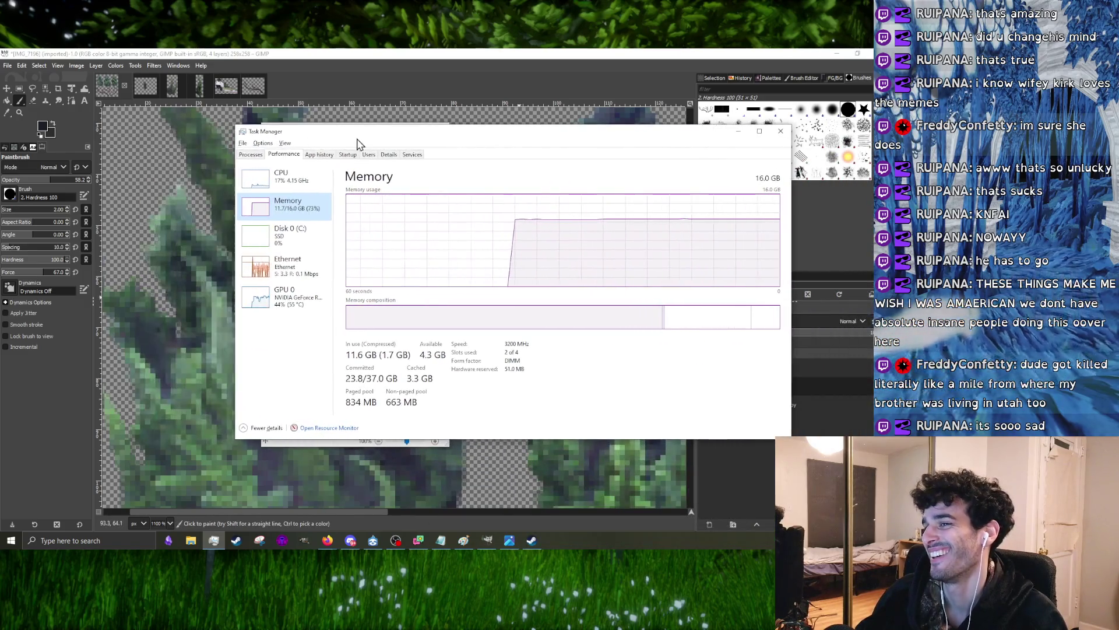
drag(237, 127, 525, 139)
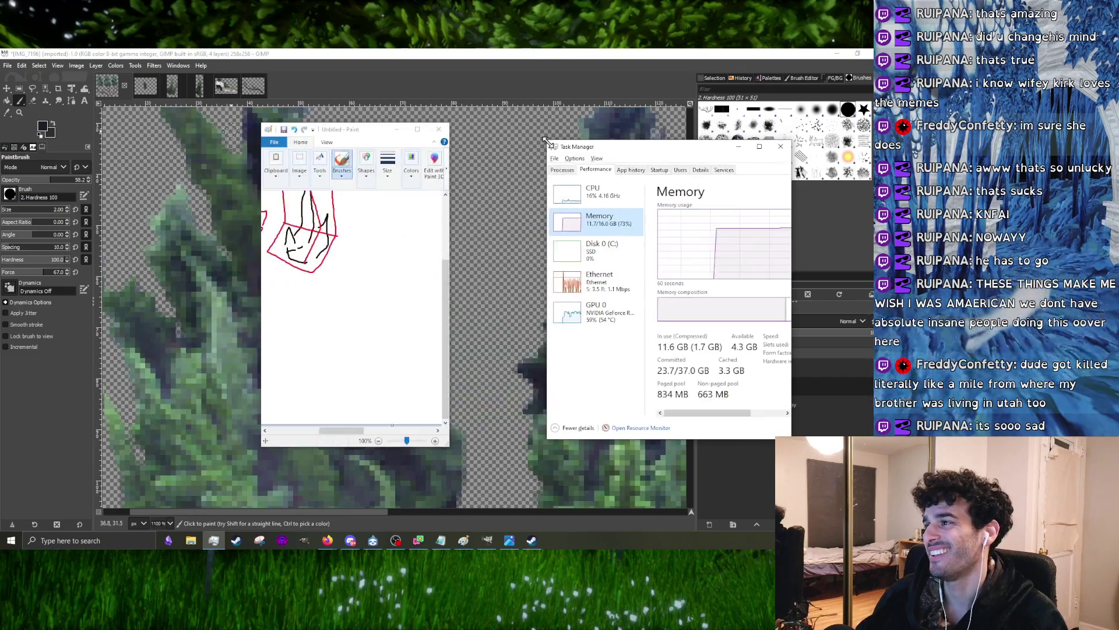
click(781, 143)
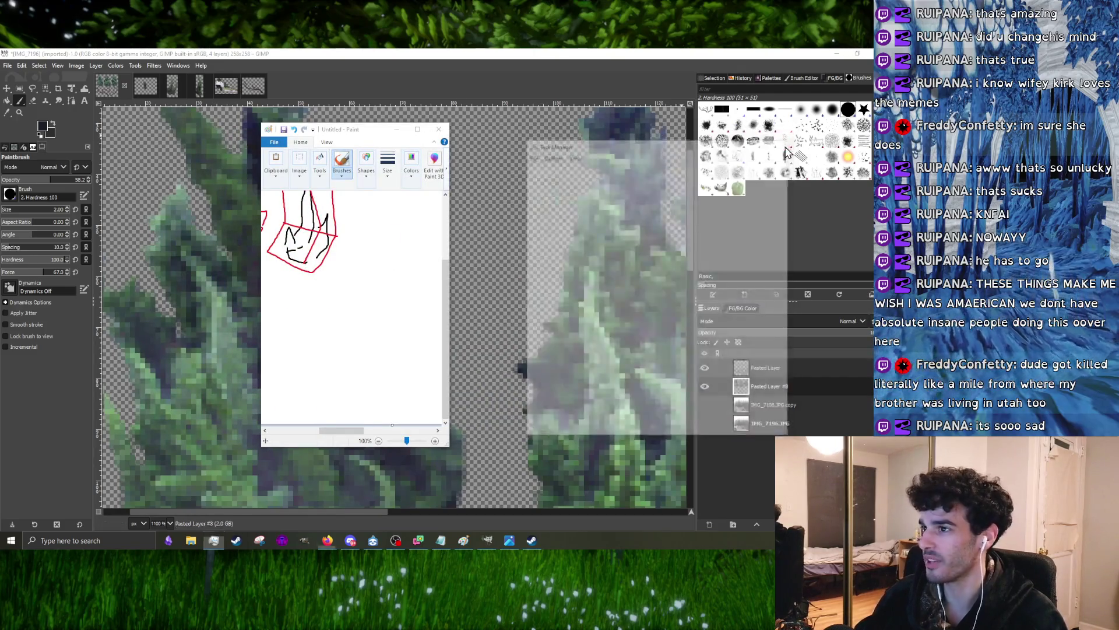
click(417, 129)
scroll(398, 131, down, 5)
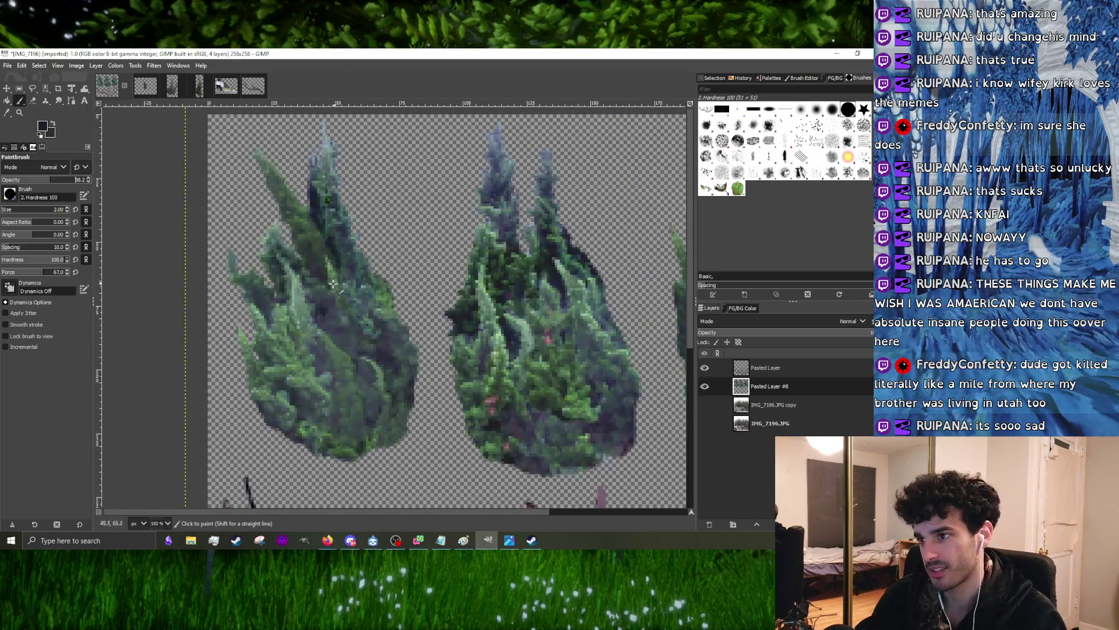
scroll(323, 296, up, 2)
scroll(321, 296, down, 1)
scroll(322, 296, up, 3)
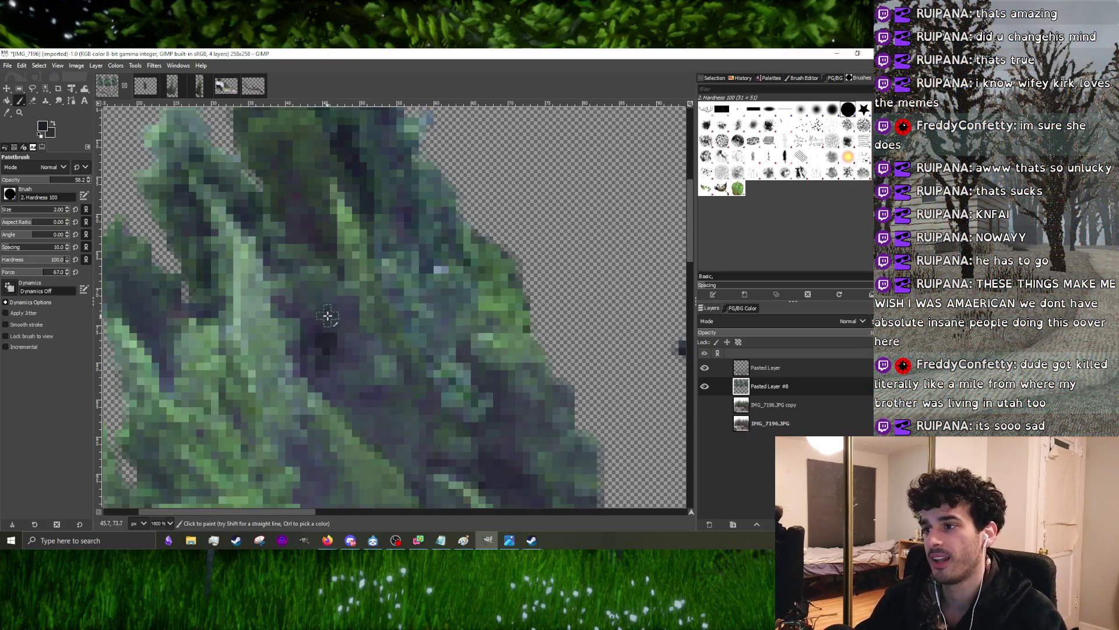
scroll(365, 364, down, 4)
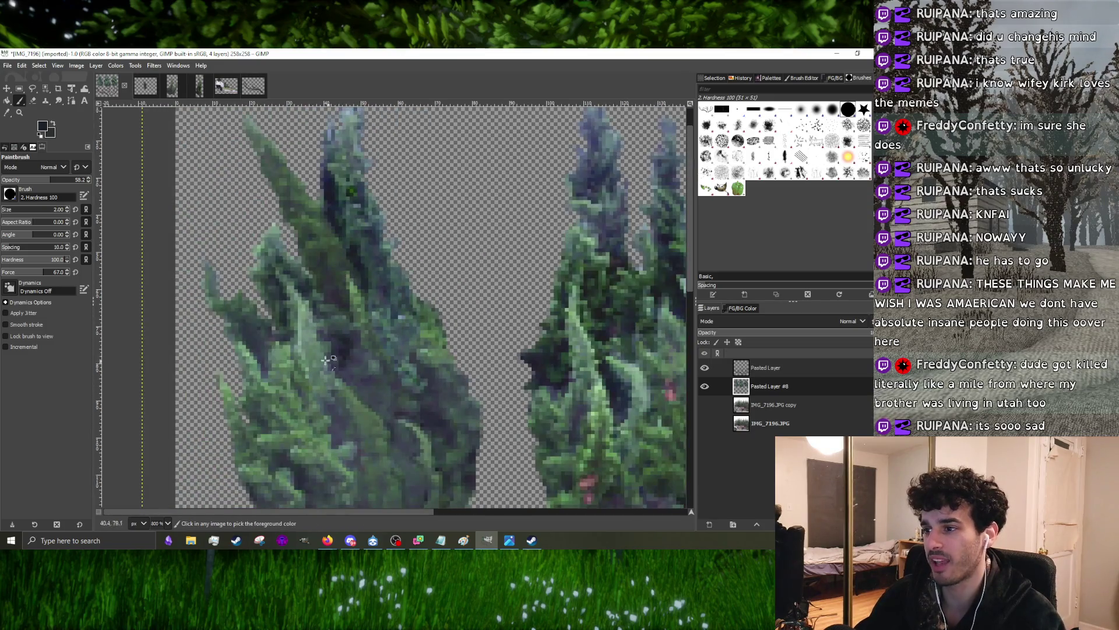
scroll(330, 358, up, 4)
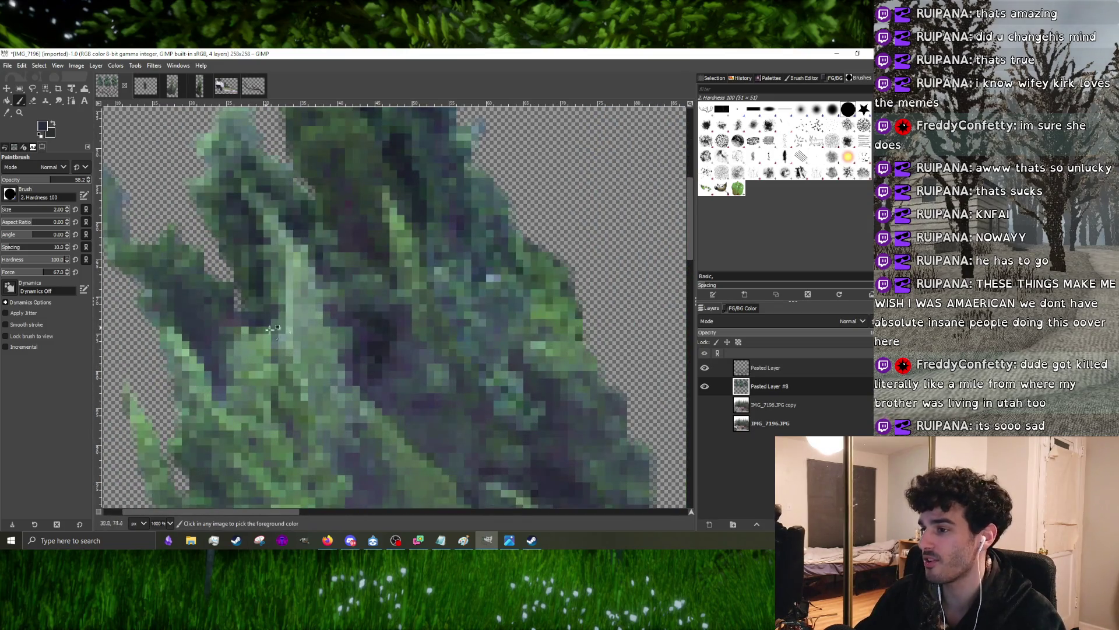
scroll(273, 328, up, 2)
scroll(437, 337, down, 3)
scroll(328, 300, up, 3)
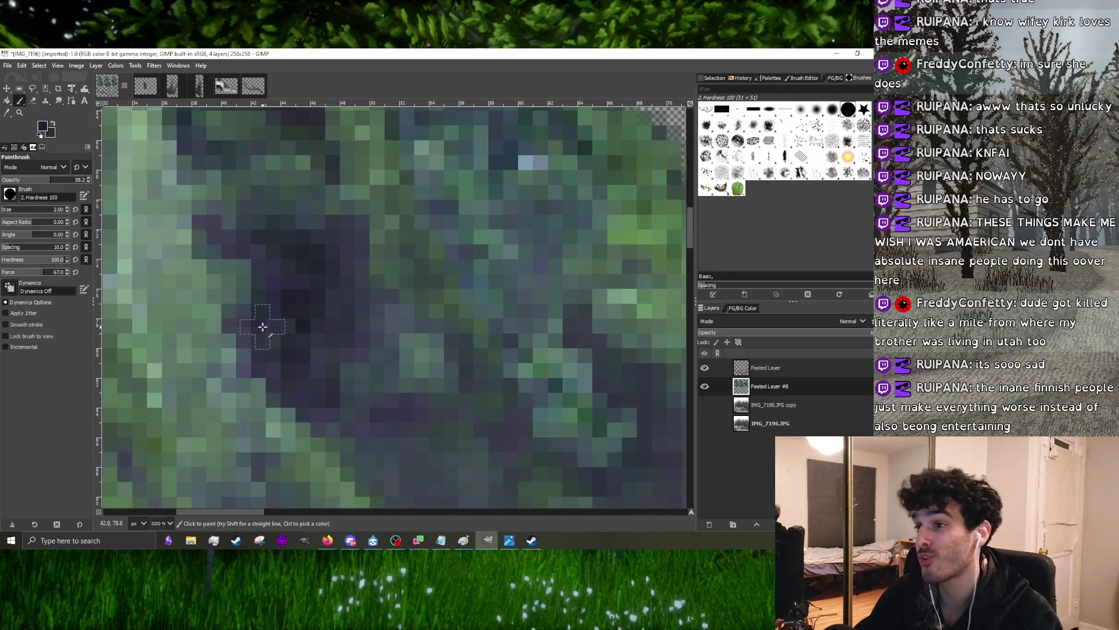
scroll(230, 242, down, 3)
scroll(306, 250, up, 3)
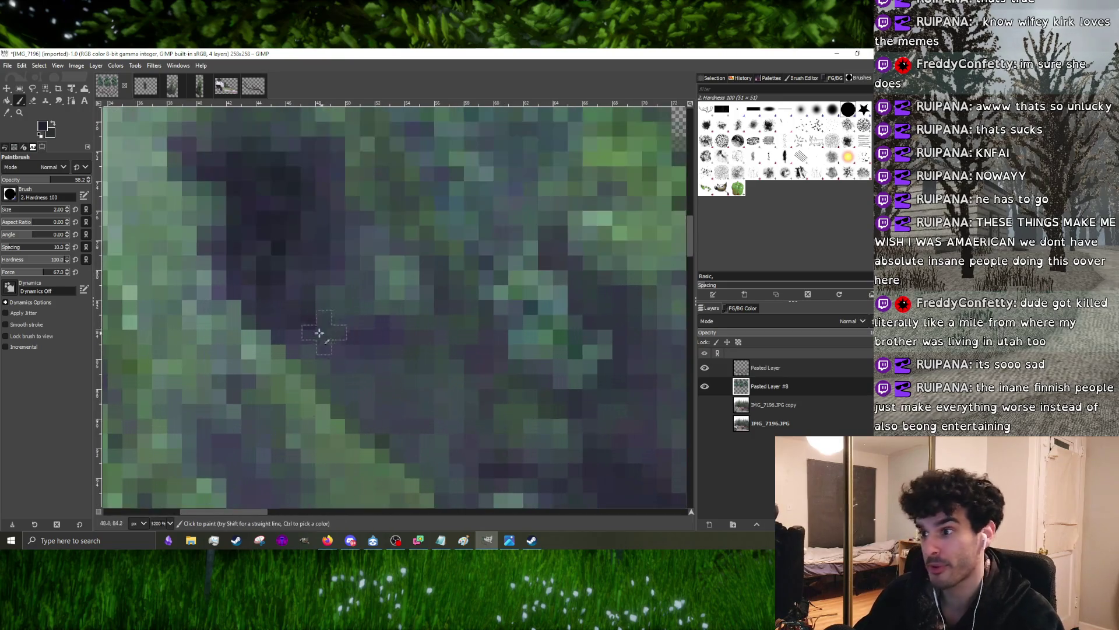
scroll(404, 330, down, 1)
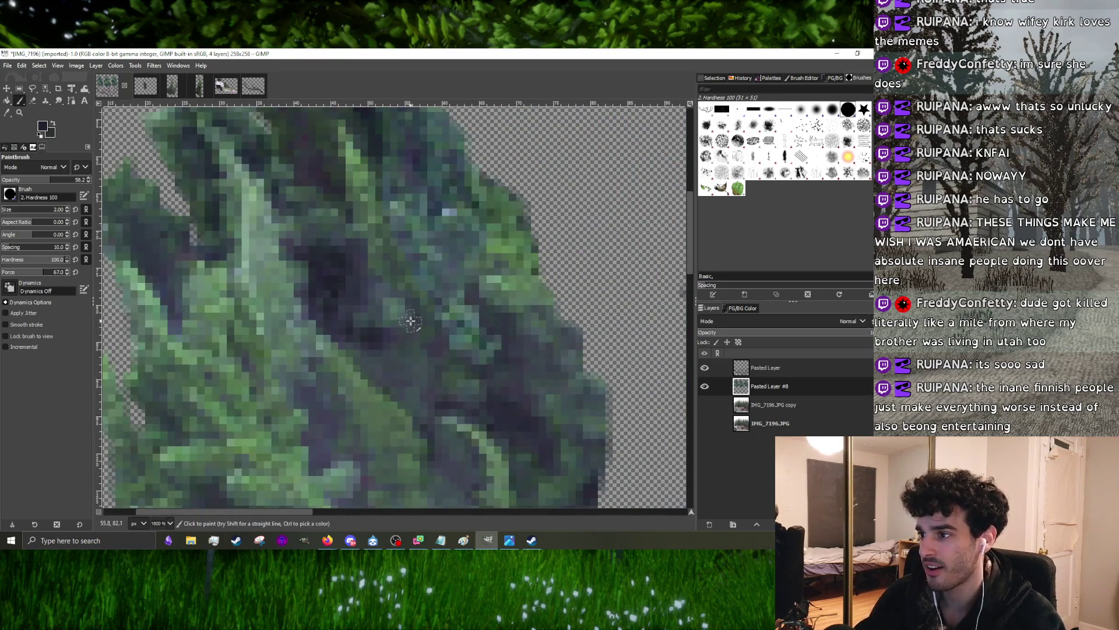
scroll(376, 293, down, 2)
scroll(376, 292, up, 2)
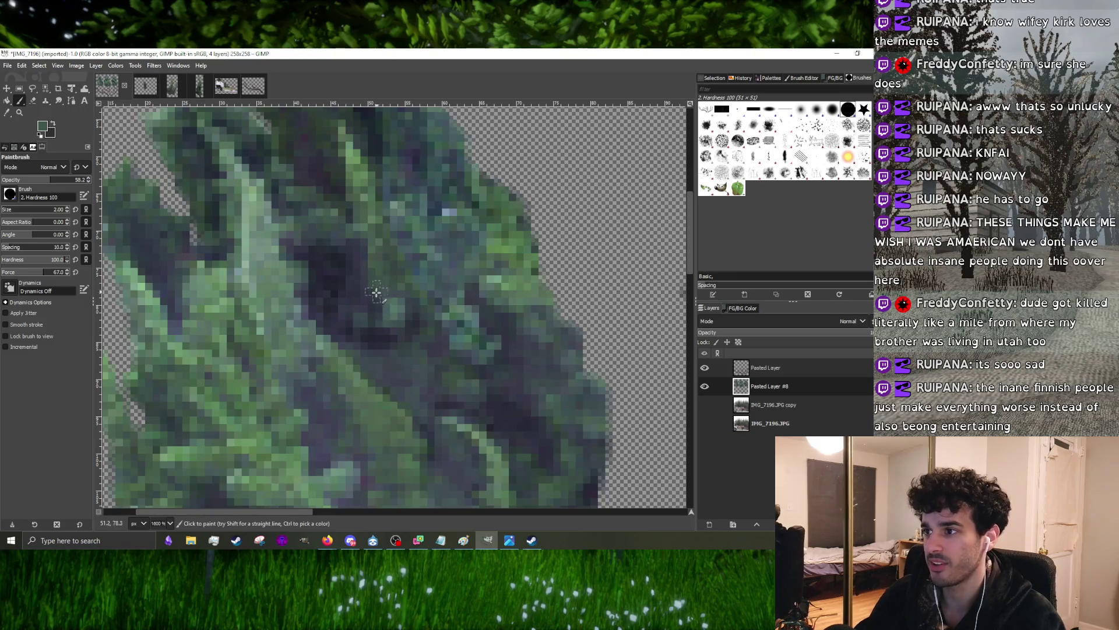
scroll(391, 279, down, 1)
scroll(307, 267, up, 1)
scroll(461, 329, up, 1)
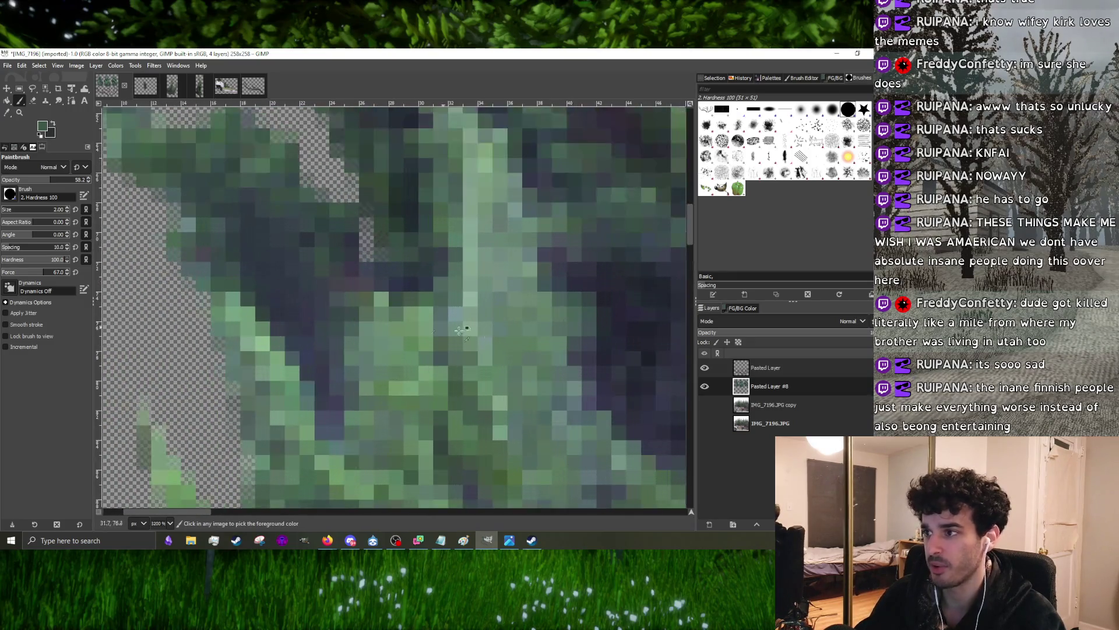
- Sample a dark colour from the left tree's foliage and paint it over a small patch
ctrl+click(604, 301)
drag(300, 324, 314, 357)
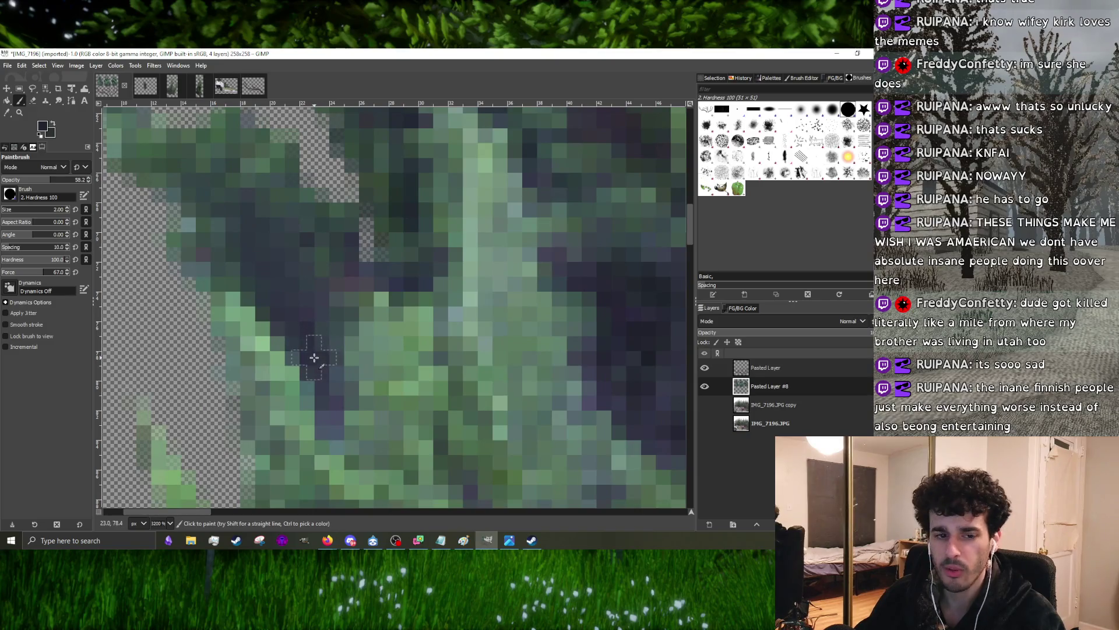
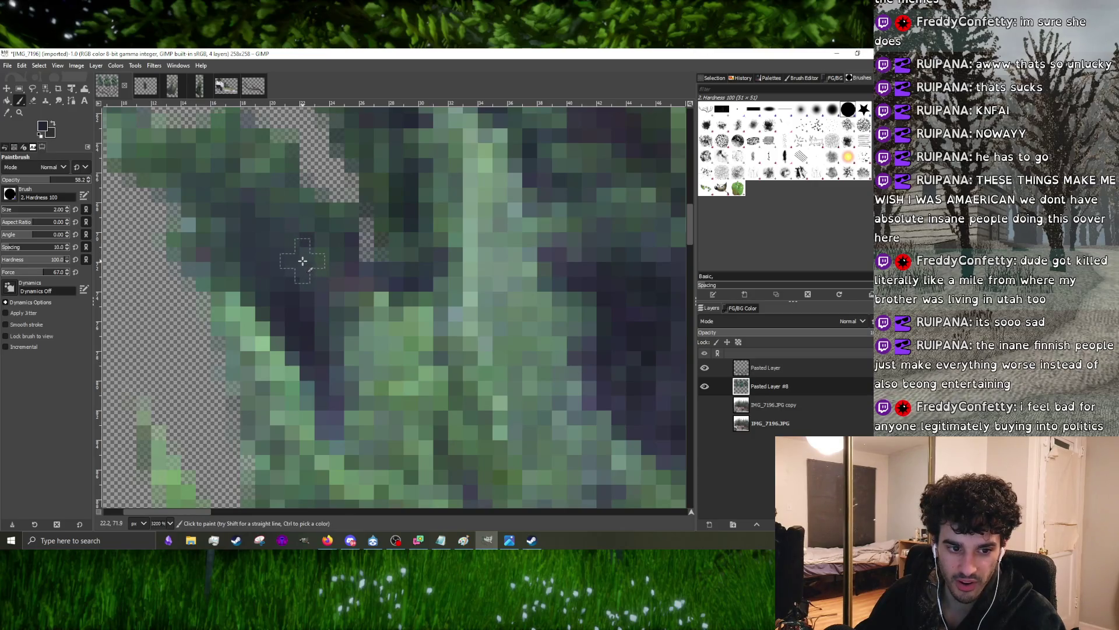
scroll(302, 261, down, 2)
scroll(336, 285, up, 2)
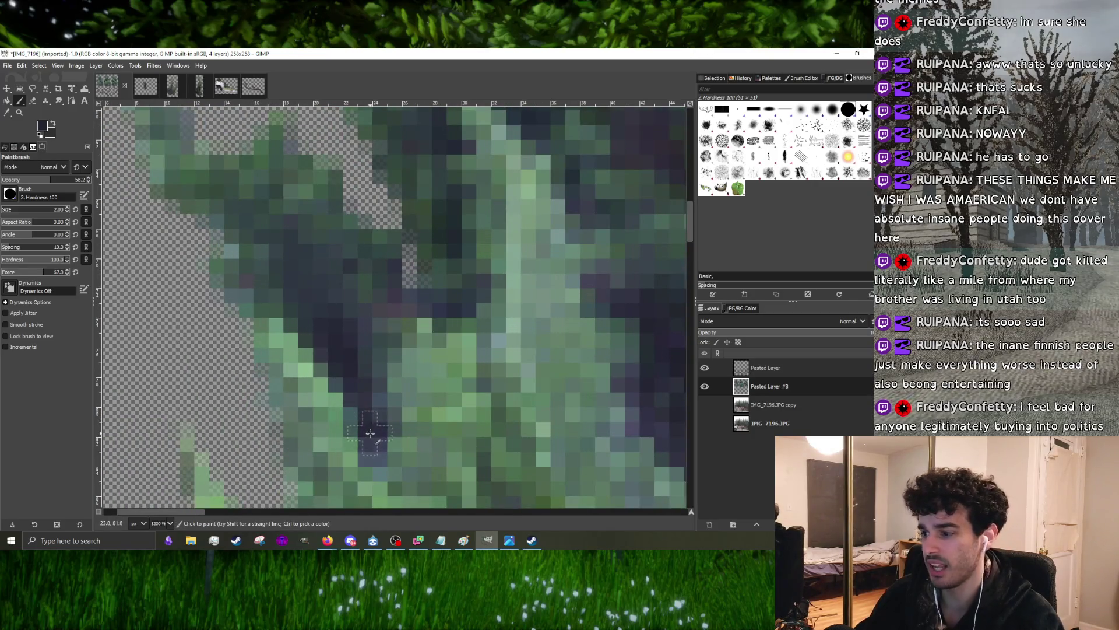
- Paint dark pixels into the branch shadows with a 1-2 px brush
key(bracketleft)
drag(371, 455, 373, 422)
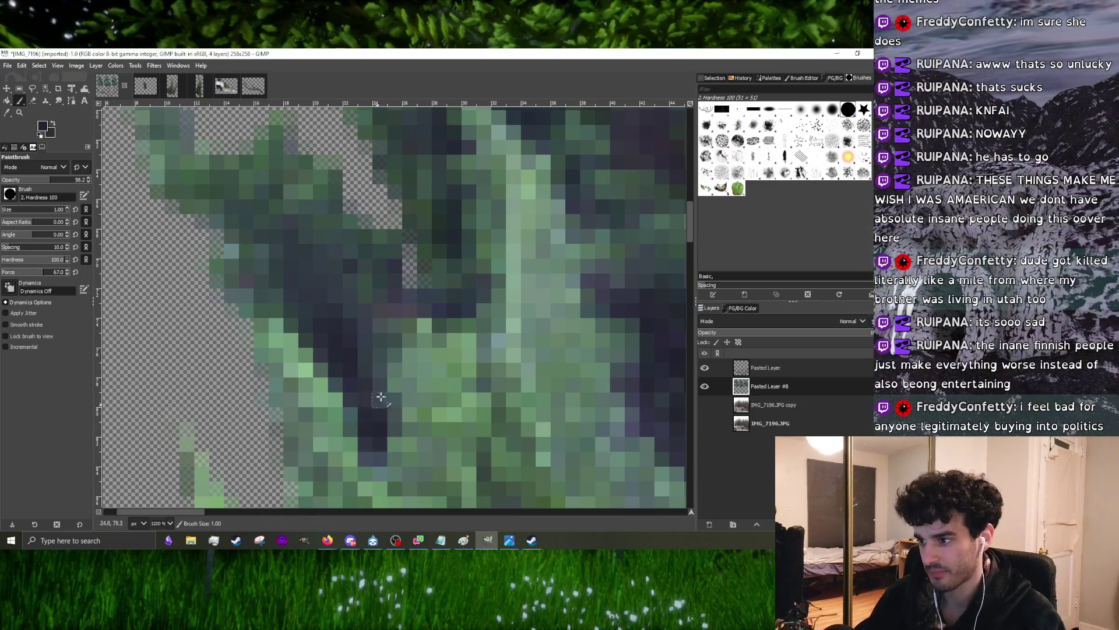
scroll(356, 324, down, 1)
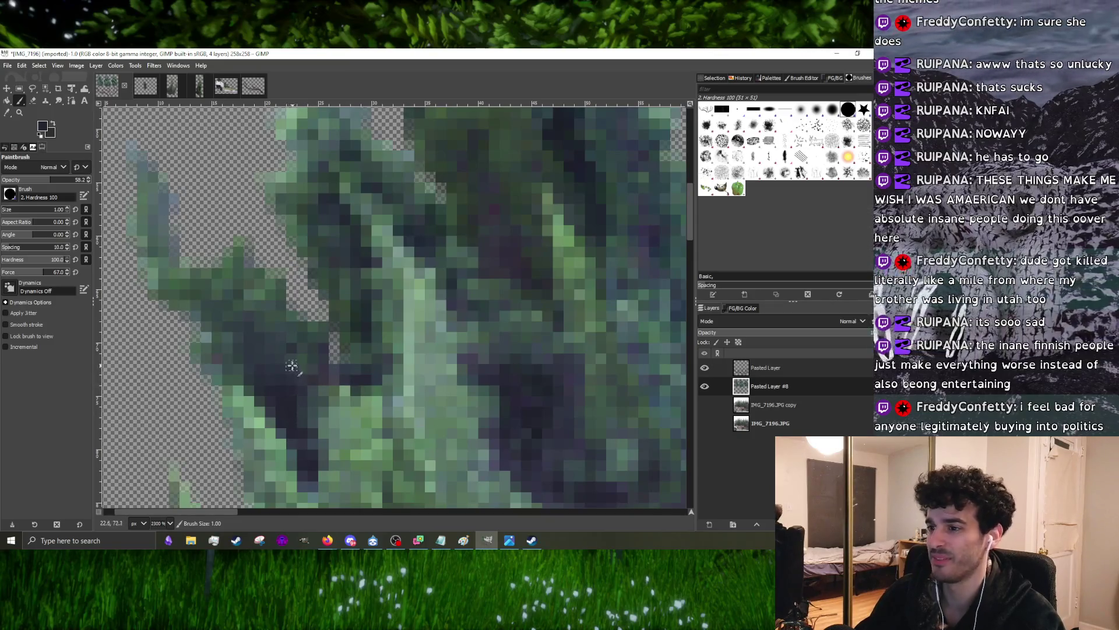
scroll(291, 366, down, 1)
scroll(282, 385, up, 1)
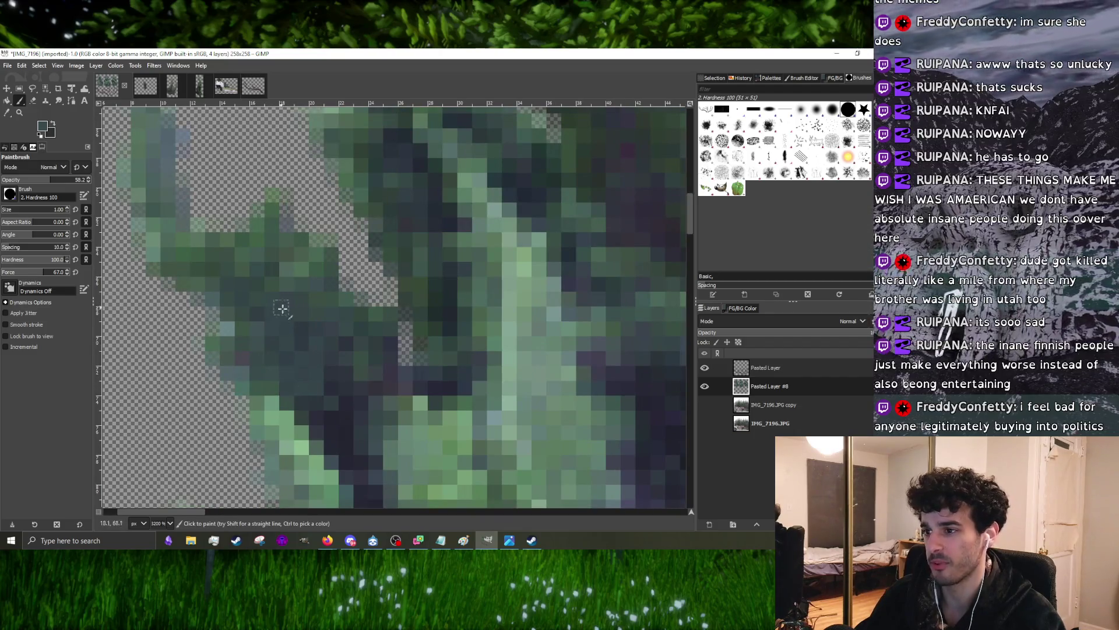
scroll(346, 380, up, 1)
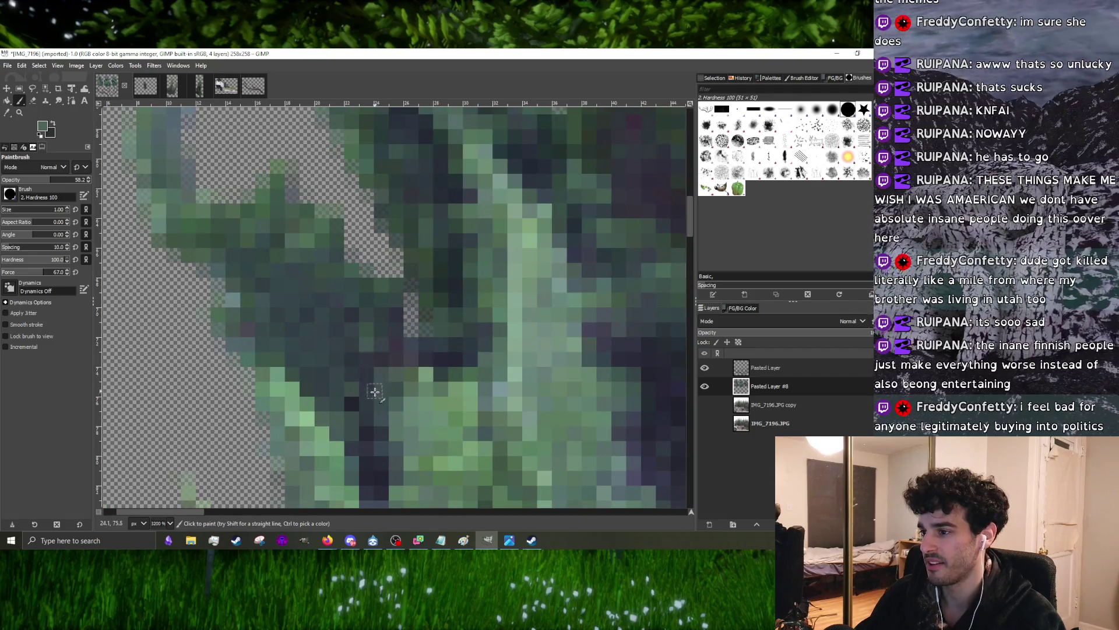
scroll(374, 391, down, 2)
scroll(346, 335, up, 3)
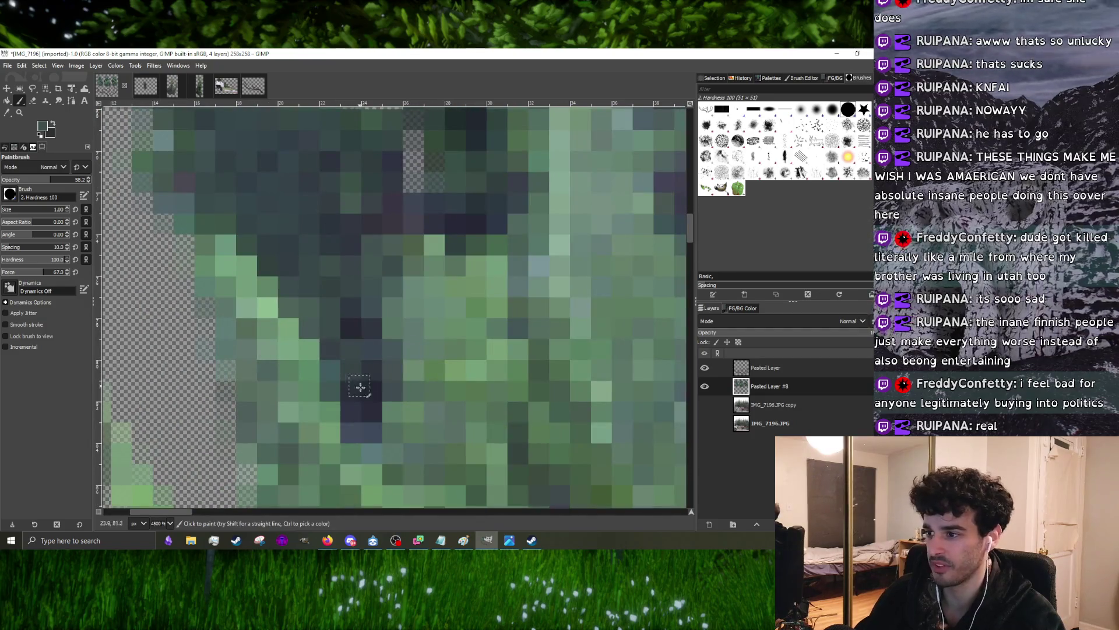
scroll(310, 301, down, 3)
scroll(407, 296, up, 2)
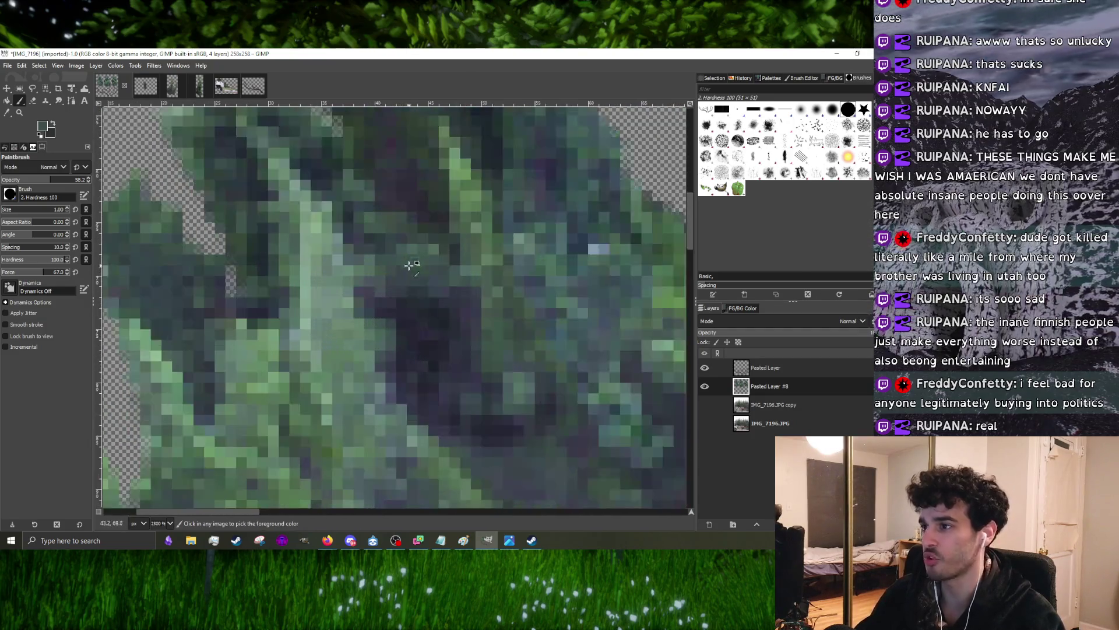
key(bracketright)
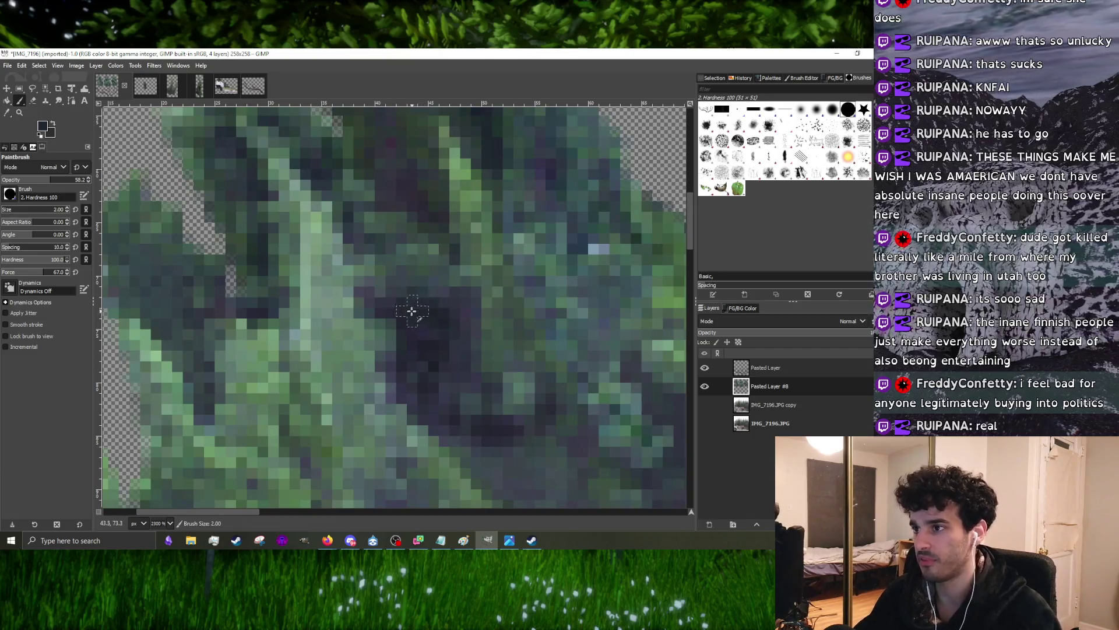
scroll(442, 321, down, 5)
scroll(446, 303, up, 4)
scroll(409, 269, up, 1)
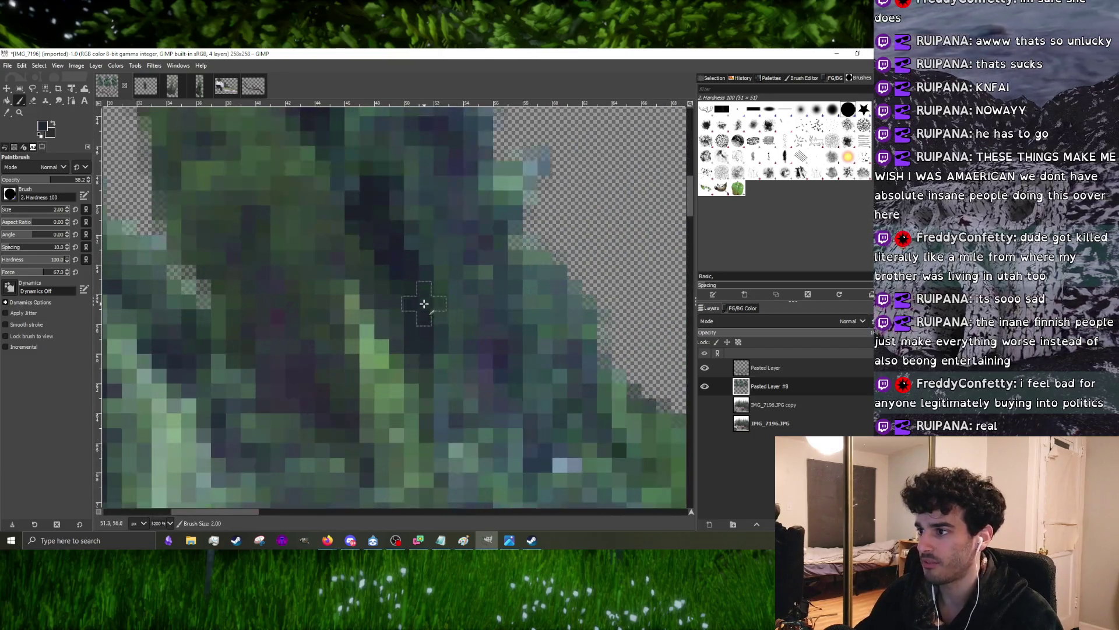
scroll(433, 342, down, 1)
scroll(430, 282, down, 3)
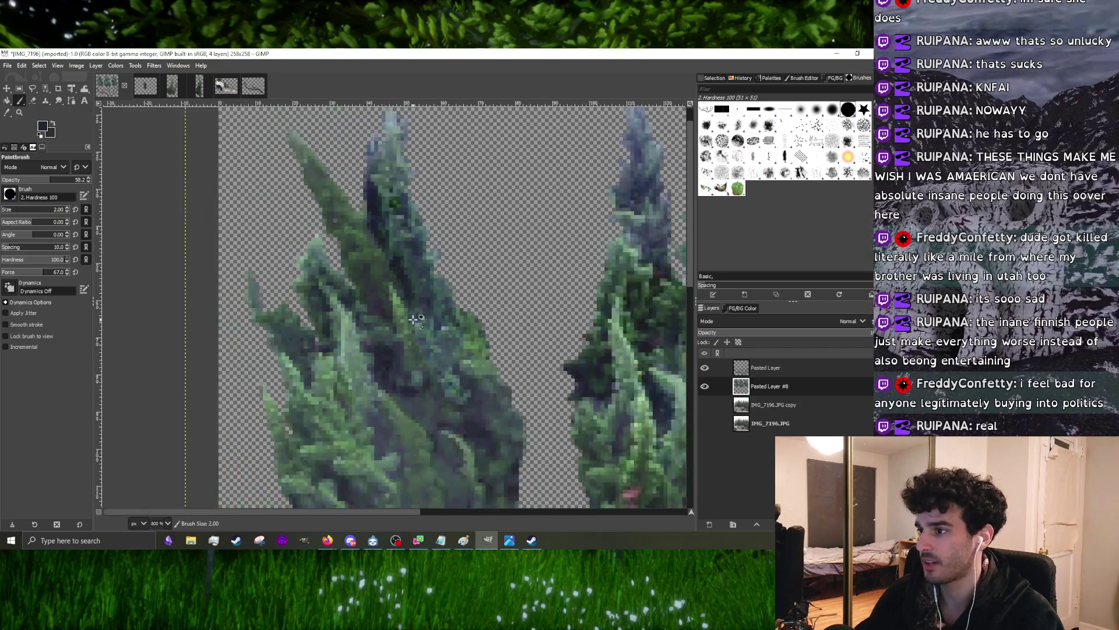
scroll(402, 350, up, 4)
scroll(434, 382, down, 3)
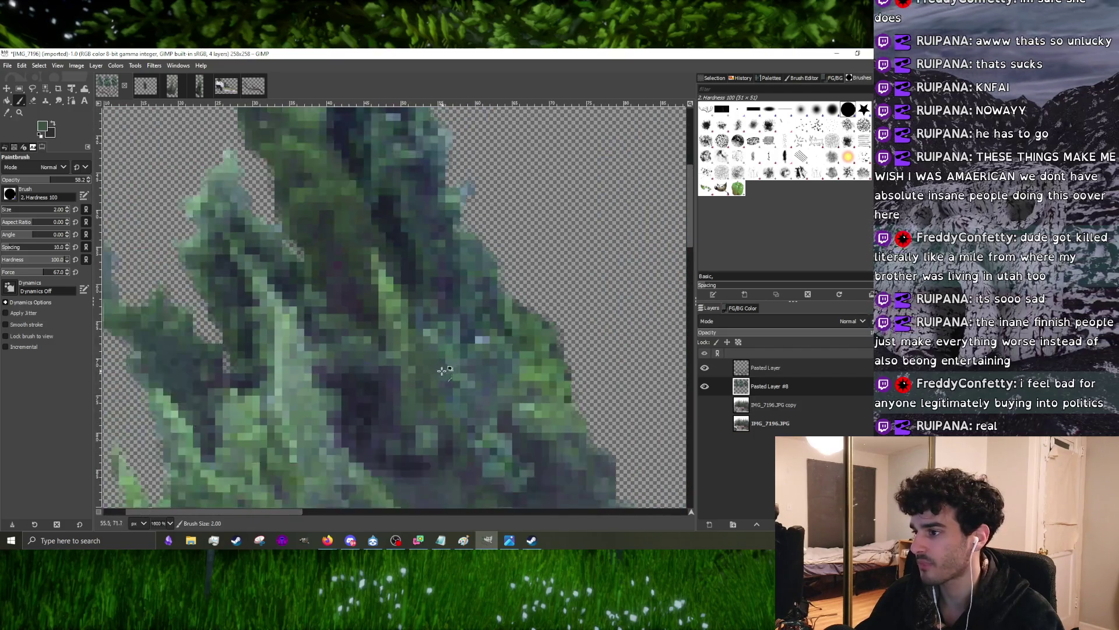
scroll(409, 368, up, 4)
scroll(420, 381, down, 3)
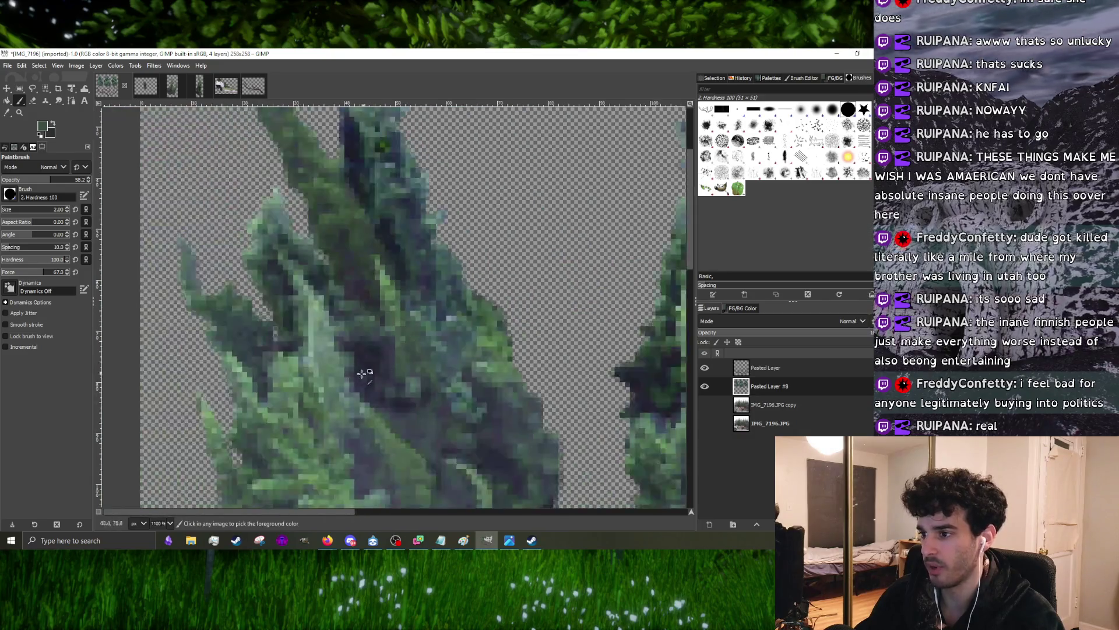
scroll(359, 359, up, 4)
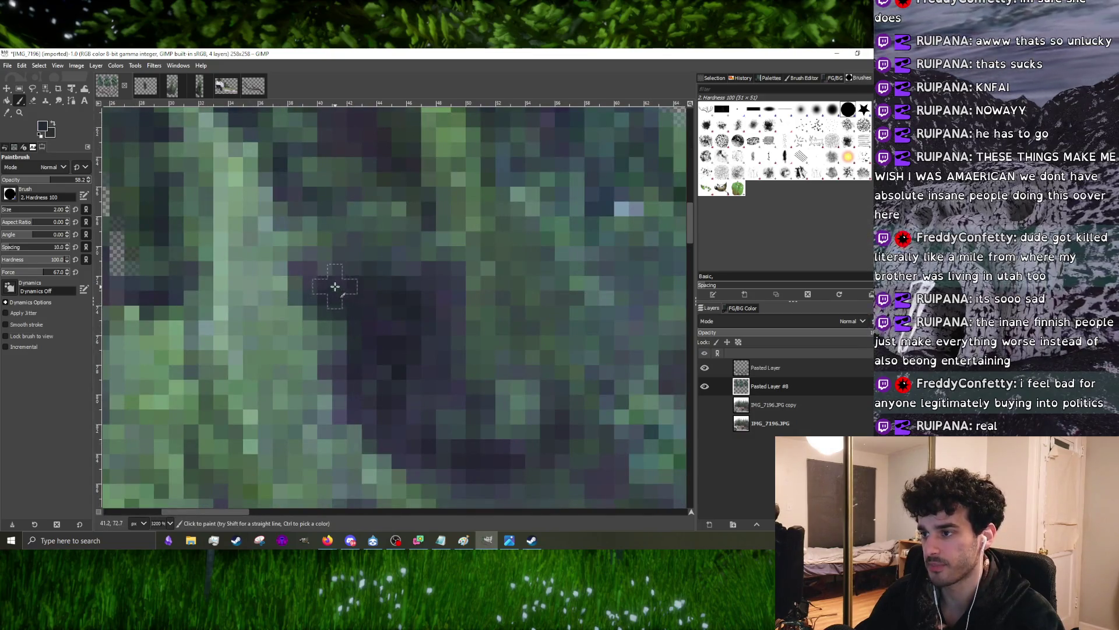
scroll(341, 297, down, 1)
scroll(369, 330, down, 3)
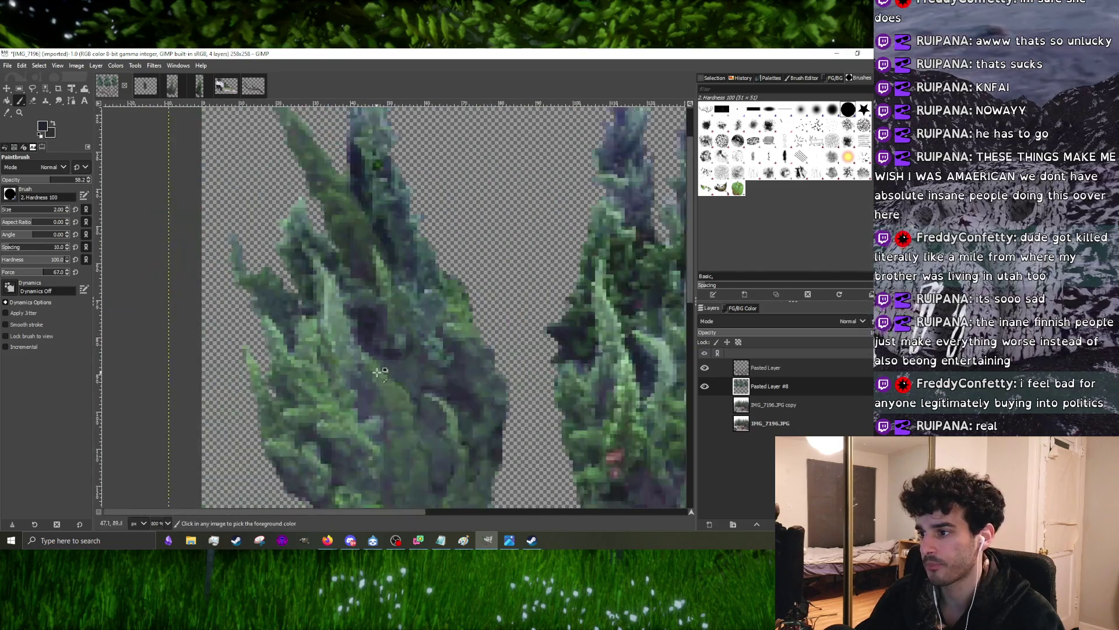
scroll(394, 341, up, 3)
scroll(438, 362, up, 1)
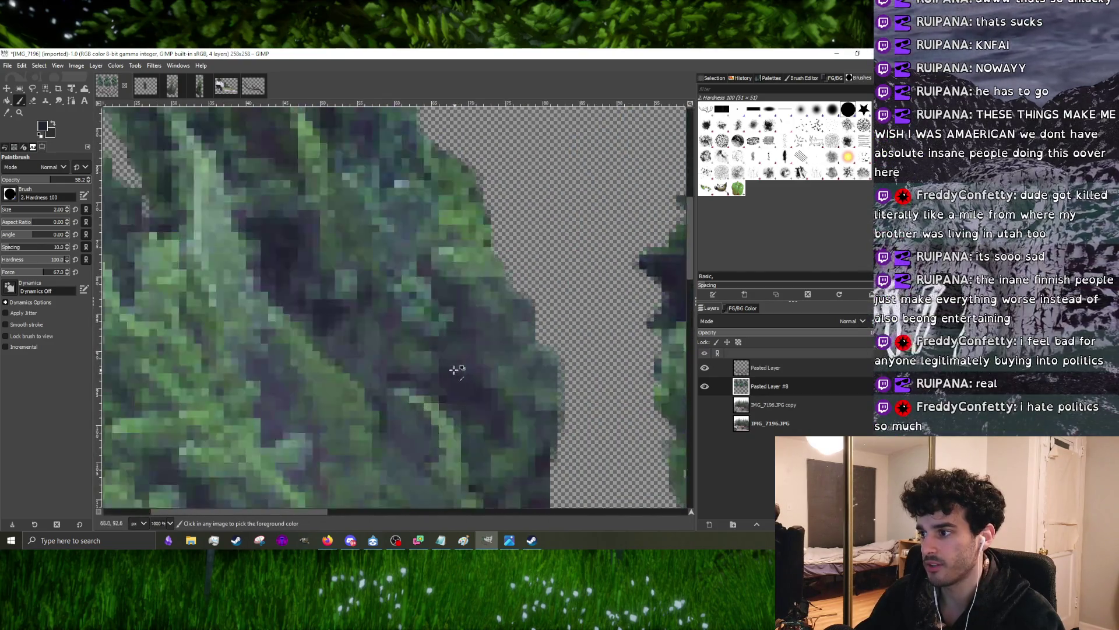
scroll(480, 351, down, 3)
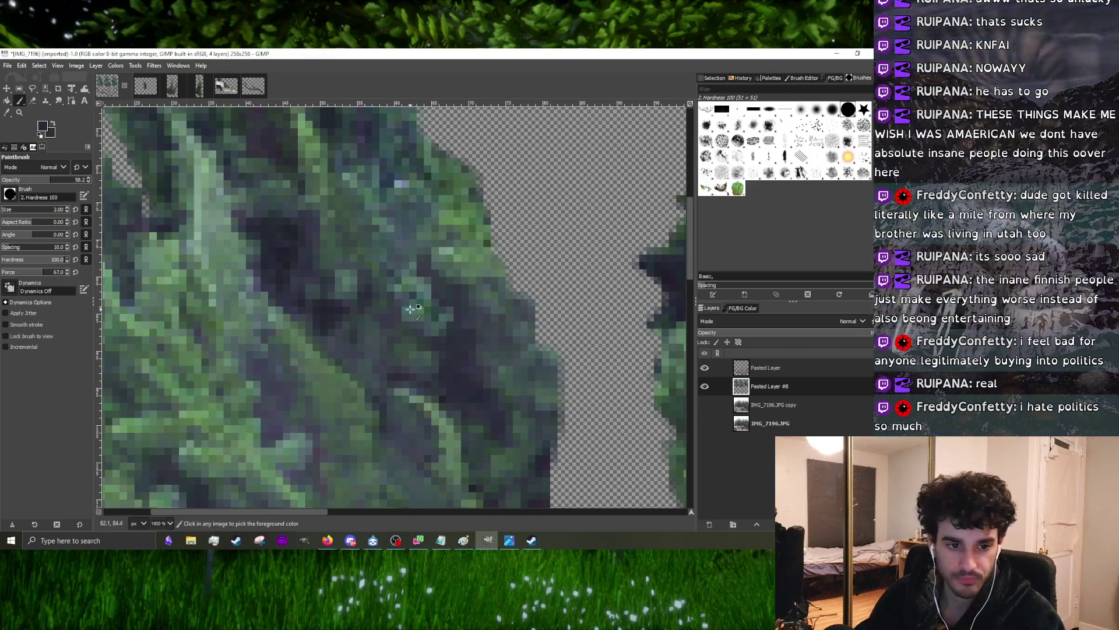
scroll(433, 315, up, 3)
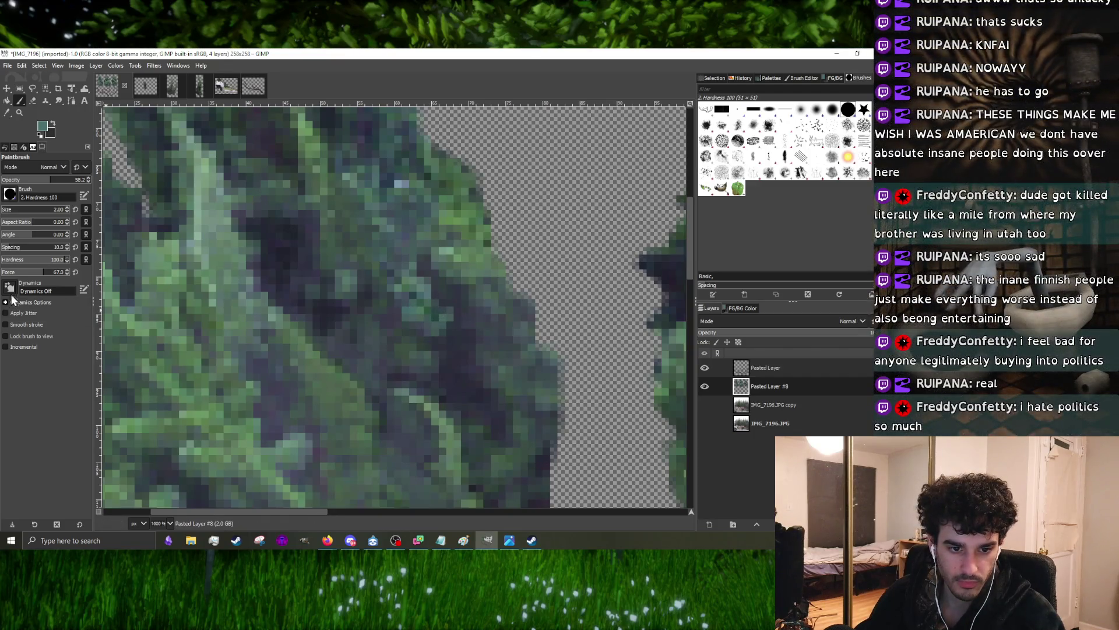
scroll(330, 285, down, 3)
scroll(393, 350, up, 2)
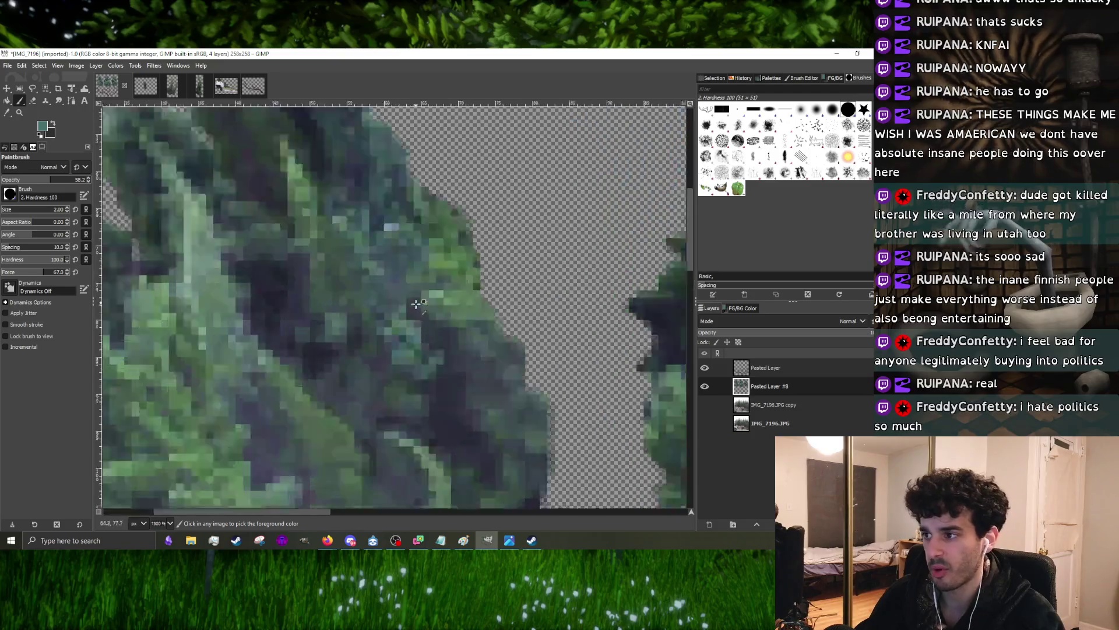
scroll(437, 420, up, 2)
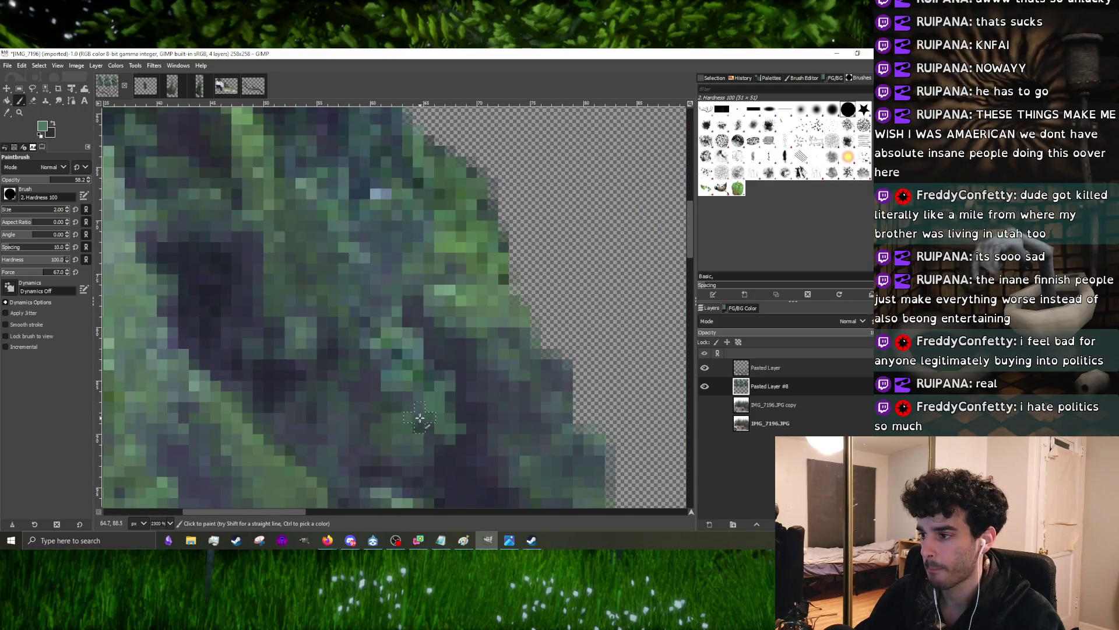
scroll(411, 415, down, 3)
scroll(407, 348, up, 2)
scroll(407, 349, down, 3)
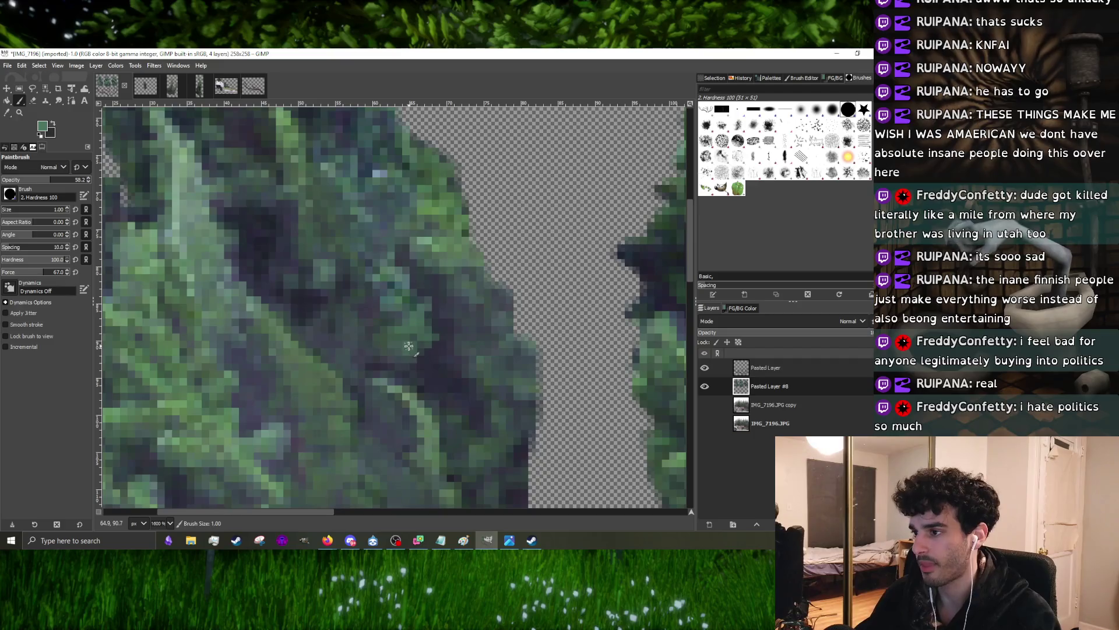
key(bracketleft)
scroll(416, 360, down, 1)
scroll(417, 361, up, 2)
scroll(408, 358, down, 2)
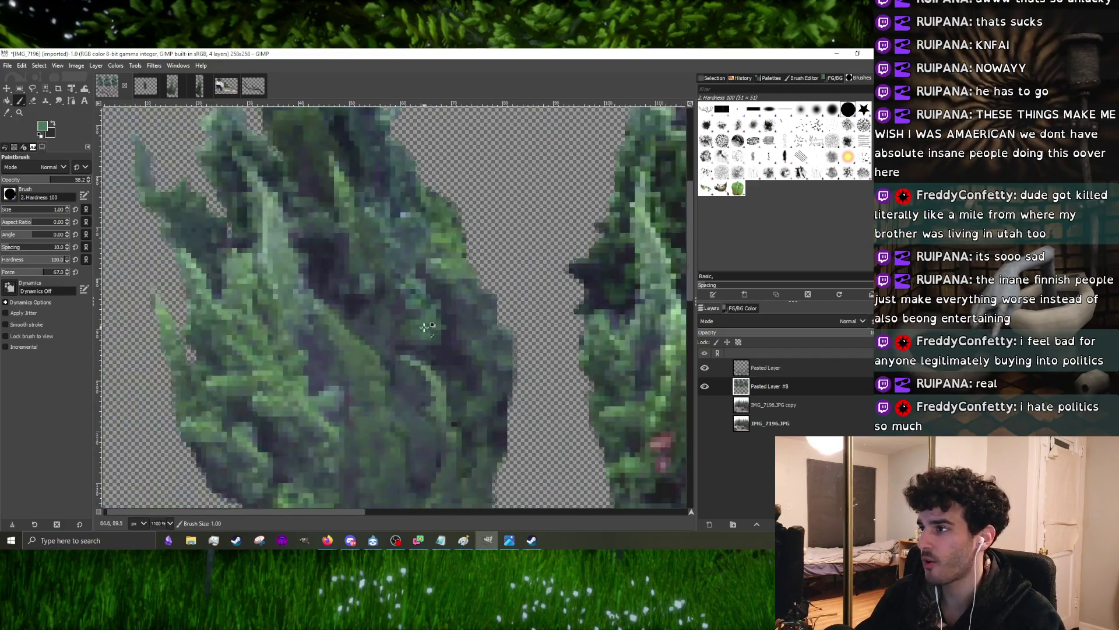
scroll(451, 341, up, 2)
scroll(450, 341, up, 2)
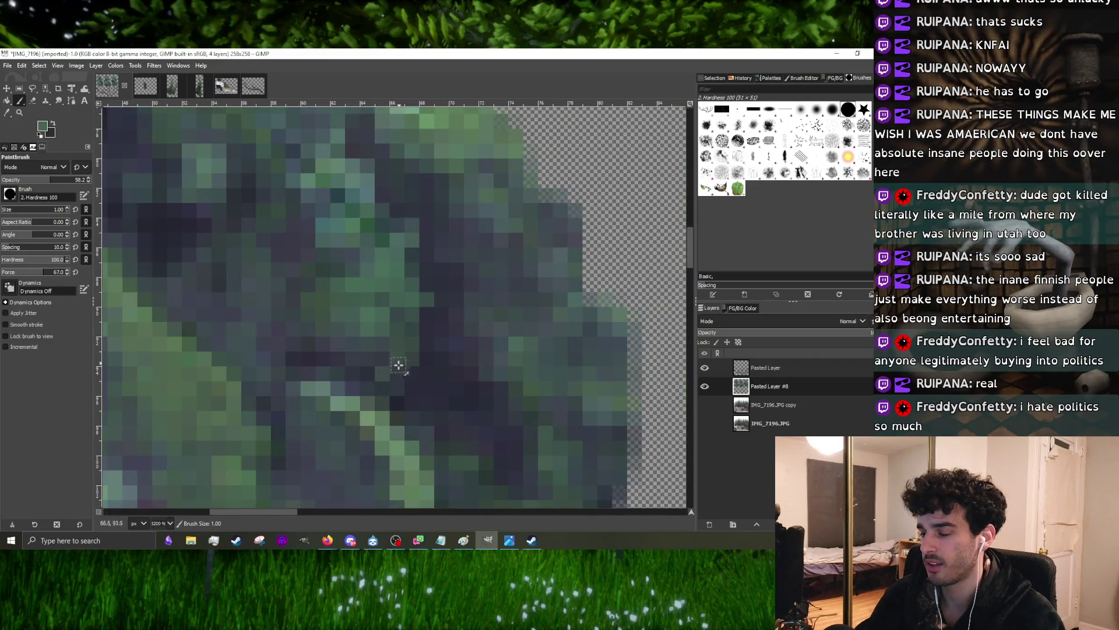
scroll(327, 352, down, 1)
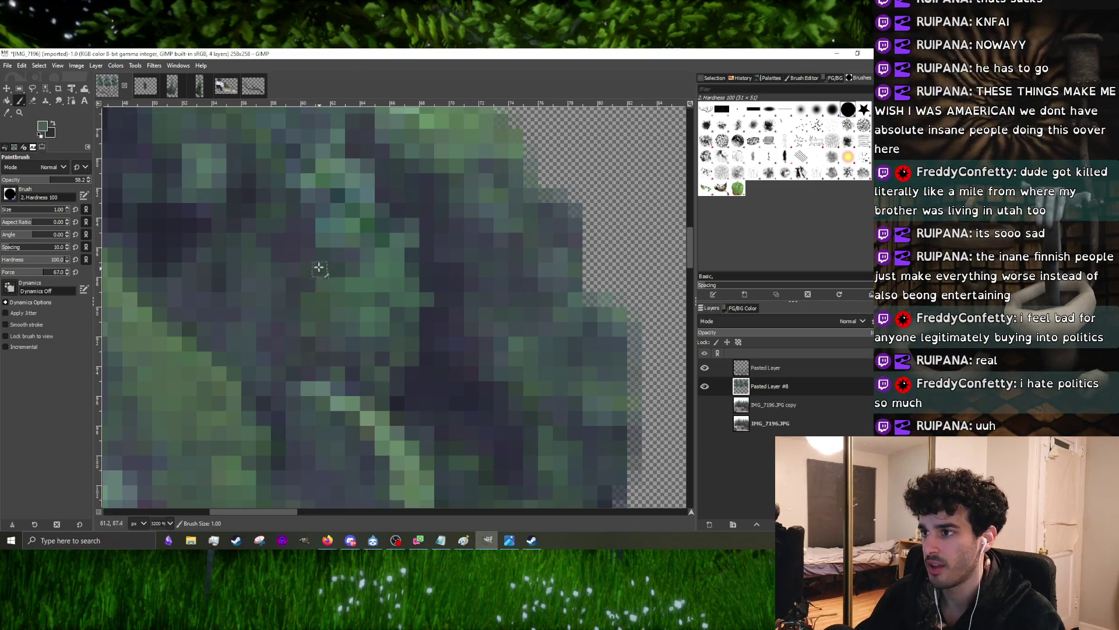
scroll(318, 268, down, 2)
scroll(478, 322, down, 1)
scroll(437, 328, up, 2)
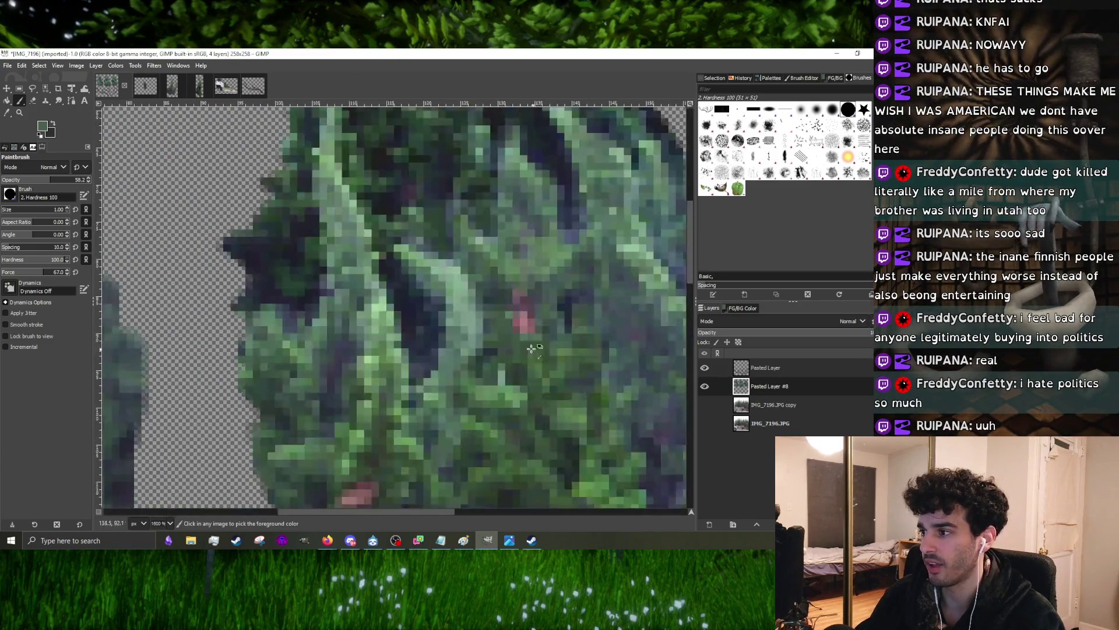
scroll(394, 333, down, 2)
scroll(355, 336, up, 3)
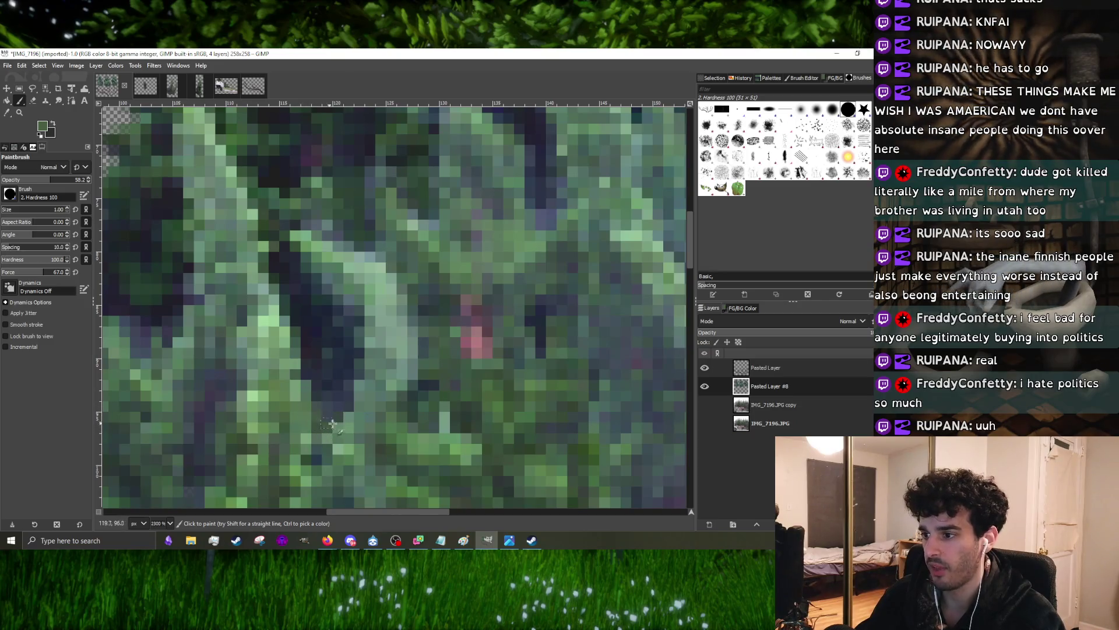
scroll(365, 383, down, 5)
scroll(383, 328, up, 6)
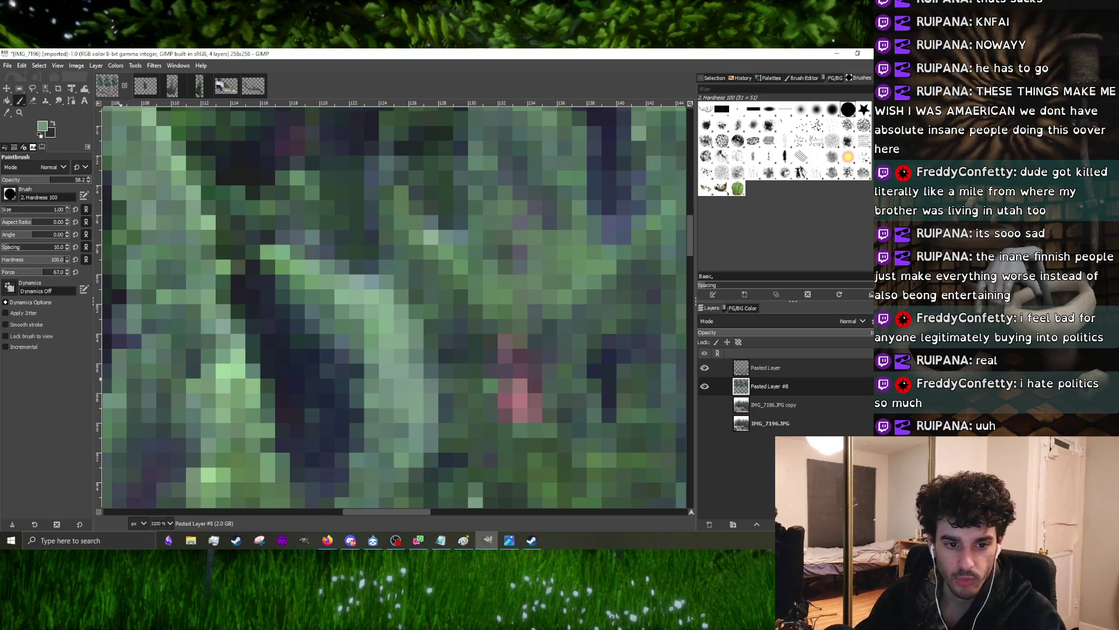
scroll(456, 306, down, 1)
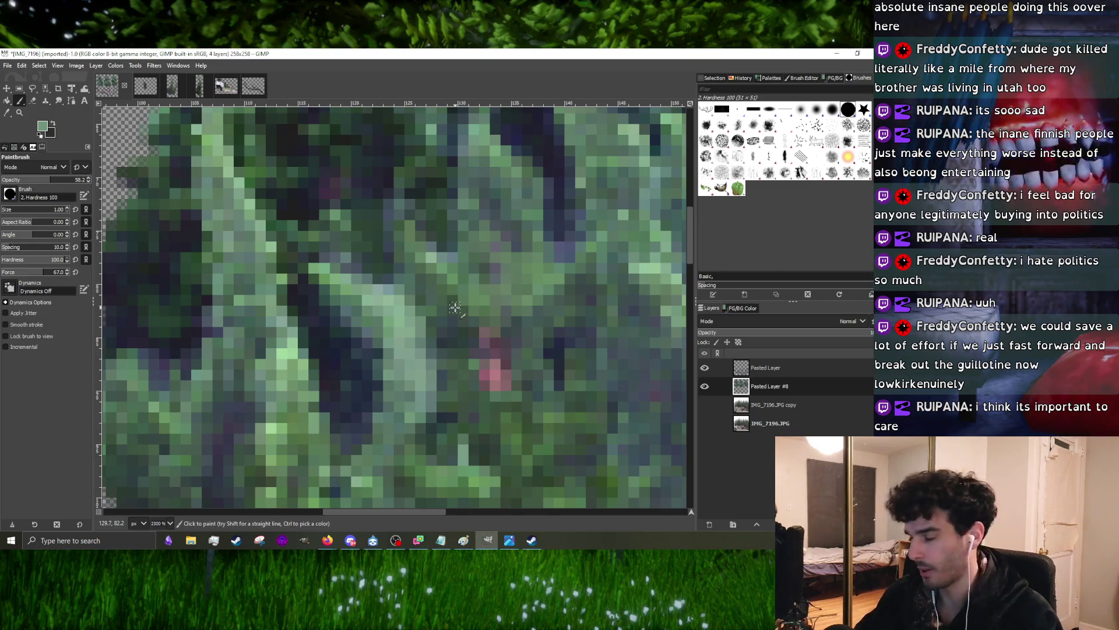
scroll(455, 307, down, 5)
ctrl+scroll(481, 332, up, 2)
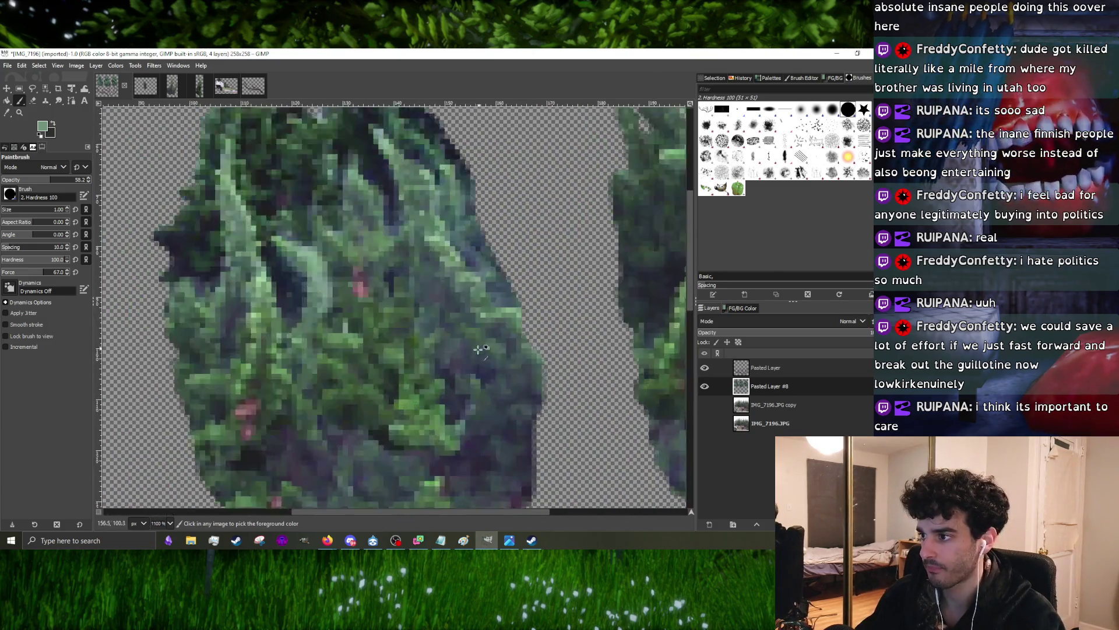
ctrl+scroll(455, 384, up, 2)
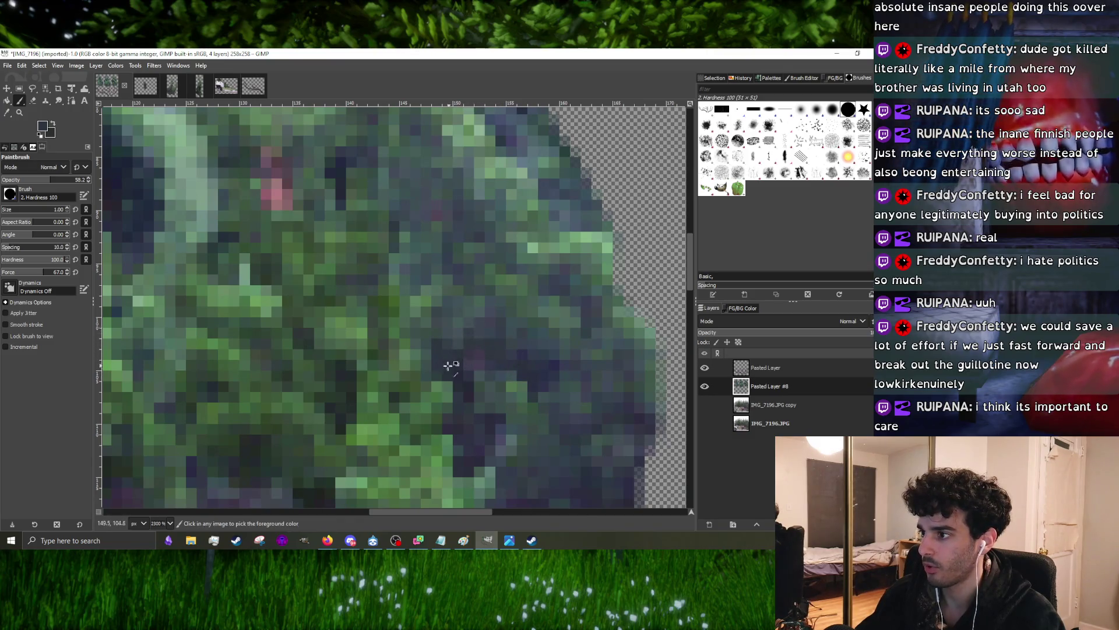
ctrl+scroll(449, 365, up, 2)
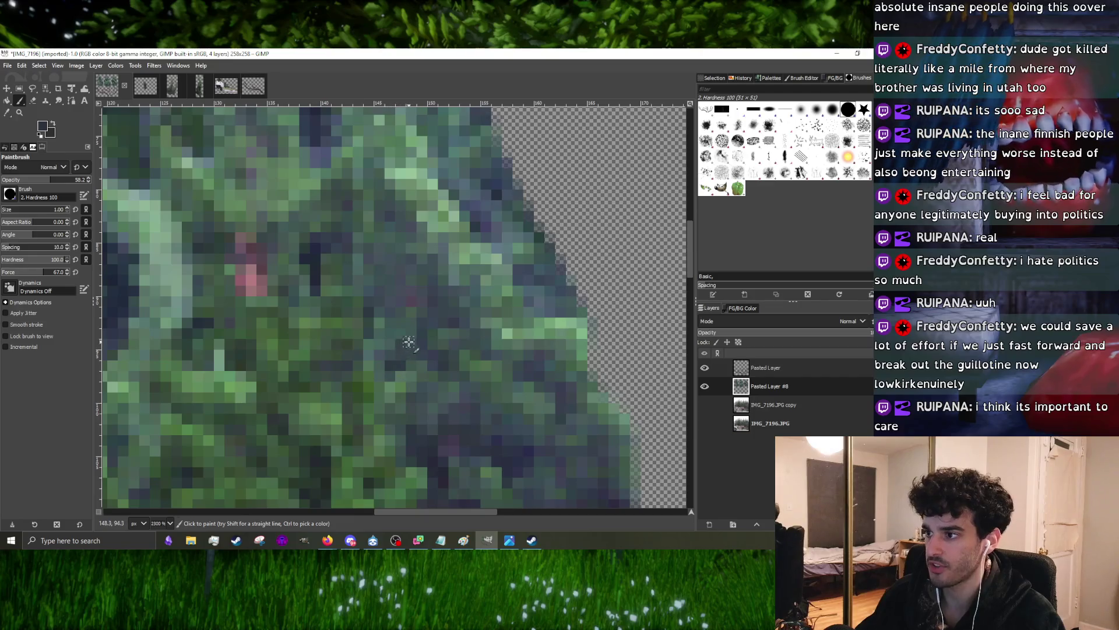
ctrl+scroll(409, 342, up, 1)
ctrl+scroll(400, 333, up, 1)
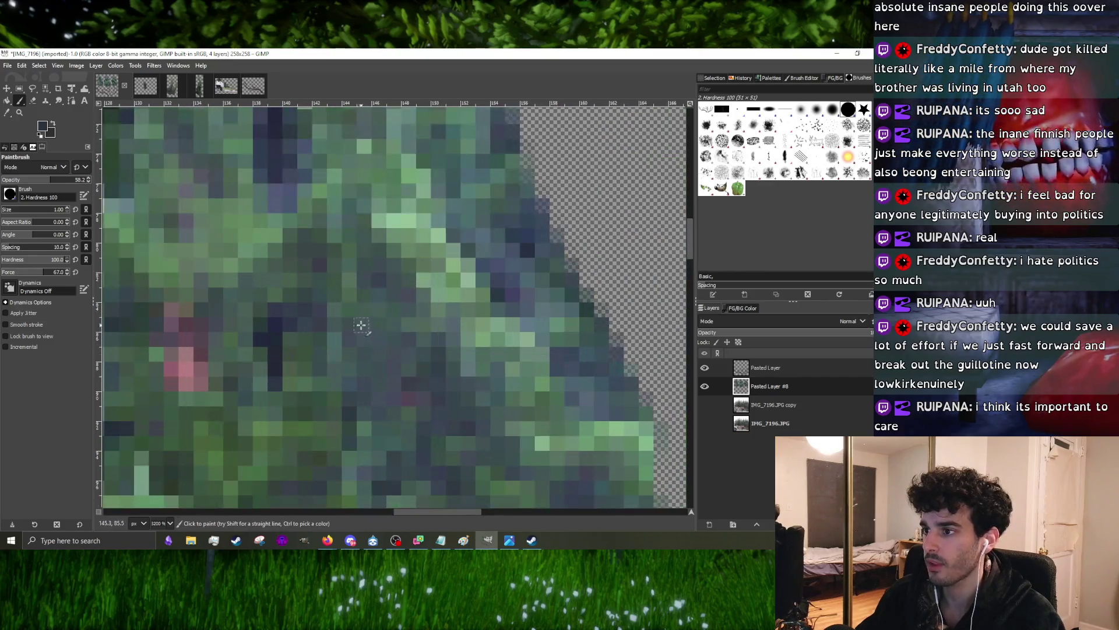
ctrl+scroll(389, 277, down, 3)
ctrl+scroll(428, 297, up, 3)
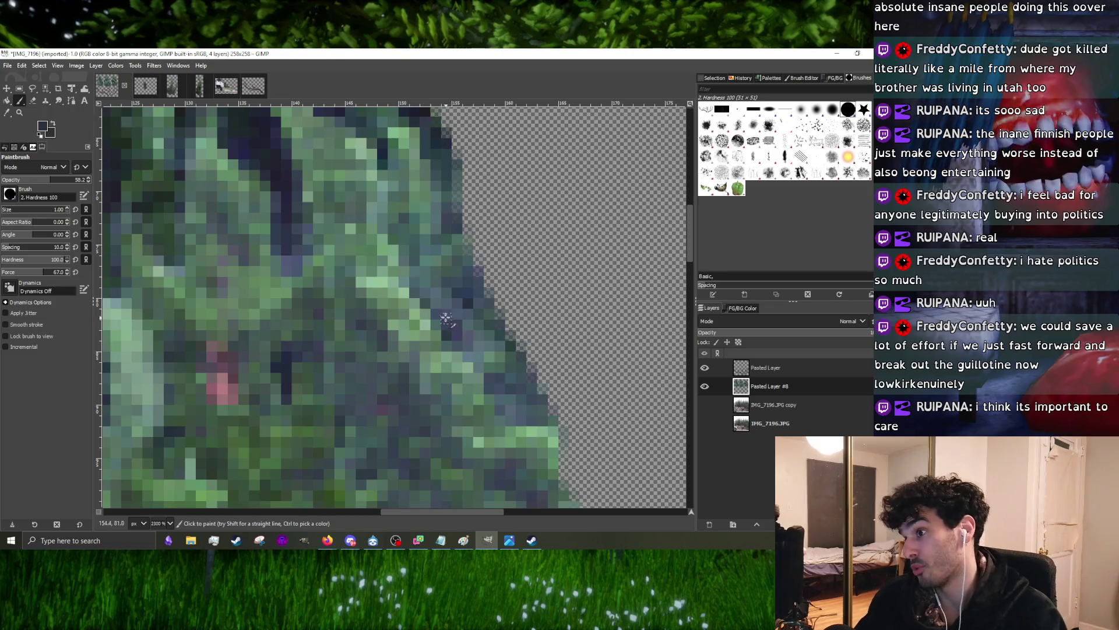
ctrl+scroll(429, 297, down, 3)
ctrl+scroll(353, 325, up, 4)
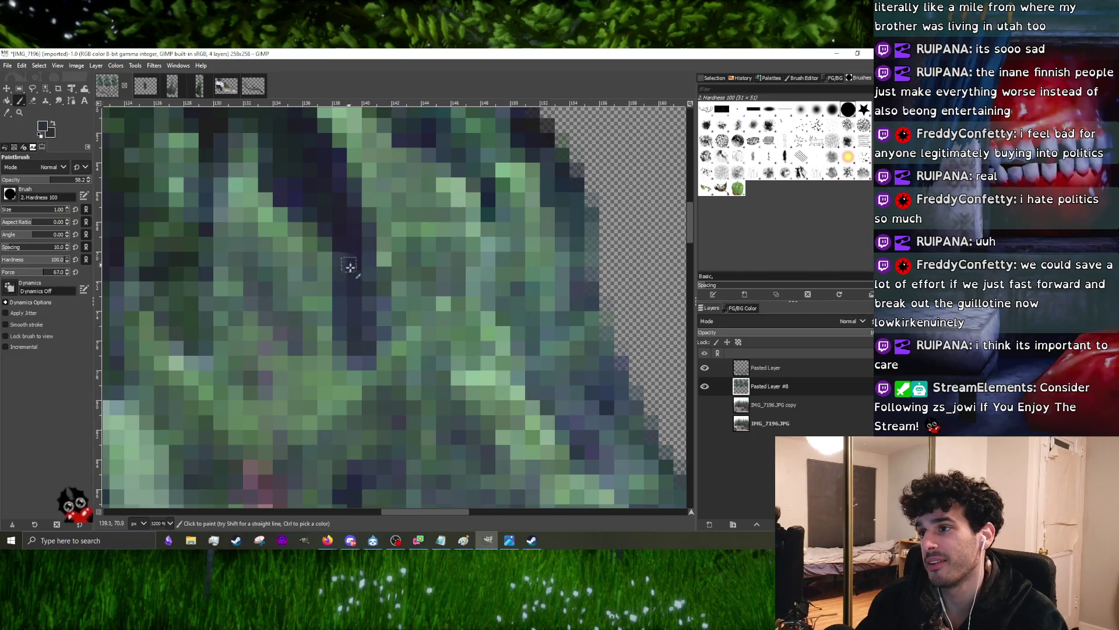
ctrl+scroll(341, 267, down, 3)
ctrl+scroll(320, 278, up, 5)
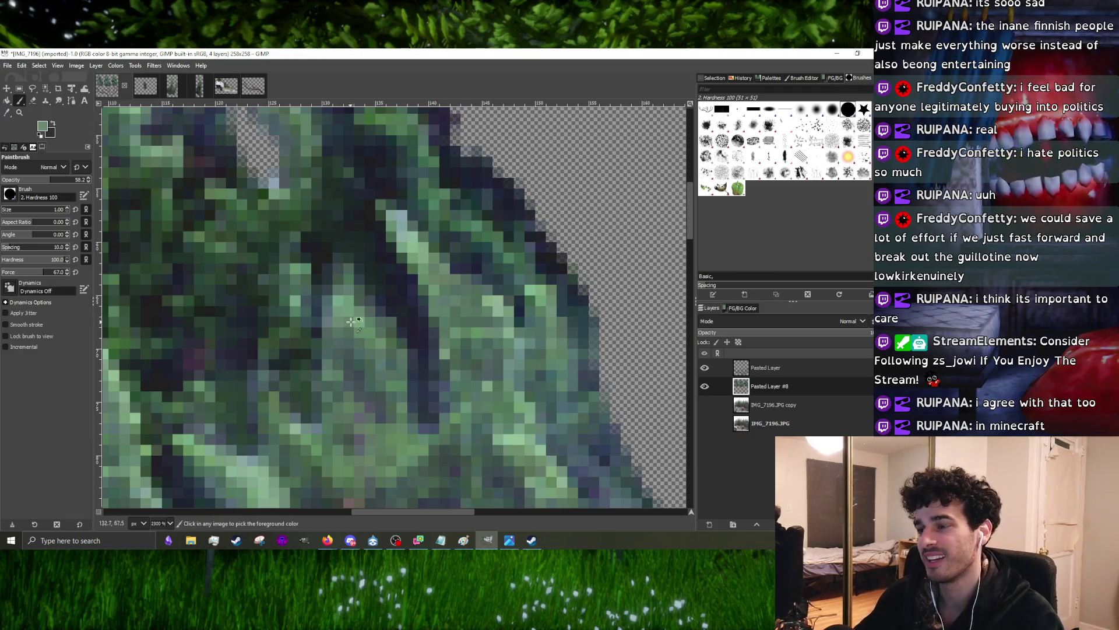
scroll(324, 297, down, 3)
scroll(324, 298, up, 3)
scroll(324, 298, up, 2)
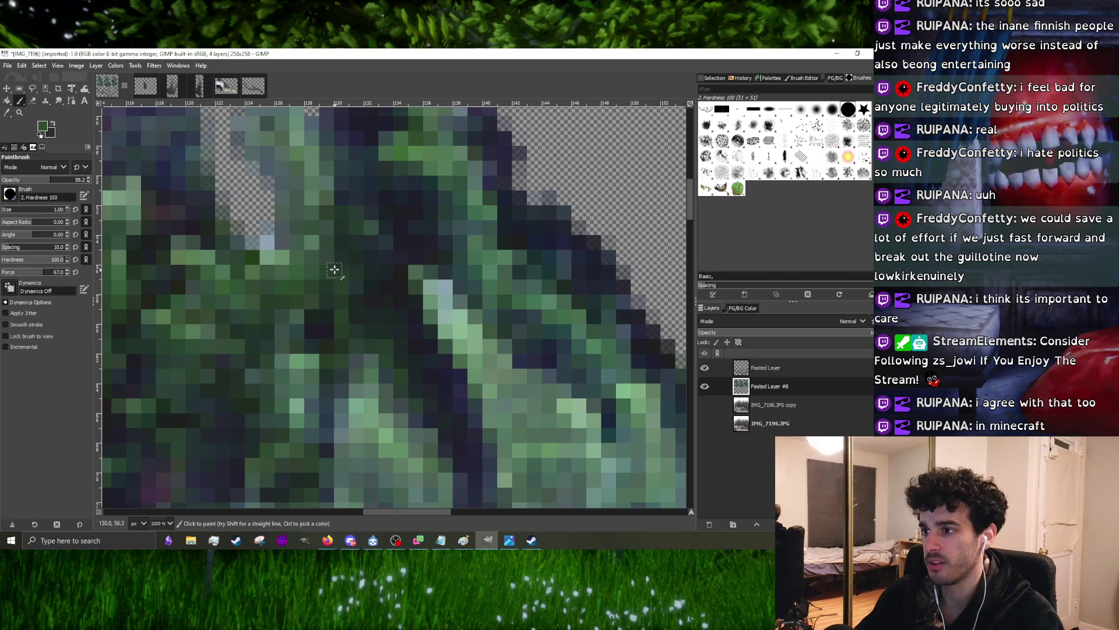
- Sample a muted green from the tree as the foreground colour
key(ctrl)
scroll(354, 304, down, 1)
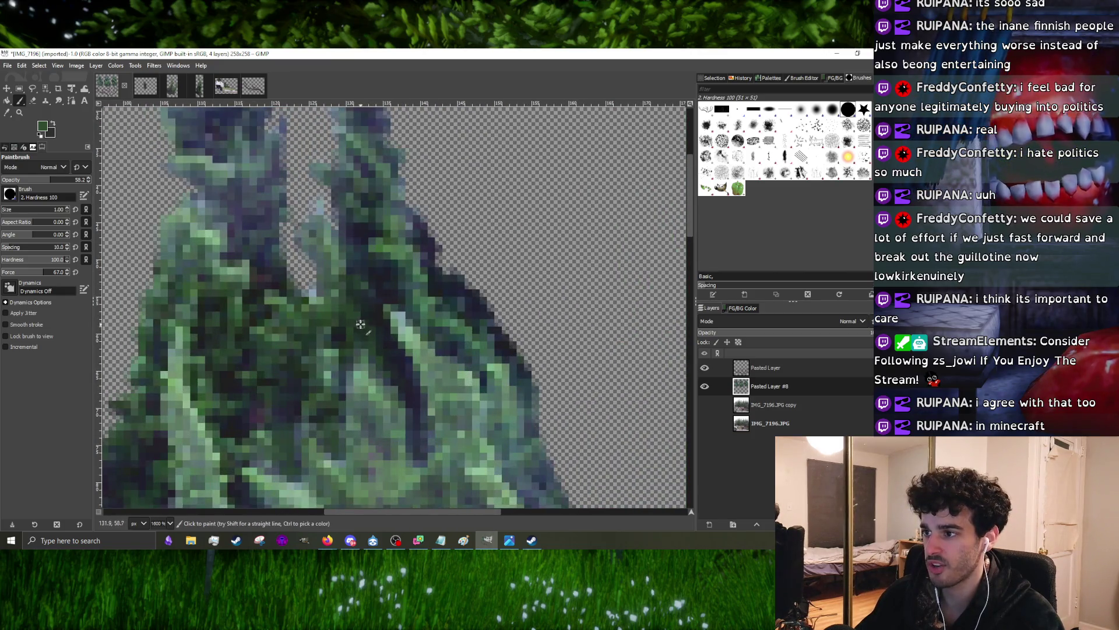
scroll(364, 323, up, 1)
scroll(350, 326, down, 2)
scroll(333, 328, up, 2)
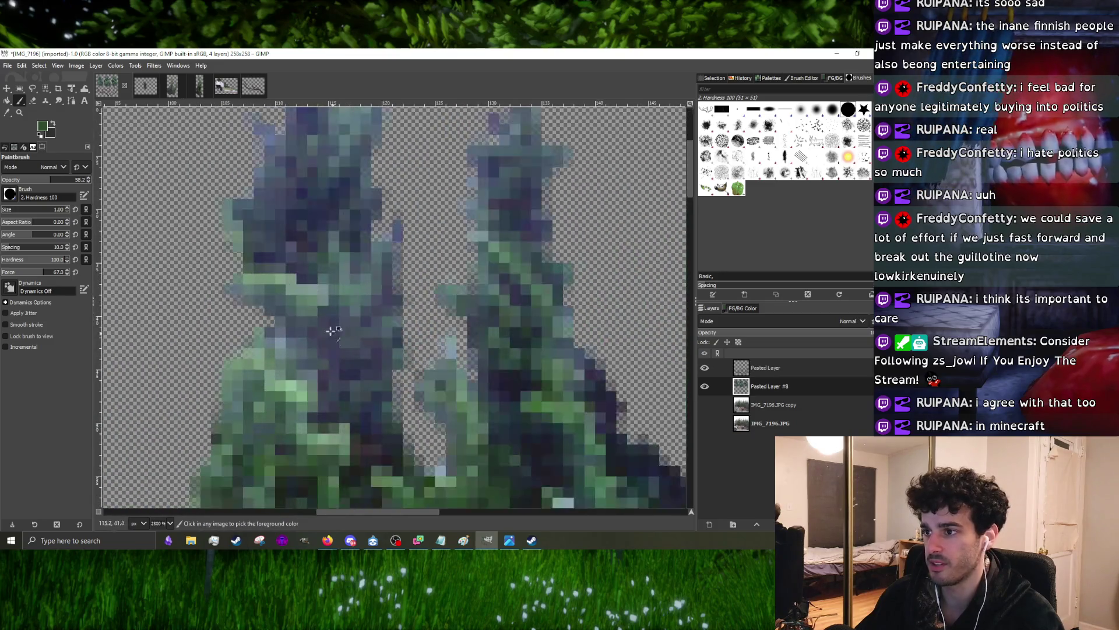
scroll(324, 290, down, 1)
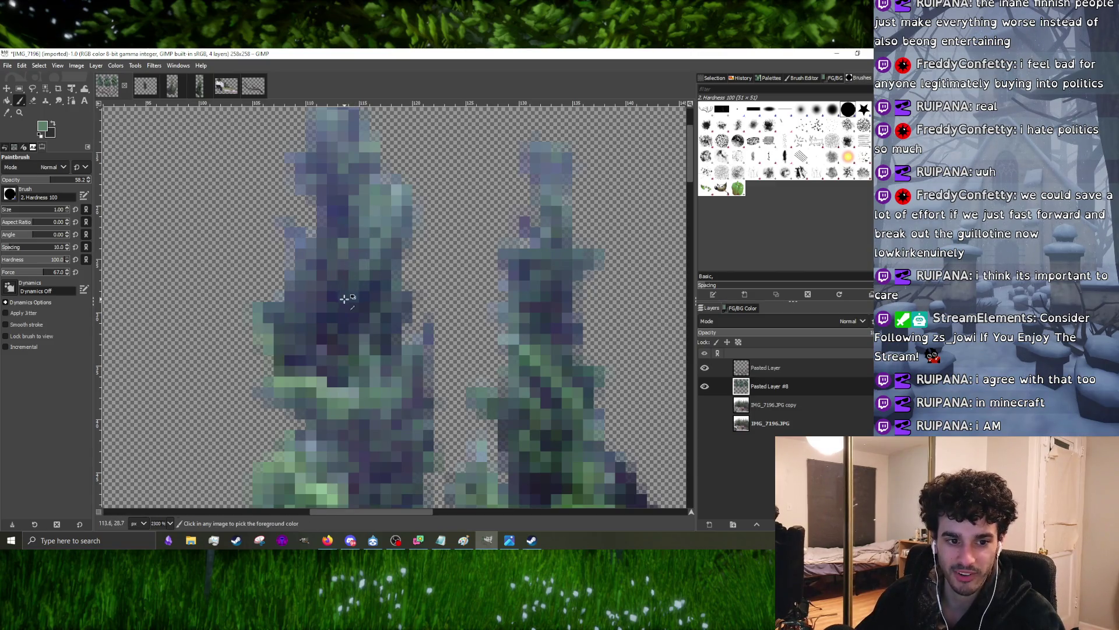
scroll(341, 306, down, 1)
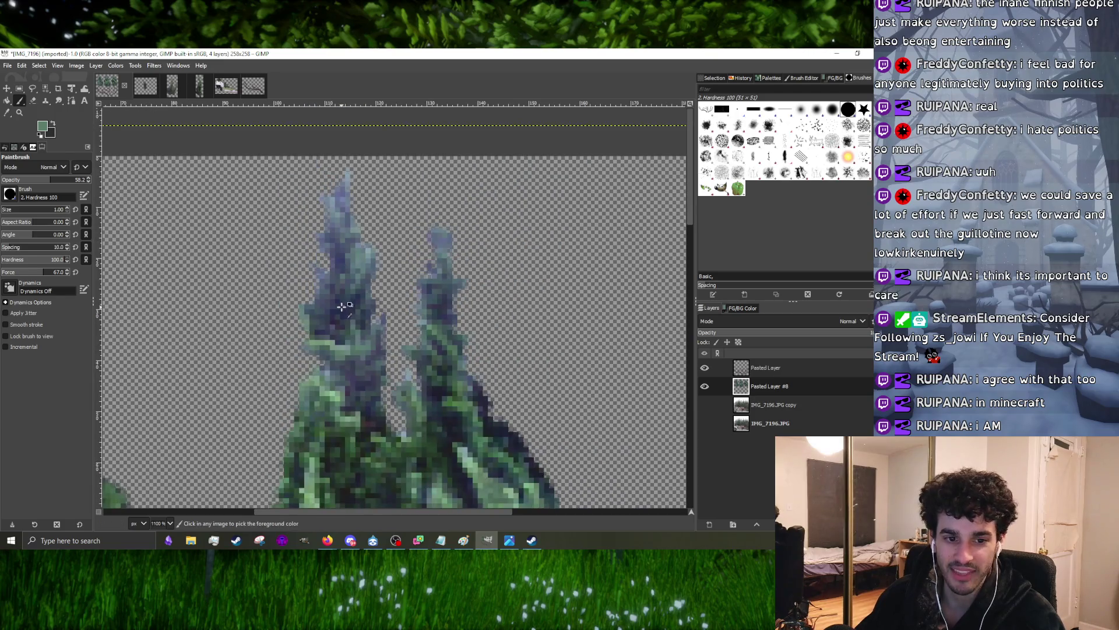
scroll(354, 298, up, 1)
scroll(360, 291, down, 1)
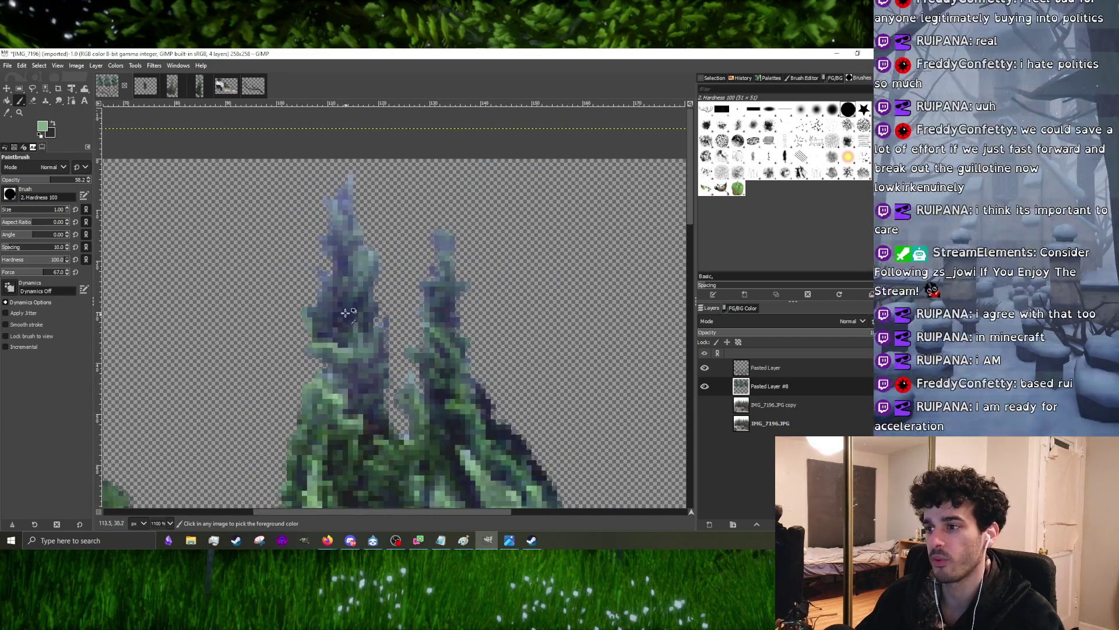
scroll(351, 298, up, 1)
scroll(368, 278, down, 1)
scroll(373, 295, up, 1)
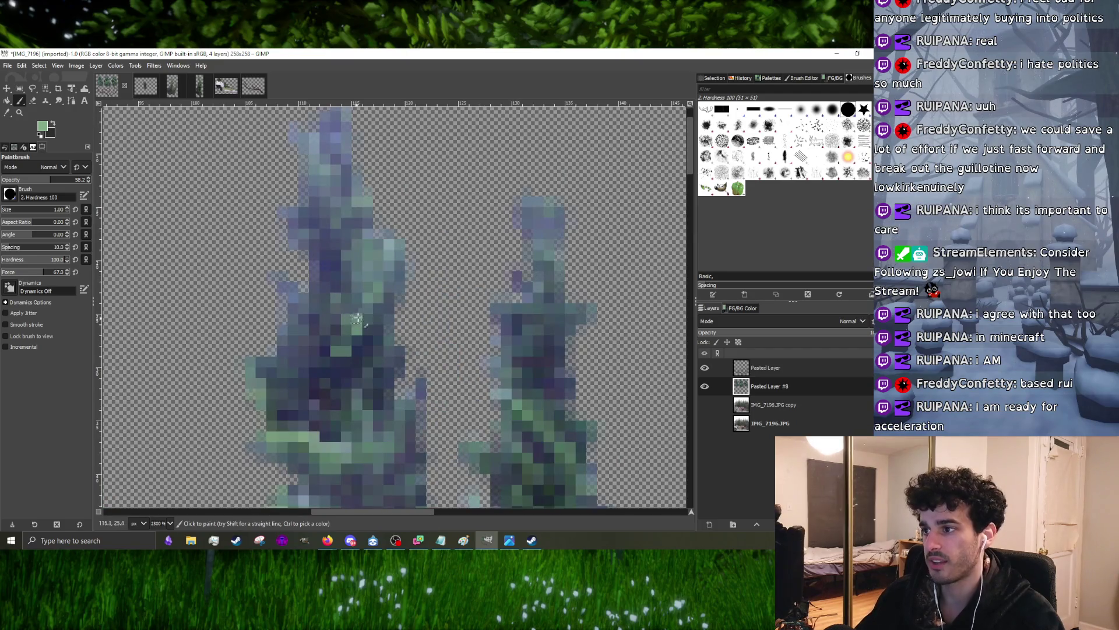
scroll(309, 328, down, 1)
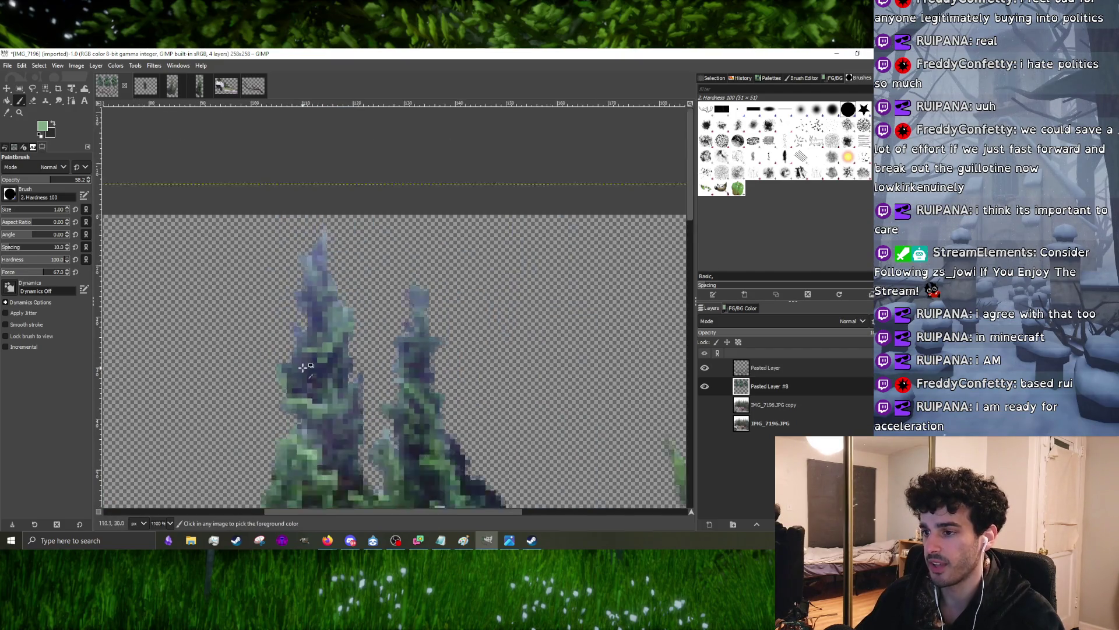
scroll(288, 368, up, 1)
scroll(275, 376, up, 1)
- Paint light teal along the branch, widen the brush to 2 px and sample a foliage colour
drag(272, 354, 323, 322)
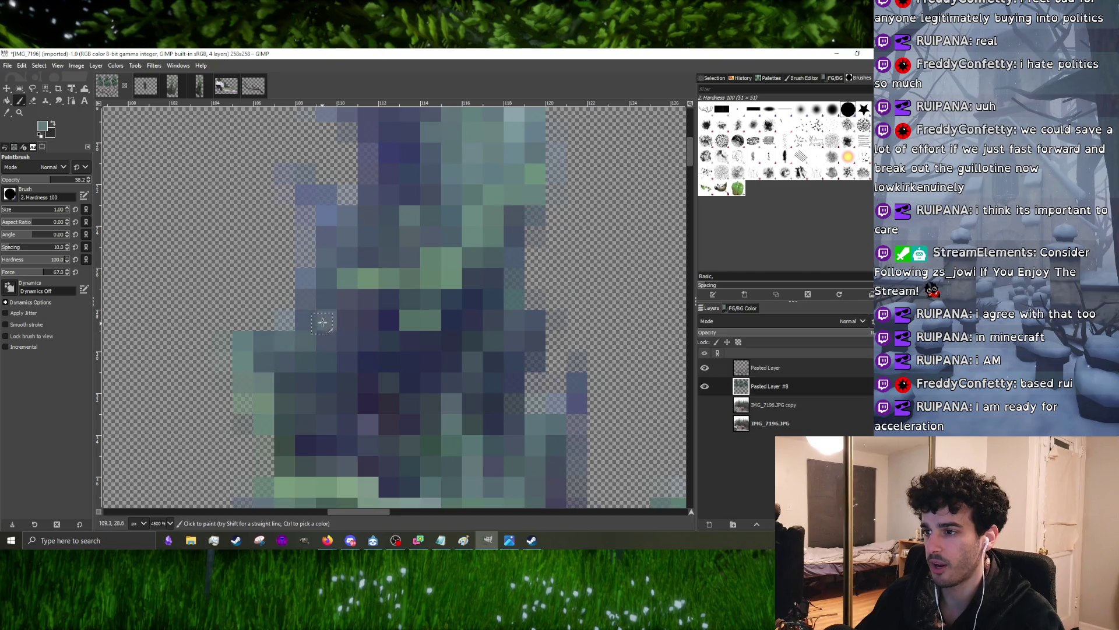
scroll(354, 308, down, 1)
scroll(335, 337, up, 1)
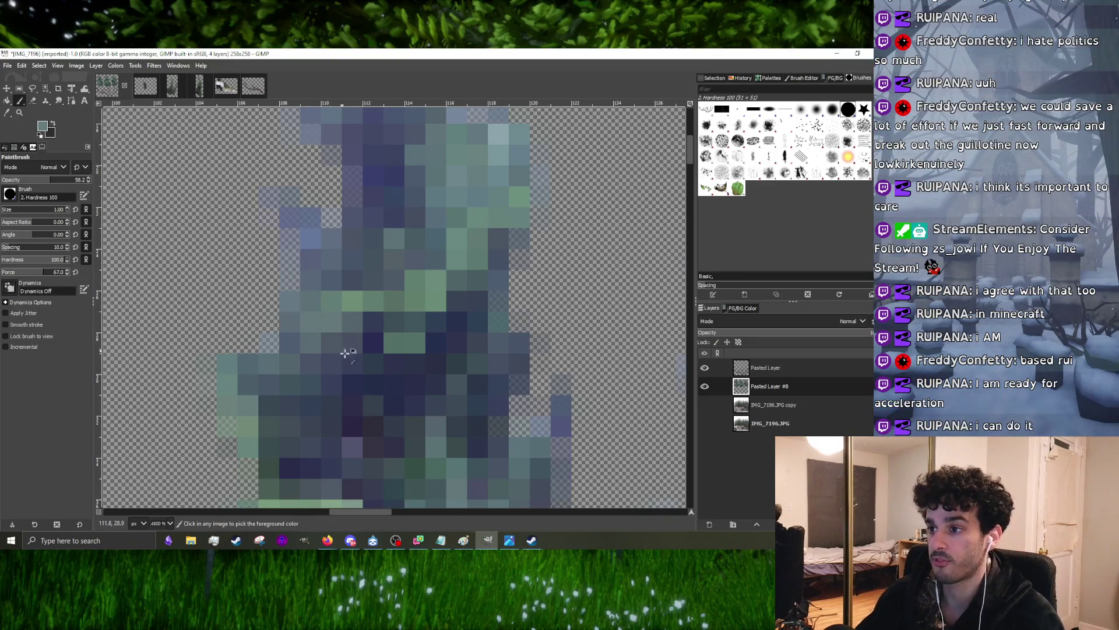
scroll(333, 328, down, 1)
scroll(333, 341, up, 1)
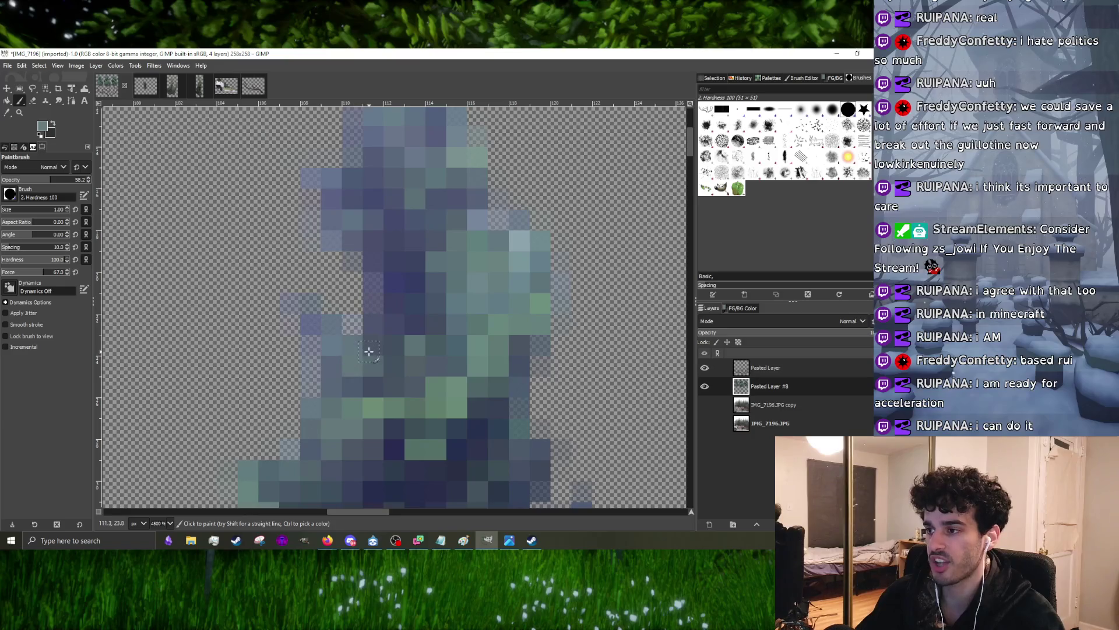
scroll(406, 341, down, 3)
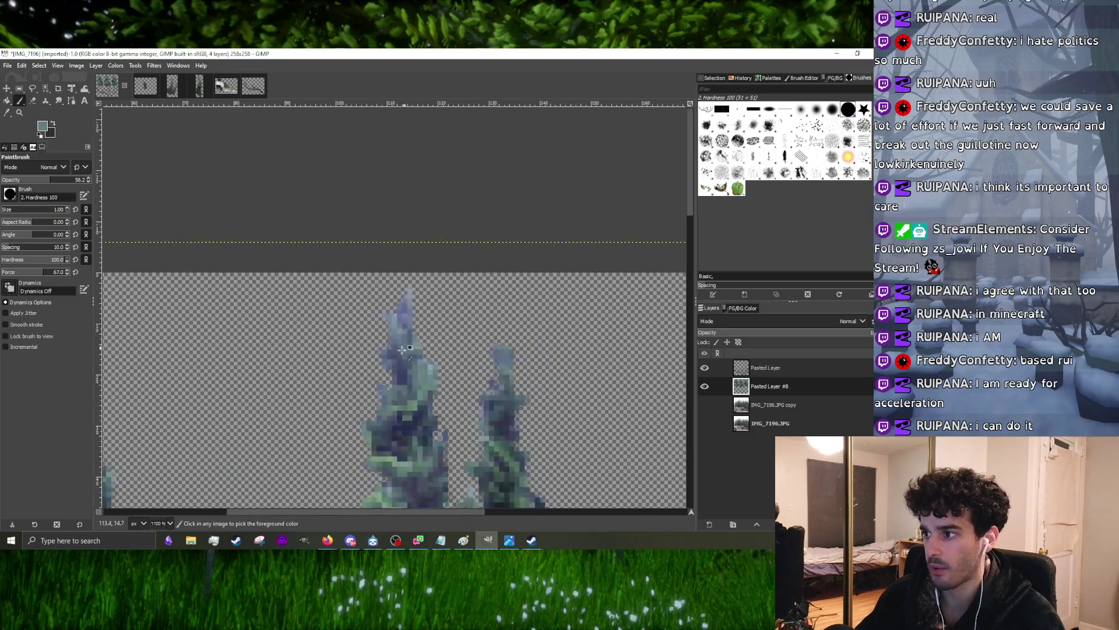
scroll(402, 348, up, 2)
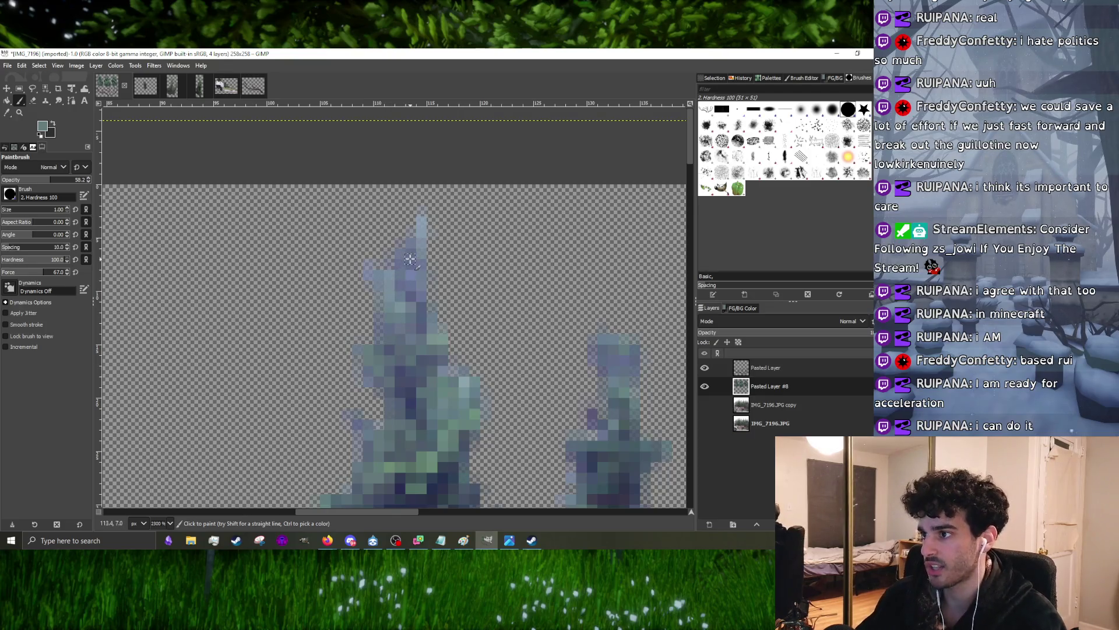
scroll(385, 294, down, 2)
scroll(455, 368, up, 3)
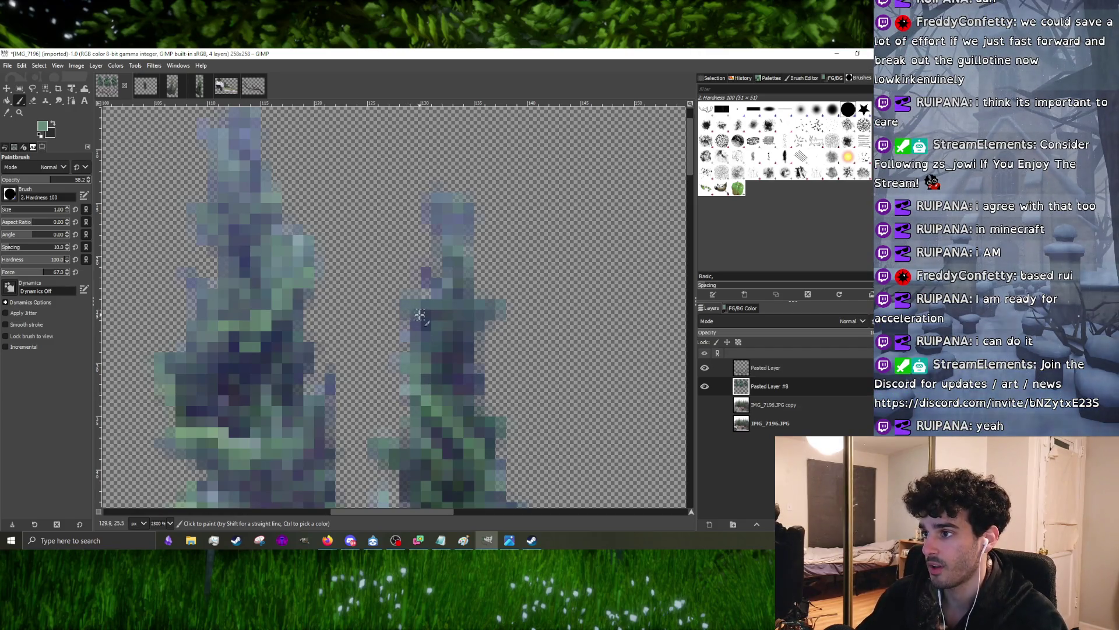
scroll(417, 315, up, 2)
scroll(419, 302, down, 3)
scroll(429, 287, up, 1)
scroll(428, 287, up, 2)
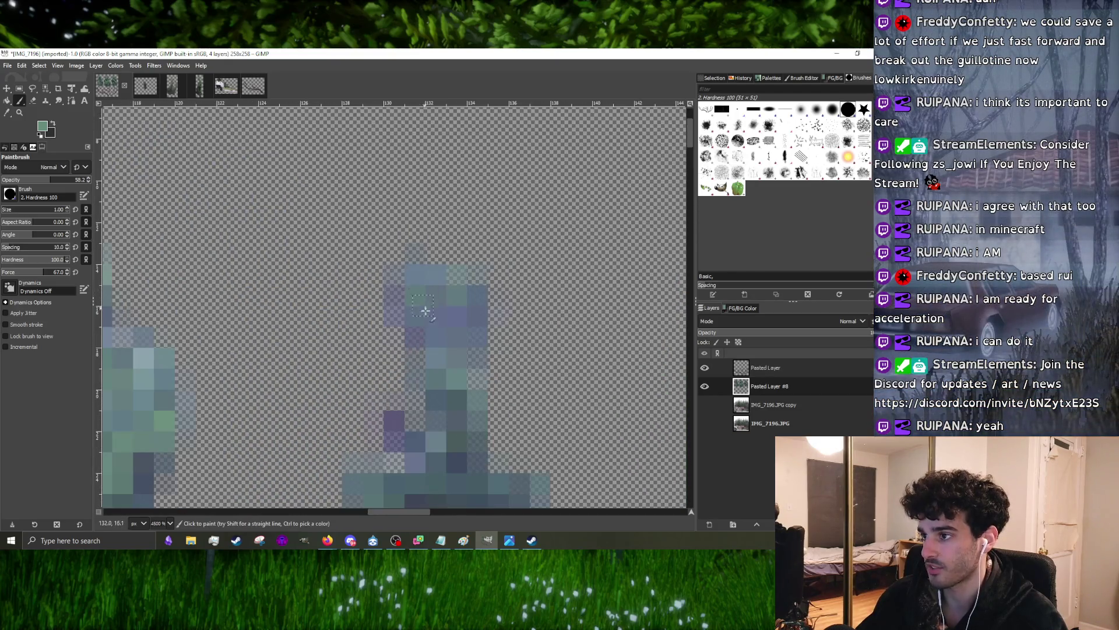
scroll(453, 324, down, 2)
scroll(445, 324, up, 1)
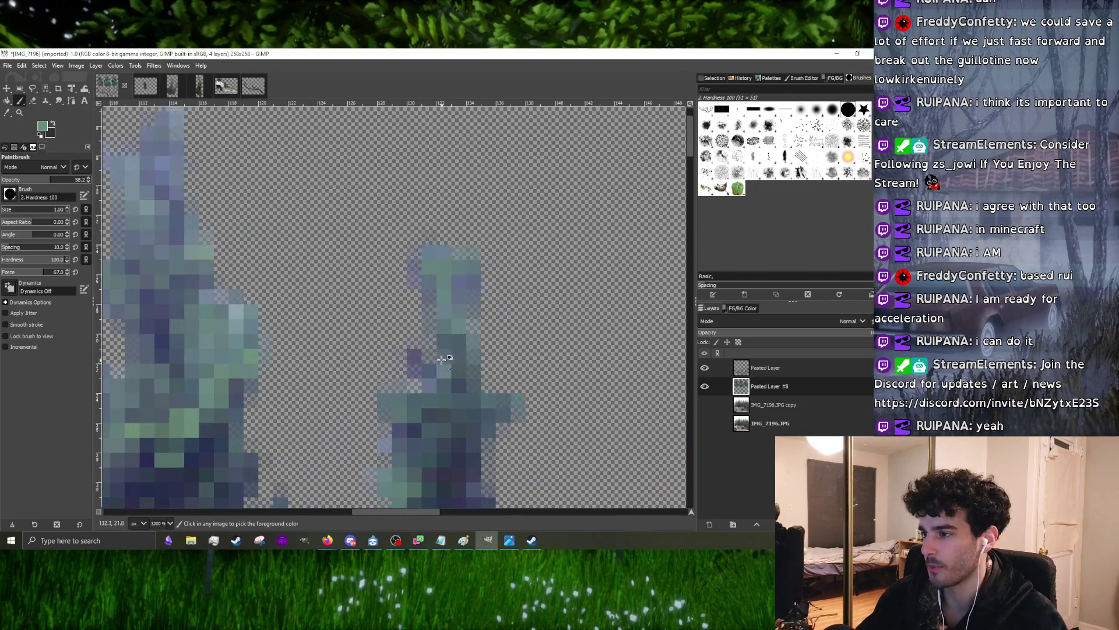
scroll(454, 358, down, 2)
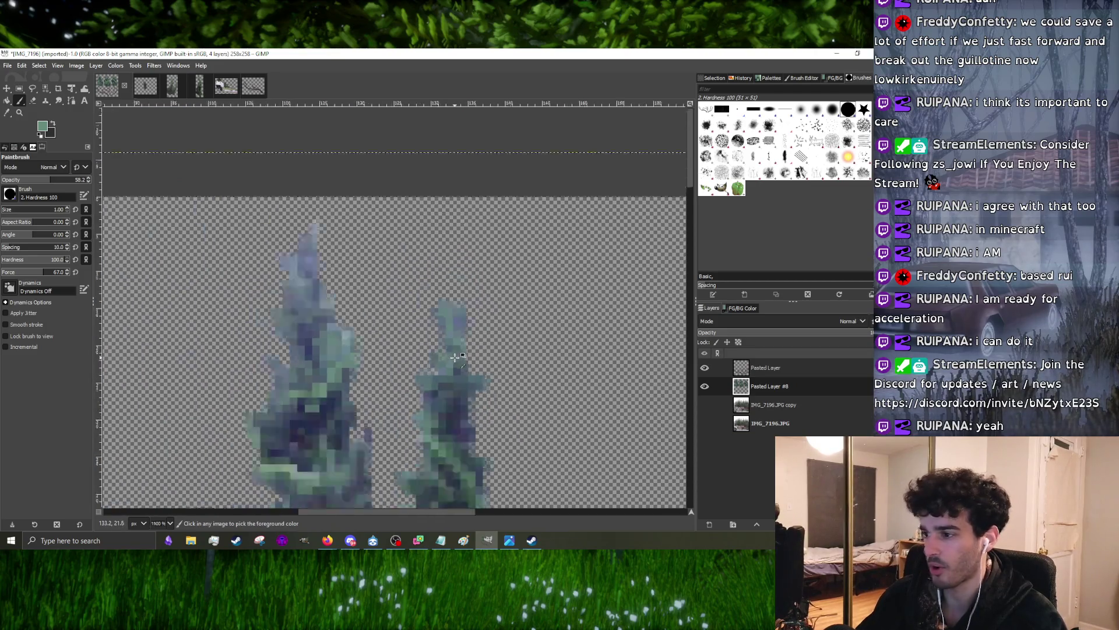
scroll(456, 393, up, 1)
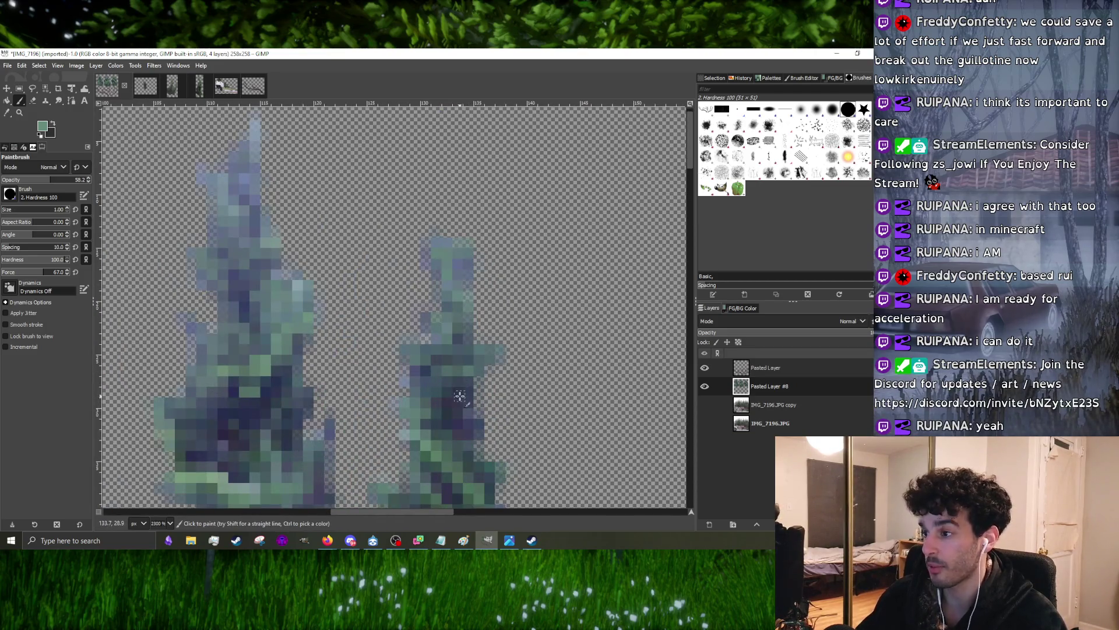
scroll(457, 396, up, 1)
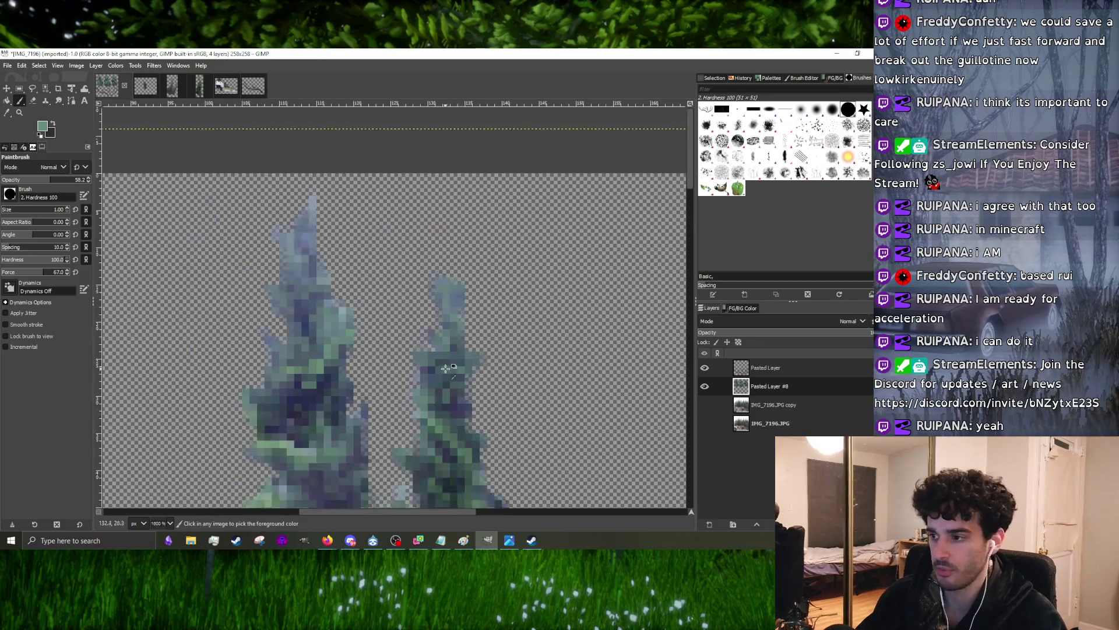
scroll(452, 395, down, 1)
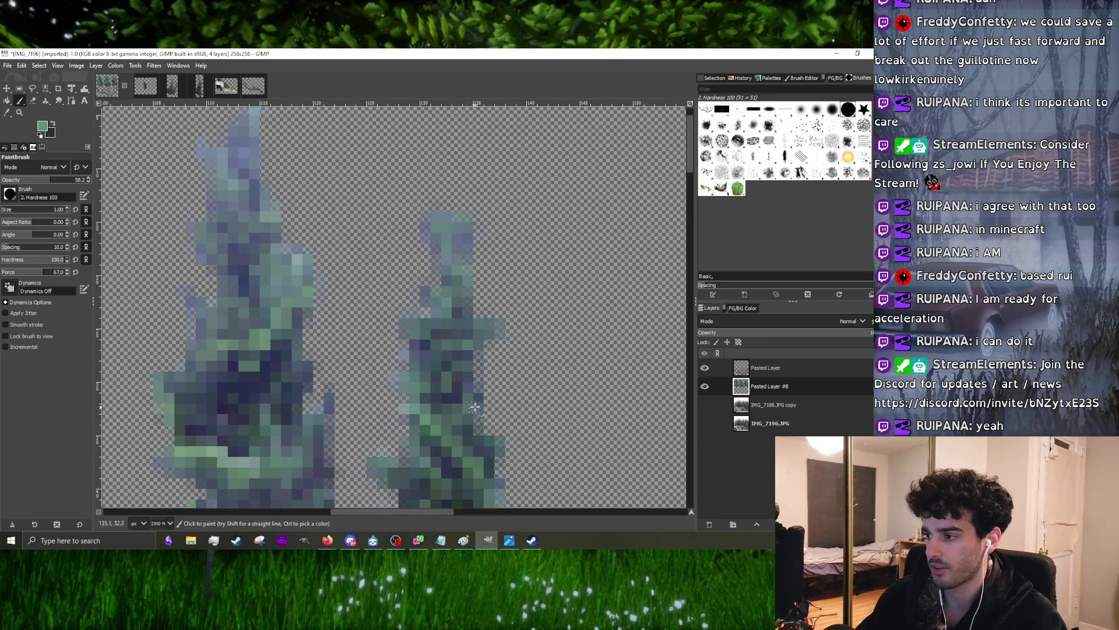
scroll(475, 407, down, 1)
scroll(467, 405, up, 2)
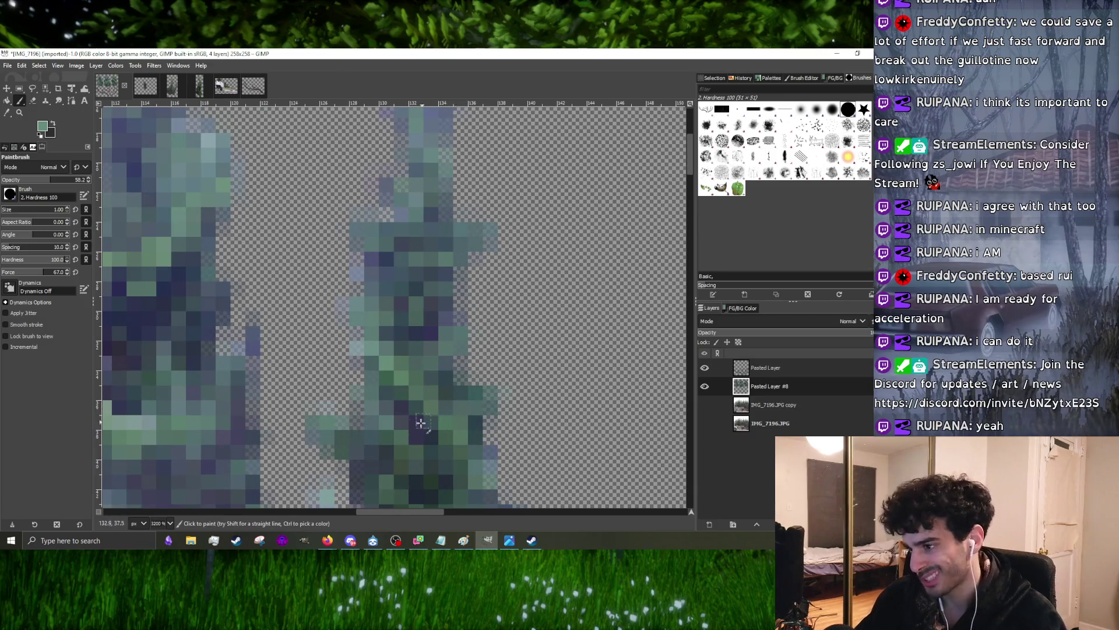
scroll(418, 423, down, 1)
scroll(411, 424, up, 1)
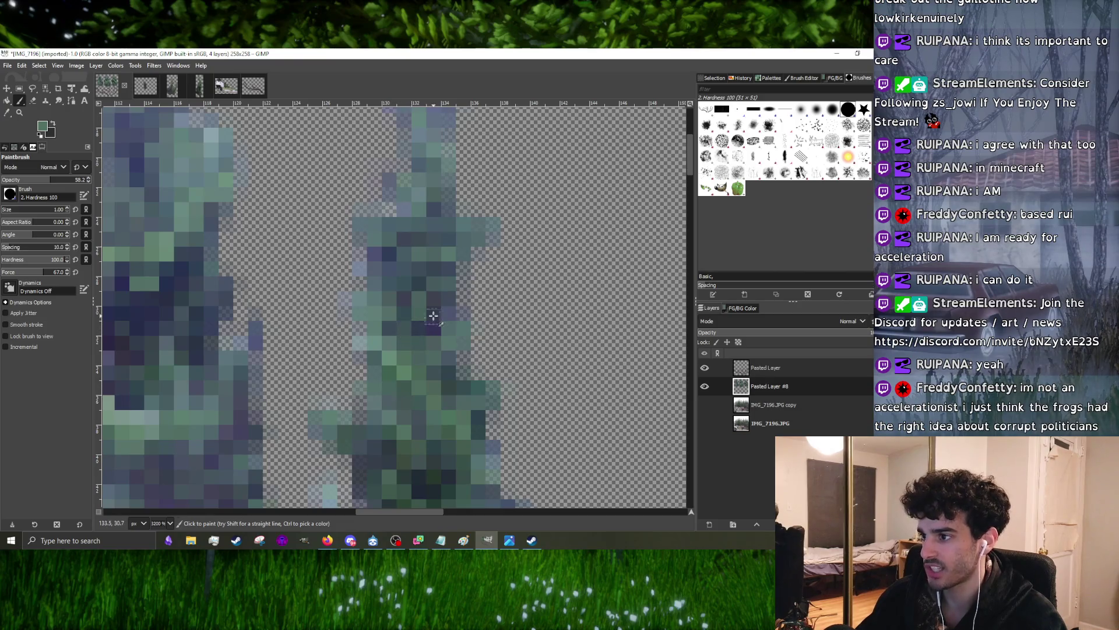
scroll(433, 316, down, 1)
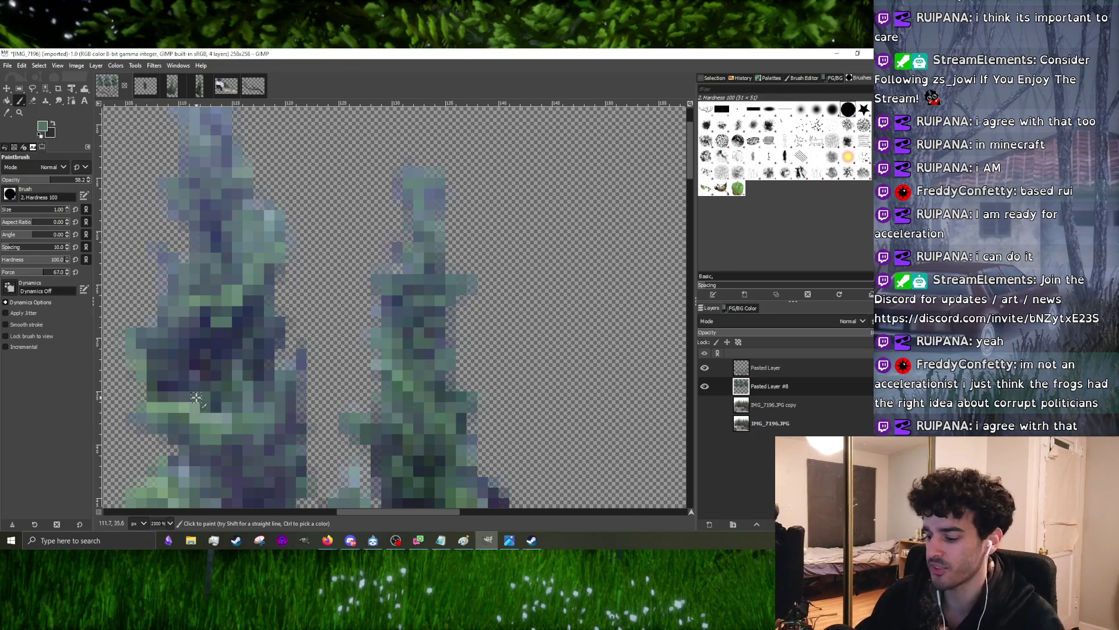
key(bracketright)
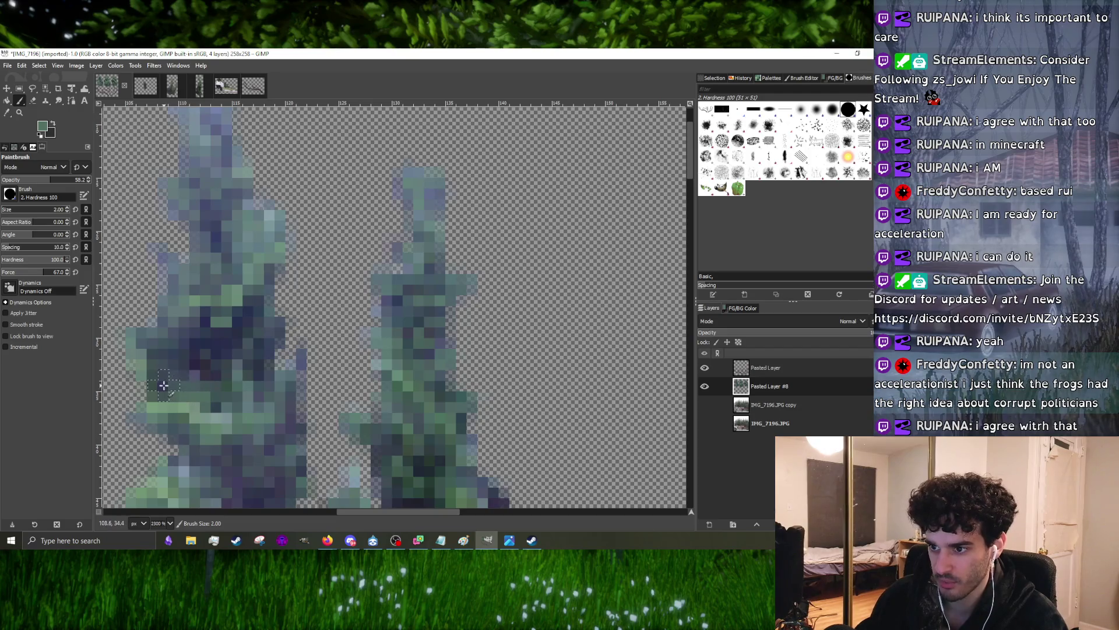
scroll(180, 390, up, 1)
scroll(227, 368, down, 1)
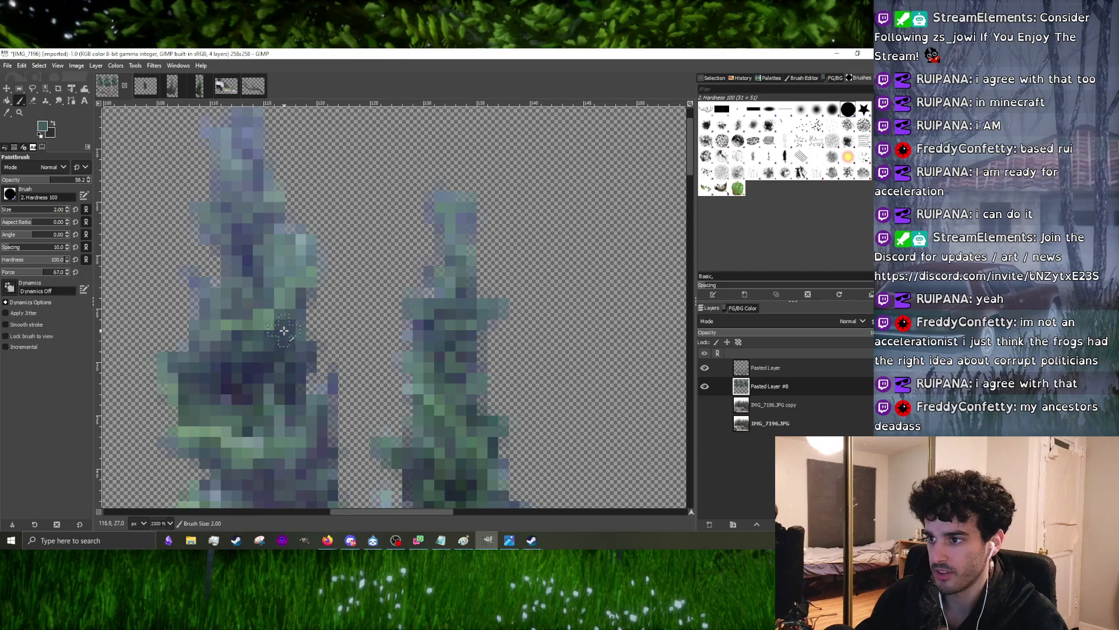
scroll(284, 379, down, 1)
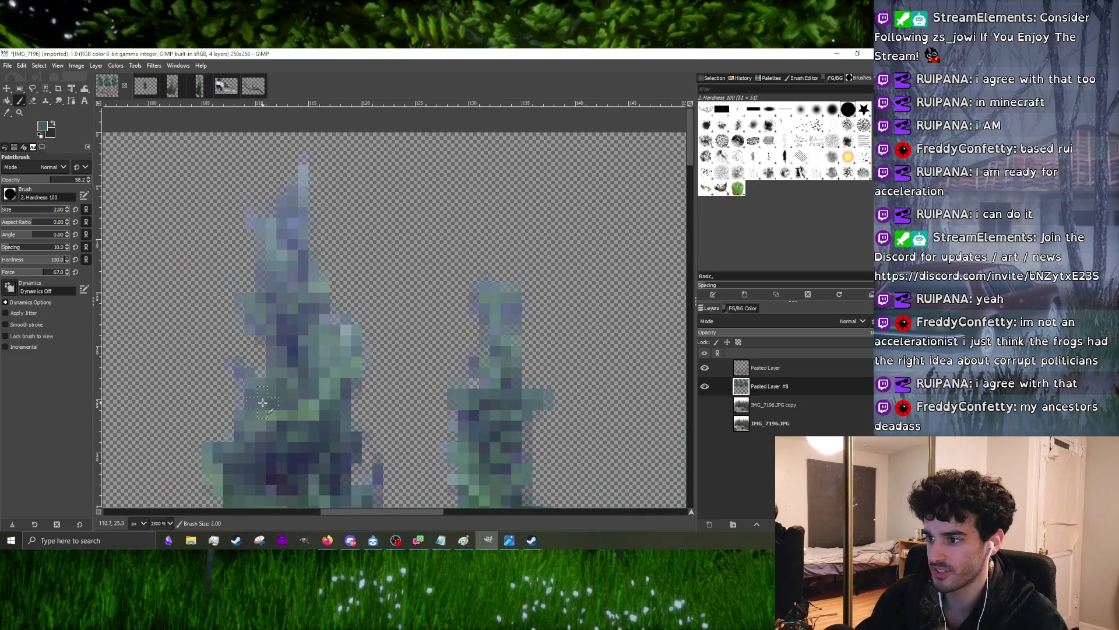
key(ctrl)
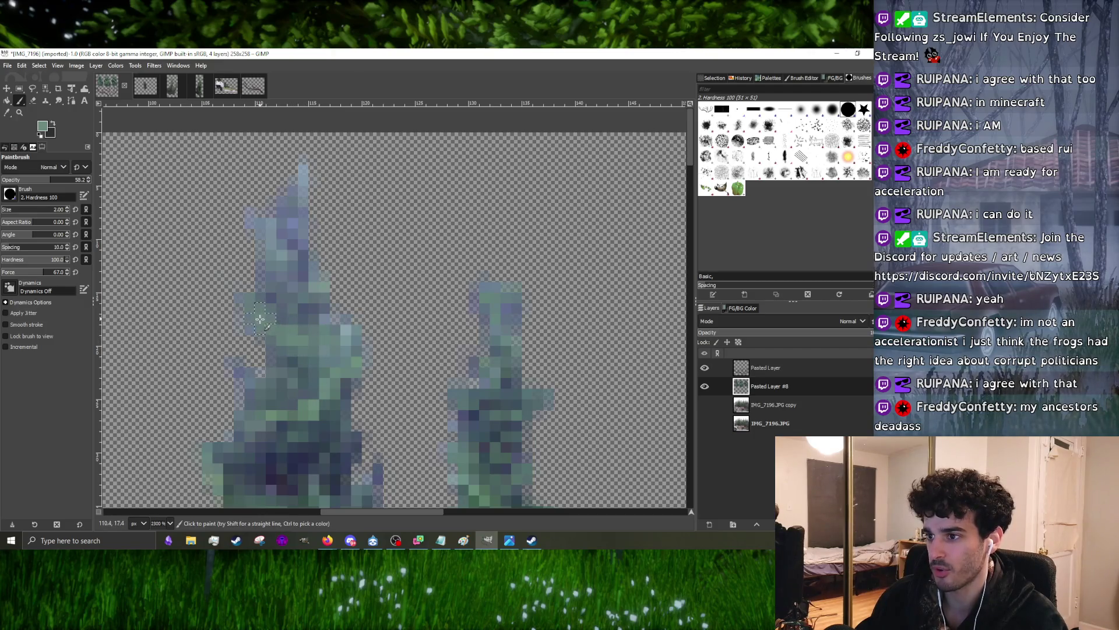
scroll(260, 318, down, 3)
scroll(350, 350, down, 2)
scroll(351, 351, up, 1)
scroll(399, 373, down, 2)
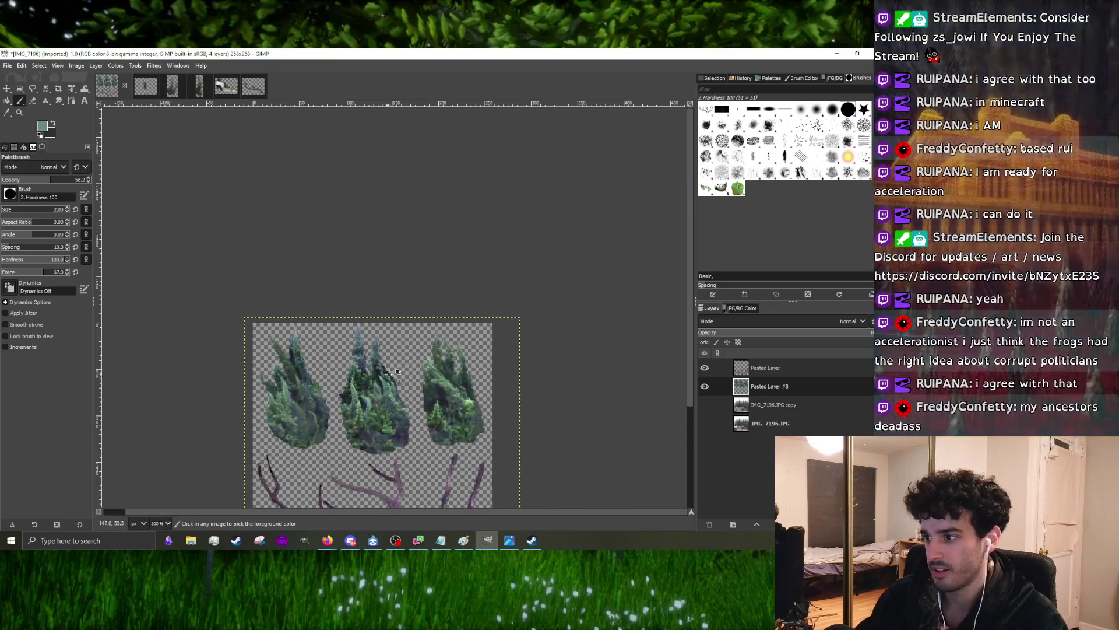
scroll(396, 373, up, 3)
scroll(257, 286, up, 1)
scroll(306, 283, up, 1)
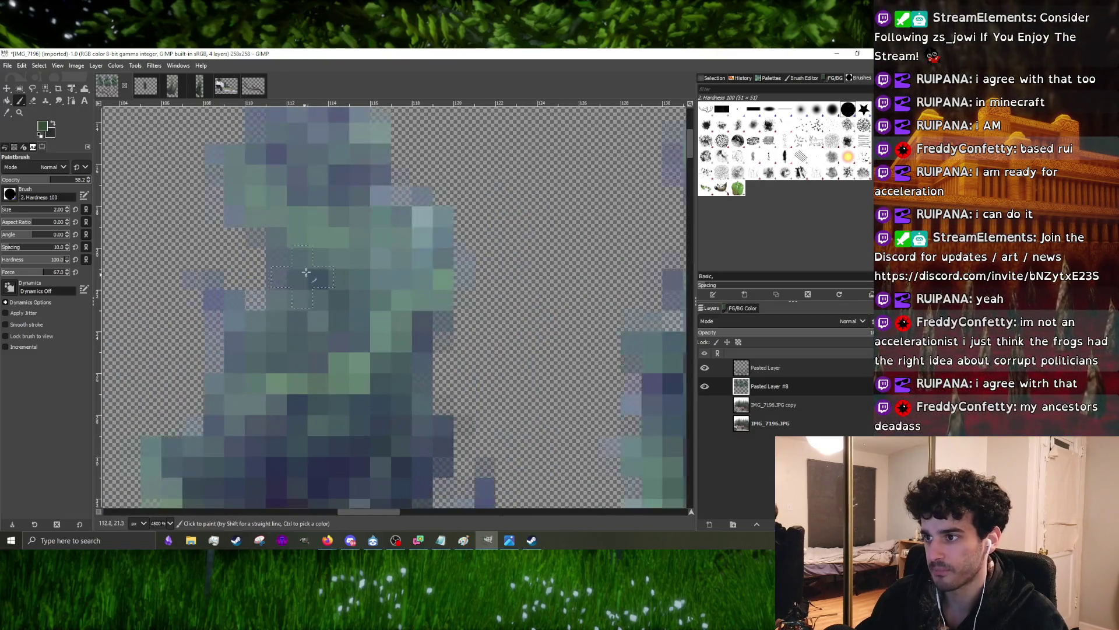
scroll(300, 236, up, 2)
scroll(300, 238, up, 1)
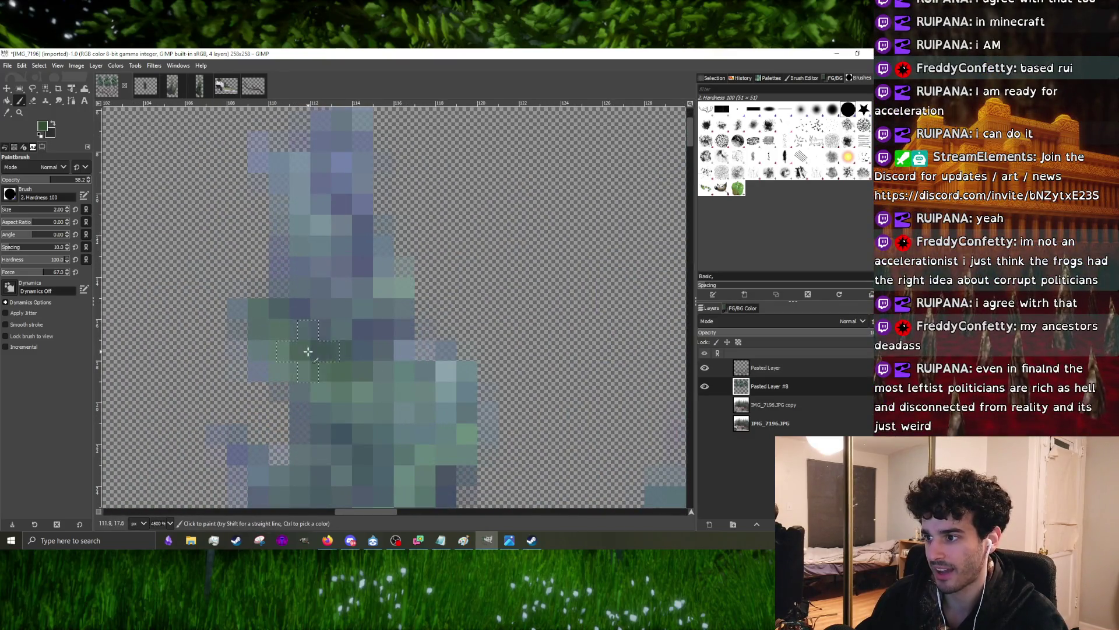
scroll(302, 332, down, 2)
scroll(304, 251, up, 2)
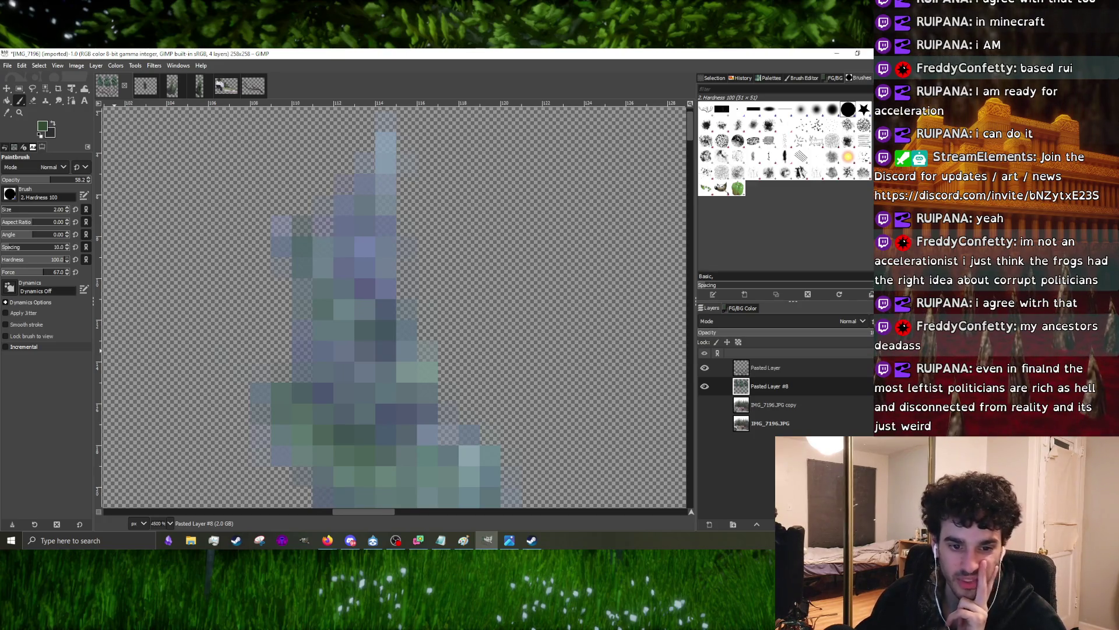
scroll(297, 333, down, 1)
scroll(297, 333, down, 1)
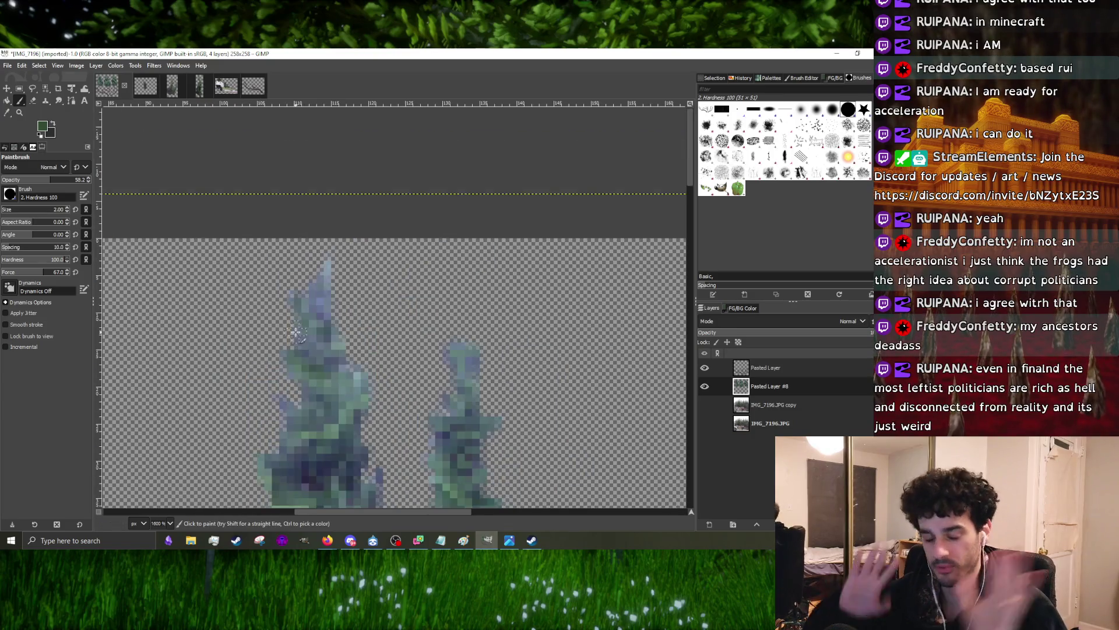
key(ctrl+z)
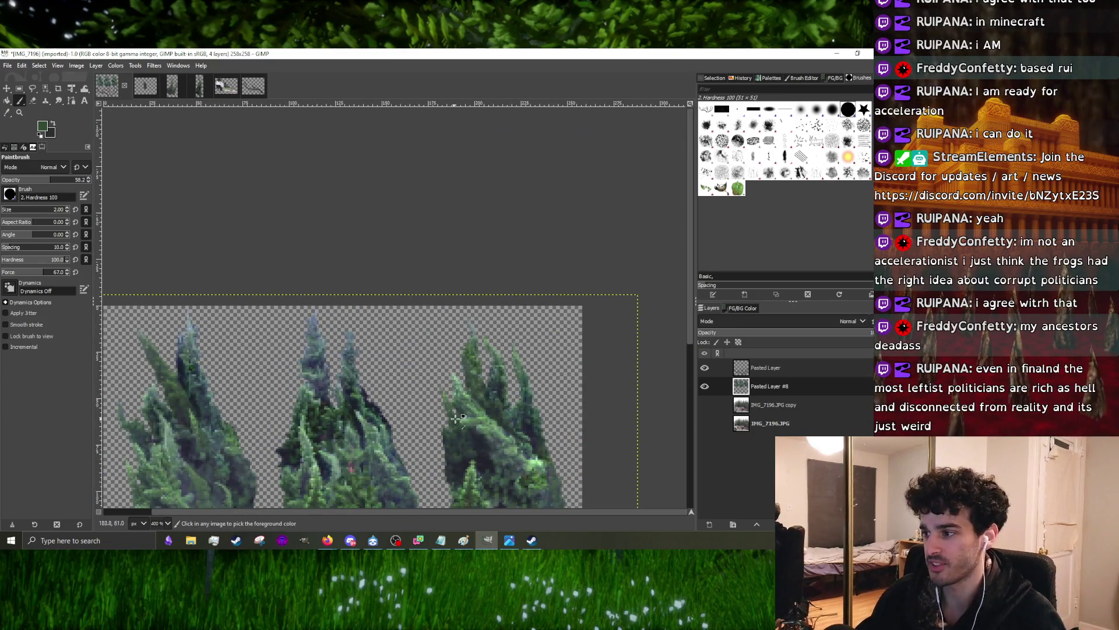
scroll(456, 418, up, 1)
scroll(465, 362, up, 1)
scroll(216, 341, up, 1)
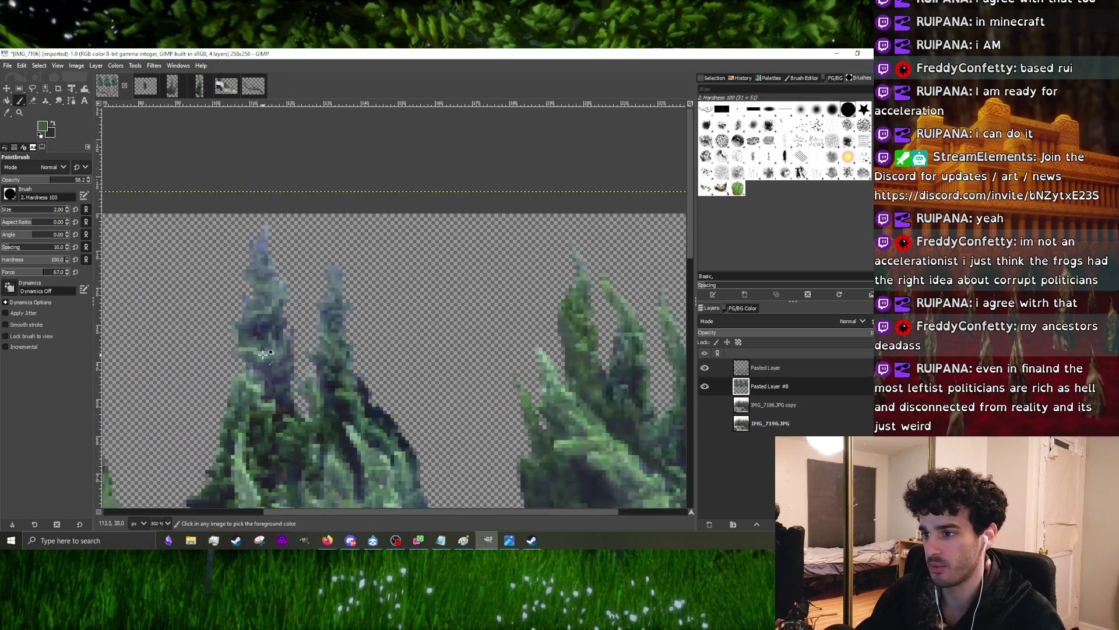
scroll(264, 367, up, 1)
scroll(276, 365, up, 1)
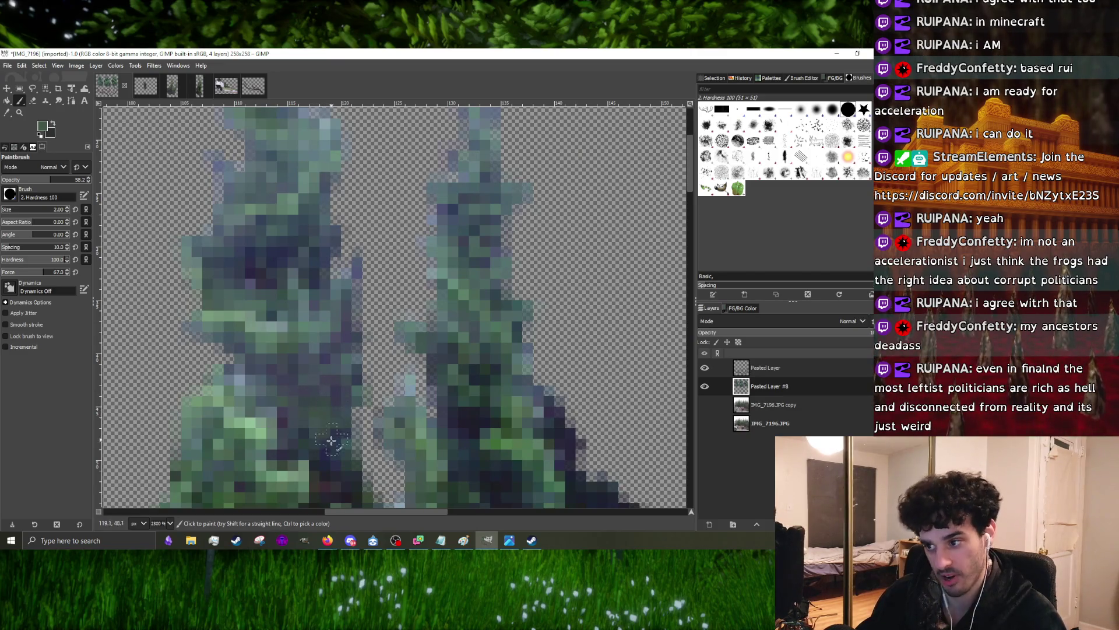
scroll(331, 440, down, 1)
scroll(302, 407, up, 2)
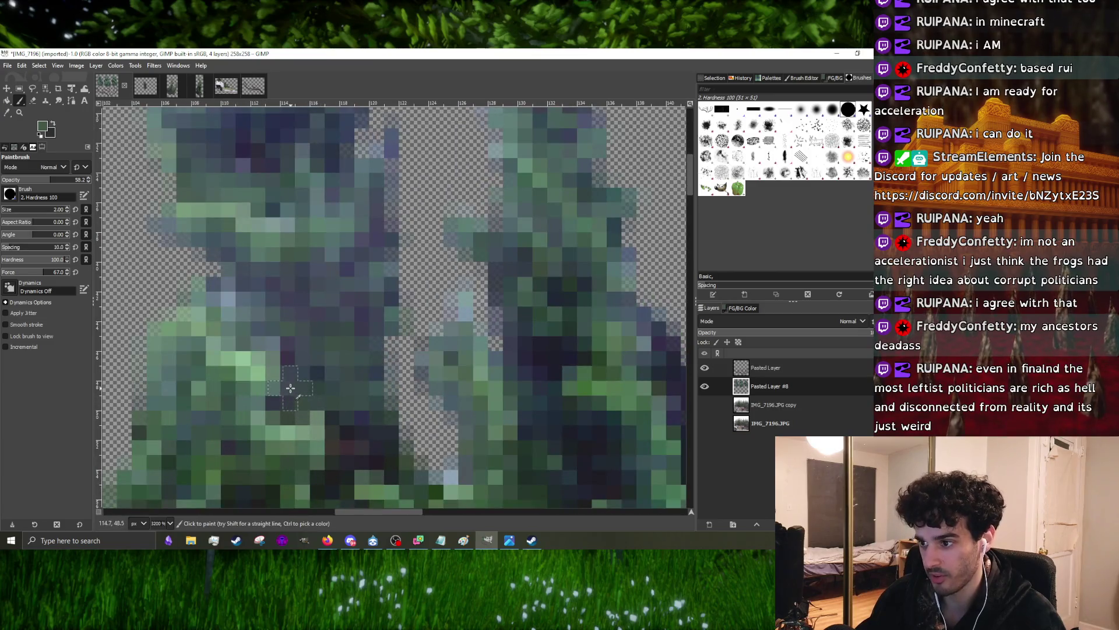
scroll(374, 421, down, 1)
scroll(332, 374, up, 1)
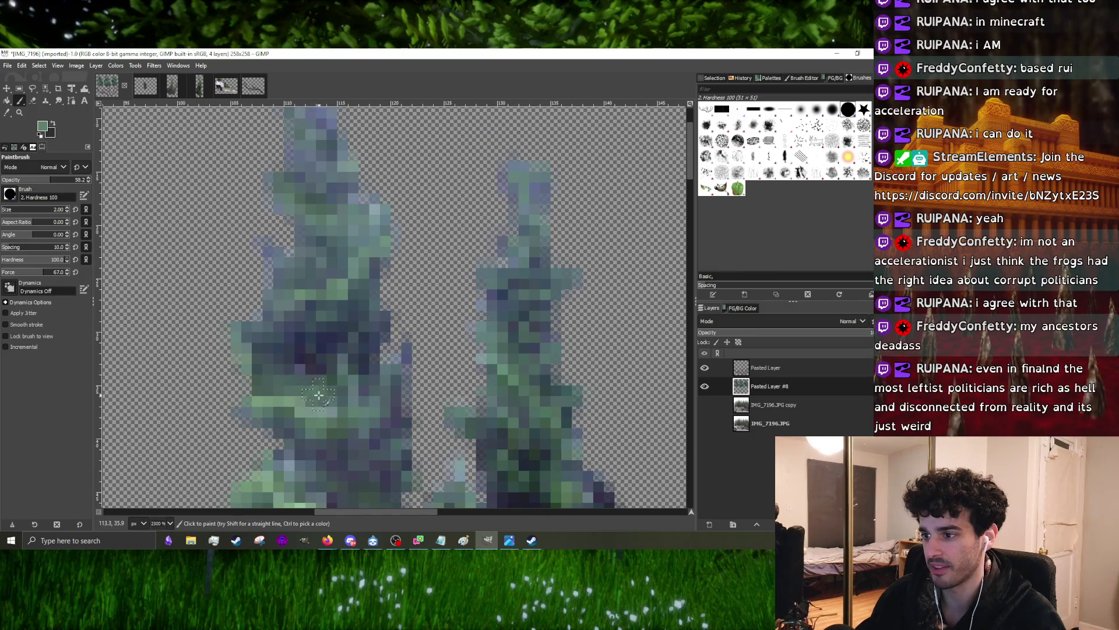
- Reduce the Paintbrush size from 2 px to 1 px
key(bracketleft)
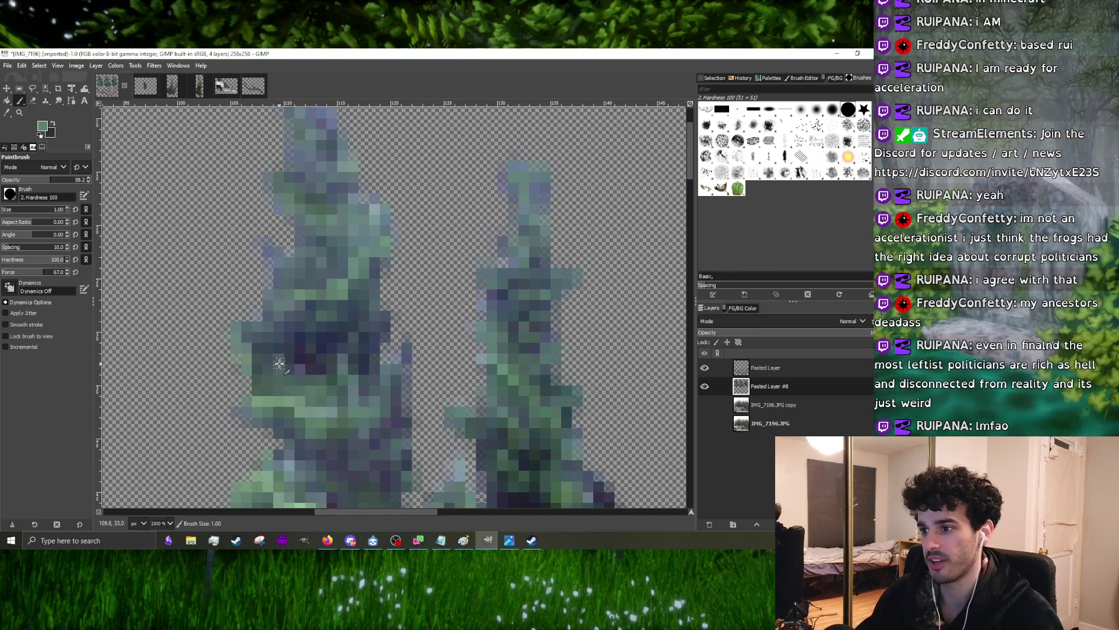
scroll(336, 373, down, 2)
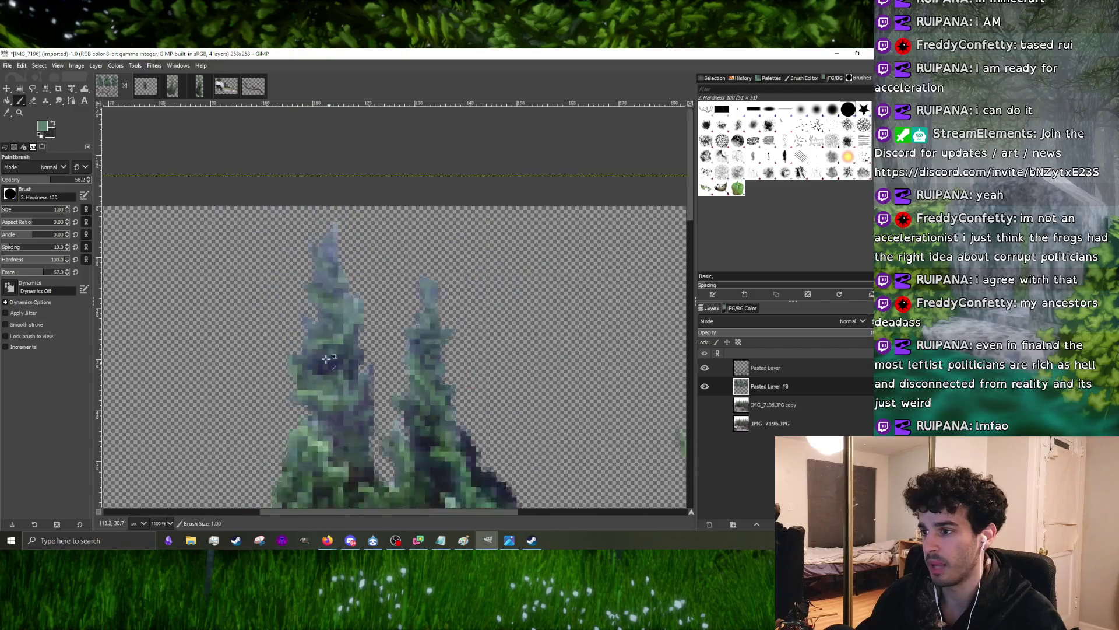
scroll(335, 373, up, 3)
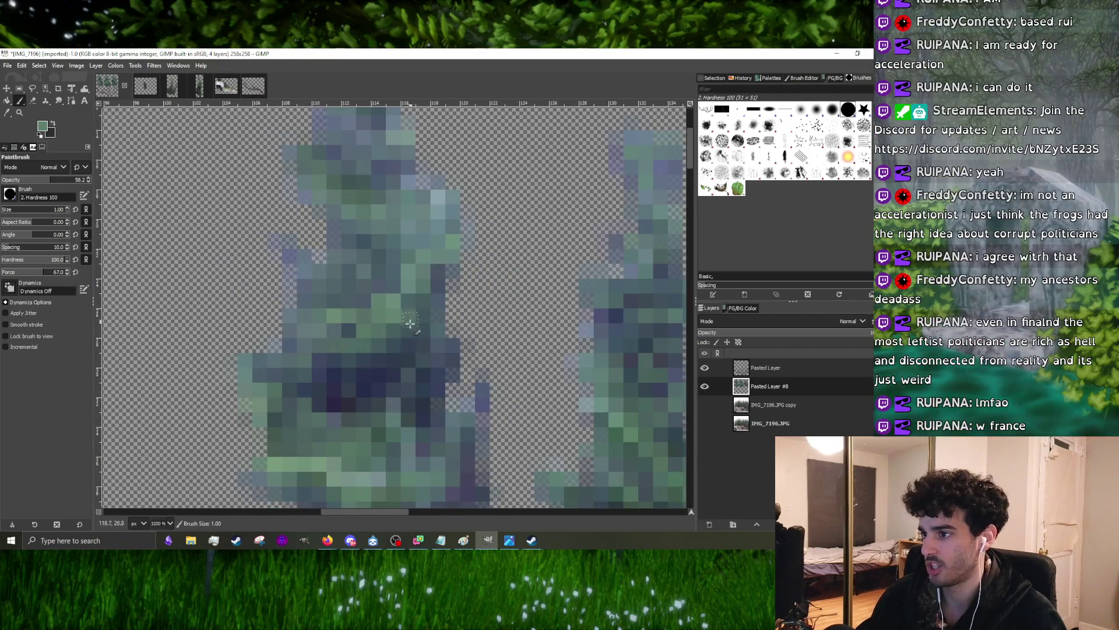
scroll(407, 323, up, 1)
scroll(345, 389, down, 4)
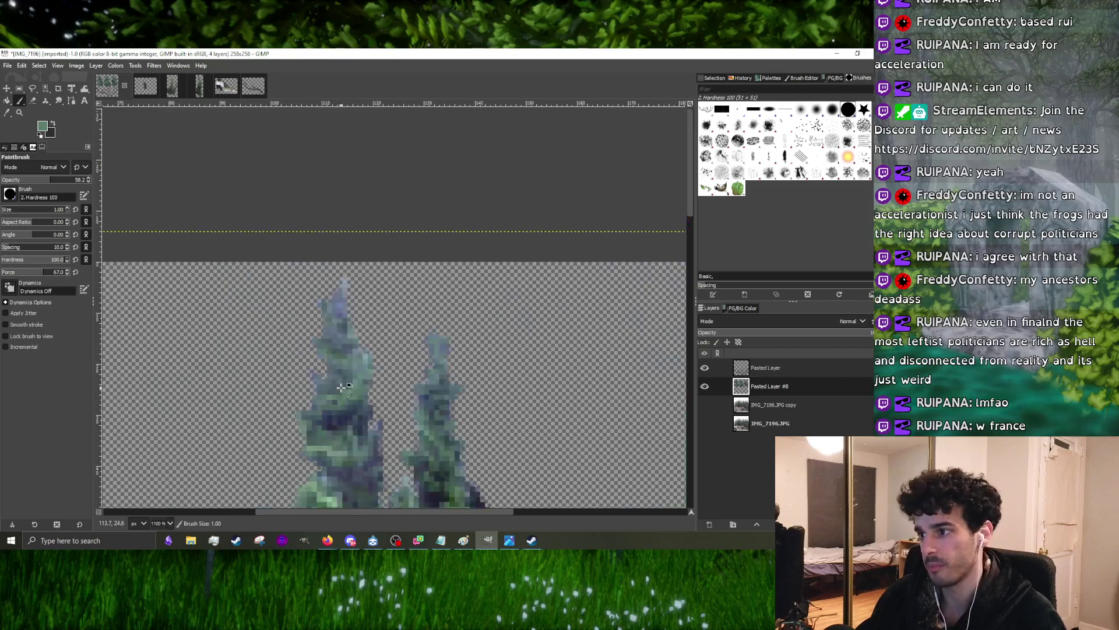
scroll(335, 362, up, 2)
scroll(316, 367, down, 2)
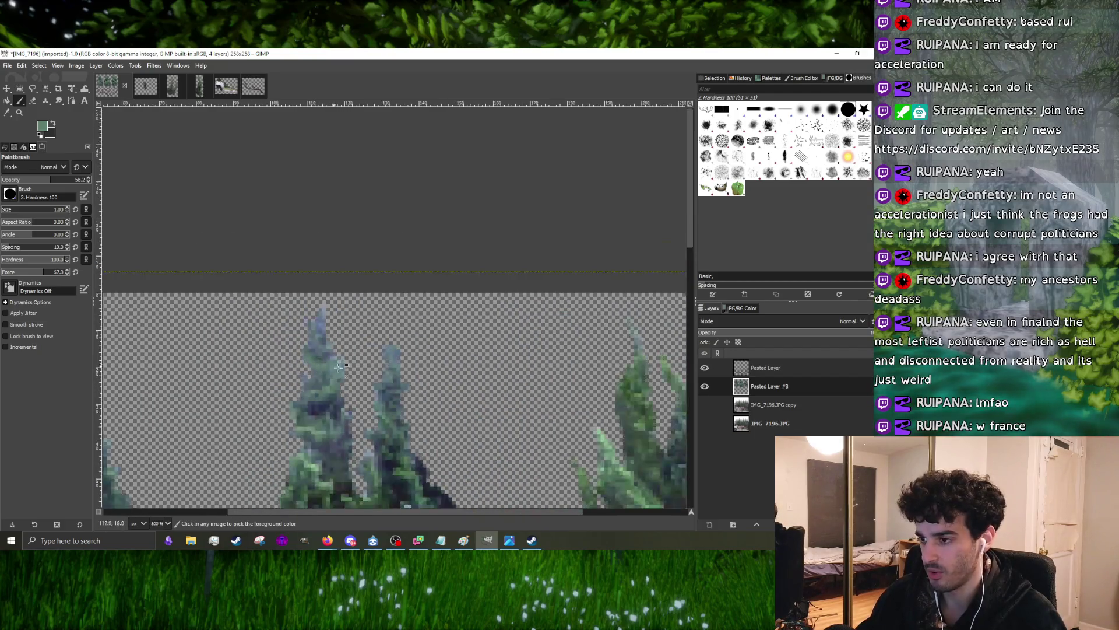
scroll(392, 384, up, 3)
scroll(388, 390, down, 1)
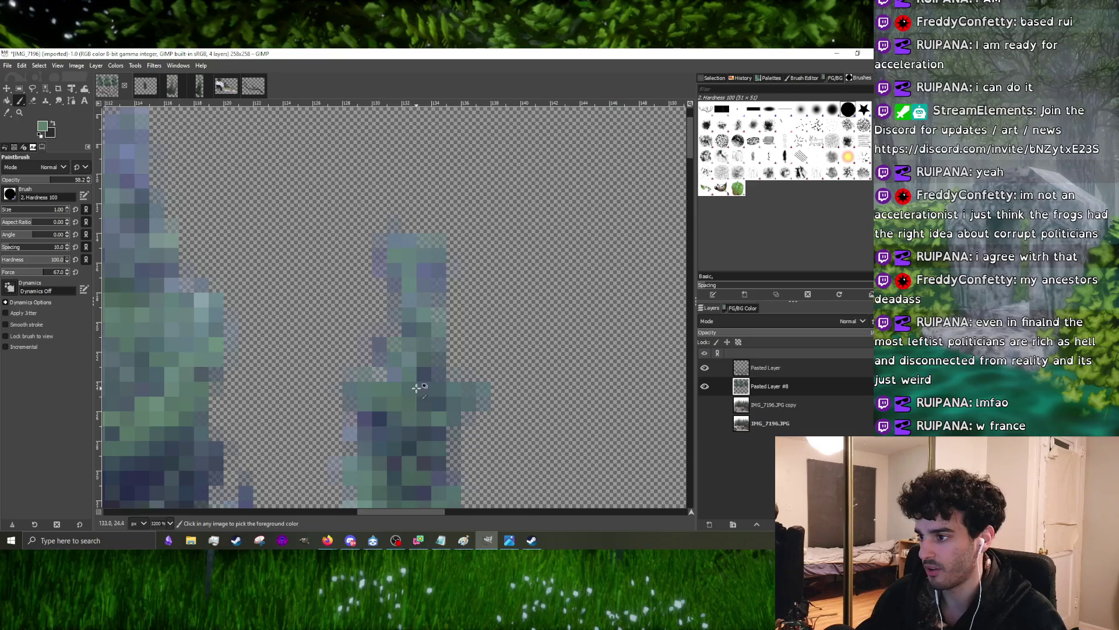
scroll(393, 385, down, 1)
scroll(407, 360, down, 1)
scroll(407, 362, down, 1)
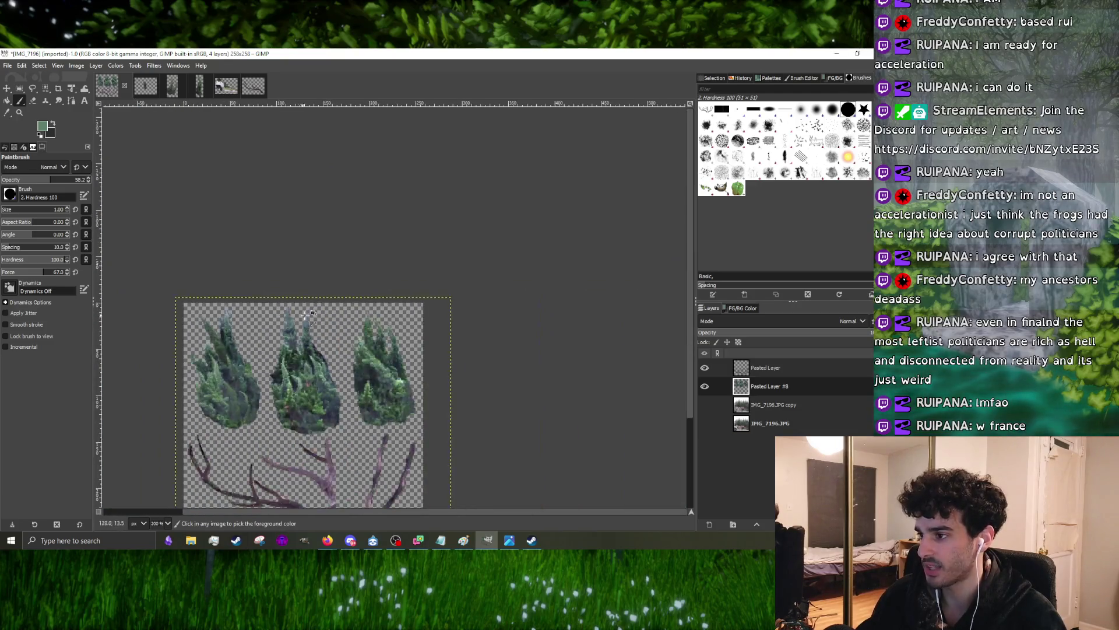
scroll(394, 367, up, 1)
scroll(393, 368, up, 1)
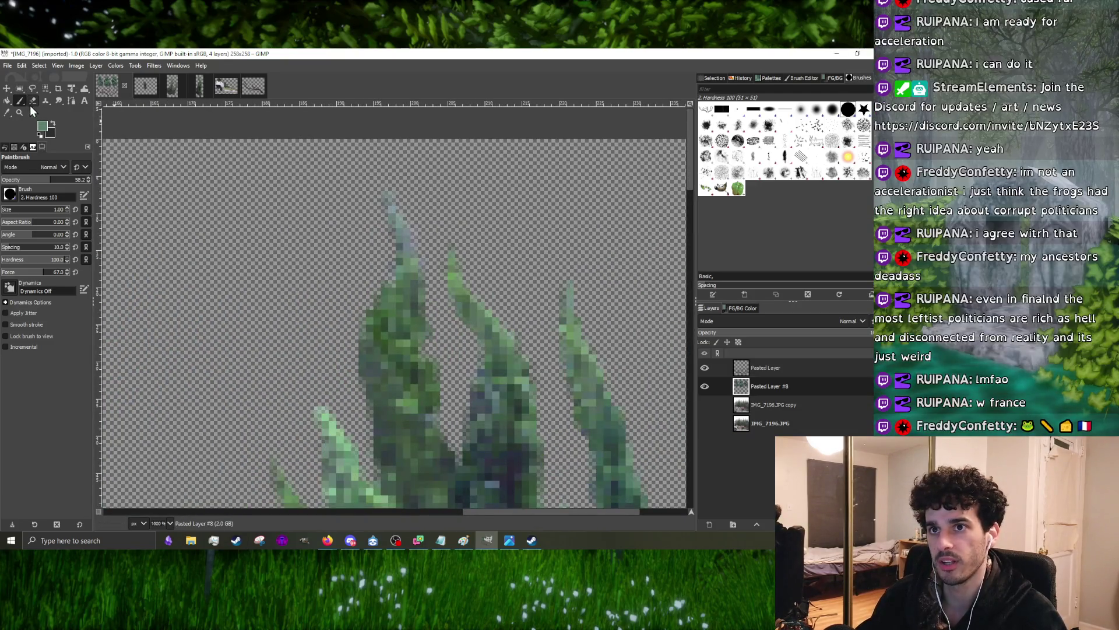
scroll(153, 311, down, 2)
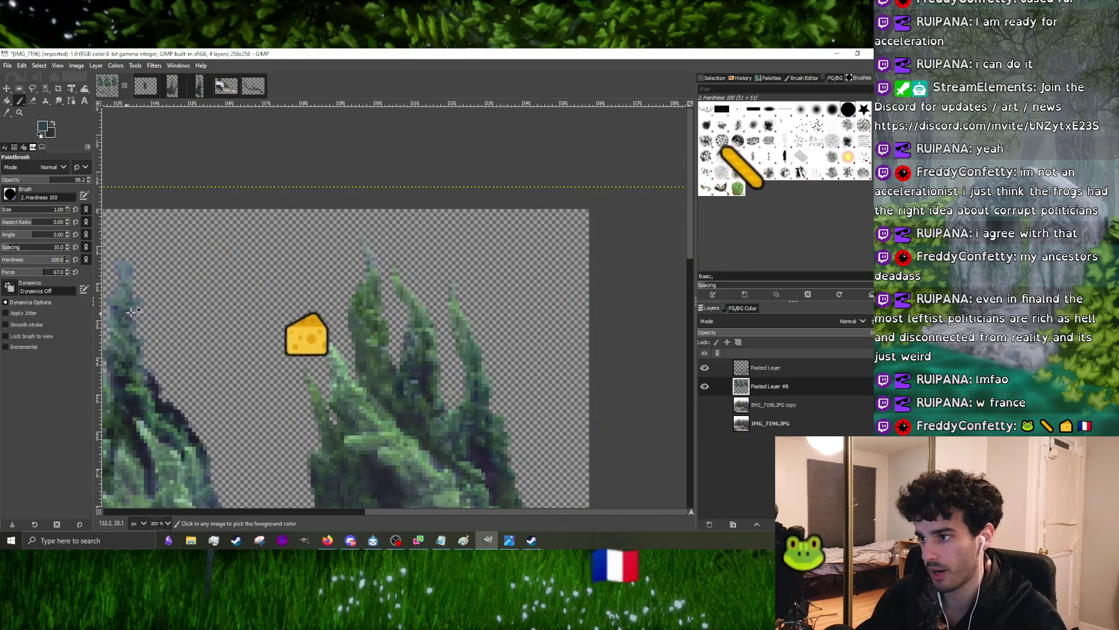
scroll(254, 288, up, 1)
scroll(345, 256, up, 1)
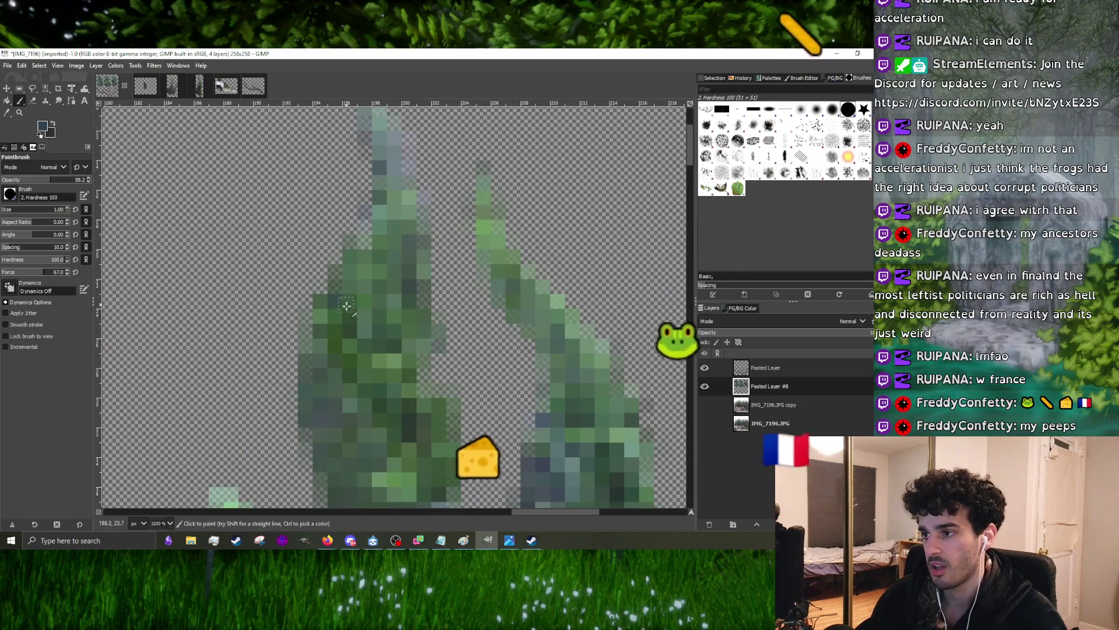
scroll(376, 328, down, 1)
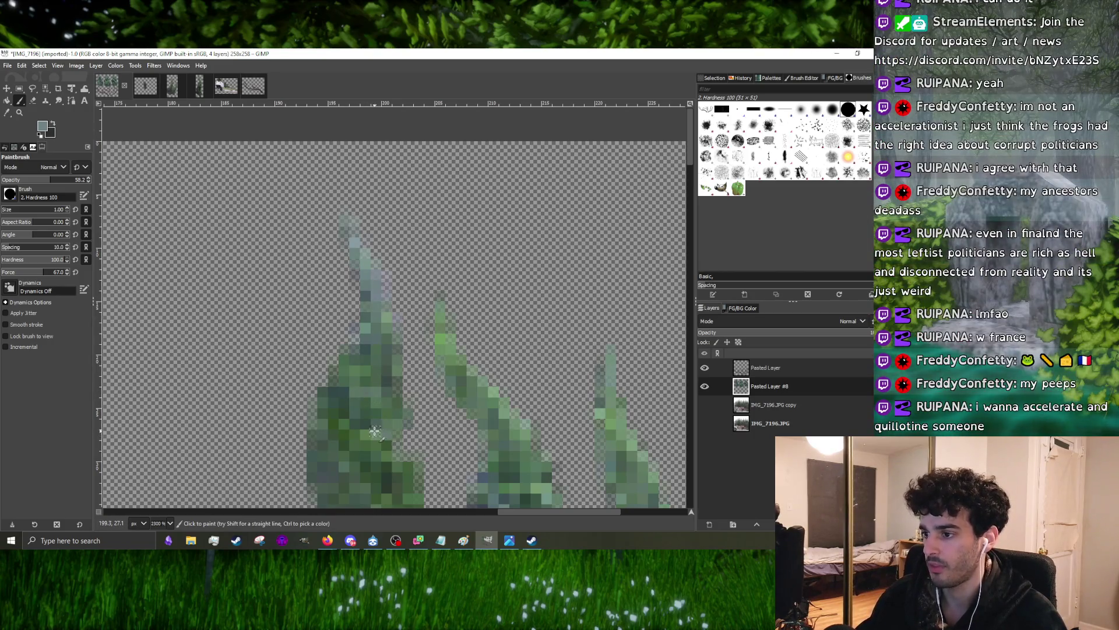
scroll(365, 426, down, 1)
scroll(351, 412, up, 3)
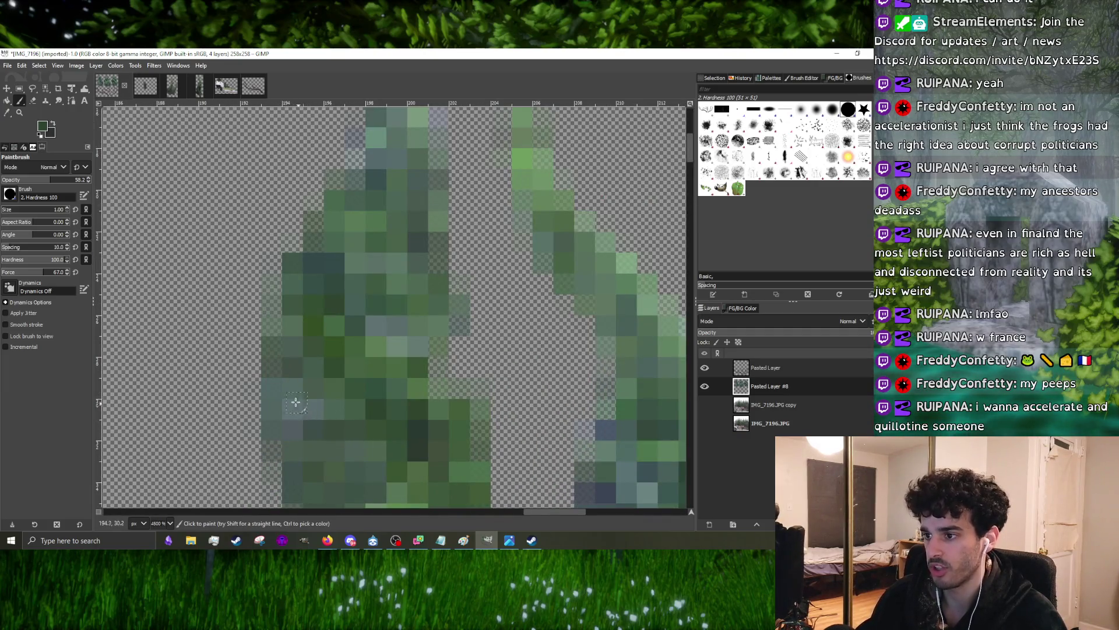
- Darken the tree's edge, then erase the stray dark pixels beside the trunk
drag(281, 387, 340, 400)
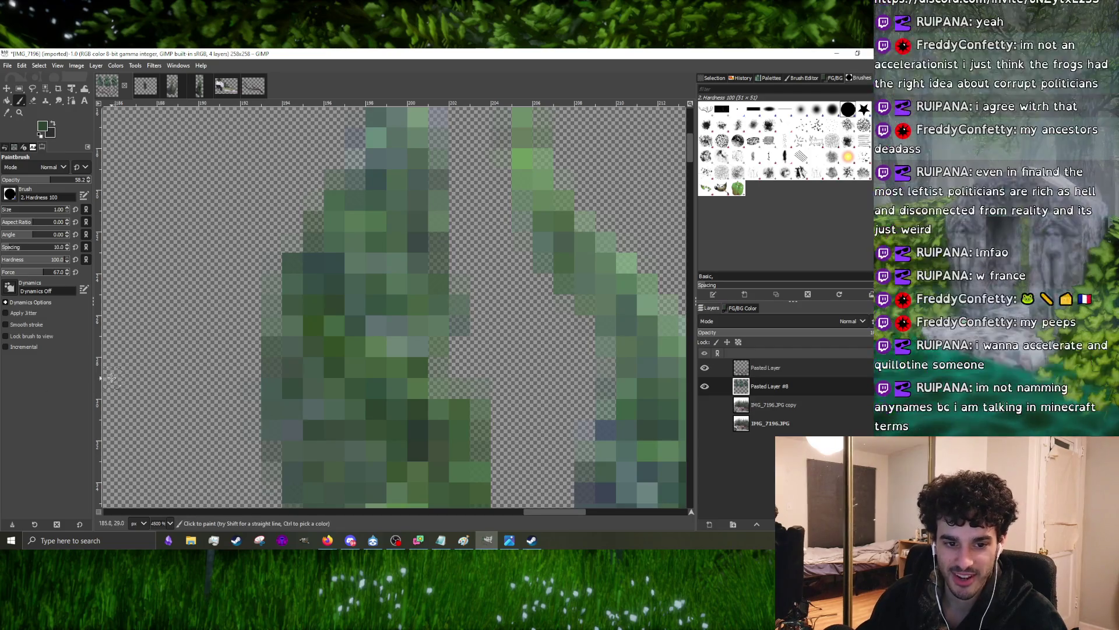
scroll(300, 276, down, 3)
scroll(300, 276, down, 2)
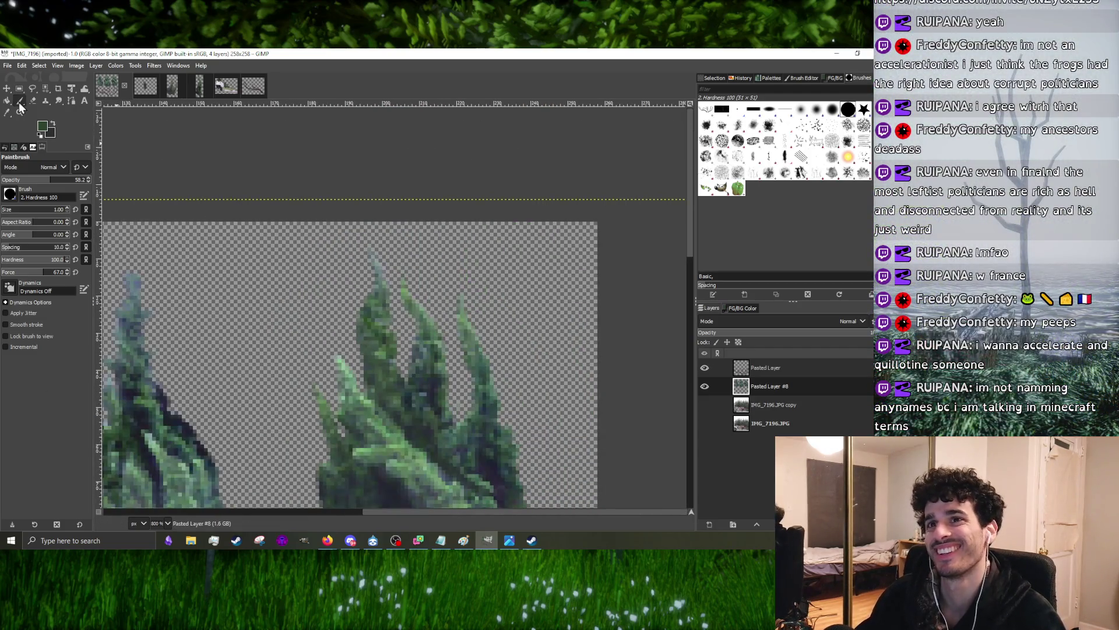
scroll(434, 359, up, 2)
scroll(434, 360, up, 3)
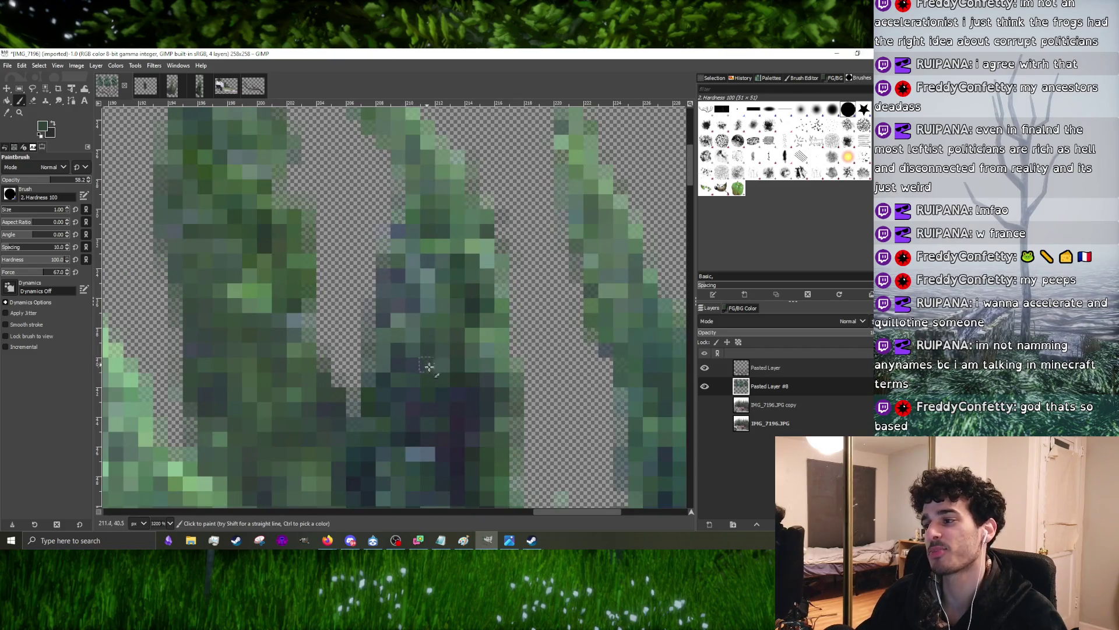
ctrl+scroll(428, 373, up, 1)
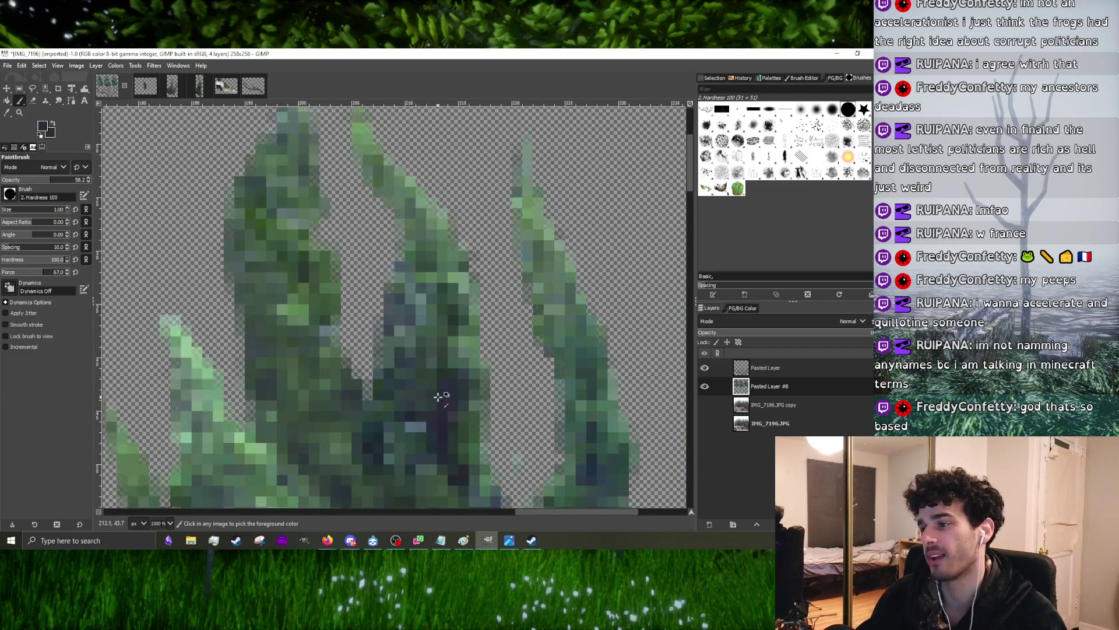
ctrl+scroll(440, 394, up, 1)
ctrl+scroll(395, 426, down, 1)
ctrl+scroll(396, 427, up, 1)
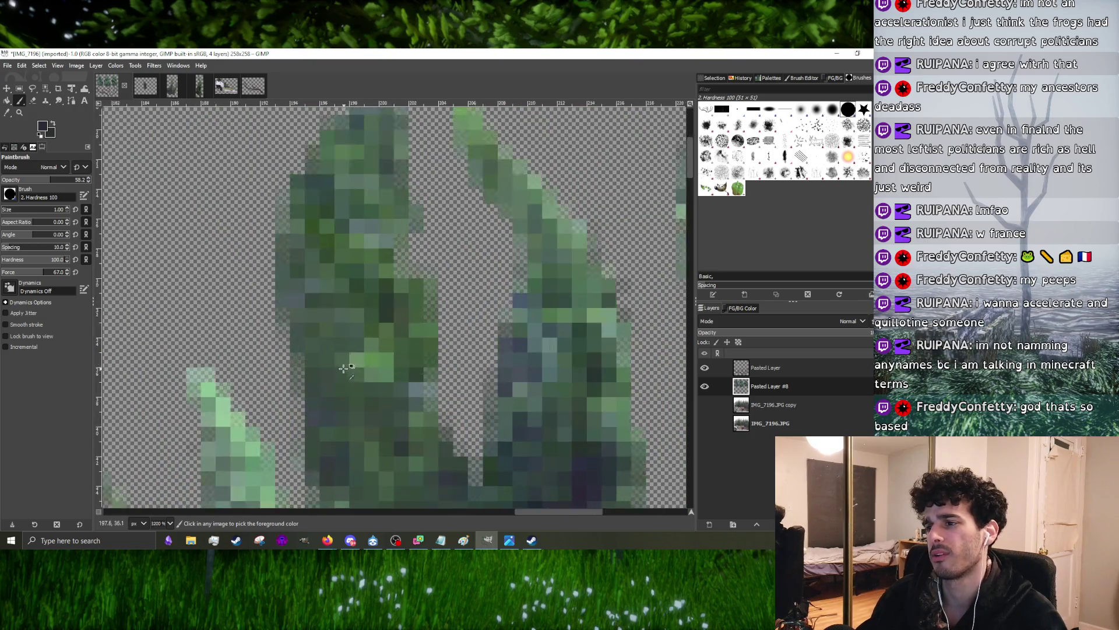
ctrl+scroll(368, 393, down, 1)
ctrl+scroll(360, 381, down, 1)
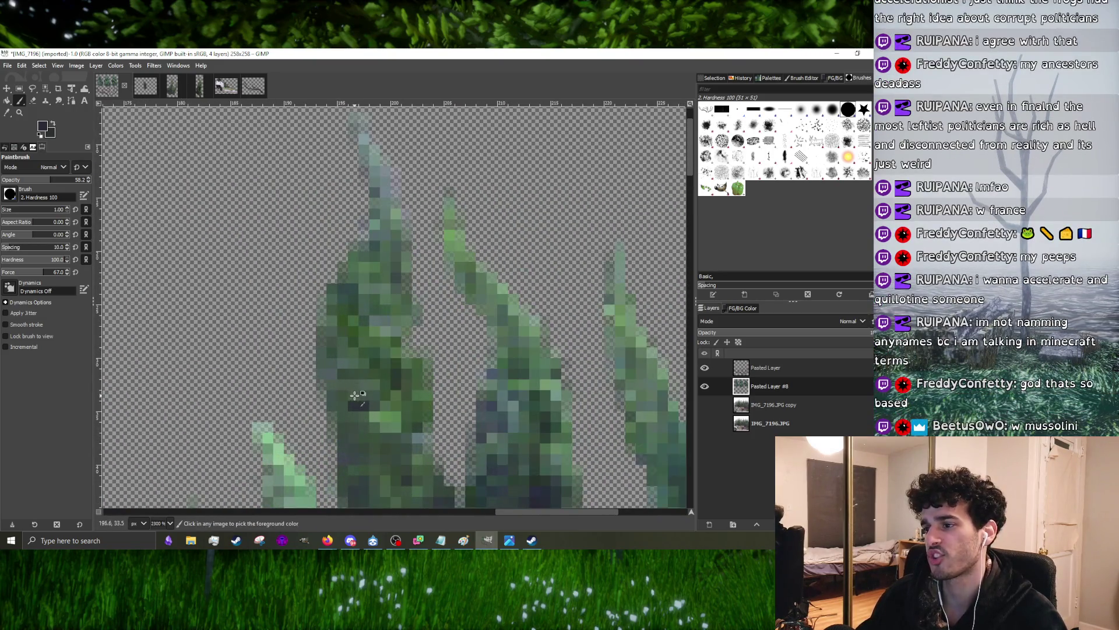
ctrl+scroll(371, 385, up, 2)
ctrl+scroll(385, 398, down, 2)
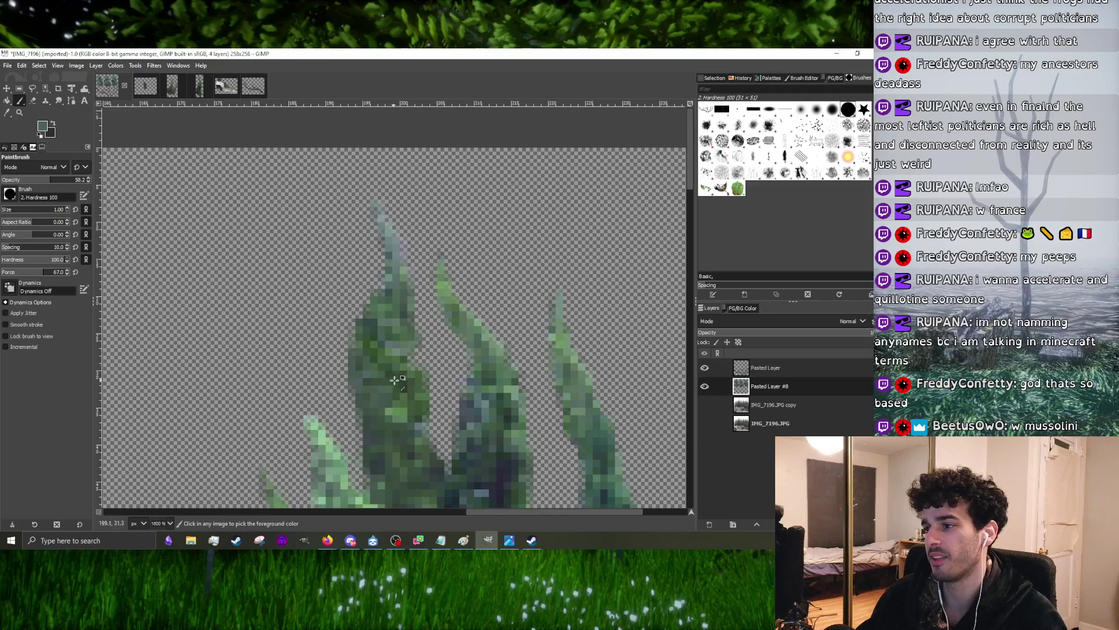
ctrl+scroll(363, 382, up, 1)
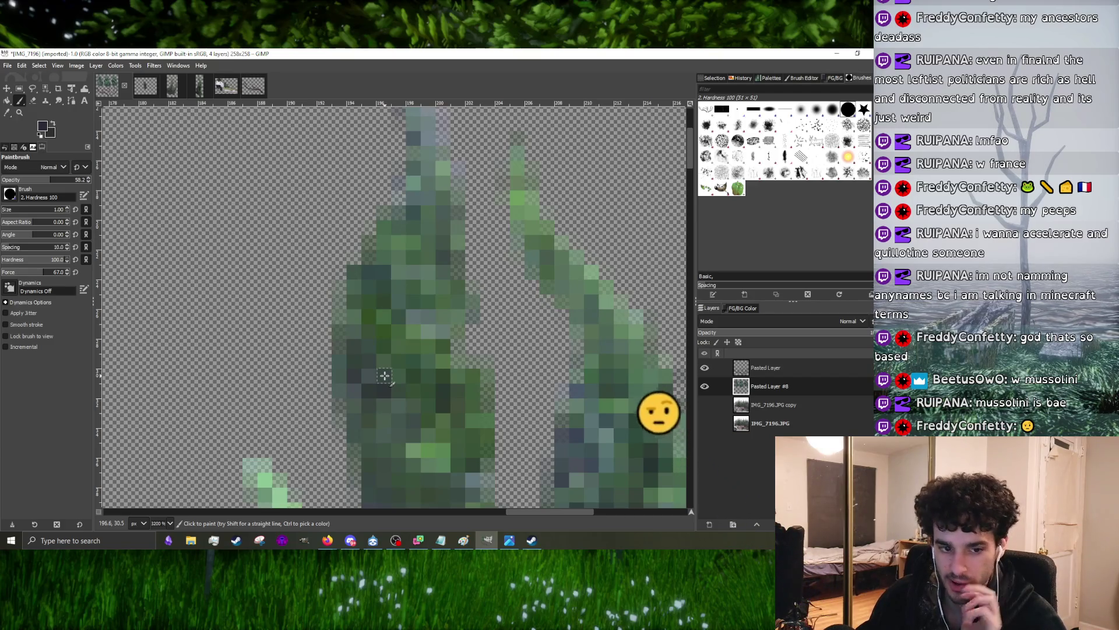
ctrl+scroll(418, 339, down, 5)
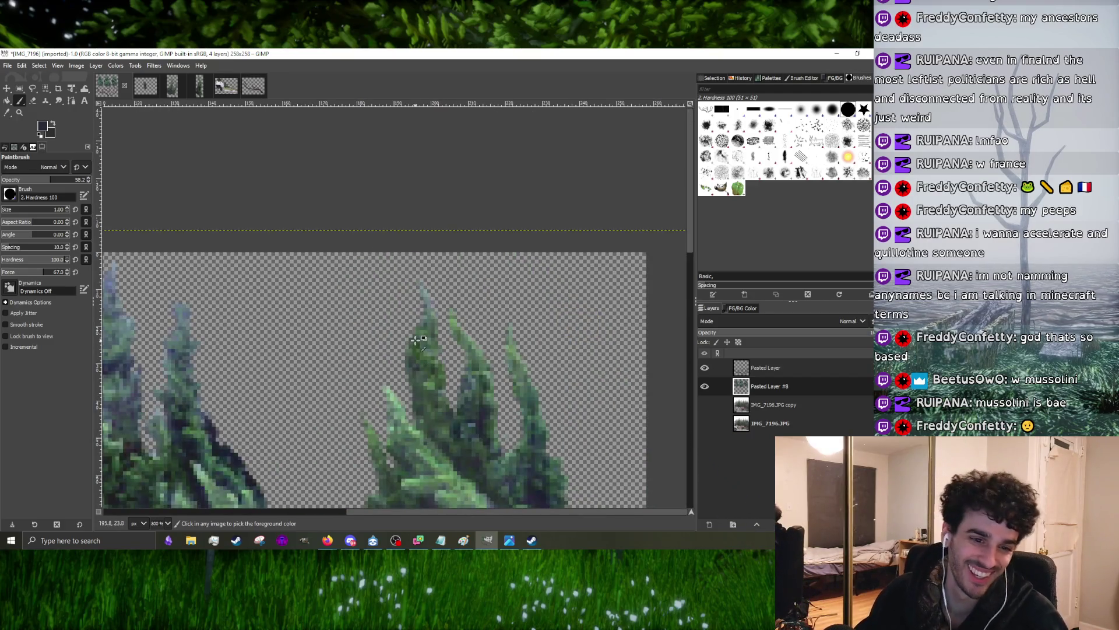
ctrl+scroll(418, 339, down, 2)
ctrl+scroll(237, 373, up, 1)
ctrl+scroll(263, 376, down, 1)
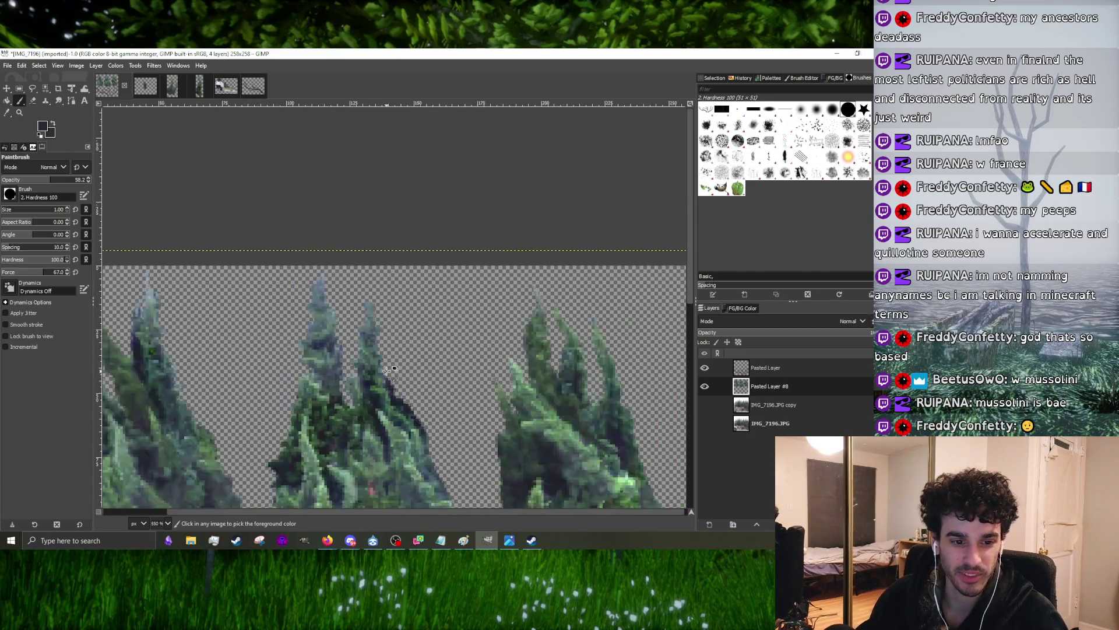
ctrl+scroll(335, 352, up, 1)
ctrl+scroll(341, 350, down, 1)
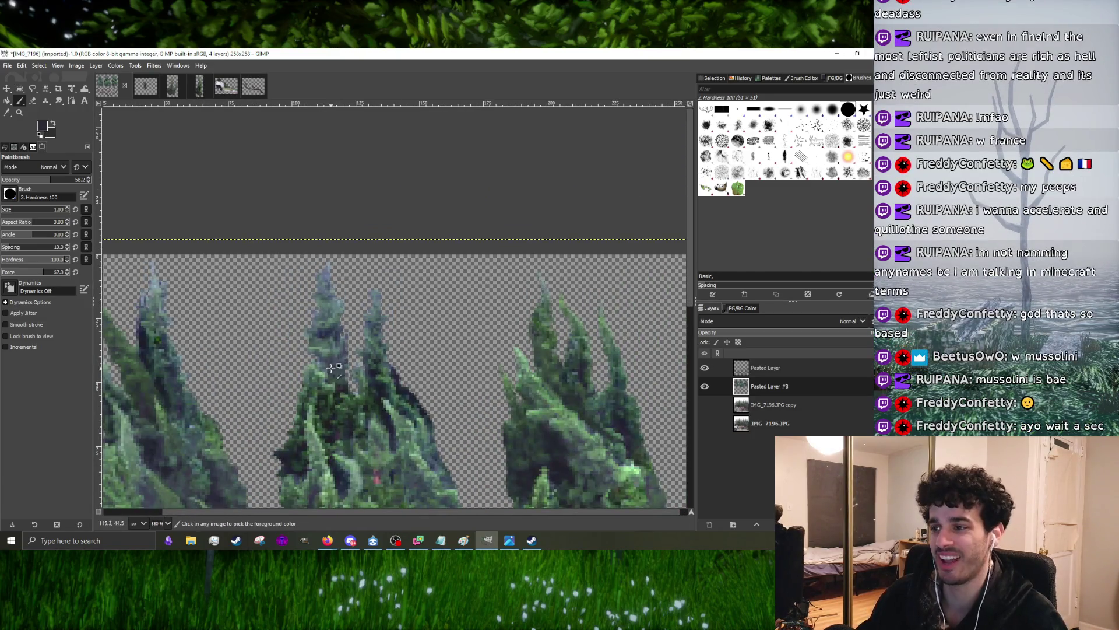
ctrl+scroll(334, 367, down, 2)
ctrl+scroll(287, 341, up, 3)
ctrl+scroll(426, 278, up, 3)
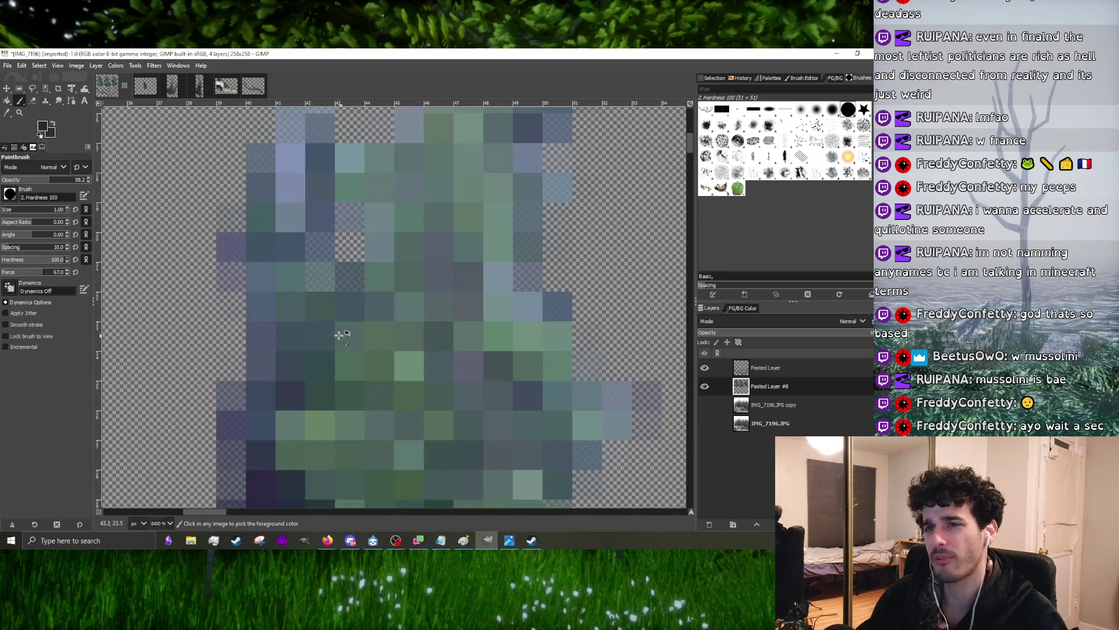
ctrl+scroll(340, 334, down, 1)
click(33, 99)
ctrl+scroll(311, 399, down, 1)
ctrl+scroll(301, 387, up, 1)
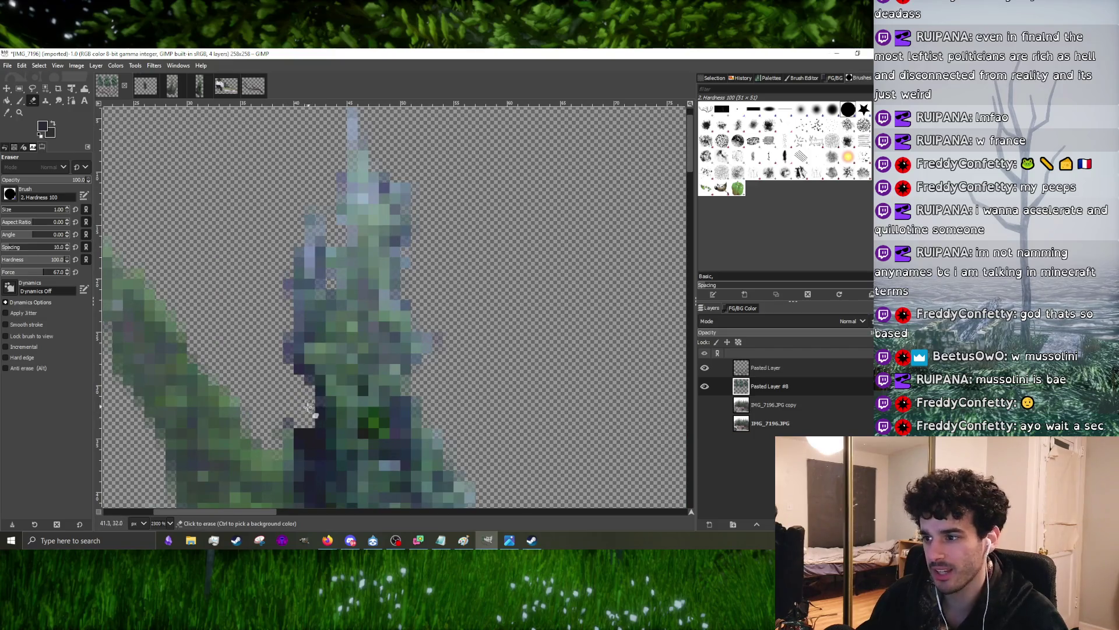
ctrl+scroll(295, 348, up, 1)
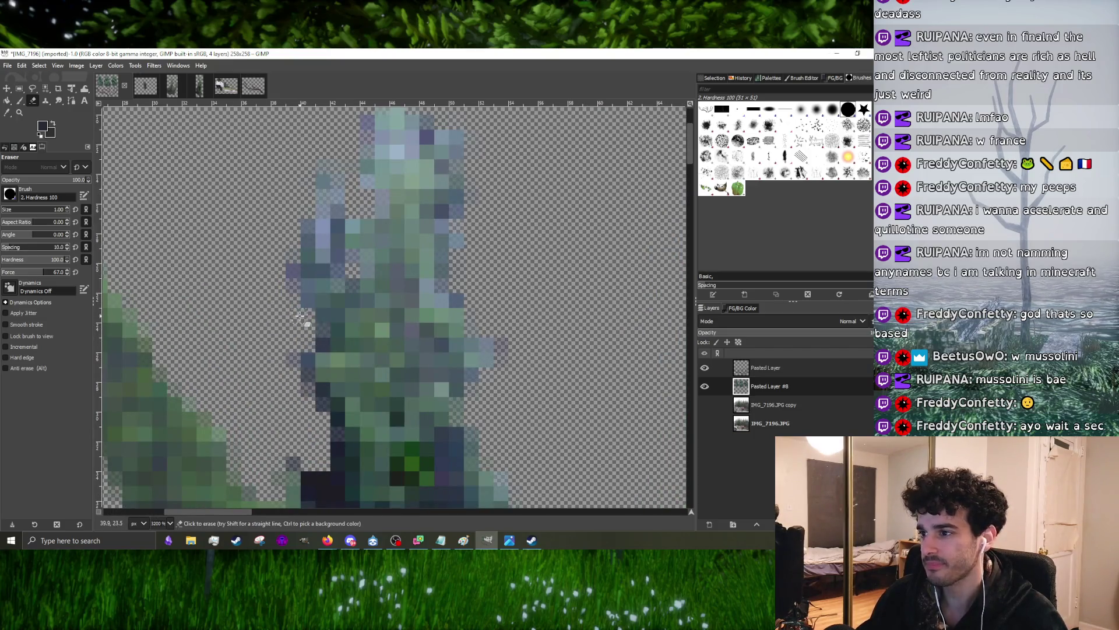
ctrl+scroll(317, 337, down, 1)
ctrl+scroll(372, 378, up, 1)
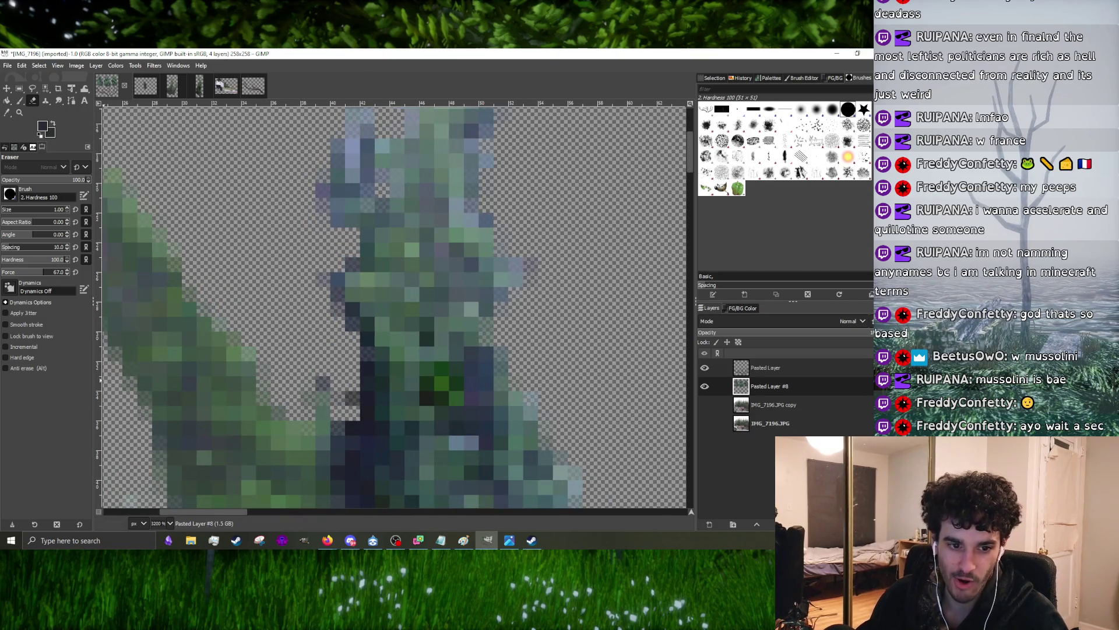
ctrl+scroll(387, 362, down, 1)
ctrl+scroll(393, 375, up, 2)
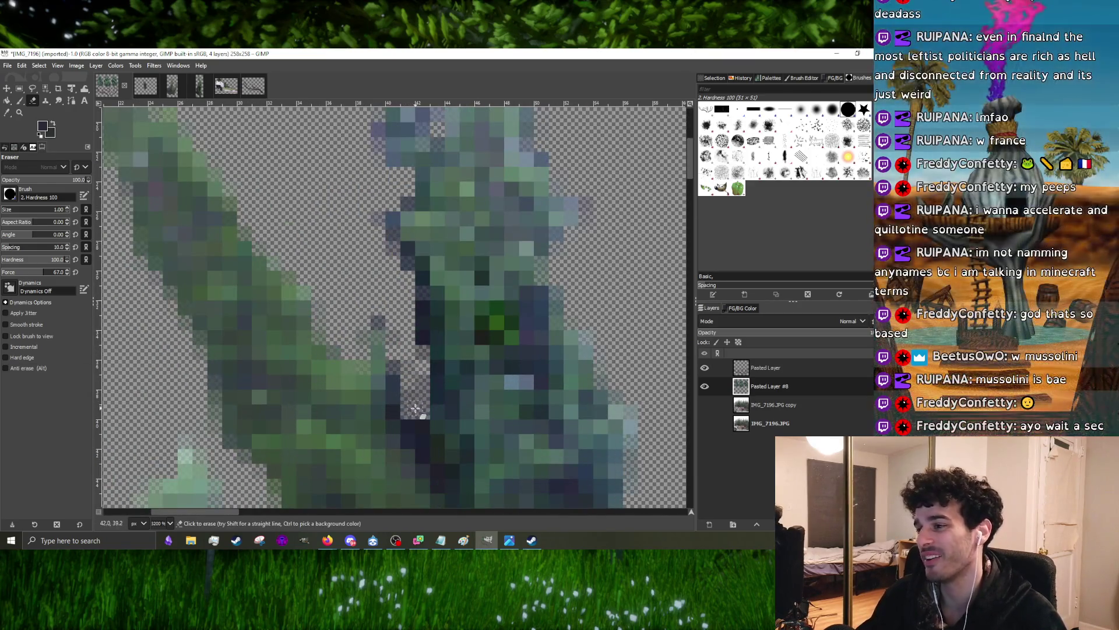
drag(415, 378, 420, 429)
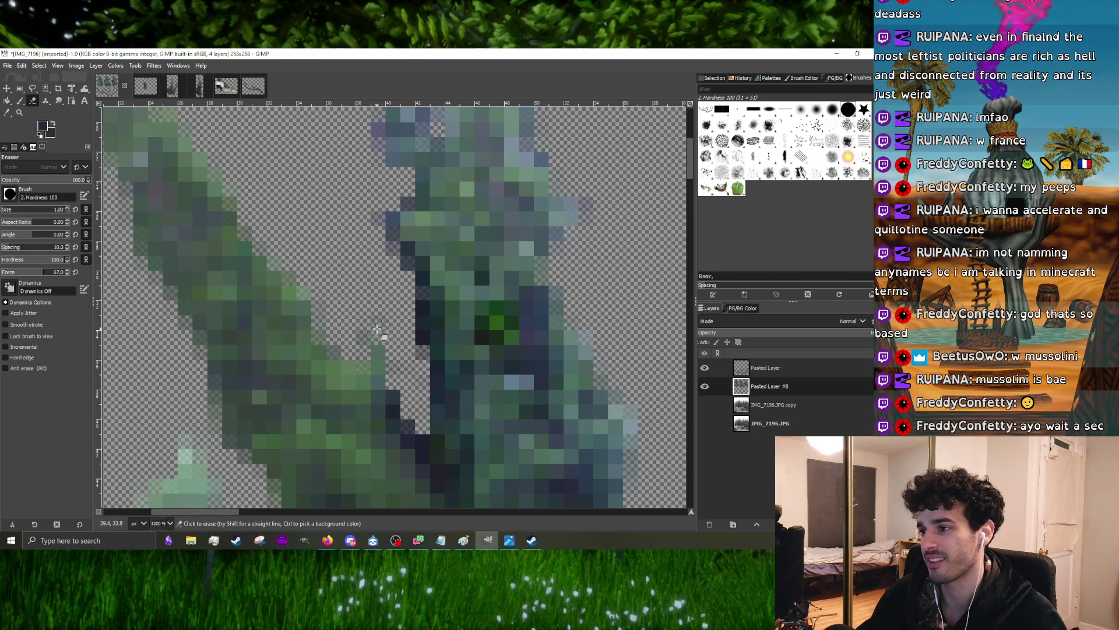
ctrl+scroll(385, 337, down, 1)
ctrl+scroll(389, 346, up, 1)
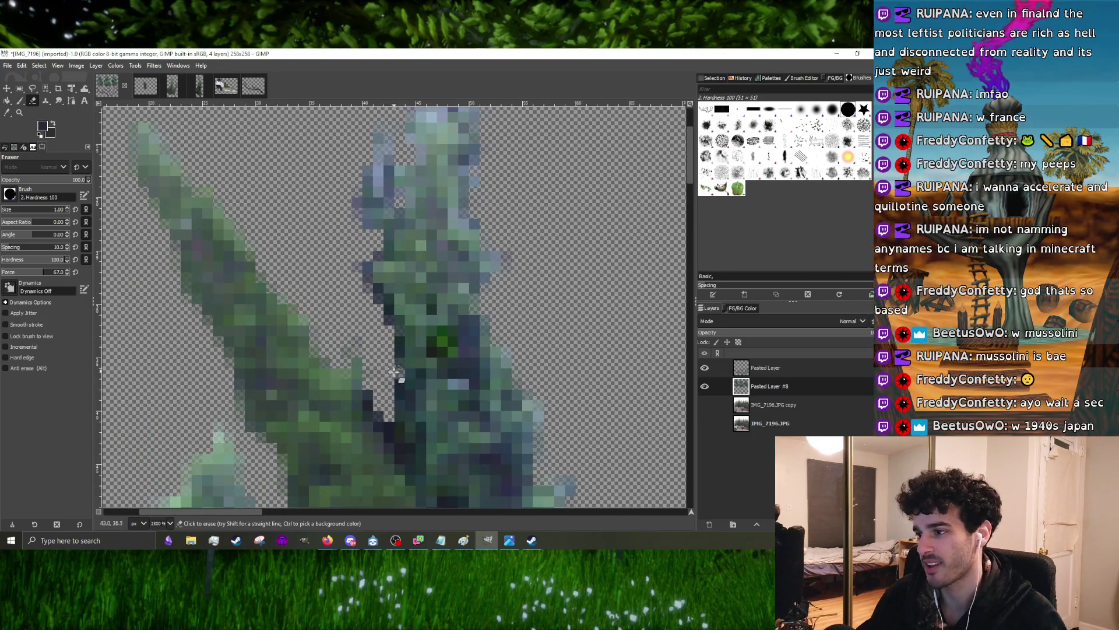
ctrl+scroll(472, 324, down, 5)
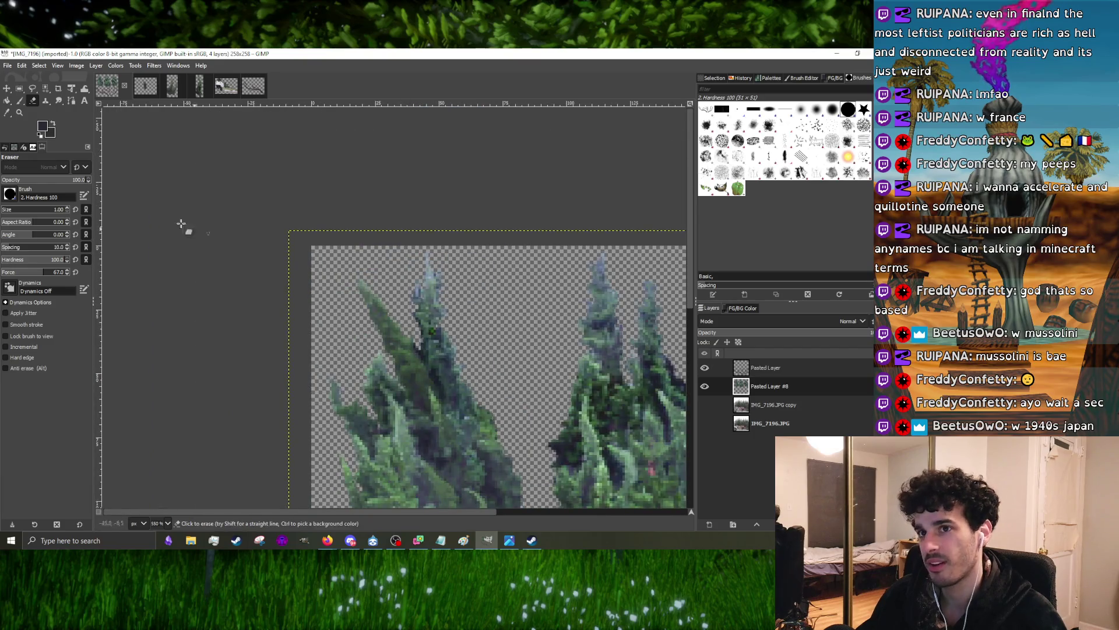
- Return to the Paintbrush for painting pixels on the trees
click(15, 102)
ctrl+scroll(500, 350, up, 3)
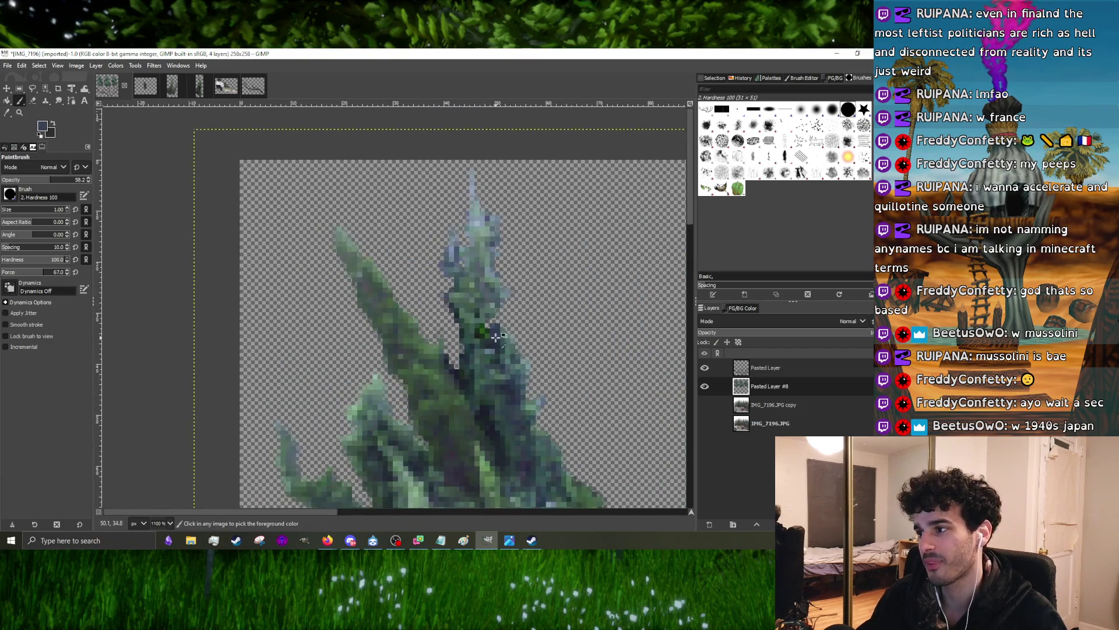
ctrl+scroll(495, 336, up, 2)
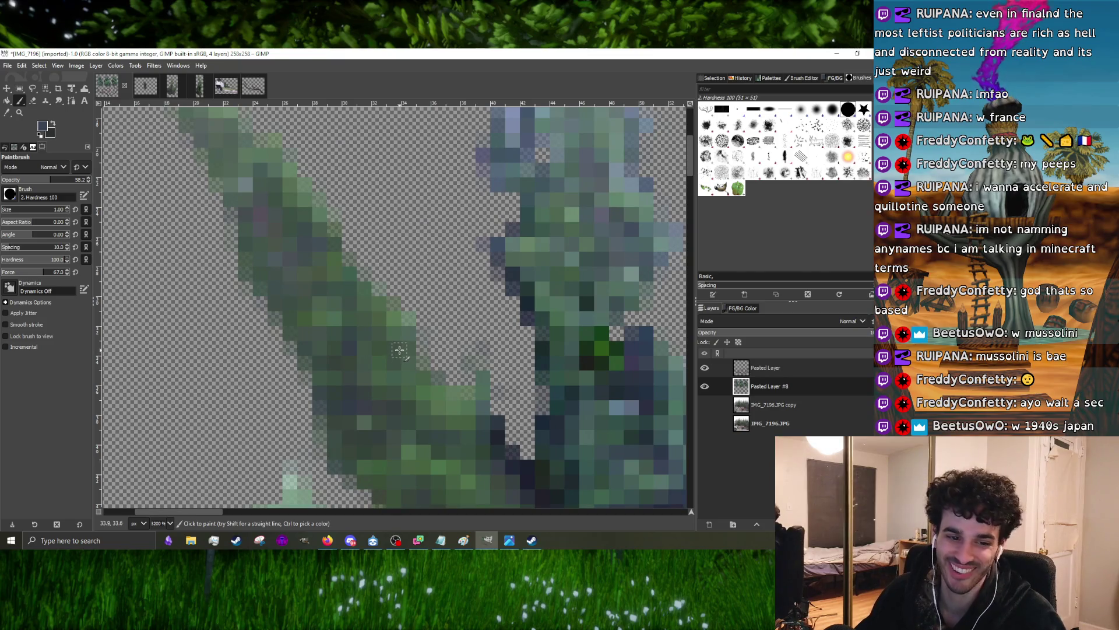
ctrl+scroll(396, 355, down, 2)
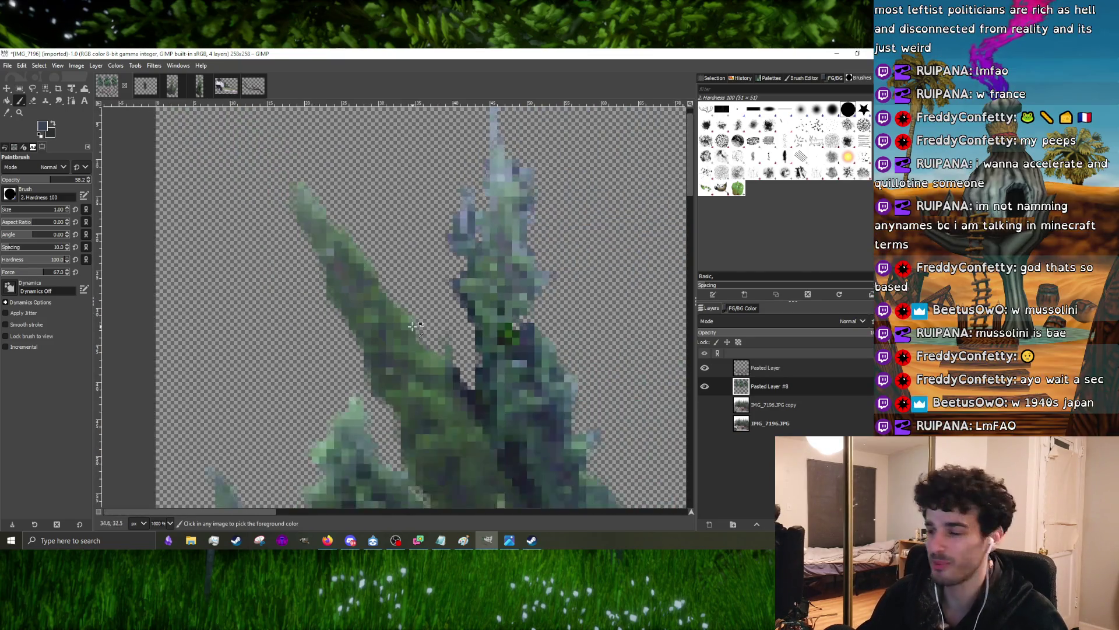
ctrl+scroll(364, 380, up, 2)
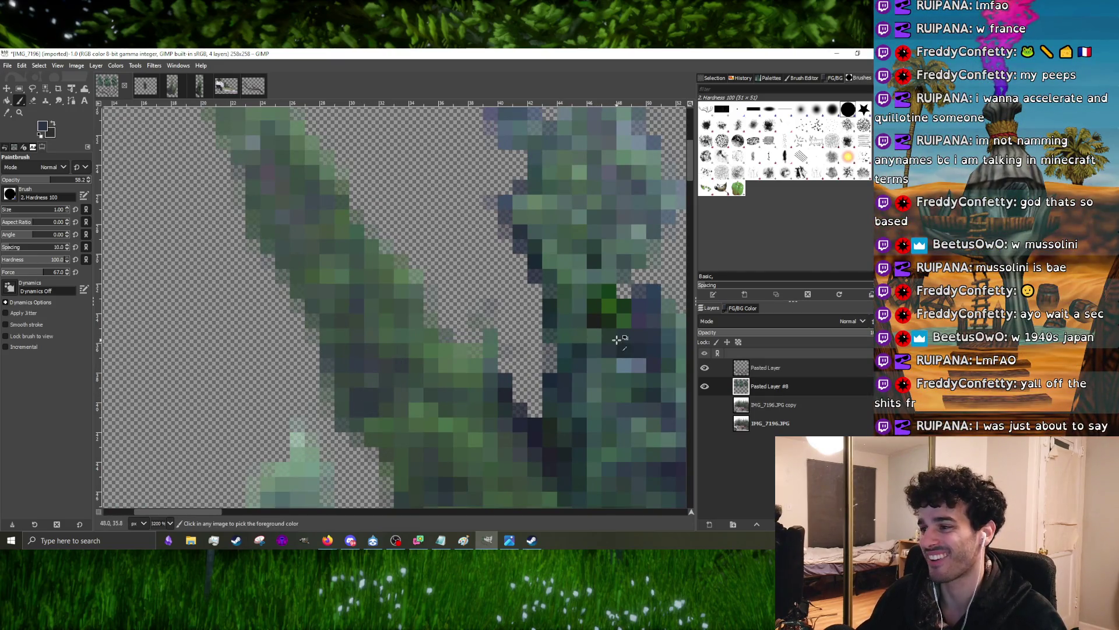
ctrl+scroll(364, 326, down, 2)
ctrl+scroll(362, 317, up, 2)
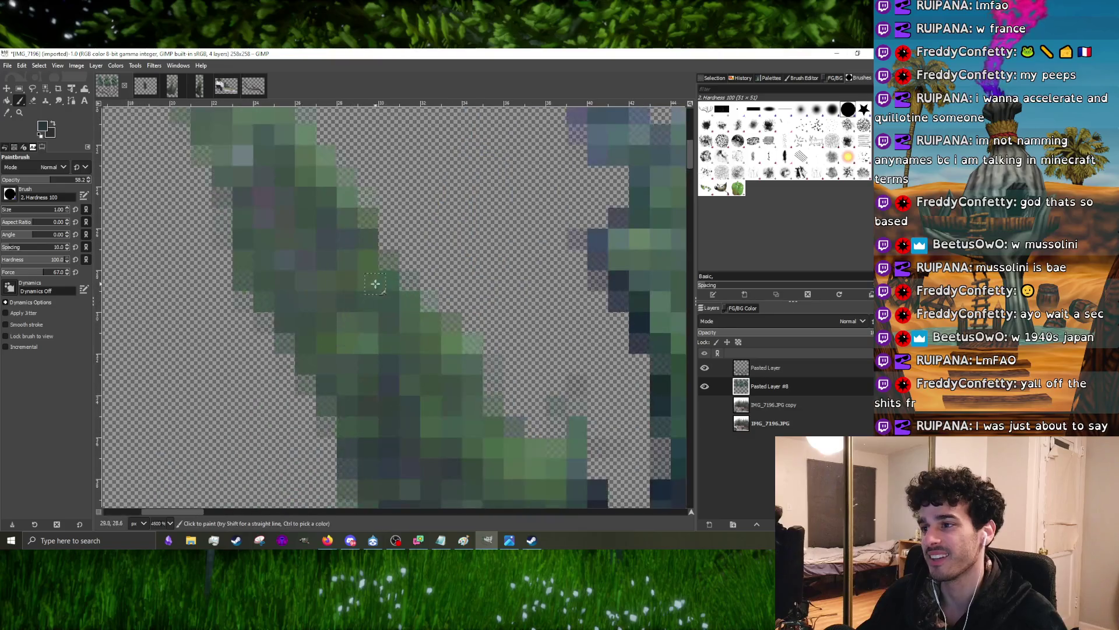
ctrl+scroll(396, 279, down, 2)
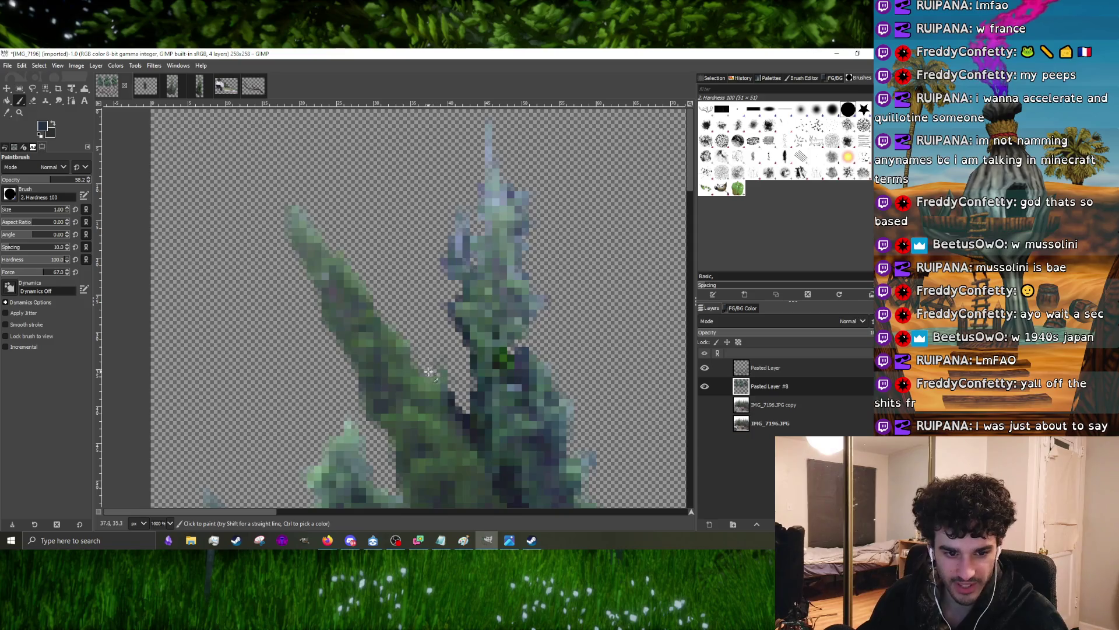
ctrl+scroll(420, 372, down, 1)
ctrl+scroll(385, 374, up, 1)
ctrl+scroll(349, 378, up, 1)
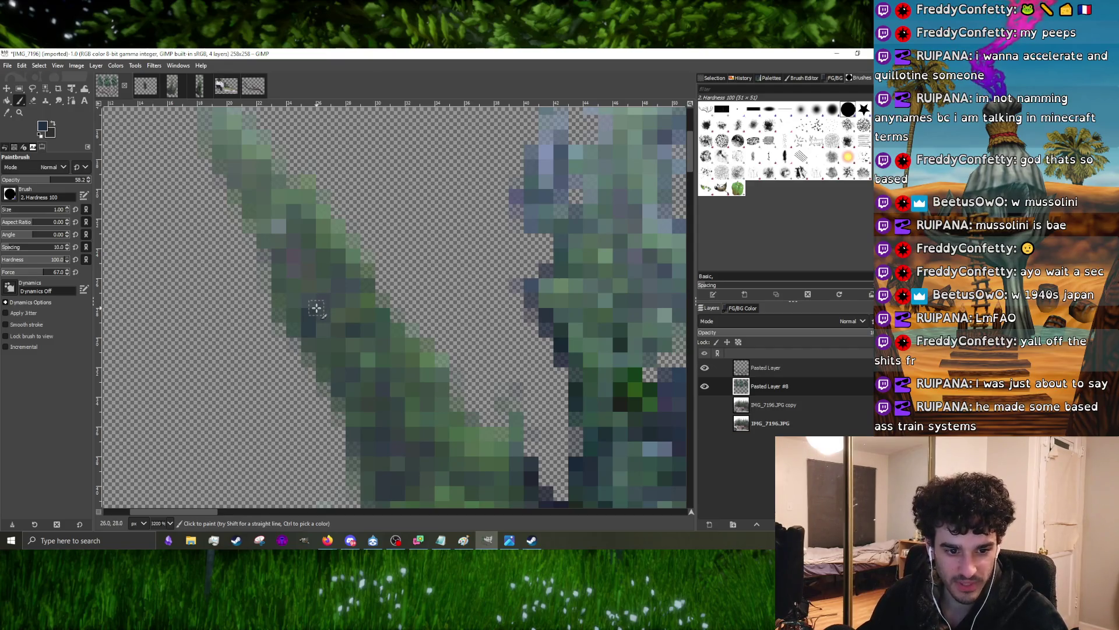
ctrl+scroll(316, 307, down, 1)
ctrl+scroll(316, 310, down, 1)
ctrl+scroll(341, 359, down, 1)
ctrl+scroll(338, 361, up, 1)
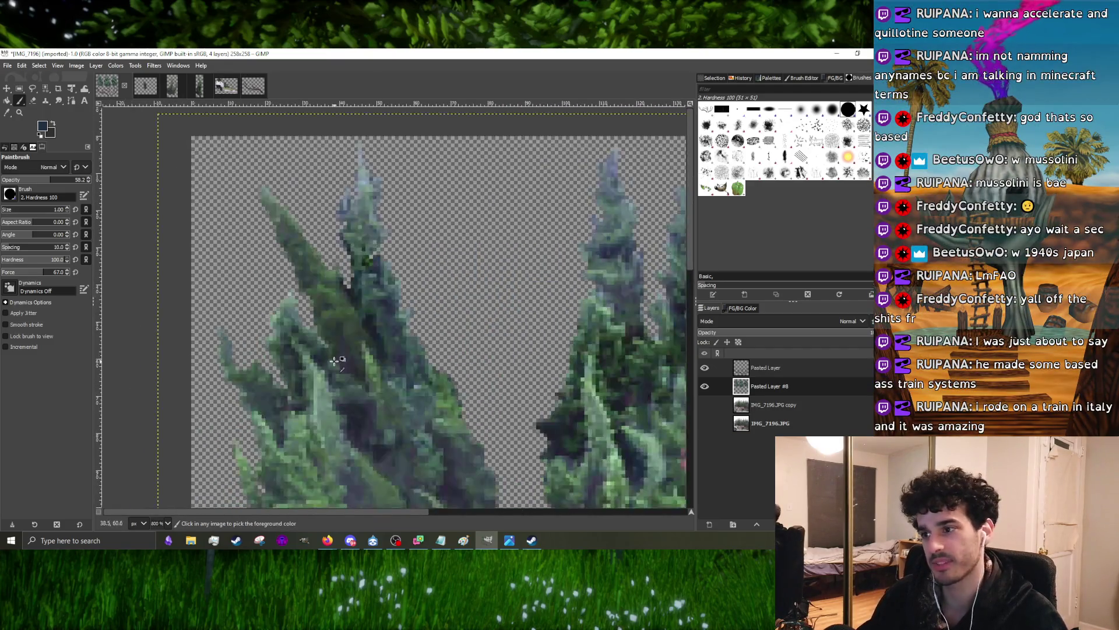
ctrl+scroll(454, 373, down, 3)
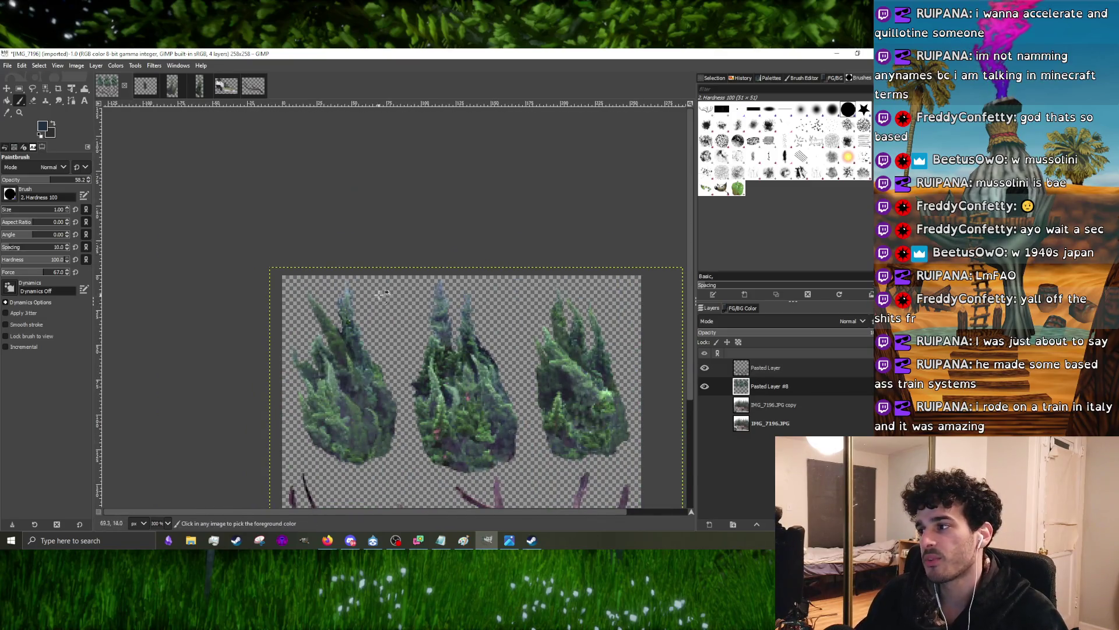
ctrl+scroll(383, 294, down, 1)
ctrl+scroll(384, 293, up, 3)
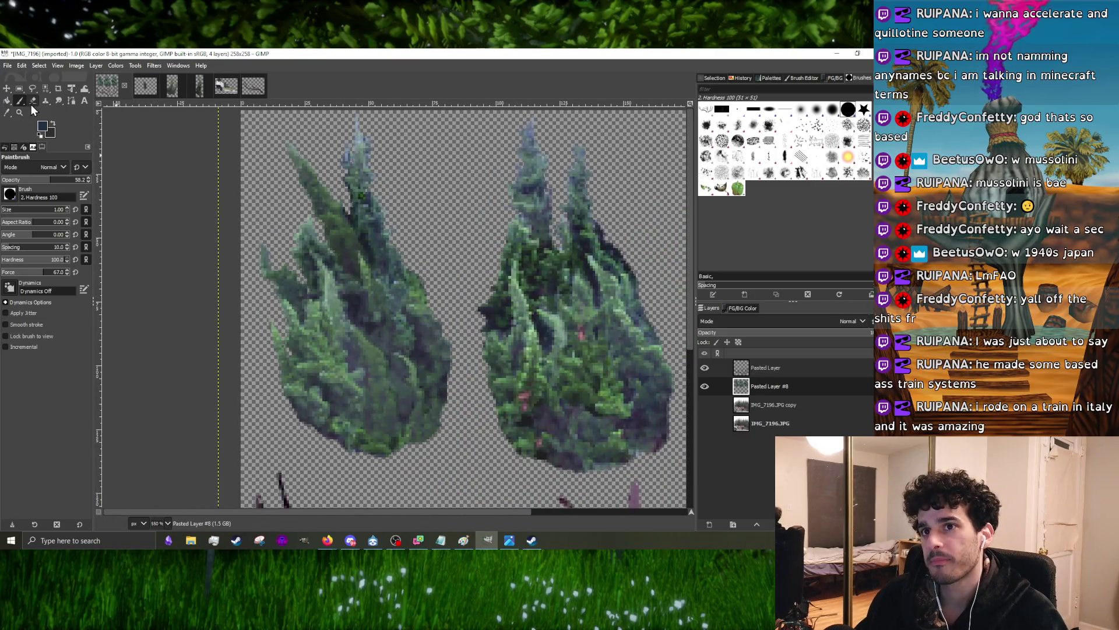
- Switch from the Free Select tool to the Eraser
click(32, 89)
ctrl+scroll(254, 261, up, 2)
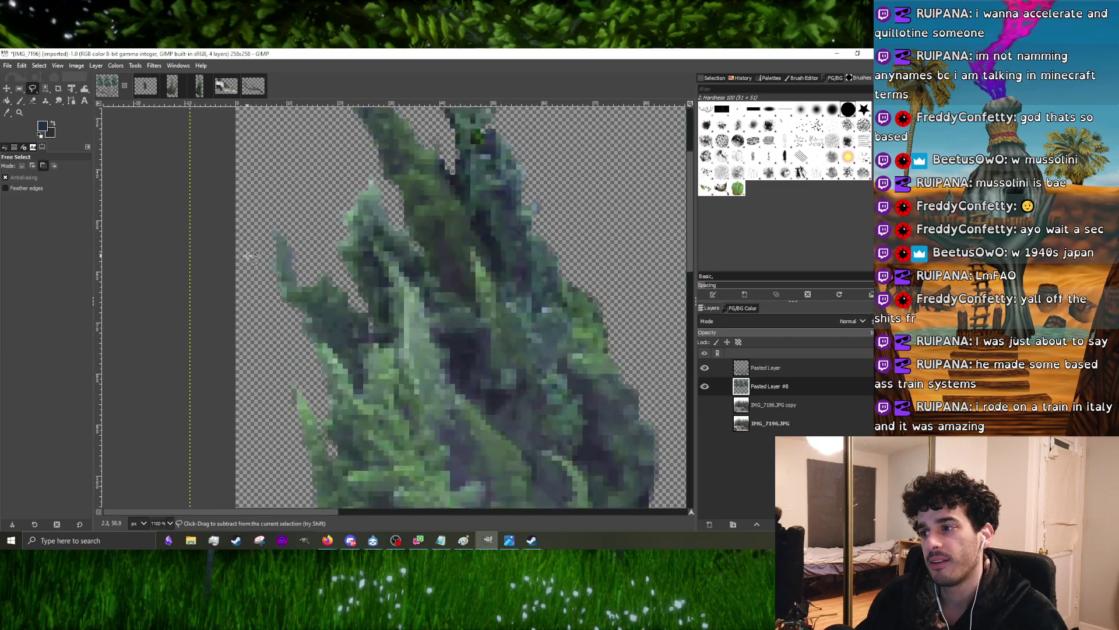
ctrl+scroll(253, 261, down, 2)
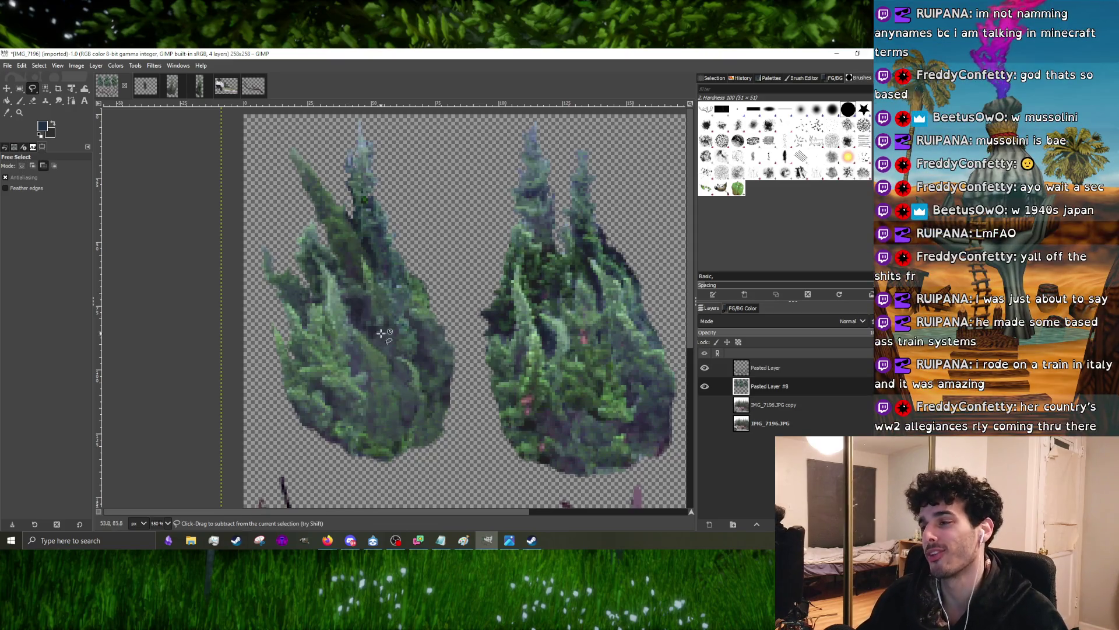
ctrl+scroll(382, 347, up, 1)
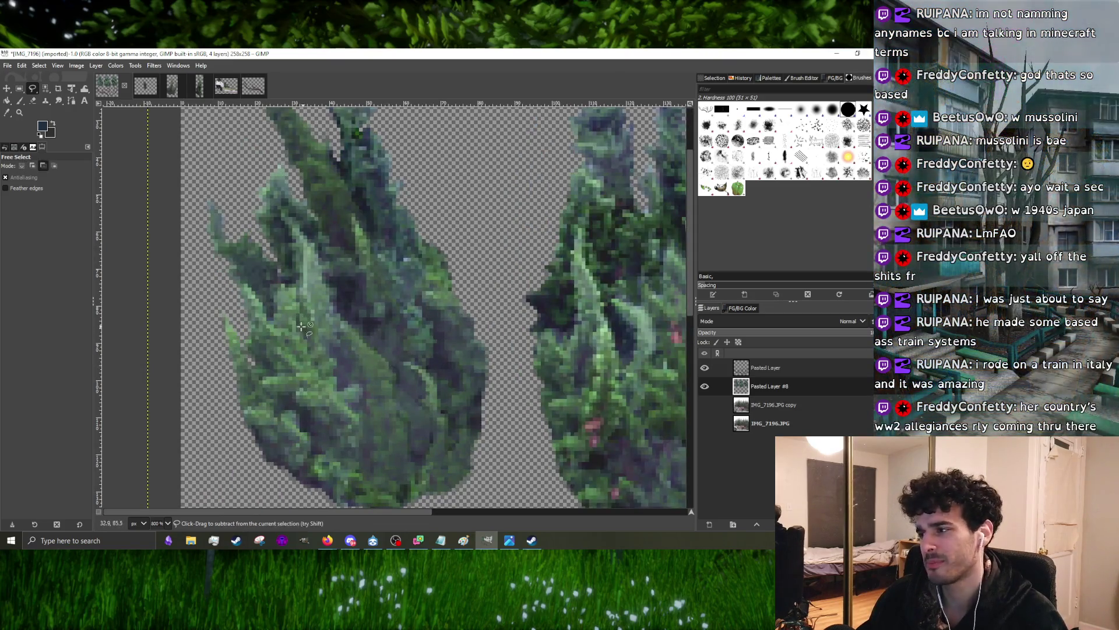
ctrl+scroll(463, 321, down, 3)
ctrl+scroll(473, 311, up, 2)
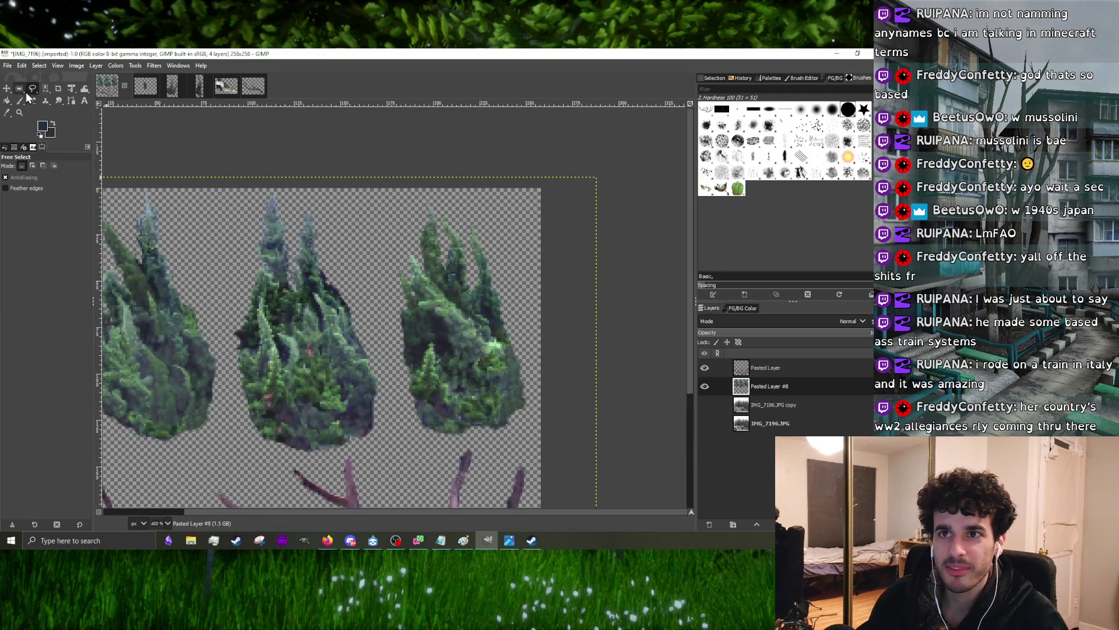
click(37, 102)
ctrl+scroll(422, 314, up, 3)
ctrl+scroll(421, 314, up, 2)
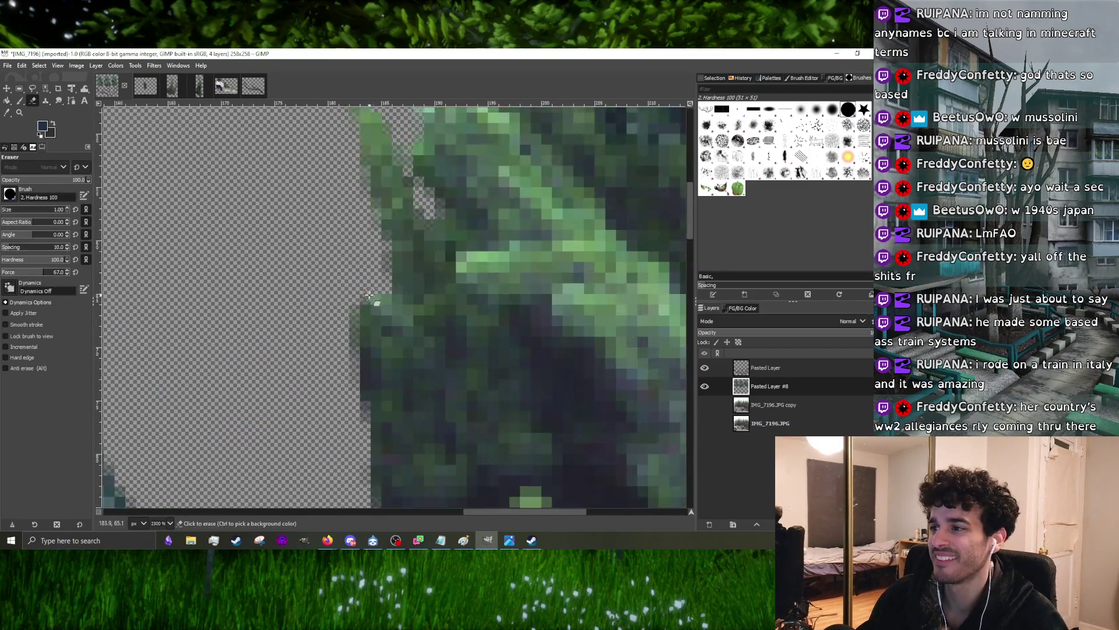
- Erase stray leaf pixels along the tree cluster's edge to transparency
click(391, 302)
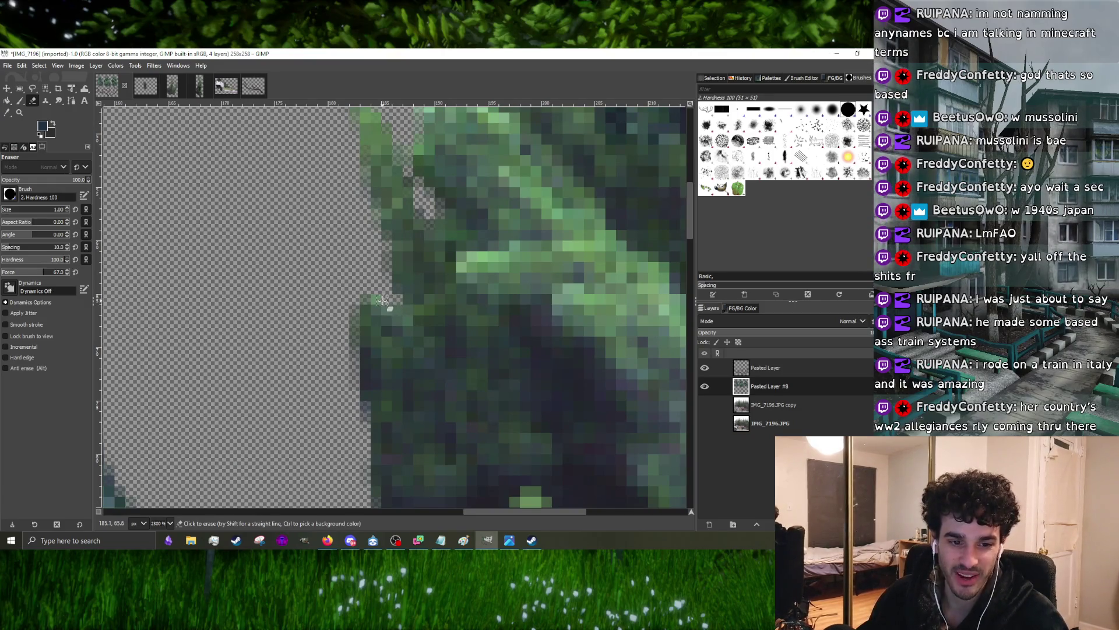
ctrl+scroll(383, 306, down, 3)
ctrl+scroll(369, 329, up, 3)
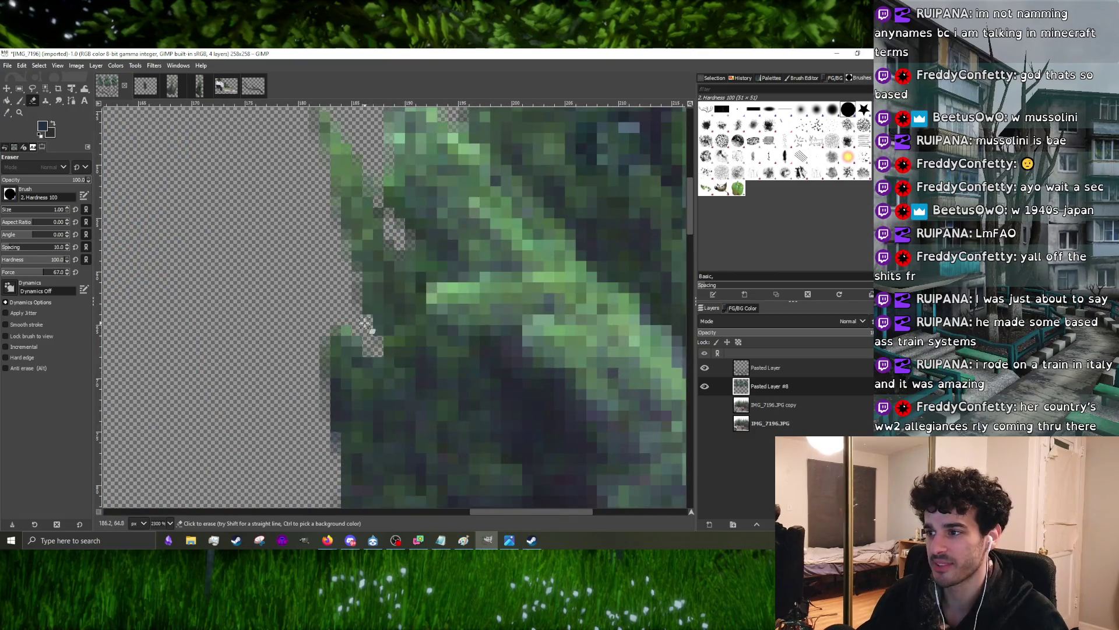
ctrl+scroll(365, 346, down, 2)
ctrl+scroll(388, 321, up, 2)
drag(387, 320, 400, 388)
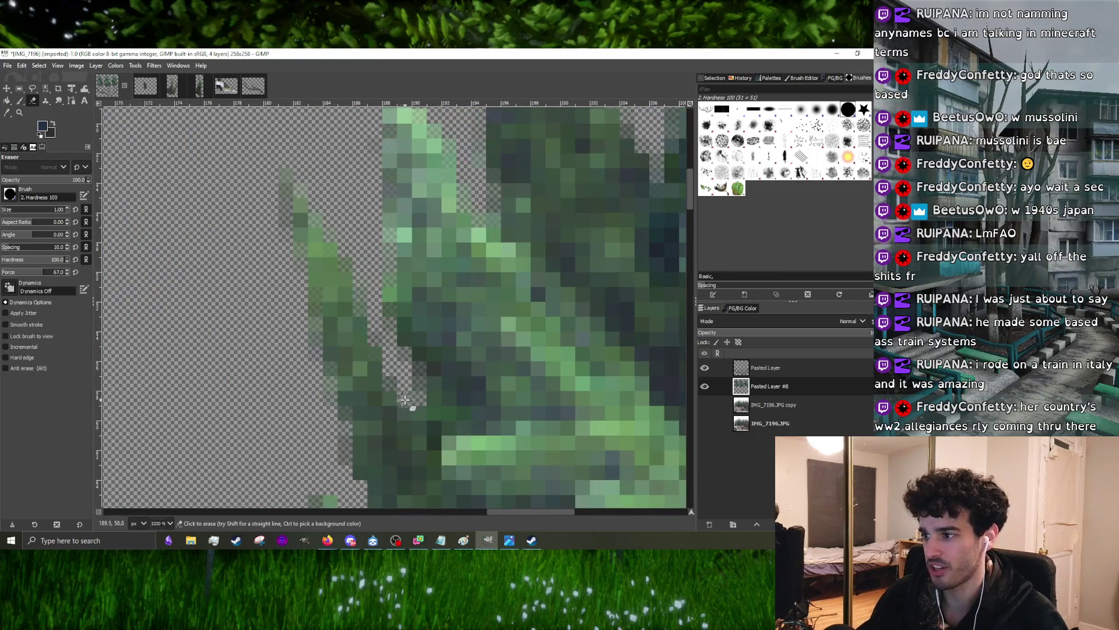
ctrl+scroll(407, 334, up, 1)
ctrl+scroll(407, 335, down, 1)
ctrl+scroll(411, 334, down, 2)
ctrl+scroll(419, 333, up, 3)
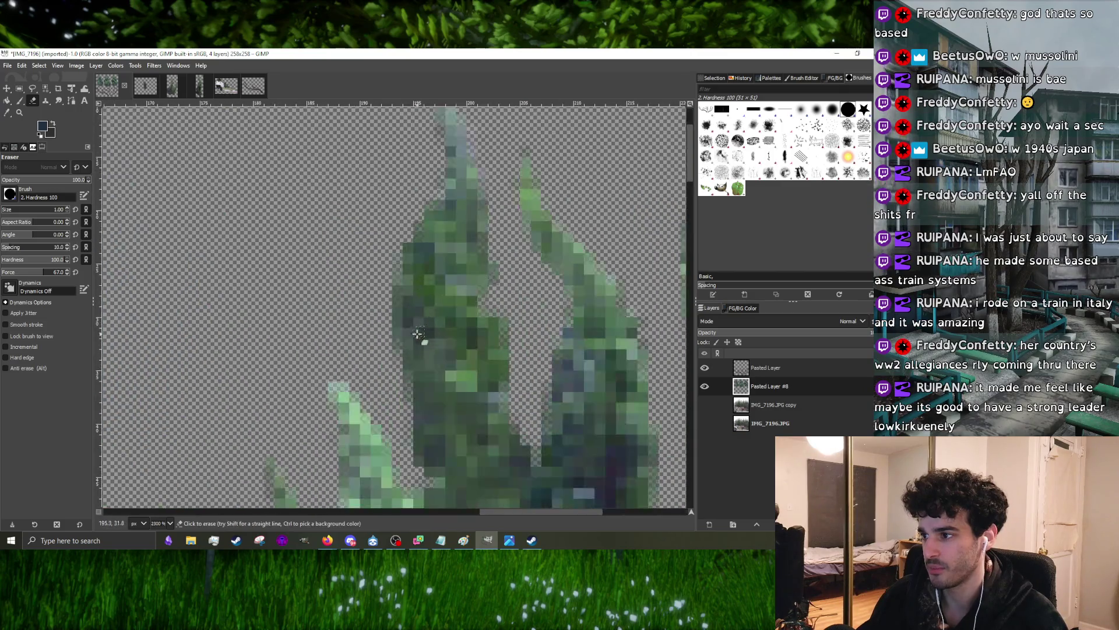
ctrl+scroll(405, 366, down, 2)
ctrl+scroll(429, 385, up, 2)
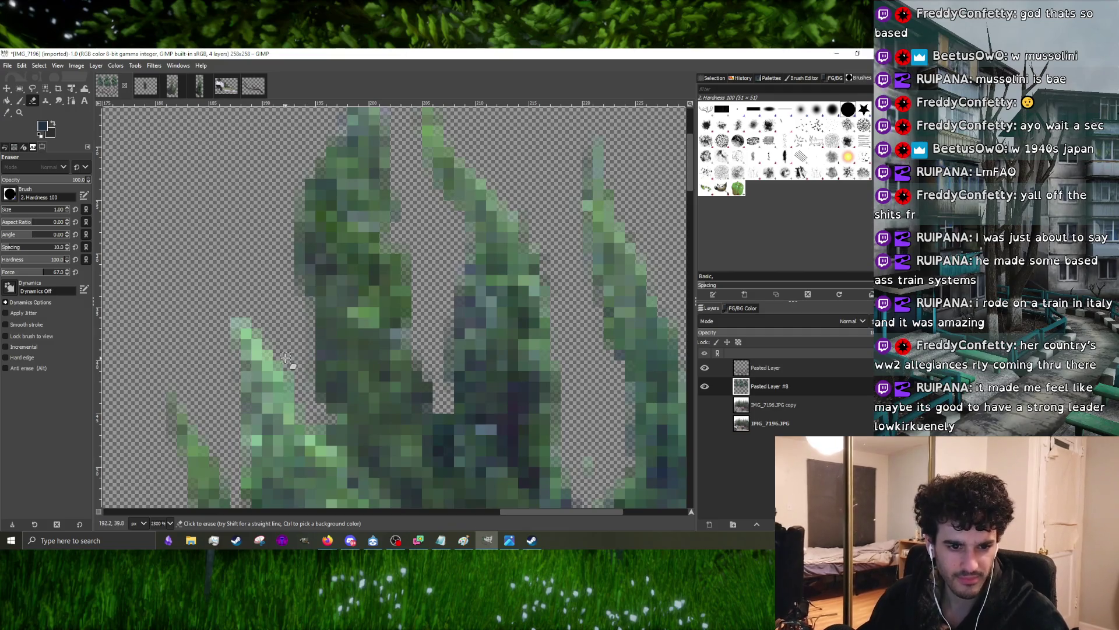
ctrl+scroll(341, 376, down, 2)
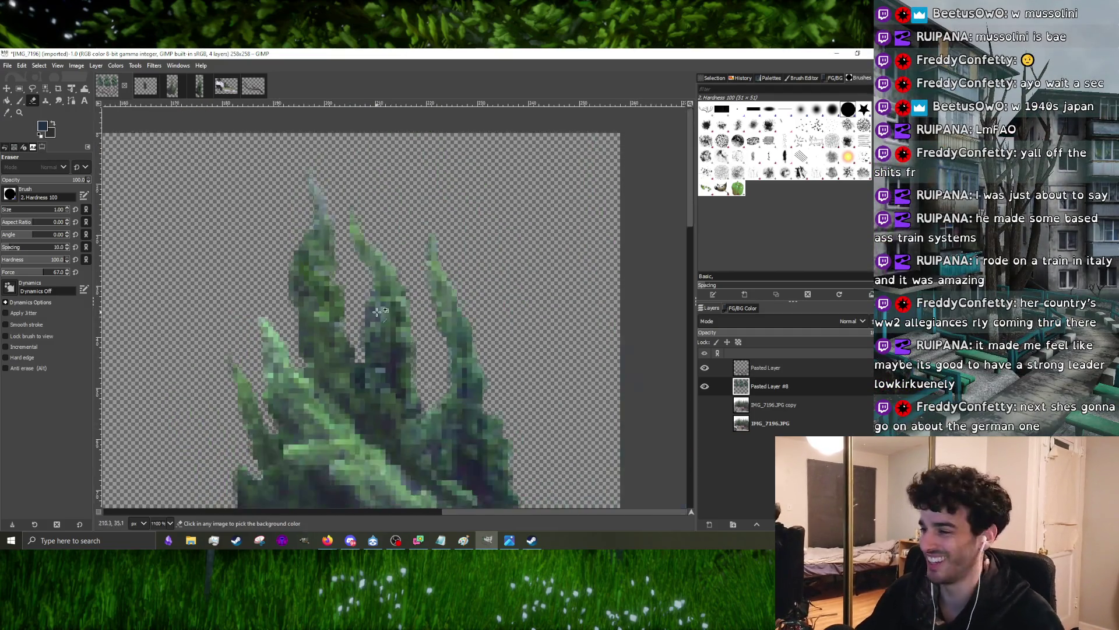
ctrl+scroll(376, 389, up, 2)
ctrl+scroll(398, 358, down, 2)
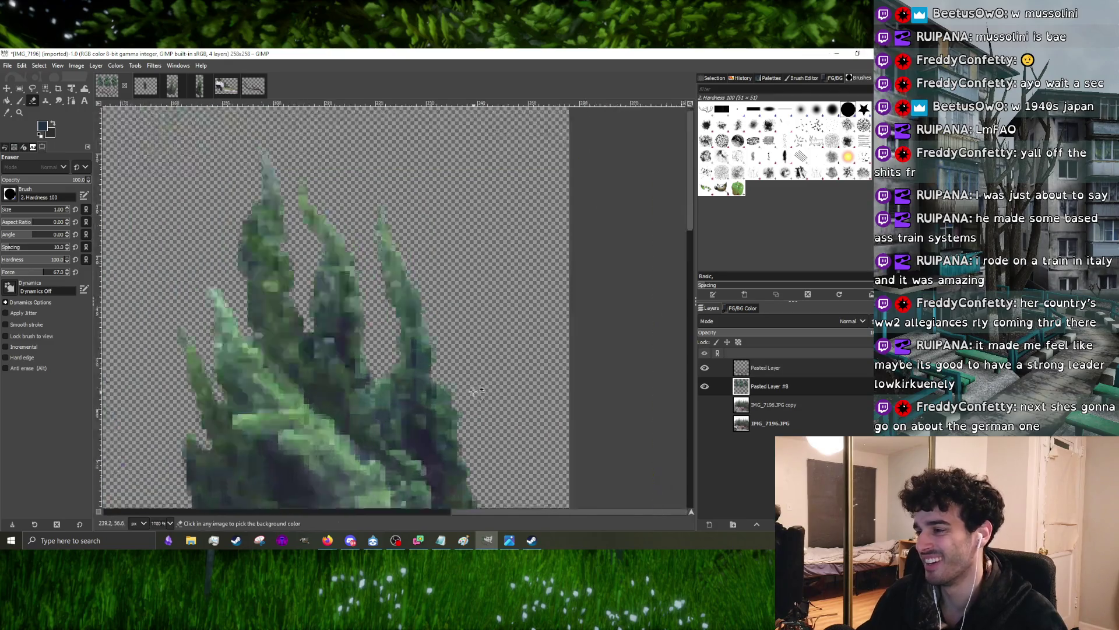
ctrl+scroll(411, 385, up, 2)
ctrl+scroll(427, 334, down, 1)
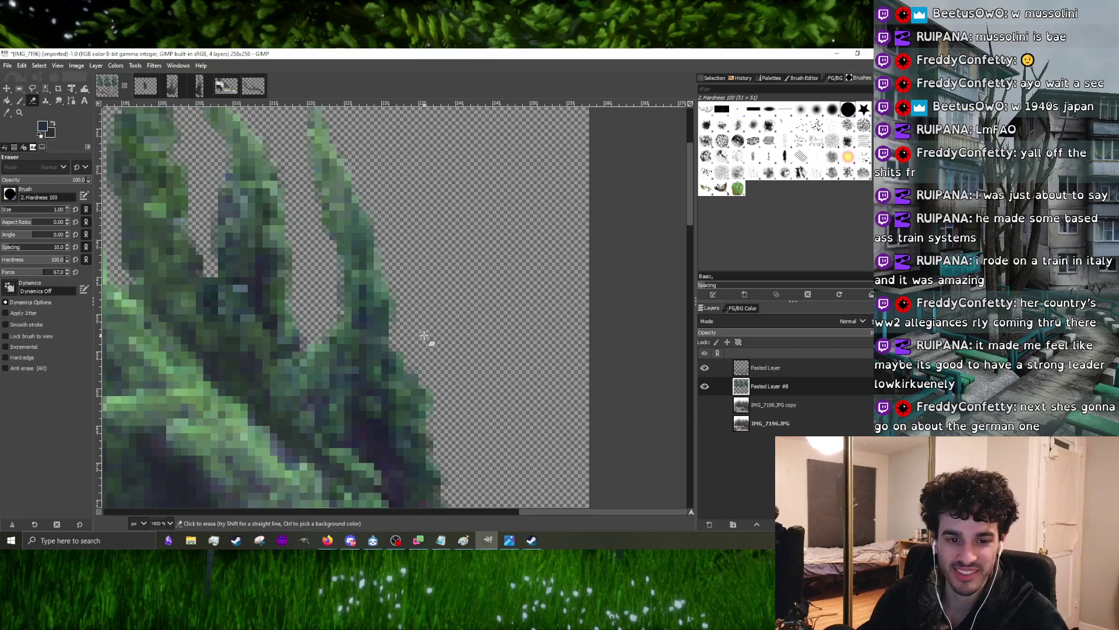
ctrl+scroll(437, 332, down, 2)
ctrl+scroll(464, 315, up, 2)
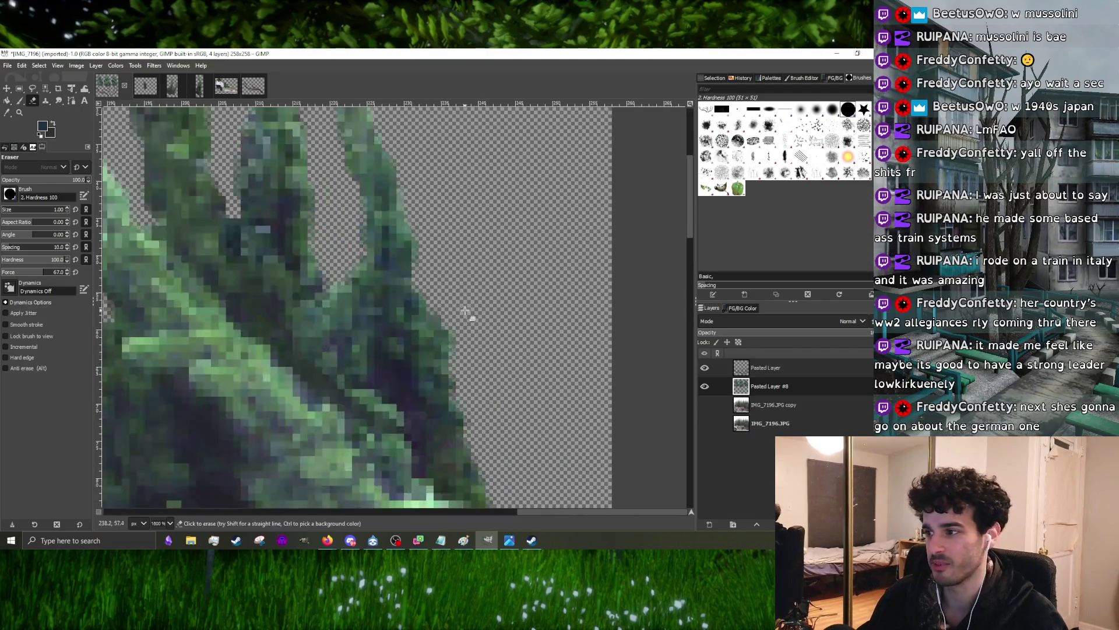
ctrl+scroll(447, 327, down, 2)
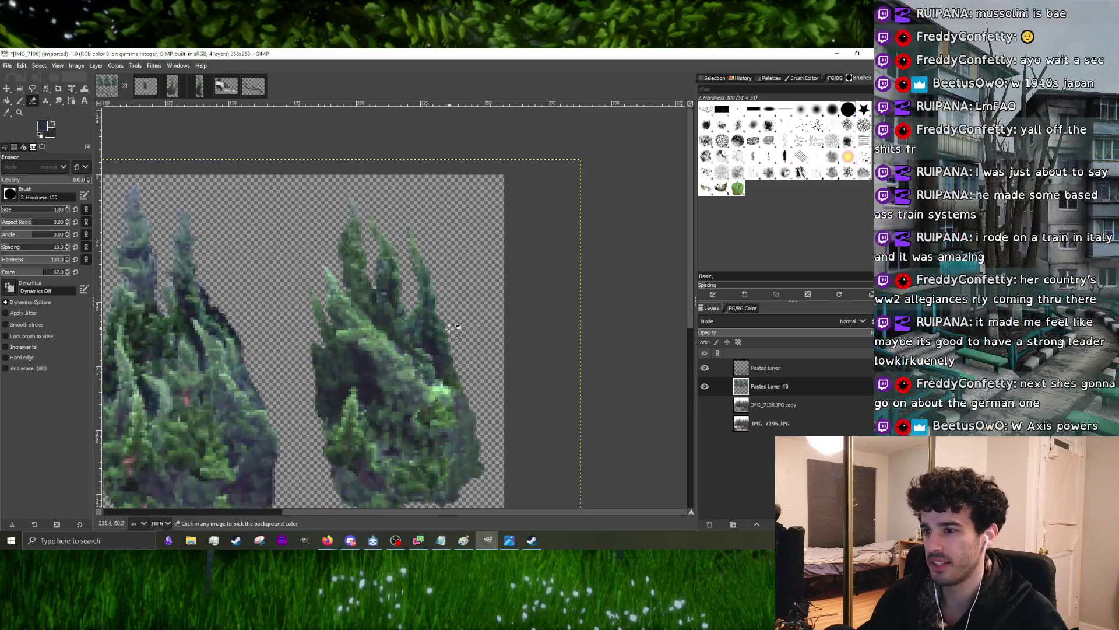
ctrl+scroll(444, 302, down, 1)
ctrl+scroll(270, 290, up, 2)
ctrl+scroll(288, 372, up, 1)
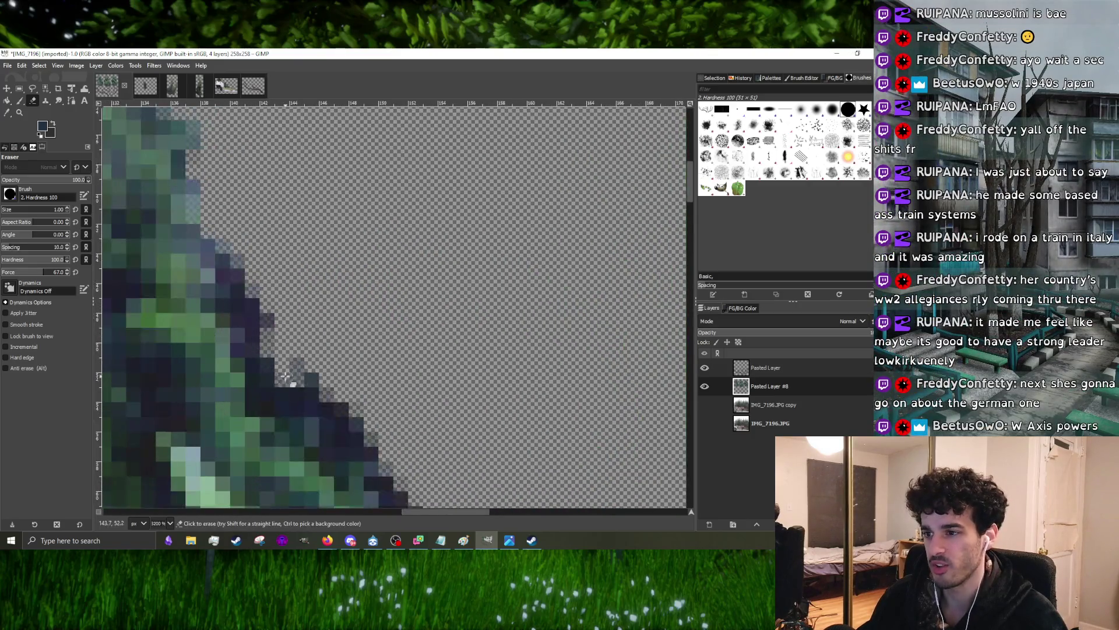
ctrl+scroll(297, 376, down, 2)
ctrl+scroll(345, 359, up, 2)
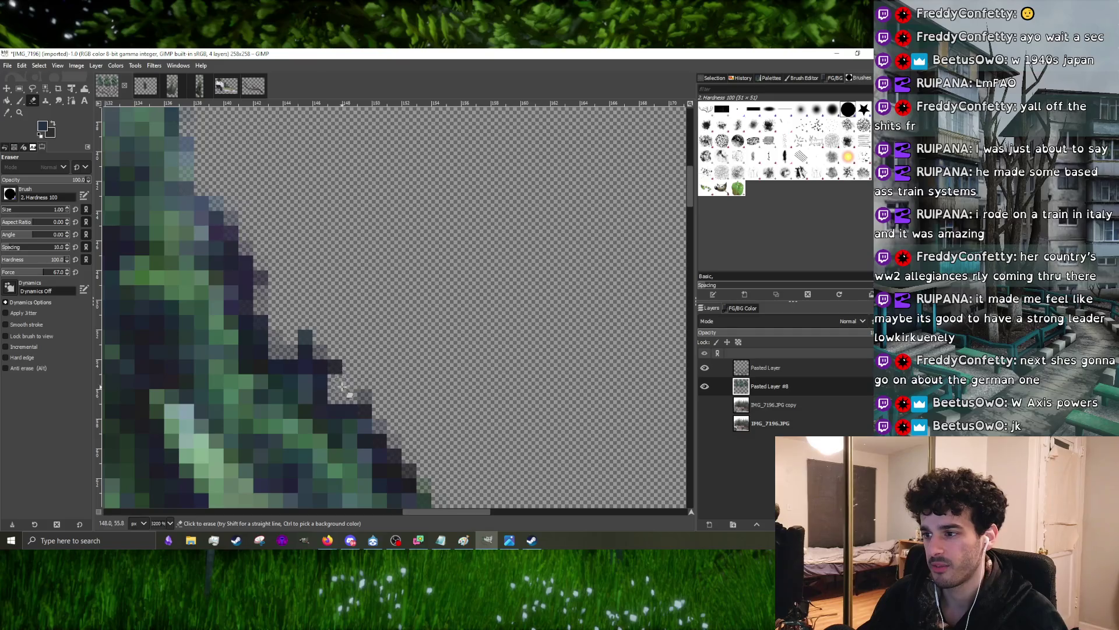
ctrl+scroll(368, 324, down, 2)
ctrl+scroll(382, 380, down, 2)
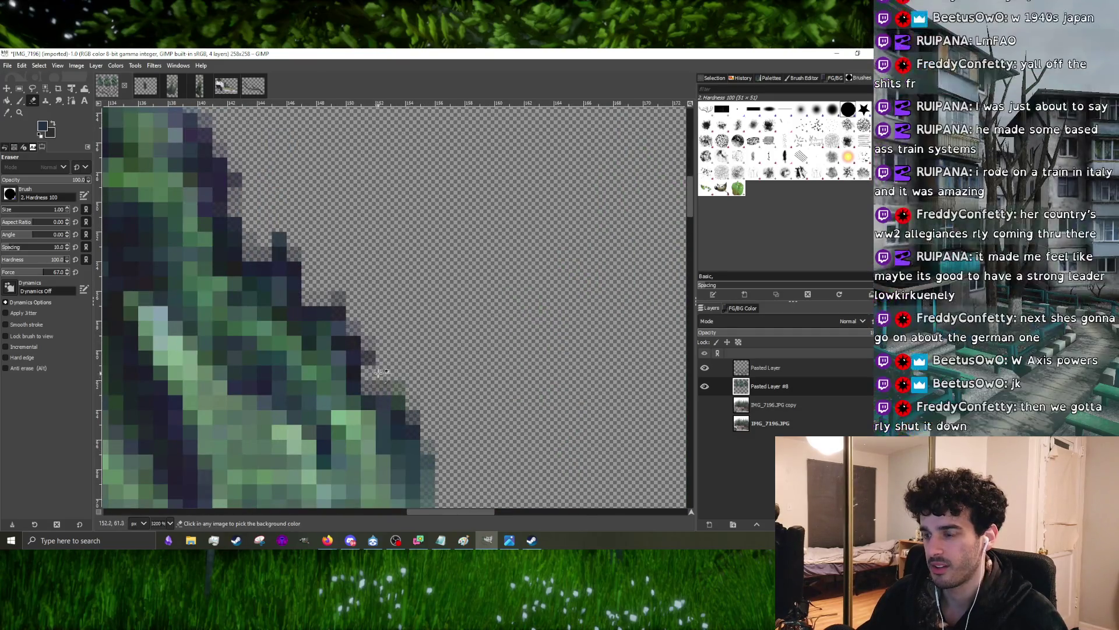
ctrl+scroll(429, 348, down, 2)
ctrl+scroll(429, 348, down, 1)
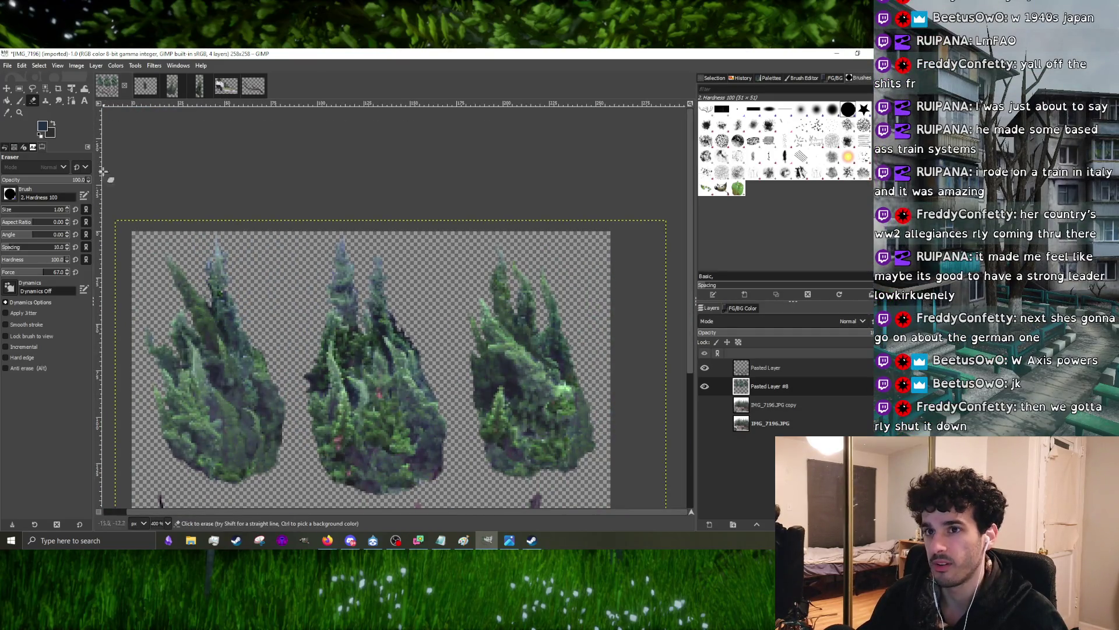
- Switch to the Paintbrush and sample a green from the foliage
key(p)
ctrl+scroll(431, 336, up, 2)
ctrl+scroll(427, 336, up, 2)
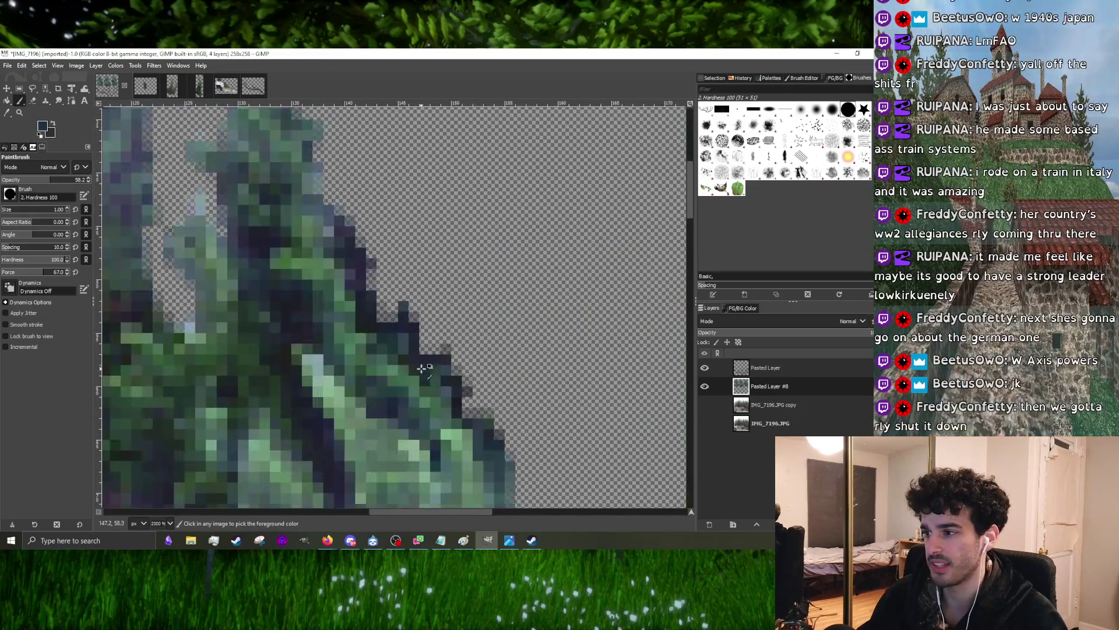
ctrl+click(430, 386)
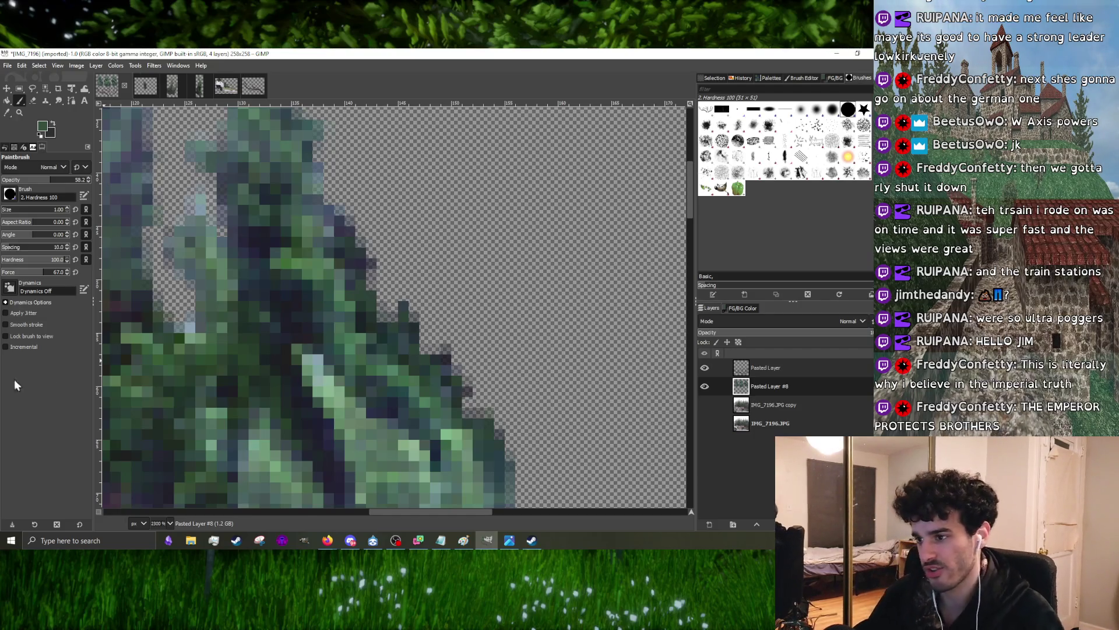
scroll(411, 272, down, 4)
scroll(411, 272, down, 2)
scroll(412, 273, up, 3)
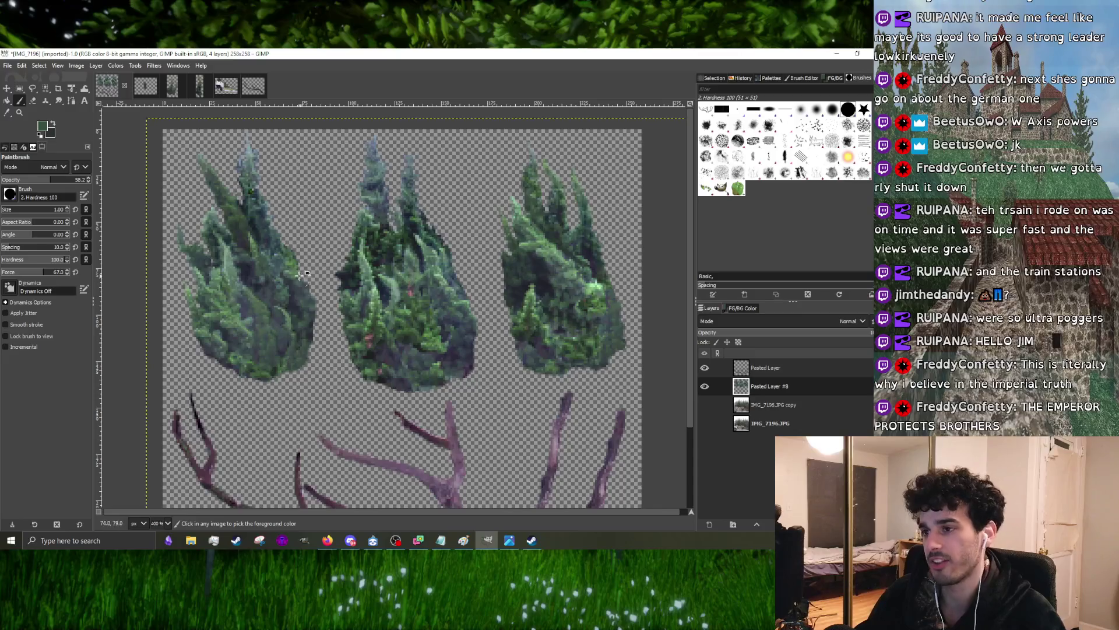
scroll(300, 275, up, 3)
scroll(300, 274, down, 2)
scroll(300, 275, up, 2)
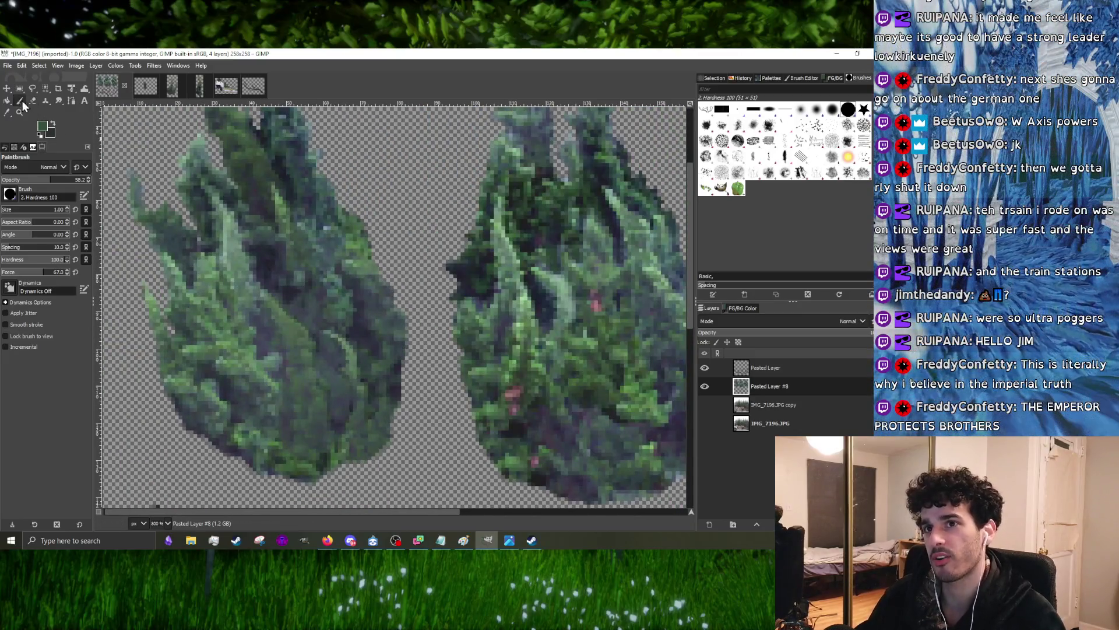
scroll(295, 306, up, 5)
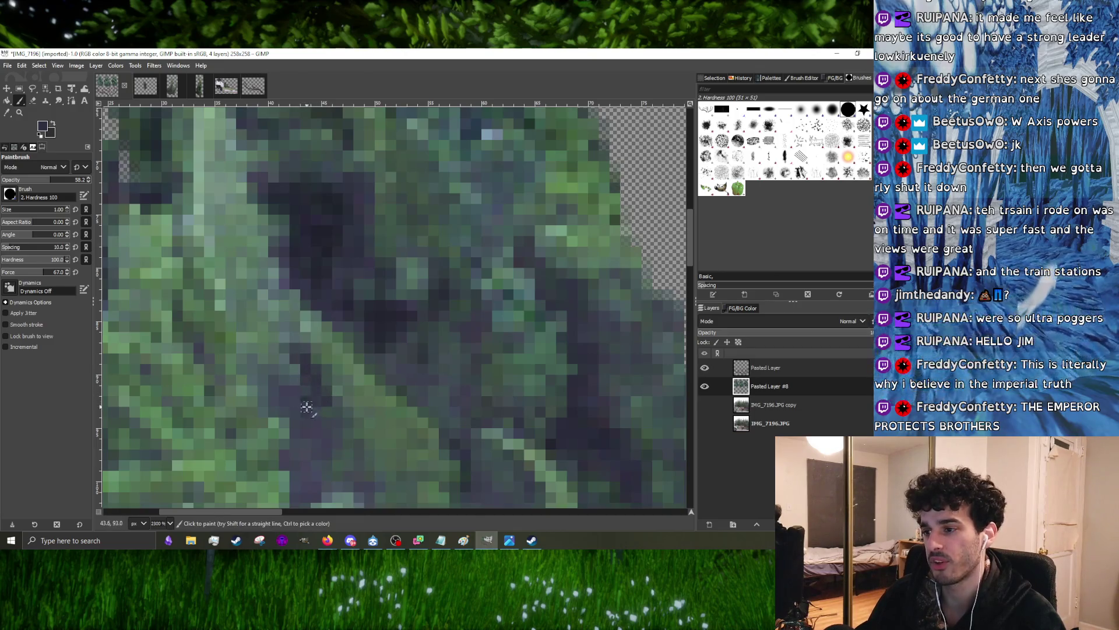
scroll(309, 405, down, 3)
scroll(313, 385, up, 3)
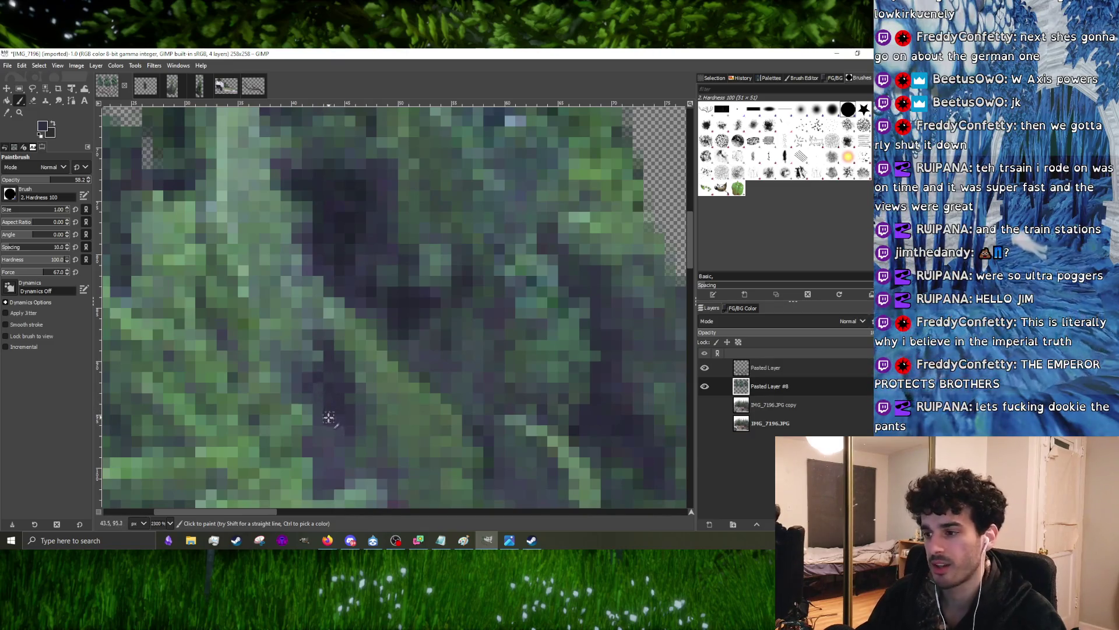
scroll(337, 388, down, 3)
scroll(343, 337, up, 3)
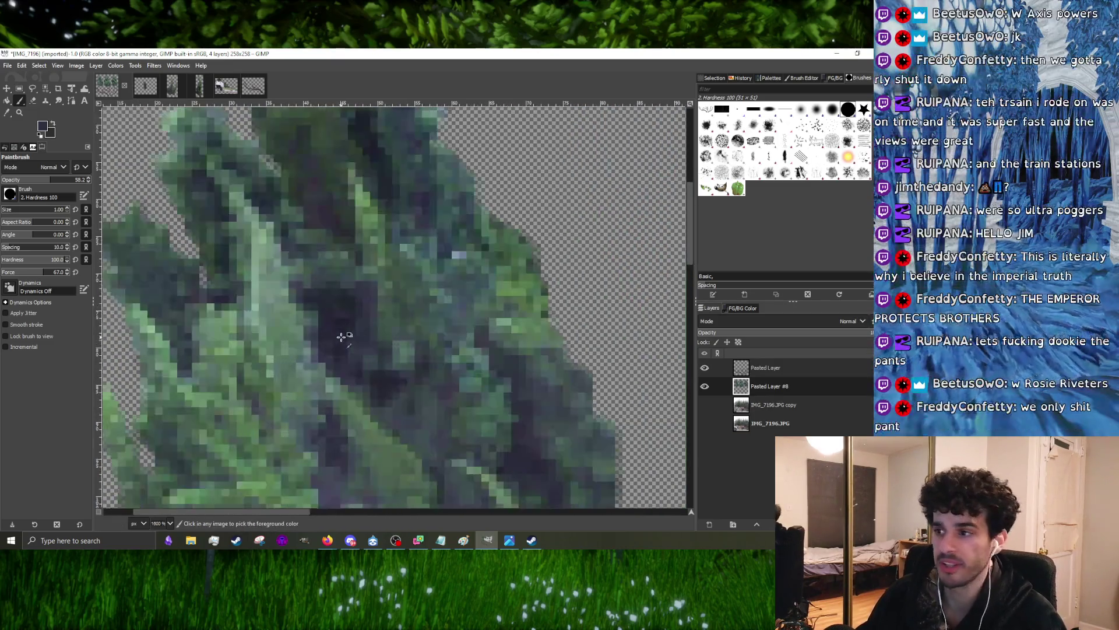
scroll(338, 389, up, 1)
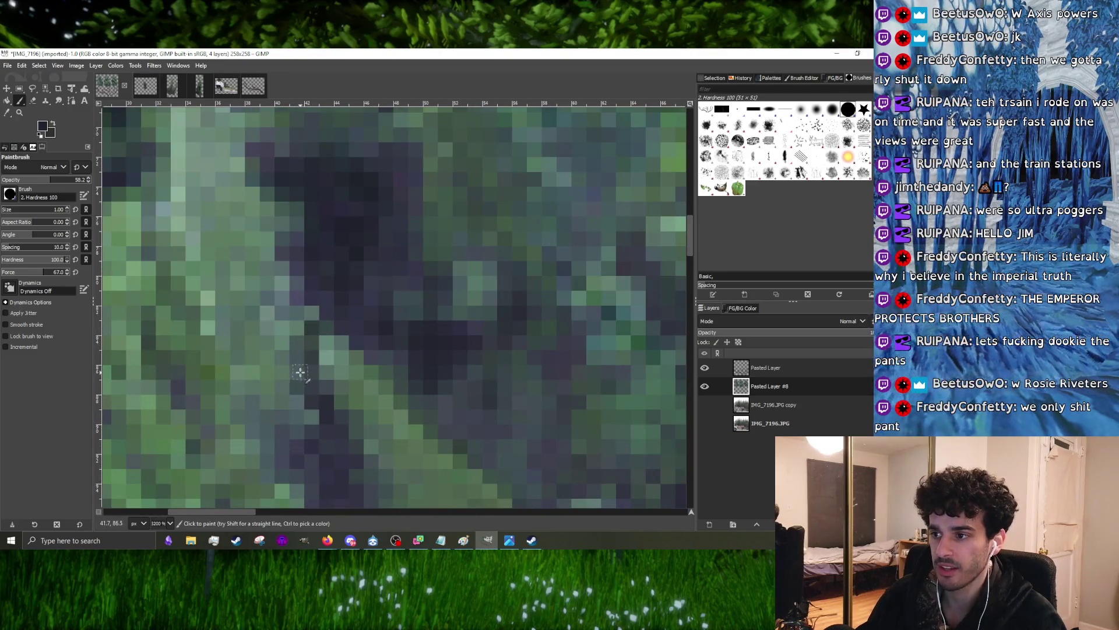
scroll(320, 293, down, 3)
scroll(346, 354, up, 3)
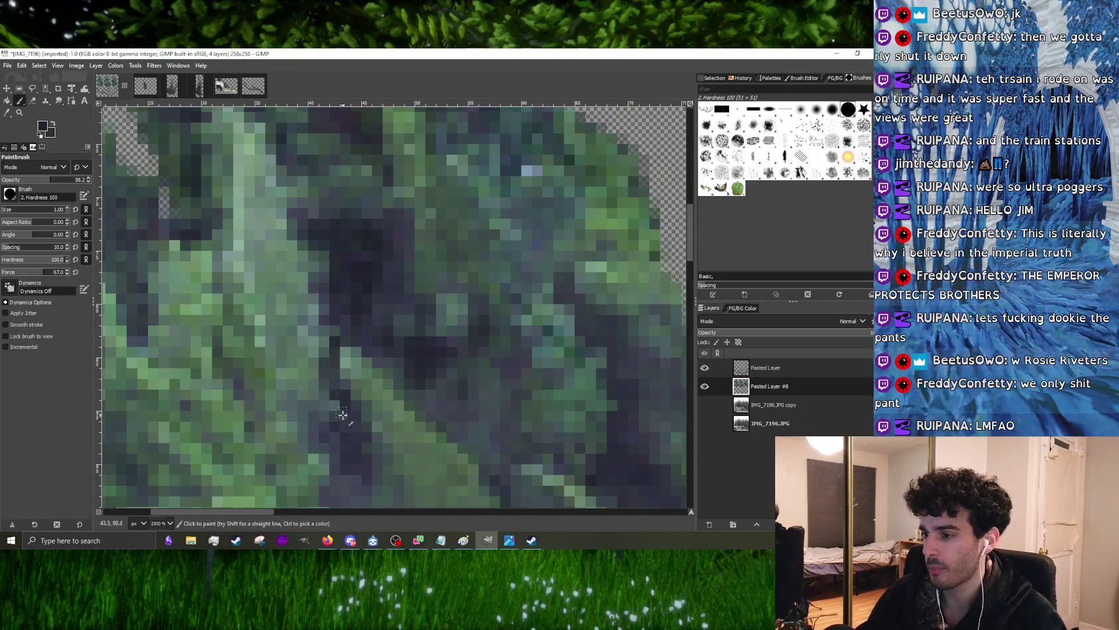
scroll(363, 459, down, 3)
scroll(402, 405, up, 3)
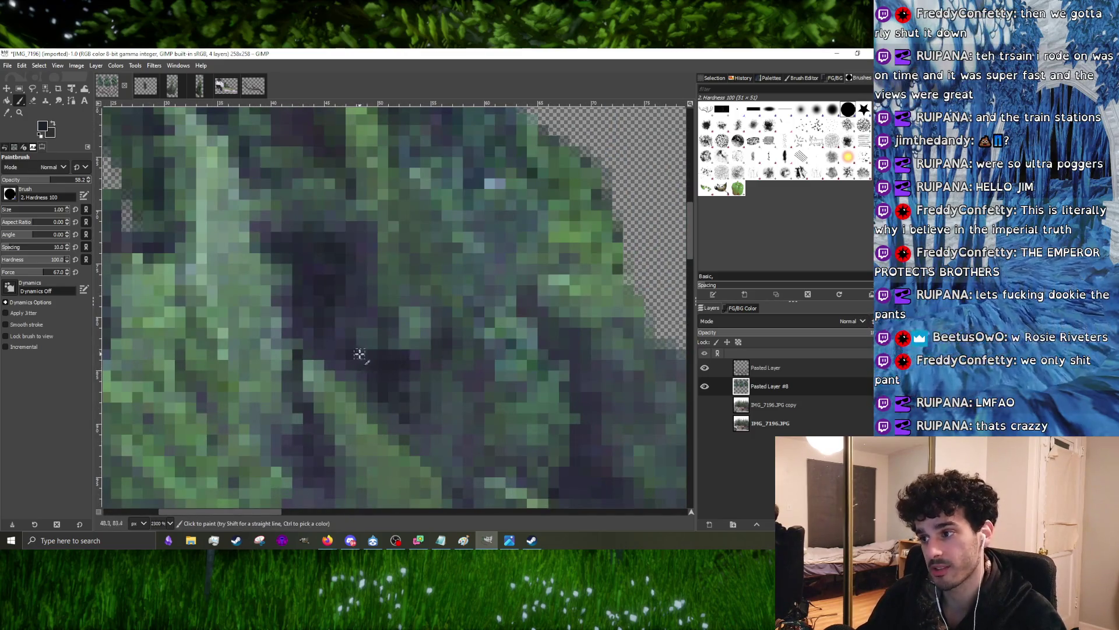
scroll(372, 358, down, 3)
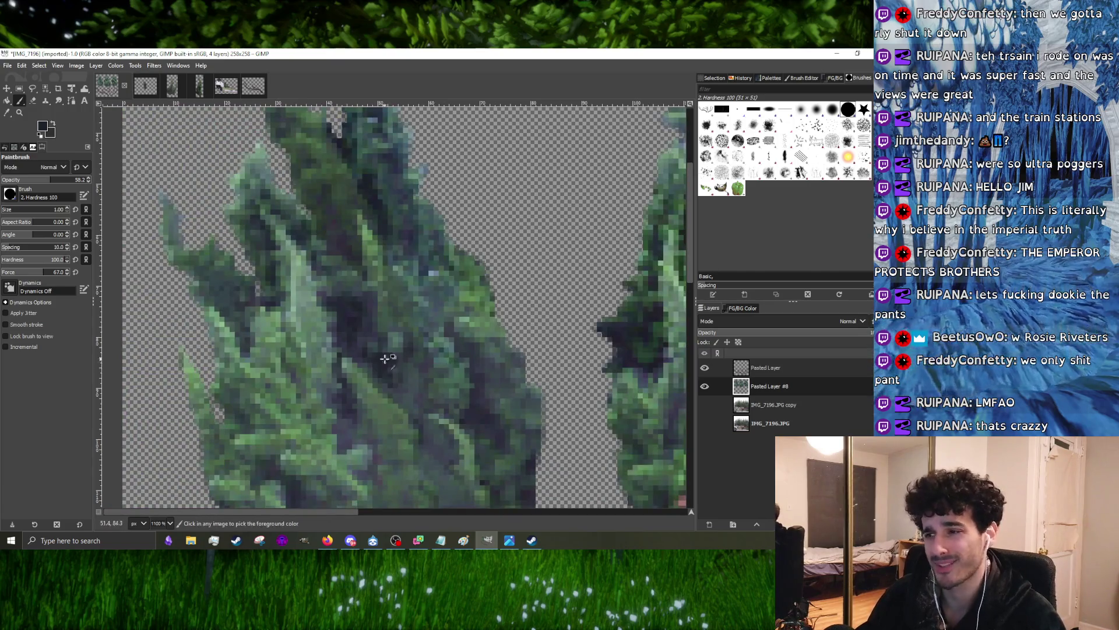
scroll(385, 359, up, 3)
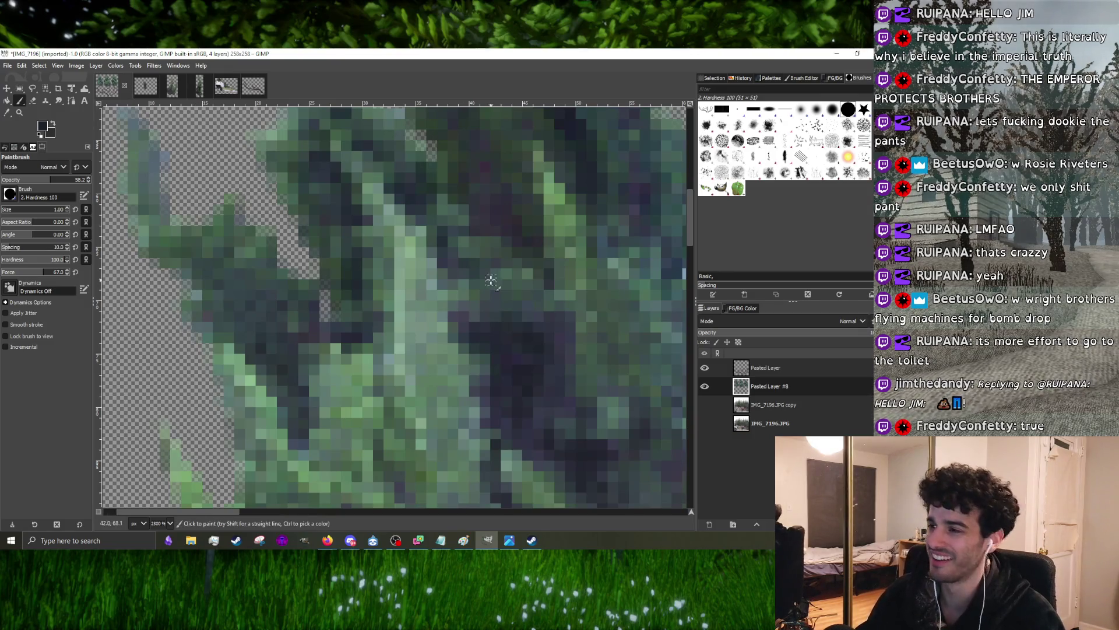
scroll(304, 354, down, 4)
scroll(305, 353, up, 5)
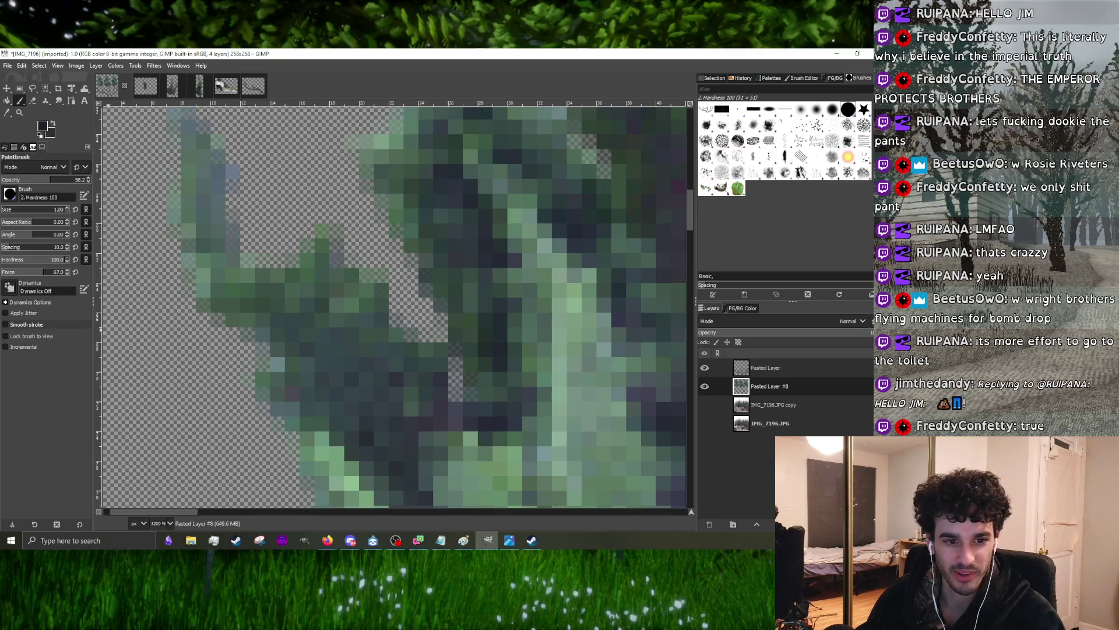
scroll(408, 369, down, 2)
scroll(408, 370, up, 2)
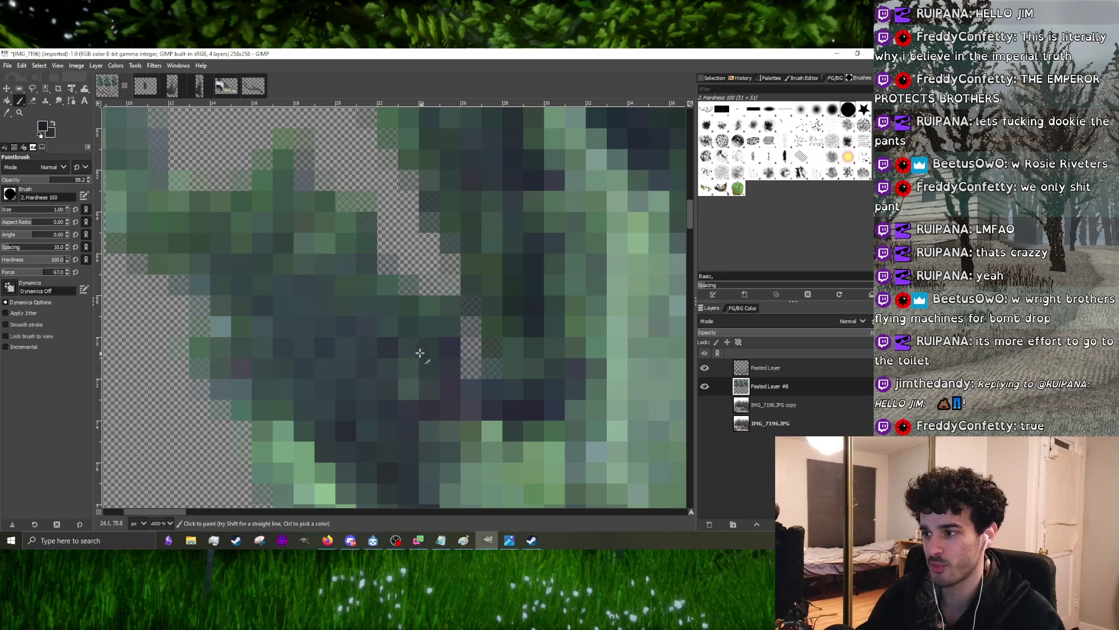
scroll(354, 289, down, 1)
scroll(353, 288, up, 1)
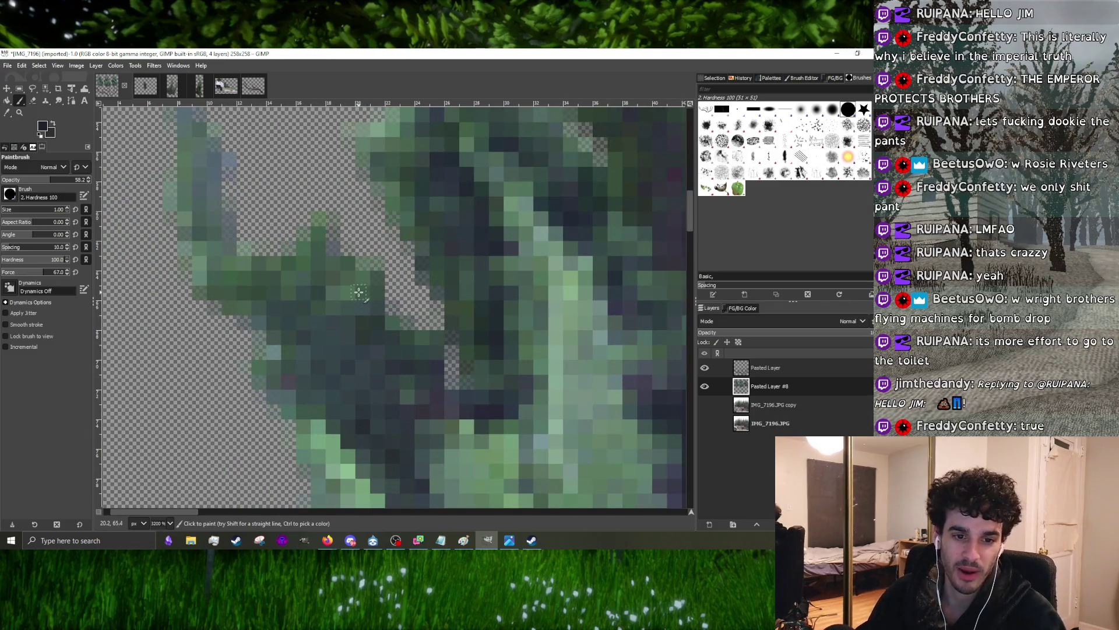
scroll(387, 325, down, 2)
scroll(385, 325, up, 3)
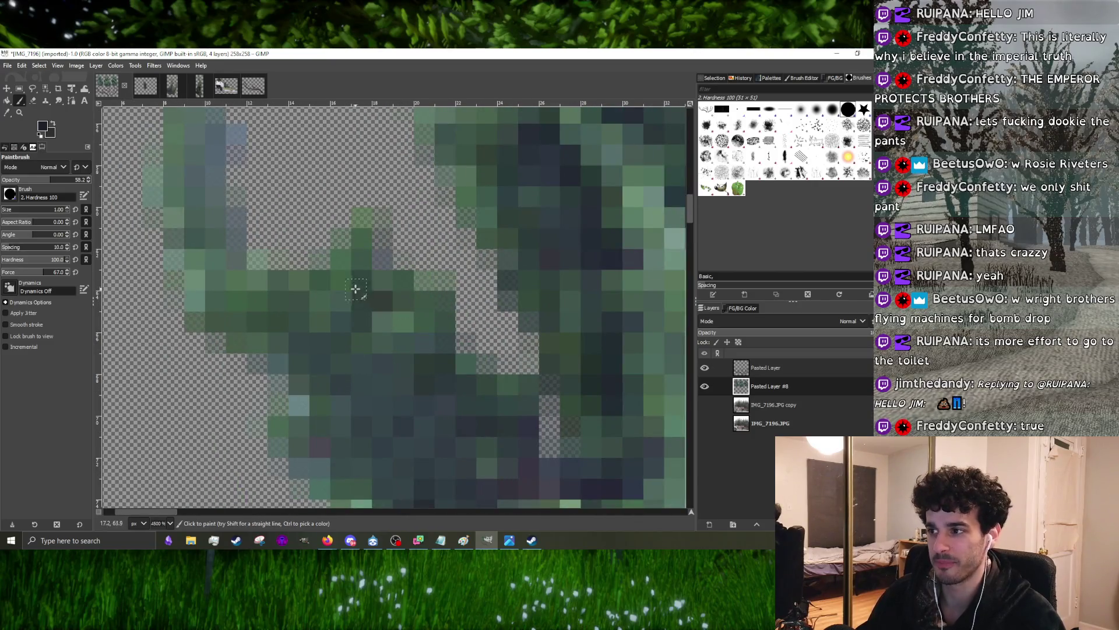
scroll(373, 324, down, 1)
scroll(312, 320, up, 1)
scroll(368, 371, up, 1)
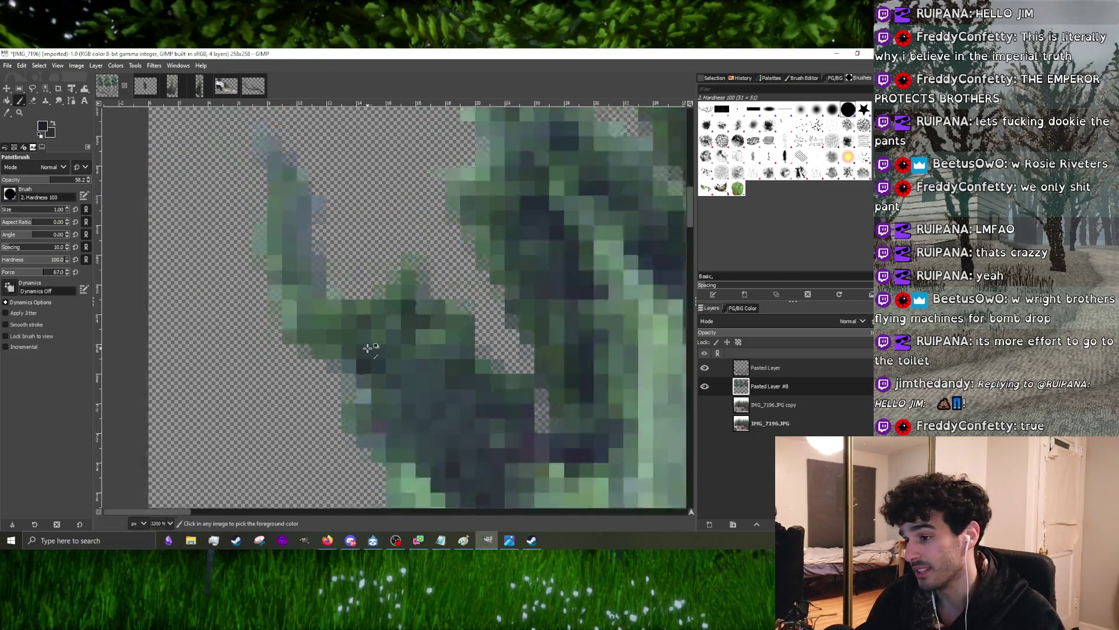
scroll(377, 394, down, 1)
scroll(376, 315, down, 2)
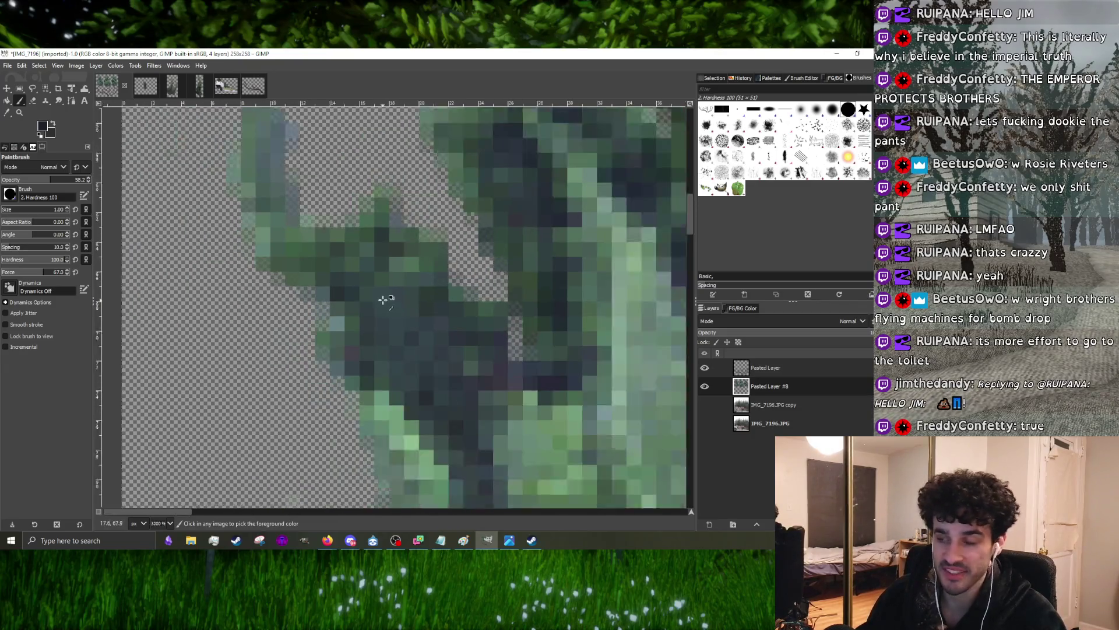
scroll(385, 297, up, 1)
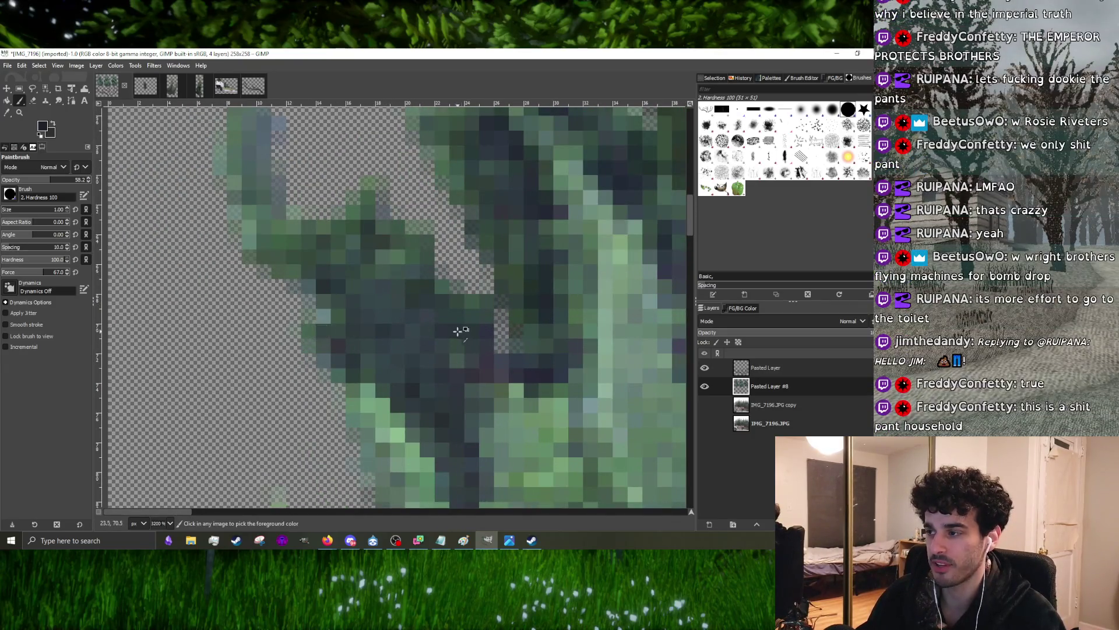
scroll(458, 331, down, 2)
scroll(442, 326, up, 2)
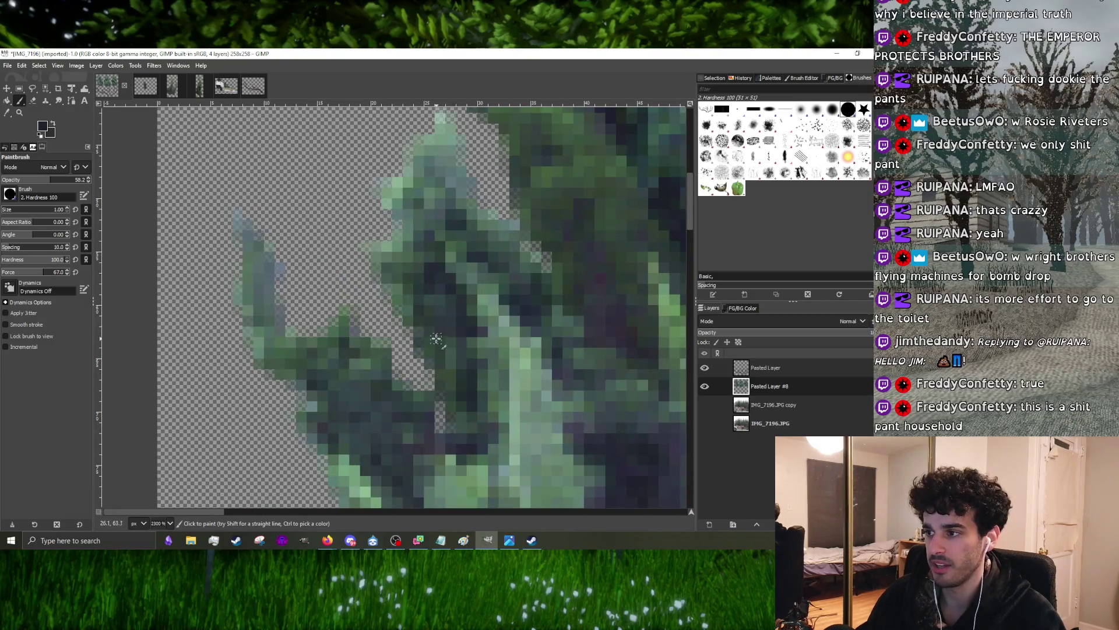
scroll(451, 321, down, 2)
scroll(442, 337, up, 2)
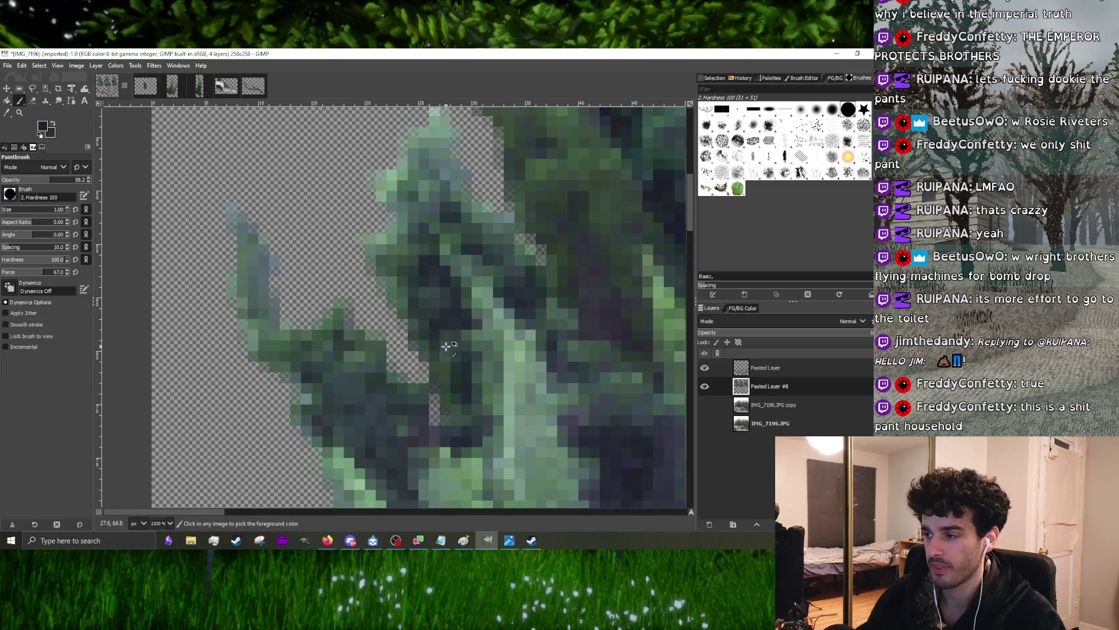
scroll(518, 288, down, 1)
scroll(382, 295, up, 4)
- Paint dark colour over the stray light pixels on the branch
drag(228, 322, 231, 278)
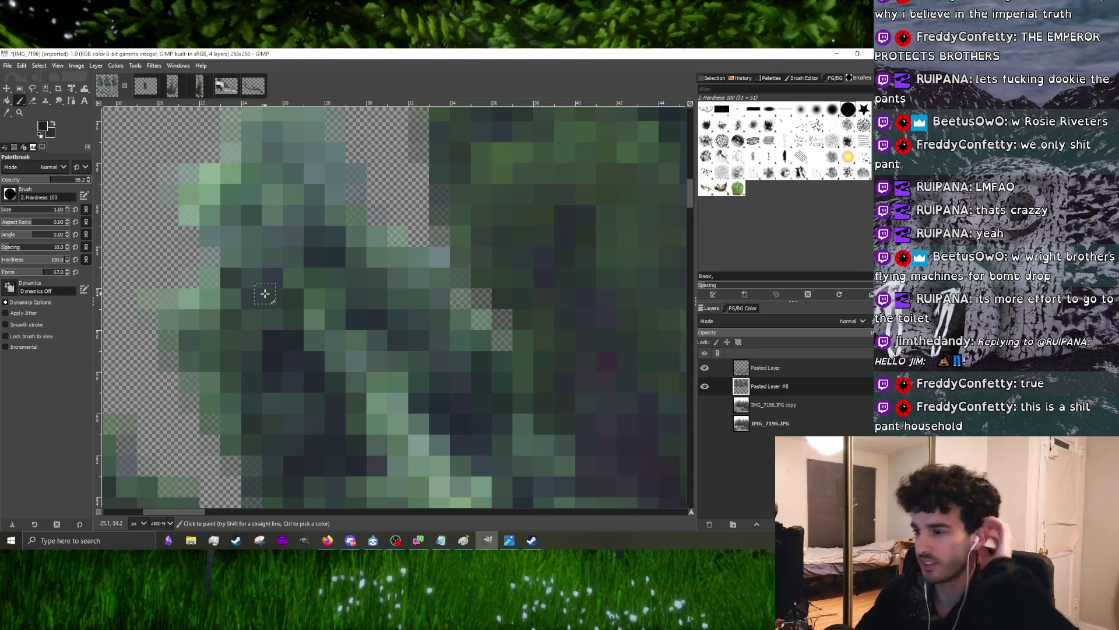
ctrl+scroll(481, 367, down, 5)
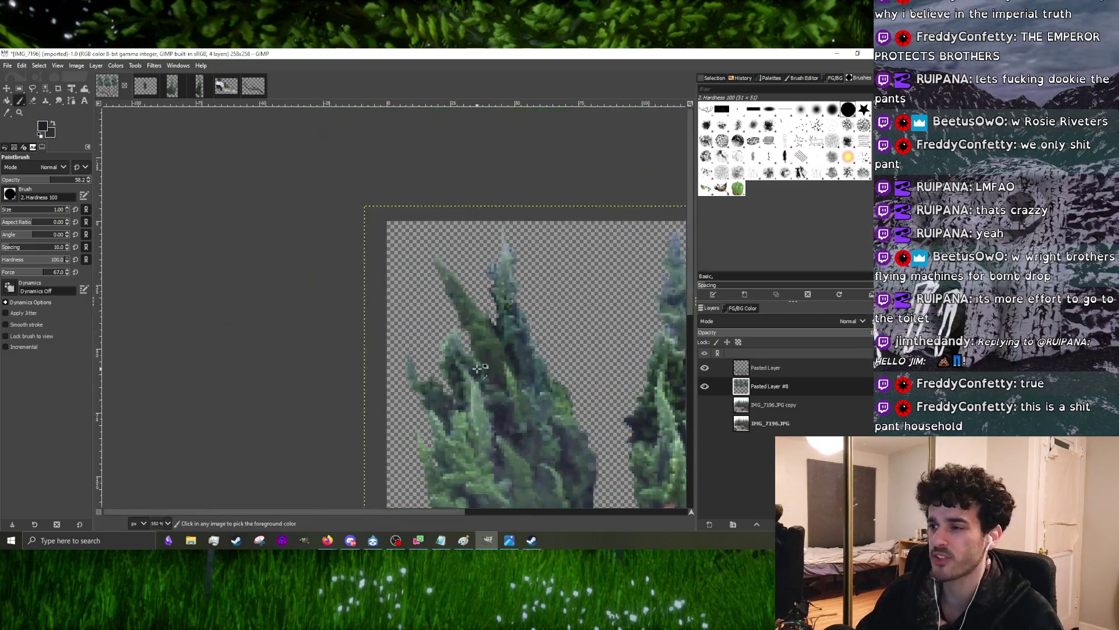
ctrl+scroll(507, 371, up, 1)
ctrl+scroll(498, 322, up, 1)
ctrl+scroll(472, 347, up, 2)
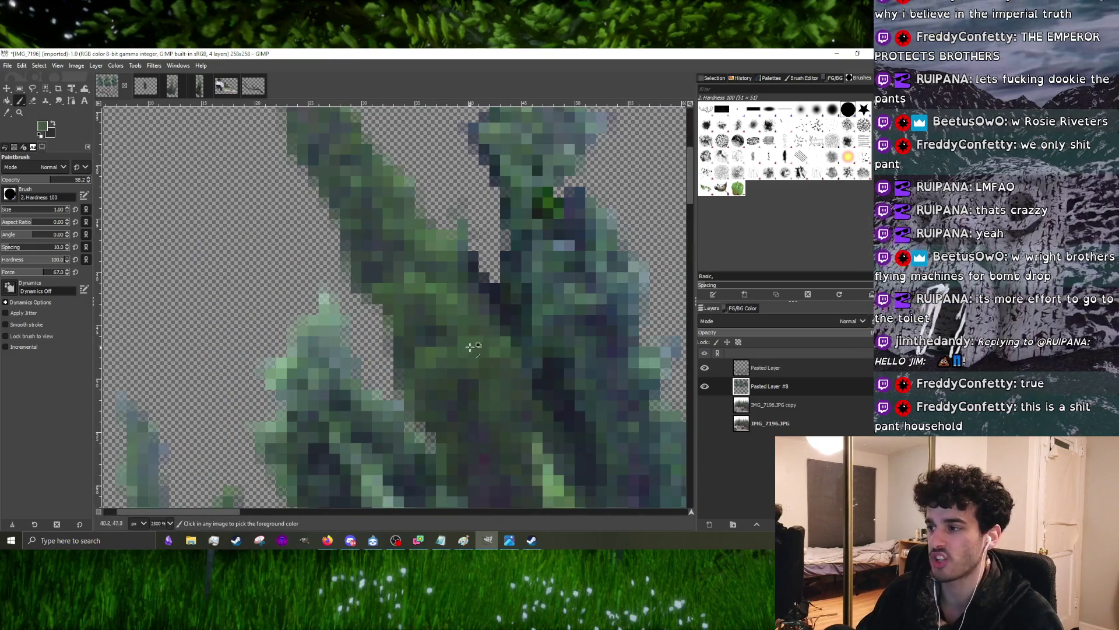
ctrl+scroll(441, 345, down, 4)
ctrl+scroll(475, 367, up, 4)
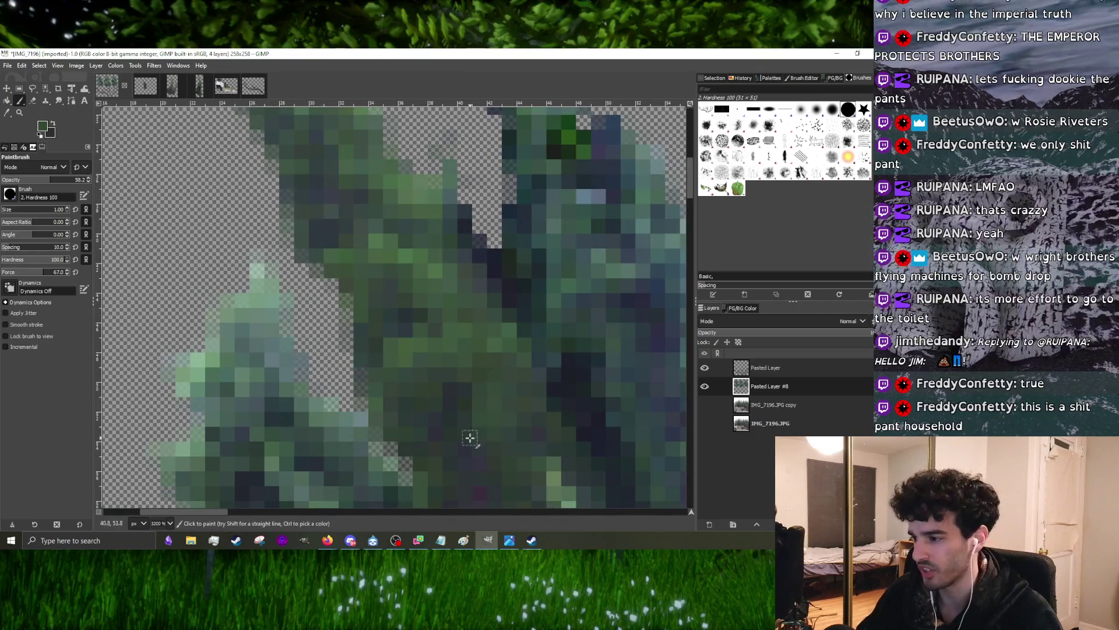
ctrl+scroll(492, 393, down, 4)
ctrl+scroll(449, 438, up, 2)
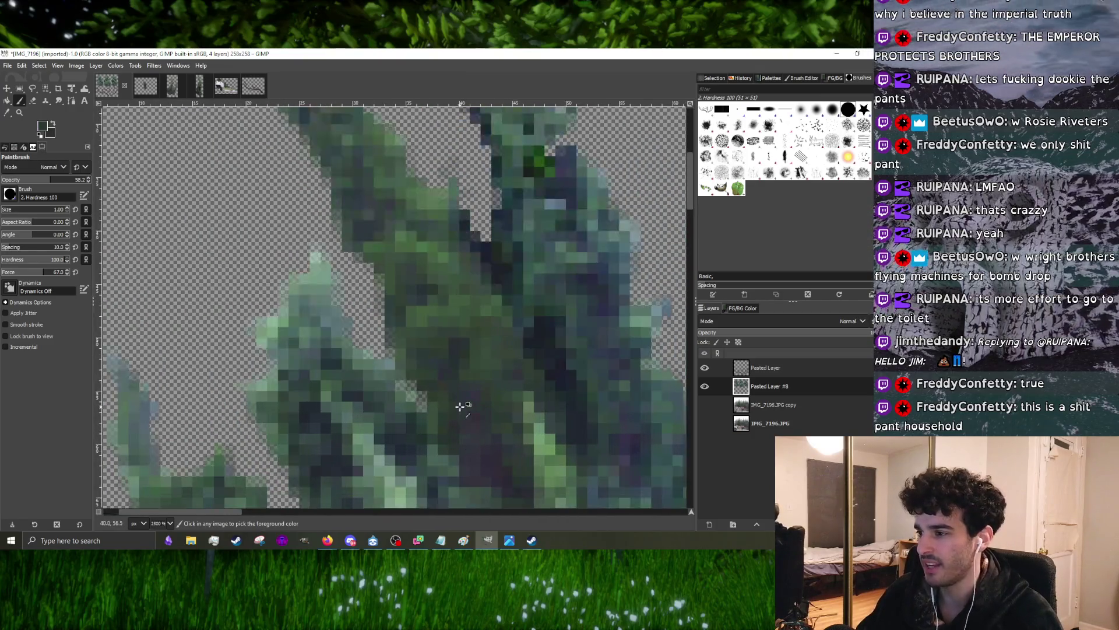
ctrl+scroll(474, 365, up, 2)
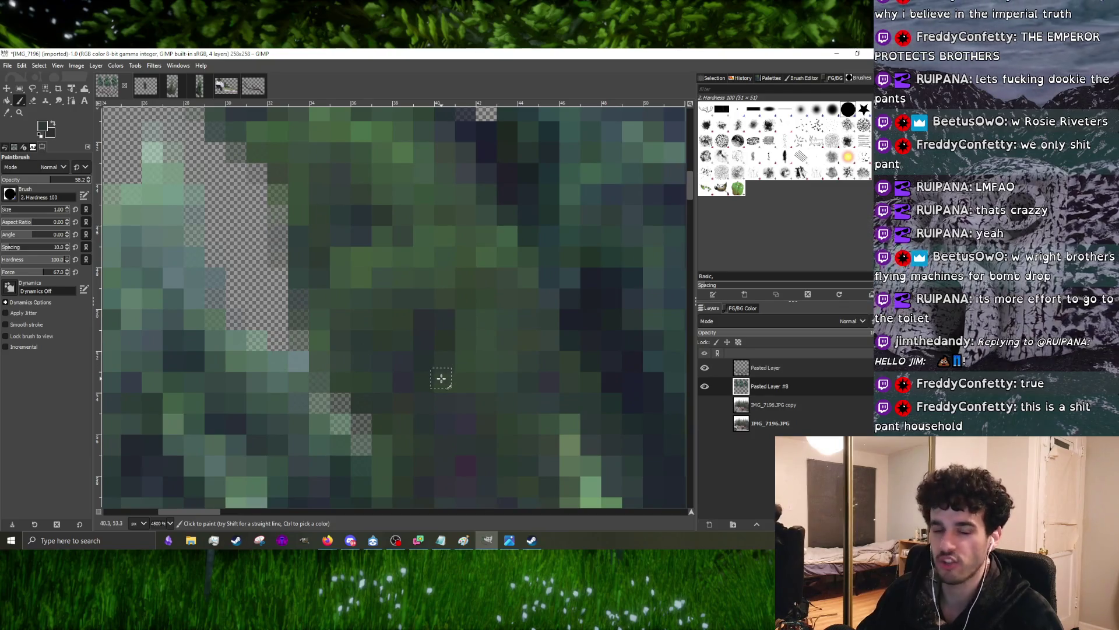
ctrl+scroll(396, 383, down, 4)
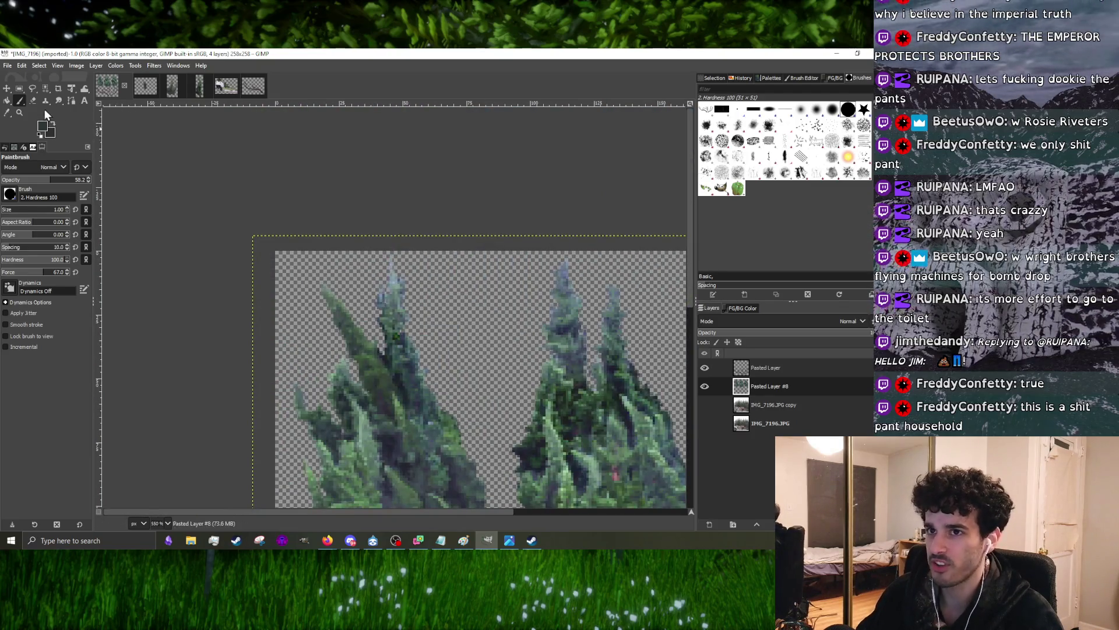
ctrl+scroll(380, 317, up, 3)
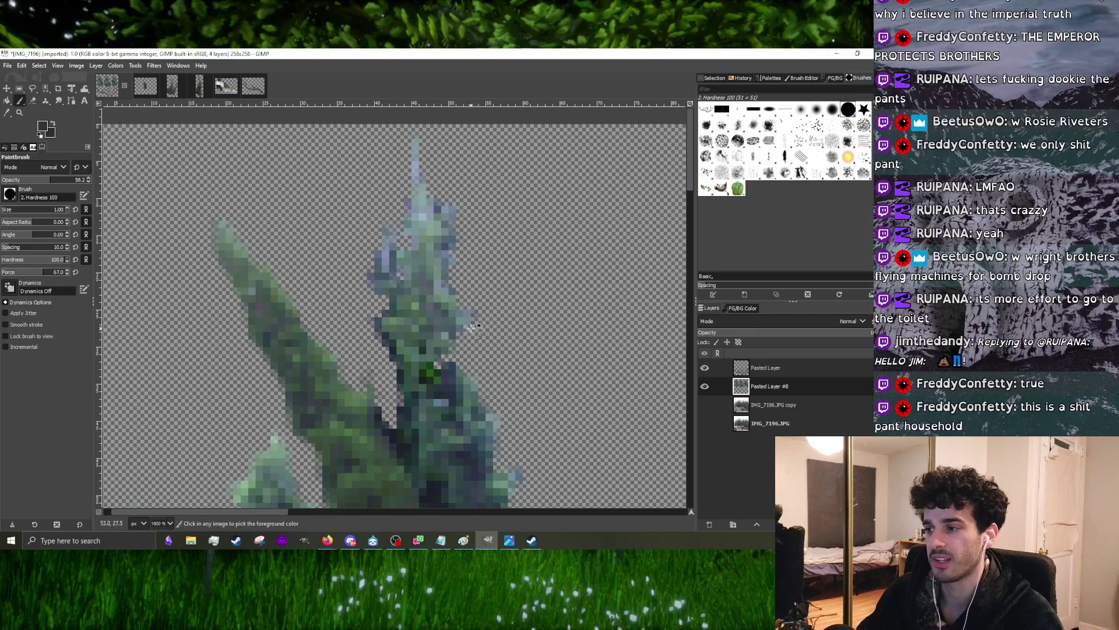
ctrl+scroll(443, 348, up, 3)
ctrl+scroll(383, 347, down, 2)
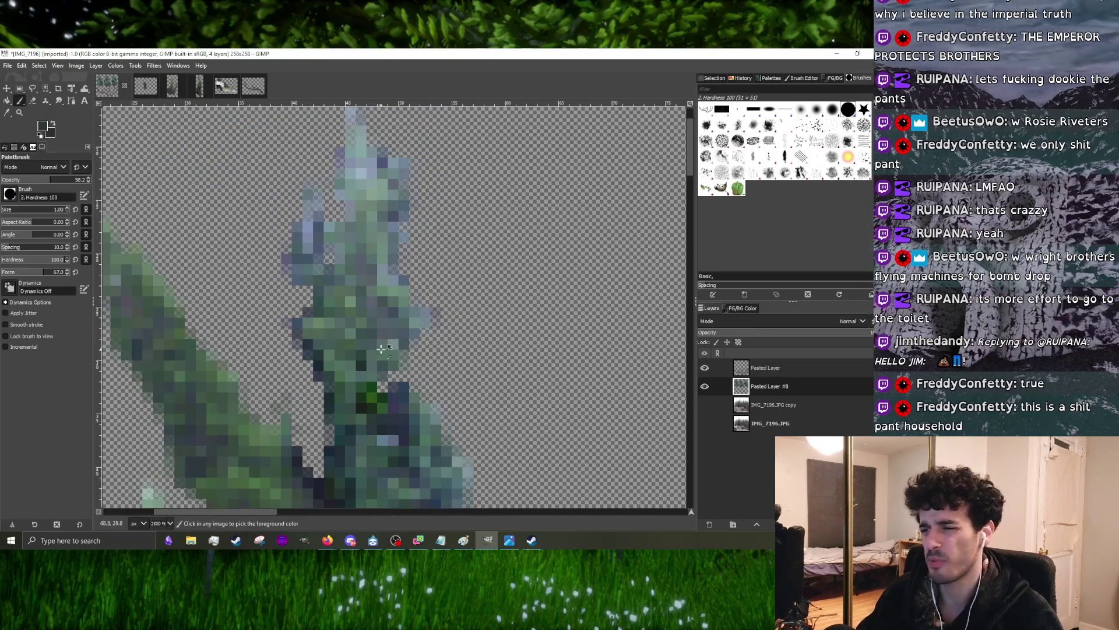
ctrl+scroll(347, 374, up, 2)
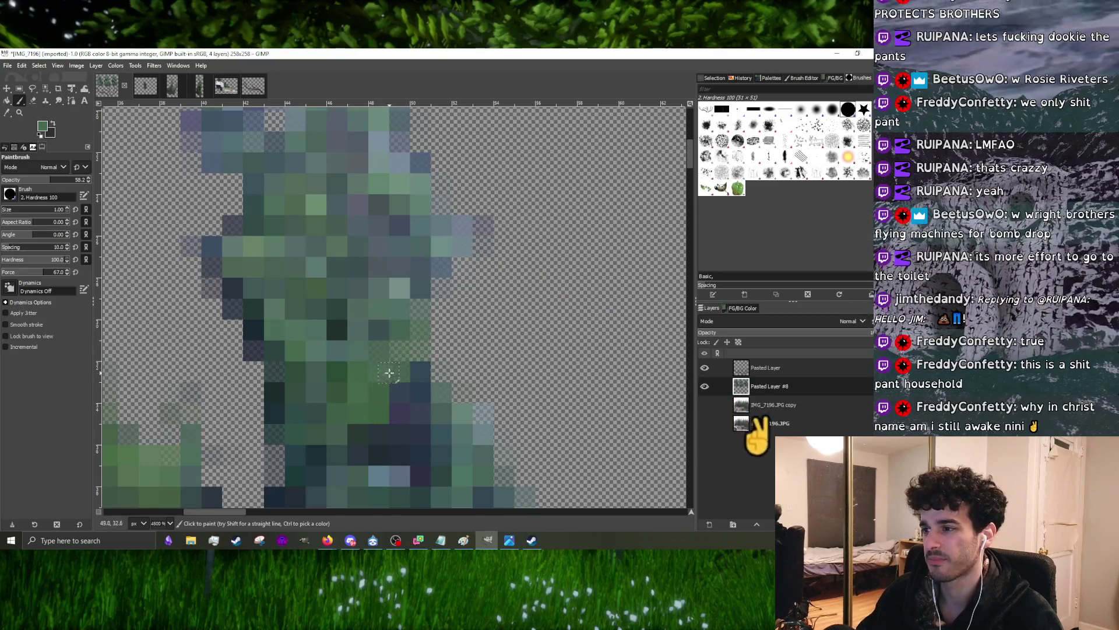
- Paint sampled dark green over the stray light blue blocks on the tall tree's trunk area
click(400, 410)
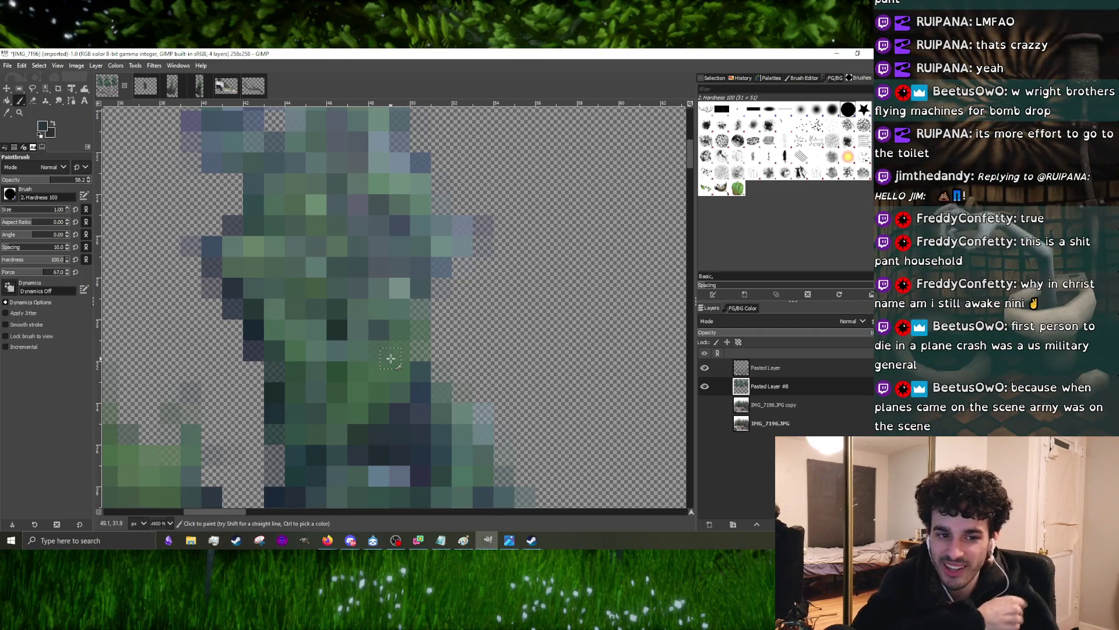
ctrl+scroll(386, 322, down, 2)
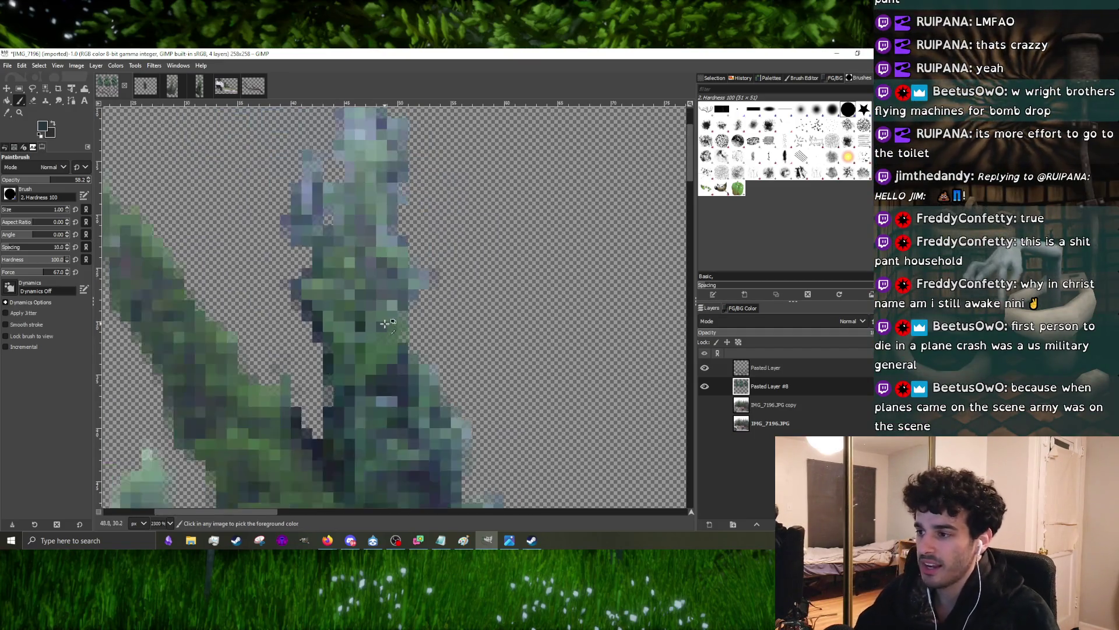
ctrl+scroll(386, 323, up, 1)
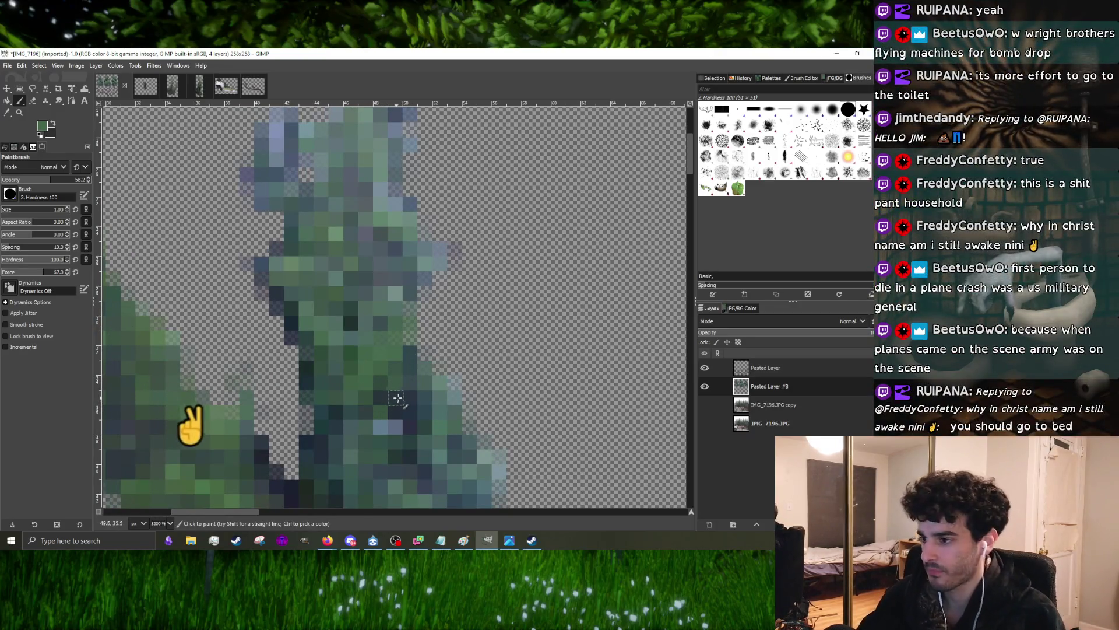
ctrl+scroll(385, 405, up, 1)
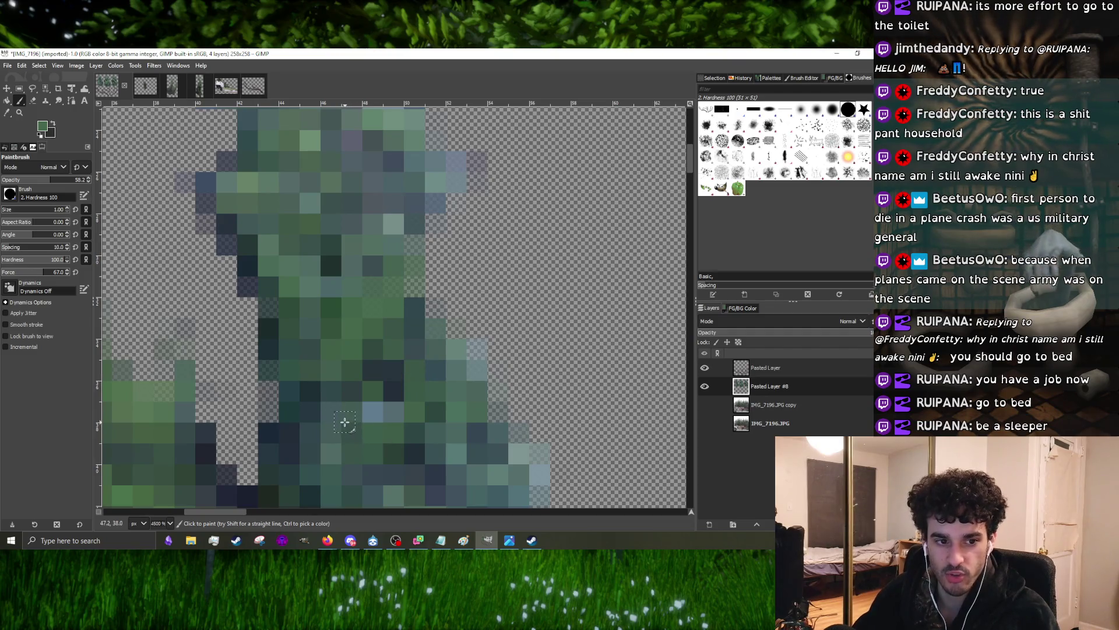
scroll(344, 423, down, 3)
scroll(344, 363, up, 3)
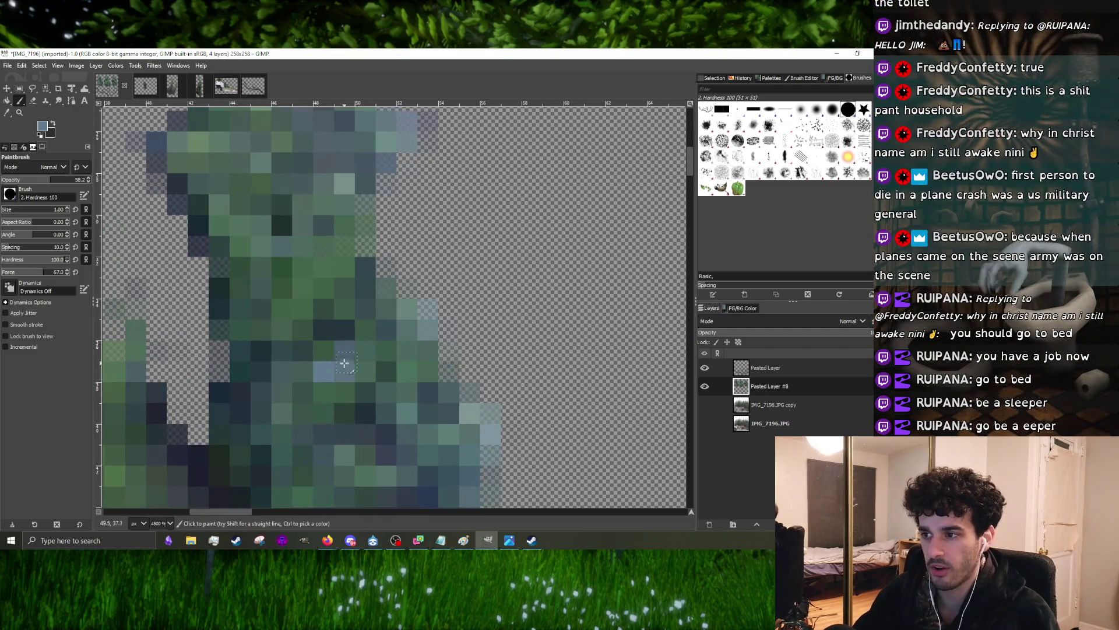
drag(344, 363, 353, 371)
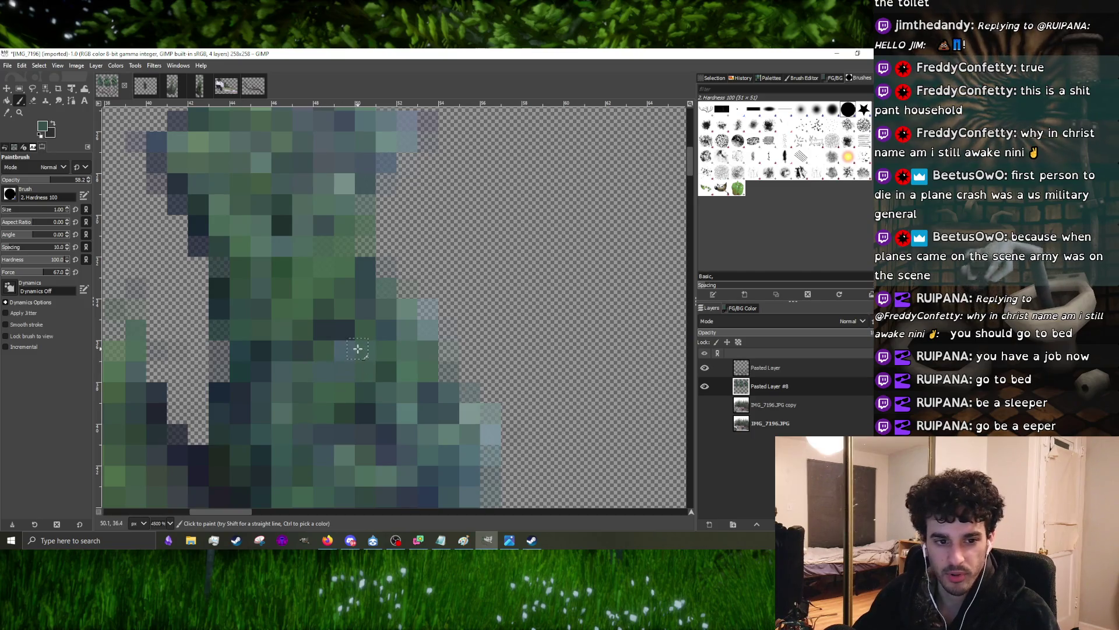
key(ctrl)
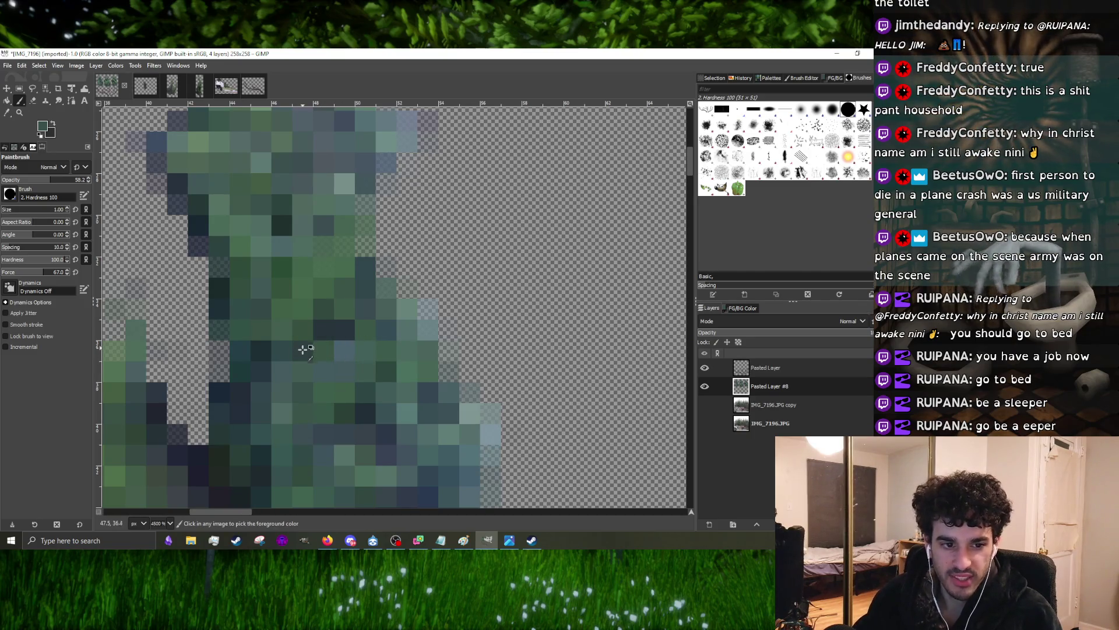
scroll(303, 351, down, 2)
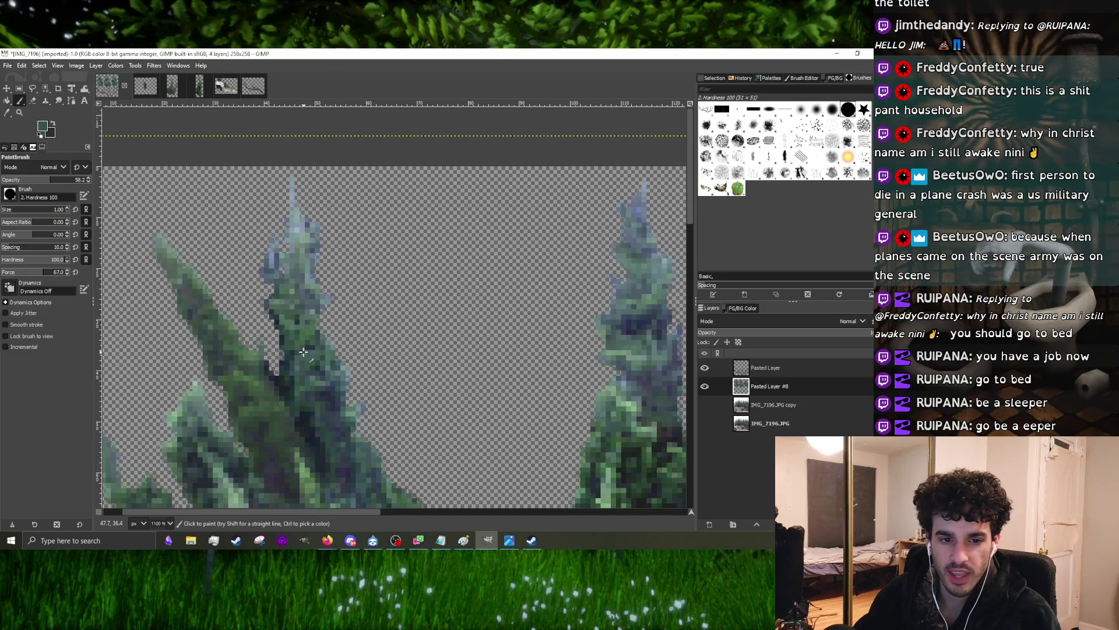
scroll(339, 361, down, 3)
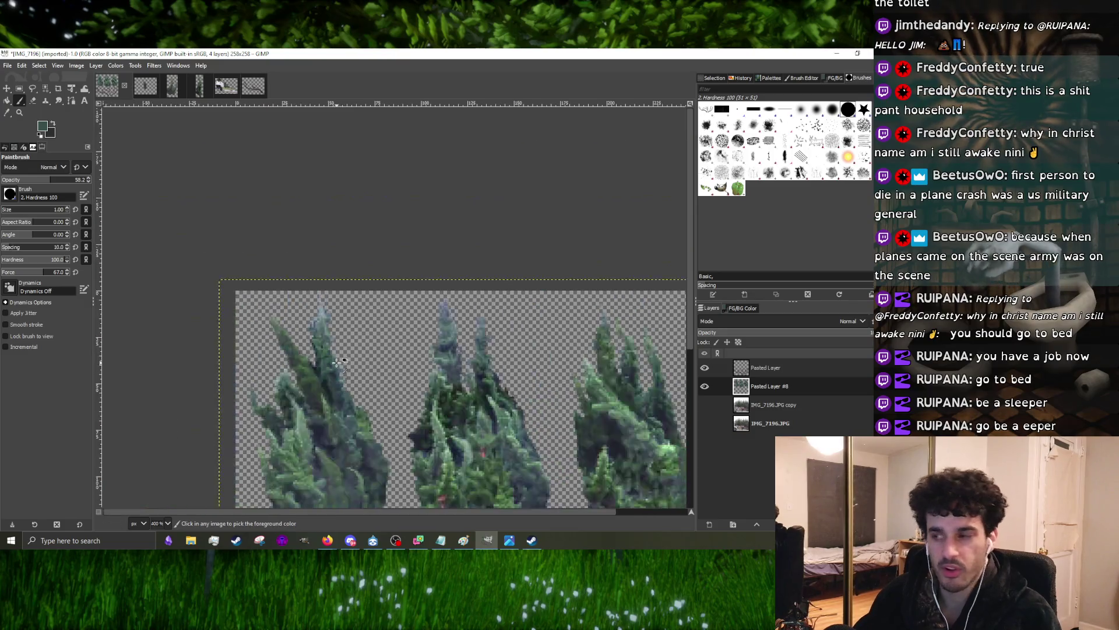
scroll(338, 361, up, 2)
scroll(412, 369, up, 2)
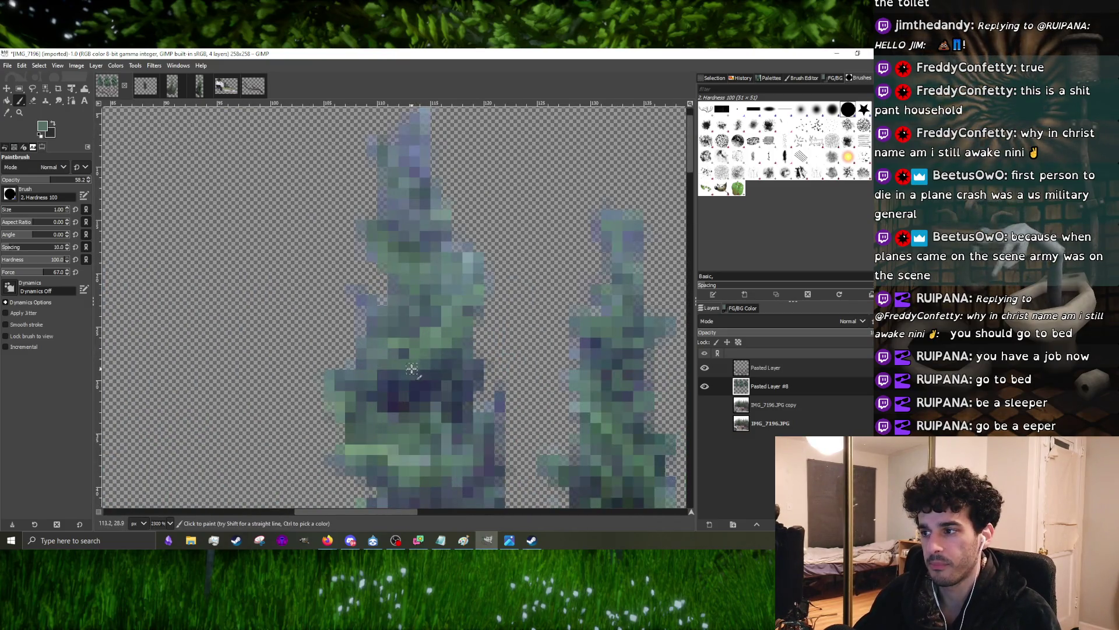
scroll(433, 328, down, 5)
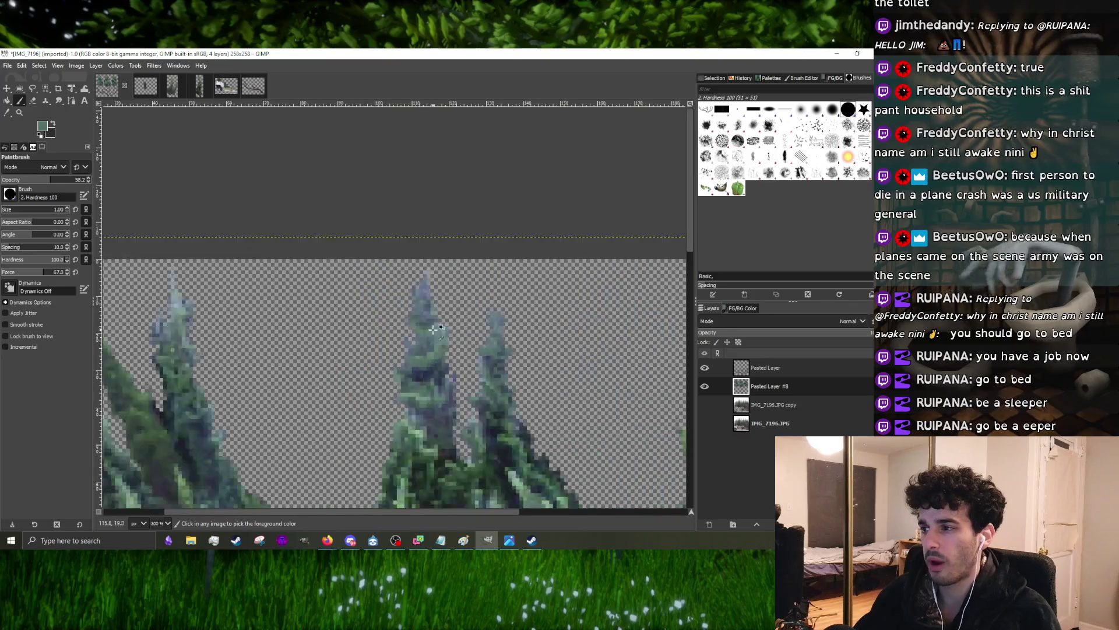
scroll(433, 329, up, 4)
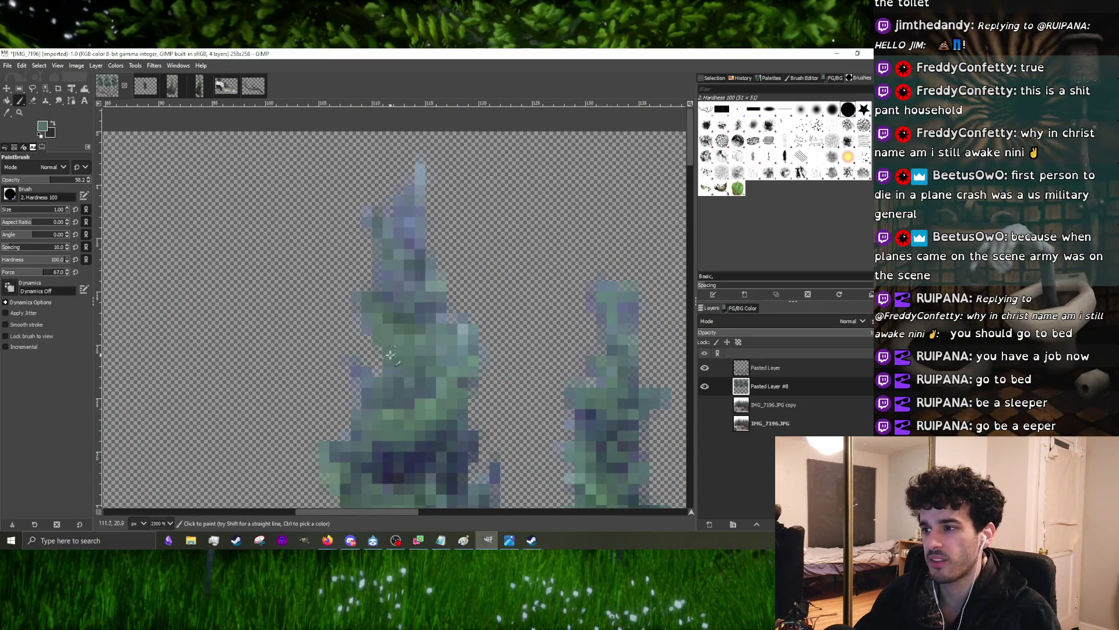
scroll(390, 352, down, 3)
scroll(411, 349, up, 2)
scroll(430, 347, up, 2)
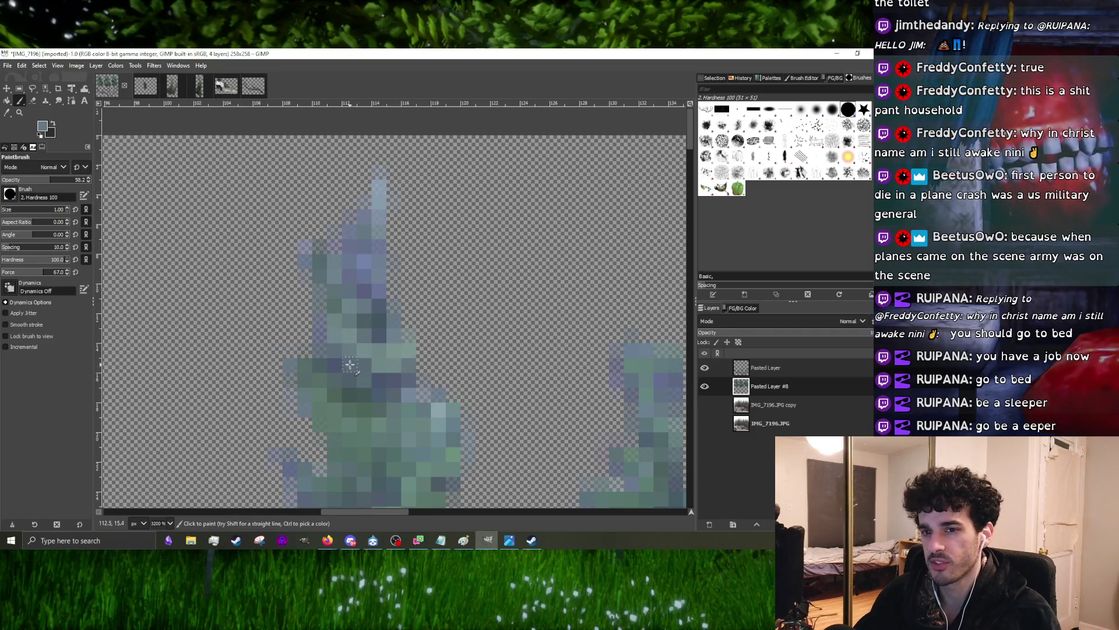
scroll(372, 360, down, 2)
scroll(380, 358, up, 1)
scroll(385, 355, up, 1)
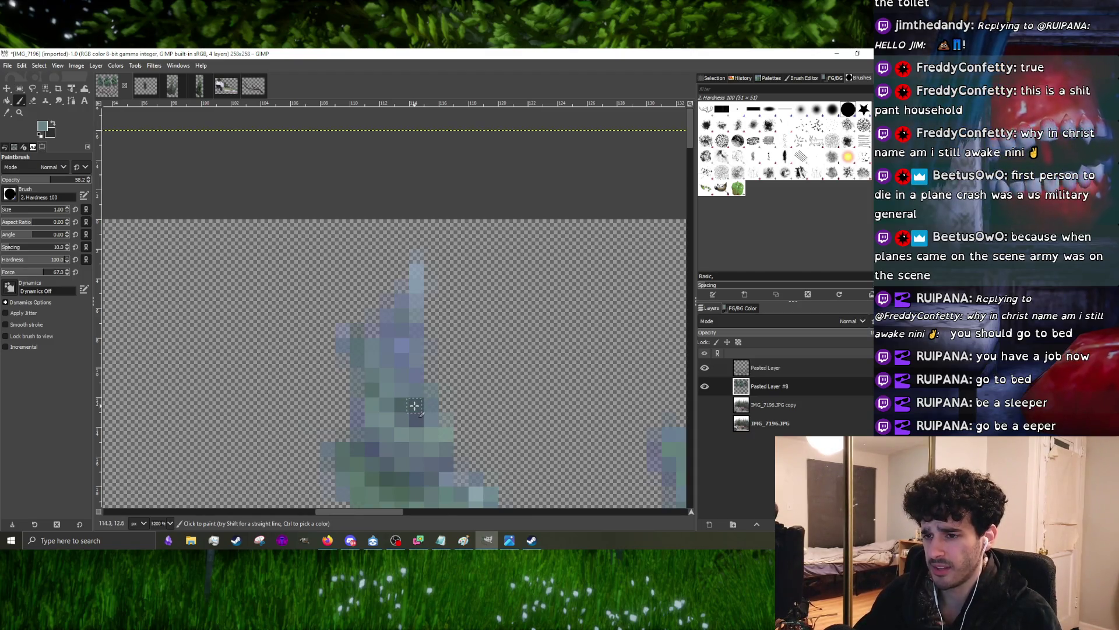
scroll(414, 400, down, 3)
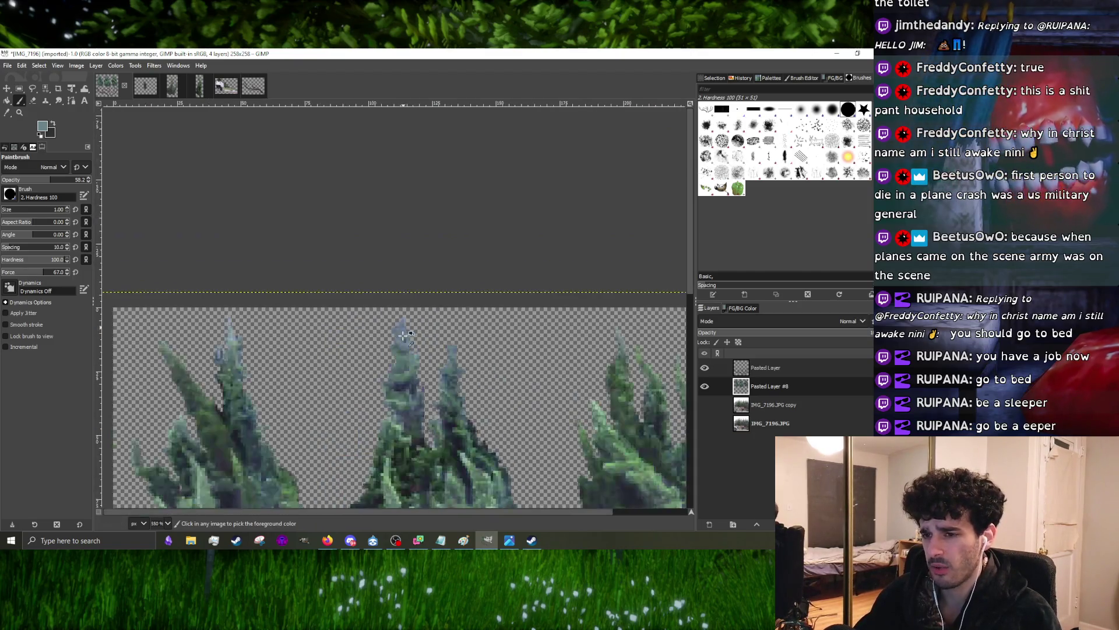
scroll(449, 383, up, 2)
scroll(458, 382, up, 2)
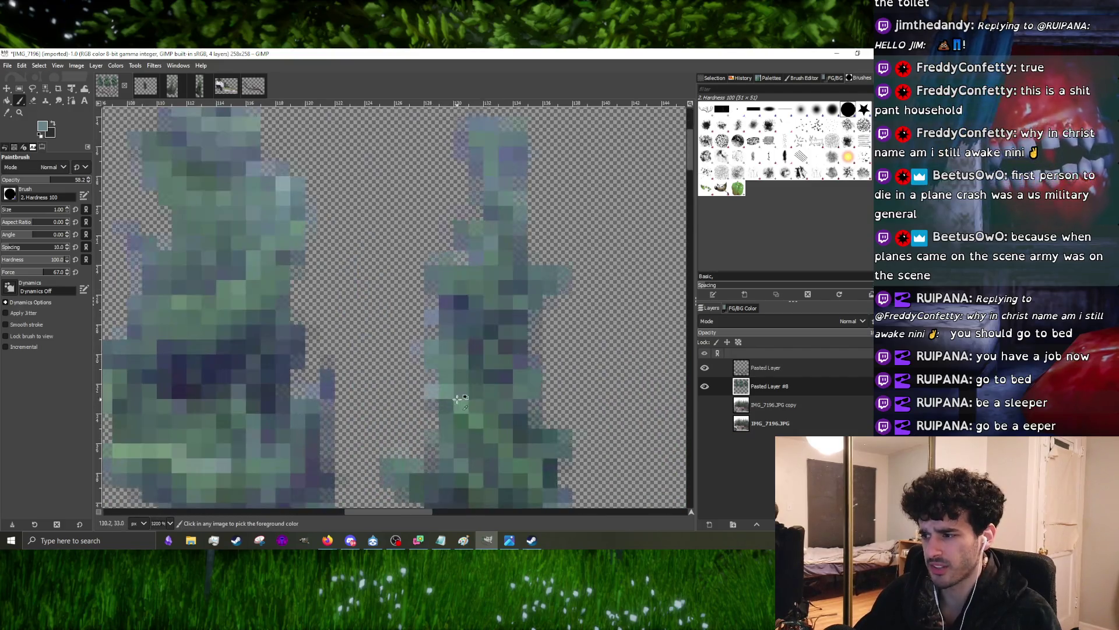
scroll(473, 413, down, 3)
scroll(464, 390, up, 2)
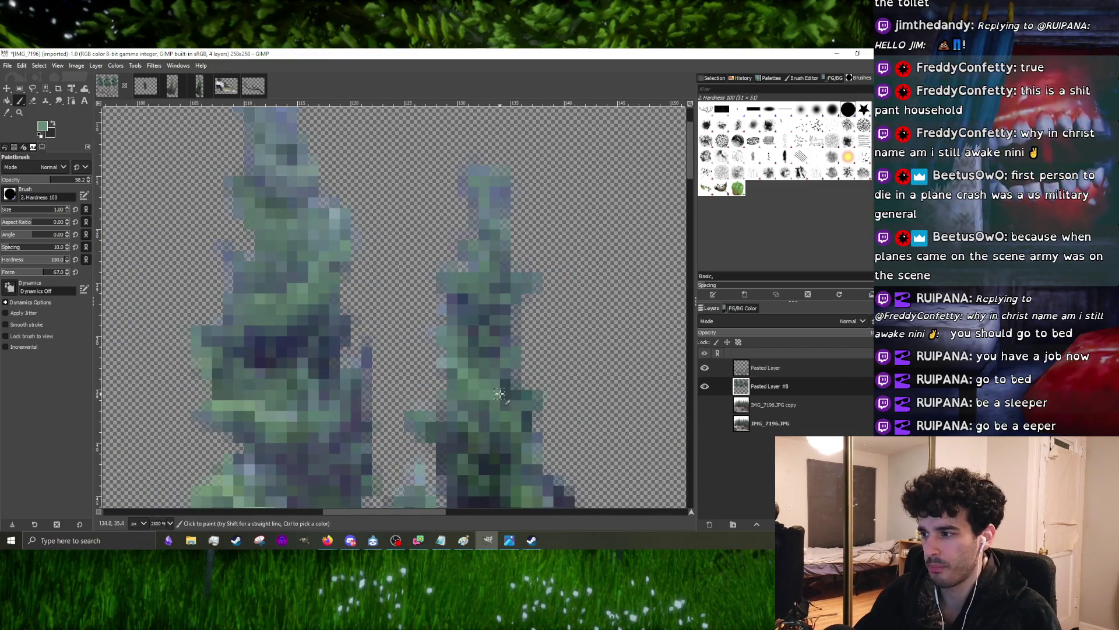
scroll(499, 395, down, 3)
scroll(481, 403, up, 2)
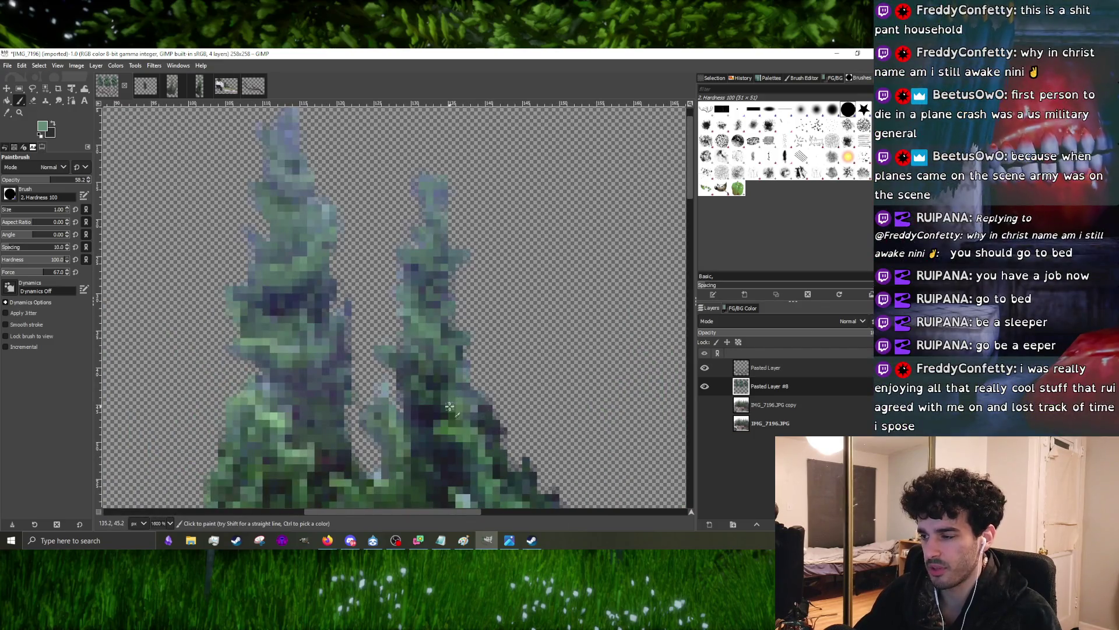
scroll(440, 400, down, 2)
scroll(441, 401, up, 3)
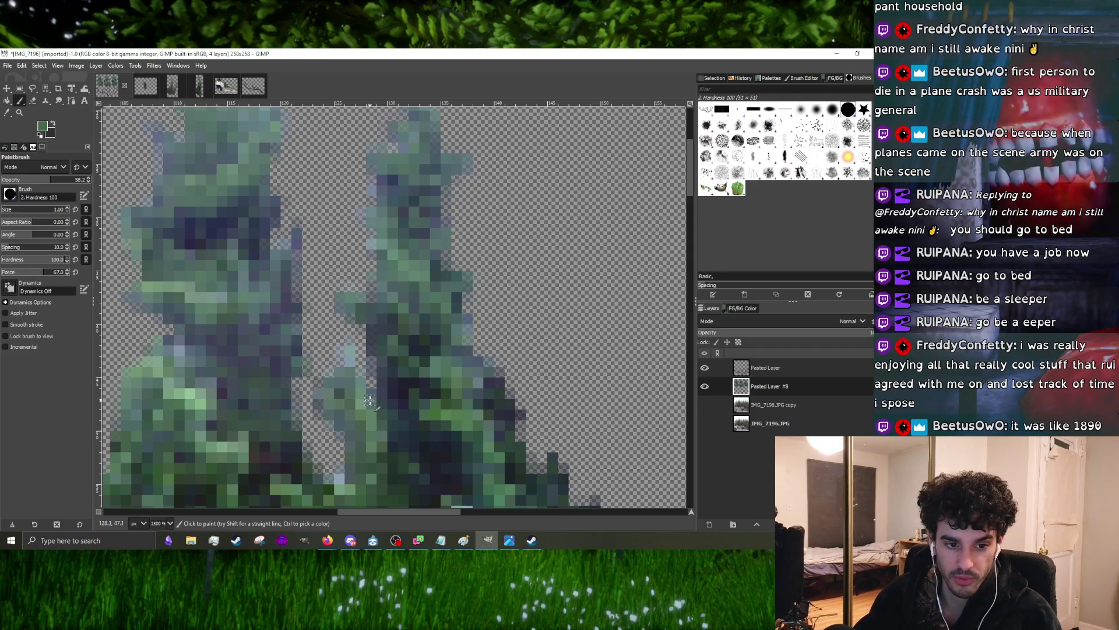
ctrl+scroll(376, 399, down, 2)
ctrl+scroll(394, 398, down, 1)
ctrl+scroll(424, 396, up, 4)
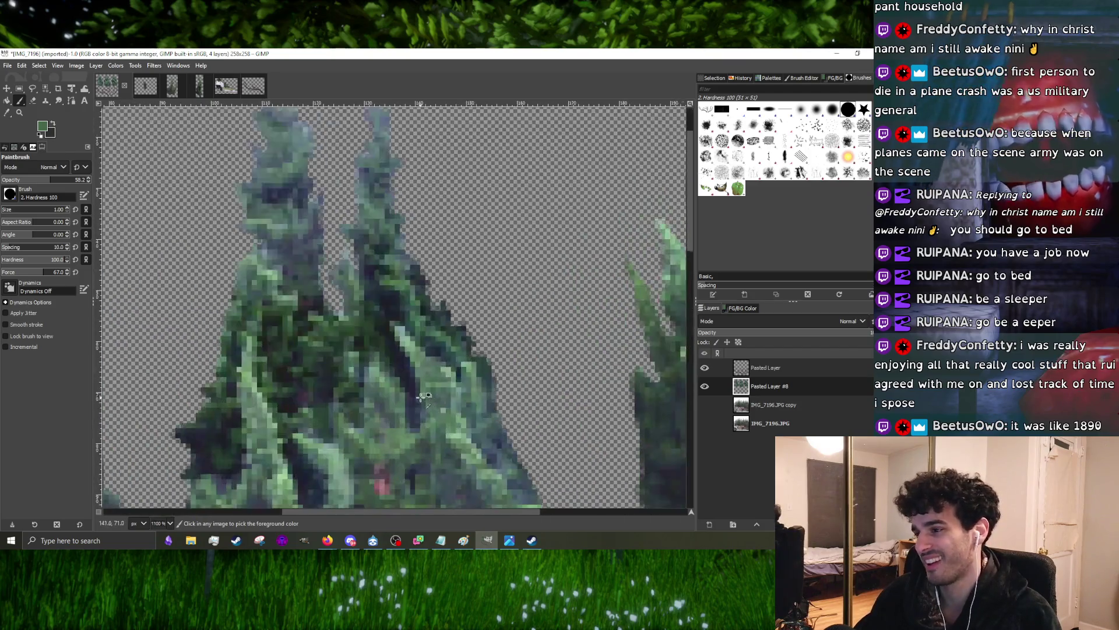
ctrl+scroll(423, 357, up, 3)
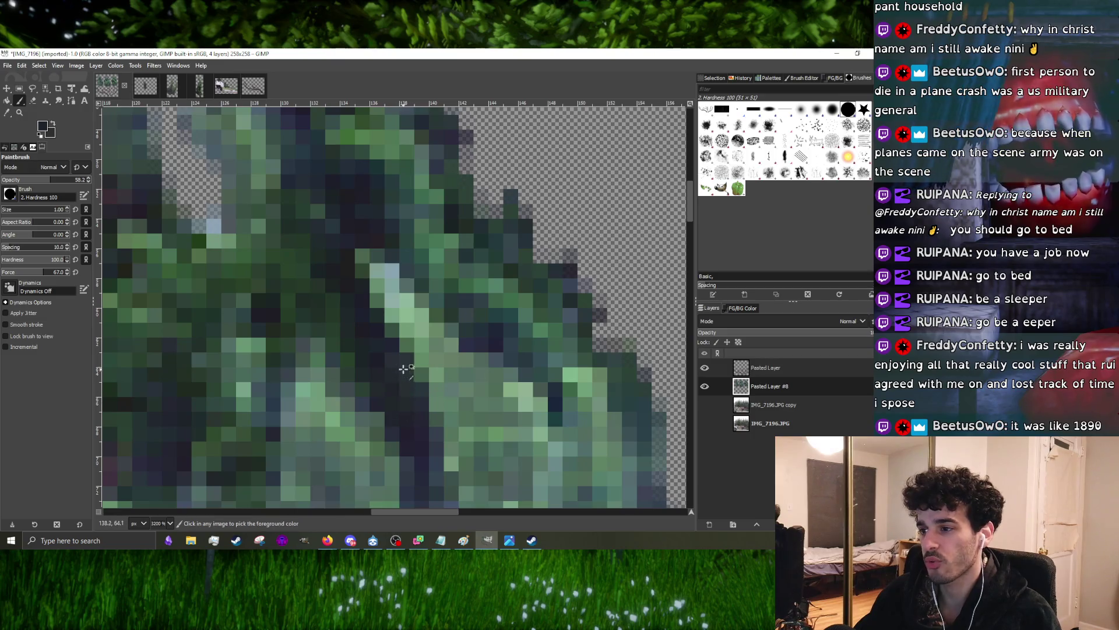
ctrl+scroll(399, 380, down, 1)
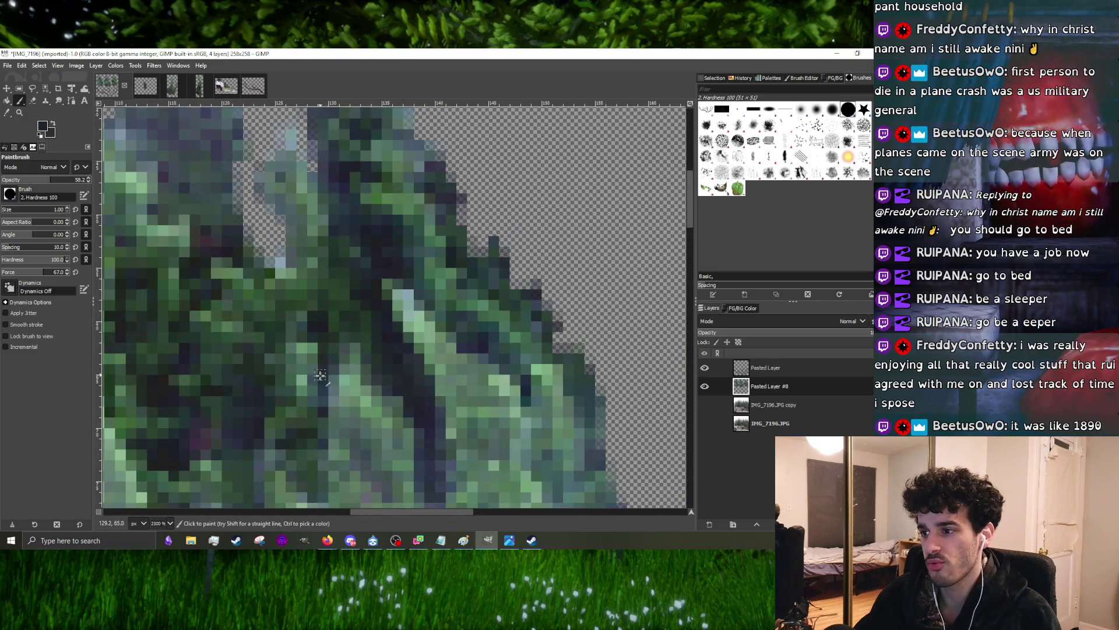
ctrl+scroll(306, 361, down, 1)
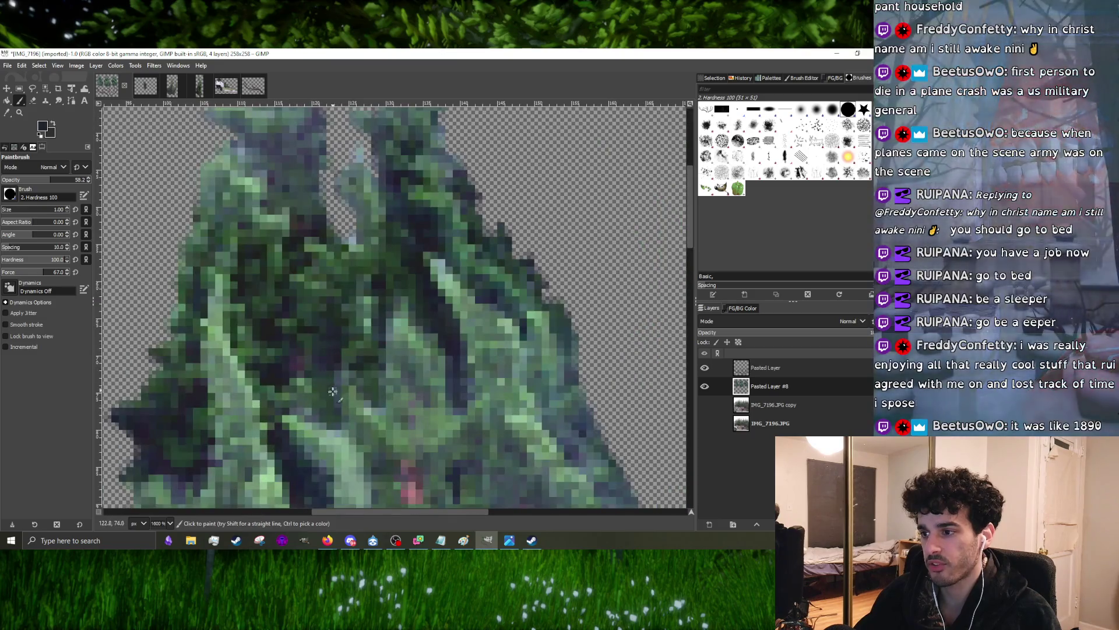
ctrl+scroll(358, 432, down, 5)
ctrl+scroll(353, 367, up, 5)
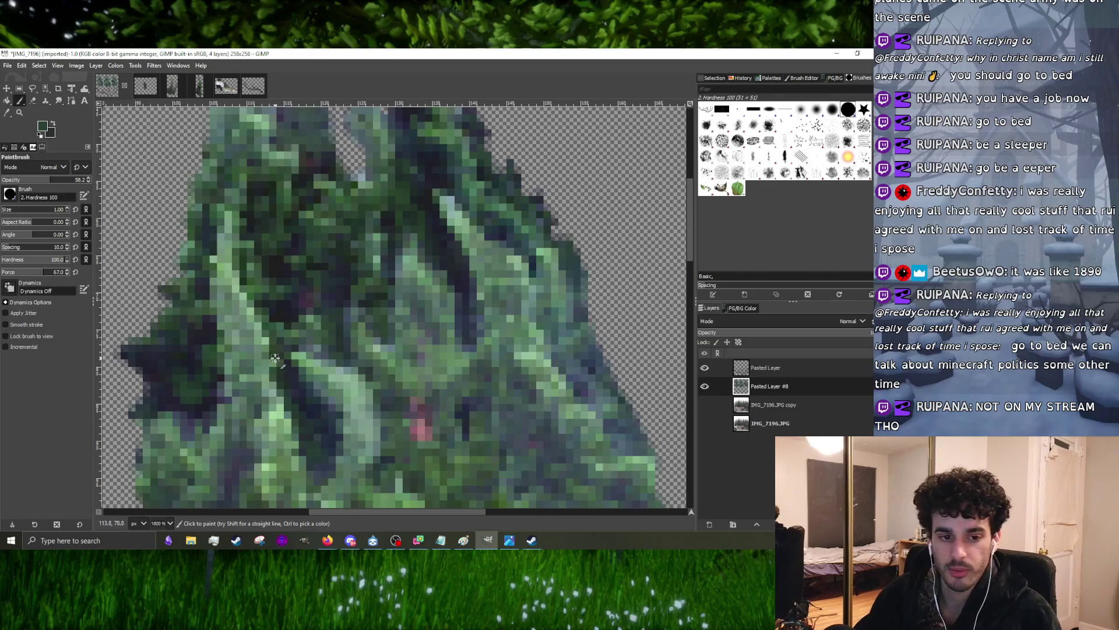
ctrl+scroll(323, 341, down, 3)
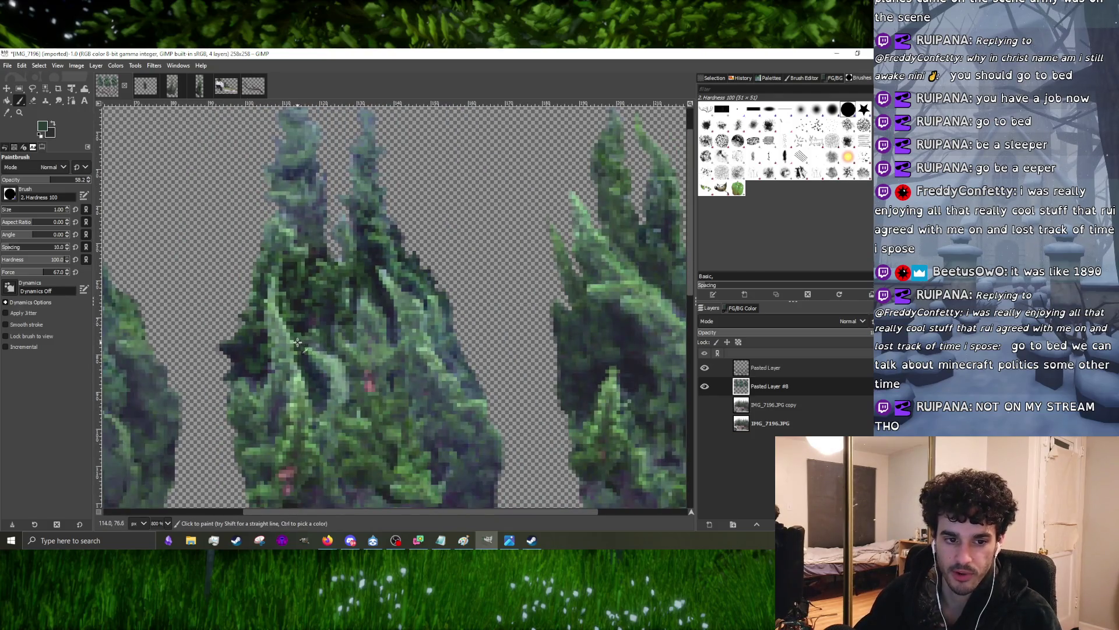
ctrl+scroll(357, 335, down, 4)
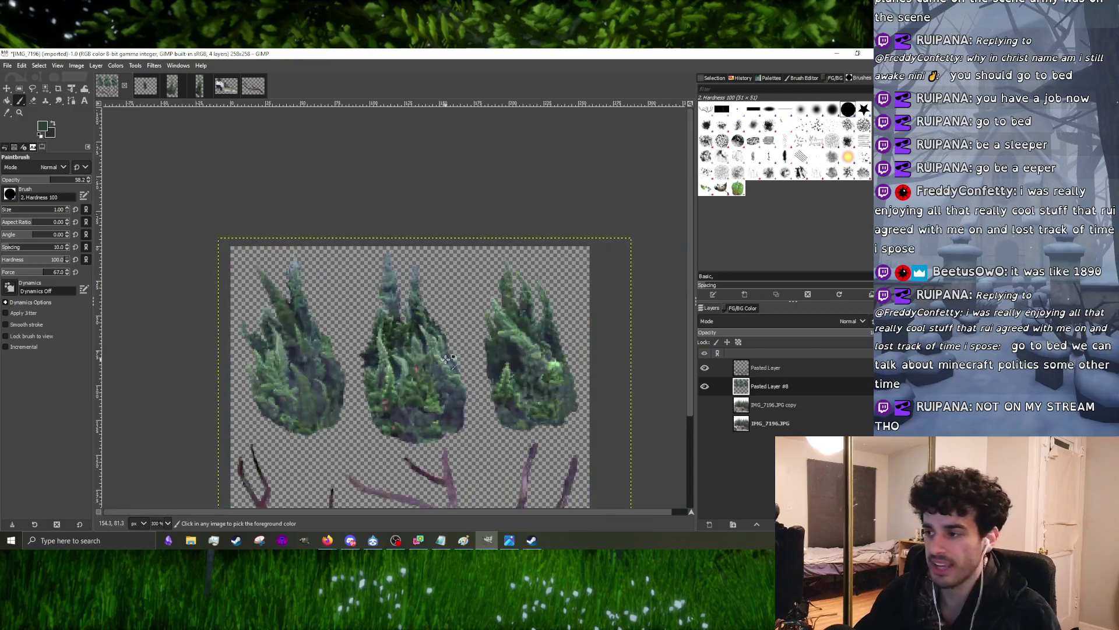
ctrl+scroll(568, 367, up, 2)
ctrl+scroll(435, 356, up, 4)
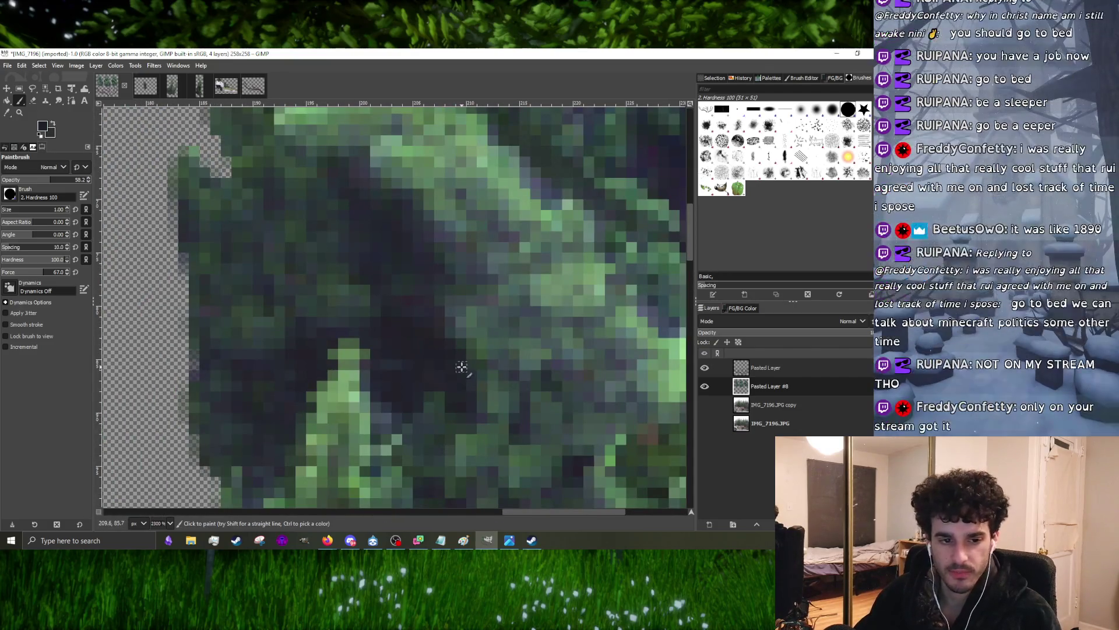
ctrl+scroll(460, 361, down, 3)
ctrl+scroll(417, 363, down, 2)
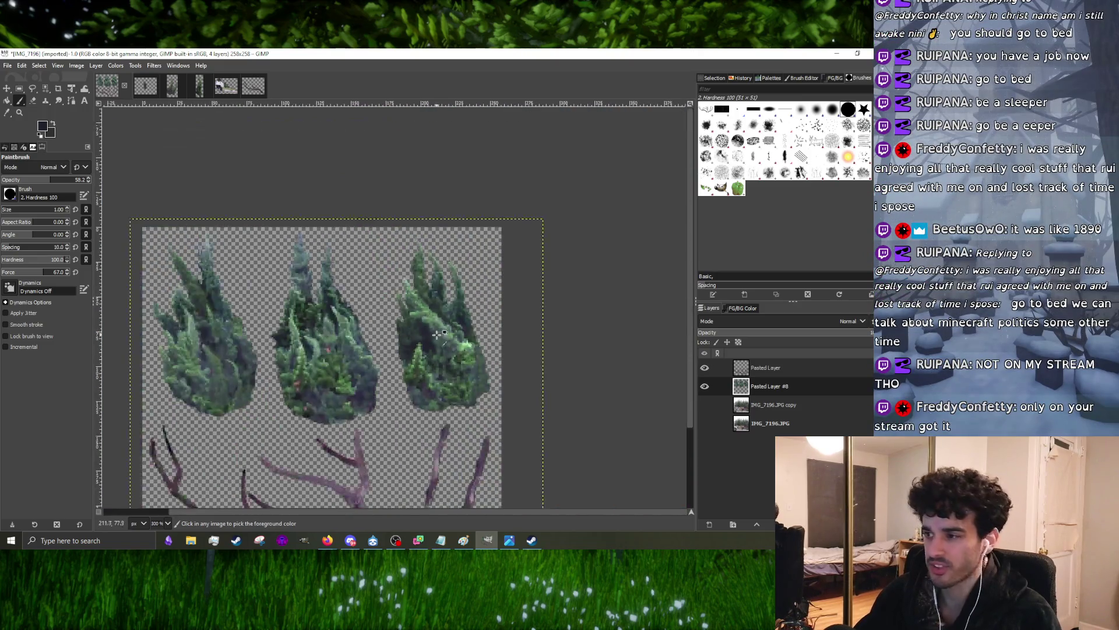
ctrl+scroll(433, 345, up, 3)
ctrl+scroll(420, 343, up, 2)
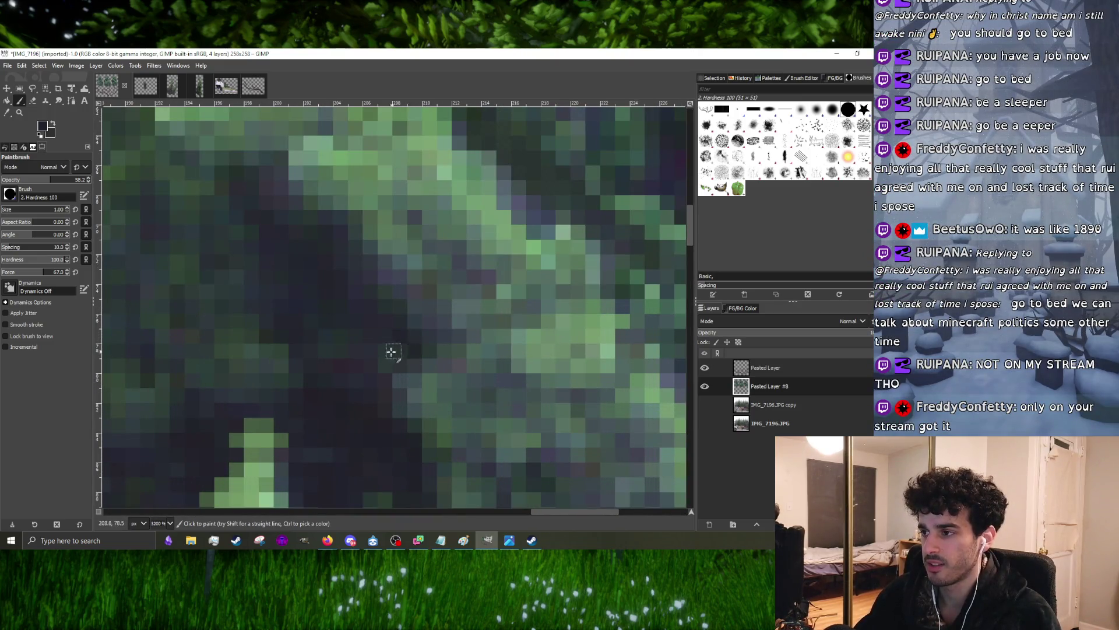
ctrl+scroll(390, 351, down, 2)
ctrl+scroll(473, 335, up, 2)
ctrl+scroll(459, 298, up, 2)
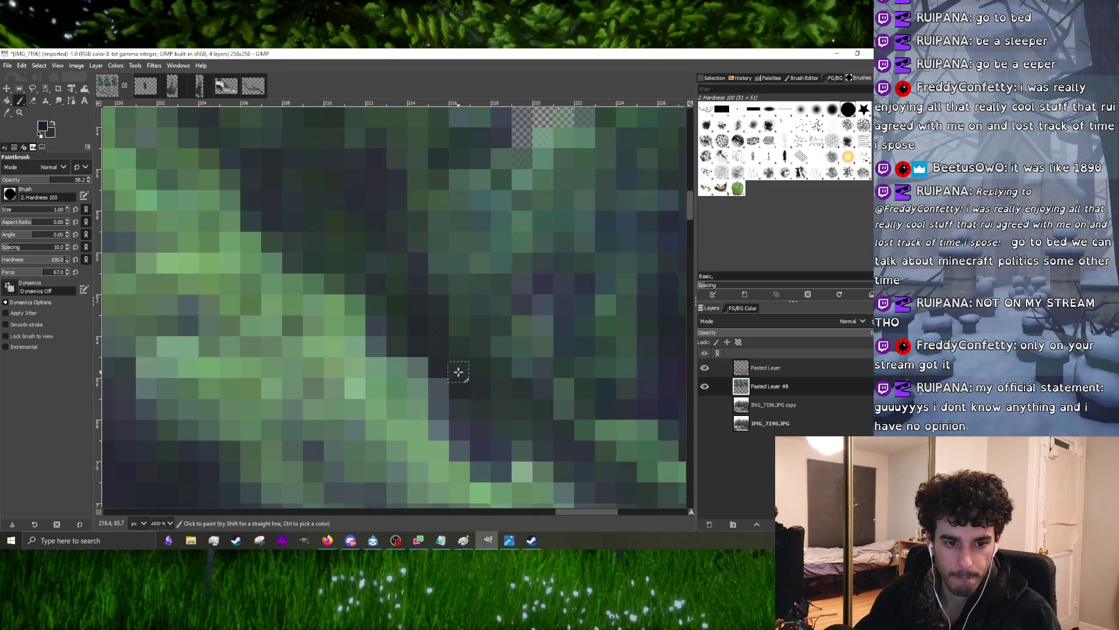
ctrl+scroll(458, 372, down, 2)
ctrl+scroll(404, 353, down, 1)
ctrl+scroll(451, 389, up, 1)
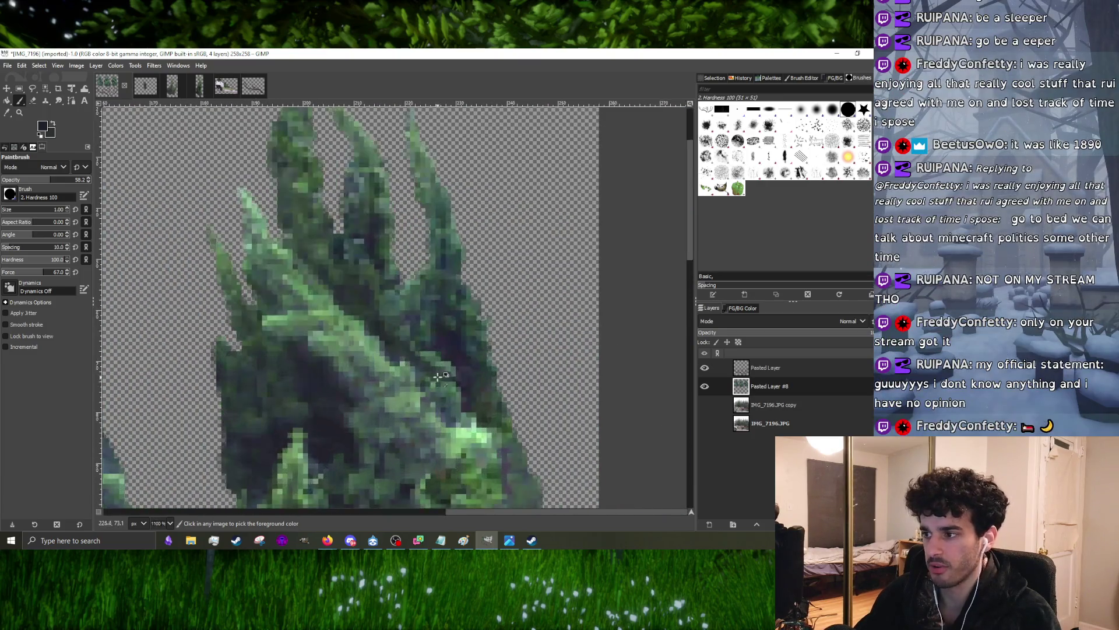
ctrl+scroll(446, 386, up, 2)
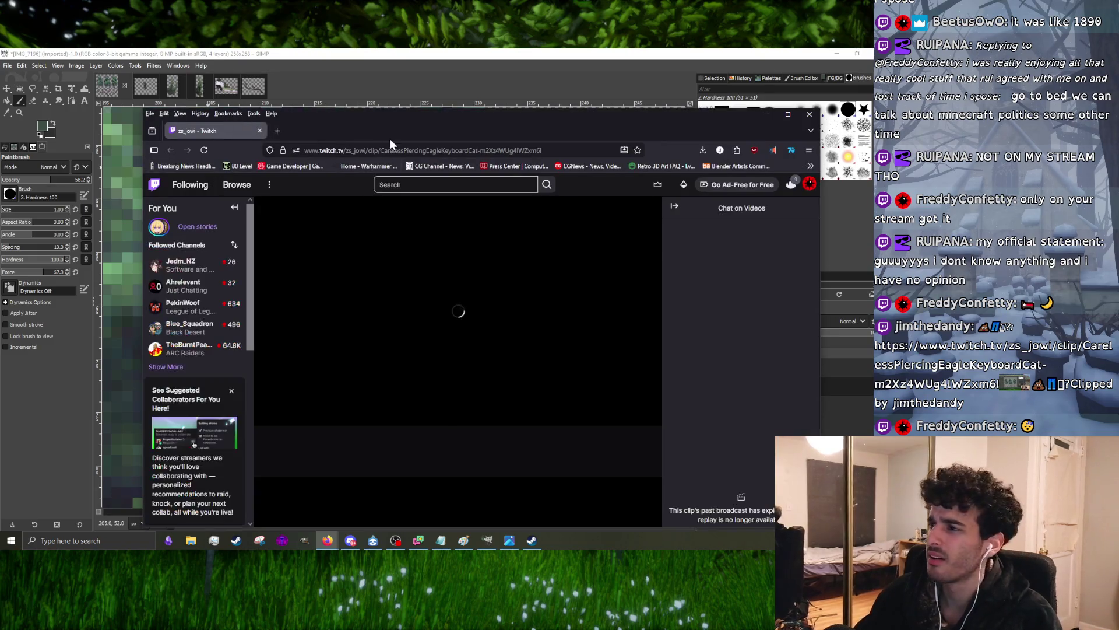
- Unmute the Twitch clip in the repositioned Firefox window, then close the browser
drag(396, 129, 314, 92)
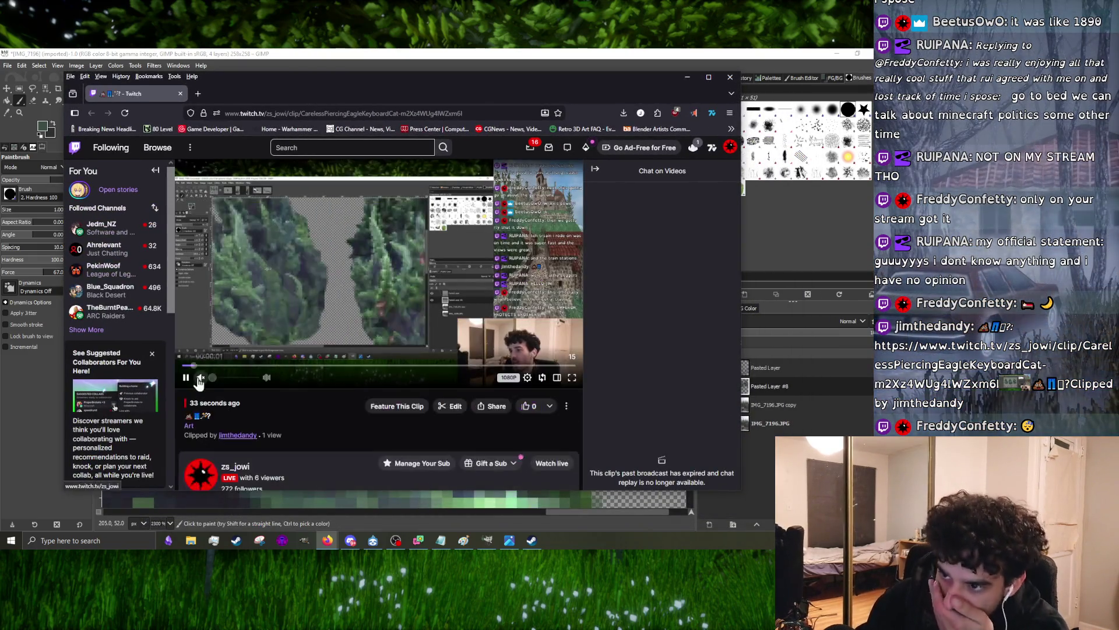
click(233, 377)
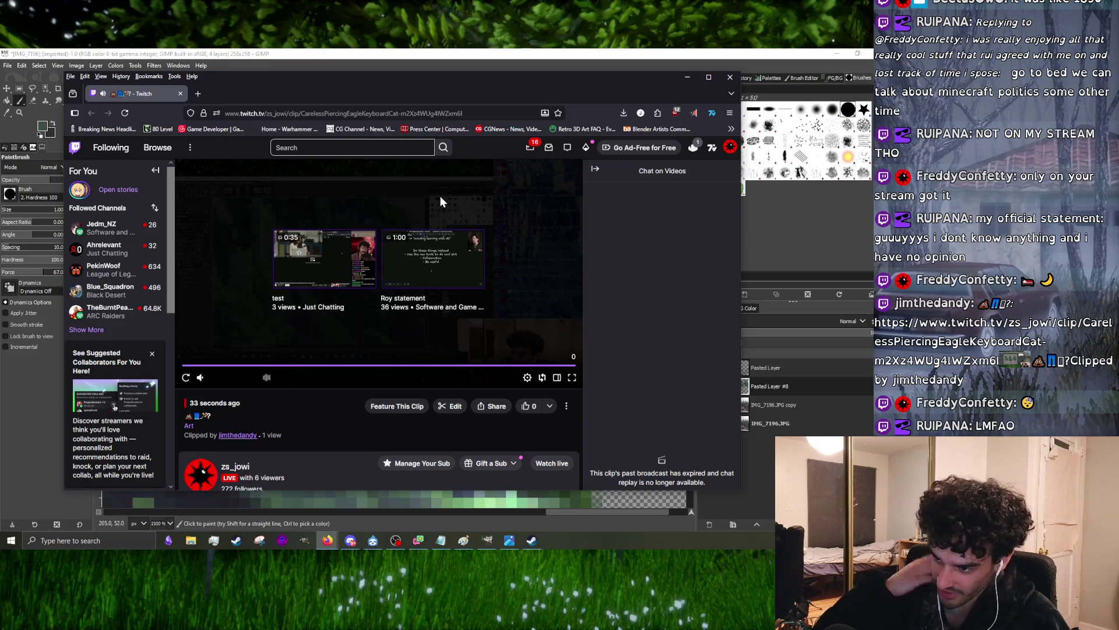
click(731, 76)
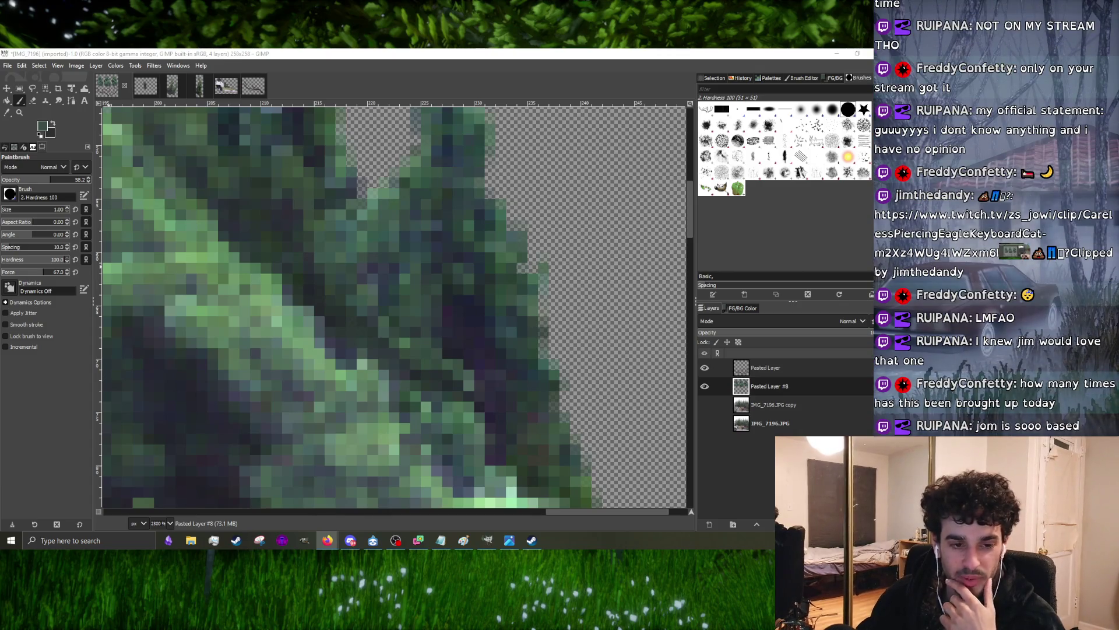
- Refocus the tree document and adjust the Paintbrush size down to 2.00
click(470, 344)
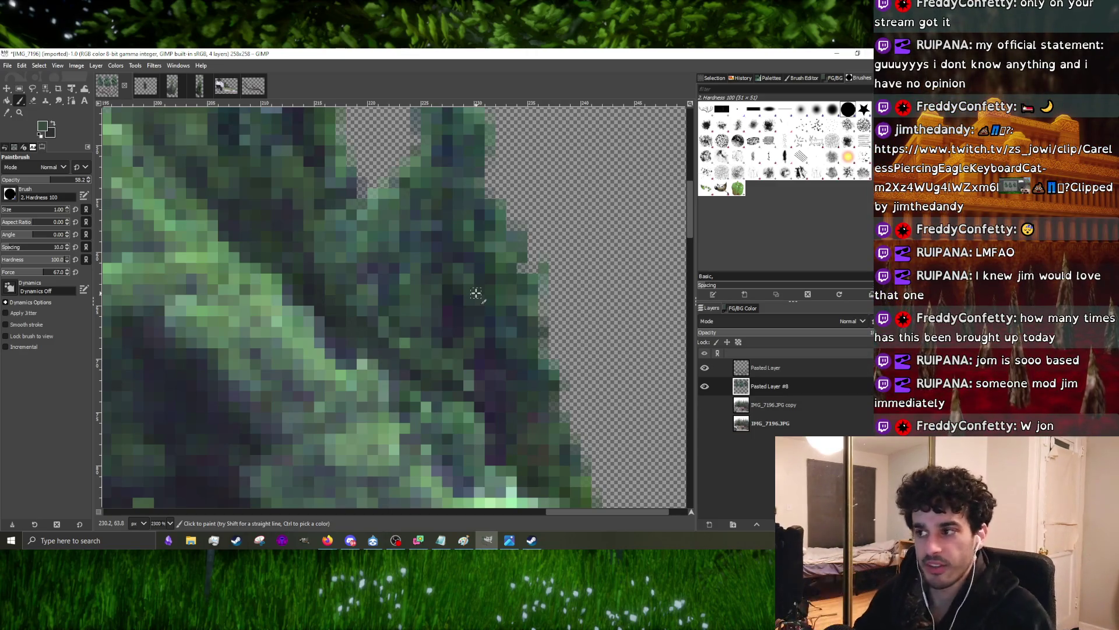
scroll(475, 293, down, 1)
scroll(473, 294, down, 1)
scroll(463, 295, up, 2)
scroll(454, 297, up, 1)
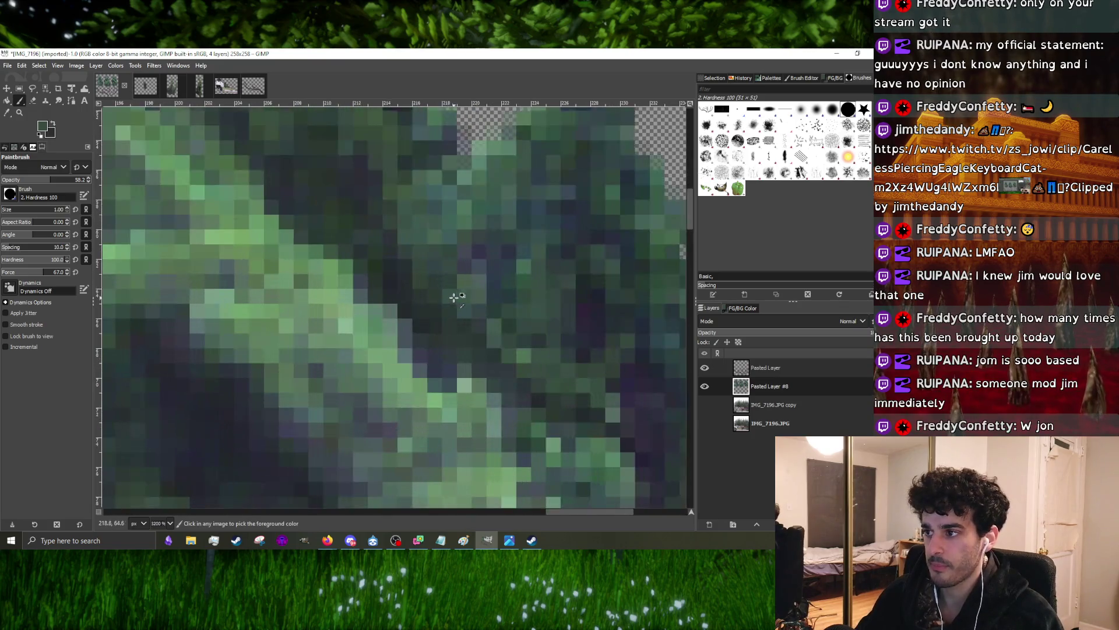
scroll(394, 306, down, 1)
scroll(356, 325, up, 1)
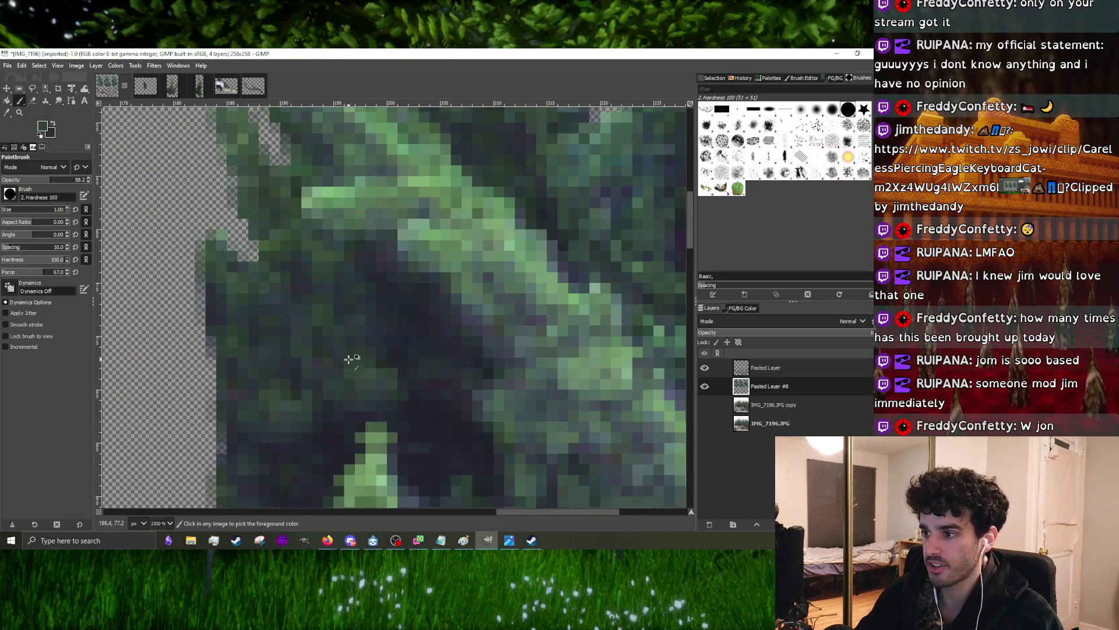
scroll(376, 372, down, 1)
scroll(400, 376, down, 2)
scroll(403, 381, down, 5)
scroll(413, 385, up, 2)
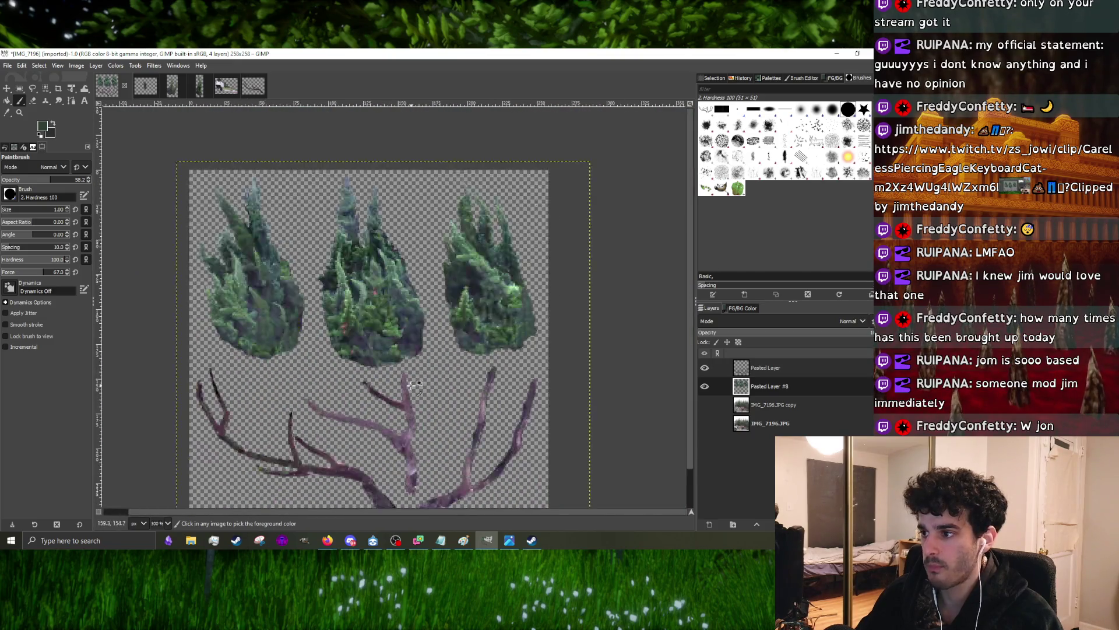
scroll(413, 383, up, 3)
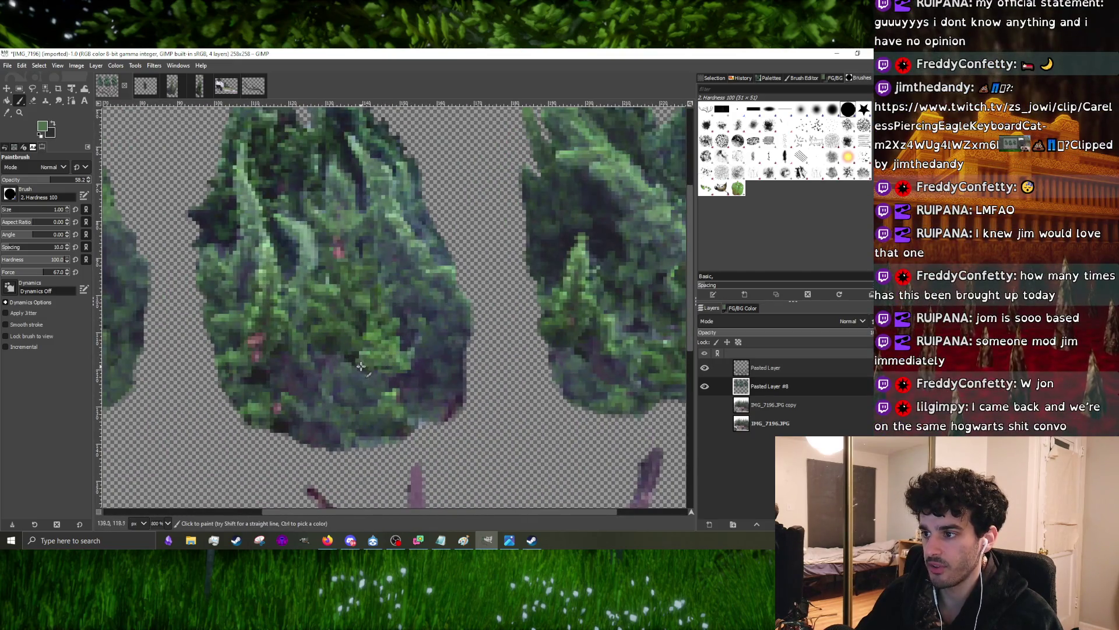
scroll(360, 366, up, 3)
key(bracketright)
key(bracketright)
key(bracketright)
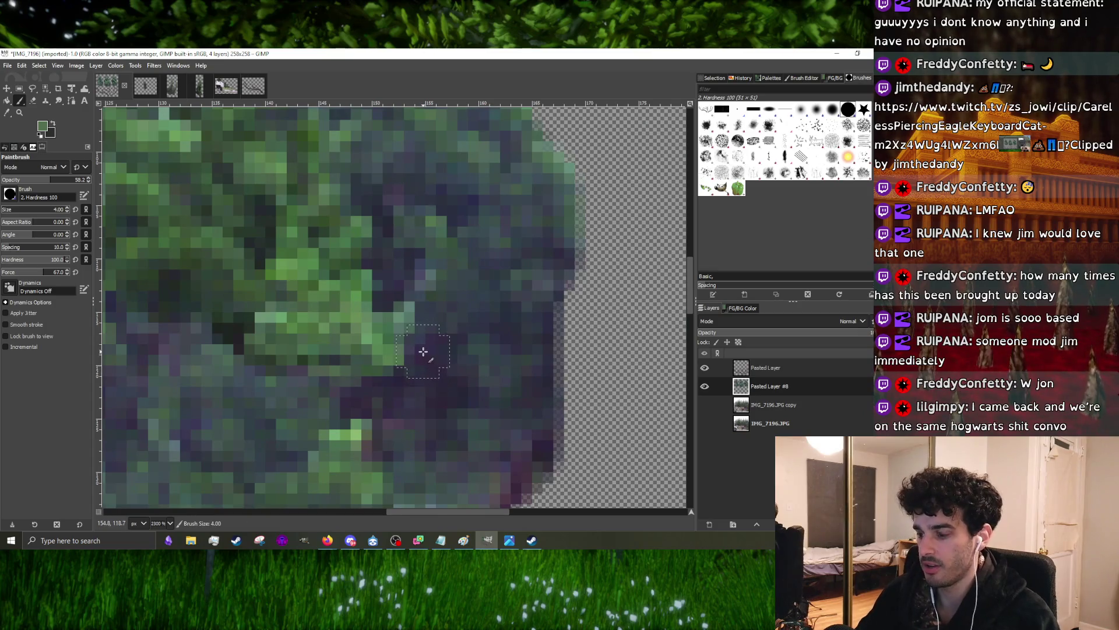
scroll(422, 351, down, 3)
key(bracketleft)
scroll(405, 356, down, 3)
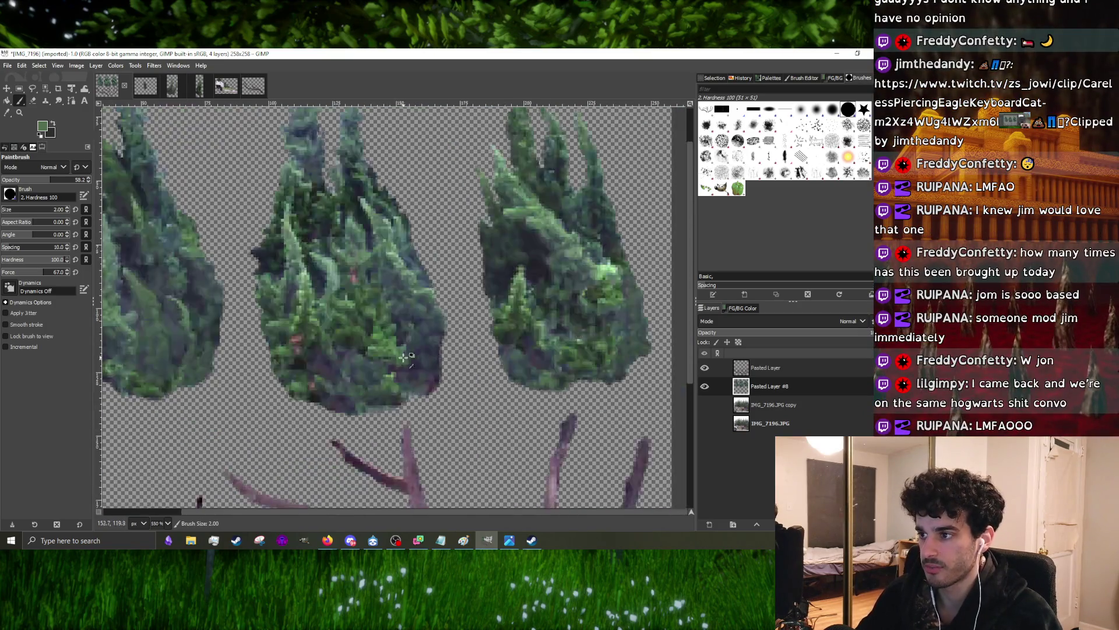
- Switch to the Clone tool and stamp a cloned foliage patch onto the right tree
click(44, 97)
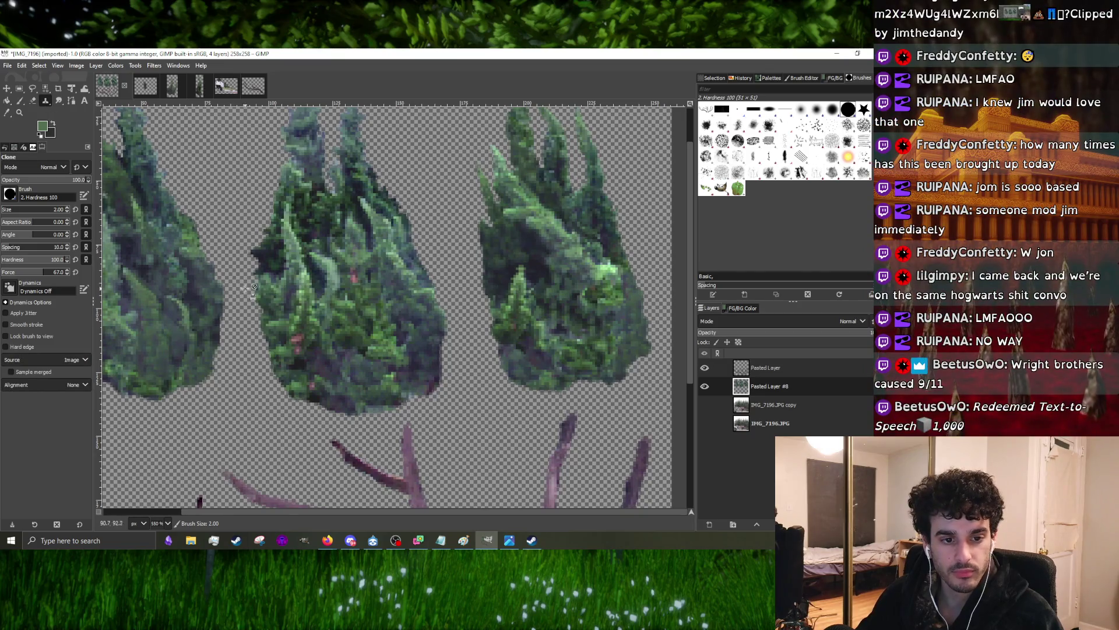
scroll(317, 301, up, 1)
scroll(403, 311, down, 1)
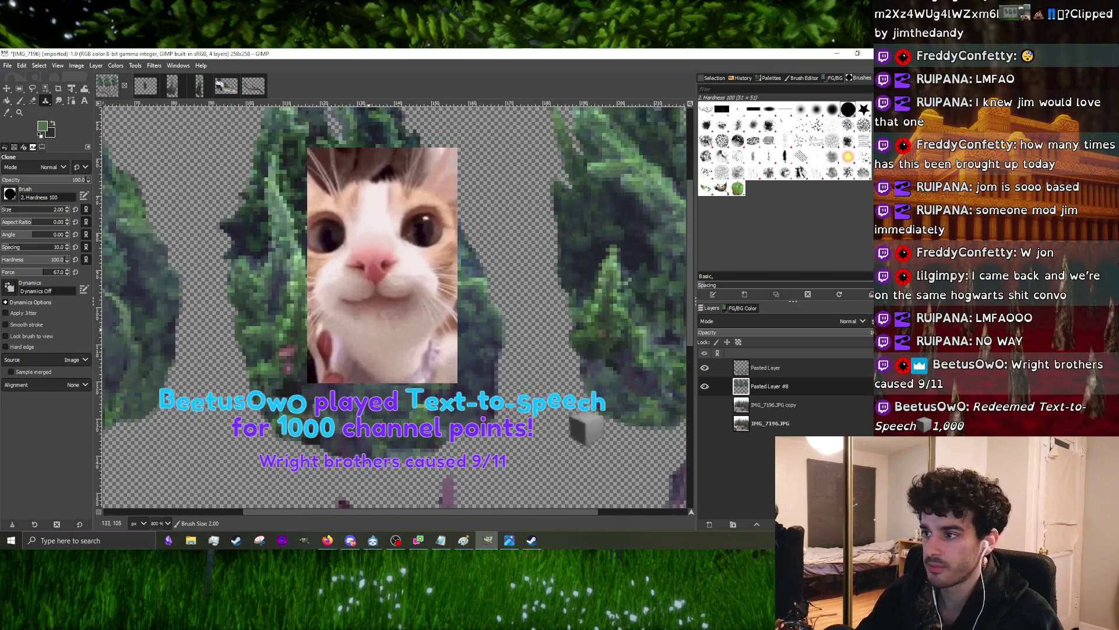
scroll(482, 317, down, 1)
scroll(483, 316, up, 2)
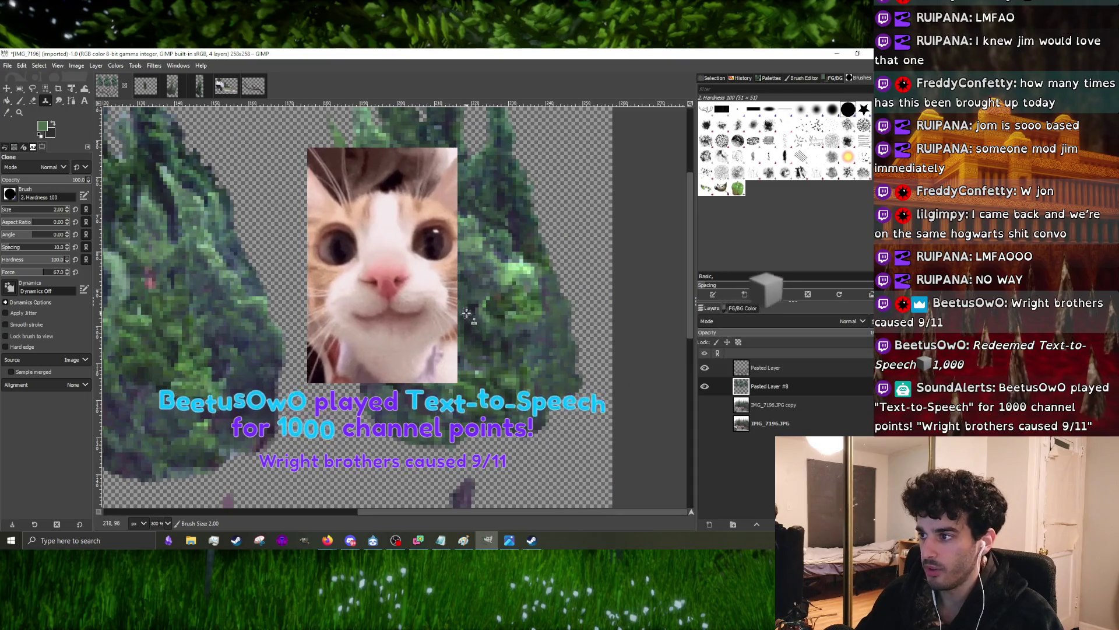
scroll(466, 312, up, 1)
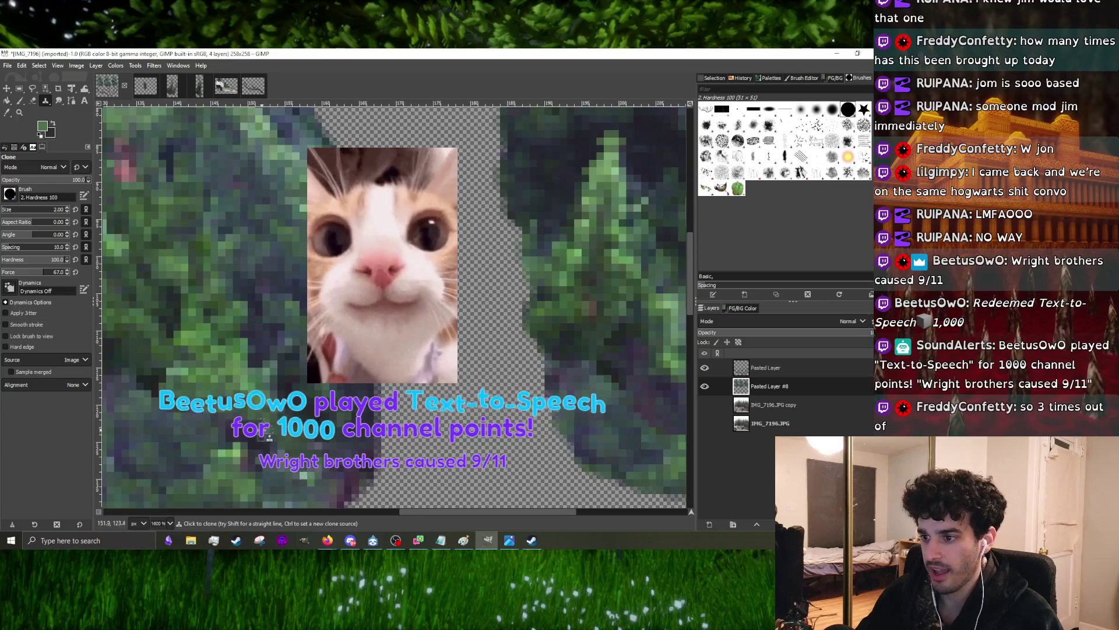
scroll(309, 403, down, 5)
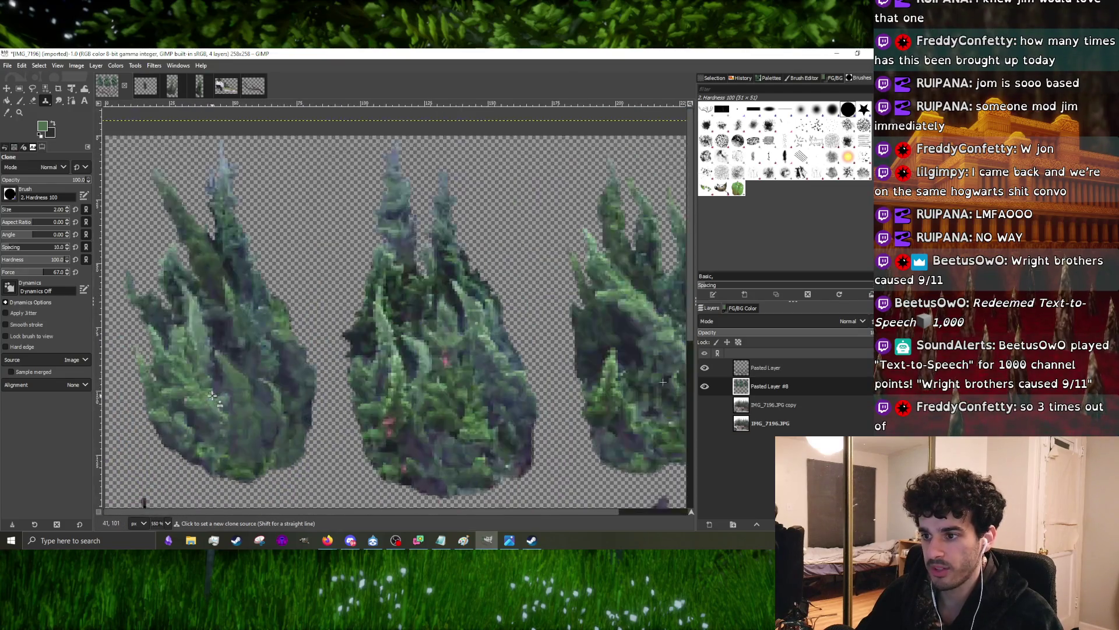
scroll(383, 437, up, 4)
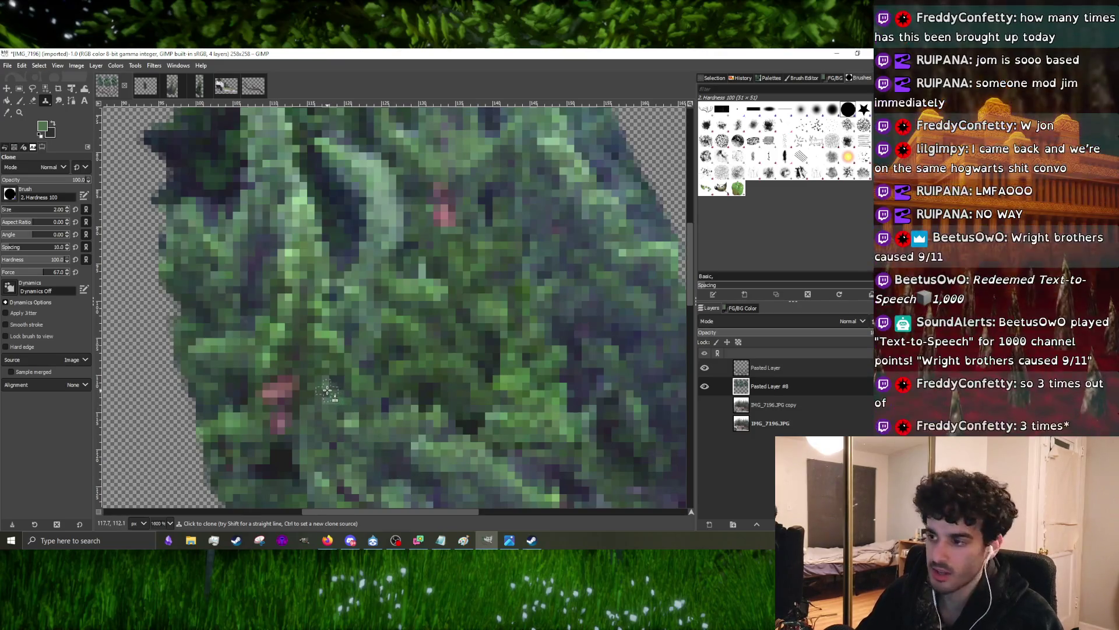
scroll(344, 386, down, 3)
scroll(405, 336, down, 2)
scroll(459, 317, up, 2)
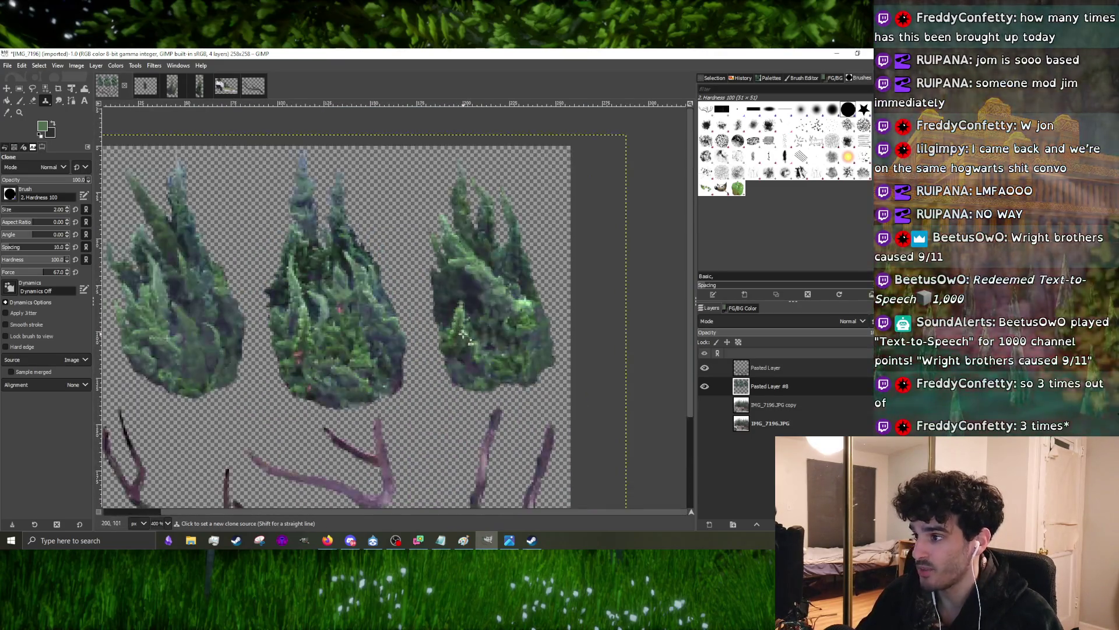
scroll(185, 355, up, 1)
scroll(185, 355, down, 3)
scroll(185, 355, up, 2)
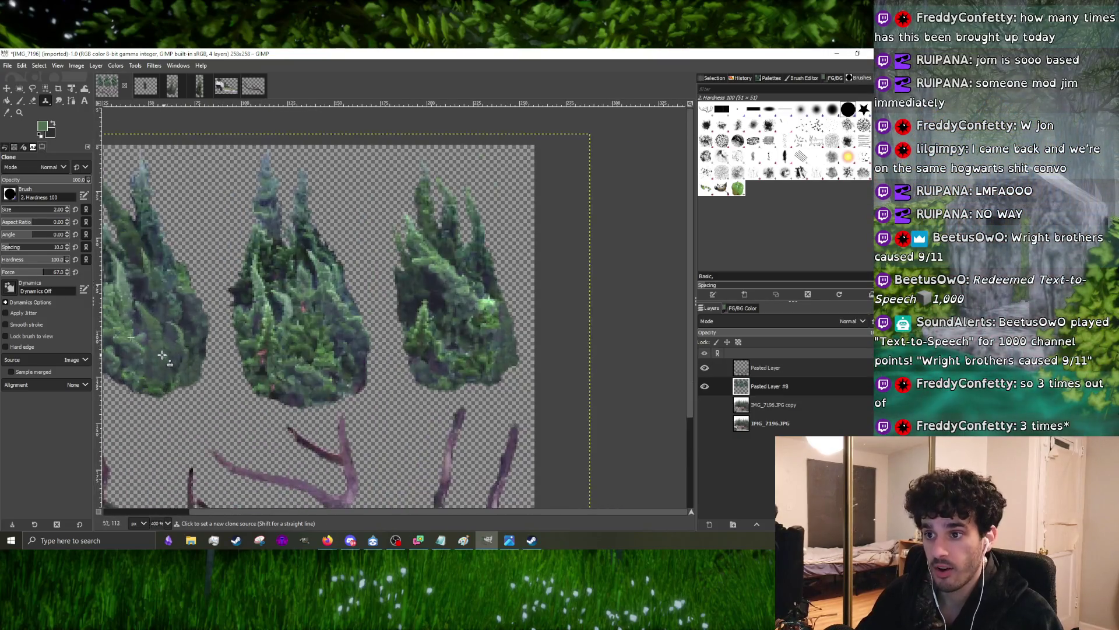
scroll(304, 339, up, 2)
scroll(412, 363, up, 2)
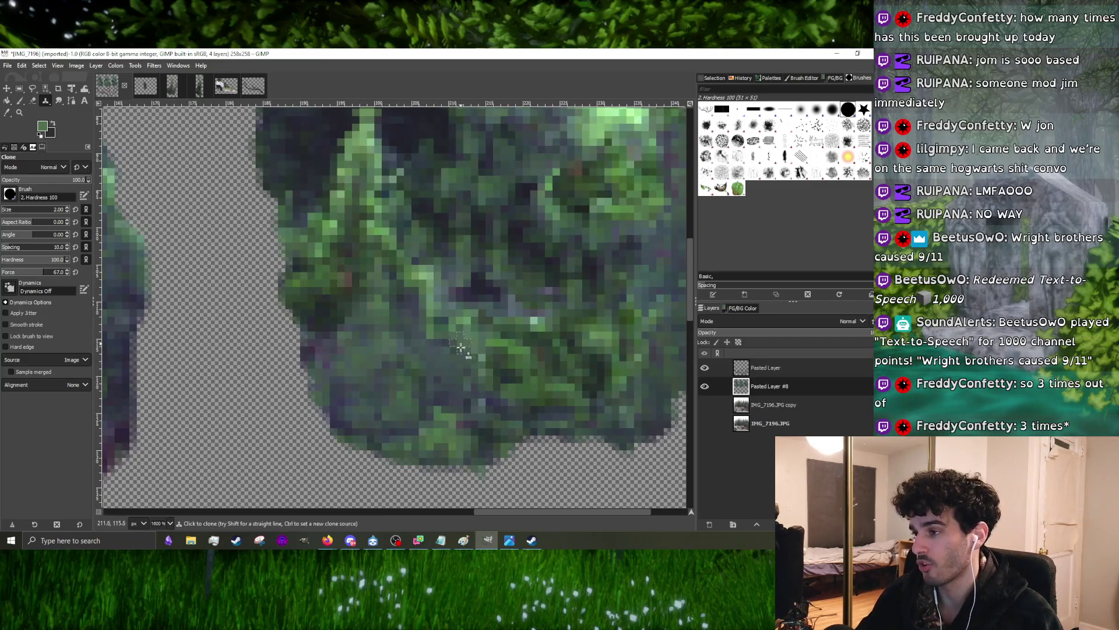
scroll(424, 295, down, 2)
scroll(438, 334, down, 3)
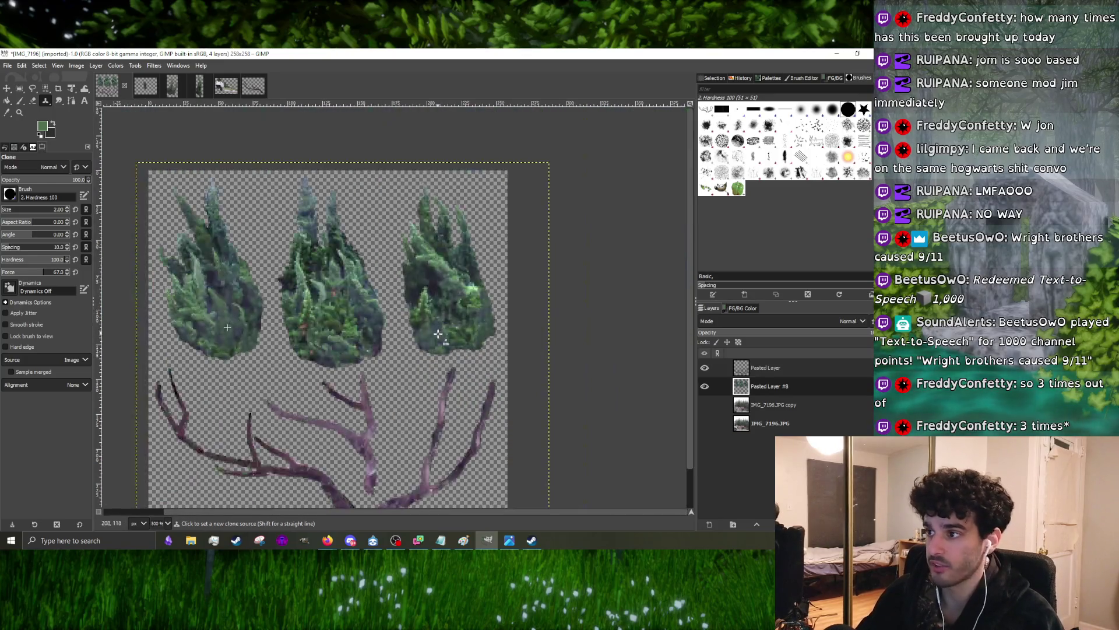
scroll(350, 292, up, 2)
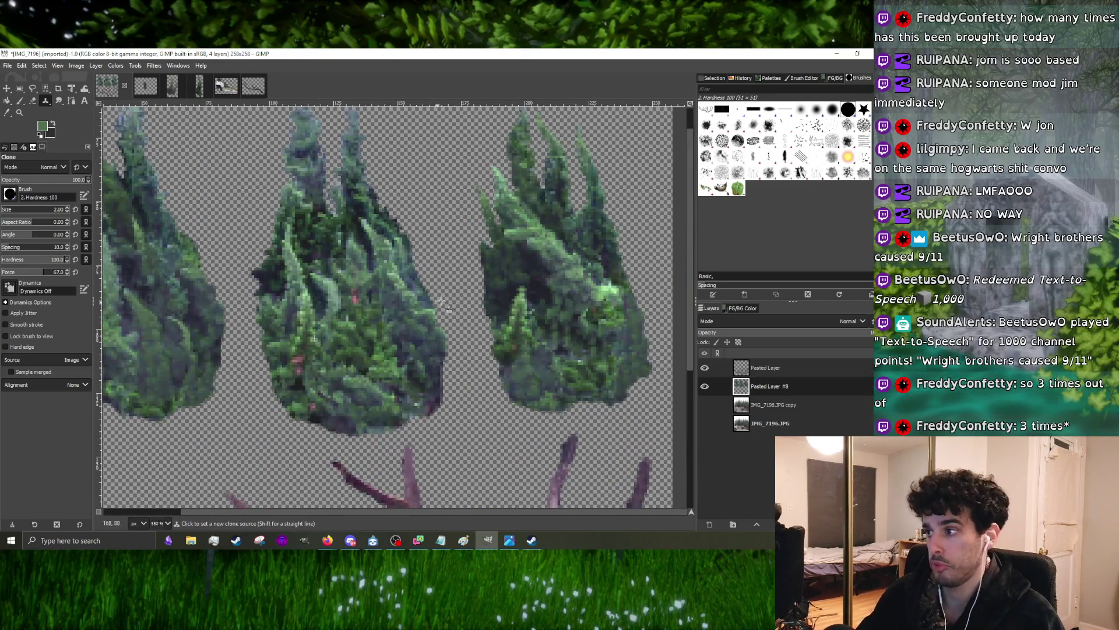
scroll(319, 343, up, 3)
scroll(335, 316, down, 4)
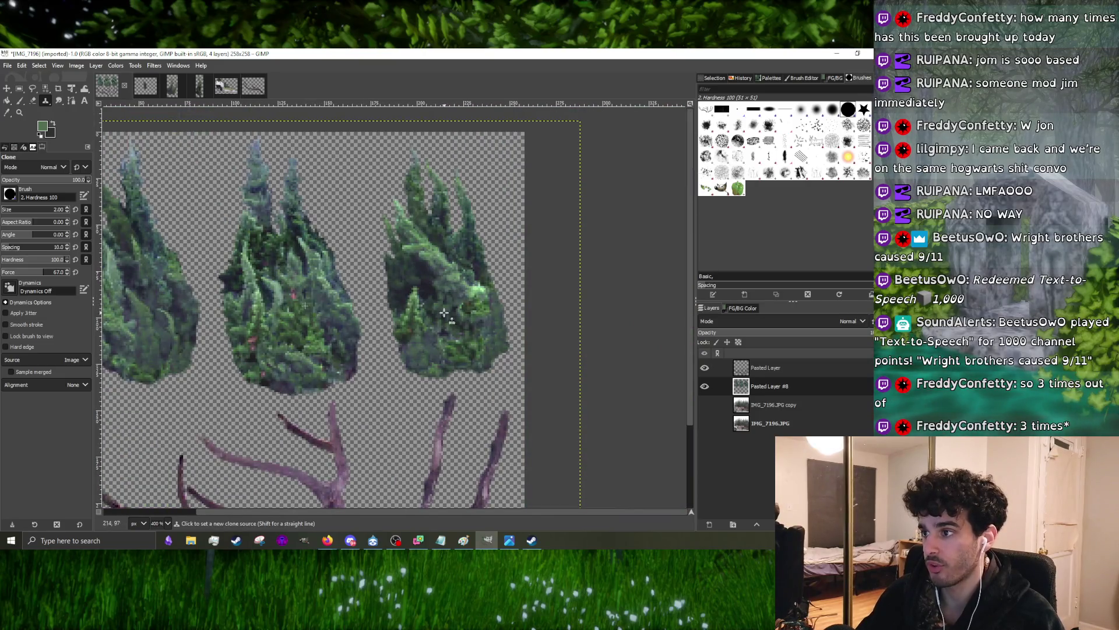
scroll(445, 313, up, 3)
click(392, 329)
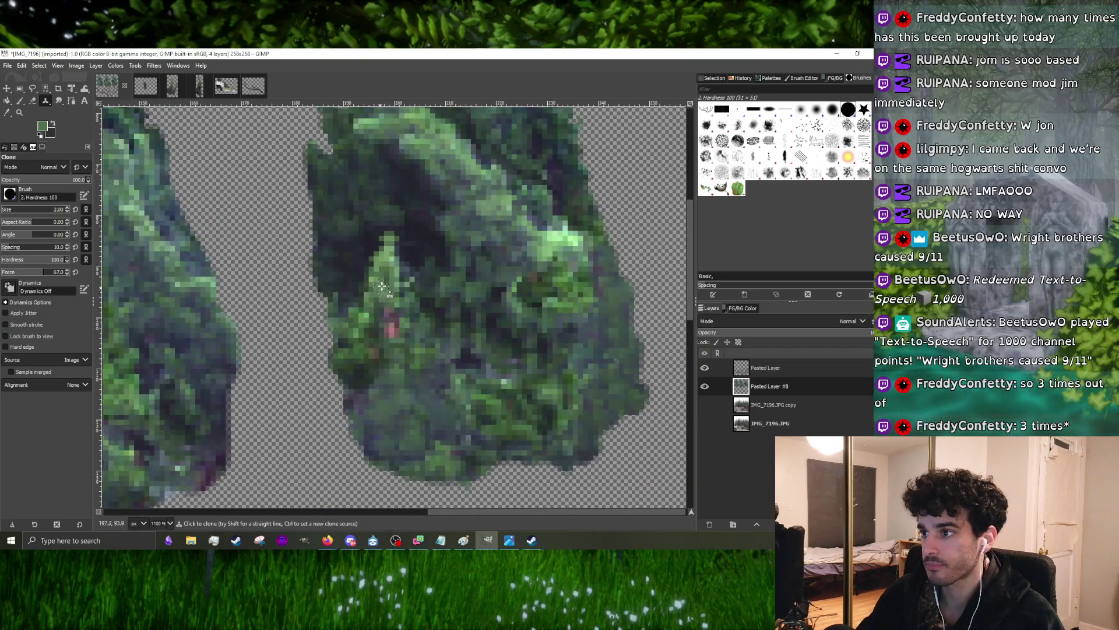
scroll(382, 287, down, 3)
scroll(385, 302, up, 3)
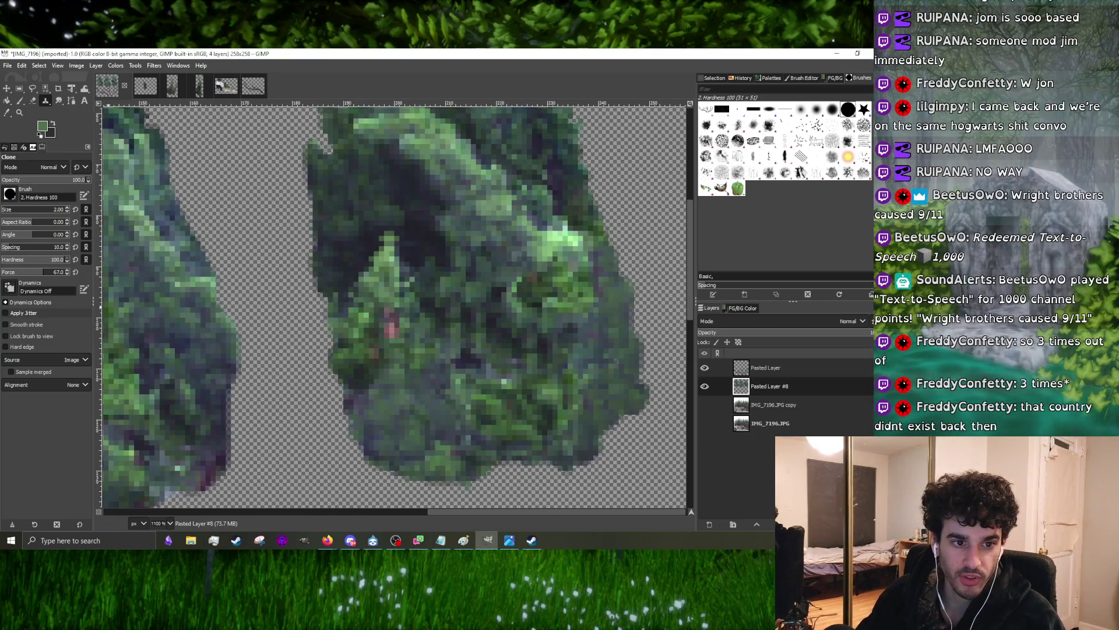
scroll(475, 318, down, 3)
scroll(475, 317, down, 2)
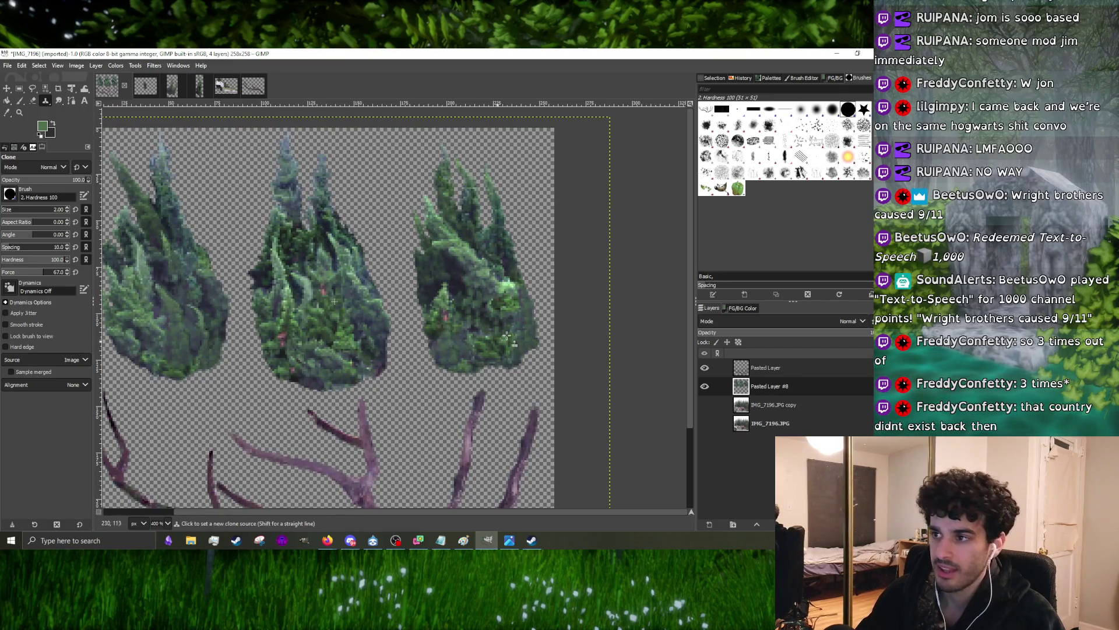
scroll(282, 284, down, 3)
scroll(292, 271, up, 5)
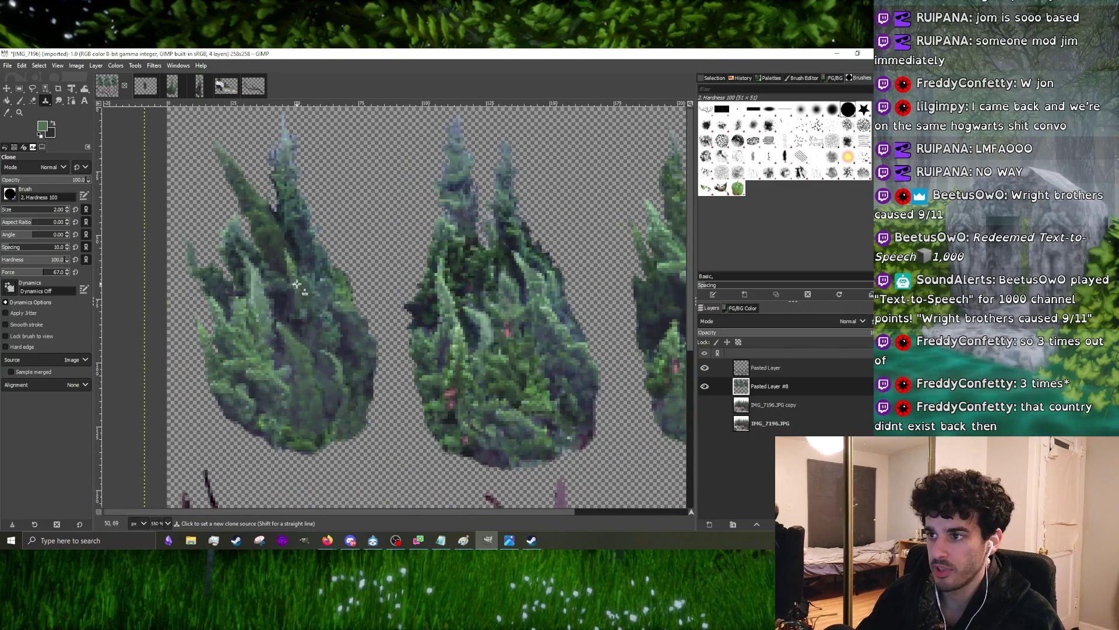
scroll(295, 284, down, 2)
scroll(438, 333, up, 2)
scroll(443, 339, up, 2)
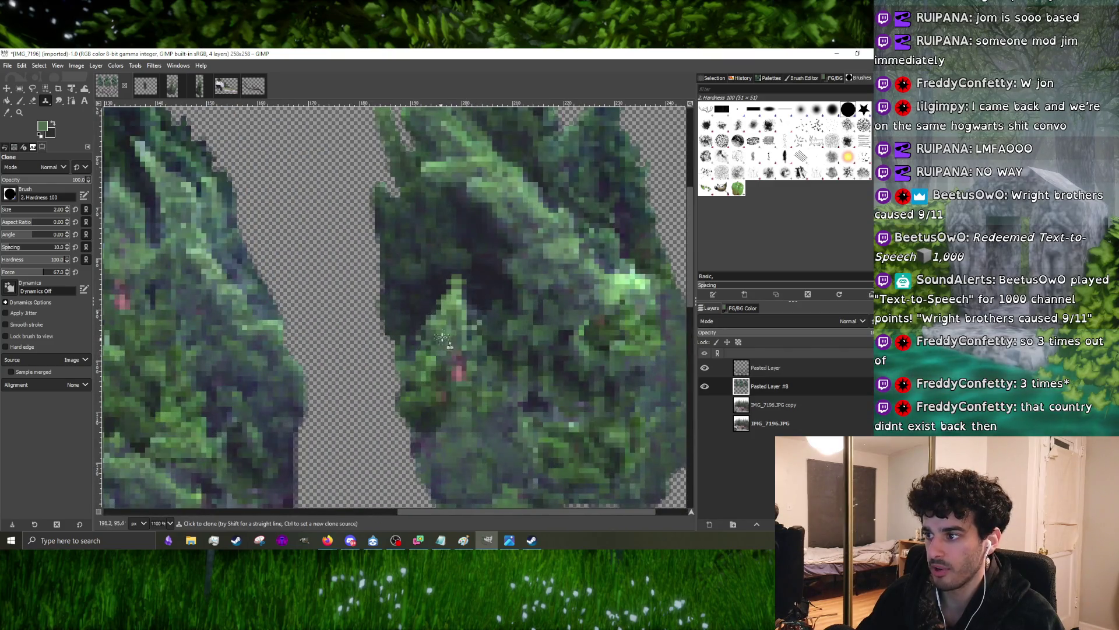
- Clone dark foliage over the light green patch, then bring the segue search forward
mouse_move(442, 339)
mouse_down()
mouse_move(466, 302)
mouse_move(505, 281)
mouse_up()
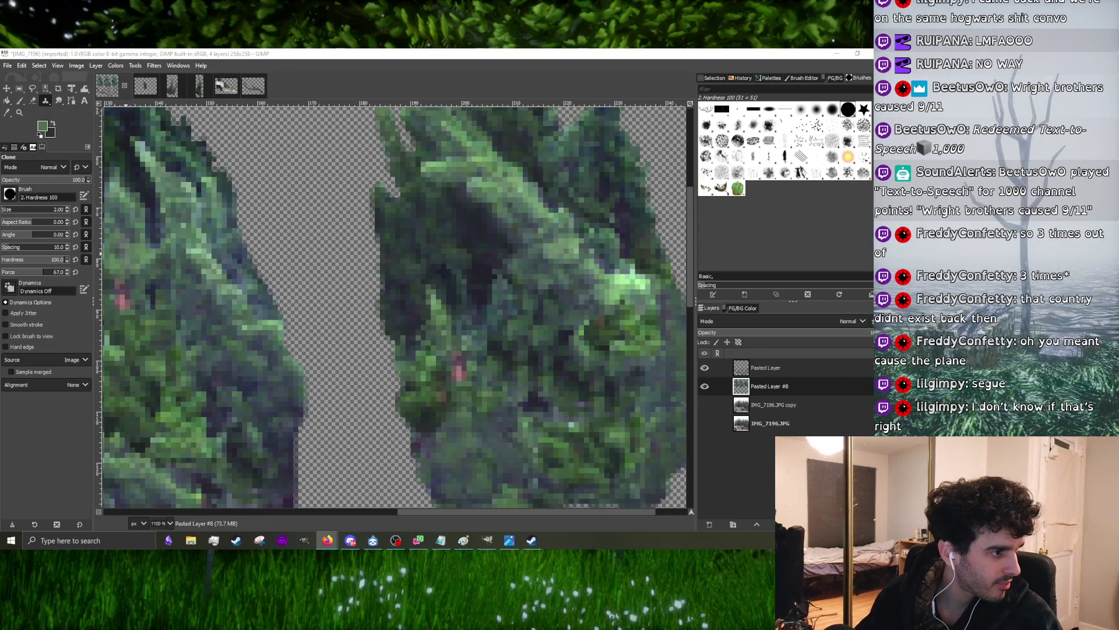
key(alt+Tab)
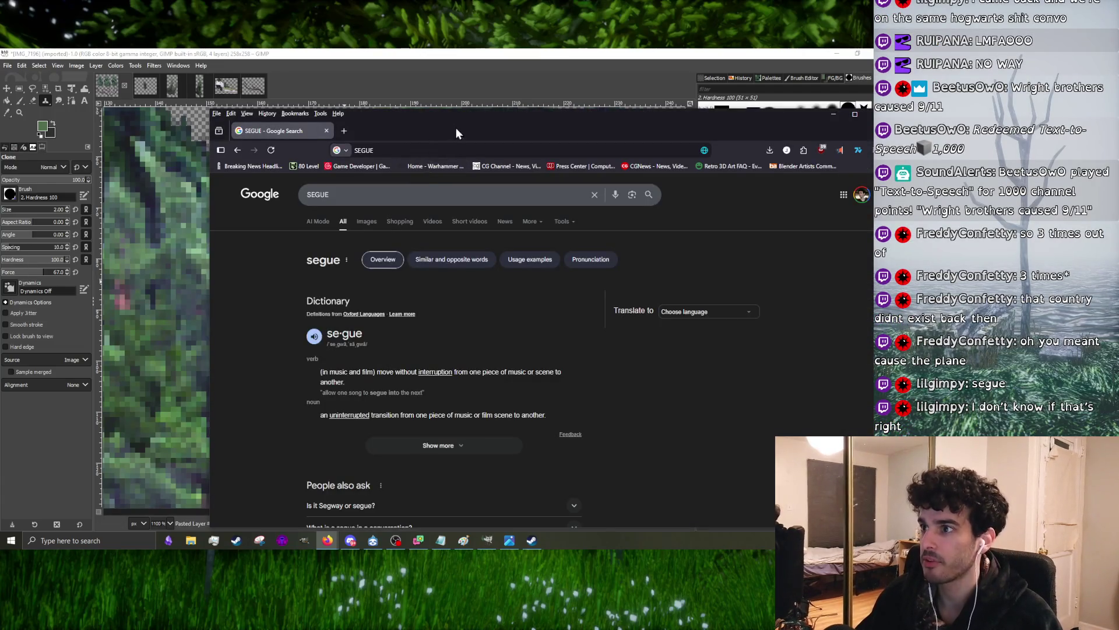
- Reposition the segue results over the canvas and highlight parts of its dictionary definition while reading
drag(456, 132, 285, 112)
scroll(226, 349, down, 4)
scroll(70, 302, up, 4)
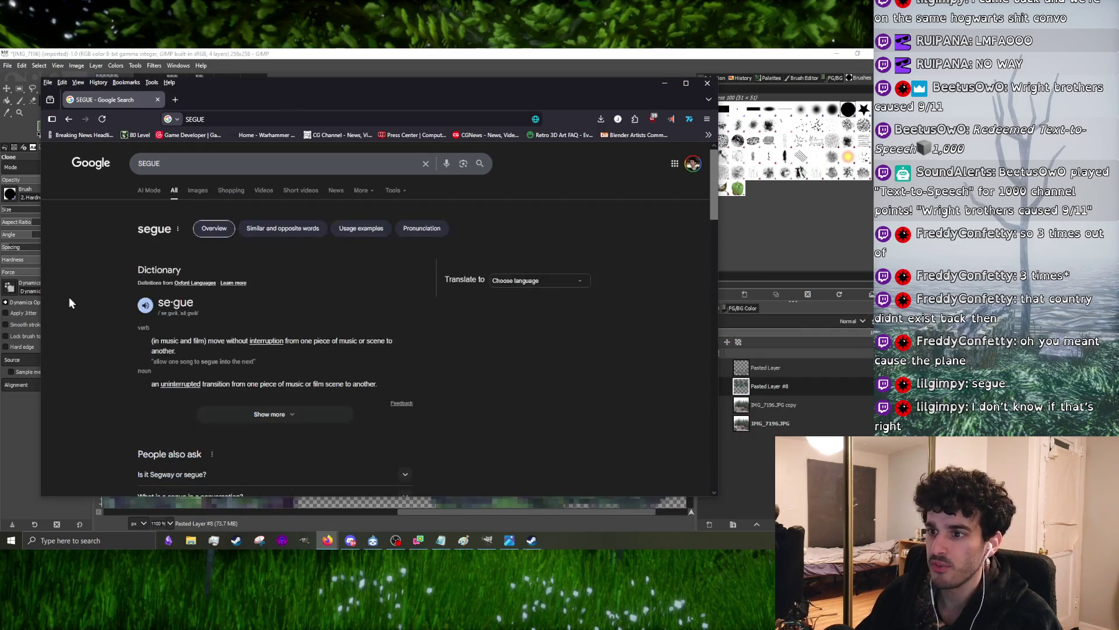
drag(400, 395, 240, 310)
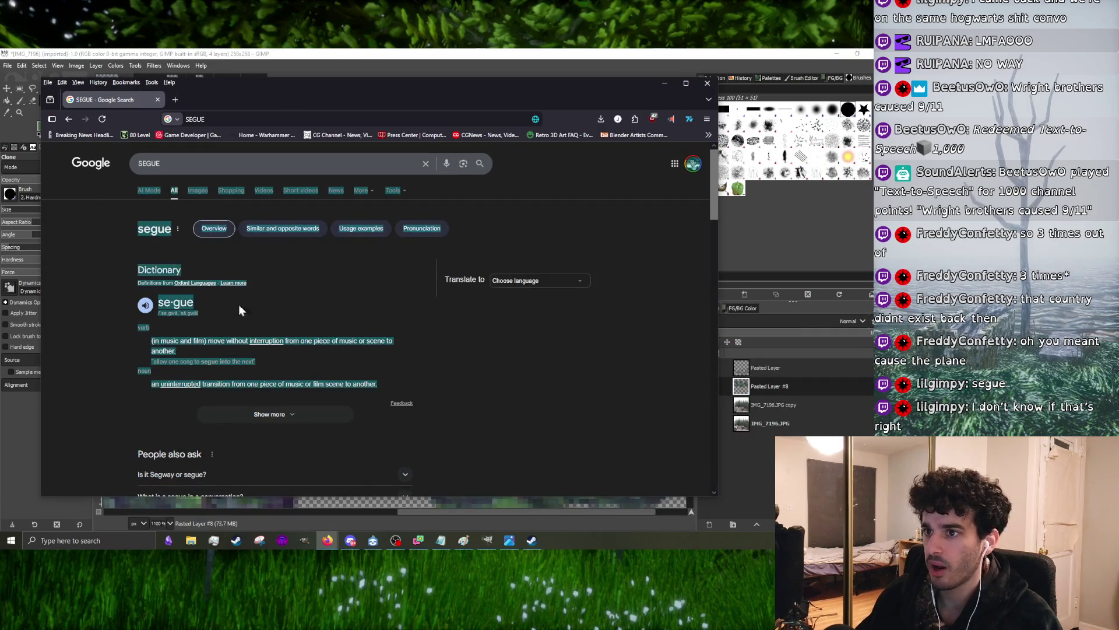
click(136, 256)
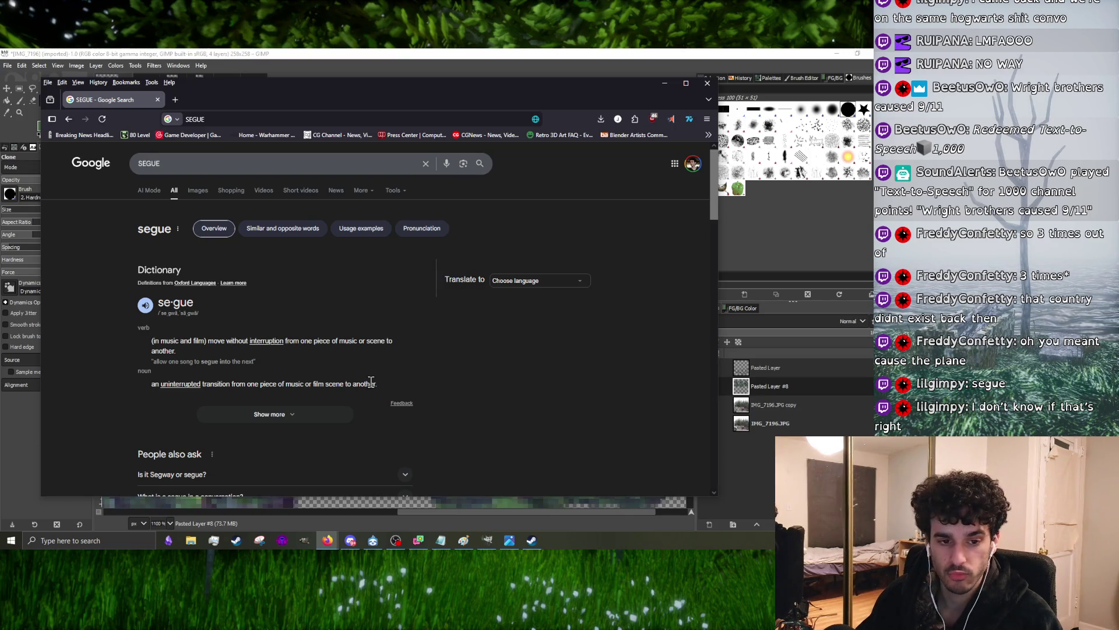
drag(377, 395, 270, 260)
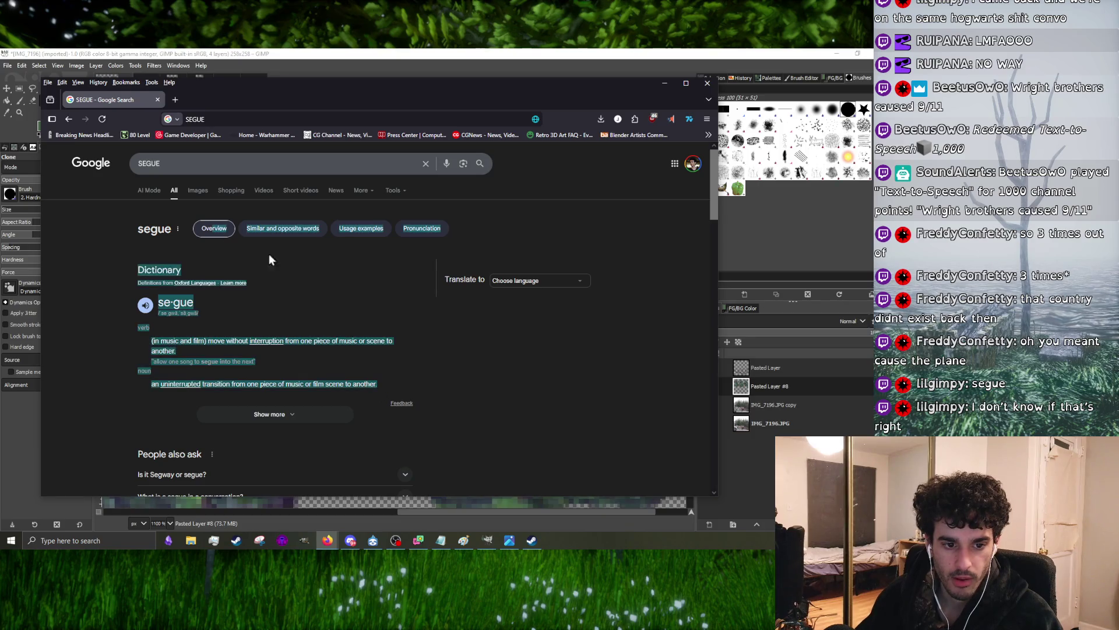
double_click(174, 302)
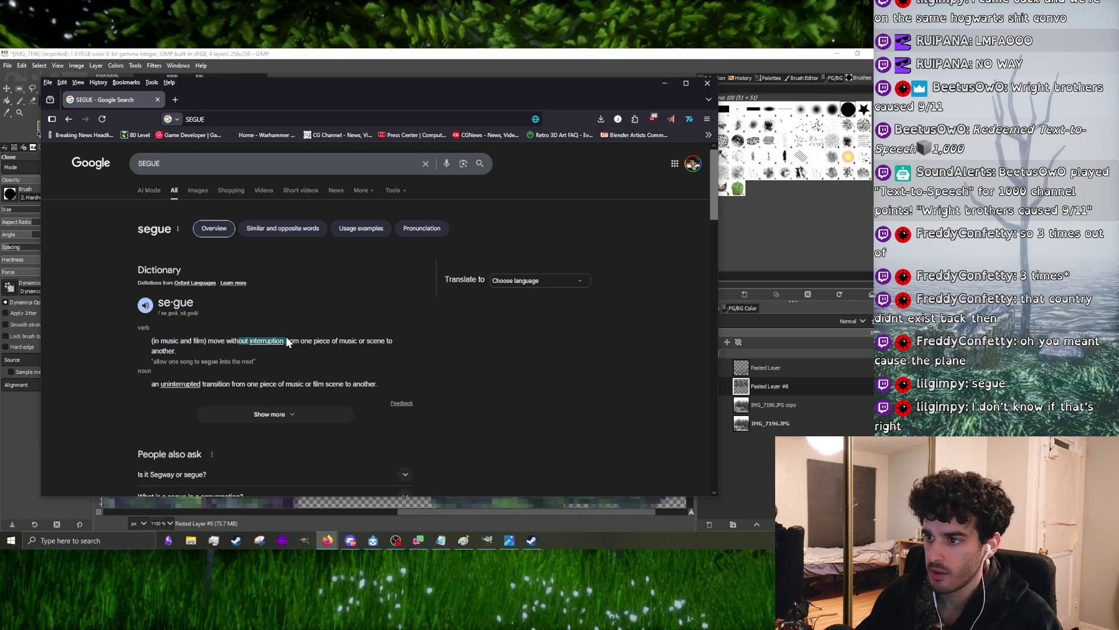